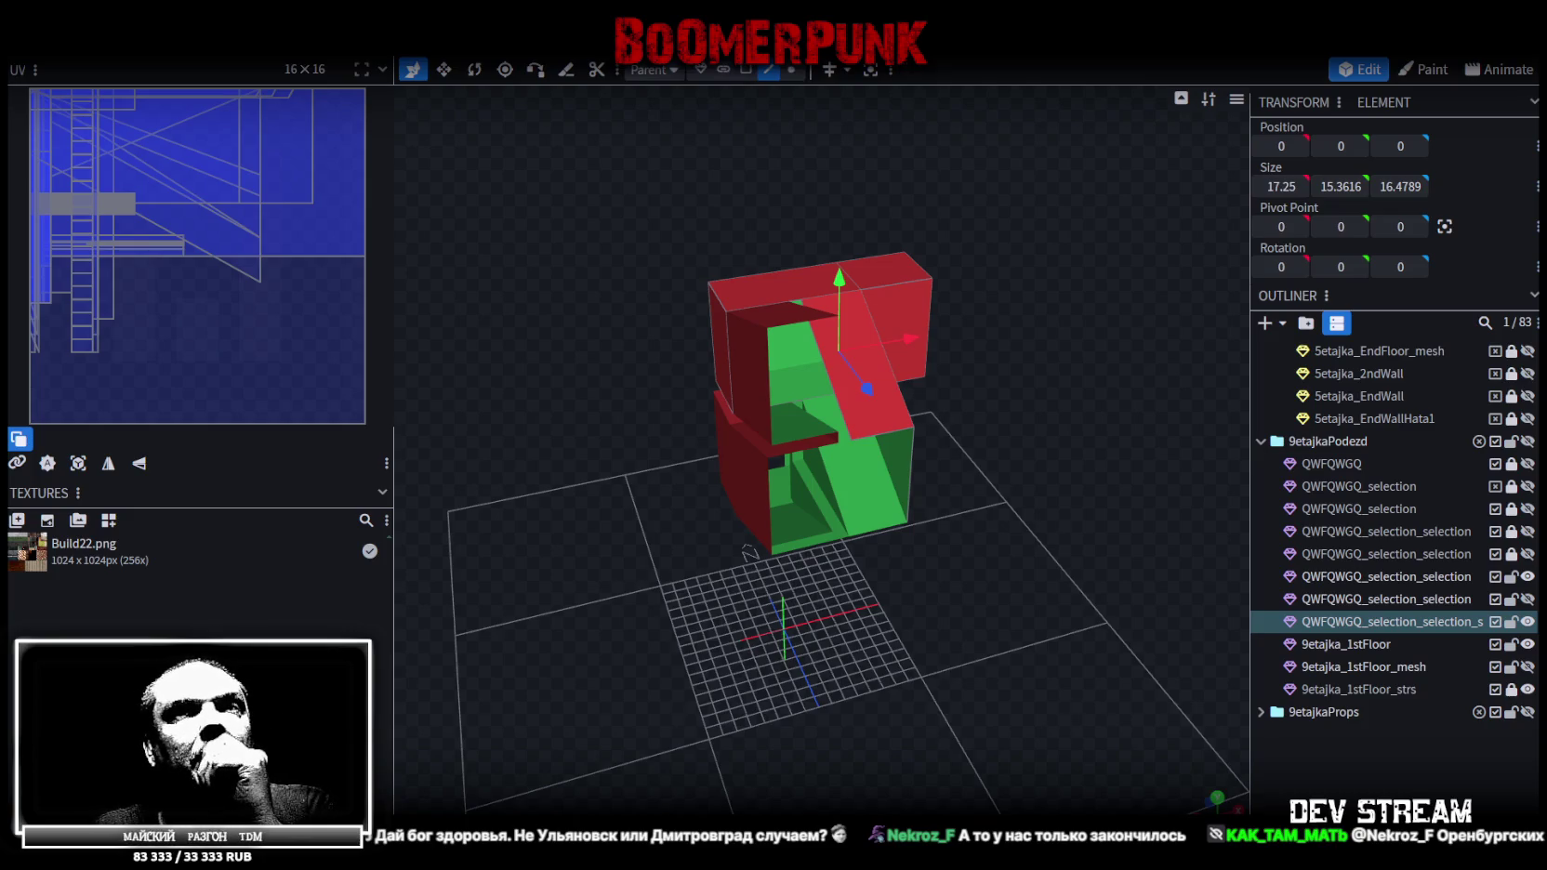
# Look around the building model and save it as Build27.bbmodel
pyautogui.moveTo(1059, 599); pyautogui.dragTo(1006, 576)
pyautogui.scroll(3, 1004, 584)
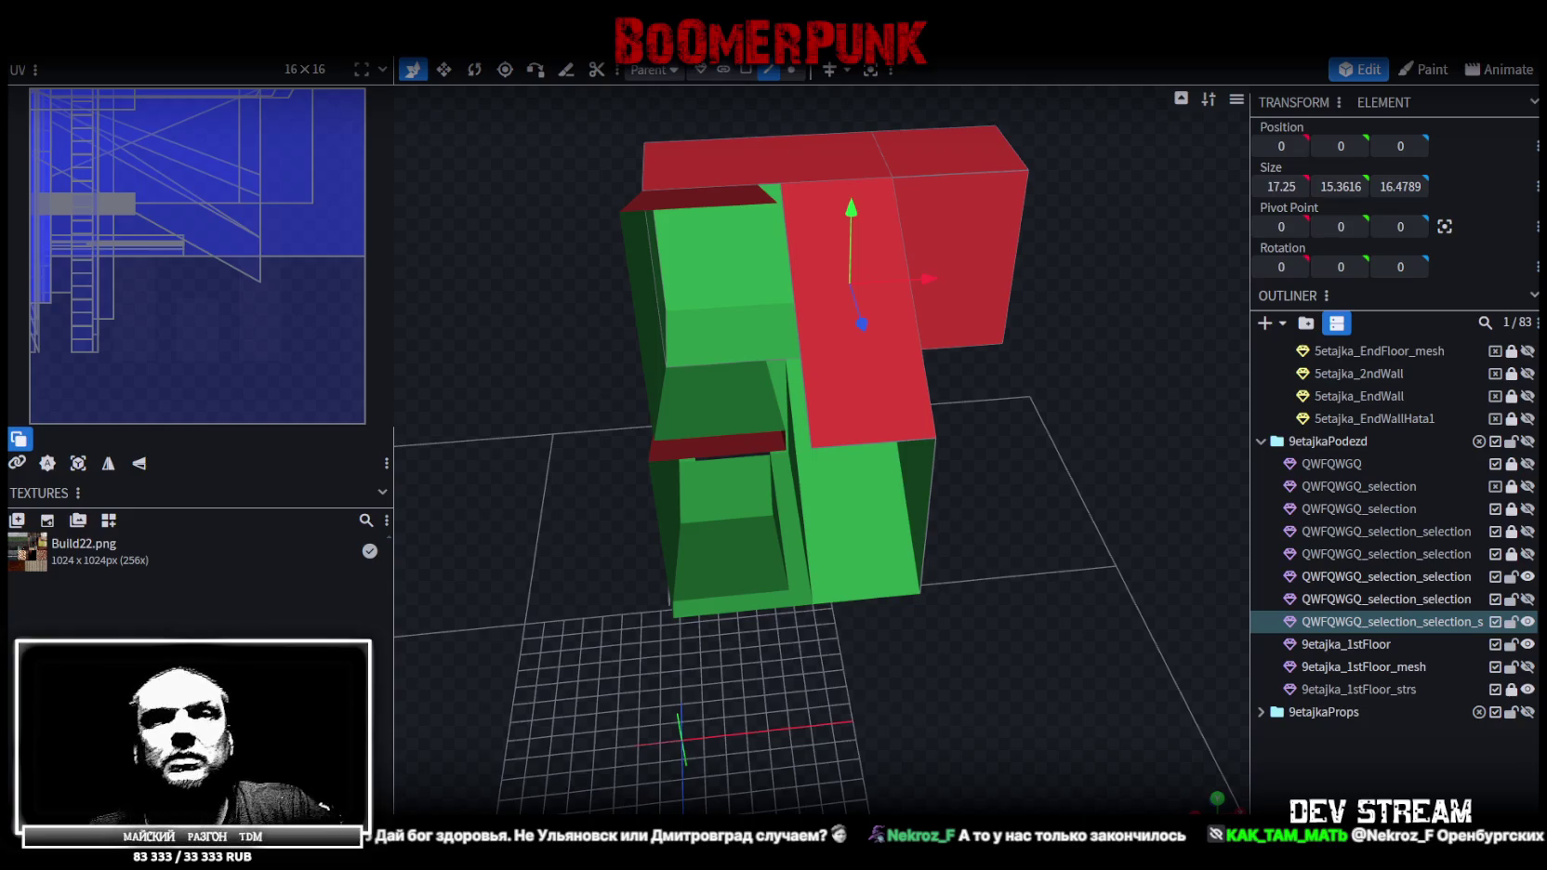
pyautogui.scroll(-5, 706, 462)
pyautogui.moveTo(710, 478)
pyautogui.mouseDown()
pyautogui.moveTo(729, 500)
pyautogui.moveTo(519, 507)
pyautogui.moveTo(759, 615)
pyautogui.mouseUp()
pyautogui.hotkey('ctrl', 's')
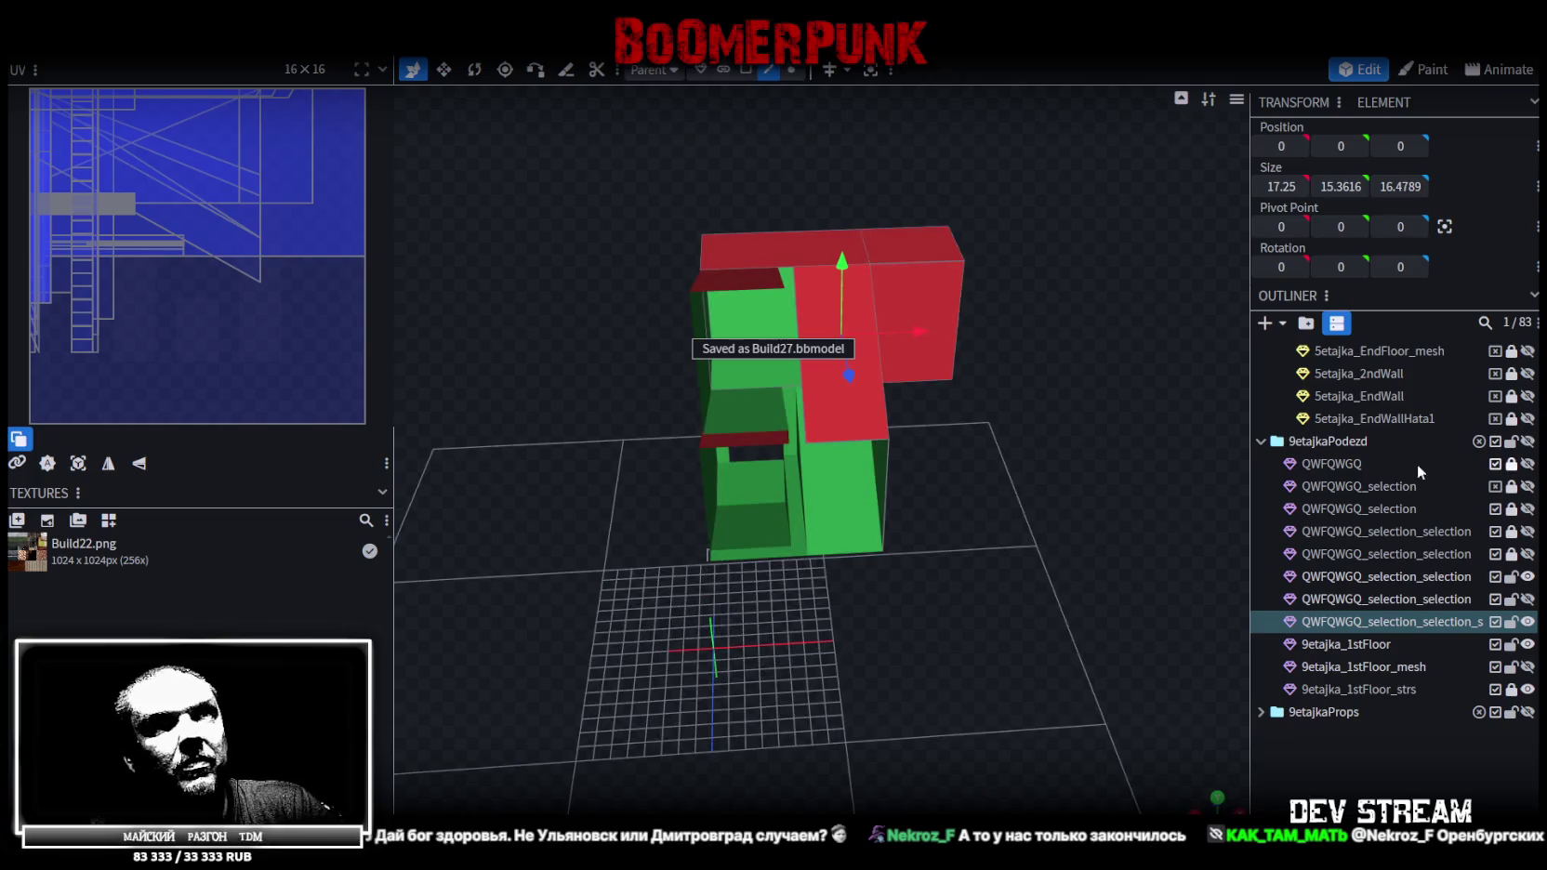
# Unhide a QWFQWGQ_selection_selection mesh so its red and green pieces appear
pyautogui.moveTo(1227, 484)
pyautogui.mouseDown()
pyautogui.moveTo(1103, 492)
pyautogui.moveTo(1000, 537)
pyautogui.moveTo(1030, 560)
pyautogui.moveTo(1031, 460)
pyautogui.moveTo(886, 486)
pyautogui.moveTo(995, 468)
pyautogui.moveTo(1099, 516)
pyautogui.mouseUp()
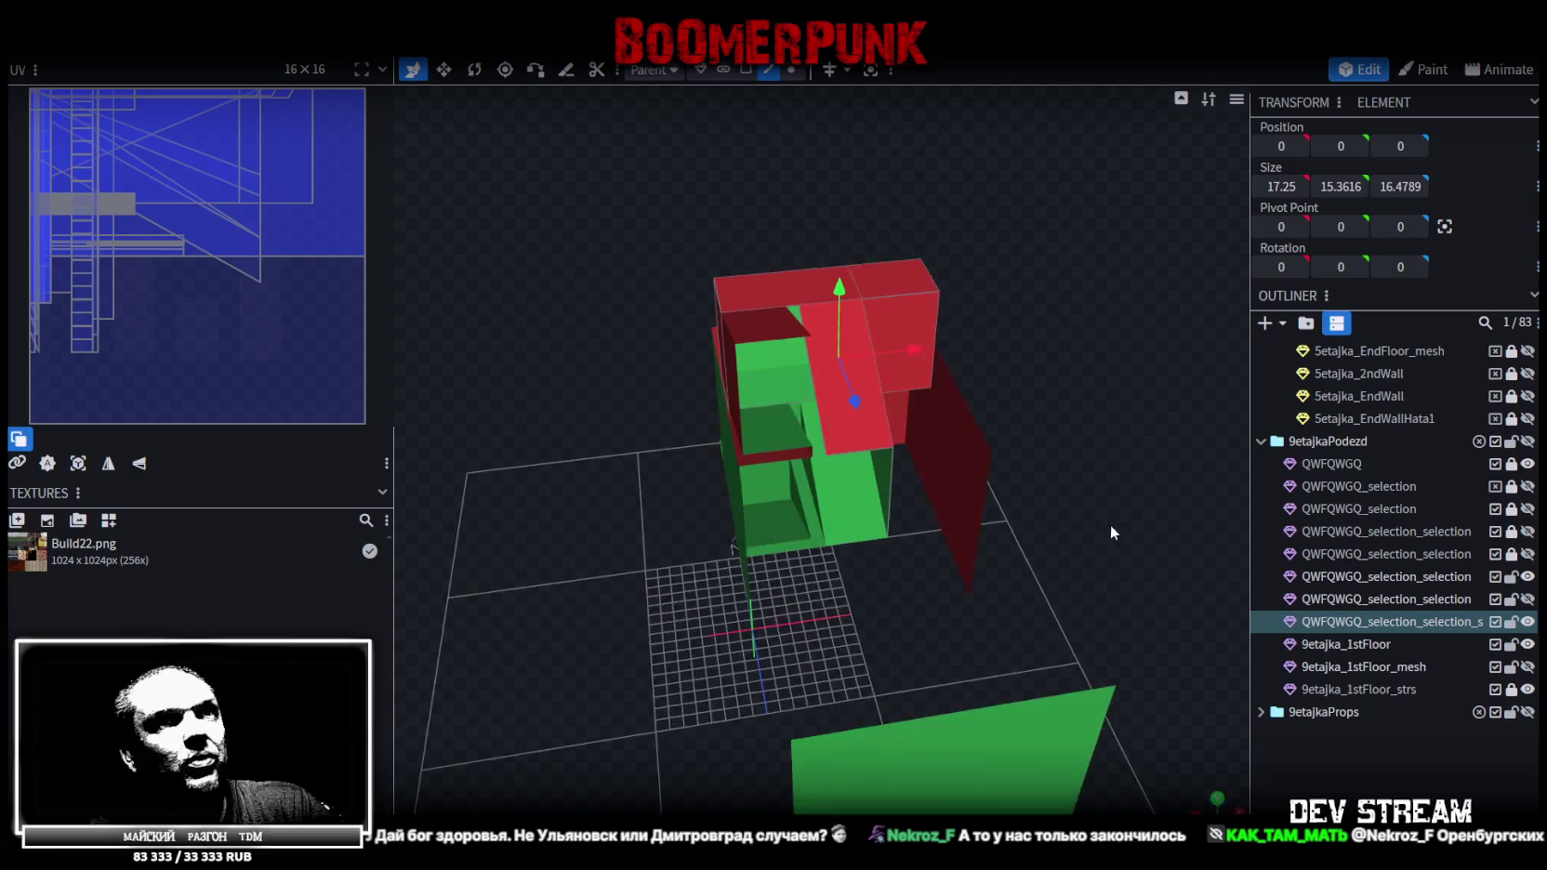
pyautogui.click(1528, 554)
pyautogui.moveTo(1107, 431)
pyautogui.mouseDown()
pyautogui.moveTo(1061, 400)
pyautogui.moveTo(1079, 411)
pyautogui.mouseUp()
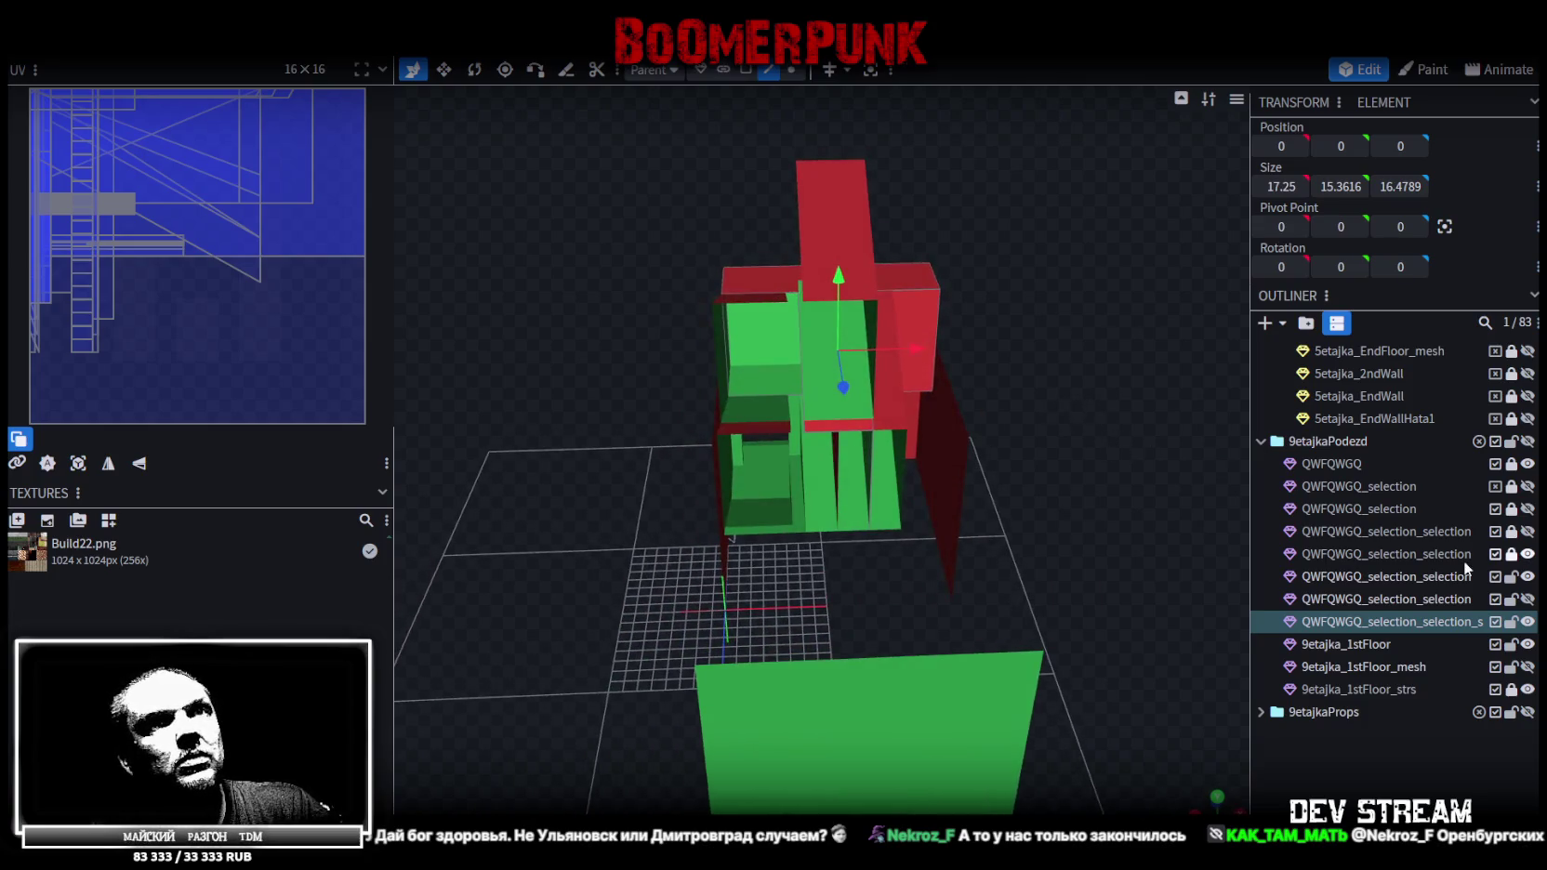
# Hide the first selection mesh and show a different one with red and green pieces
pyautogui.click(1528, 554)
pyautogui.click(1528, 531)
pyautogui.click(1527, 531)
pyautogui.click(1527, 531)
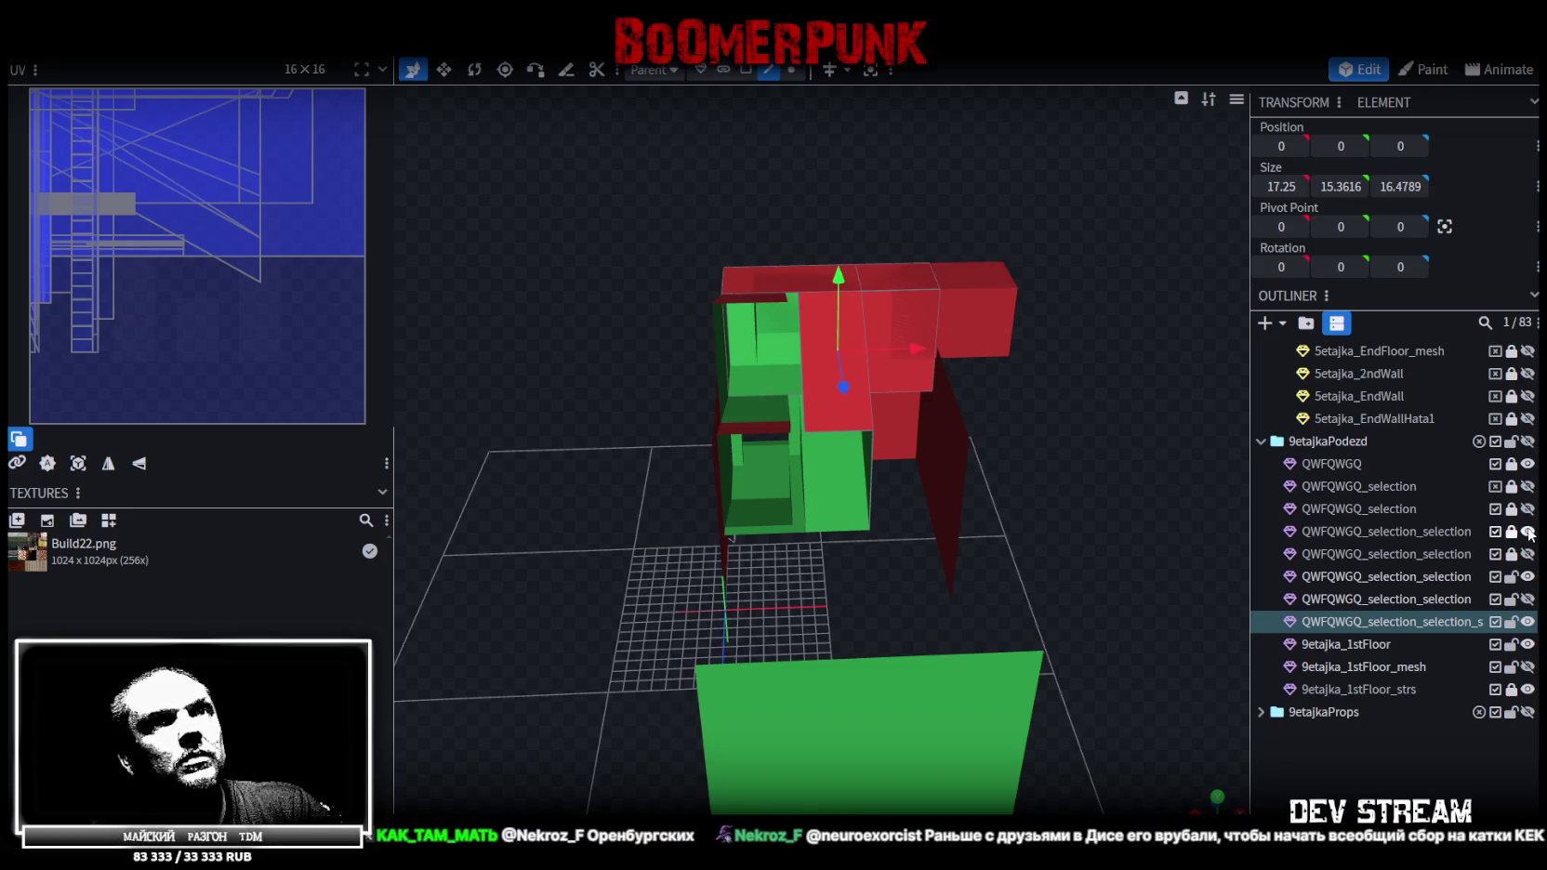
pyautogui.click(1527, 530)
pyautogui.click(1527, 509)
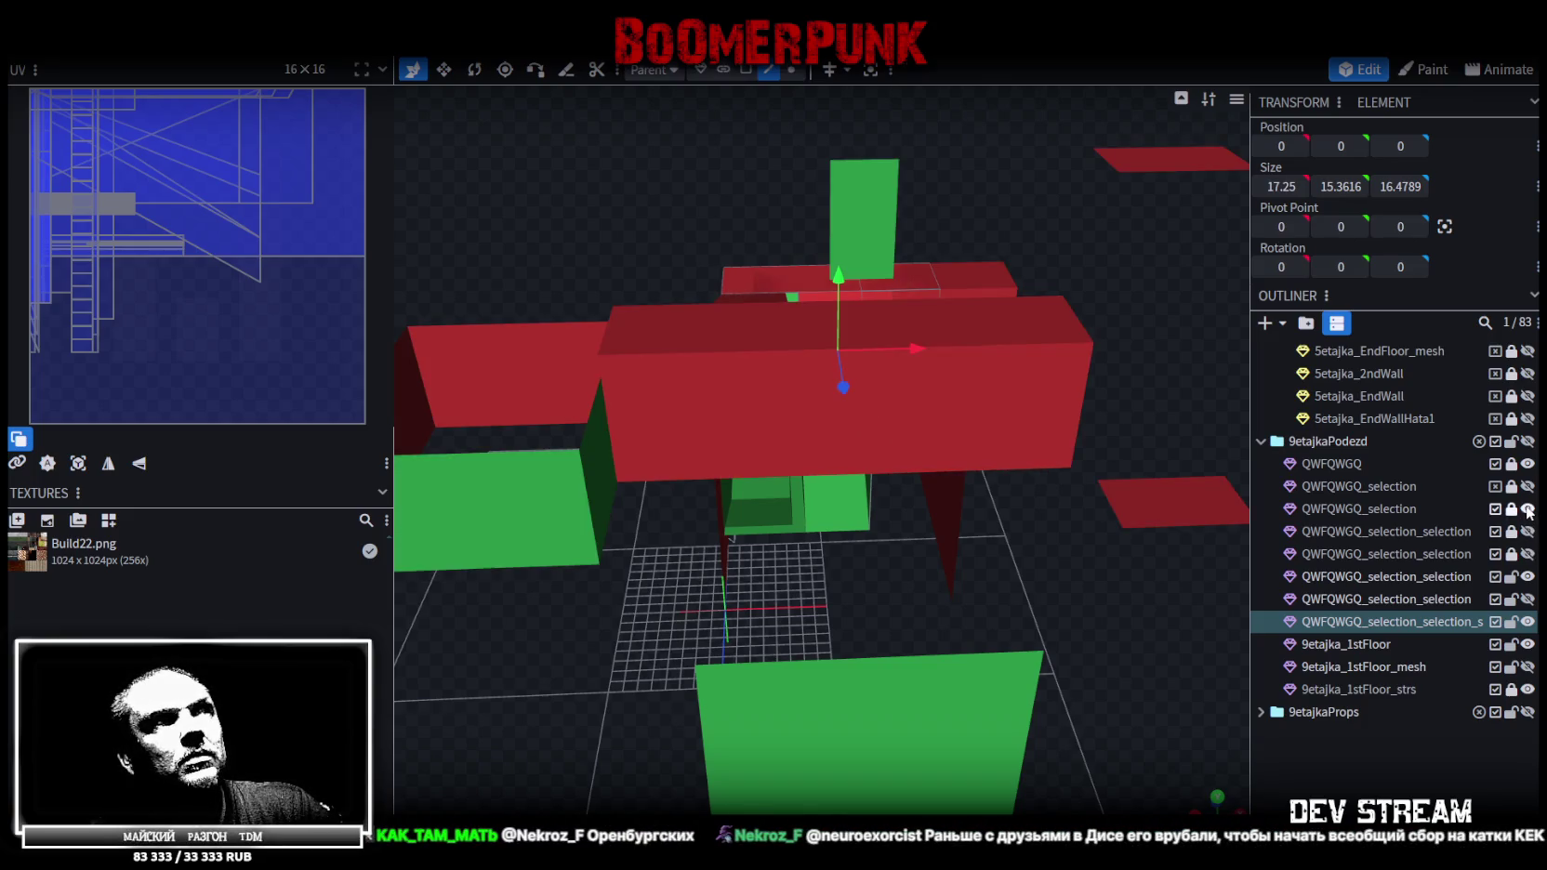
# Inspect the revealed stairwell wall and stair meshes from several angles, and save the model
pyautogui.moveTo(1051, 560)
pyautogui.mouseDown()
pyautogui.moveTo(906, 592)
pyautogui.moveTo(889, 684)
pyautogui.moveTo(979, 731)
pyautogui.moveTo(1018, 543)
pyautogui.moveTo(1082, 527)
pyautogui.moveTo(1232, 609)
pyautogui.moveTo(1356, 630)
pyautogui.moveTo(1072, 559)
pyautogui.moveTo(939, 477)
pyautogui.moveTo(1035, 386)
pyautogui.moveTo(1112, 637)
pyautogui.moveTo(1342, 648)
pyautogui.moveTo(837, 682)
pyautogui.moveTo(917, 699)
pyautogui.moveTo(1024, 638)
pyautogui.moveTo(1018, 680)
pyautogui.mouseUp()
pyautogui.moveTo(1097, 520)
pyautogui.mouseDown()
pyautogui.moveTo(1117, 504)
pyautogui.moveTo(1007, 628)
pyautogui.moveTo(1126, 589)
pyautogui.mouseUp()
pyautogui.moveTo(934, 581)
pyautogui.mouseDown()
pyautogui.moveTo(937, 633)
pyautogui.moveTo(964, 596)
pyautogui.moveTo(1086, 612)
pyautogui.moveTo(1117, 597)
pyautogui.moveTo(986, 607)
pyautogui.moveTo(1049, 672)
pyautogui.moveTo(790, 547)
pyautogui.moveTo(822, 588)
pyautogui.moveTo(921, 564)
pyautogui.moveTo(885, 556)
pyautogui.moveTo(879, 617)
pyautogui.moveTo(885, 596)
pyautogui.mouseUp()
pyautogui.scroll(-2, 937, 633)
pyautogui.hotkey('ctrl', 's')
pyautogui.scroll(2, 1117, 597)
pyautogui.scroll(3, 921, 565)
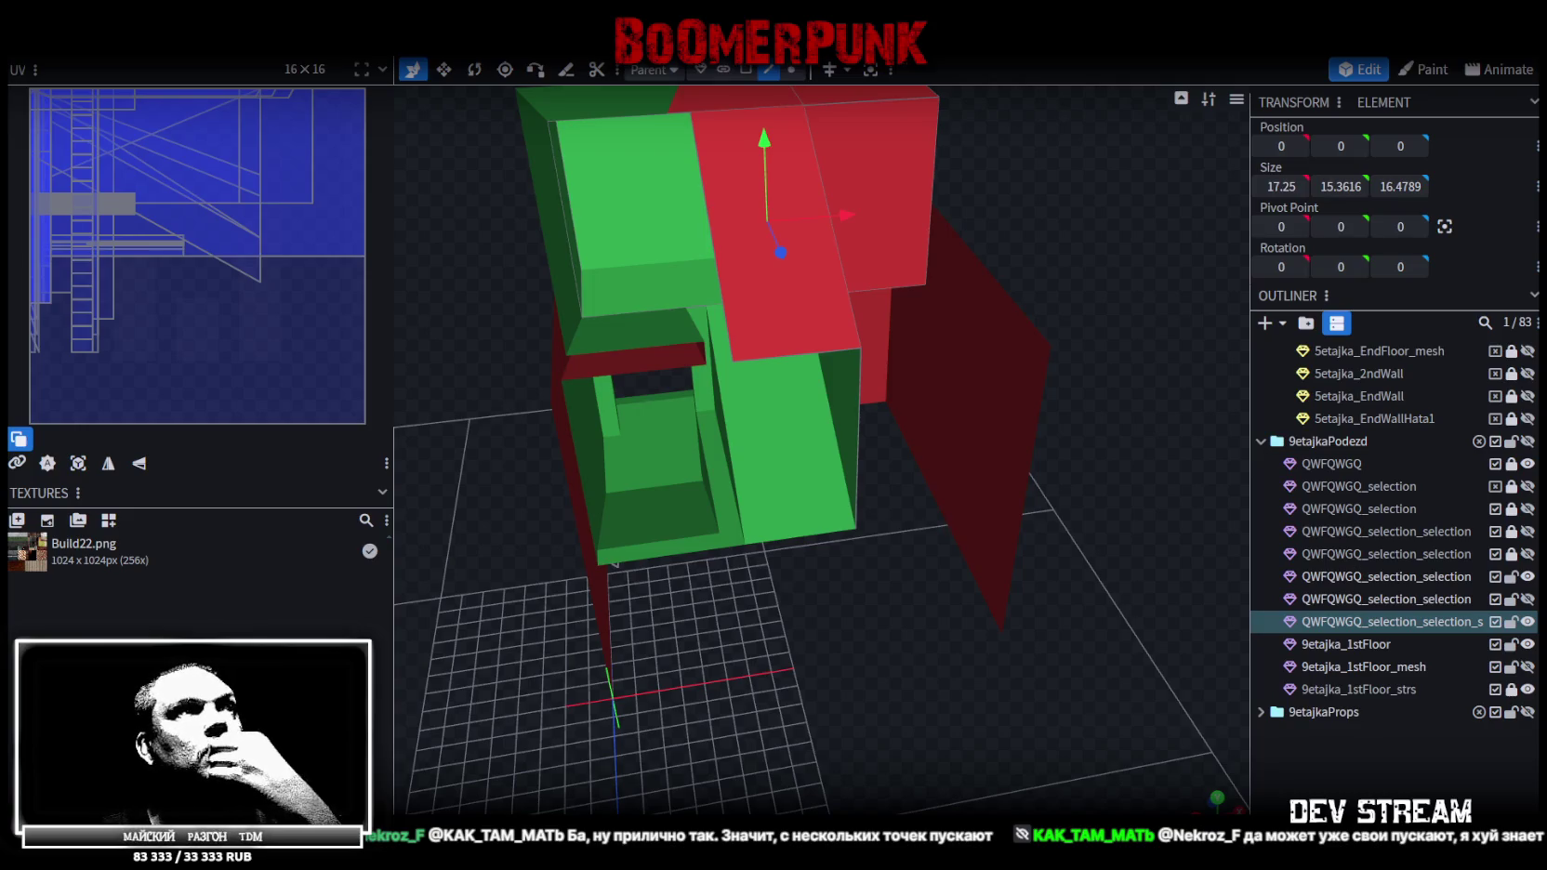
pyautogui.moveTo(834, 603)
pyautogui.mouseDown()
pyautogui.moveTo(878, 693)
pyautogui.moveTo(847, 650)
pyautogui.moveTo(827, 680)
pyautogui.moveTo(764, 682)
pyautogui.moveTo(783, 689)
pyautogui.moveTo(571, 755)
pyautogui.moveTo(1076, 665)
pyautogui.moveTo(1225, 664)
pyautogui.moveTo(1239, 622)
pyautogui.moveTo(1079, 741)
pyautogui.moveTo(994, 686)
pyautogui.moveTo(922, 546)
pyautogui.moveTo(941, 557)
pyautogui.moveTo(881, 612)
pyautogui.moveTo(919, 641)
pyautogui.moveTo(955, 595)
pyautogui.moveTo(1027, 595)
pyautogui.moveTo(973, 593)
pyautogui.moveTo(841, 301)
pyautogui.mouseUp()
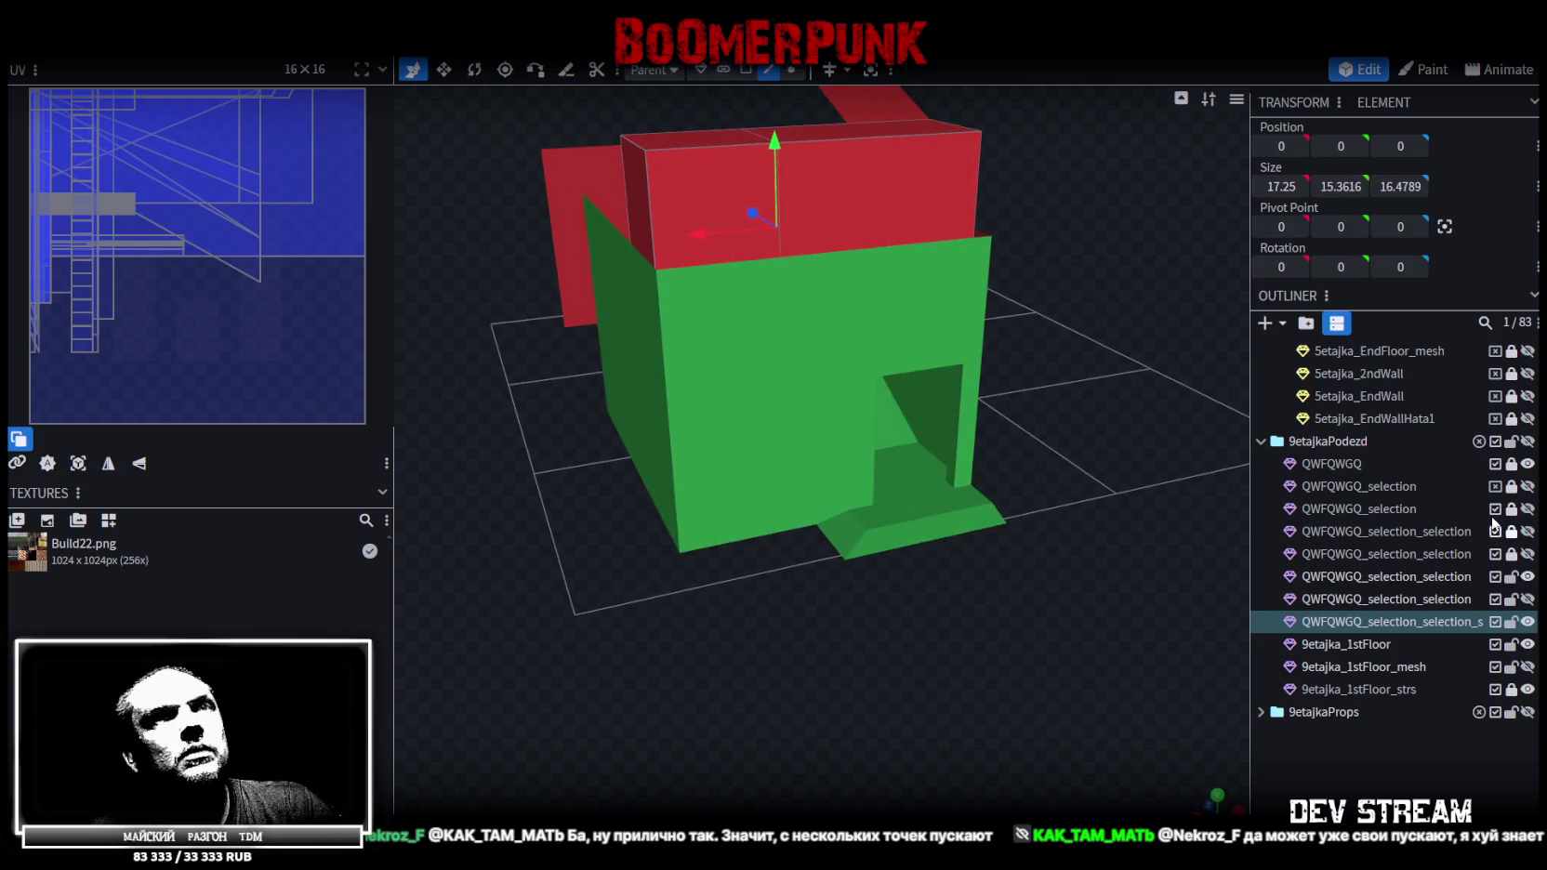
# Select the green QWFQWGQ mesh and pick faces on the entrance step in Face mode
pyautogui.click(898, 492)
pyautogui.click(898, 493)
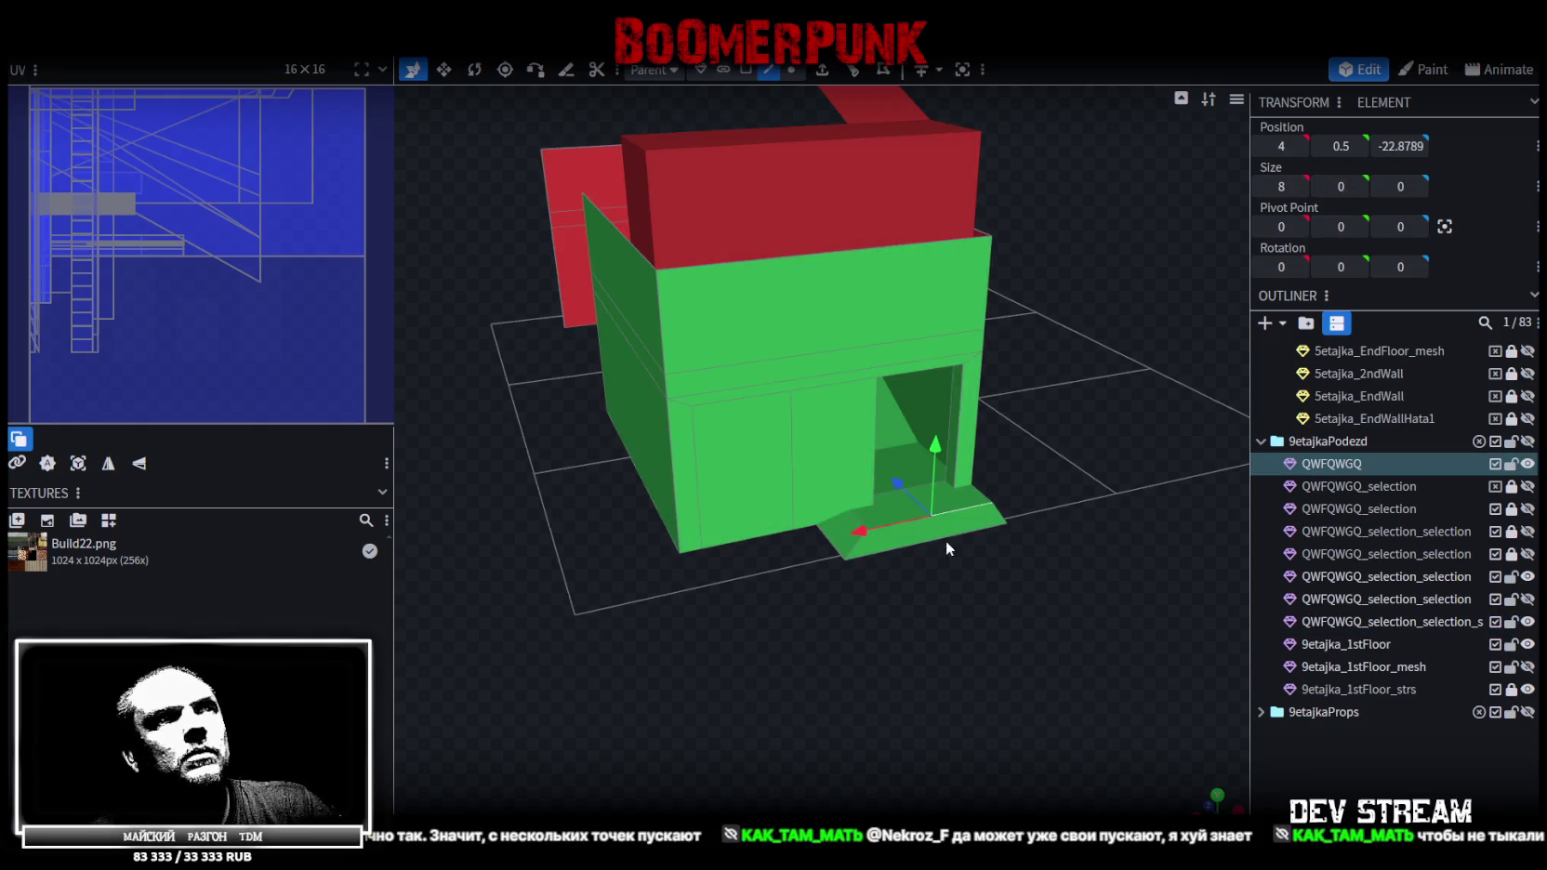
pyautogui.moveTo(946, 540); pyautogui.dragTo(1009, 615)
pyautogui.click(743, 72)
pyautogui.click(883, 526)
pyautogui.moveTo(899, 527)
pyautogui.mouseDown()
pyautogui.moveTo(937, 566)
pyautogui.moveTo(944, 613)
pyautogui.moveTo(829, 568)
pyautogui.mouseUp()
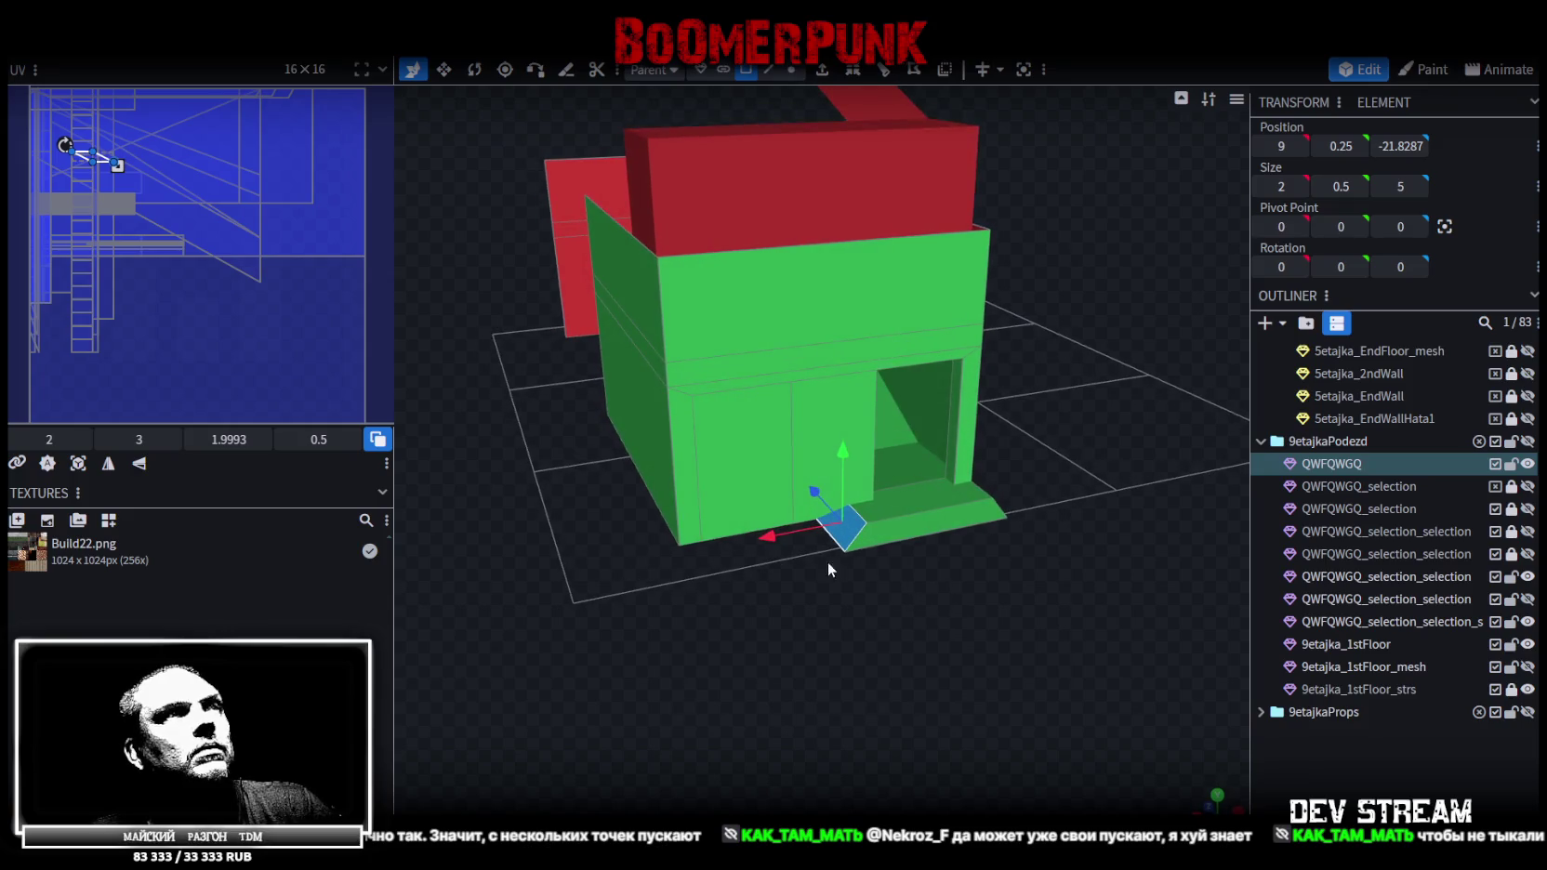
pyautogui.click(643, 485)
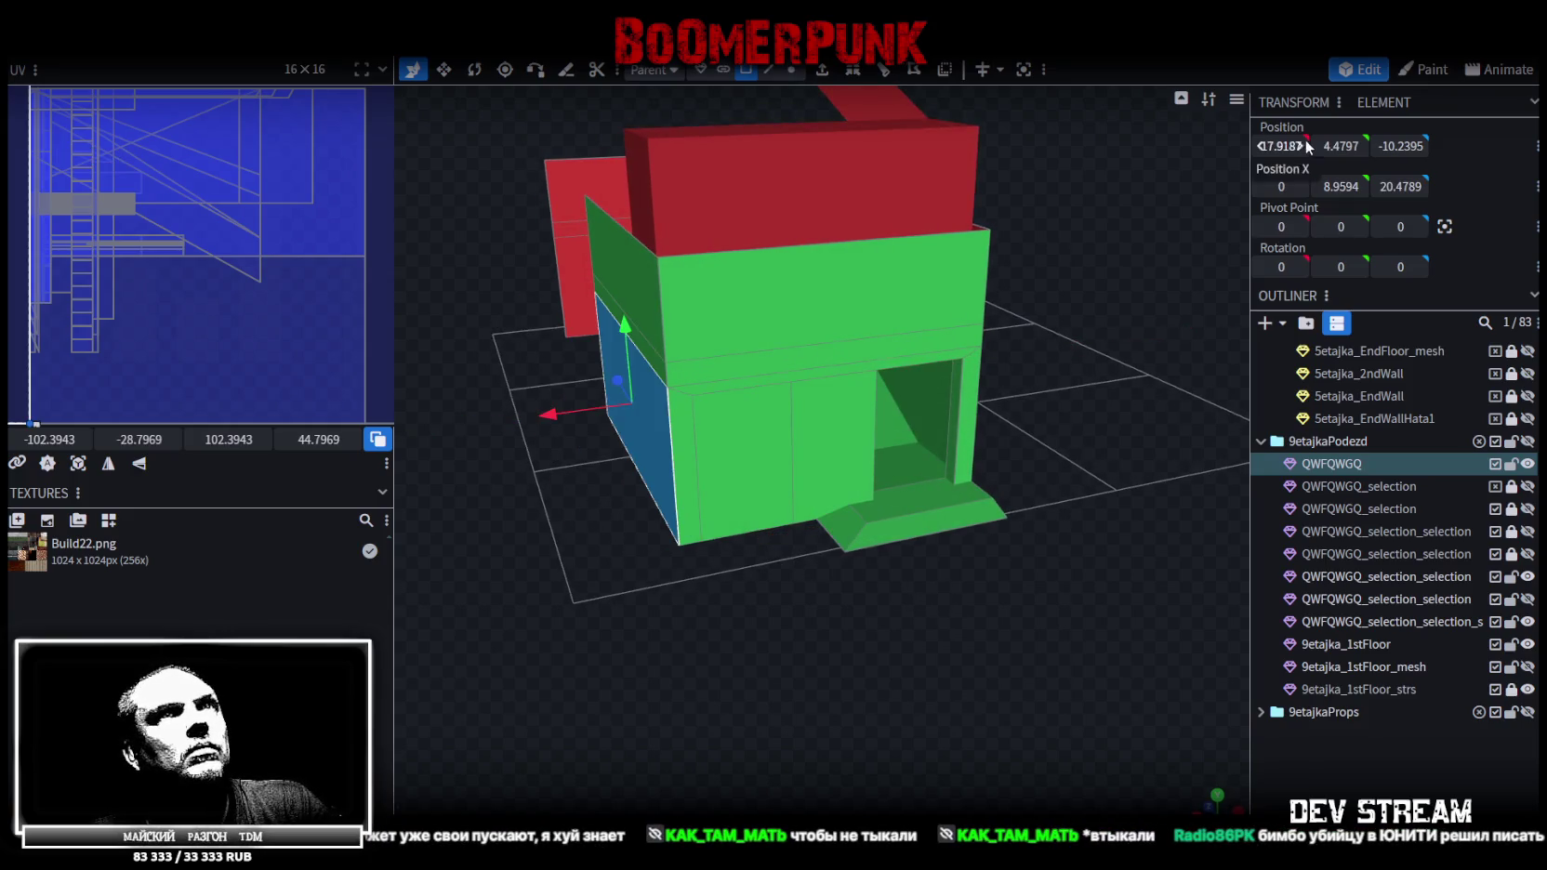
# Move the doorstep face along X to the wall corner at 17.9187 and weld the overlapping vertex
pyautogui.click(851, 524)
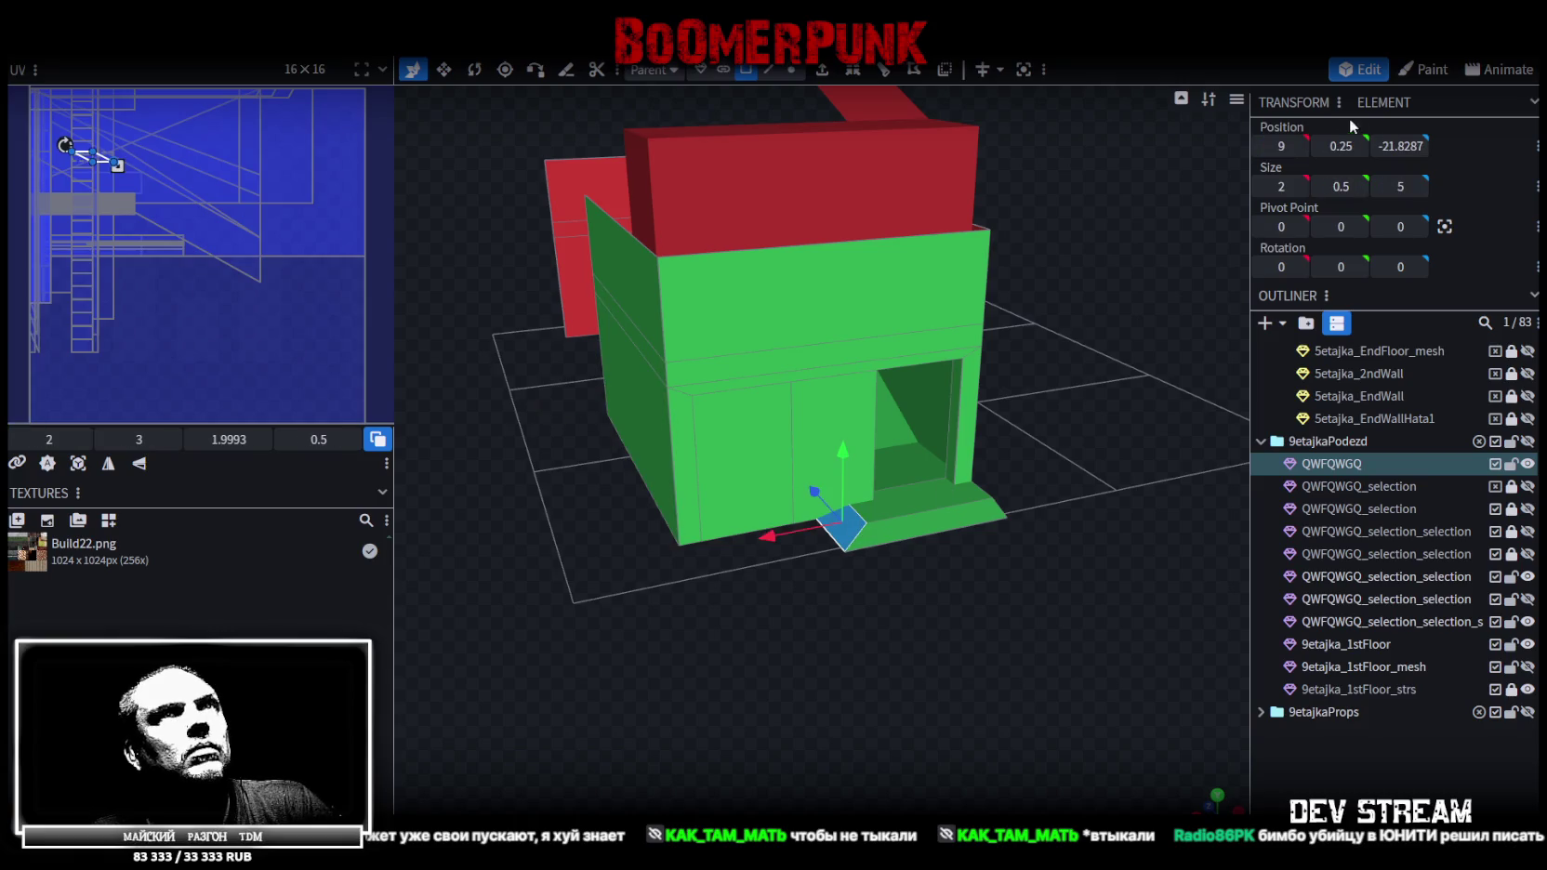
pyautogui.moveTo(1284, 140); pyautogui.dragTo(1329, 140)
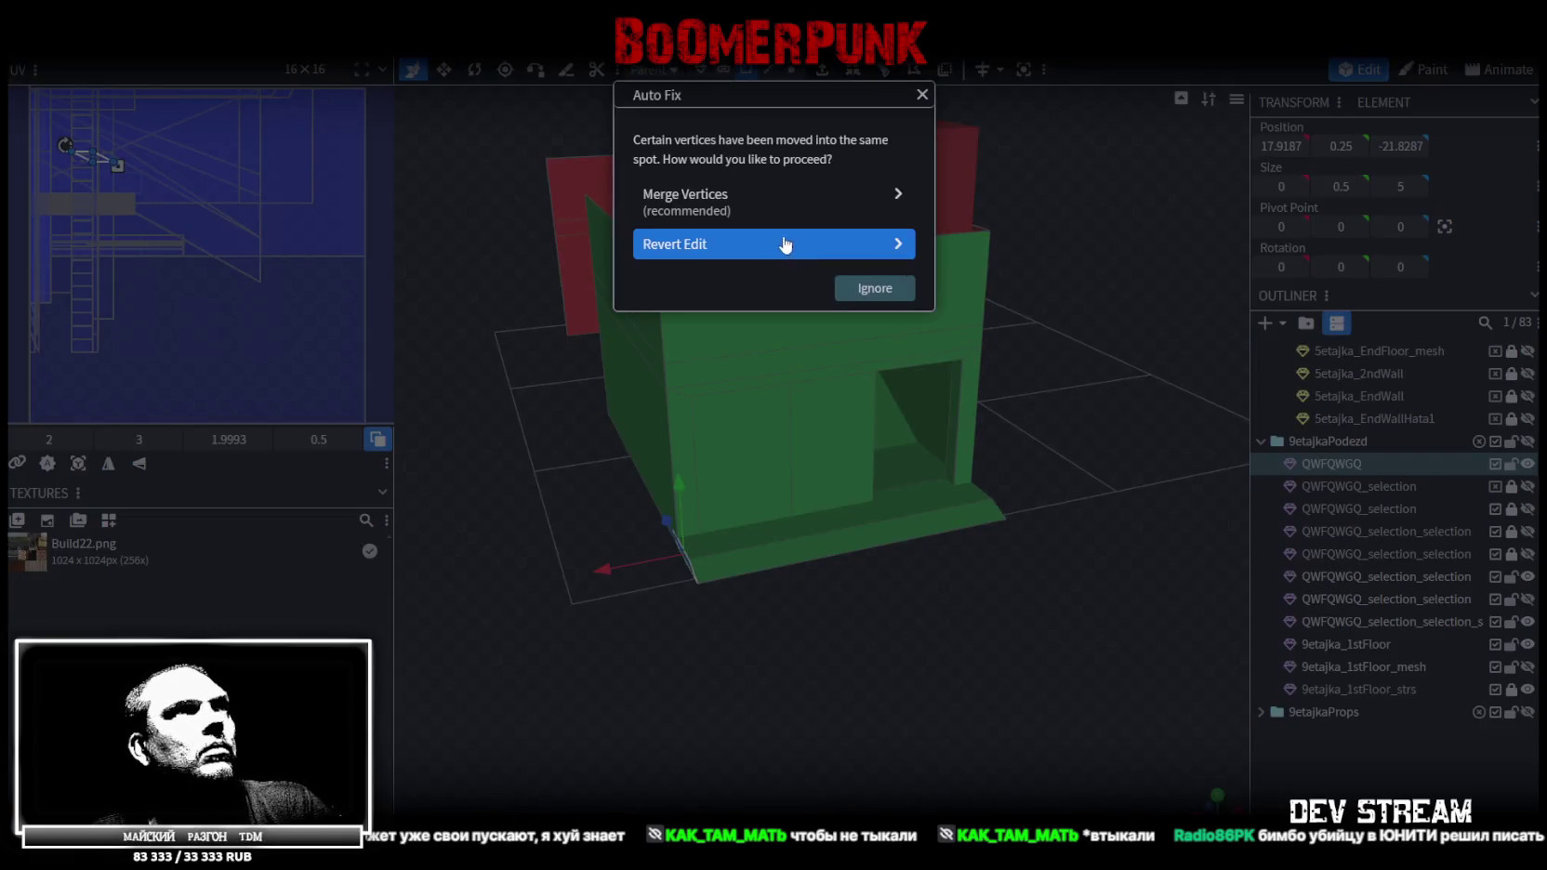
pyautogui.click(771, 200)
pyautogui.moveTo(764, 276); pyautogui.dragTo(860, 737)
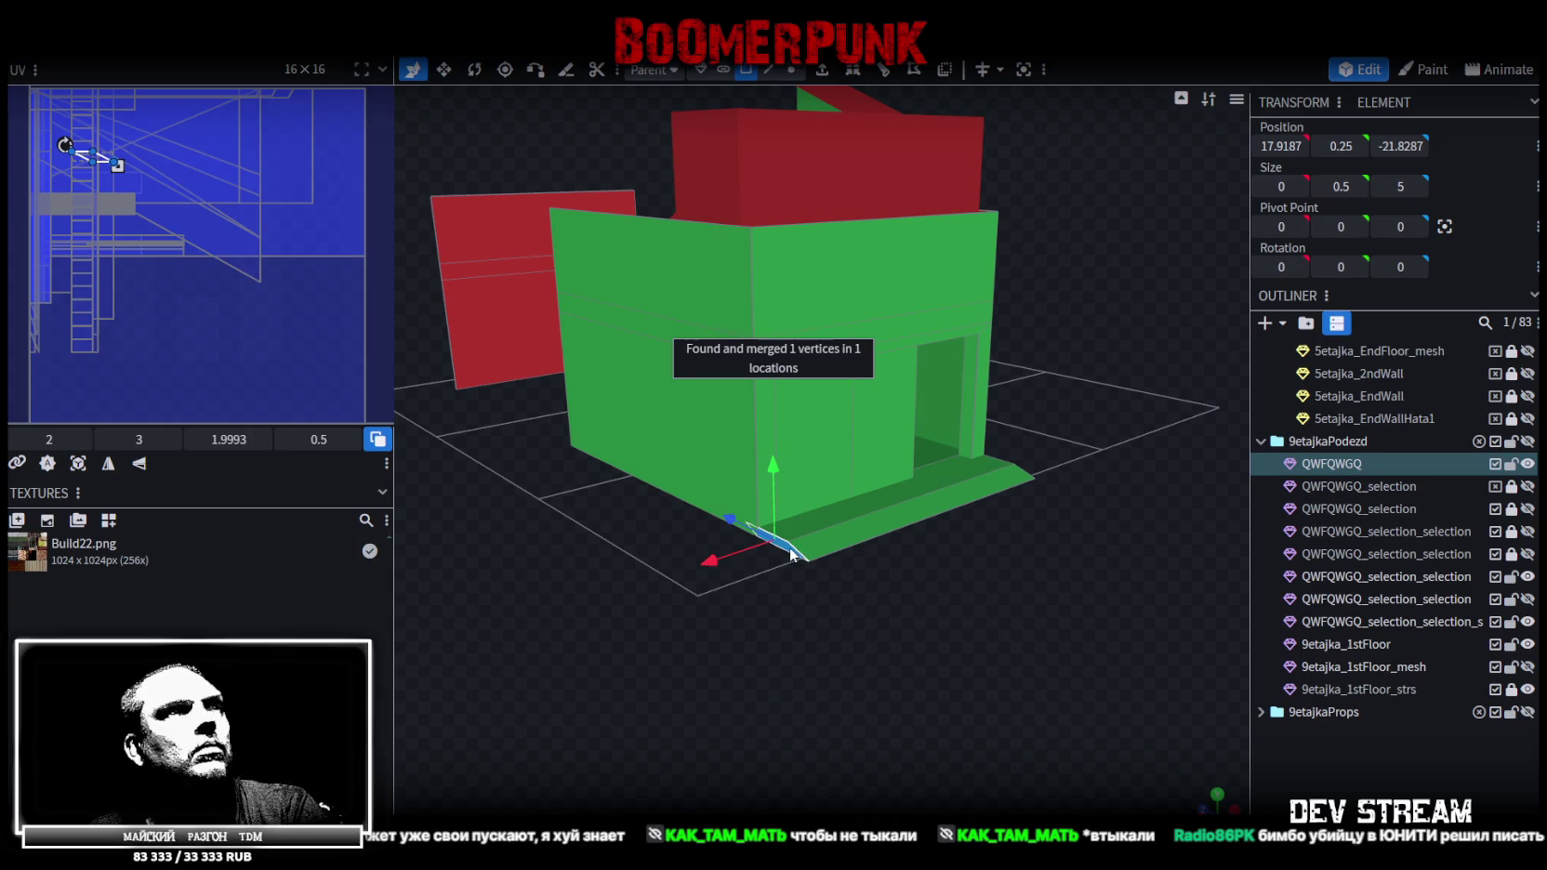
pyautogui.moveTo(893, 595)
pyautogui.mouseDown()
pyautogui.moveTo(1004, 543)
pyautogui.moveTo(988, 588)
pyautogui.moveTo(923, 593)
pyautogui.moveTo(769, 531)
pyautogui.moveTo(740, 564)
pyautogui.moveTo(787, 559)
pyautogui.moveTo(753, 580)
pyautogui.moveTo(816, 600)
pyautogui.moveTo(974, 595)
pyautogui.moveTo(994, 608)
pyautogui.moveTo(988, 697)
pyautogui.moveTo(690, 688)
pyautogui.moveTo(753, 662)
pyautogui.moveTo(1135, 648)
pyautogui.moveTo(900, 647)
pyautogui.moveTo(1003, 648)
pyautogui.mouseUp()
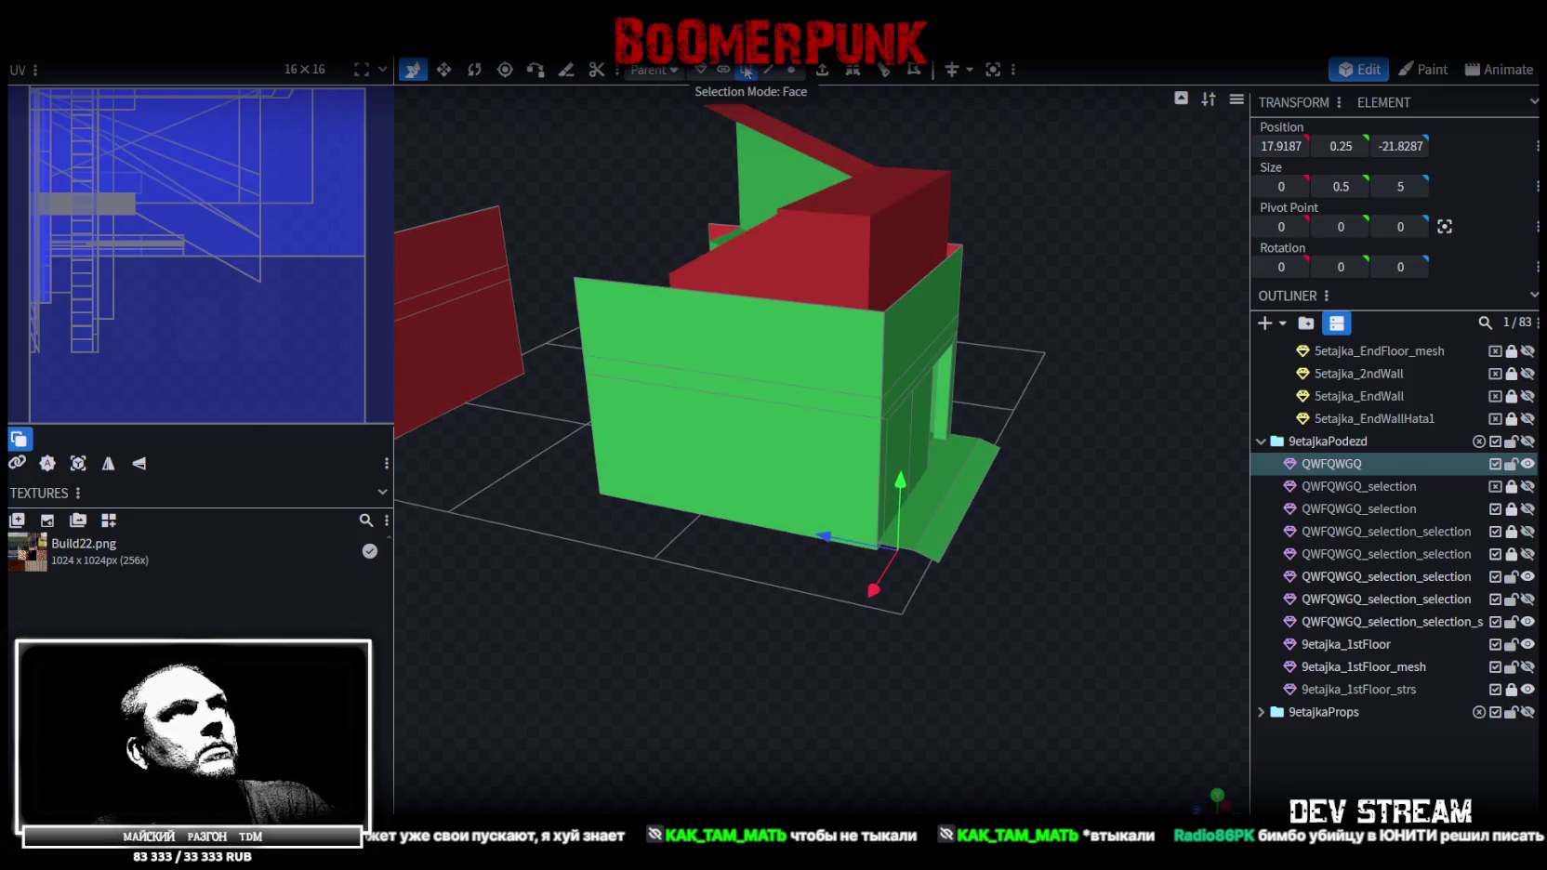
# Push the ledge face at the wall base outward along Z and save the model
pyautogui.click(759, 351)
pyautogui.moveTo(1095, 338)
pyautogui.mouseDown()
pyautogui.moveTo(702, 325)
pyautogui.moveTo(777, 330)
pyautogui.mouseUp()
pyautogui.moveTo(721, 640)
pyautogui.mouseDown()
pyautogui.moveTo(643, 639)
pyautogui.moveTo(781, 641)
pyautogui.moveTo(704, 576)
pyautogui.moveTo(632, 594)
pyautogui.moveTo(801, 594)
pyautogui.moveTo(816, 481)
pyautogui.moveTo(801, 267)
pyautogui.mouseUp()
pyautogui.scroll(3, 715, 604)
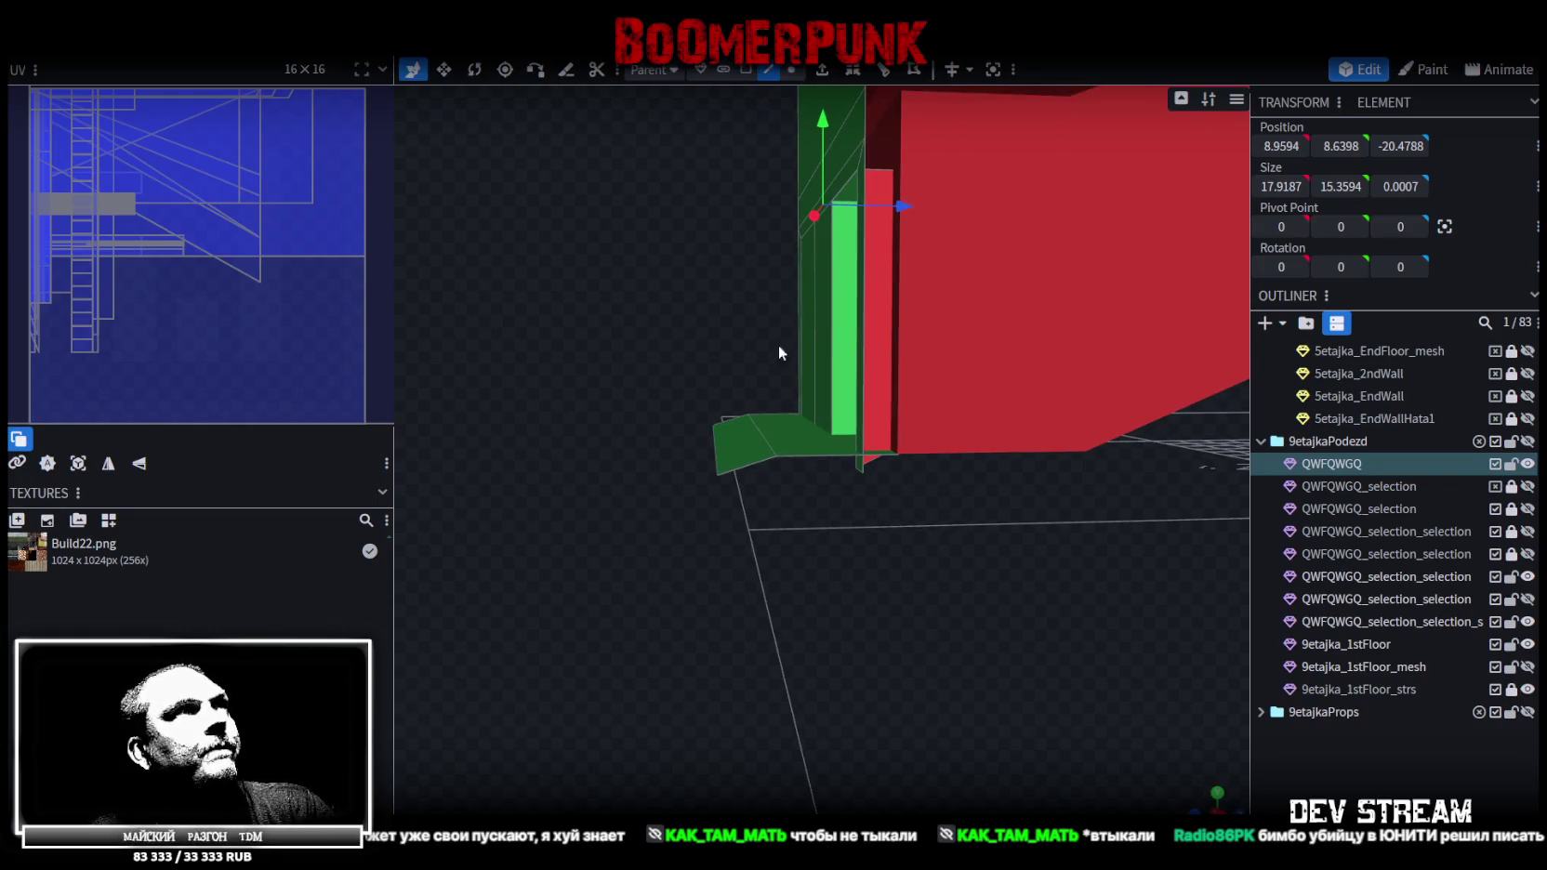
pyautogui.click(761, 432)
pyautogui.moveTo(847, 429); pyautogui.dragTo(725, 457)
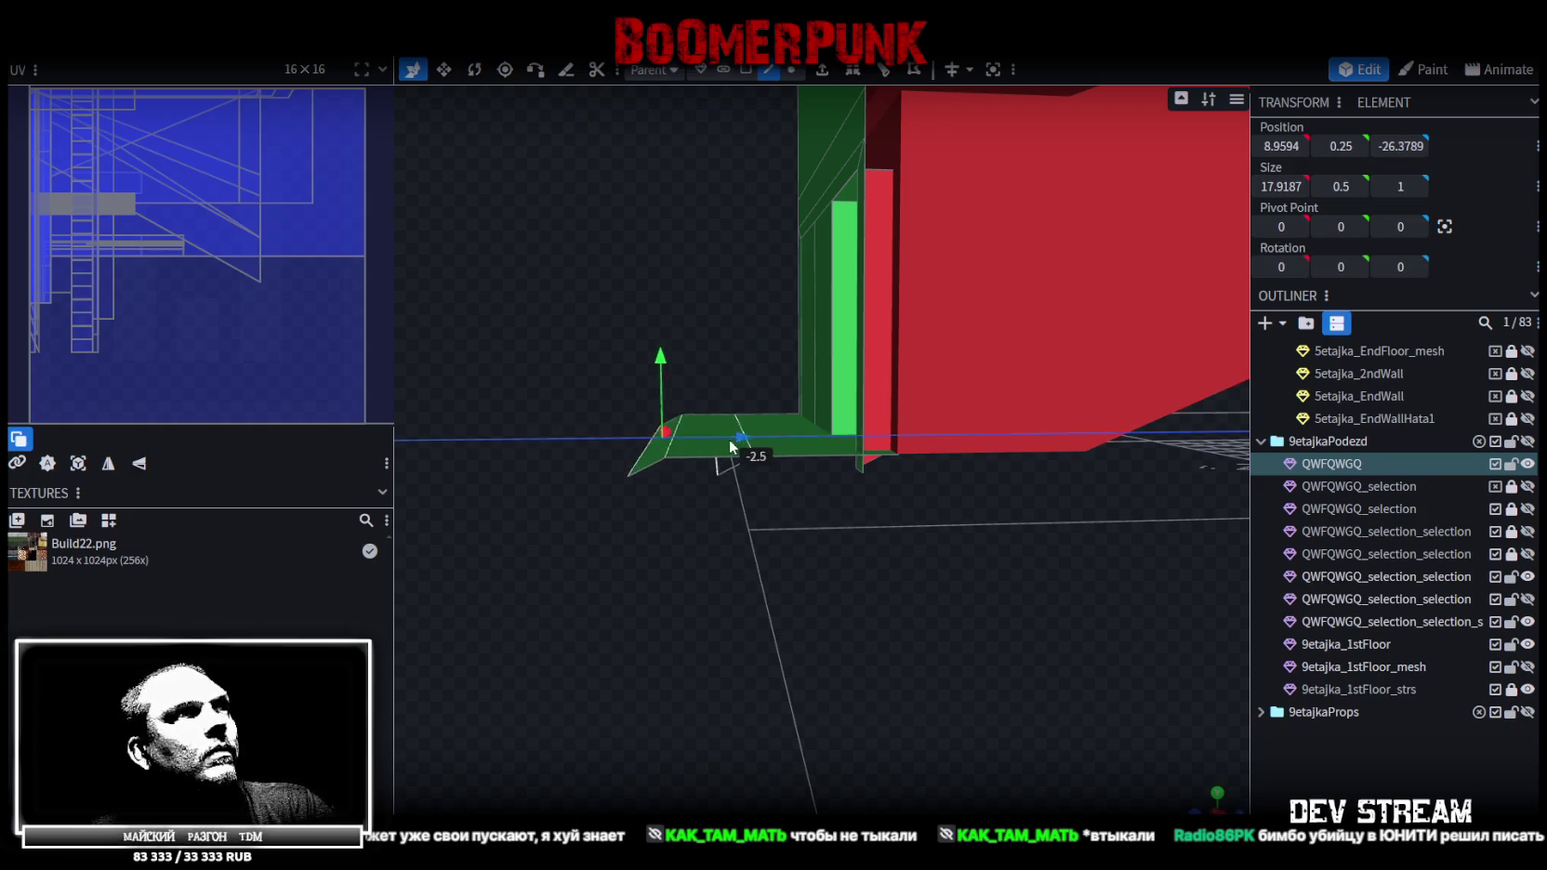
pyautogui.moveTo(741, 446)
pyautogui.mouseDown()
pyautogui.moveTo(855, 552)
pyautogui.moveTo(877, 557)
pyautogui.moveTo(882, 510)
pyautogui.moveTo(832, 571)
pyautogui.mouseUp()
pyautogui.hotkey('ctrl', 's')
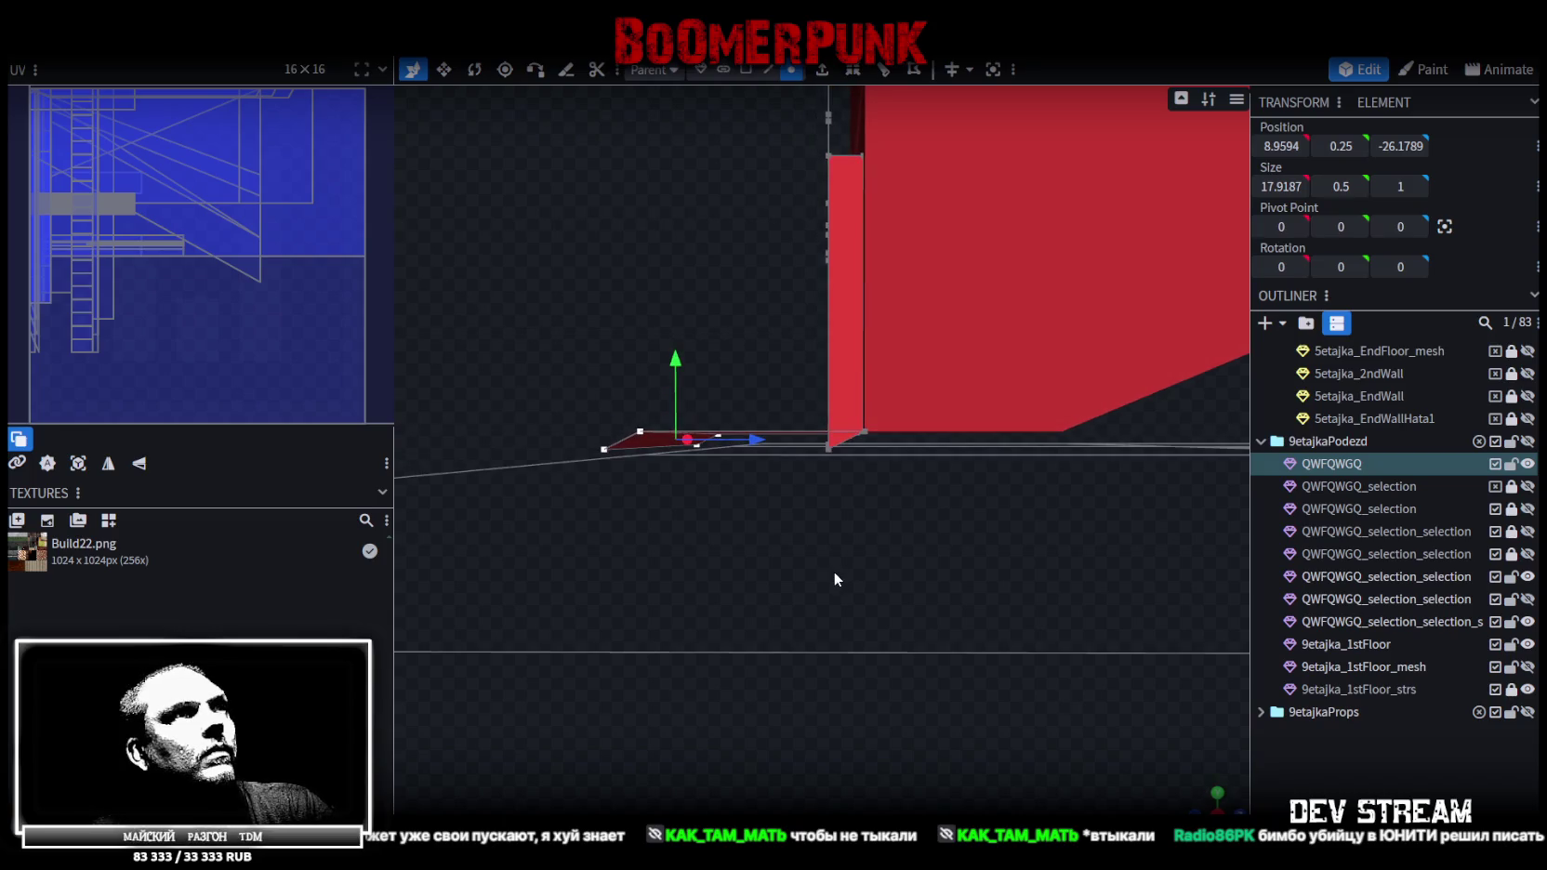
# Raise the green floor piece at the wall base to height 0.5 and save
pyautogui.moveTo(802, 484); pyautogui.dragTo(838, 433)
pyautogui.moveTo(824, 521)
pyautogui.mouseDown()
pyautogui.moveTo(881, 522)
pyautogui.moveTo(861, 483)
pyautogui.mouseUp()
pyautogui.moveTo(819, 359)
pyautogui.mouseDown()
pyautogui.moveTo(856, 517)
pyautogui.moveTo(1157, 509)
pyautogui.moveTo(822, 666)
pyautogui.moveTo(870, 656)
pyautogui.moveTo(840, 674)
pyautogui.moveTo(852, 668)
pyautogui.moveTo(830, 661)
pyautogui.mouseUp()
pyautogui.hotkey('ctrl', 's')
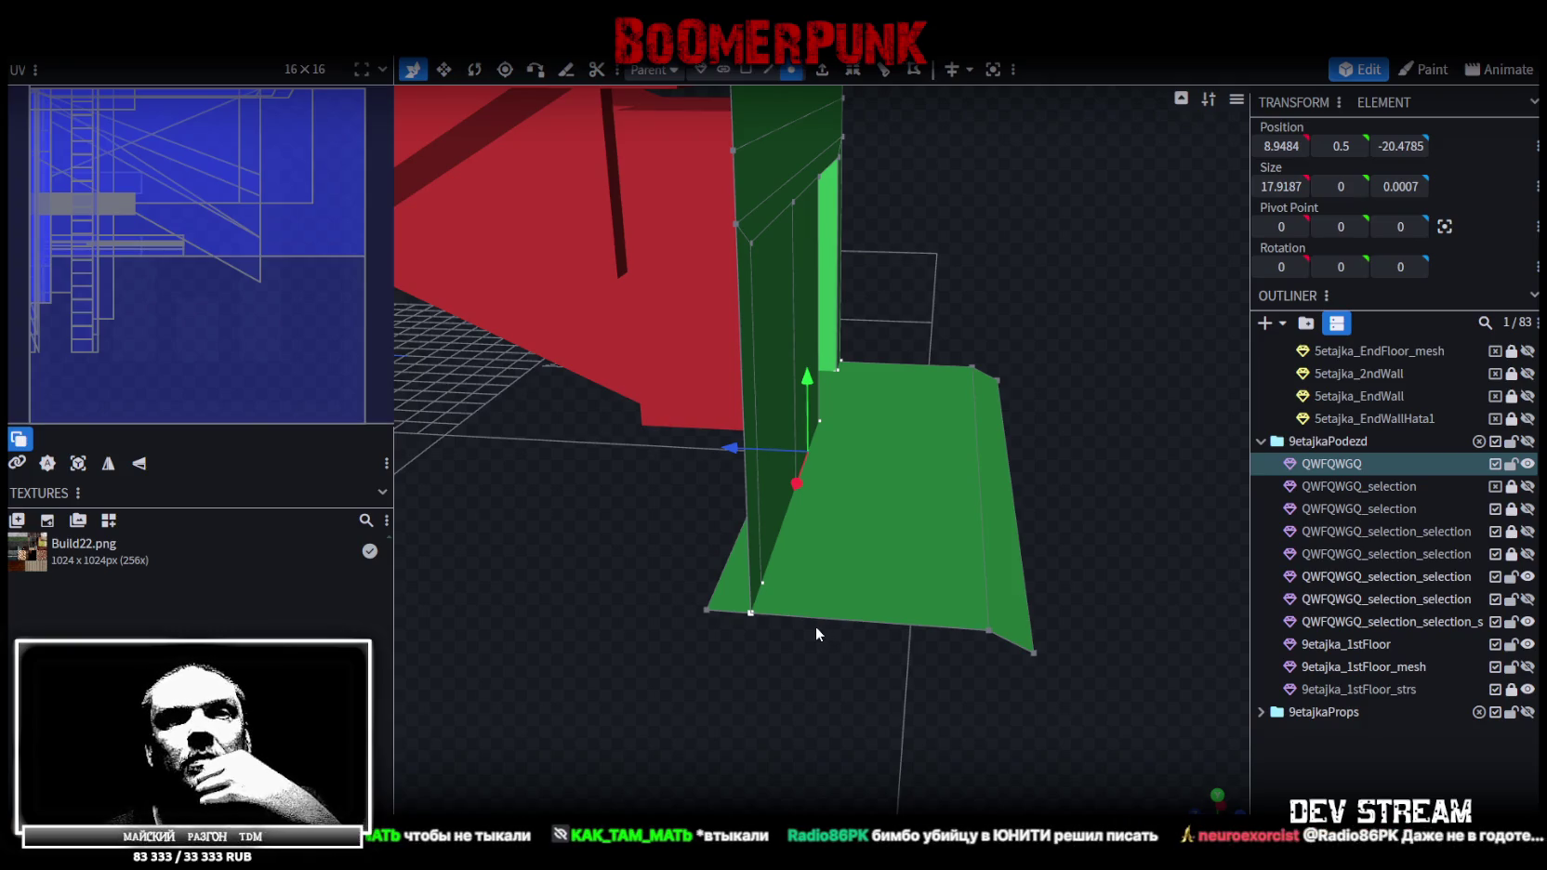
pyautogui.scroll(-3, 1013, 586)
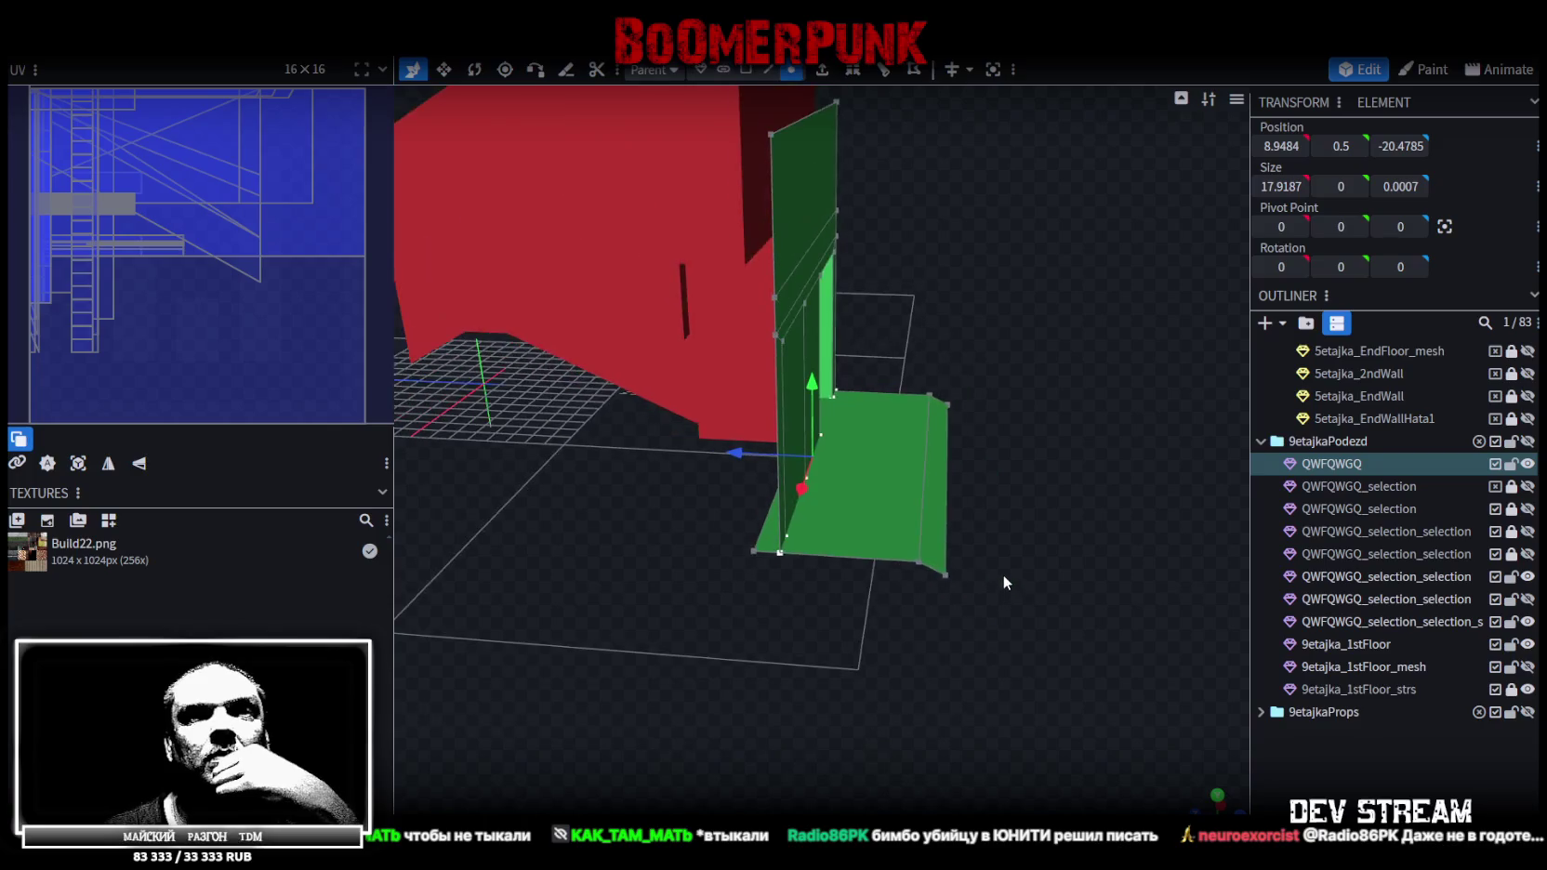
pyautogui.scroll(-2, 1005, 571)
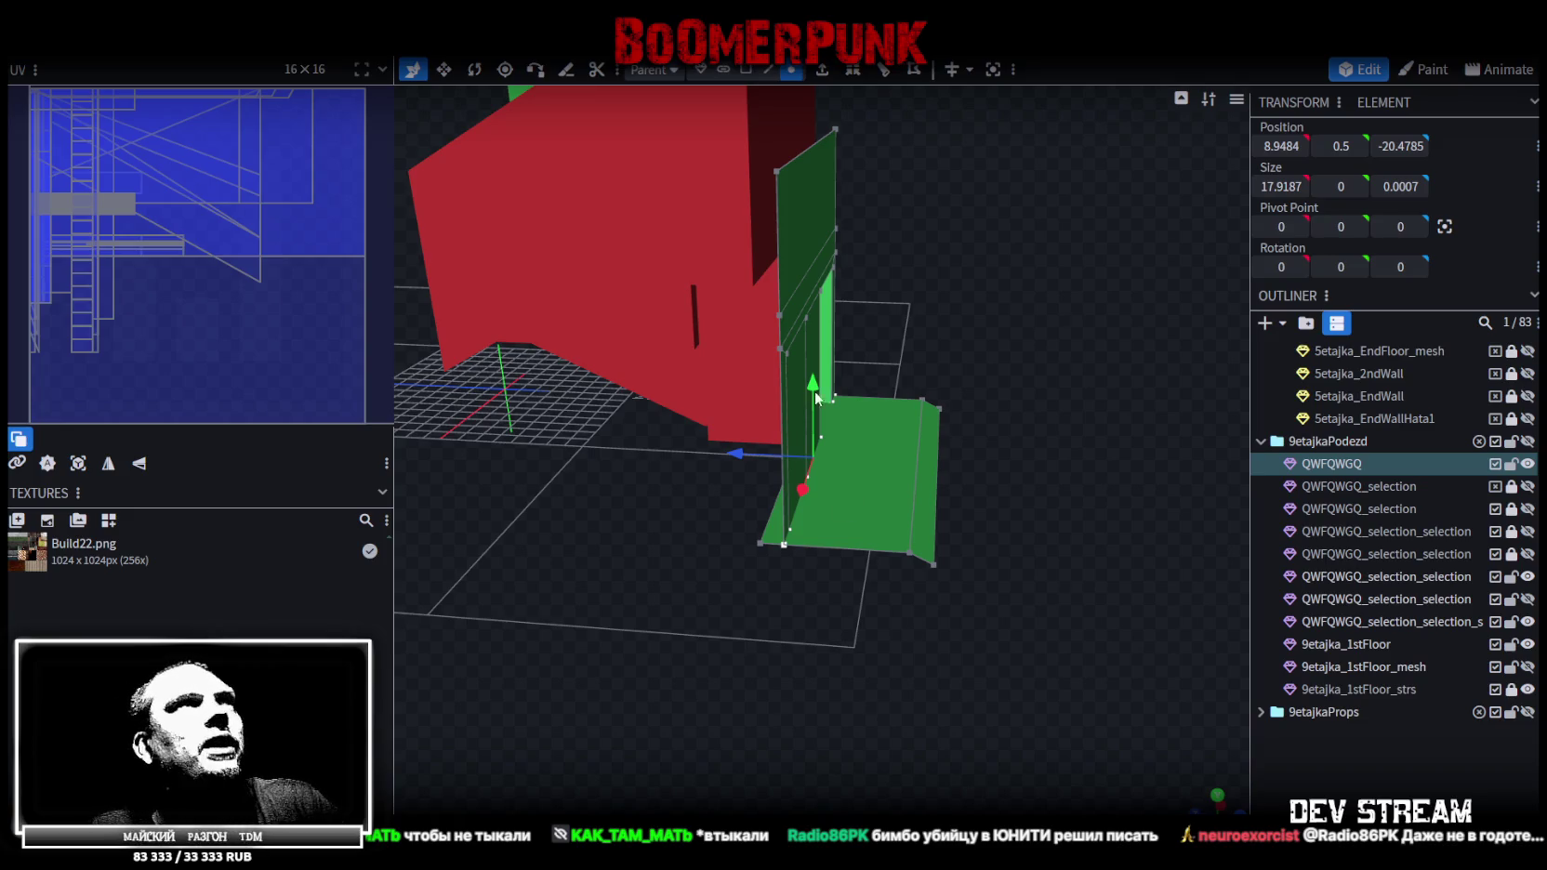
# Undo the last change and add a single loop cut across the green entrance floor
pyautogui.hotkey('ctrl', 'z')
pyautogui.scroll(3, 799, 418)
pyautogui.click(815, 608)
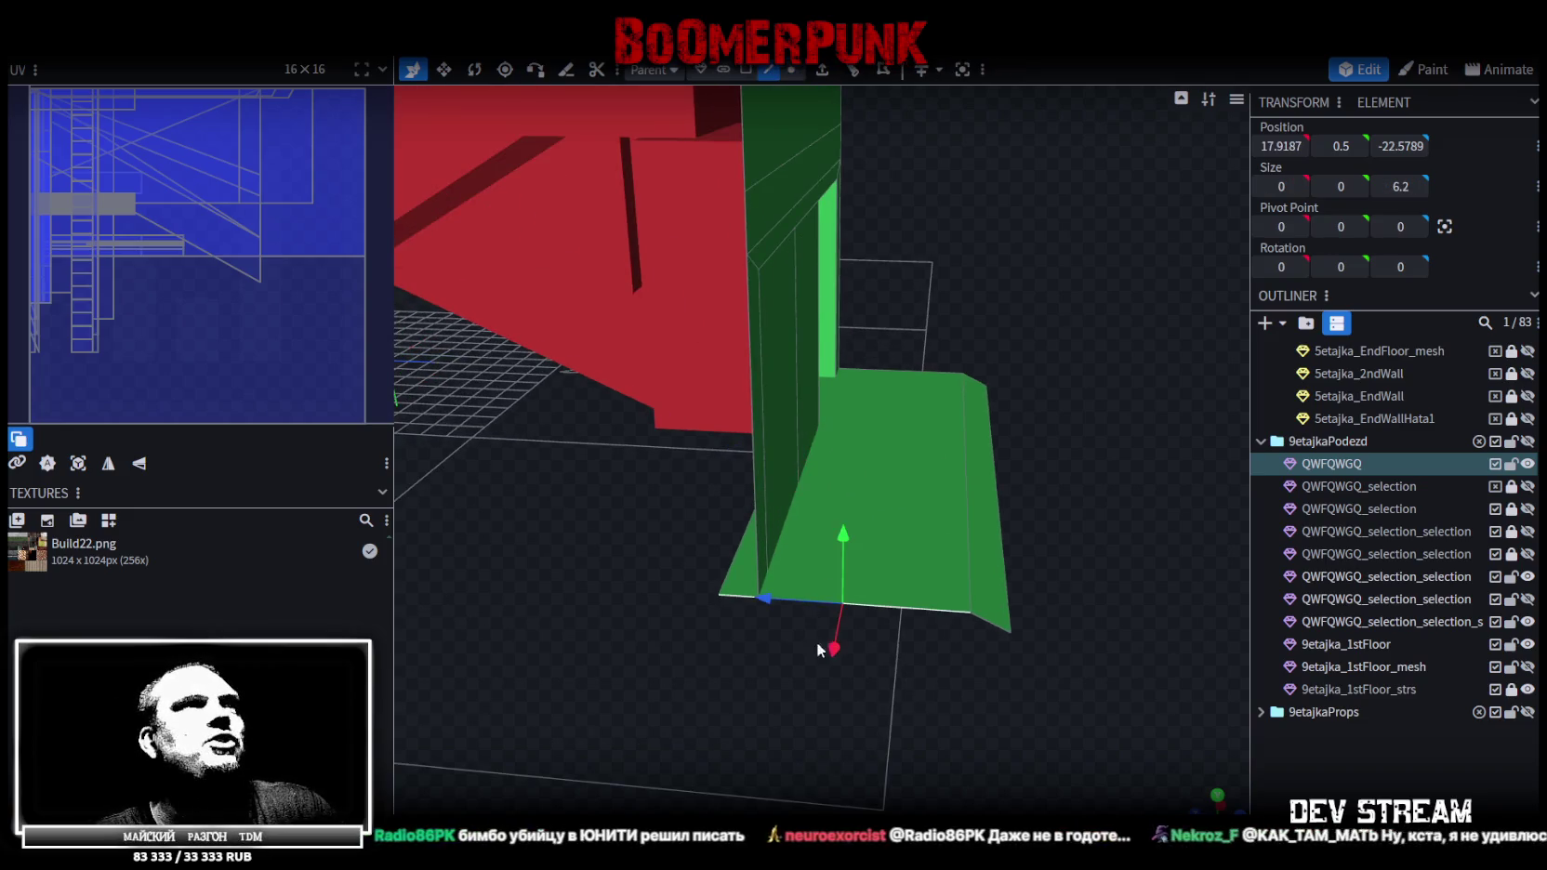
pyautogui.scroll(3, 772, 717)
pyautogui.moveTo(757, 723); pyautogui.dragTo(771, 722)
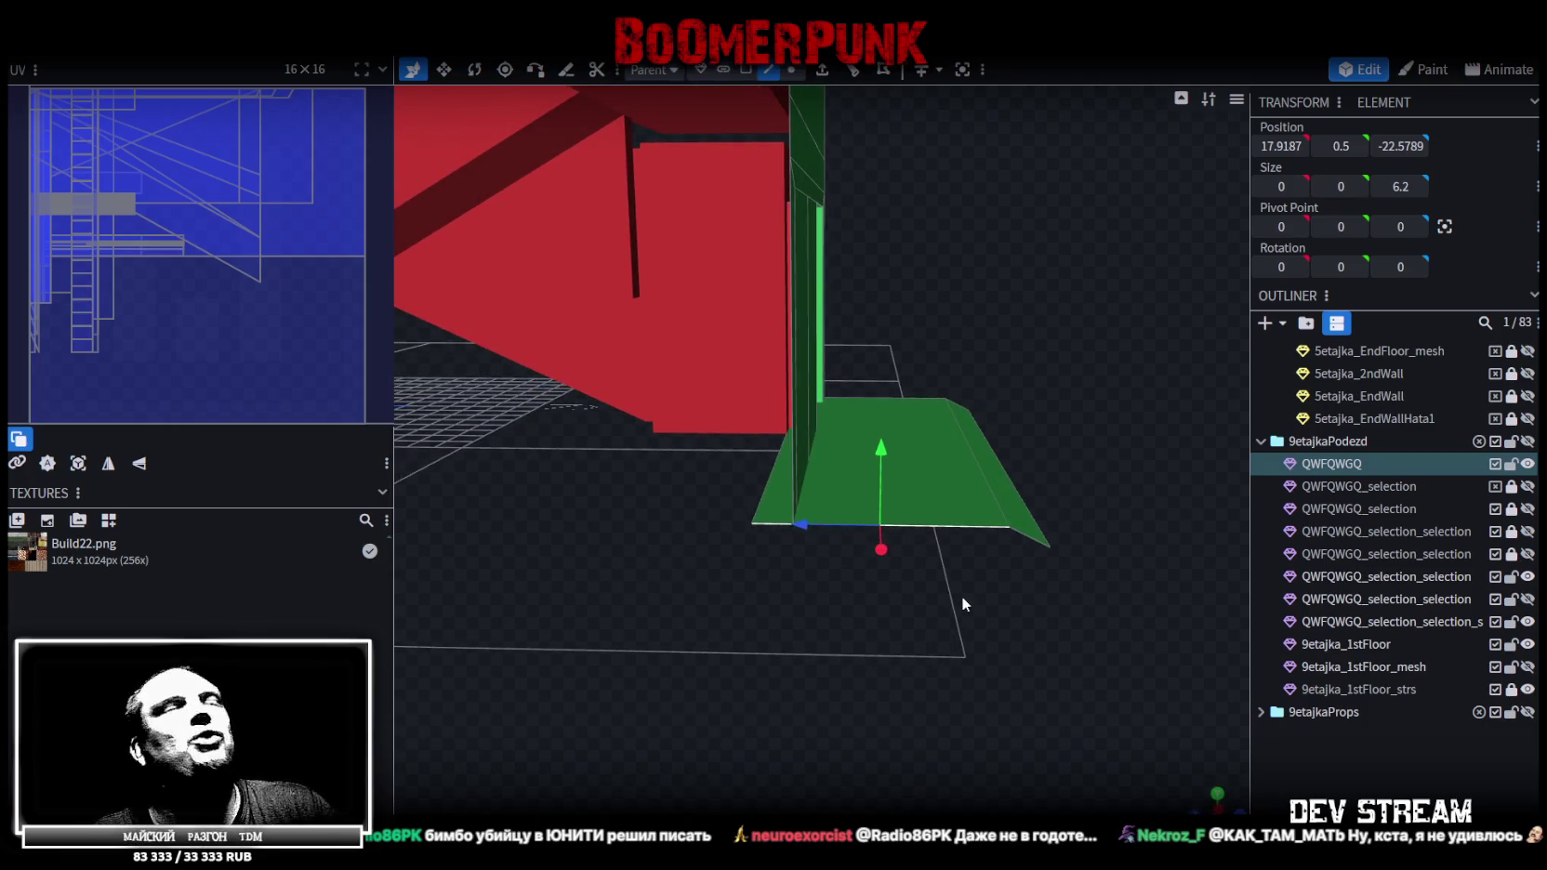
pyautogui.click(853, 70)
# Move the wall/floor edge onto existing vertices and merge the 2 overlapping vertices
pyautogui.scroll(2, 920, 507)
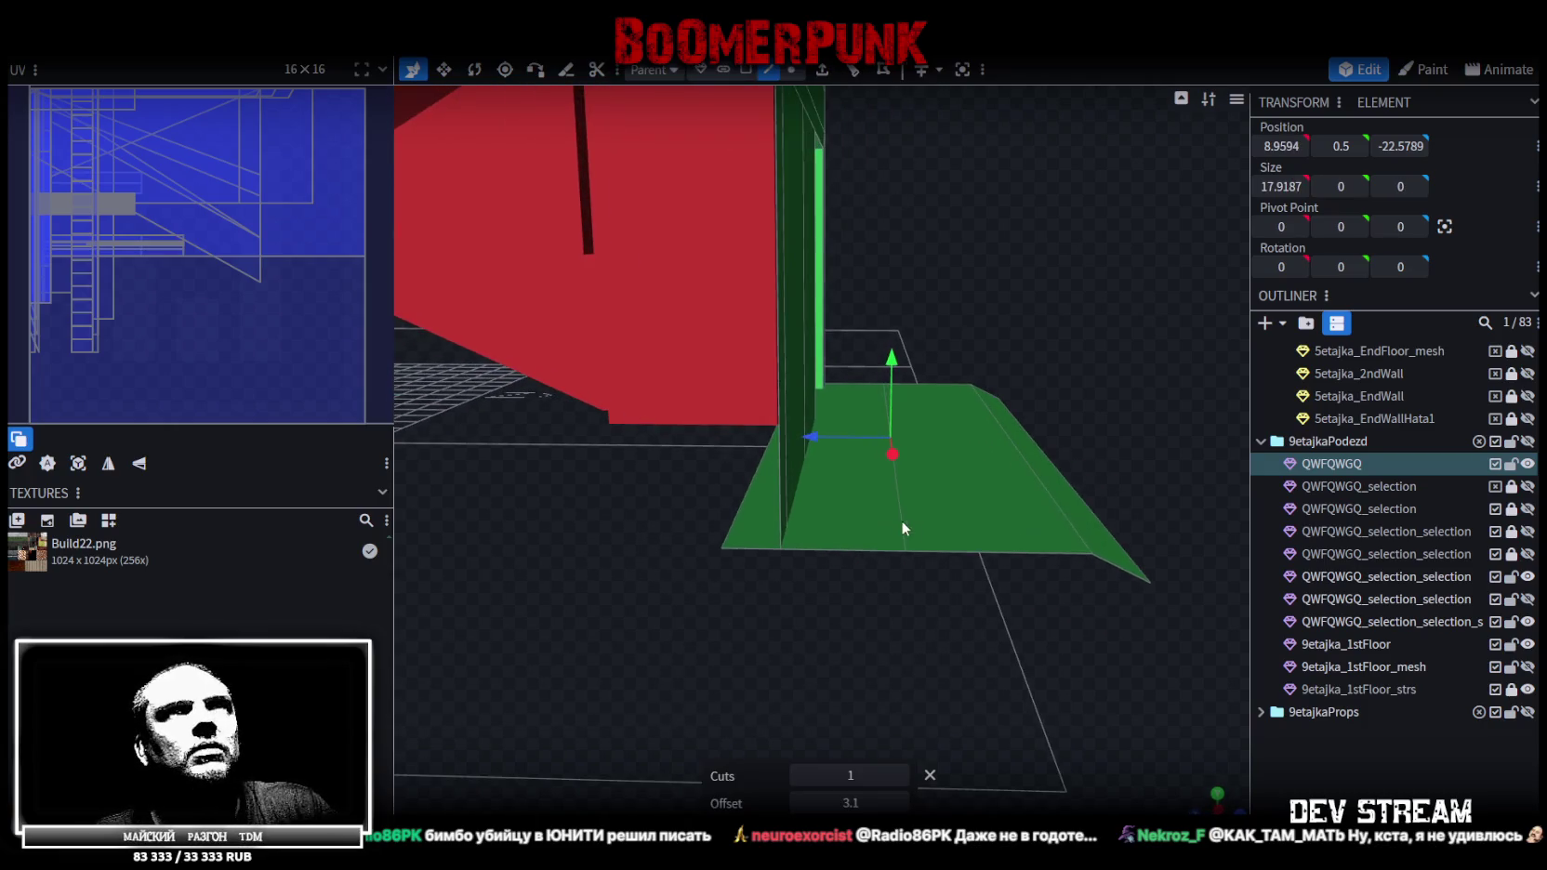
pyautogui.click(782, 510)
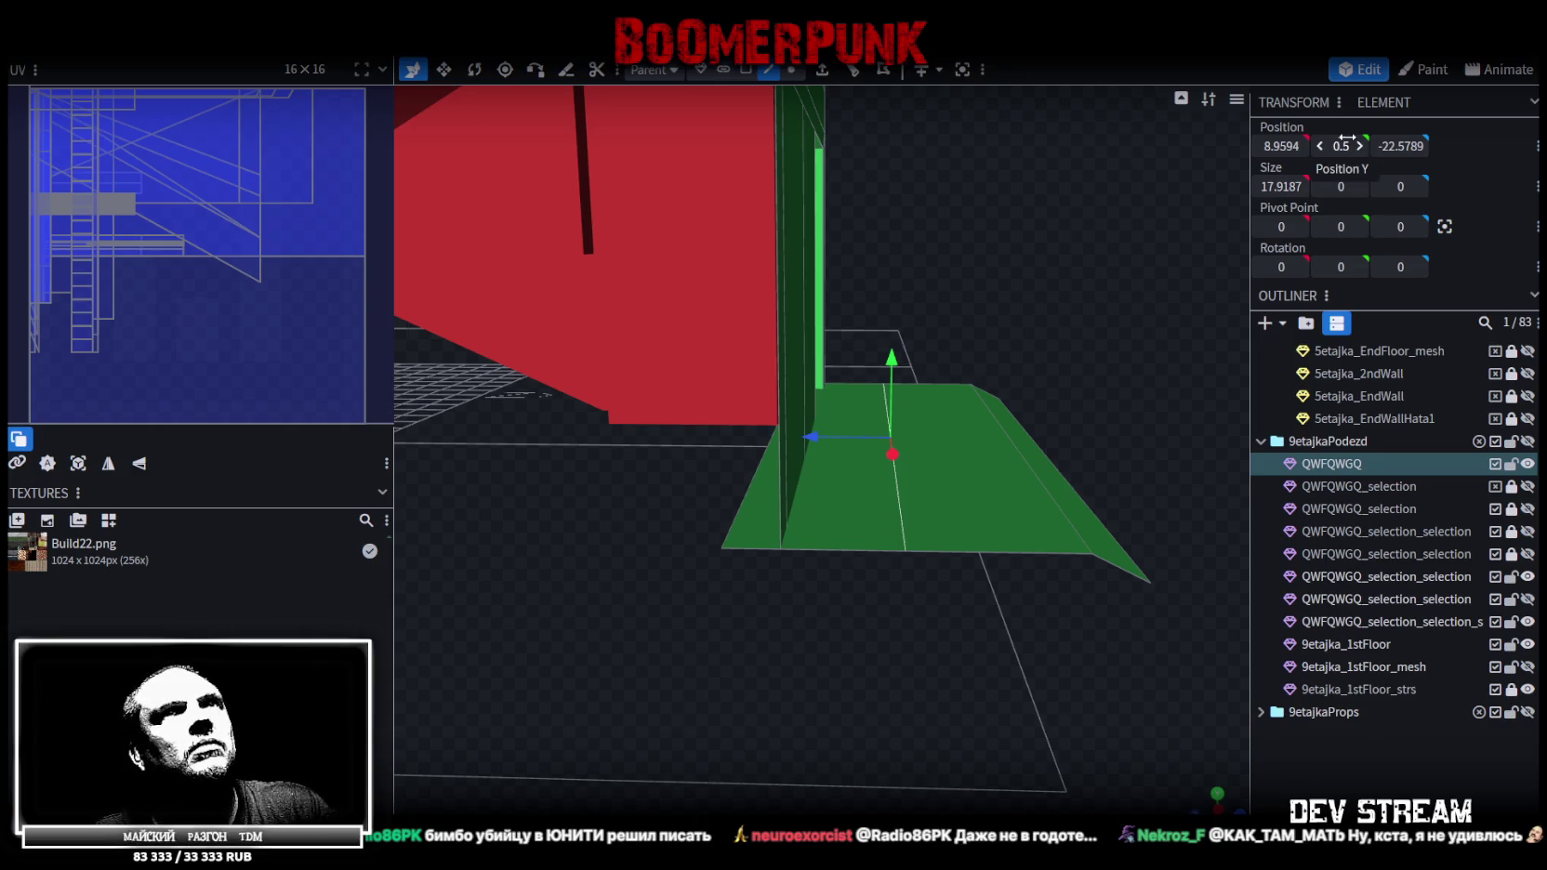
pyautogui.write('-20.4785')
pyautogui.press('Return')
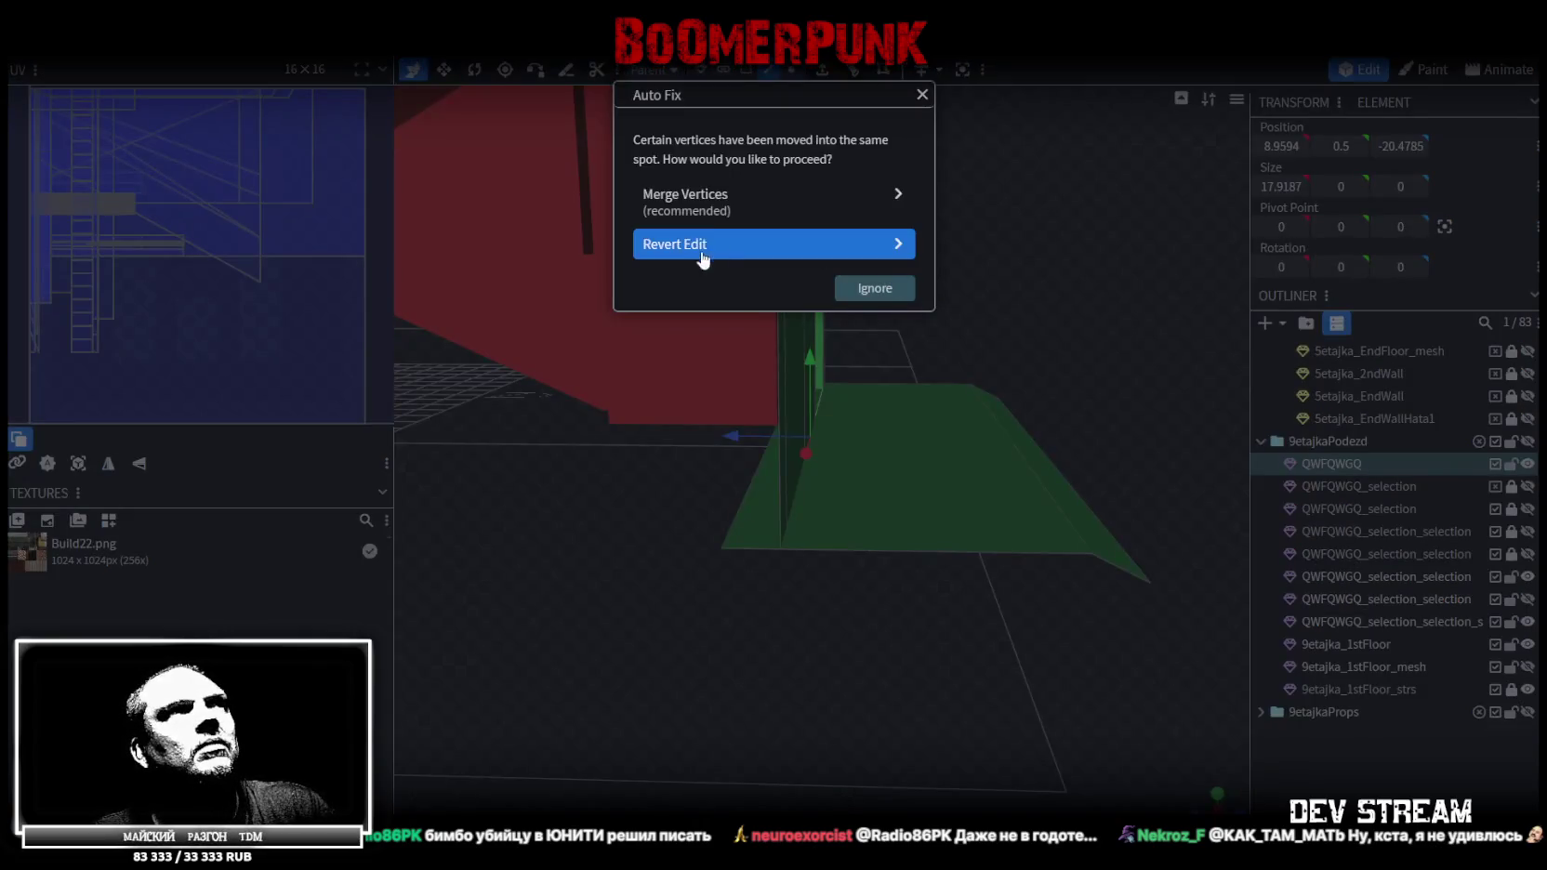
pyautogui.click(701, 200)
pyautogui.moveTo(793, 402)
pyautogui.mouseDown()
pyautogui.moveTo(746, 735)
pyautogui.moveTo(490, 721)
pyautogui.moveTo(584, 731)
pyautogui.moveTo(792, 661)
pyautogui.moveTo(864, 674)
pyautogui.moveTo(831, 706)
pyautogui.moveTo(807, 705)
pyautogui.moveTo(838, 667)
pyautogui.moveTo(917, 668)
pyautogui.moveTo(909, 590)
pyautogui.mouseUp()
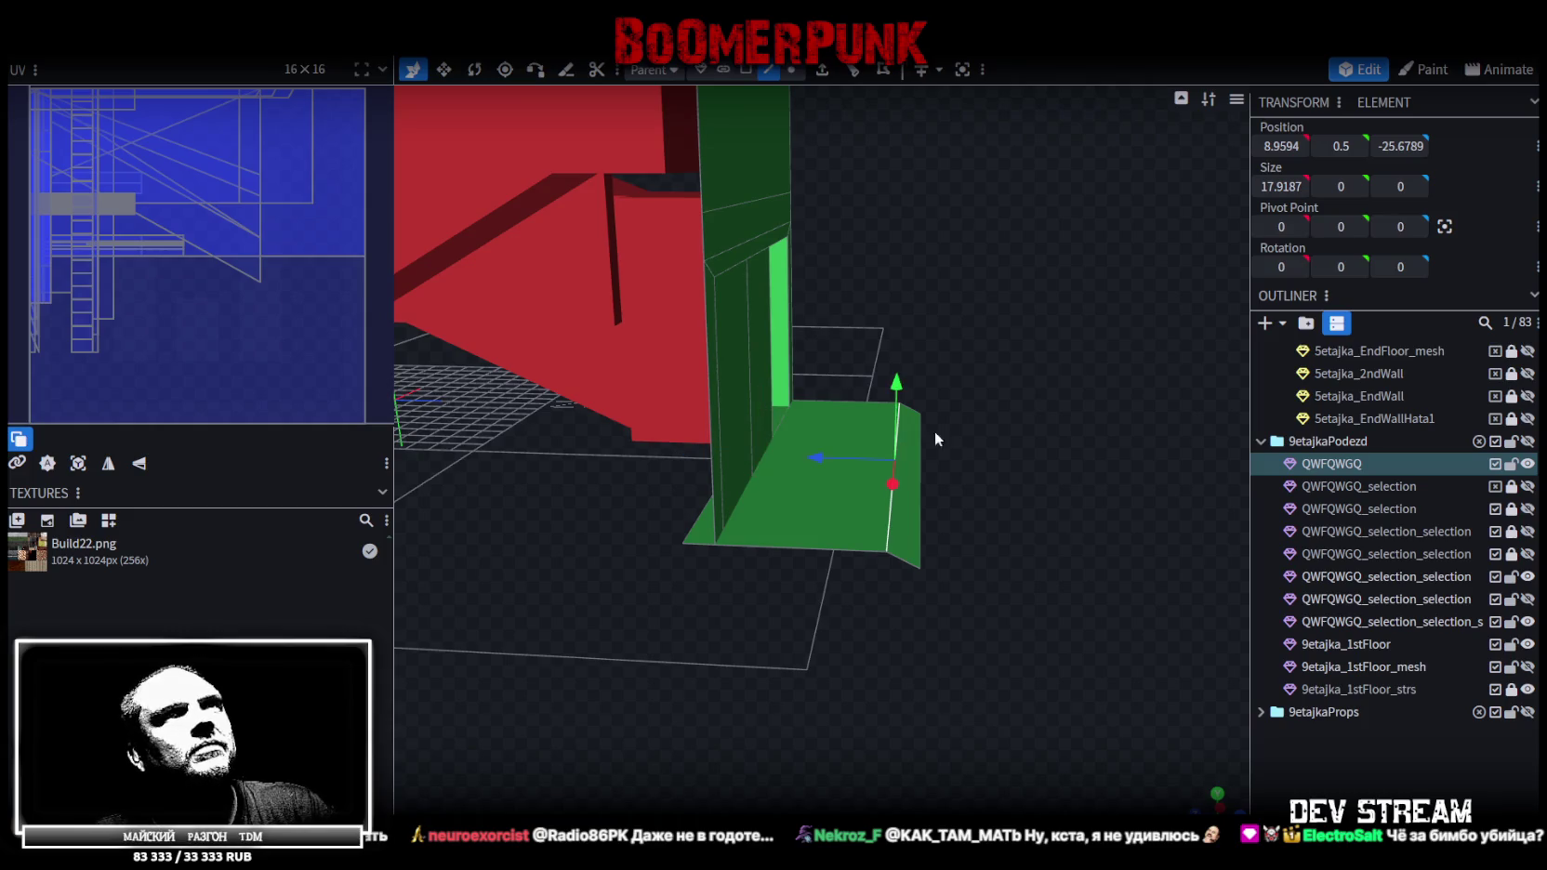
pyautogui.moveTo(994, 411); pyautogui.dragTo(985, 429)
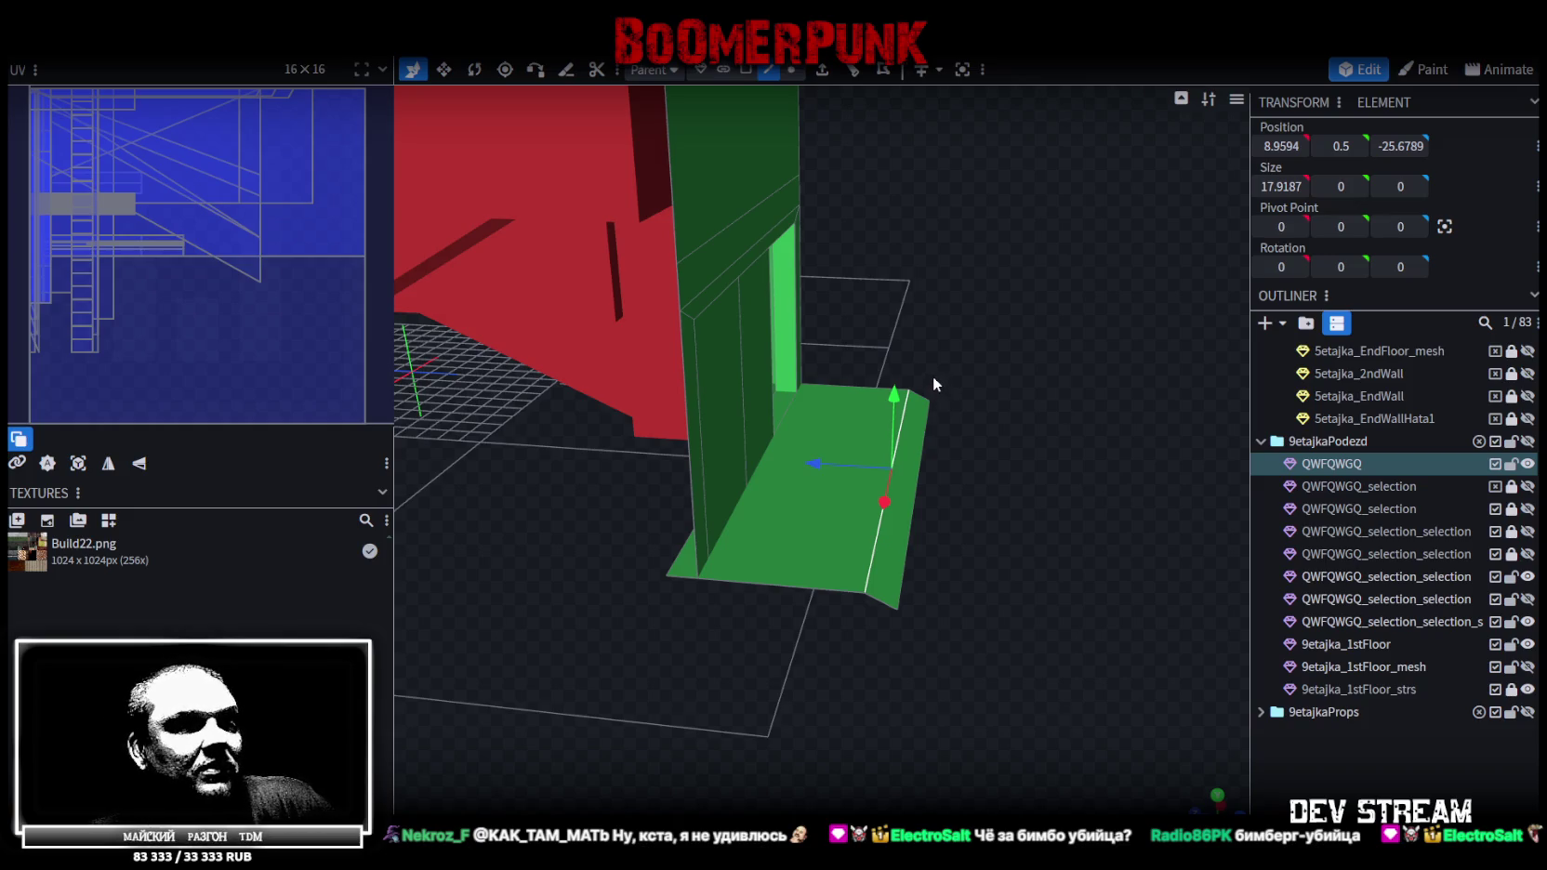
pyautogui.moveTo(1027, 405)
pyautogui.mouseDown()
pyautogui.moveTo(989, 368)
pyautogui.moveTo(988, 381)
pyautogui.moveTo(875, 402)
pyautogui.moveTo(1264, 391)
pyautogui.moveTo(1112, 493)
pyautogui.moveTo(1109, 420)
pyautogui.moveTo(1146, 363)
pyautogui.moveTo(1056, 384)
pyautogui.moveTo(1133, 384)
pyautogui.moveTo(1109, 364)
pyautogui.mouseUp()
pyautogui.click(785, 339)
pyautogui.moveTo(785, 339)
pyautogui.mouseDown()
pyautogui.moveTo(899, 595)
pyautogui.moveTo(803, 479)
pyautogui.mouseUp()
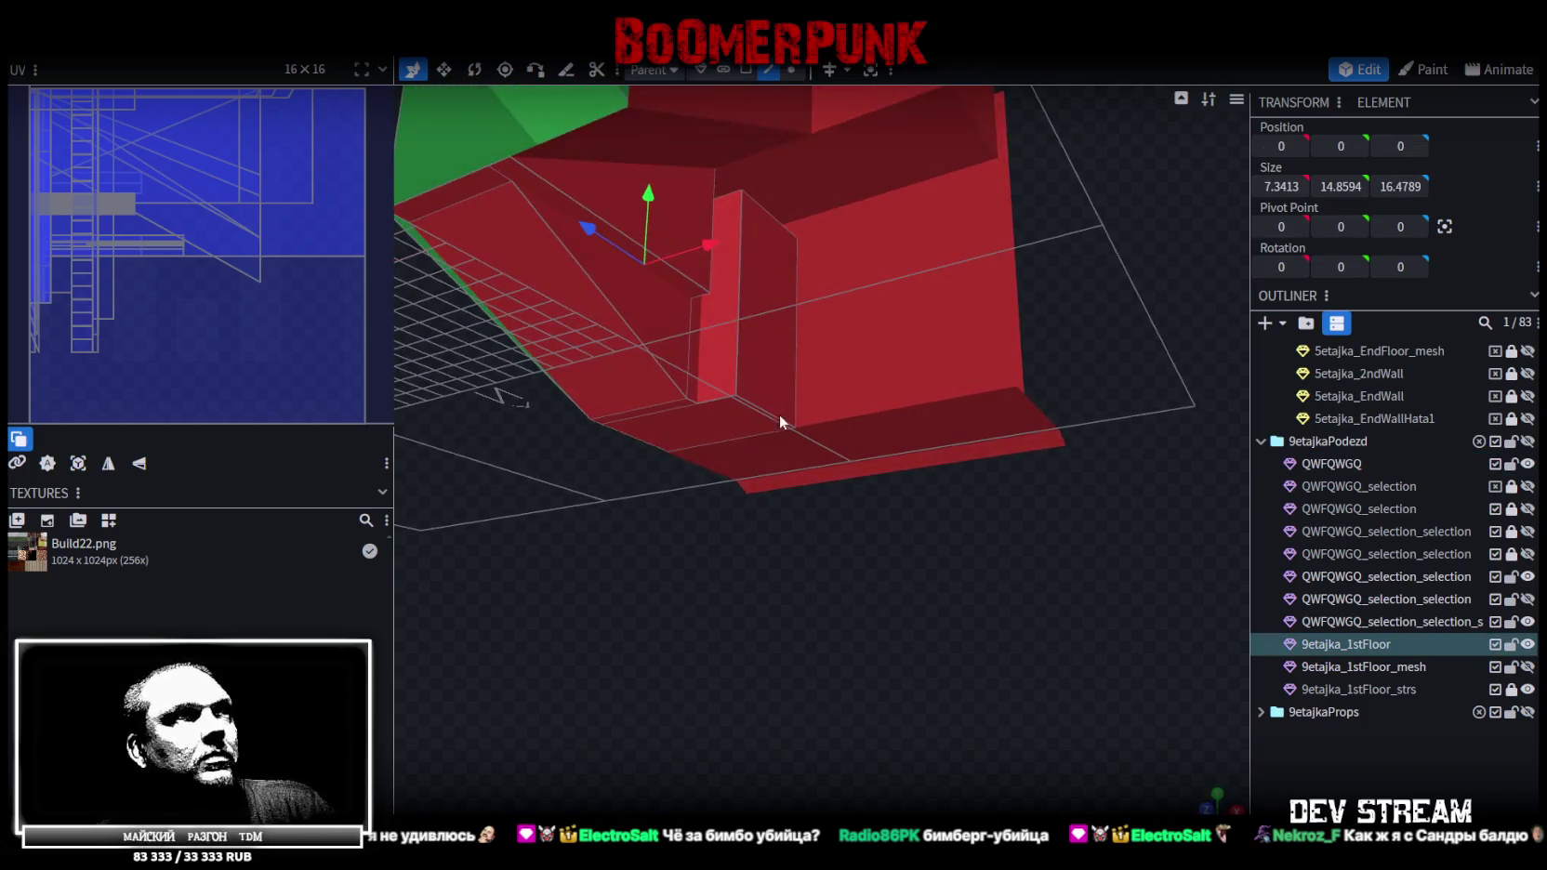
pyautogui.click(750, 314)
pyautogui.moveTo(751, 315)
pyautogui.mouseDown()
pyautogui.moveTo(883, 564)
pyautogui.moveTo(897, 540)
pyautogui.moveTo(880, 229)
pyautogui.moveTo(1042, 237)
pyautogui.moveTo(911, 330)
pyautogui.moveTo(661, 389)
pyautogui.moveTo(528, 316)
pyautogui.moveTo(607, 293)
pyautogui.moveTo(880, 348)
pyautogui.moveTo(1091, 279)
pyautogui.moveTo(1141, 226)
pyautogui.moveTo(1045, 355)
pyautogui.moveTo(635, 402)
pyautogui.moveTo(620, 531)
pyautogui.moveTo(706, 502)
pyautogui.mouseUp()
pyautogui.scroll(5, 802, 519)
pyautogui.moveTo(803, 519)
pyautogui.mouseDown()
pyautogui.moveTo(730, 482)
pyautogui.moveTo(676, 511)
pyautogui.moveTo(649, 453)
pyautogui.moveTo(722, 484)
pyautogui.moveTo(934, 503)
pyautogui.moveTo(864, 511)
pyautogui.mouseUp()
pyautogui.scroll(-3, 732, 484)
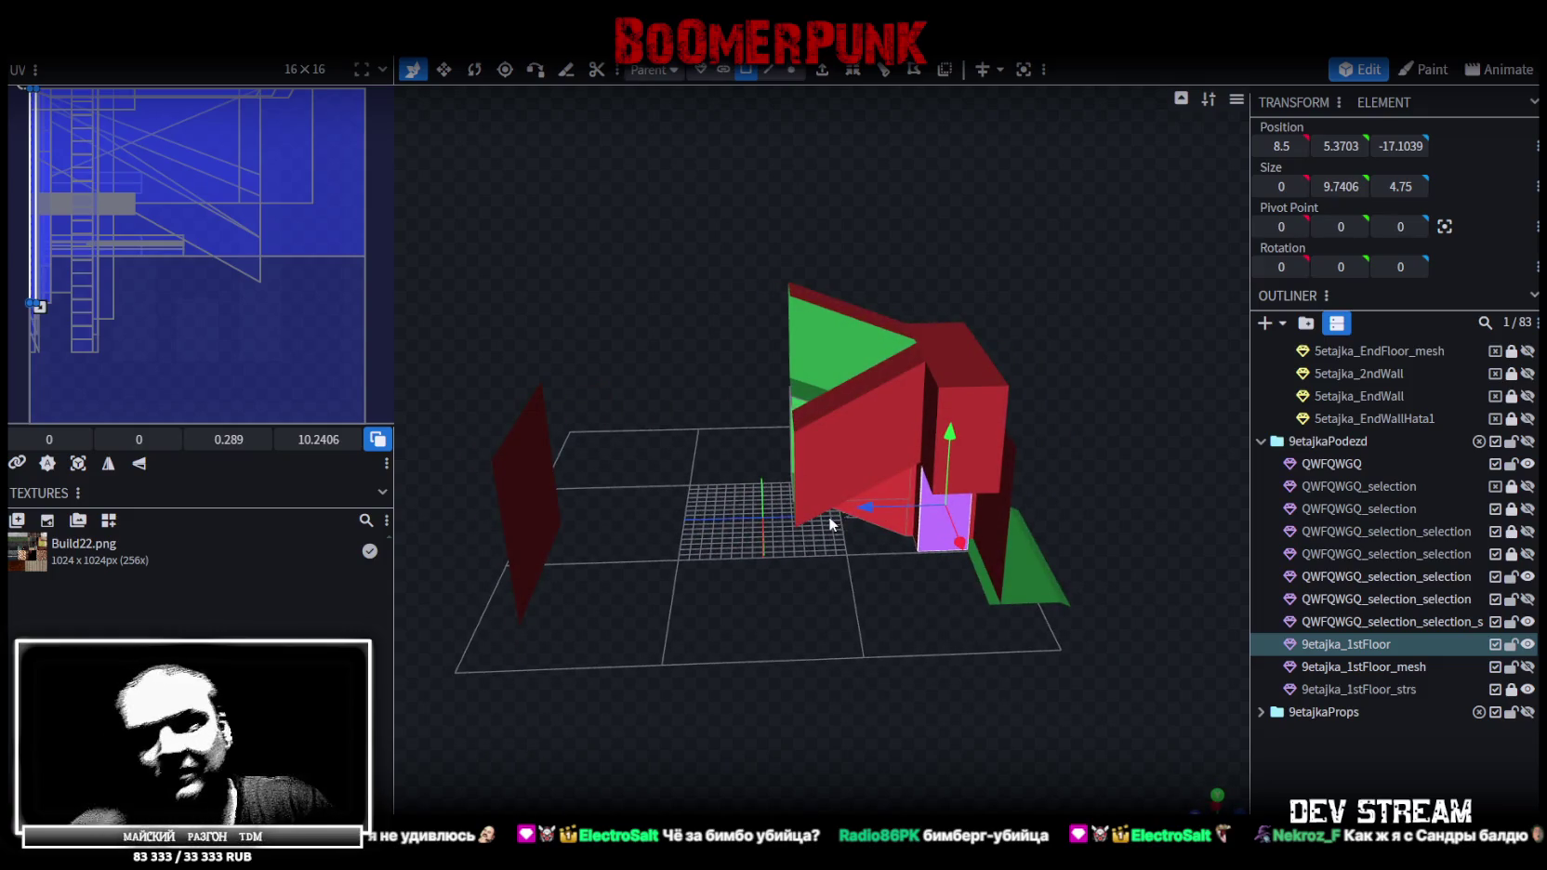
# Select the red slanted wall and unhide the long red box mesh
pyautogui.click(922, 373)
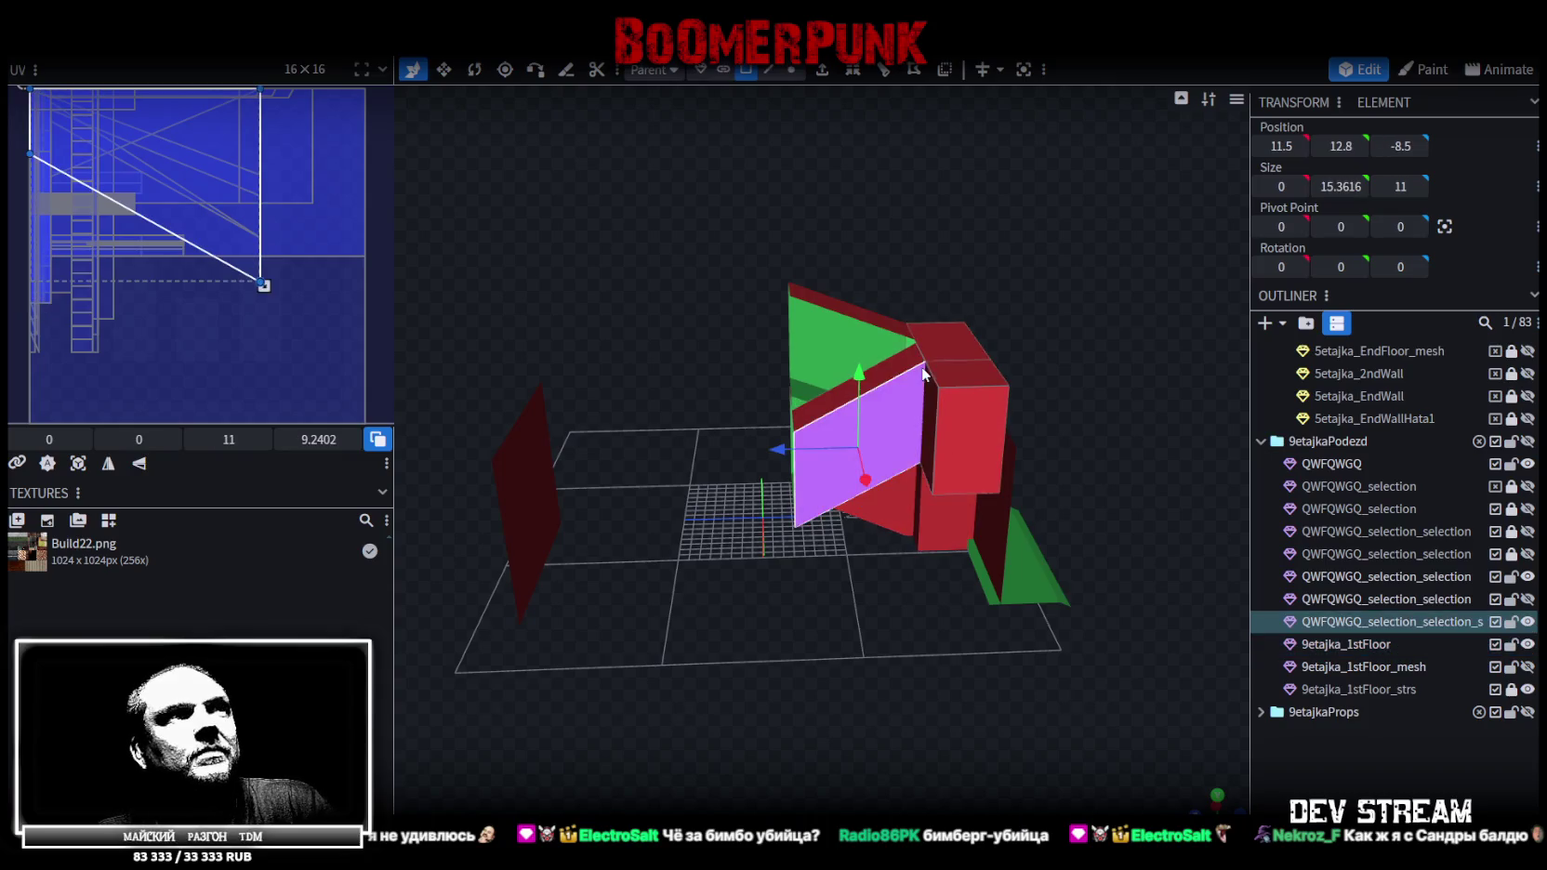
pyautogui.click(961, 348)
pyautogui.moveTo(761, 630)
pyautogui.mouseDown()
pyautogui.moveTo(944, 672)
pyautogui.moveTo(814, 690)
pyautogui.moveTo(939, 599)
pyautogui.moveTo(990, 591)
pyautogui.moveTo(911, 584)
pyautogui.moveTo(858, 613)
pyautogui.moveTo(1040, 585)
pyautogui.moveTo(906, 564)
pyautogui.moveTo(816, 604)
pyautogui.moveTo(1296, 537)
pyautogui.mouseUp()
pyautogui.click(1527, 599)
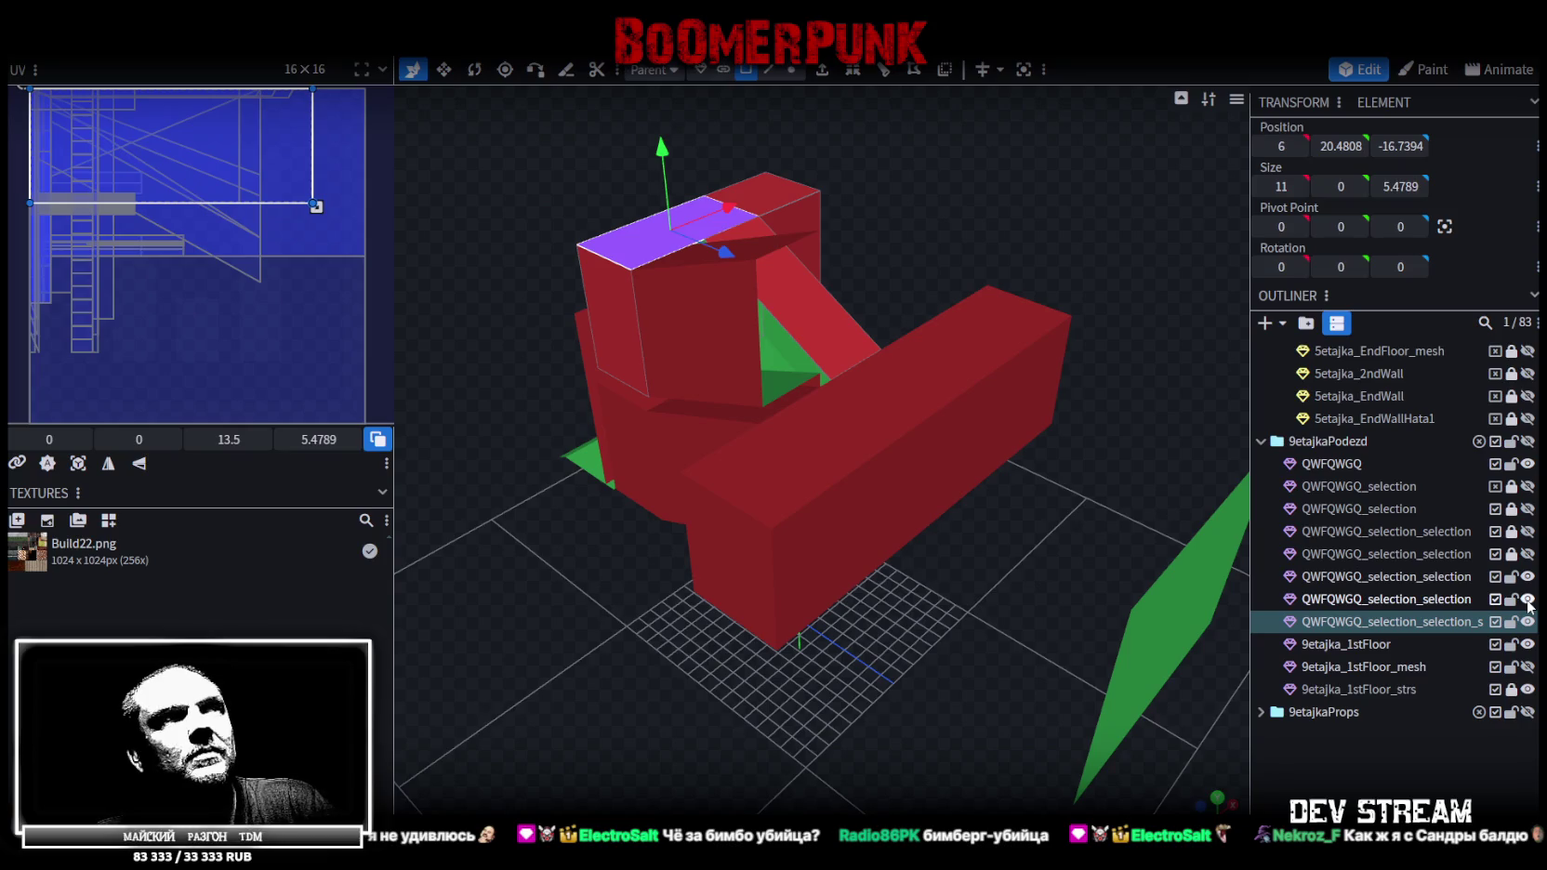
pyautogui.moveTo(956, 601)
pyautogui.mouseDown()
pyautogui.moveTo(840, 610)
pyautogui.moveTo(823, 693)
pyautogui.moveTo(972, 668)
pyautogui.moveTo(742, 801)
pyautogui.moveTo(688, 800)
pyautogui.moveTo(996, 704)
pyautogui.moveTo(644, 624)
pyautogui.moveTo(655, 650)
pyautogui.moveTo(813, 668)
pyautogui.moveTo(799, 465)
pyautogui.mouseUp()
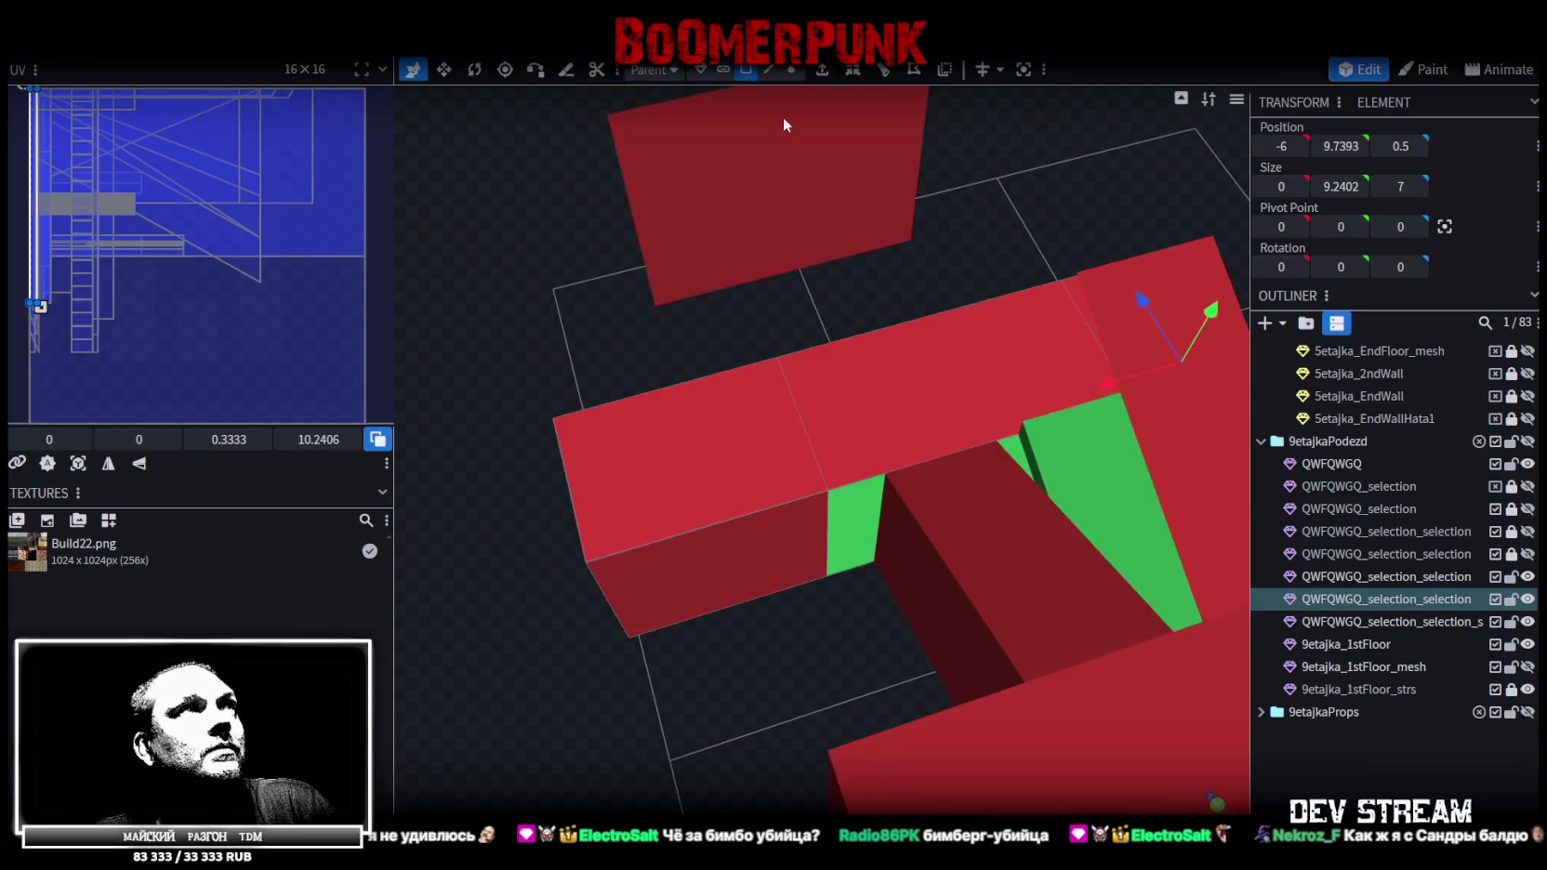
# Move an edge of the red box to X 11.5 in edge mode and save
pyautogui.click(768, 70)
pyautogui.click(805, 448)
pyautogui.moveTo(845, 543)
pyautogui.mouseDown()
pyautogui.moveTo(1106, 604)
pyautogui.moveTo(1161, 402)
pyautogui.moveTo(864, 493)
pyautogui.moveTo(994, 168)
pyautogui.moveTo(707, 329)
pyautogui.moveTo(681, 462)
pyautogui.mouseUp()
pyautogui.click(843, 512)
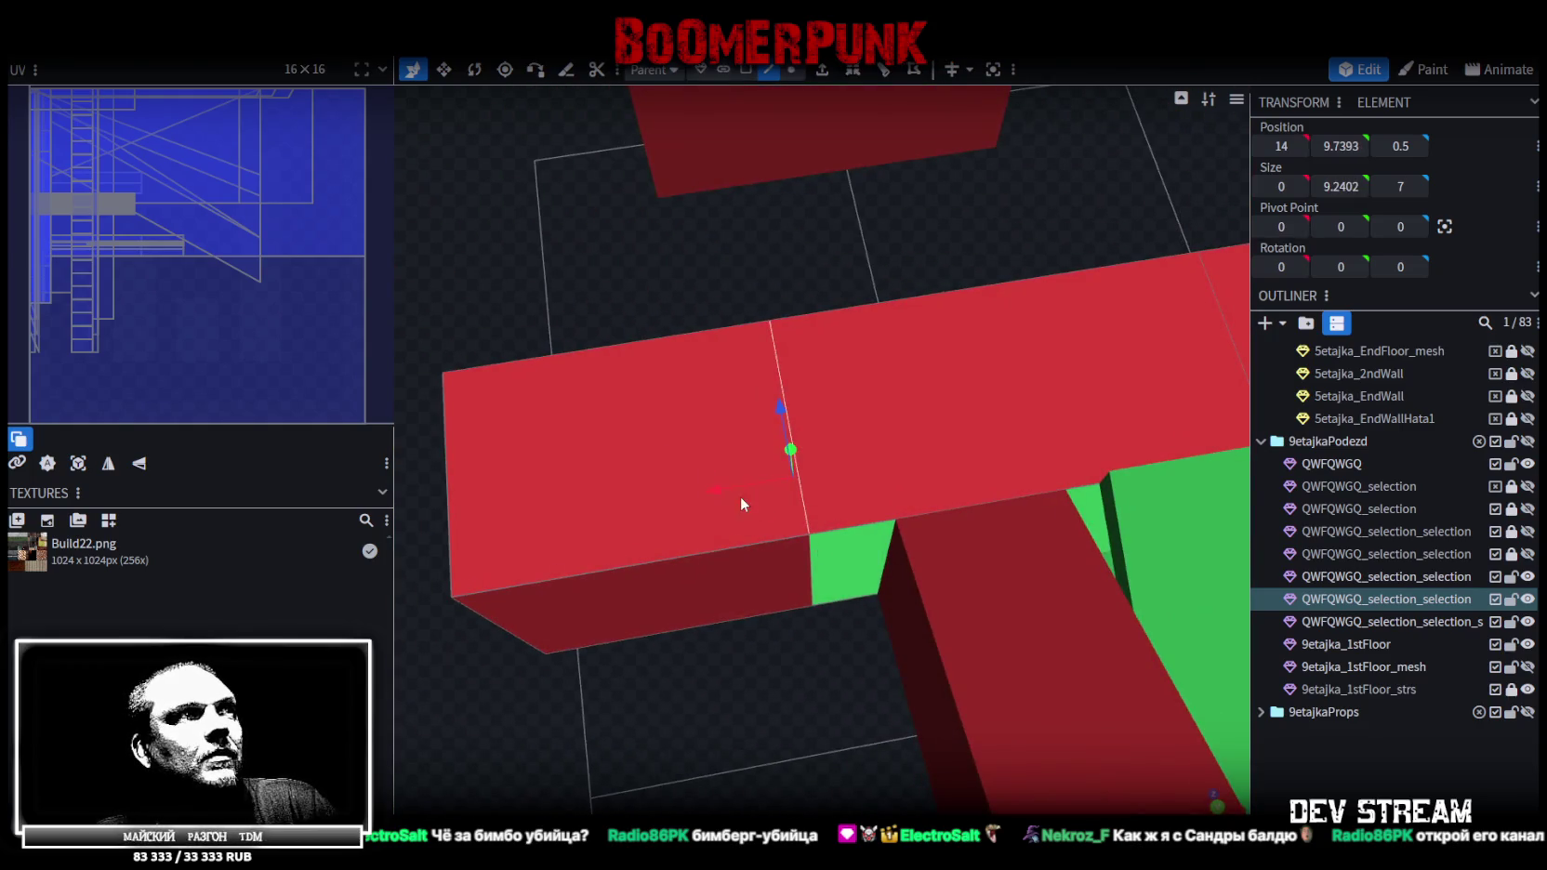
pyautogui.moveTo(795, 485); pyautogui.dragTo(785, 479)
pyautogui.moveTo(665, 289)
pyautogui.mouseDown()
pyautogui.moveTo(576, 327)
pyautogui.moveTo(747, 210)
pyautogui.moveTo(1035, 242)
pyautogui.mouseUp()
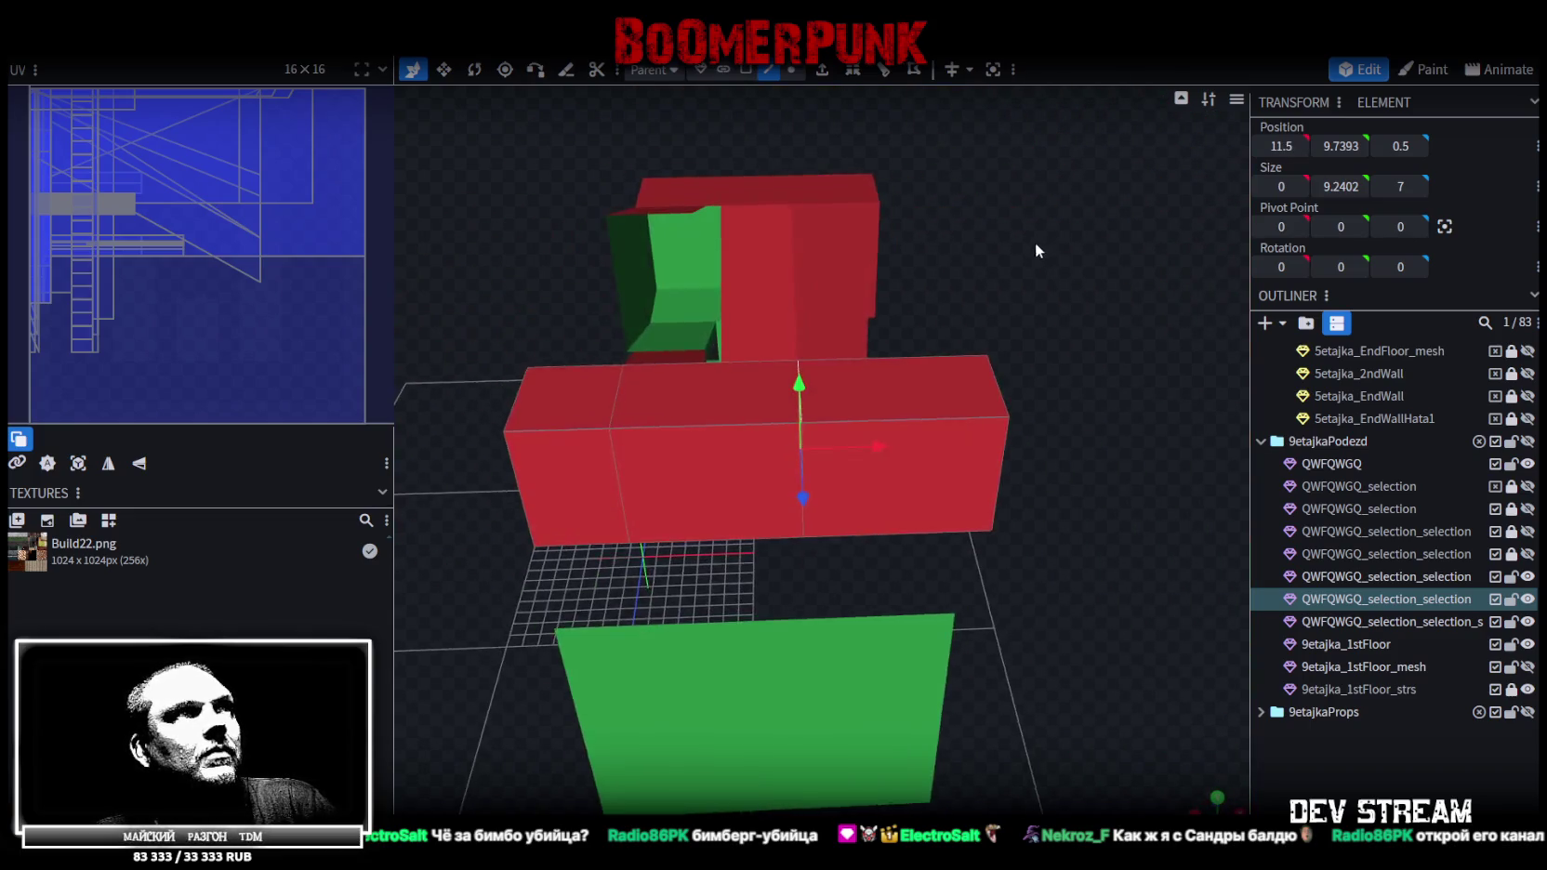
pyautogui.hotkey('ctrl', 's')
# Merge QWFQWGQ_selection_selection into the 9etajka_1stFloor mesh with Merge Meshes
pyautogui.moveTo(1109, 342)
pyautogui.mouseDown()
pyautogui.moveTo(888, 349)
pyautogui.moveTo(771, 281)
pyautogui.moveTo(855, 313)
pyautogui.mouseUp()
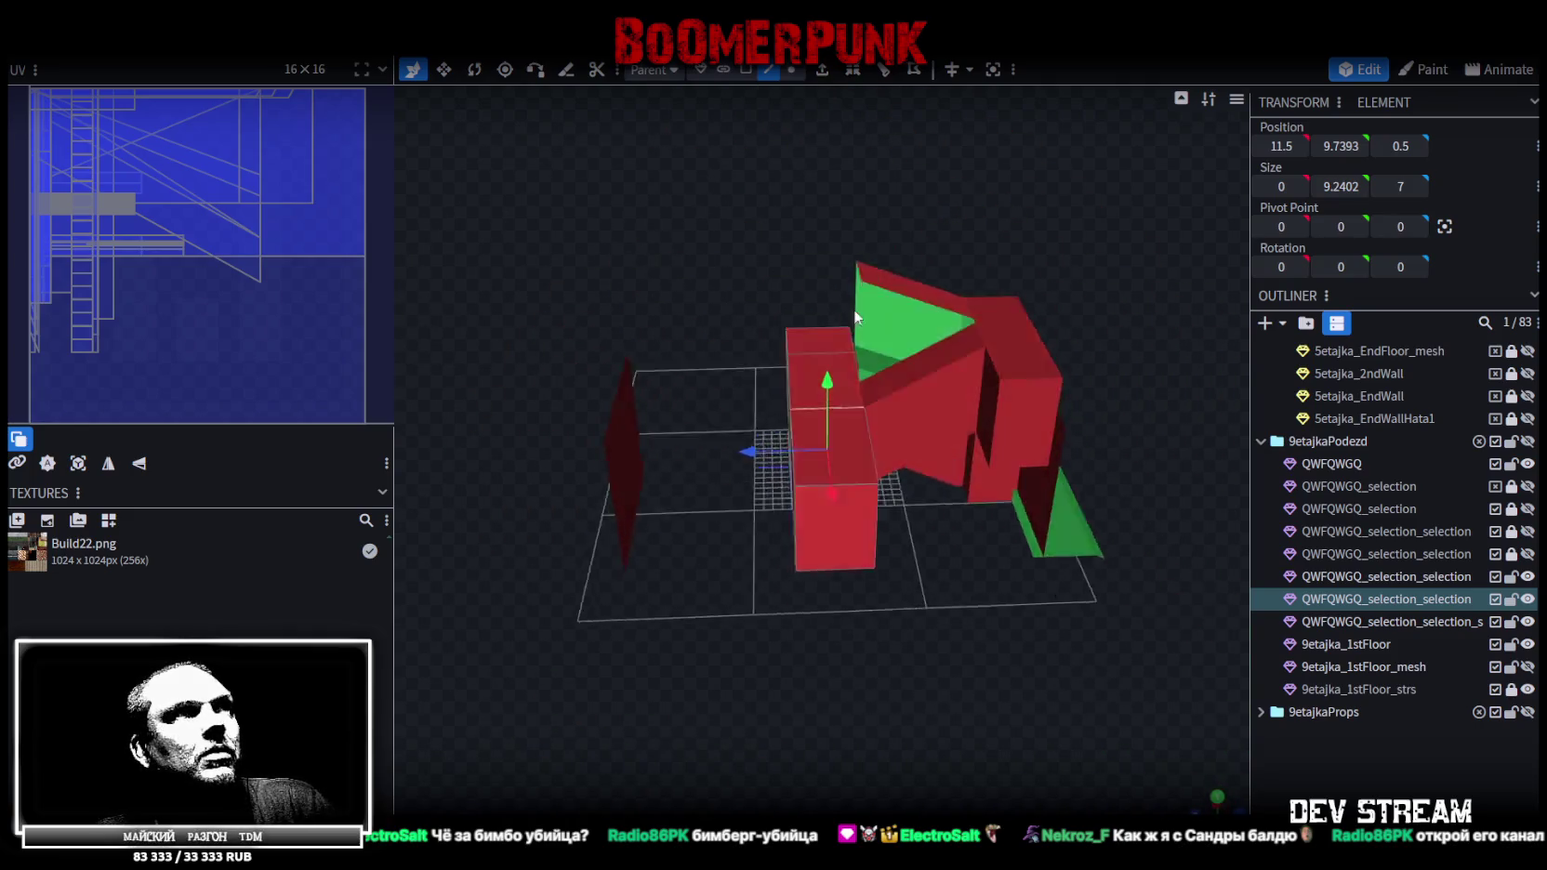
pyautogui.click(1375, 648)
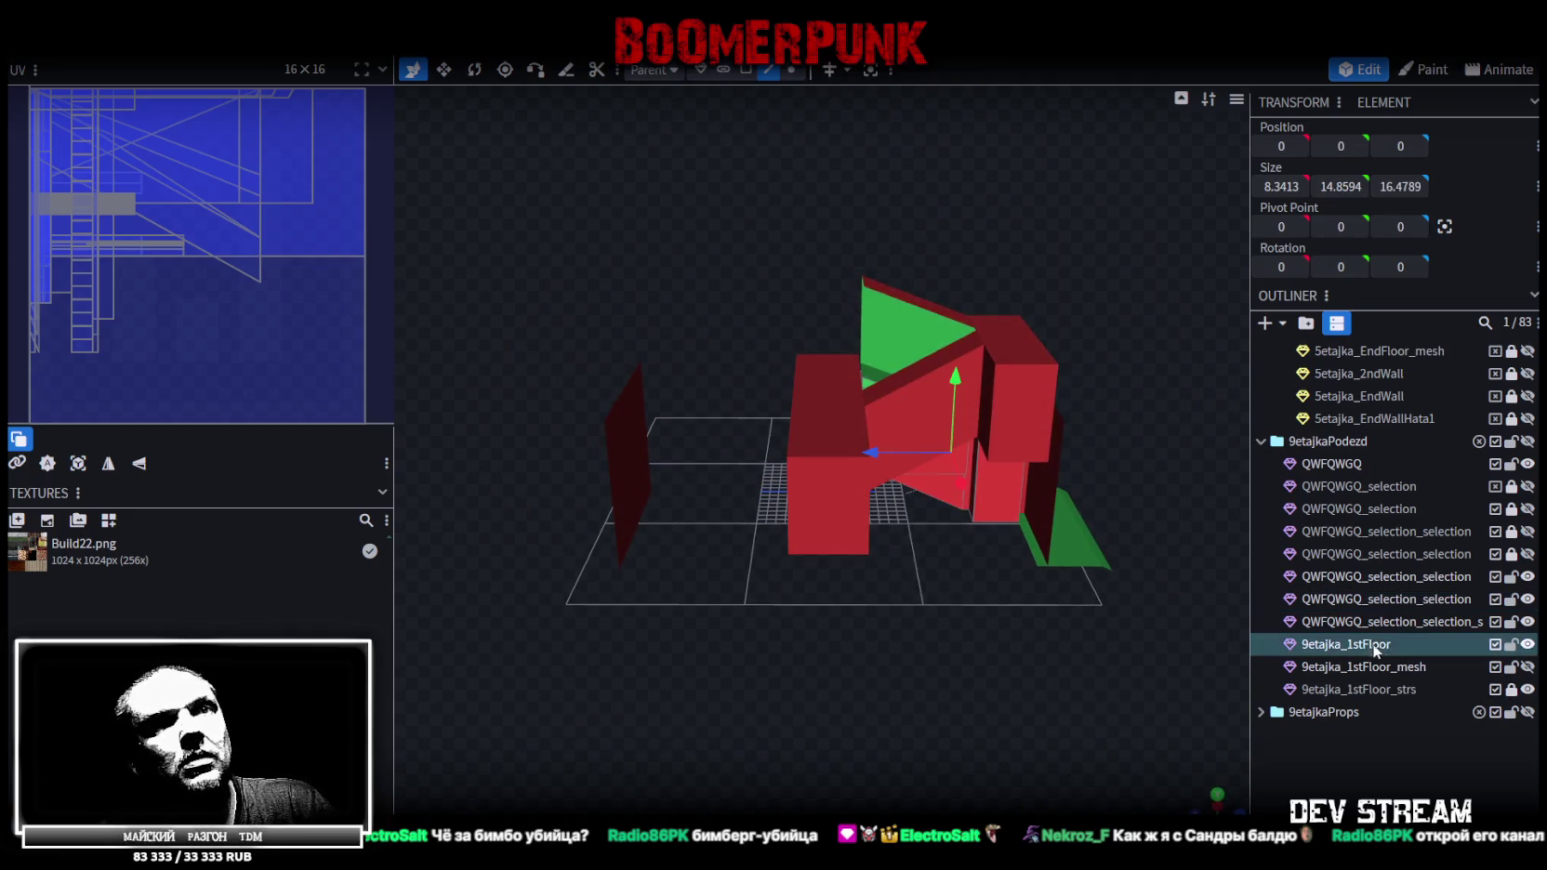
pyautogui.keyDown('ctrl'); pyautogui.click(1405, 599); pyautogui.keyUp('ctrl')
pyautogui.rightClick(1404, 599)
pyautogui.click(1279, 280)
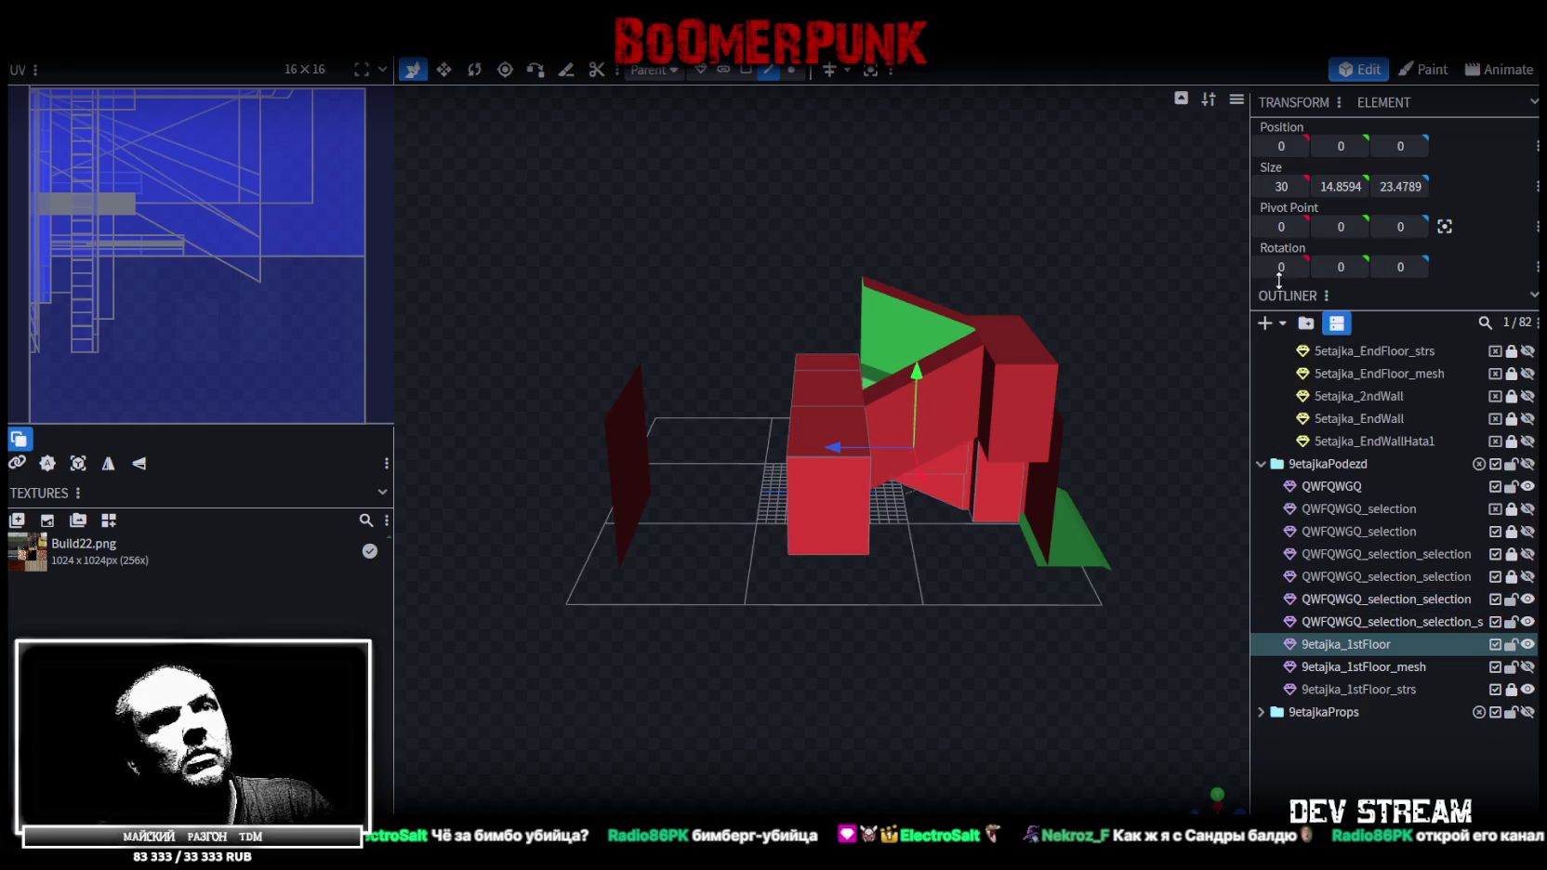
pyautogui.moveTo(1003, 565)
pyautogui.mouseDown()
pyautogui.moveTo(887, 601)
pyautogui.moveTo(1069, 577)
pyautogui.mouseUp()
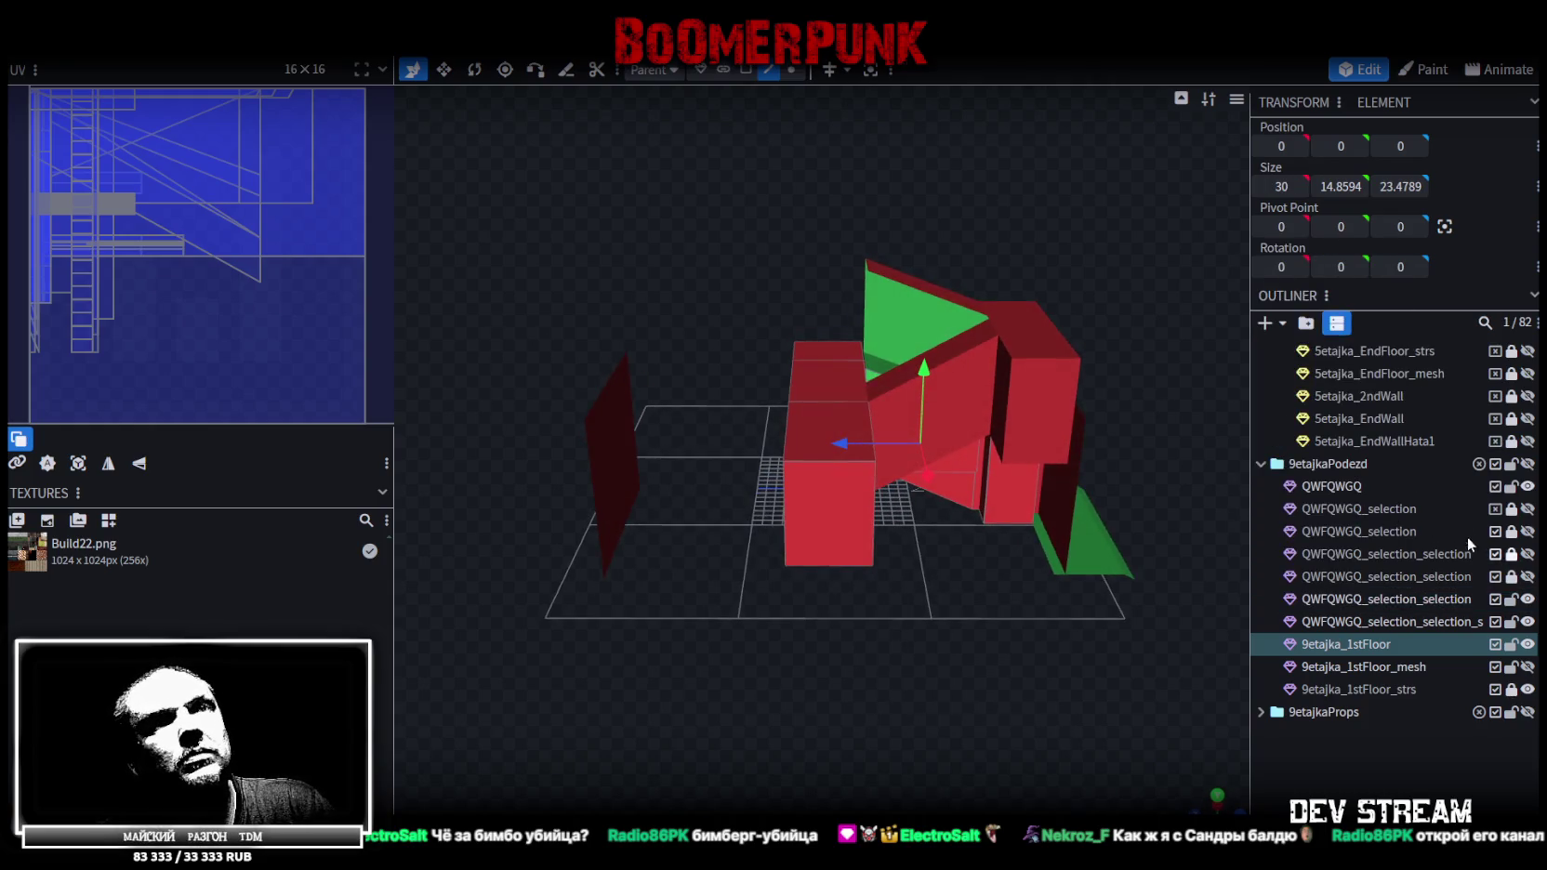
# Hide the 9etajkaPodezd folder, show only 9etajka_1stFloor, and save the model
pyautogui.click(1527, 463)
pyautogui.click(1527, 644)
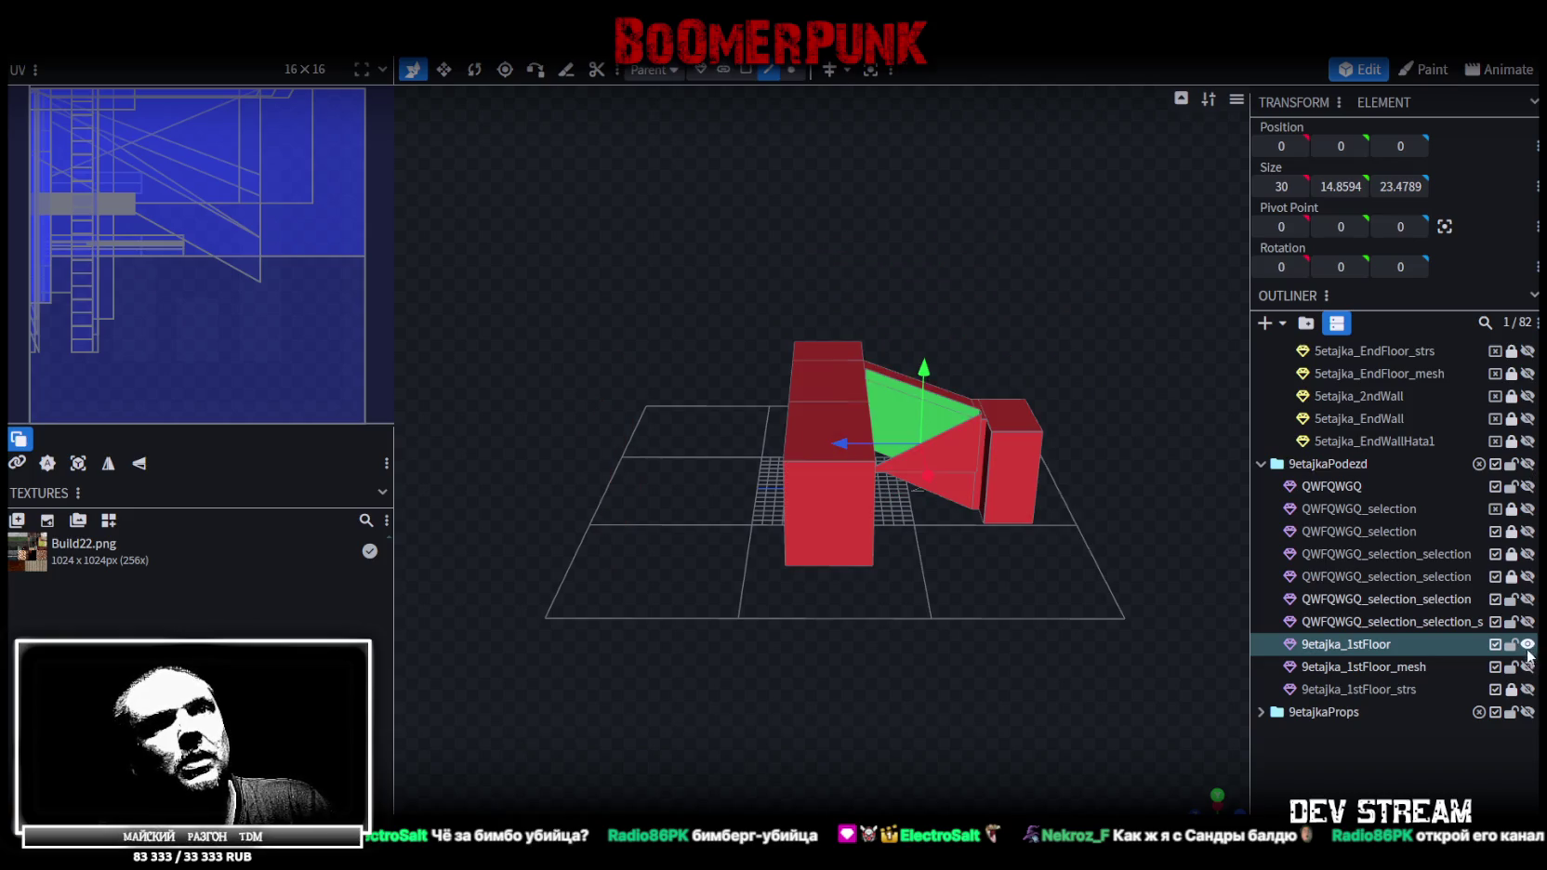
pyautogui.moveTo(1021, 623)
pyautogui.mouseDown()
pyautogui.moveTo(934, 616)
pyautogui.moveTo(1067, 658)
pyautogui.moveTo(1009, 628)
pyautogui.moveTo(1041, 623)
pyautogui.mouseUp()
pyautogui.hotkey('ctrl', 's')
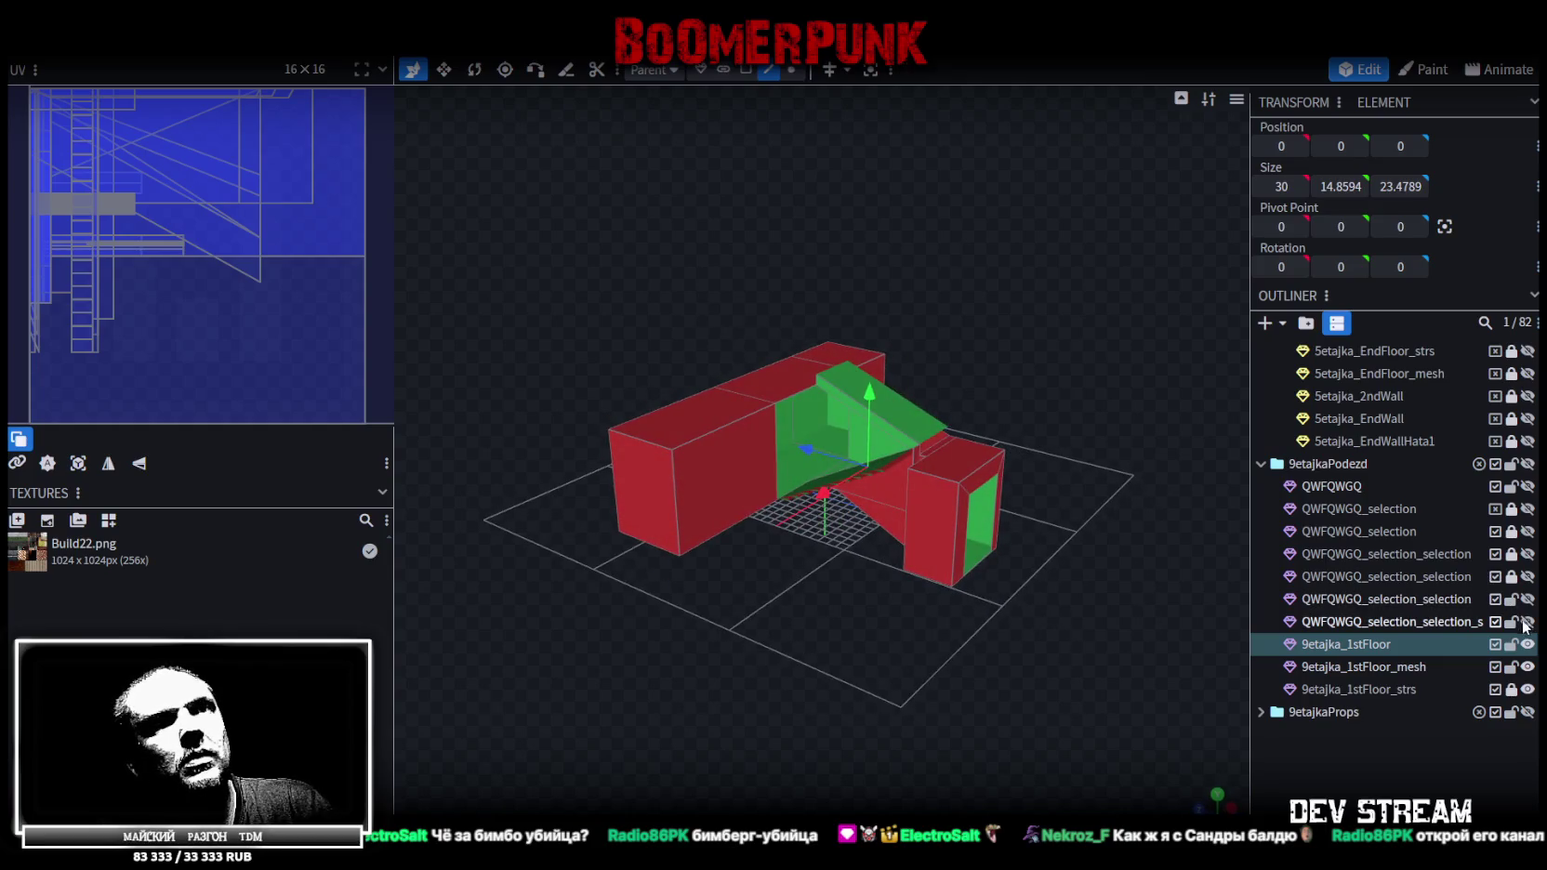
# Show and hide each remaining QWFQWGQ selection mesh in turn to inspect its red boxes
pyautogui.click(1527, 622)
pyautogui.moveTo(771, 625)
pyautogui.mouseDown()
pyautogui.moveTo(973, 672)
pyautogui.moveTo(1115, 664)
pyautogui.moveTo(1164, 679)
pyautogui.moveTo(1161, 761)
pyautogui.moveTo(864, 634)
pyautogui.moveTo(471, 643)
pyautogui.moveTo(976, 645)
pyautogui.mouseUp()
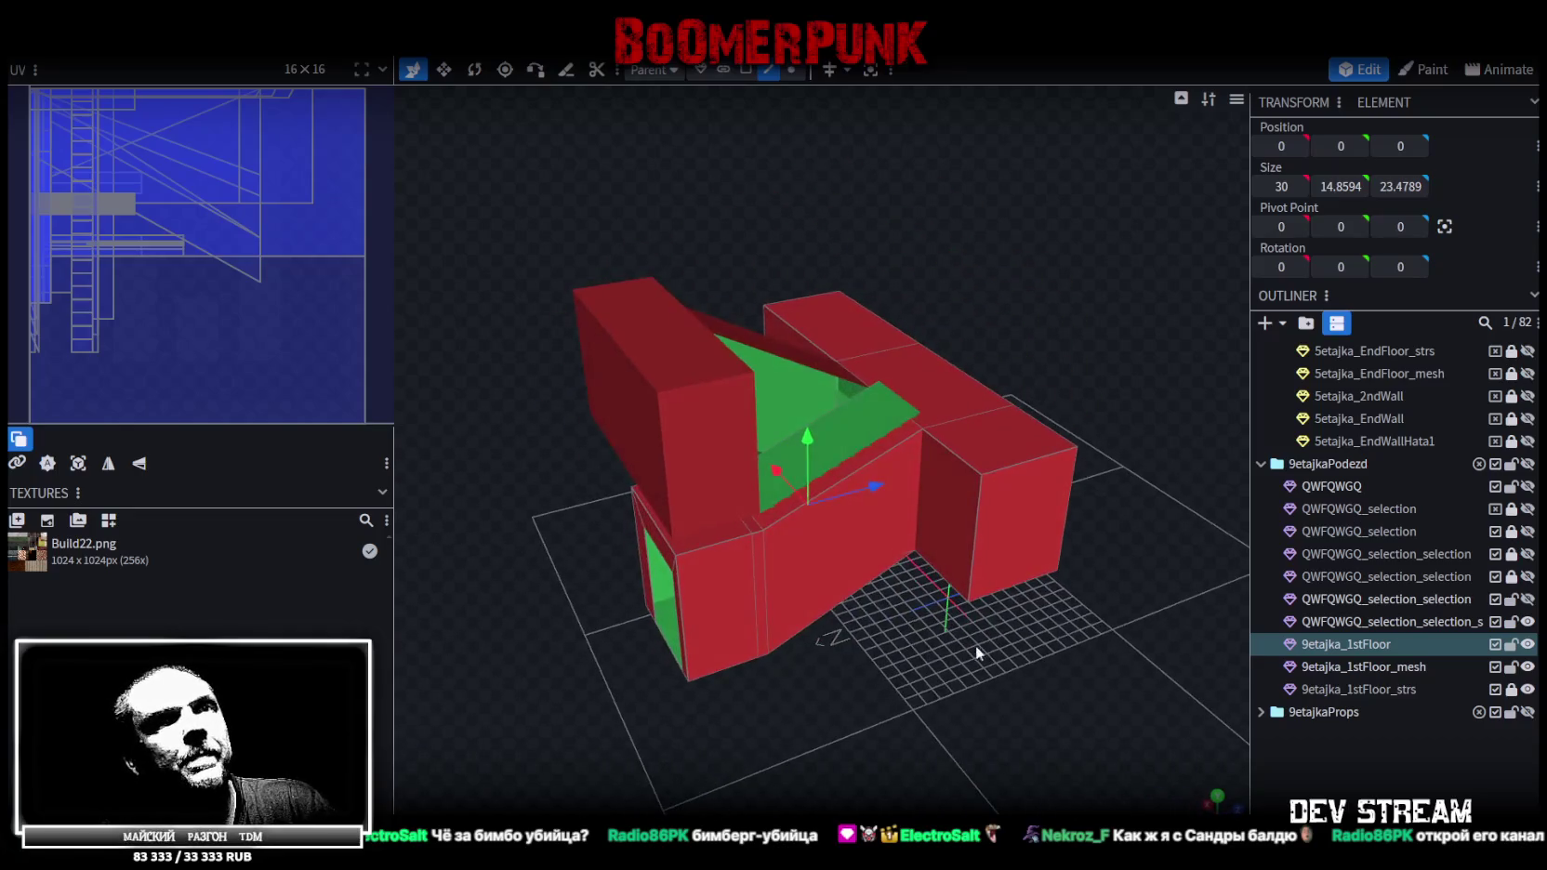
pyautogui.click(1526, 622)
pyautogui.click(1528, 600)
pyautogui.moveTo(932, 689)
pyautogui.mouseDown()
pyautogui.moveTo(1058, 674)
pyautogui.moveTo(1143, 688)
pyautogui.mouseUp()
pyautogui.click(1528, 600)
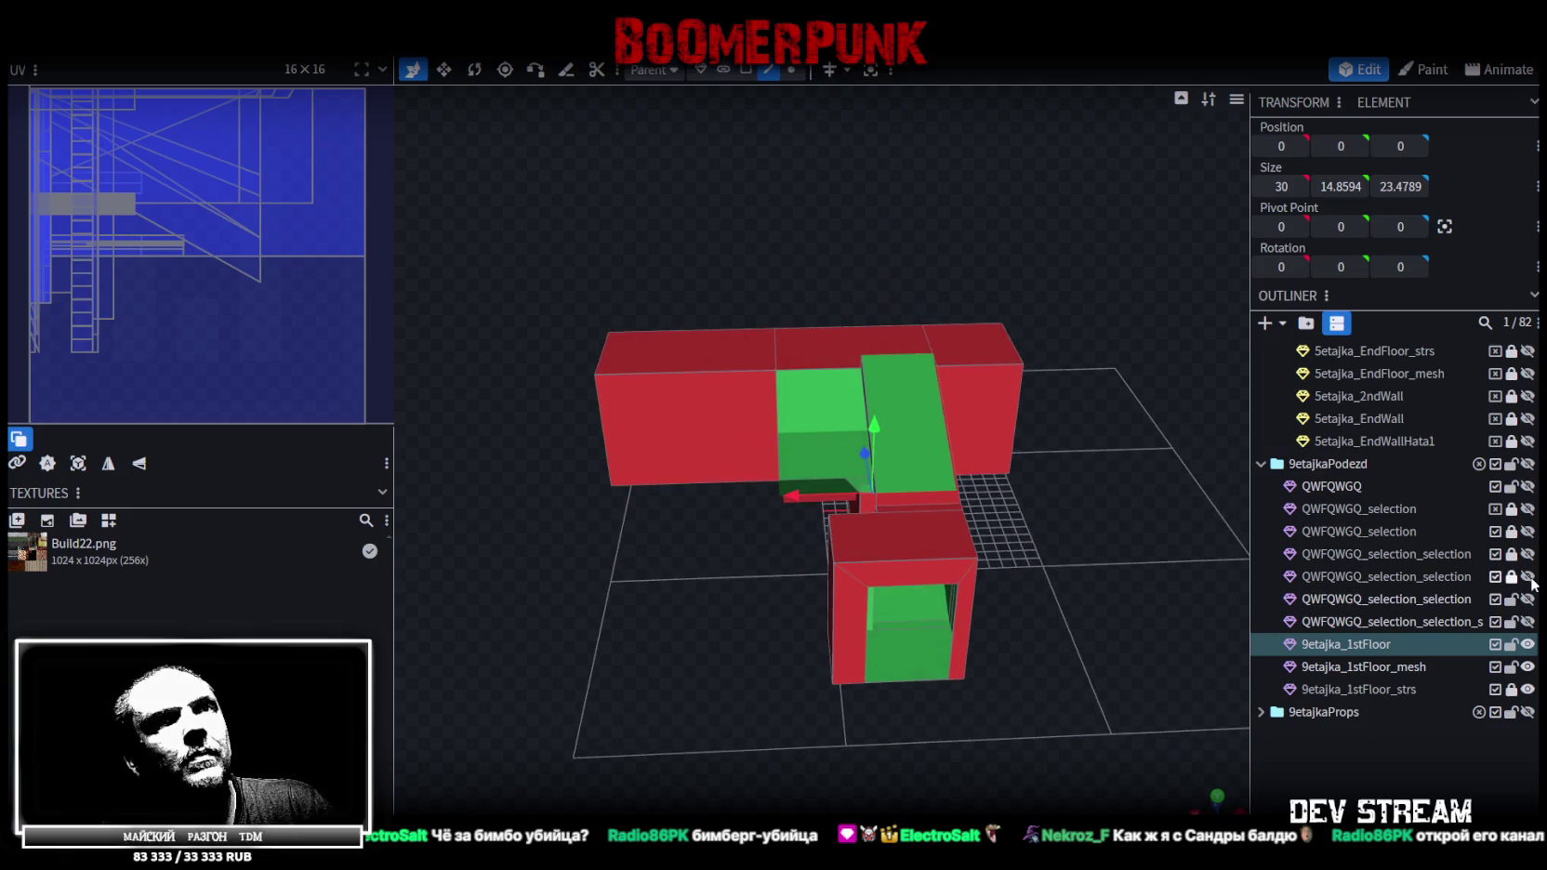
pyautogui.click(1527, 577)
pyautogui.click(1527, 577)
pyautogui.click(1527, 554)
pyautogui.click(1527, 554)
pyautogui.click(1527, 532)
pyautogui.click(1529, 534)
pyautogui.click(1528, 510)
pyautogui.click(1528, 511)
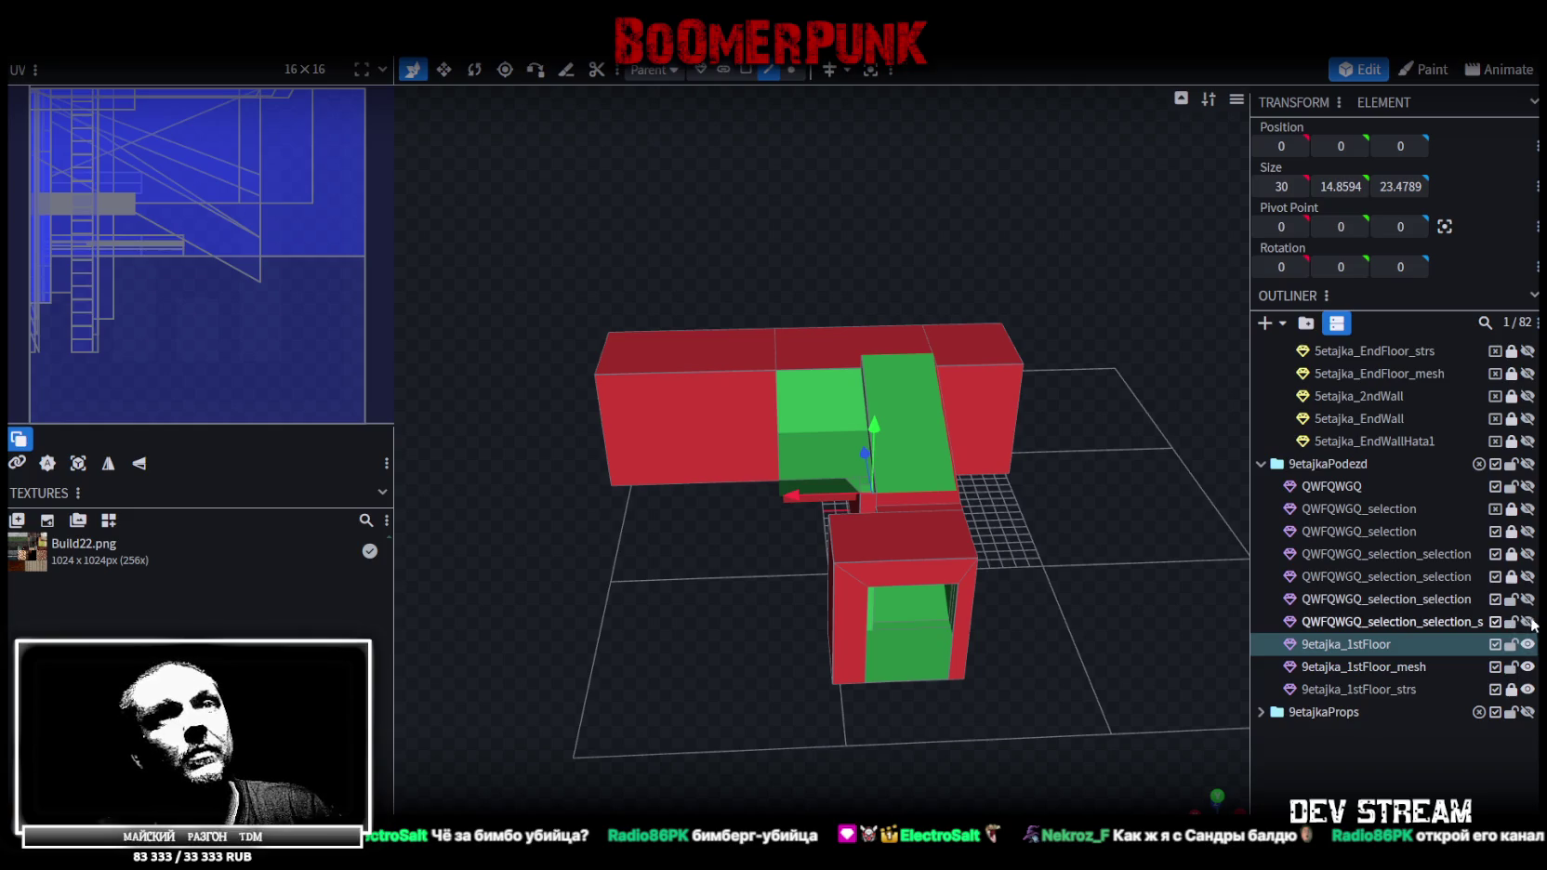
# Show the large and tall red box meshes again and select the last selection mesh
pyautogui.click(1529, 622)
pyautogui.click(1529, 600)
pyautogui.moveTo(693, 723)
pyautogui.mouseDown()
pyautogui.moveTo(916, 699)
pyautogui.moveTo(1192, 758)
pyautogui.moveTo(999, 713)
pyautogui.moveTo(925, 673)
pyautogui.moveTo(1237, 622)
pyautogui.mouseUp()
pyautogui.keyDown('ctrl'); pyautogui.click(1442, 622); pyautogui.keyUp('ctrl')
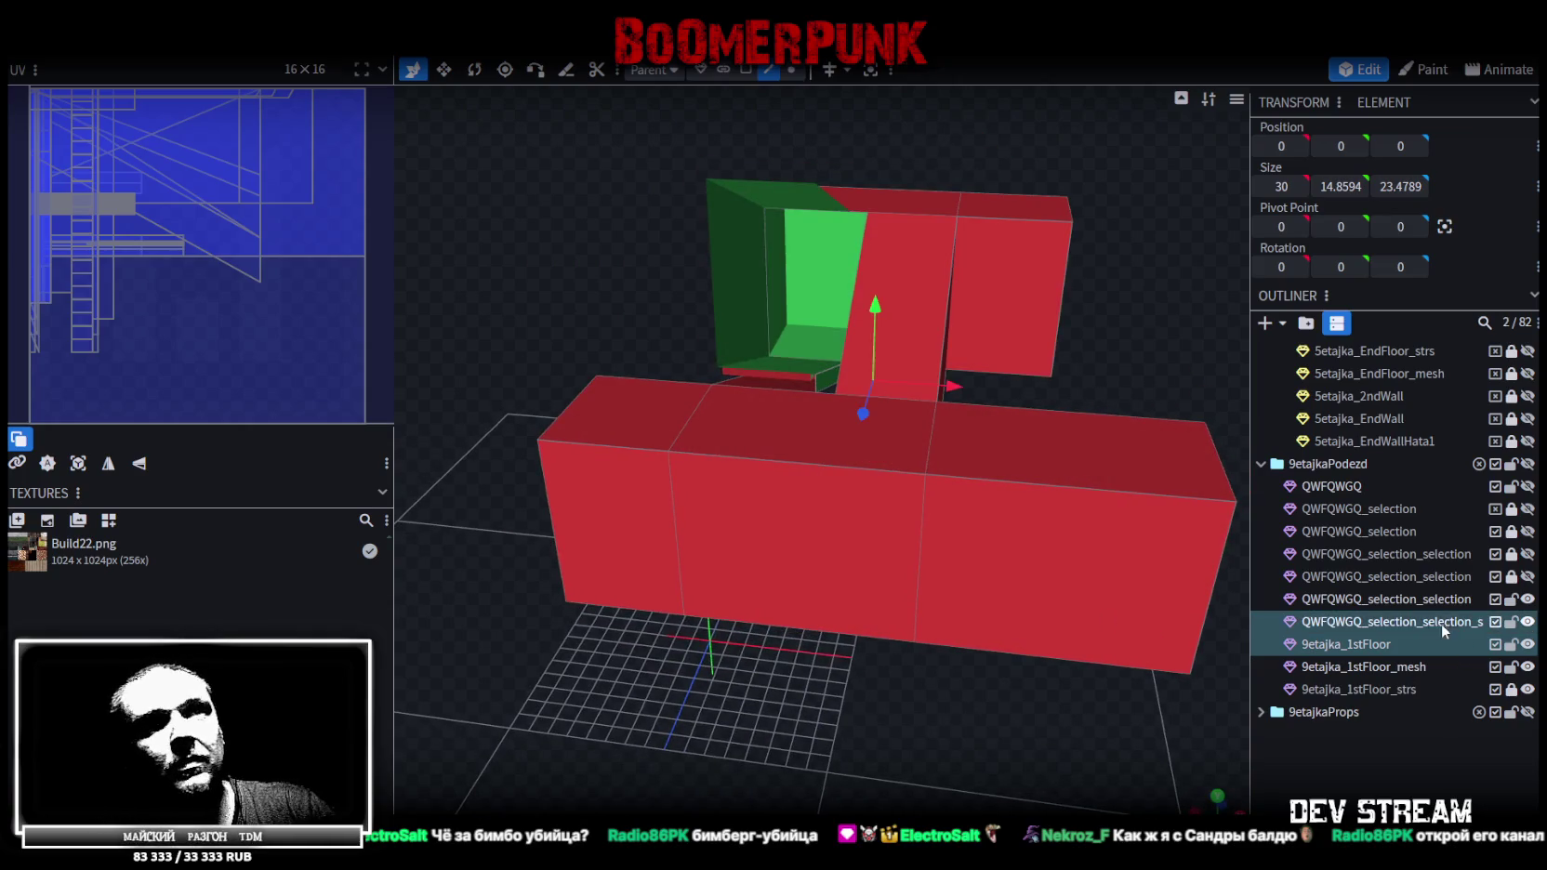
# Merge two more selection meshes into 9etajka_1stFloor, leaving 80 elements
pyautogui.keyDown('ctrl'); pyautogui.click(1448, 604); pyautogui.keyUp('ctrl')
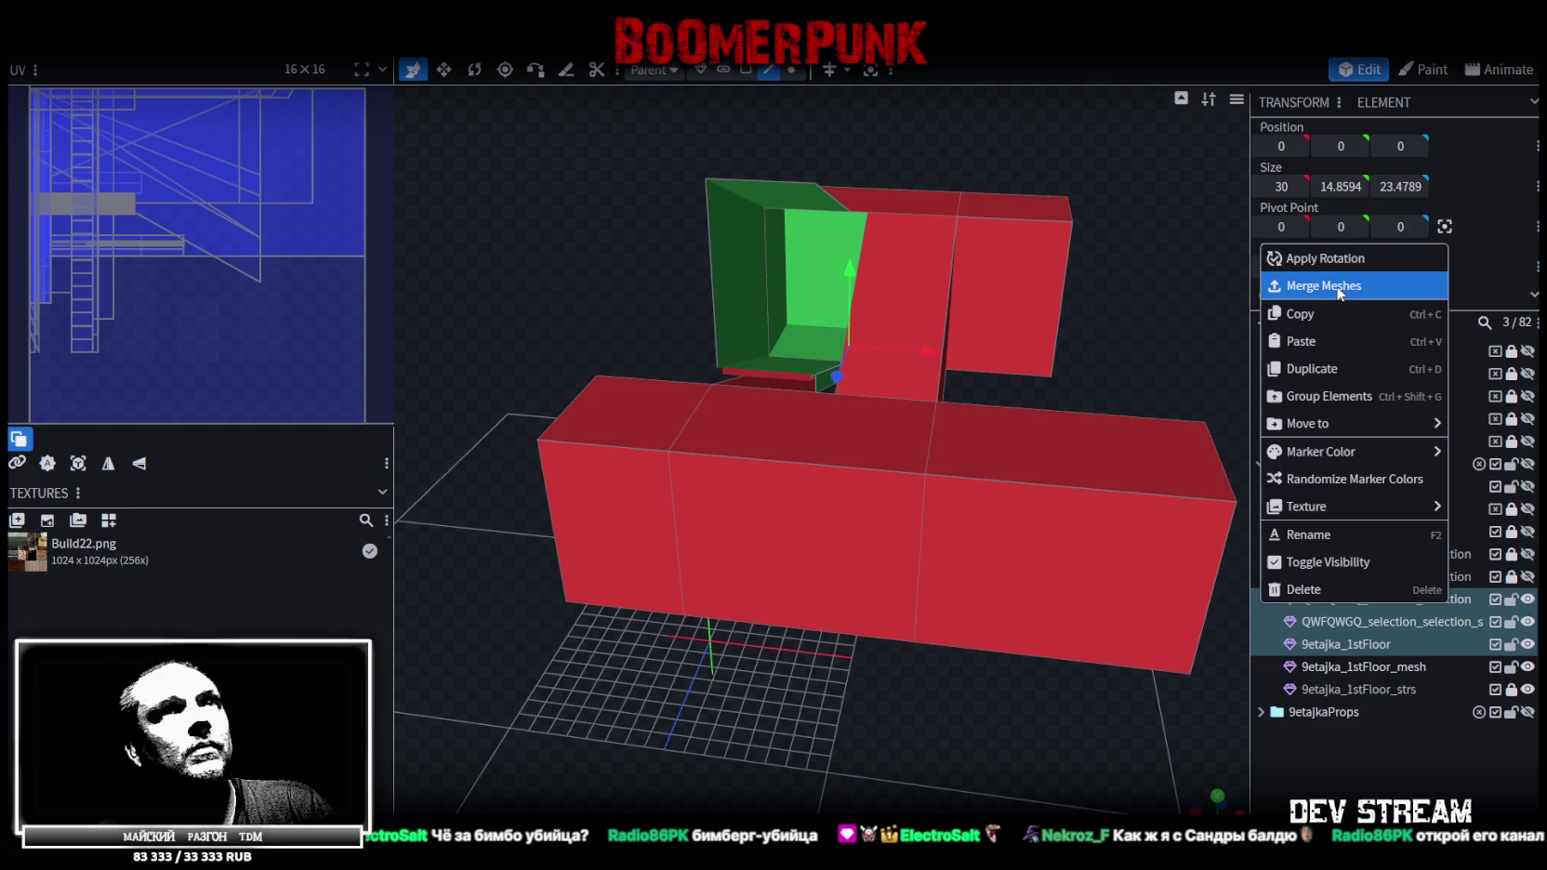
pyautogui.click(1324, 285)
pyautogui.scroll(-2, 968, 273)
# Weld the mesh's 11 overlapping vertices in vertex mode, then switch to the Twitch browser window
pyautogui.click(791, 73)
pyautogui.moveTo(1112, 318)
pyautogui.mouseDown()
pyautogui.moveTo(861, 353)
pyautogui.moveTo(862, 366)
pyautogui.mouseUp()
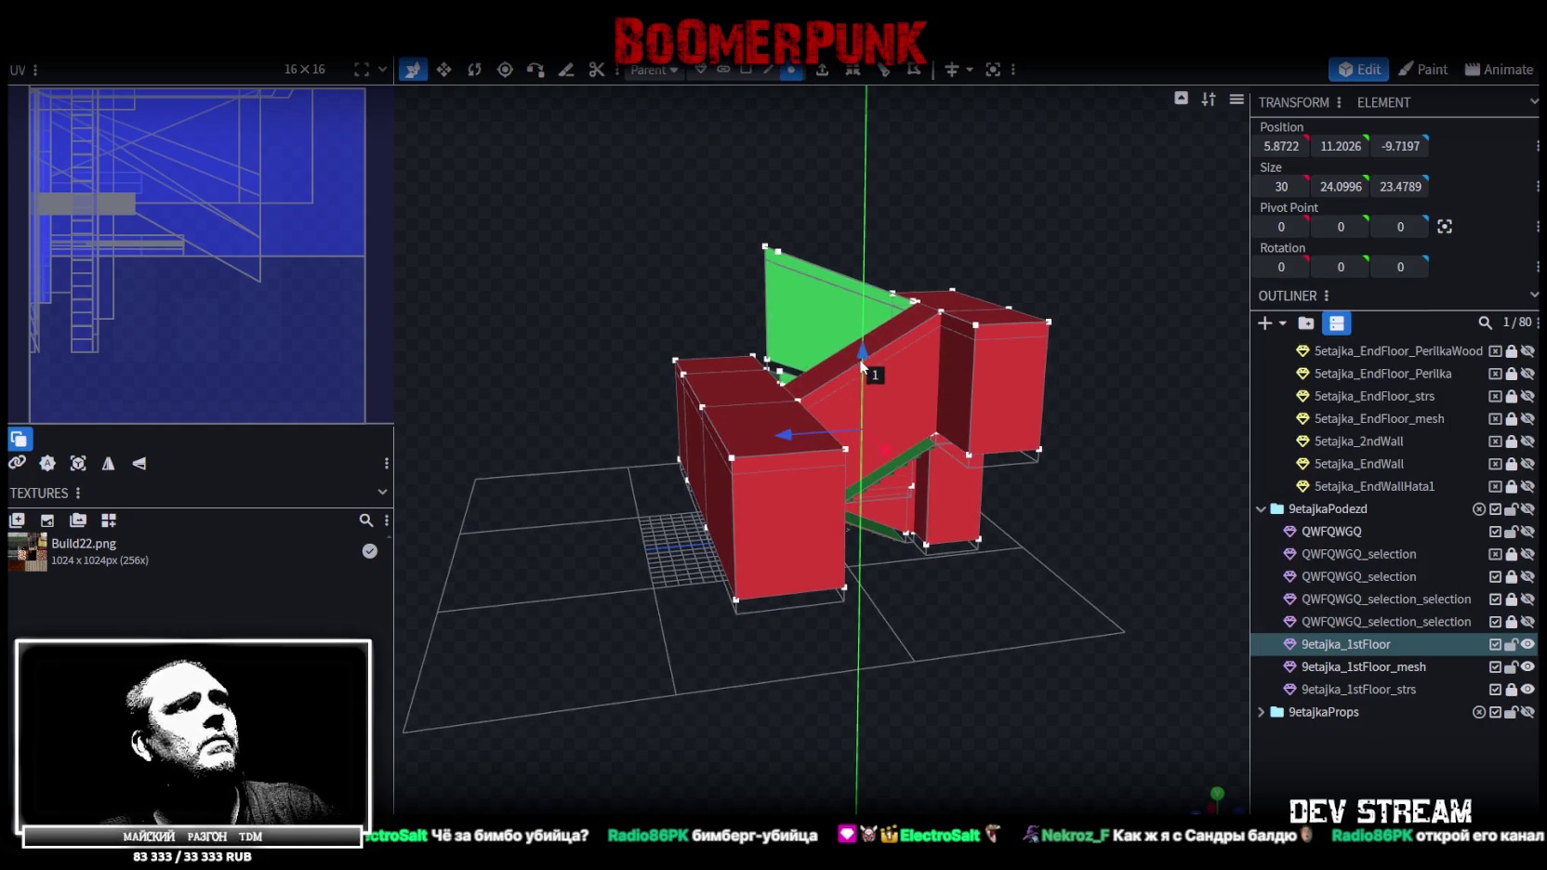
pyautogui.click(720, 218)
pyautogui.moveTo(719, 220); pyautogui.dragTo(953, 536)
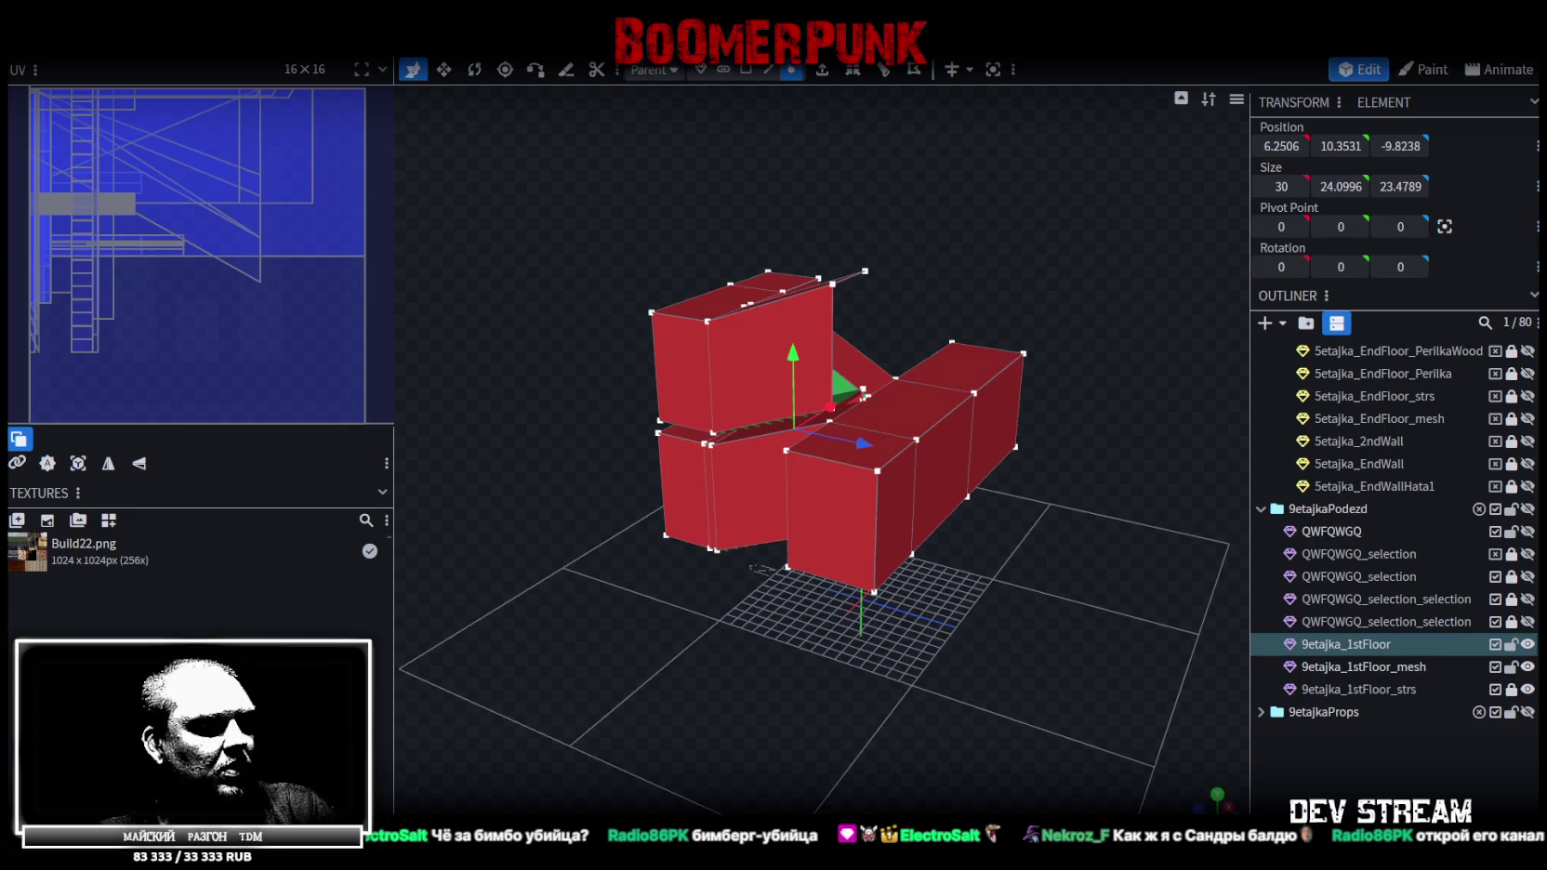
pyautogui.hotkey('alt', 'Tab')
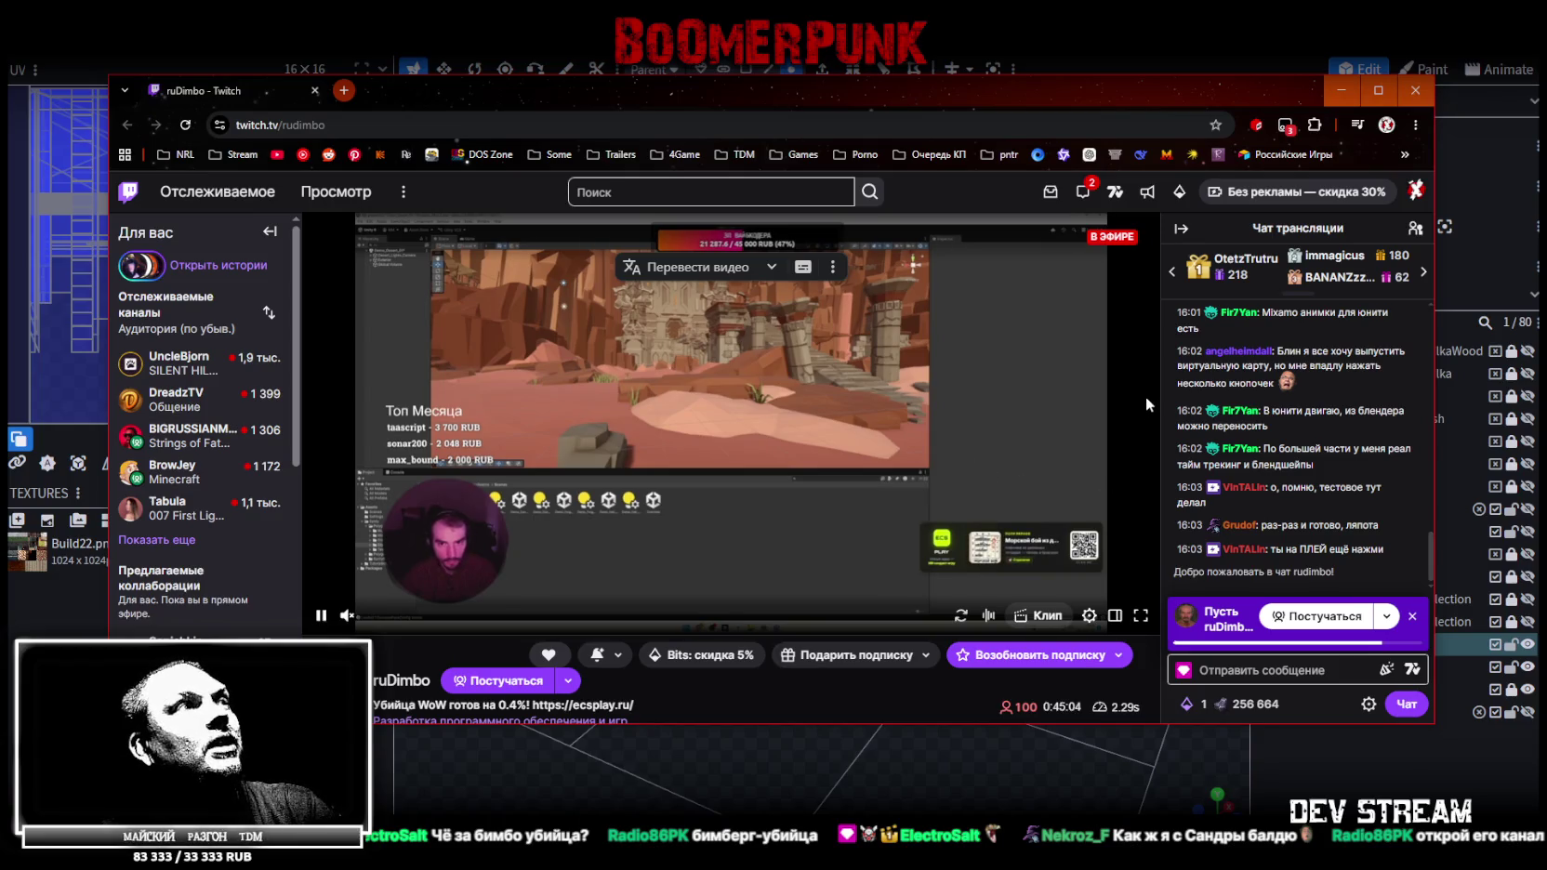
# Maximize the browser and play the Twitch stream fullscreen, then exit fullscreen
pyautogui.click(1379, 92)
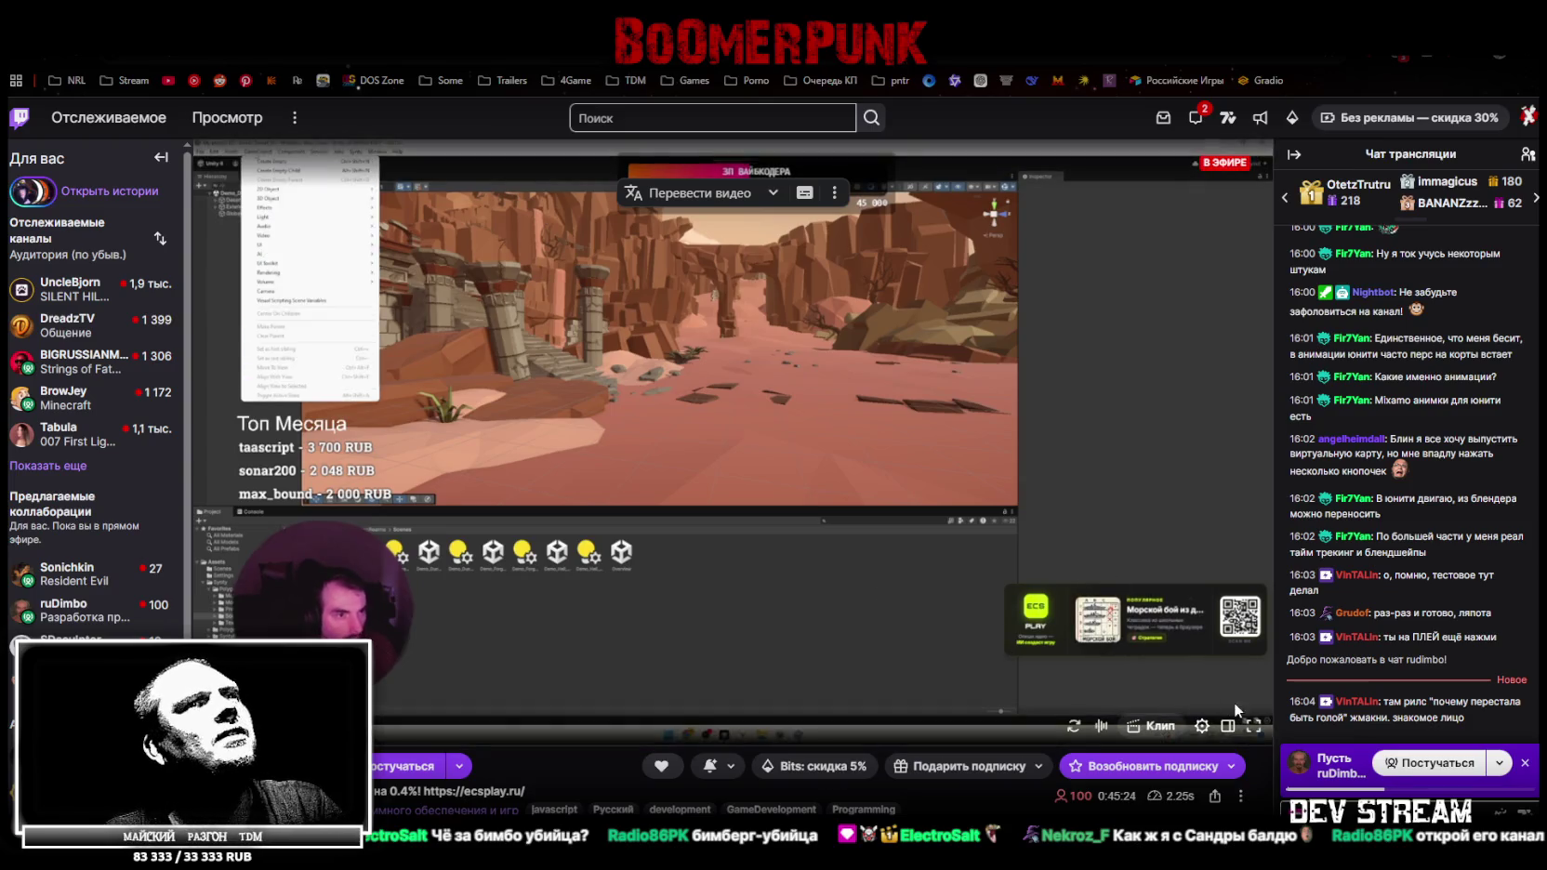
pyautogui.click(1253, 727)
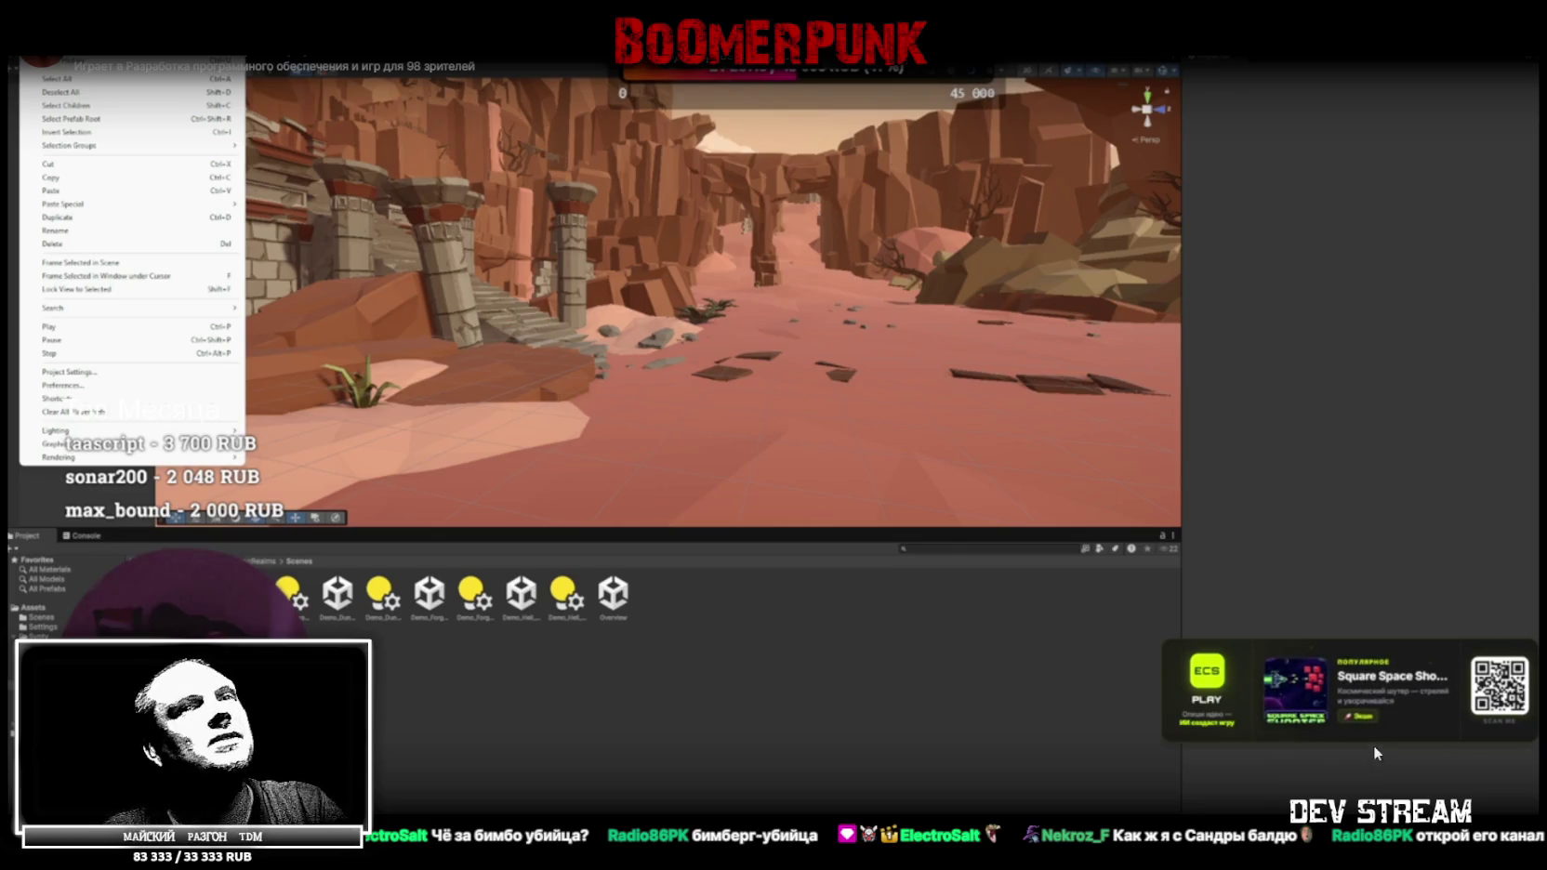
pyautogui.press('Escape')
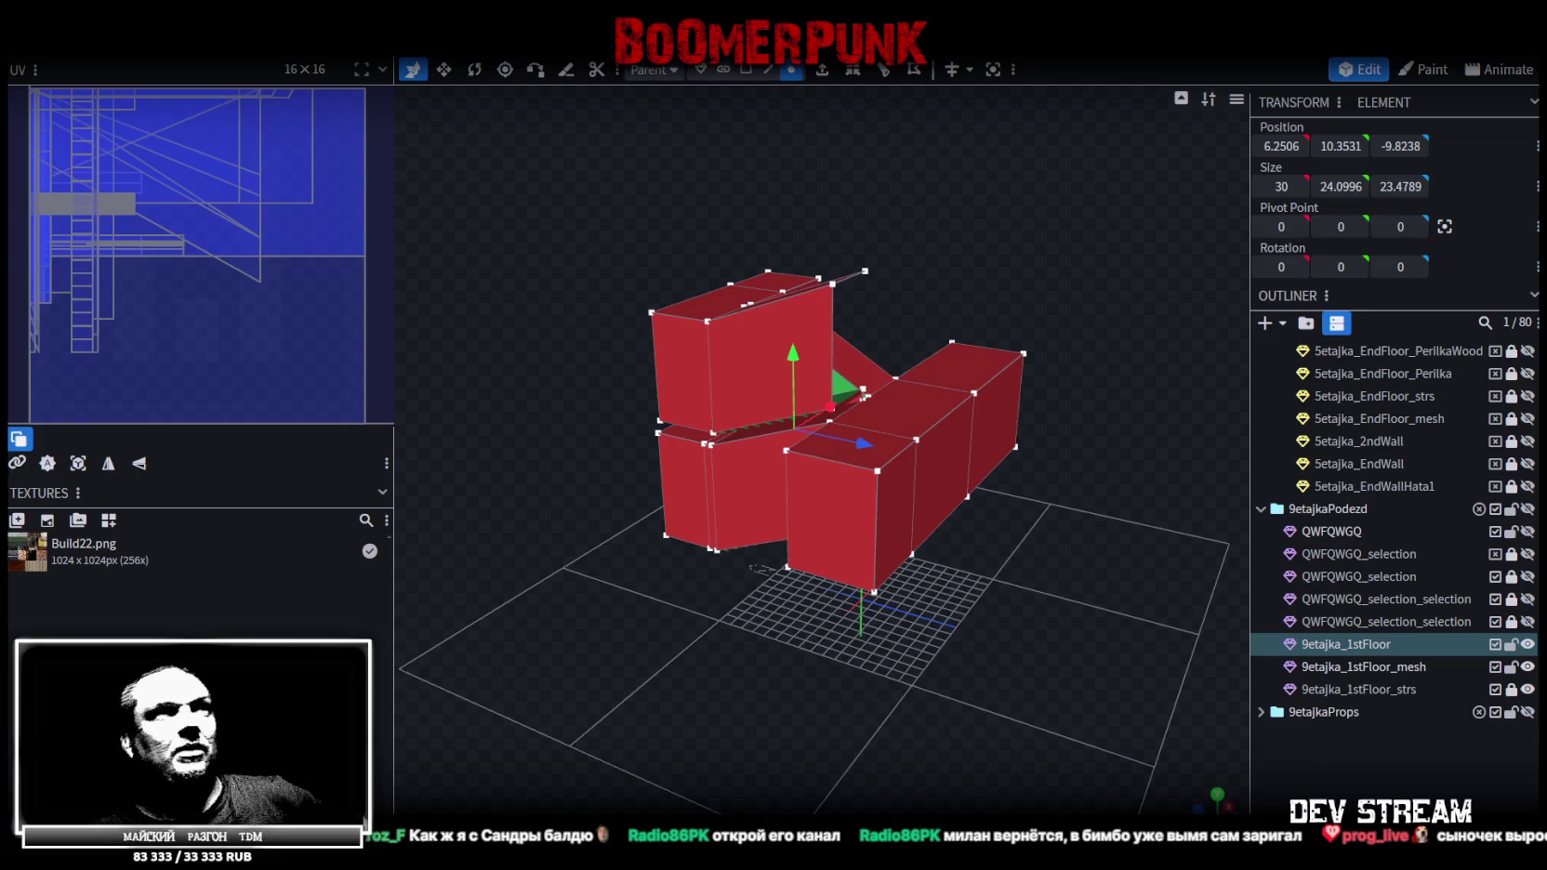
# Inspect the merged red stair walls from several angles and save Build27.bbmodel
pyautogui.moveTo(1059, 708); pyautogui.dragTo(906, 709)
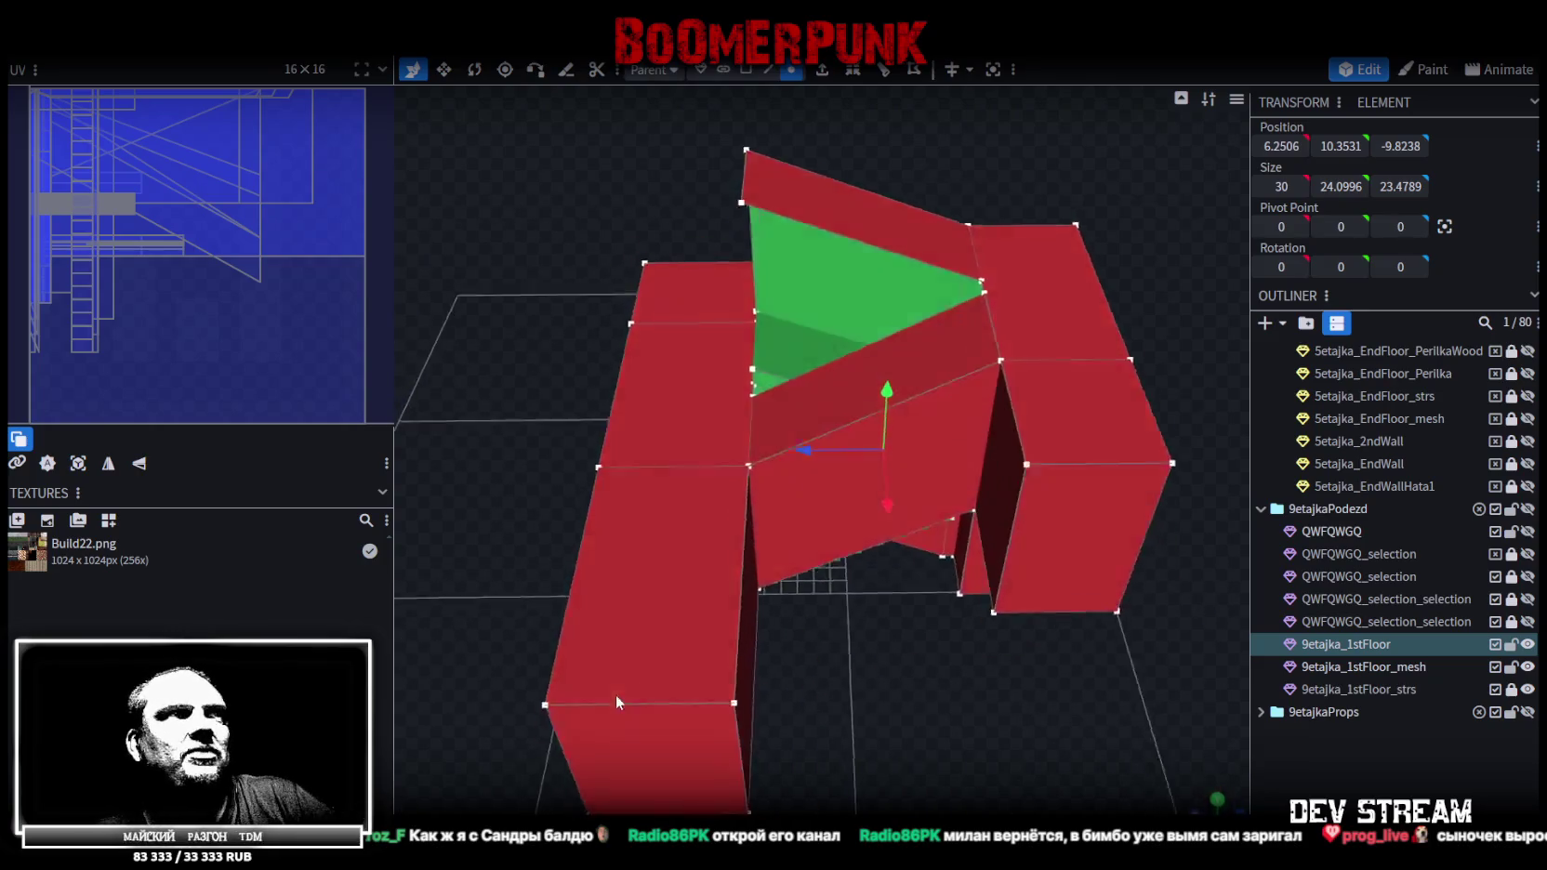
pyautogui.scroll(5, 906, 709)
pyautogui.scroll(-5, 906, 709)
pyautogui.moveTo(907, 708)
pyautogui.mouseDown()
pyautogui.moveTo(728, 674)
pyautogui.moveTo(842, 697)
pyautogui.mouseUp()
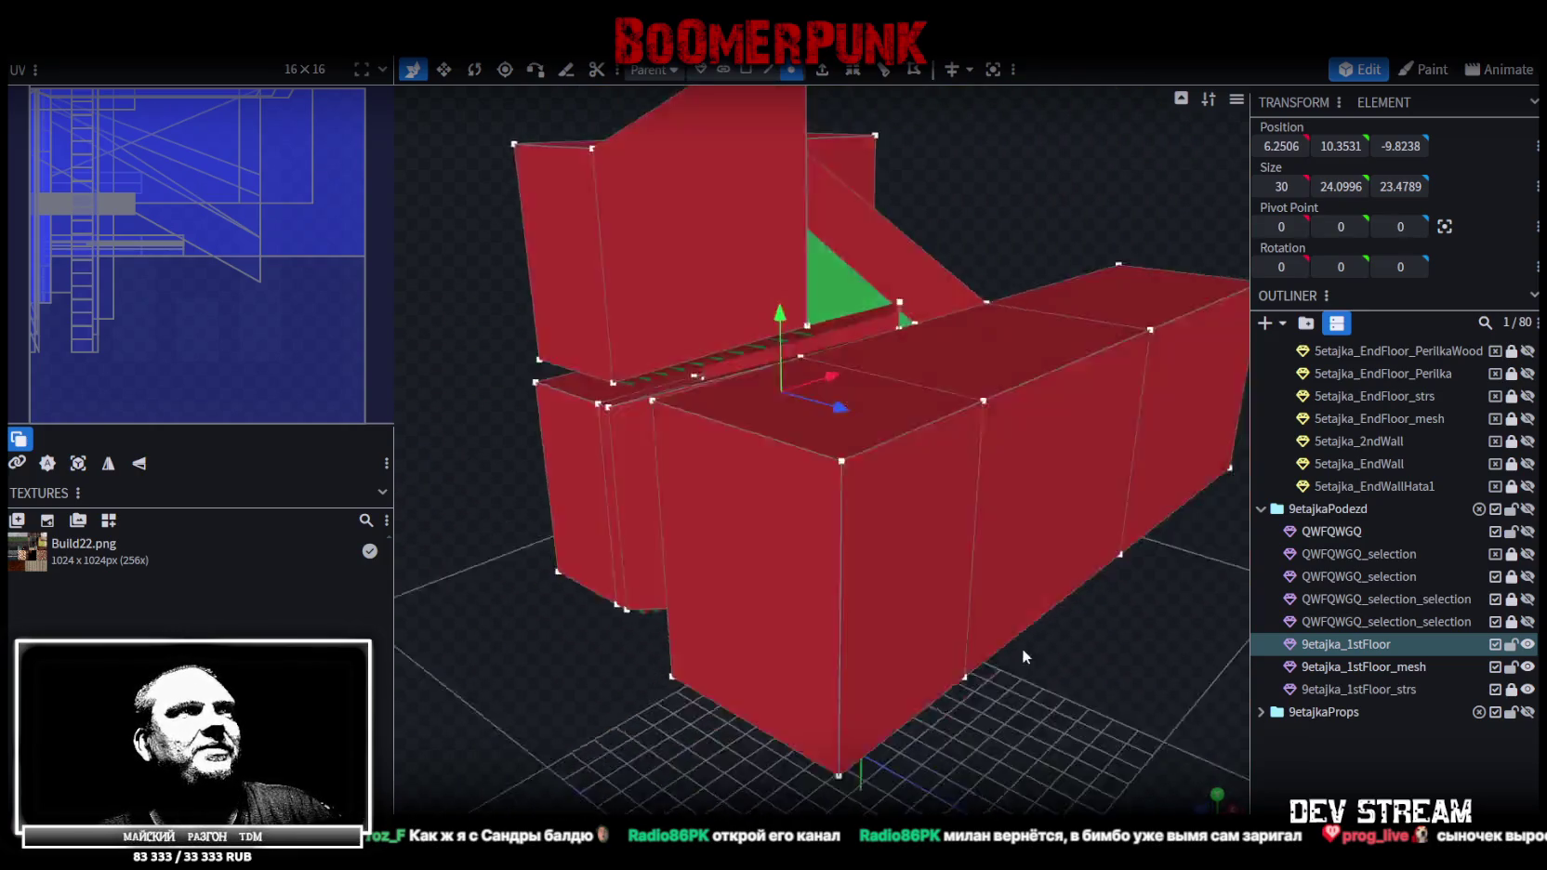
pyautogui.scroll(3, 841, 697)
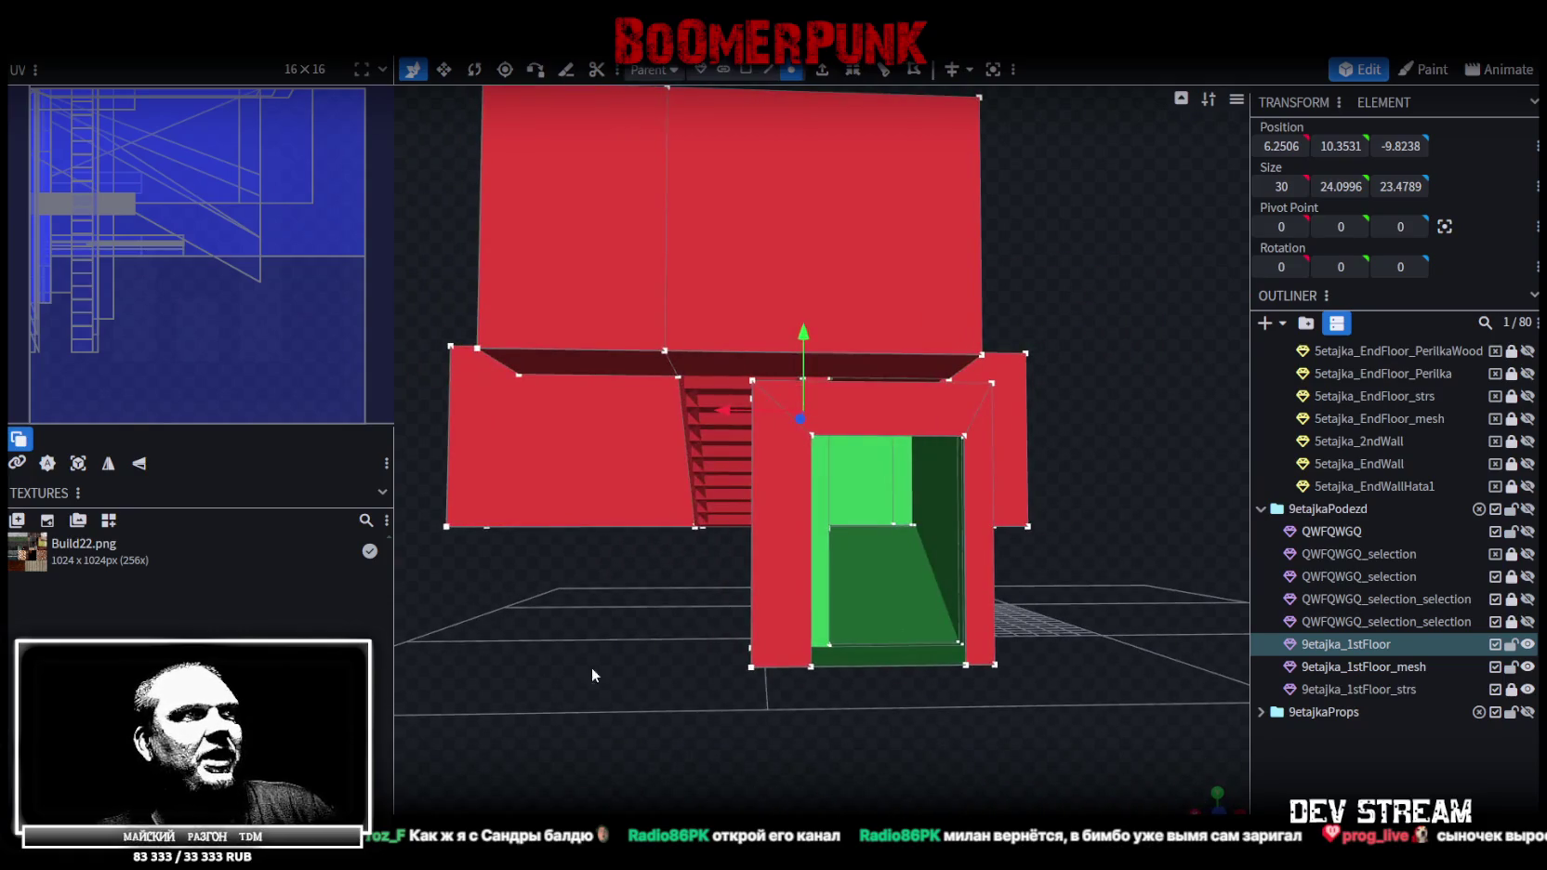
pyautogui.hotkey('ctrl', 's')
pyautogui.moveTo(576, 679)
pyautogui.mouseDown()
pyautogui.moveTo(775, 692)
pyautogui.moveTo(763, 643)
pyautogui.mouseUp()
pyautogui.scroll(3, 763, 643)
pyautogui.moveTo(797, 725)
pyautogui.mouseDown()
pyautogui.moveTo(604, 656)
pyautogui.moveTo(1028, 634)
pyautogui.moveTo(1062, 734)
pyautogui.moveTo(929, 558)
pyautogui.mouseUp()
pyautogui.scroll(-2, 930, 558)
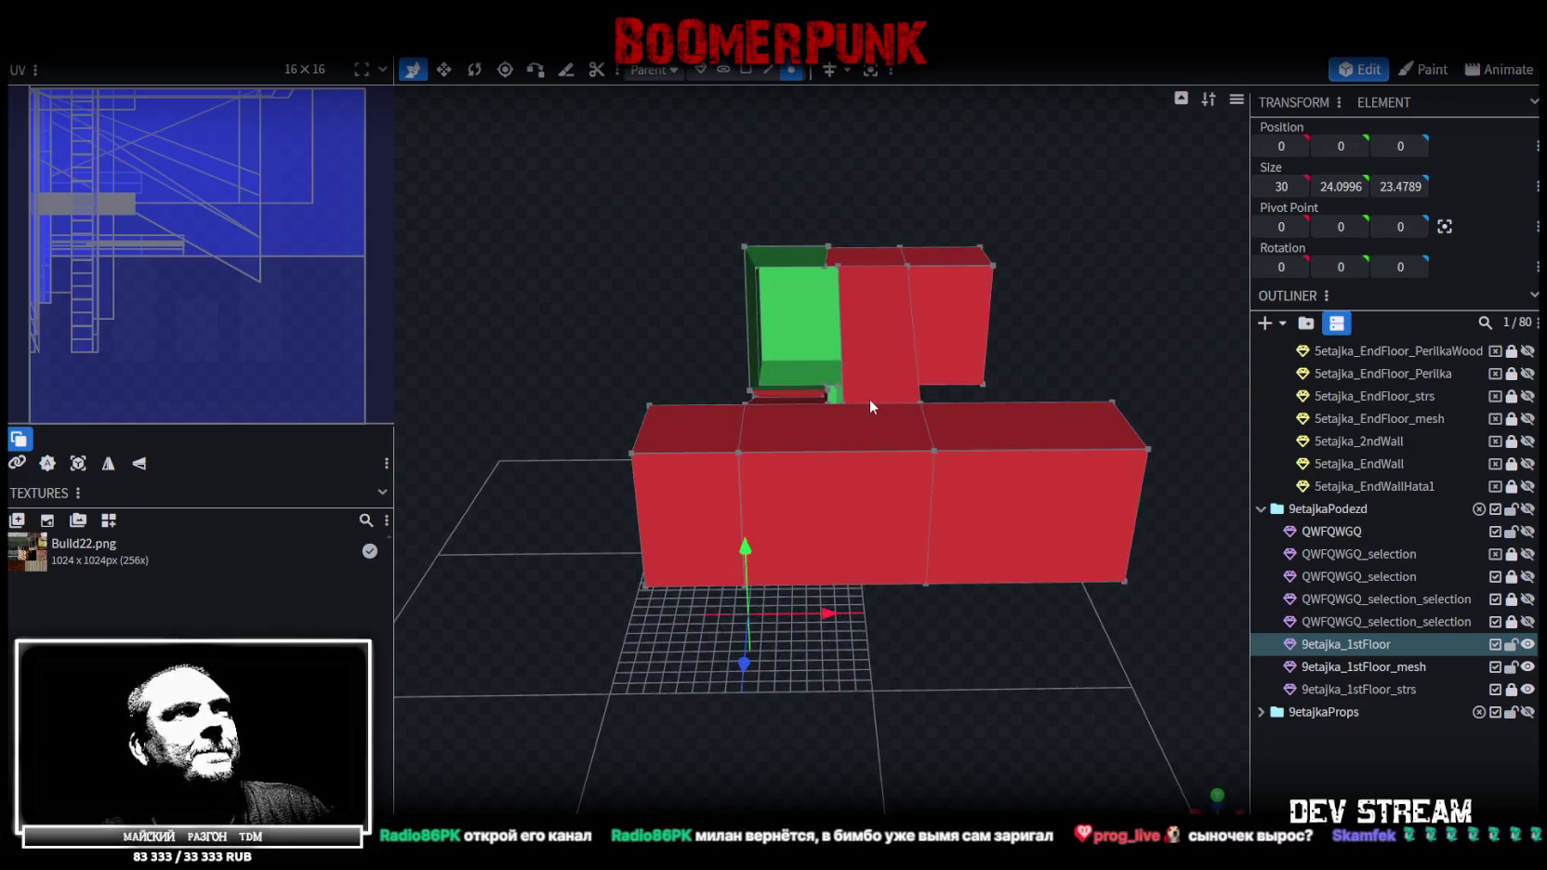
pyautogui.moveTo(595, 338)
pyautogui.mouseDown()
pyautogui.moveTo(607, 397)
pyautogui.moveTo(886, 520)
pyautogui.mouseUp()
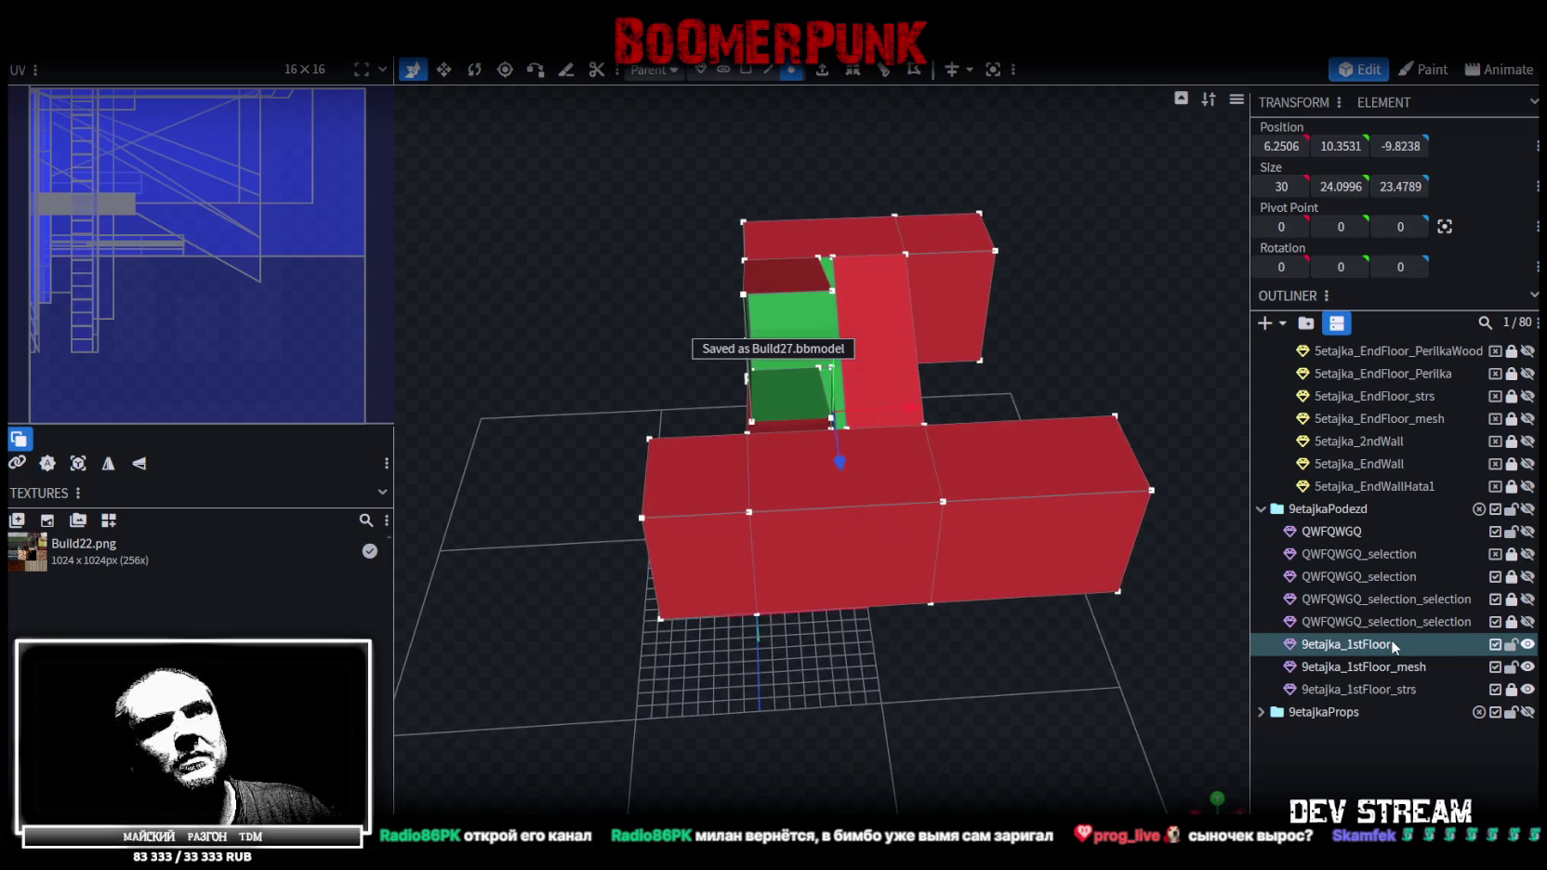
# Save the apartment entrance project as Build27.bbmodel
pyautogui.click(140, 39)
pyautogui.moveTo(167, 368)
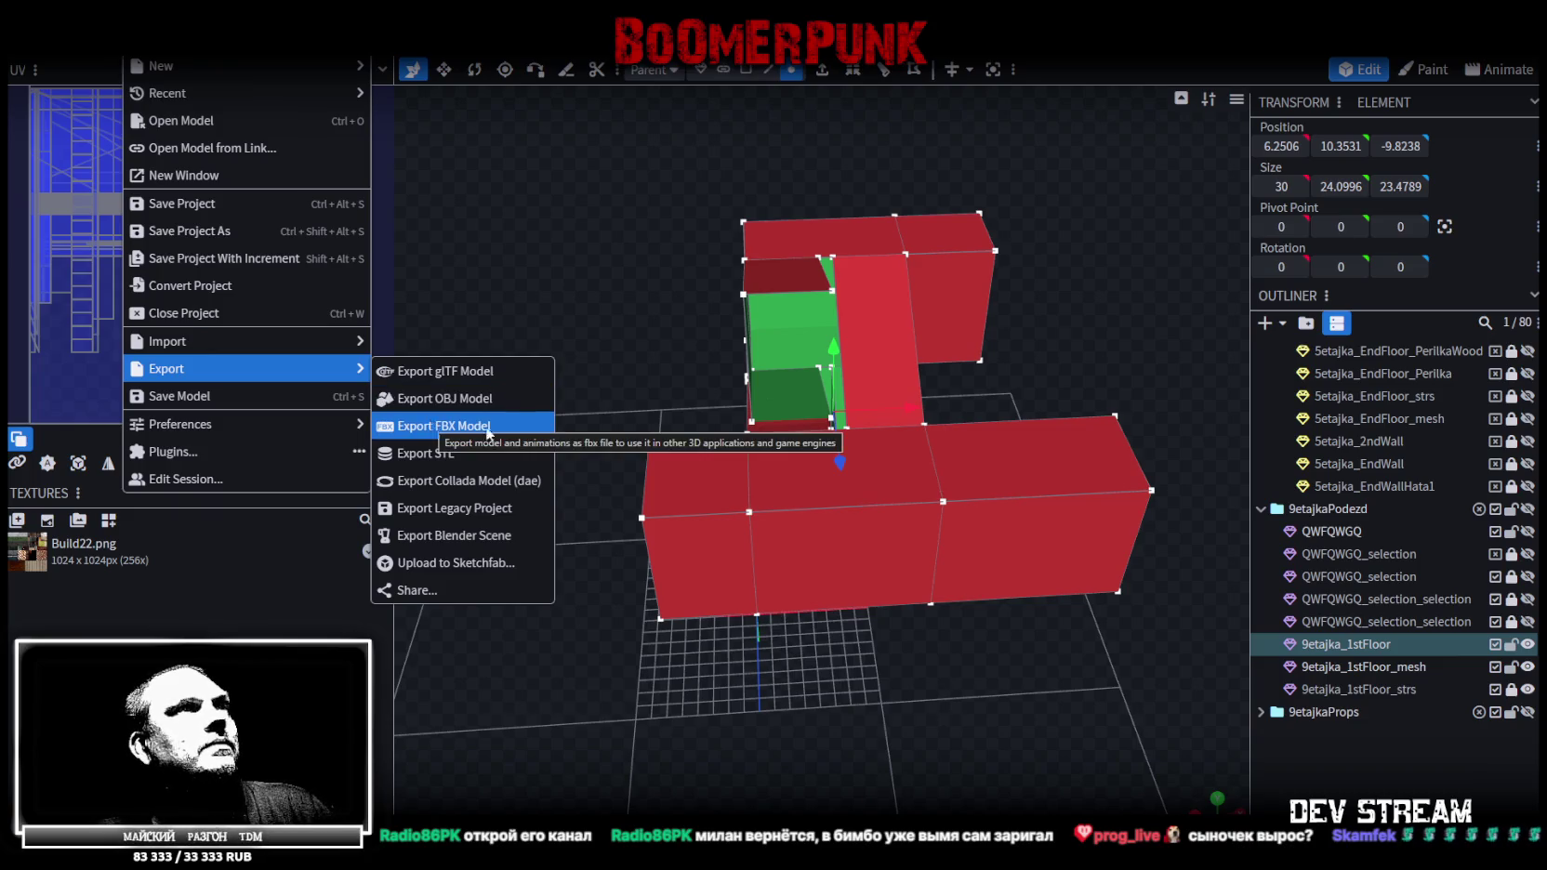
pyautogui.moveTo(812, 654)
pyautogui.mouseDown()
pyautogui.moveTo(970, 655)
pyautogui.moveTo(1100, 374)
pyautogui.moveTo(1071, 441)
pyautogui.moveTo(1060, 562)
pyautogui.moveTo(540, 529)
pyautogui.moveTo(1076, 581)
pyautogui.moveTo(991, 599)
pyautogui.moveTo(972, 650)
pyautogui.moveTo(1073, 571)
pyautogui.mouseUp()
pyautogui.hotkey('ctrl', 's')
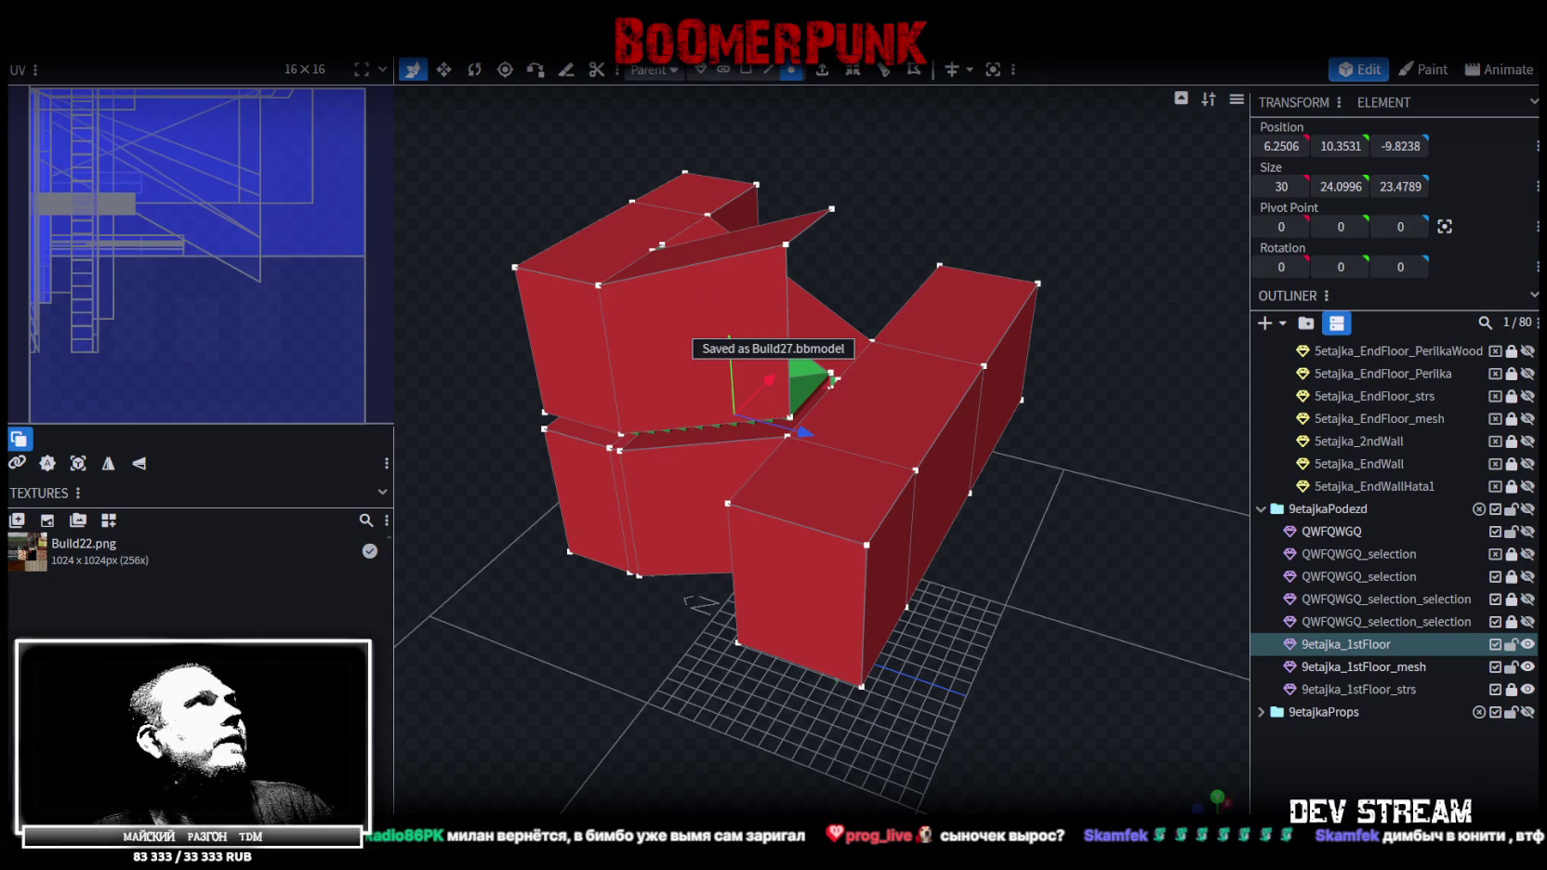
pyautogui.press('z')
pyautogui.press('z')
pyautogui.moveTo(1047, 705)
pyautogui.mouseDown()
pyautogui.moveTo(1042, 603)
pyautogui.moveTo(653, 620)
pyautogui.moveTo(550, 529)
pyautogui.moveTo(381, 432)
pyautogui.moveTo(689, 625)
pyautogui.moveTo(886, 639)
pyautogui.moveTo(844, 648)
pyautogui.moveTo(842, 609)
pyautogui.mouseUp()
pyautogui.press('z')
pyautogui.press('z')
# Export the model as Build27.fbx with default options and select the imported block in Unity
pyautogui.click(139, 42)
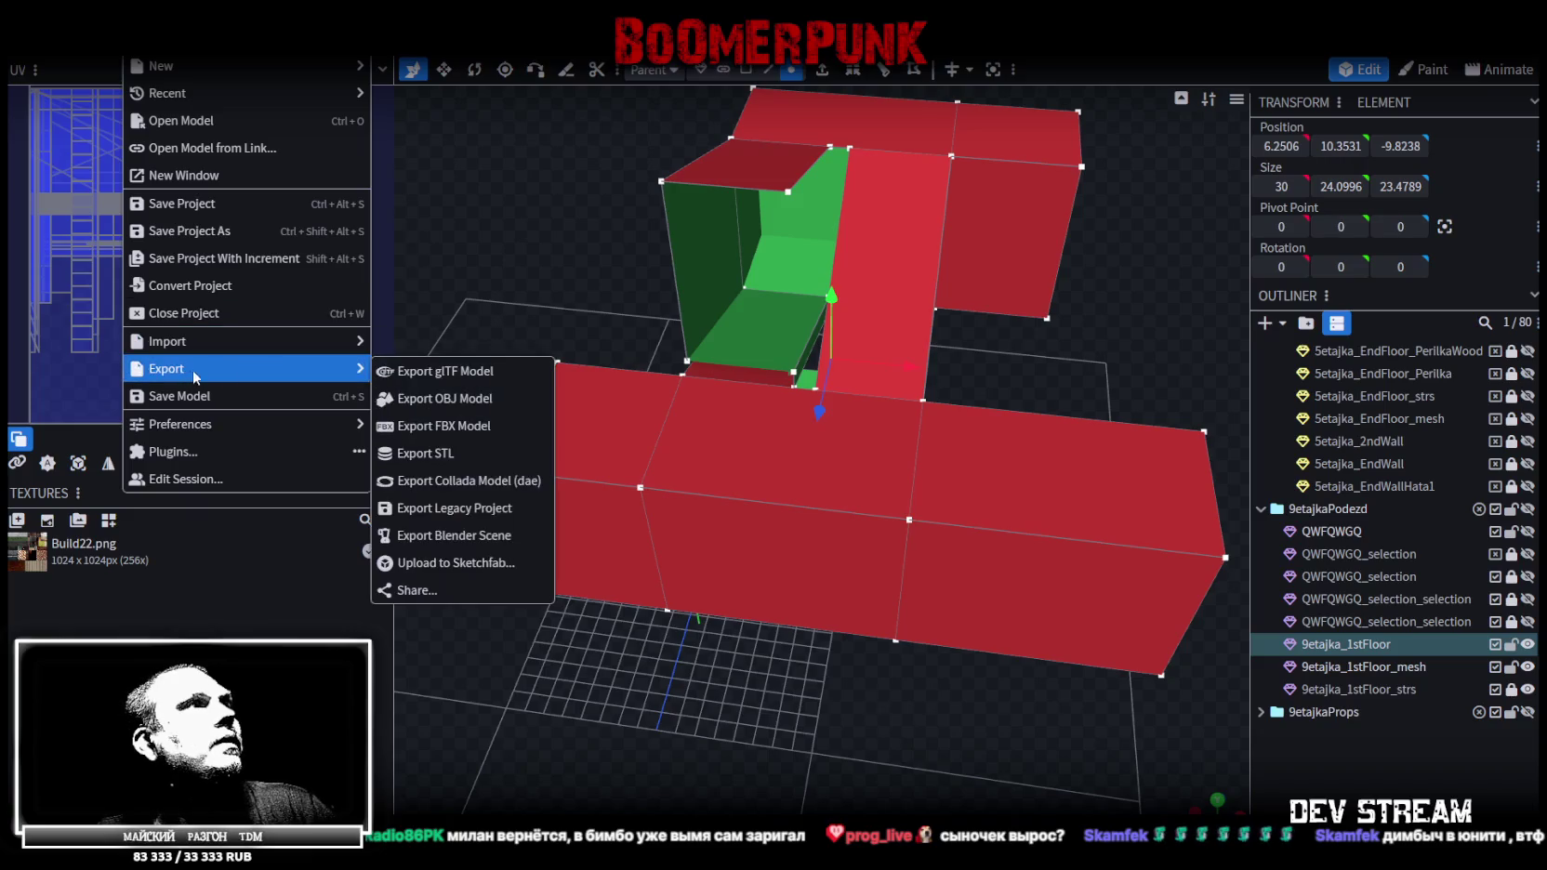
pyautogui.click(474, 429)
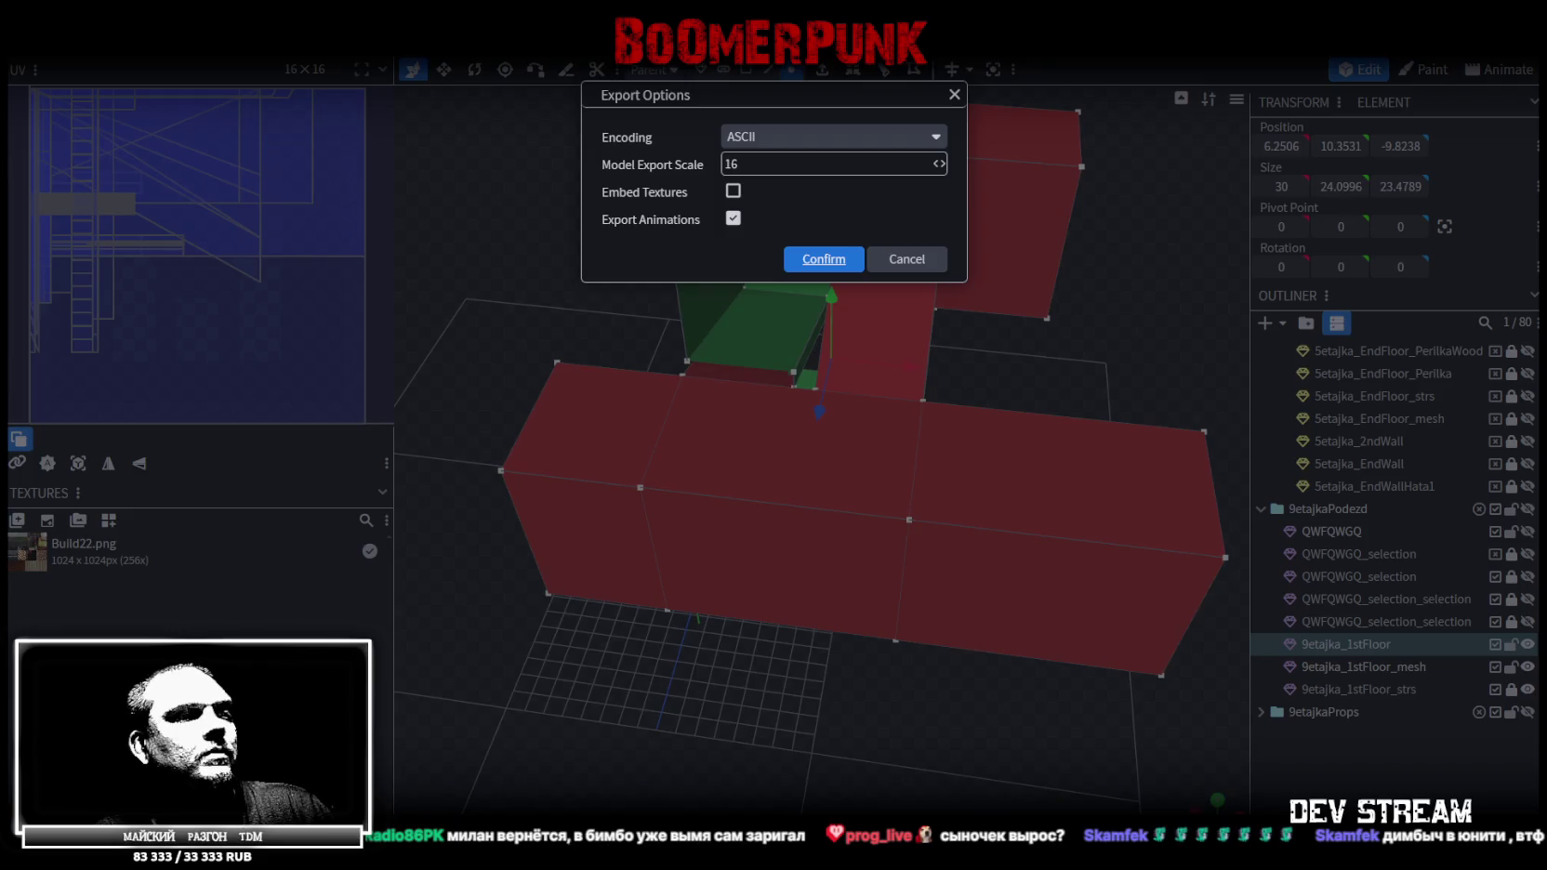
pyautogui.press('Return')
pyautogui.hotkey('alt', 'Tab')
pyautogui.moveTo(722, 444)
pyautogui.mouseDown(button='right')
pyautogui.moveTo(1055, 345)
pyautogui.moveTo(1057, 403)
pyautogui.moveTo(965, 369)
pyautogui.moveTo(827, 372)
pyautogui.mouseUp(button='right')
pyautogui.click(827, 372)
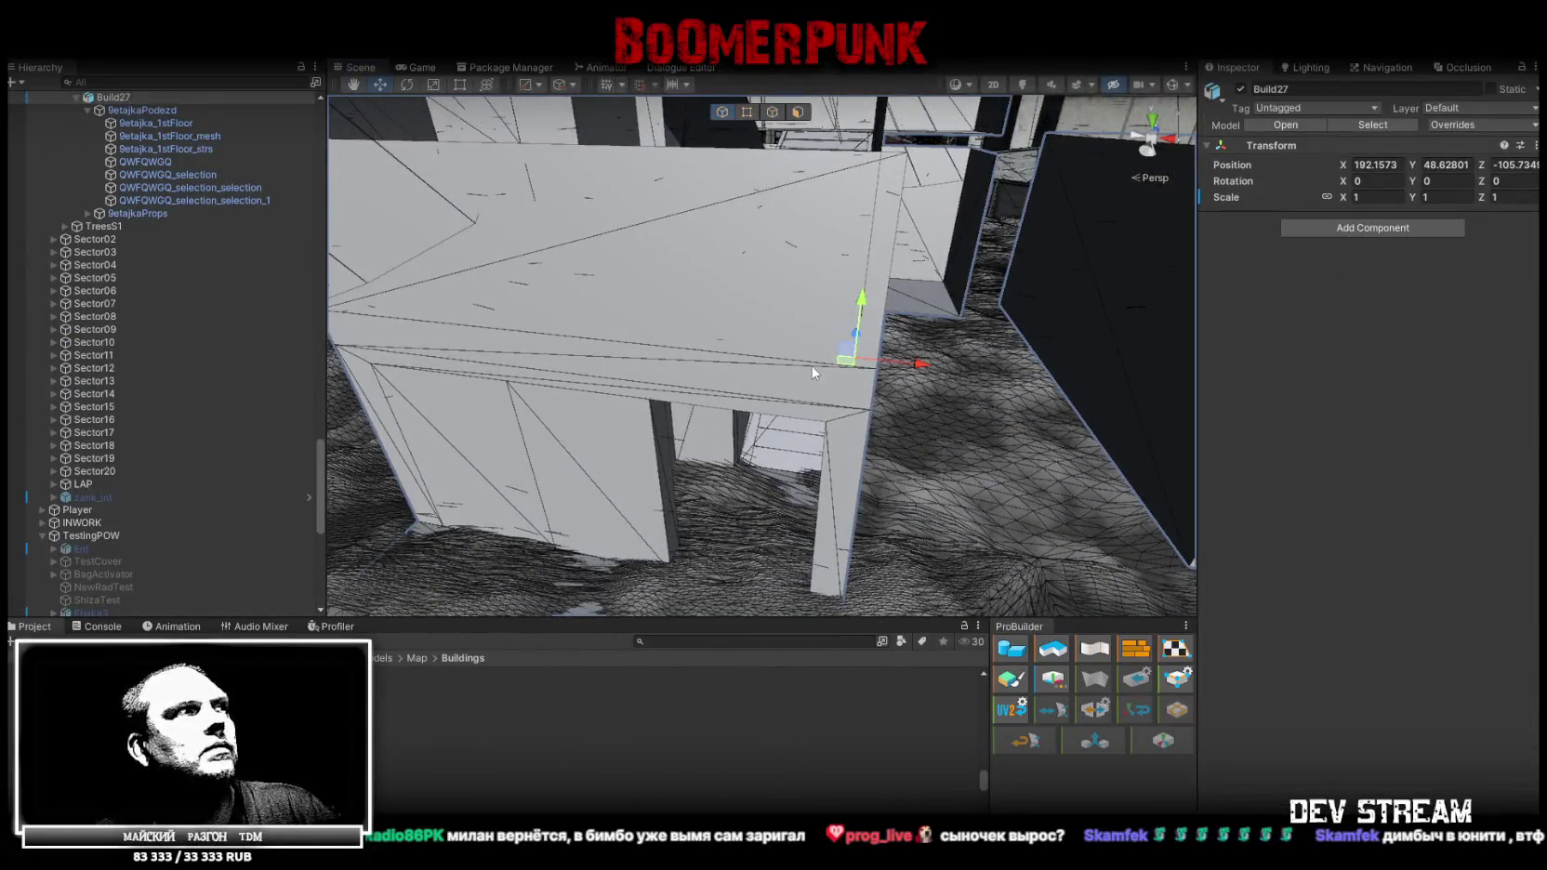
# Add a Mesh Collider to the three 9etajka_1stFloor objects
pyautogui.click(180, 145)
pyautogui.keyDown('shift'); pyautogui.click(181, 122); pyautogui.keyUp('shift')
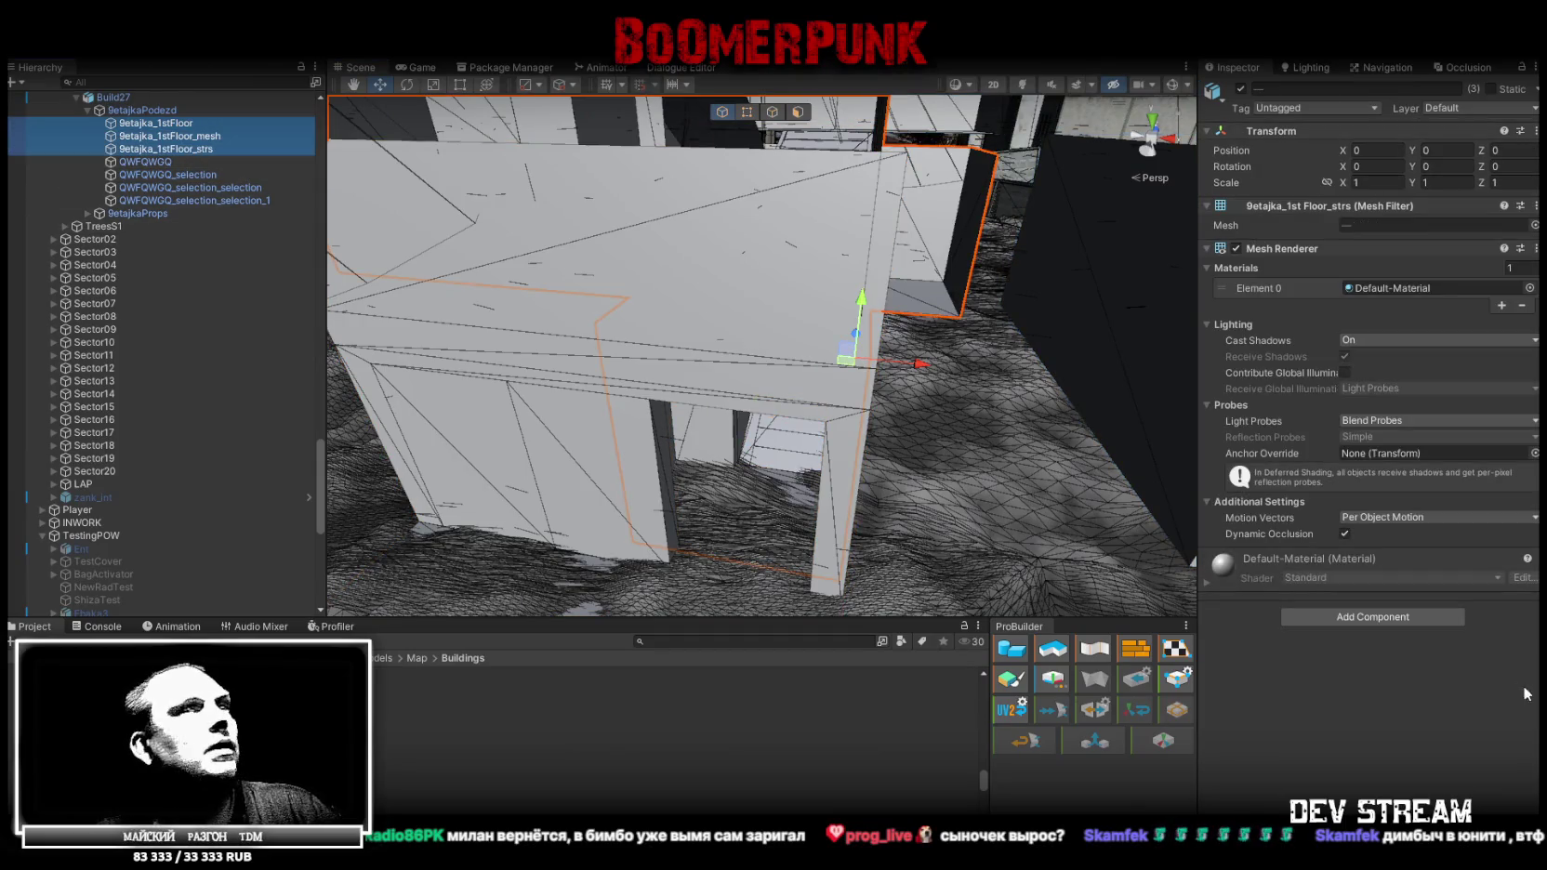
pyautogui.click(1399, 615)
pyautogui.click(1327, 666)
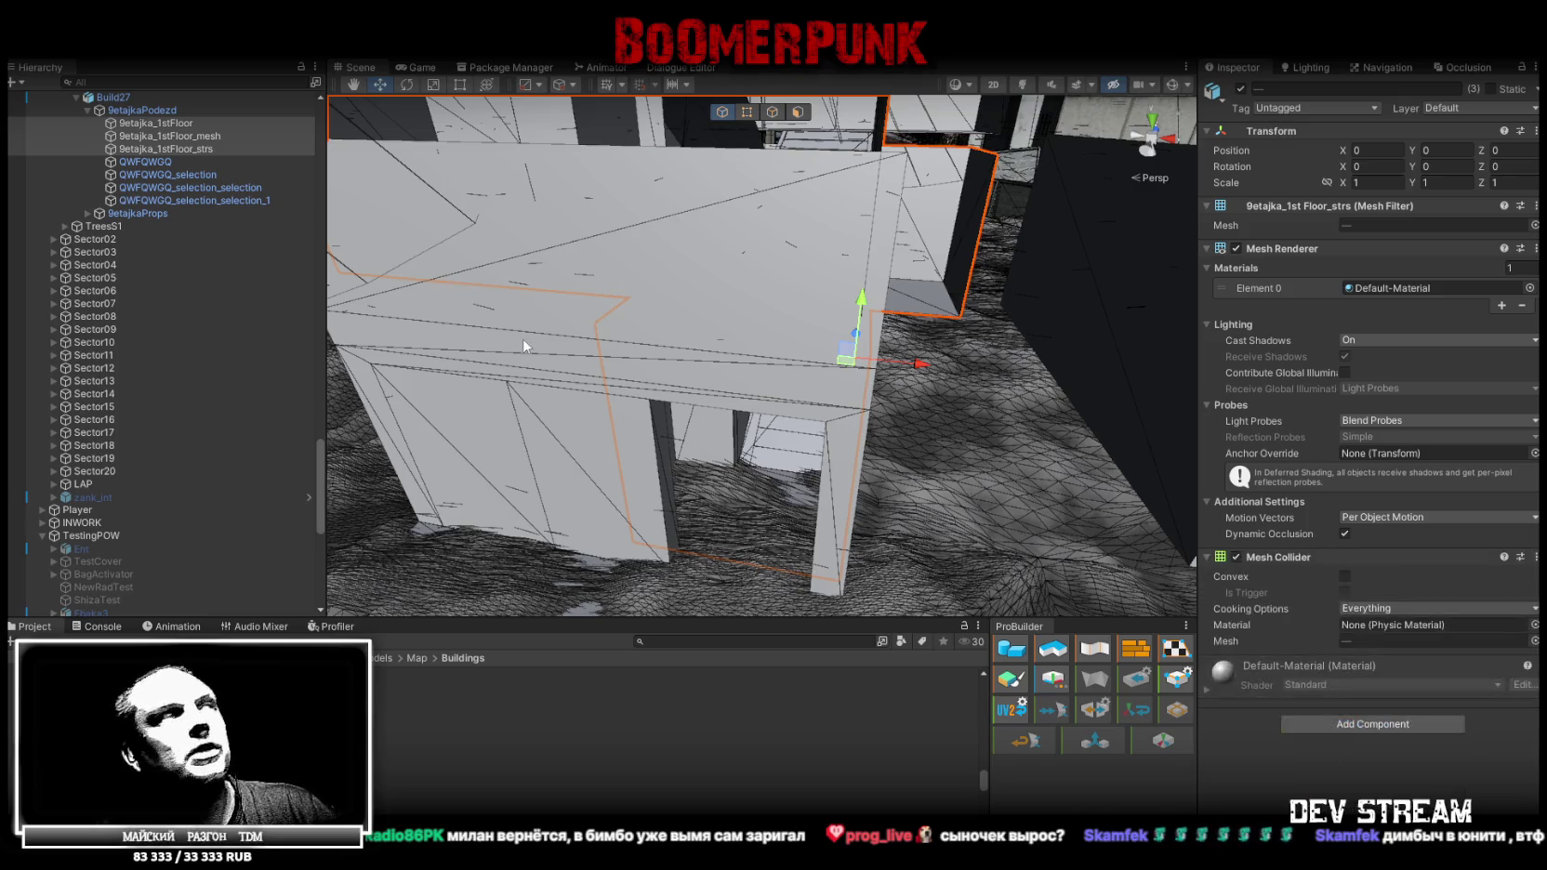
# Put 9etajka_1stFloor_mesh on the FakeMesh layer and 9etajka_1stFloor_strs on the Stairse layer
pyautogui.click(176, 136)
pyautogui.click(1446, 108)
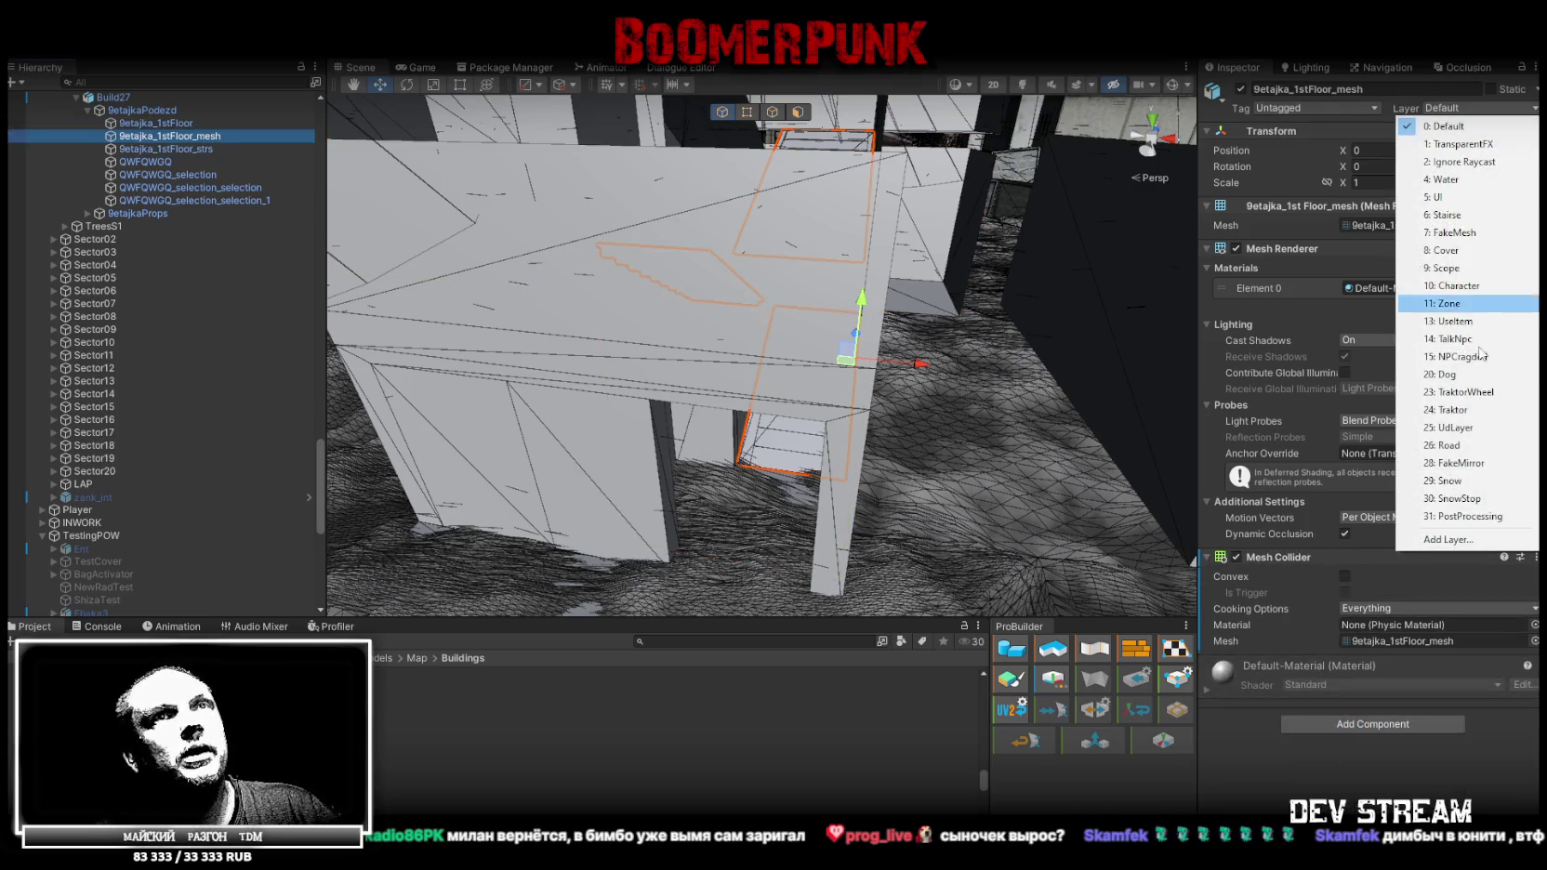
pyautogui.press('Escape')
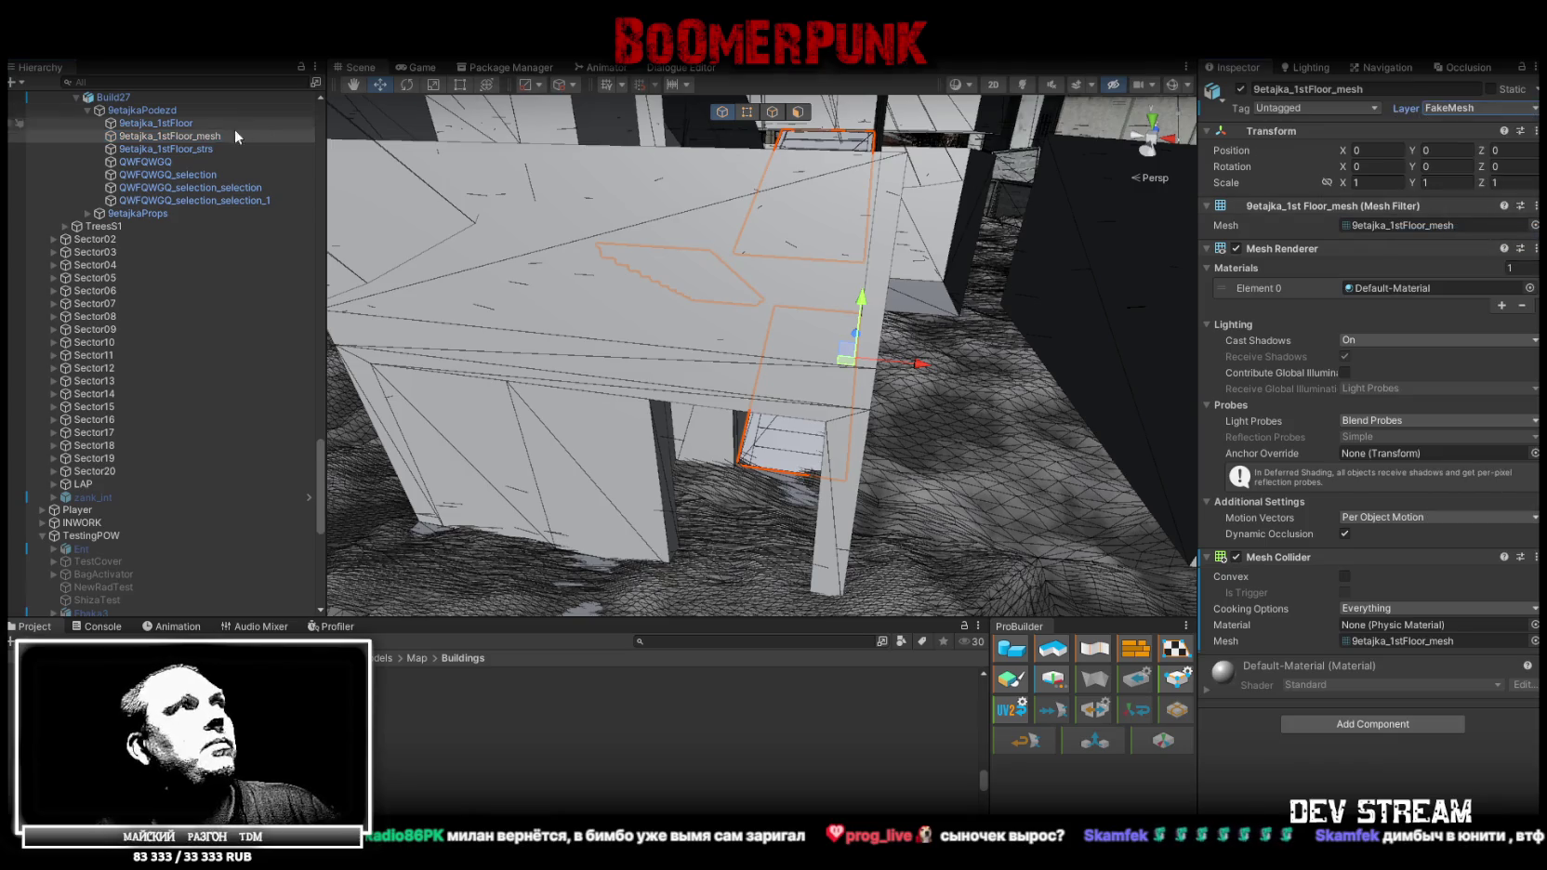
pyautogui.click(166, 150)
pyautogui.click(1462, 108)
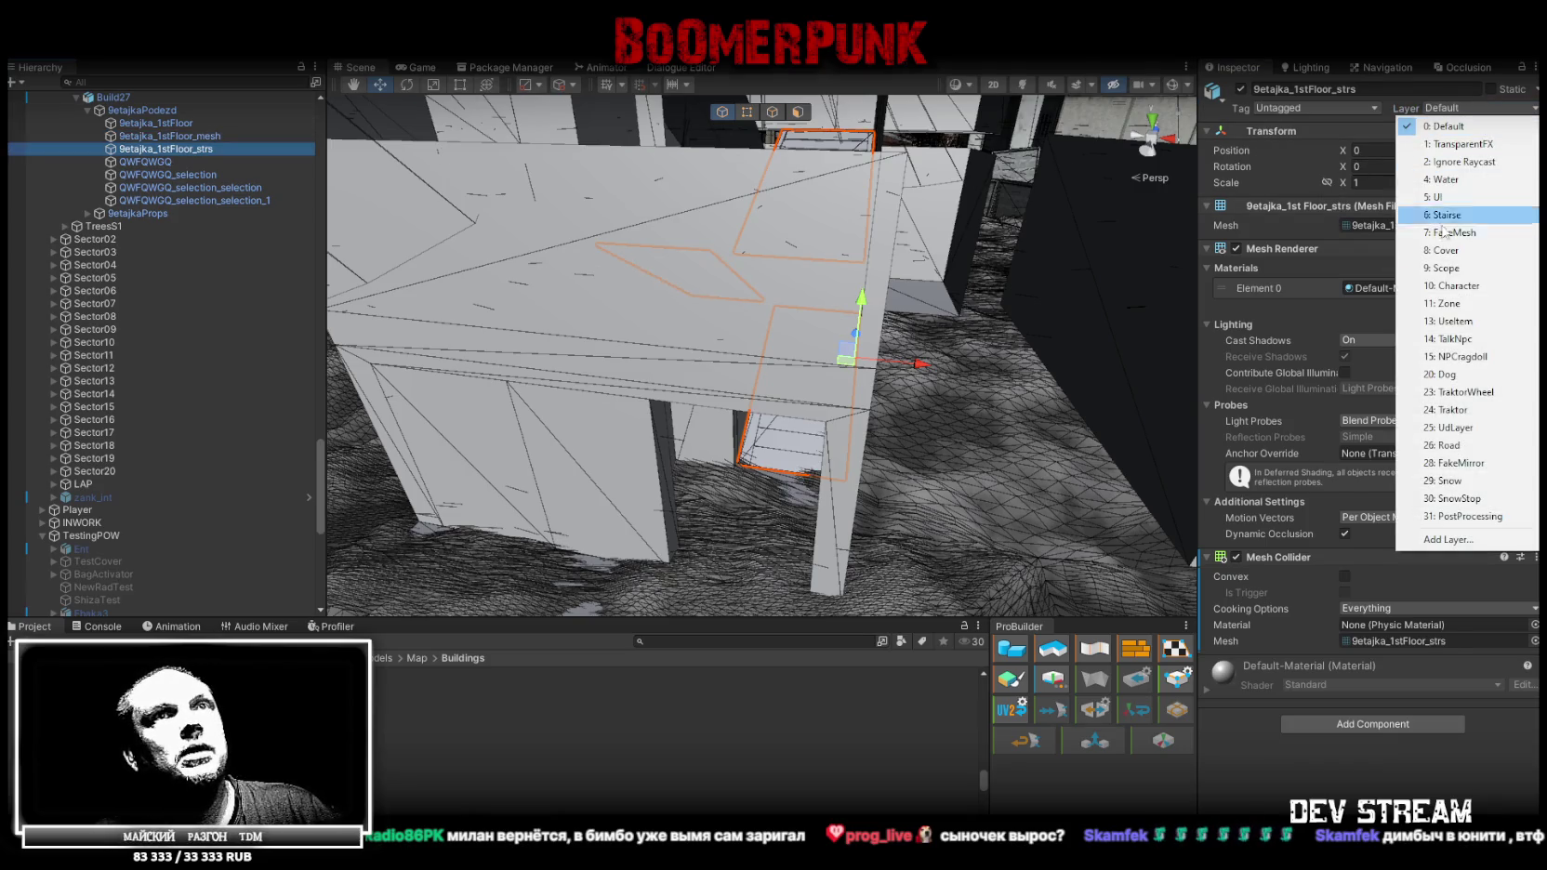
pyautogui.click(1478, 215)
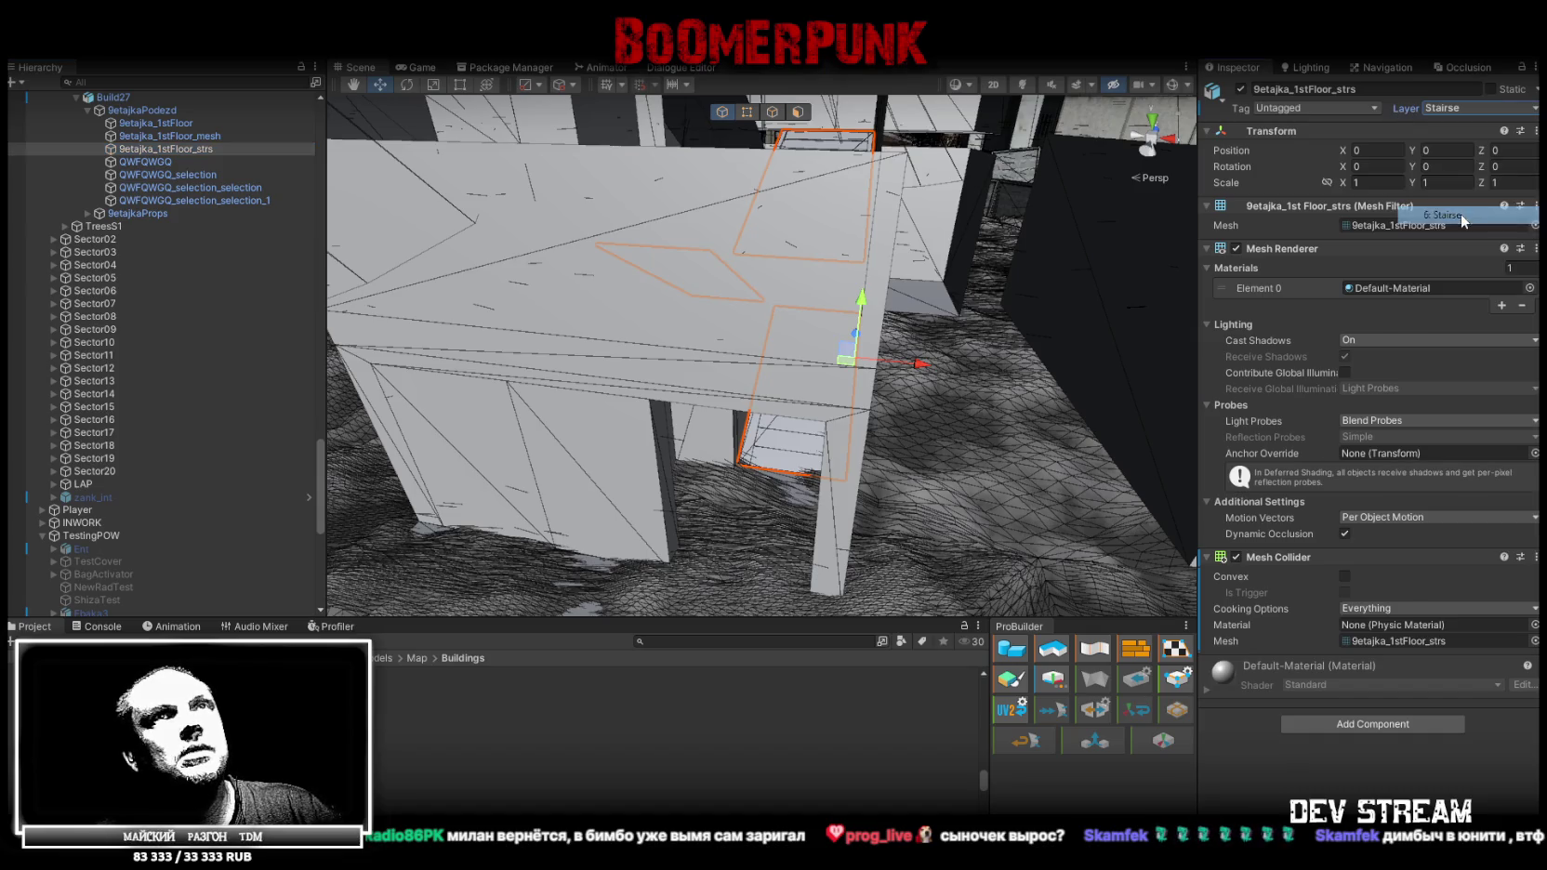
# Apply the YellowGrid material to all seven imported pieces
pyautogui.click(165, 124)
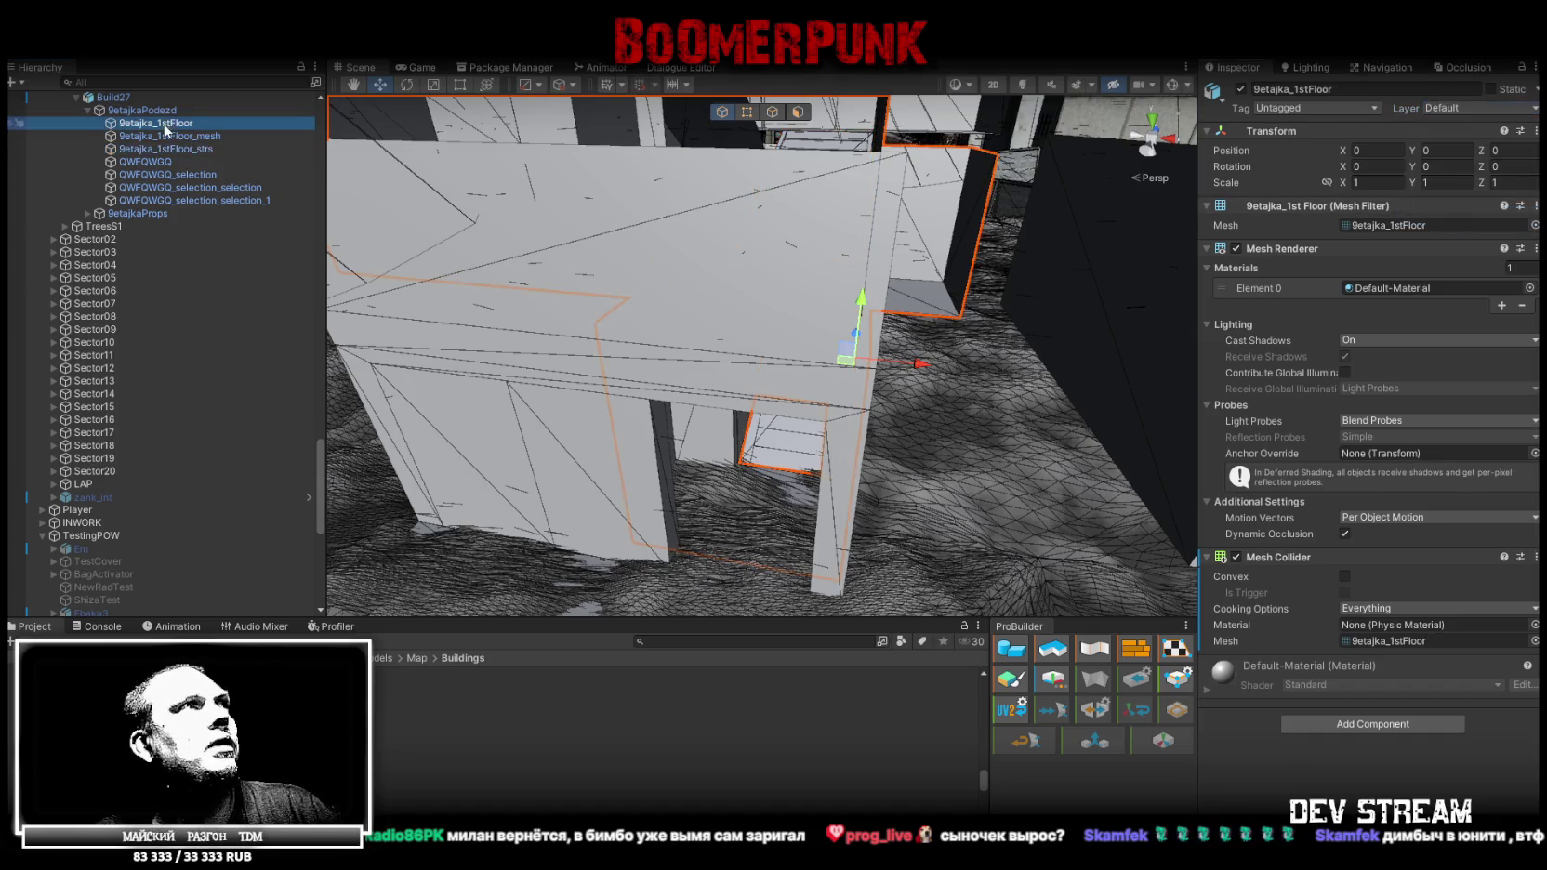
pyautogui.keyDown('shift'); pyautogui.click(186, 200); pyautogui.keyUp('shift')
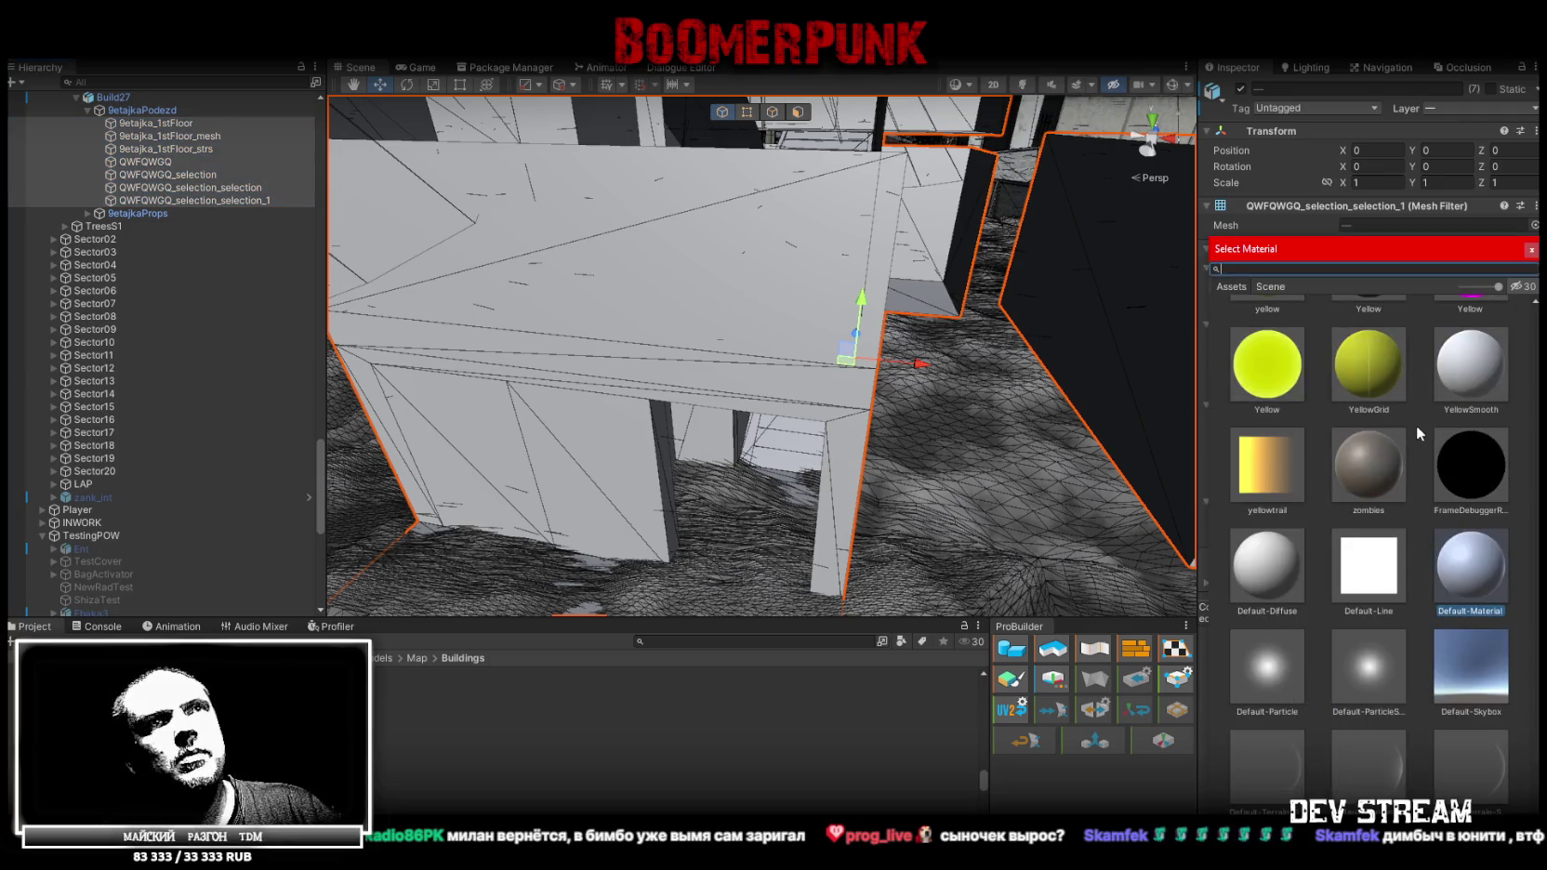
pyautogui.doubleClick(1377, 381)
pyautogui.moveTo(929, 391); pyautogui.dragTo(911, 372, button='right')
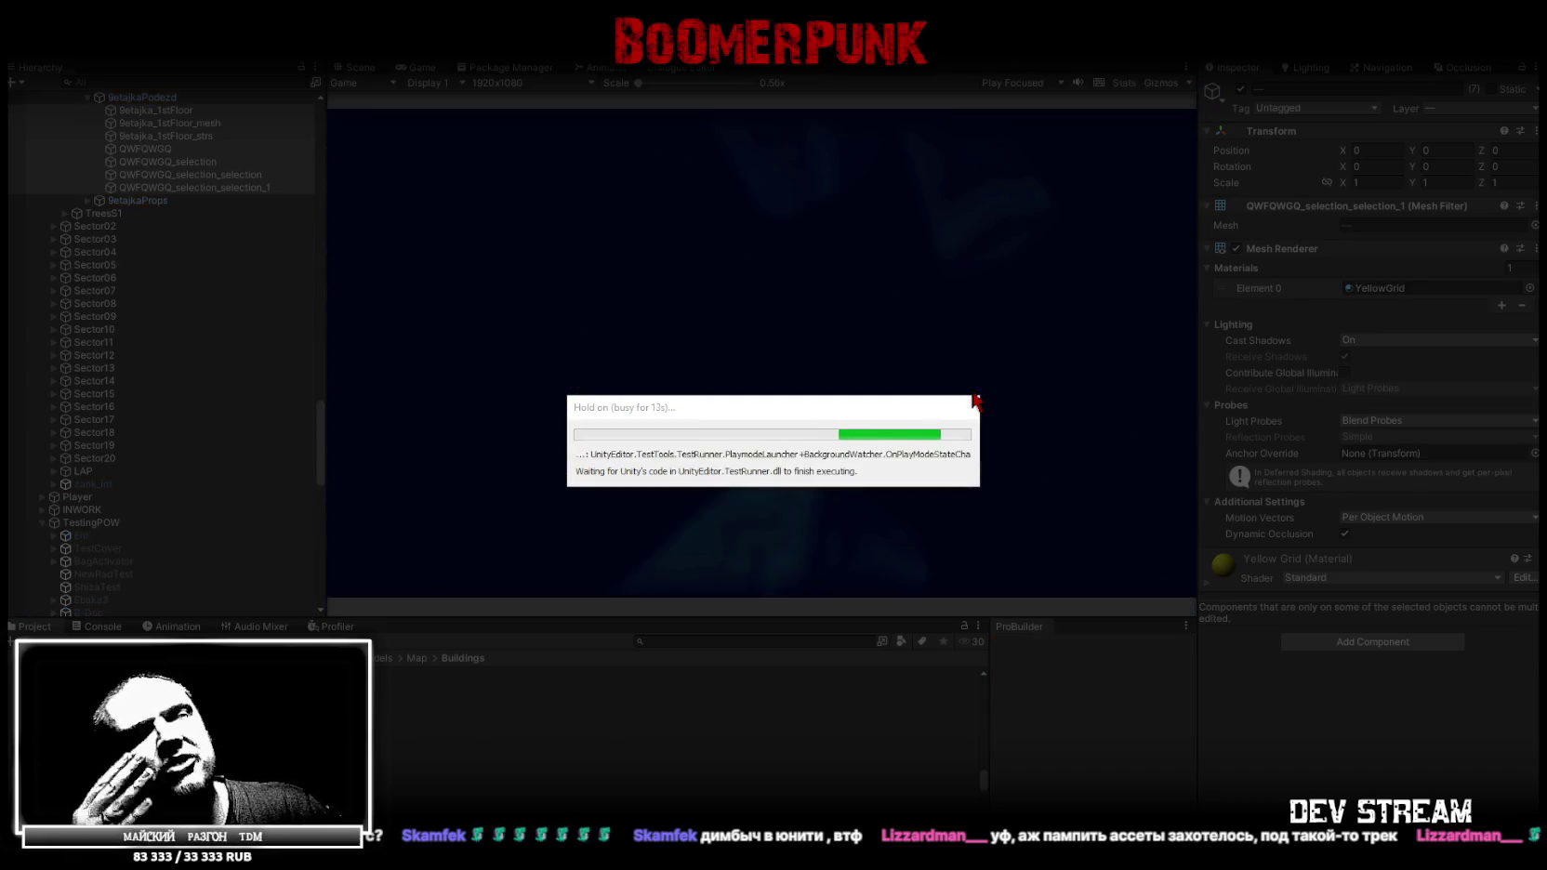
# Start the game maximized and walk the character up the stairwell to the top landing
pyautogui.doubleClick(416, 68)
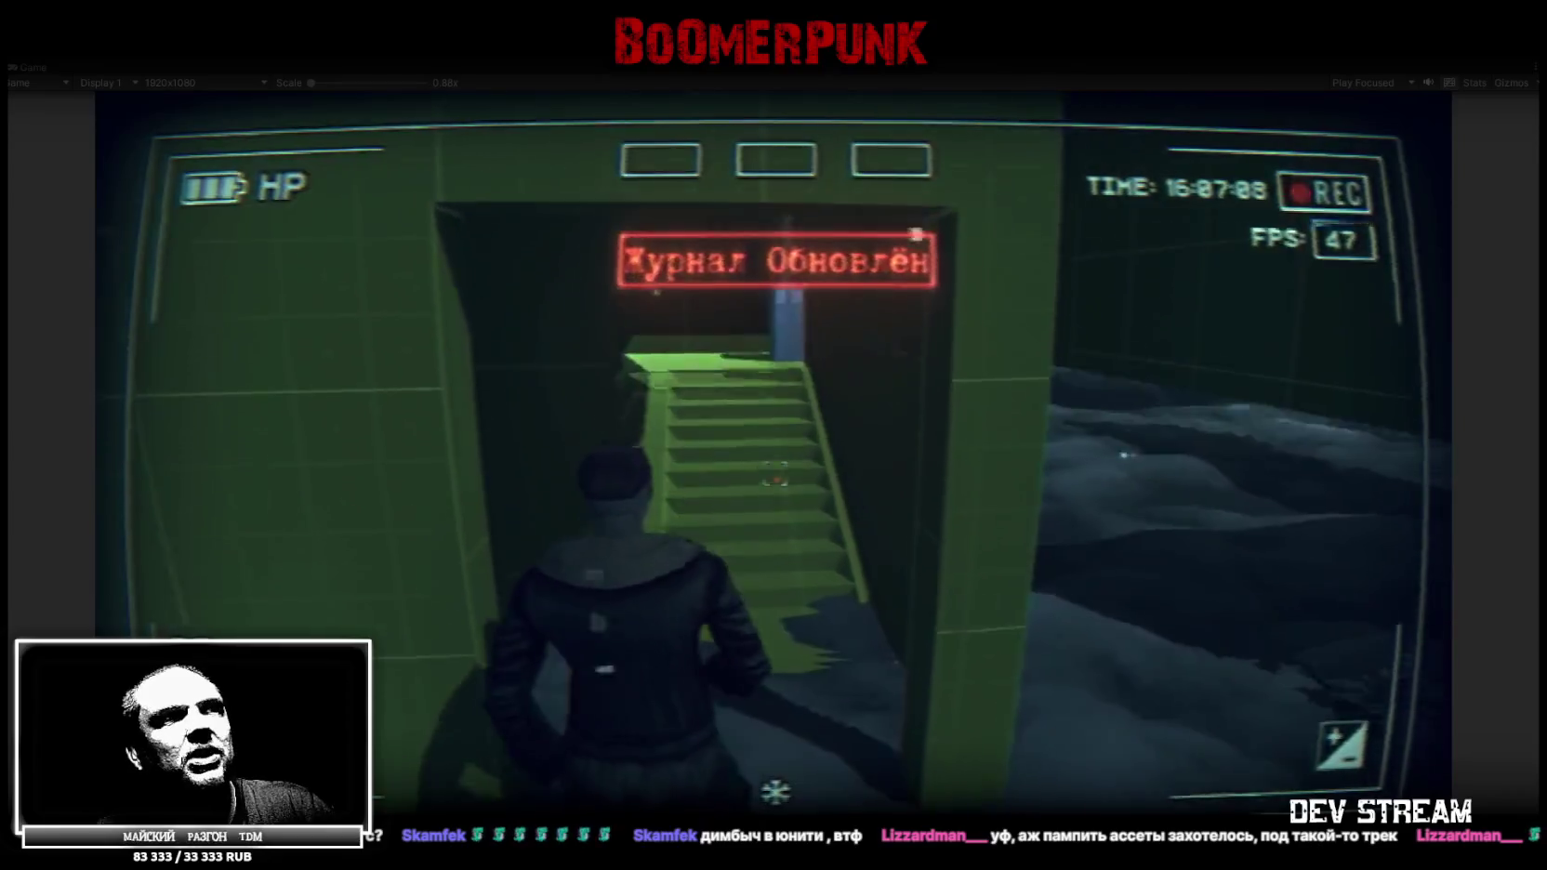
pyautogui.press('w')
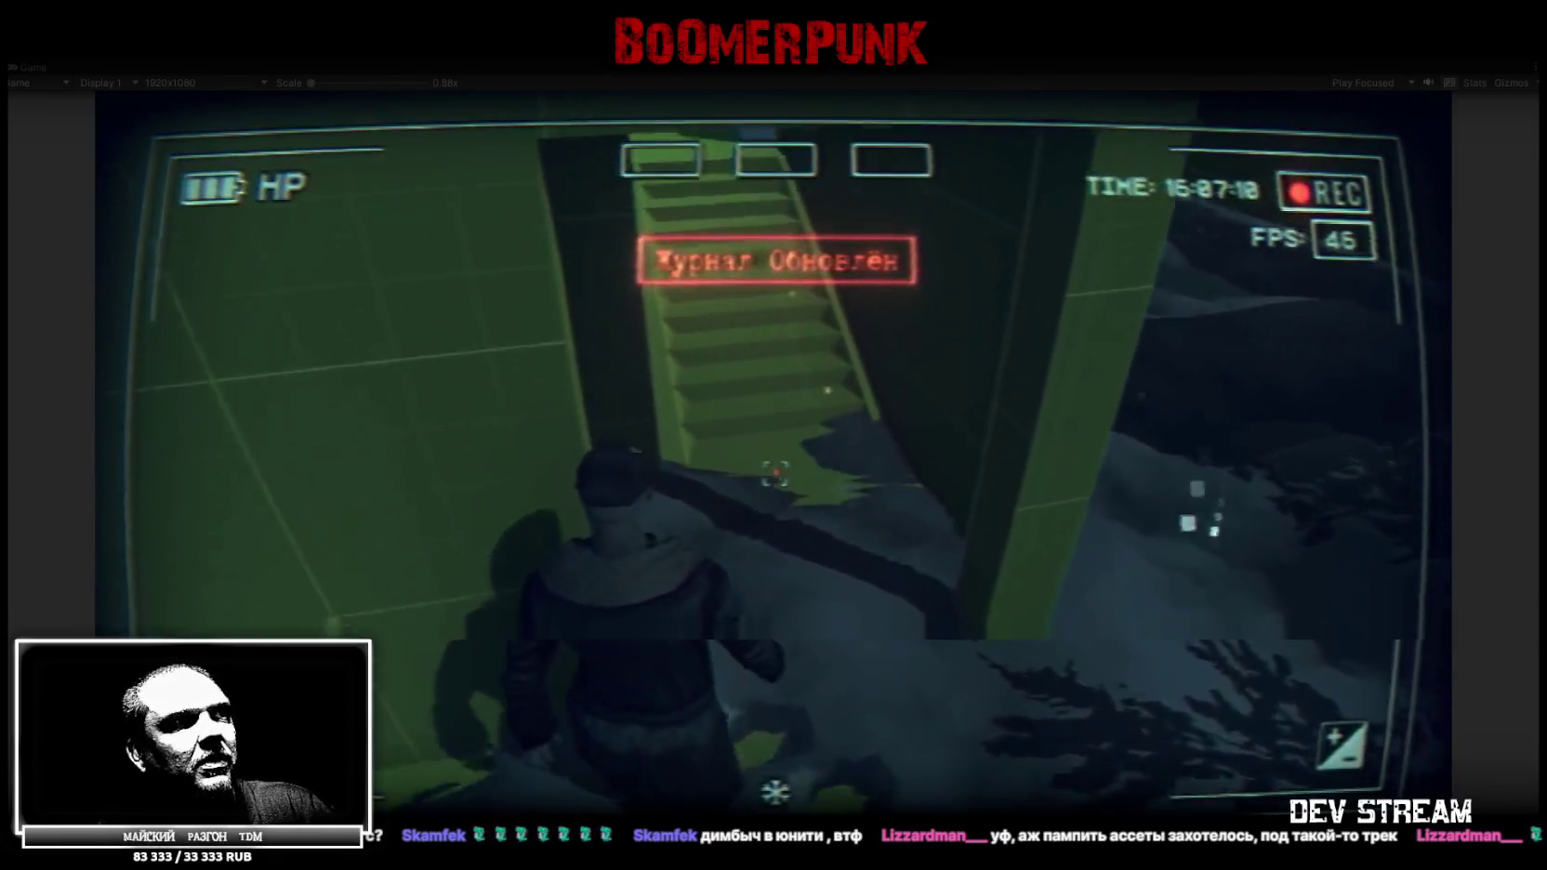
pyautogui.press('s')
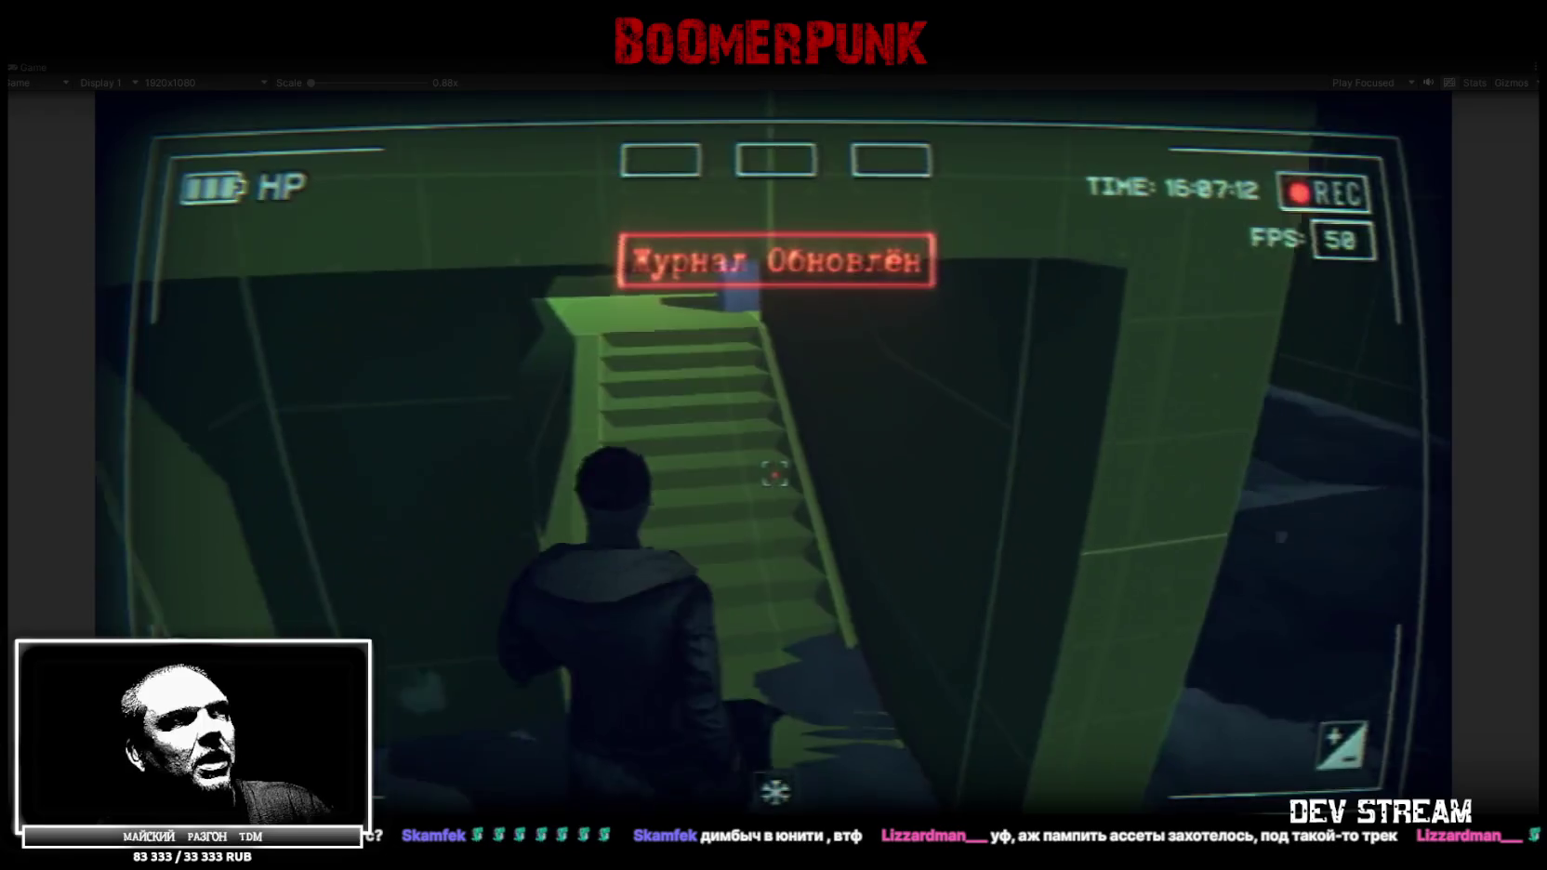
pyautogui.press('w')
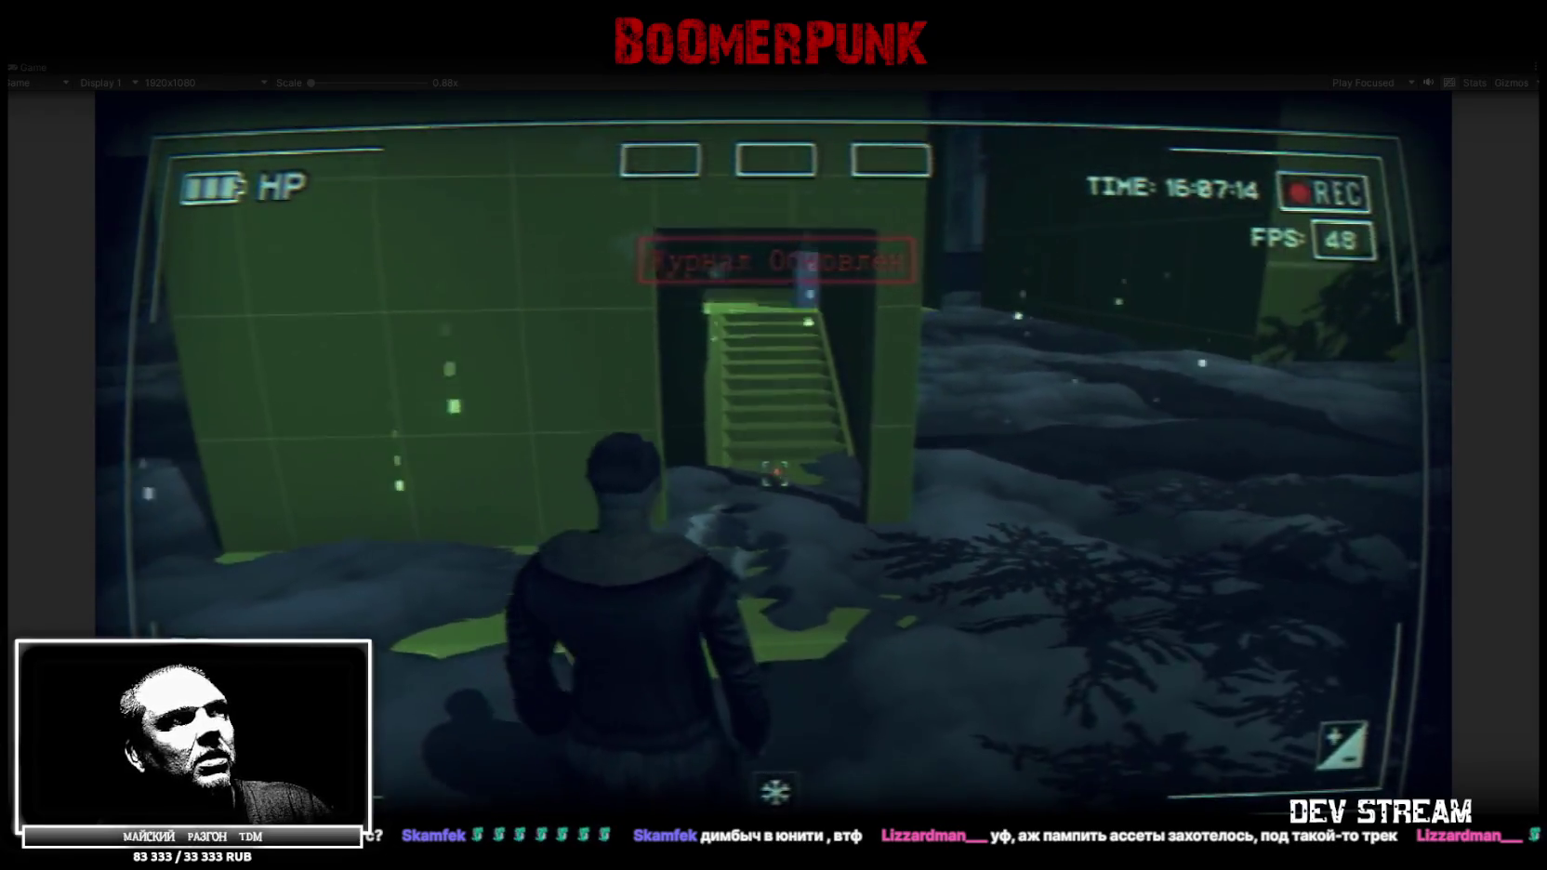
pyautogui.press('w')
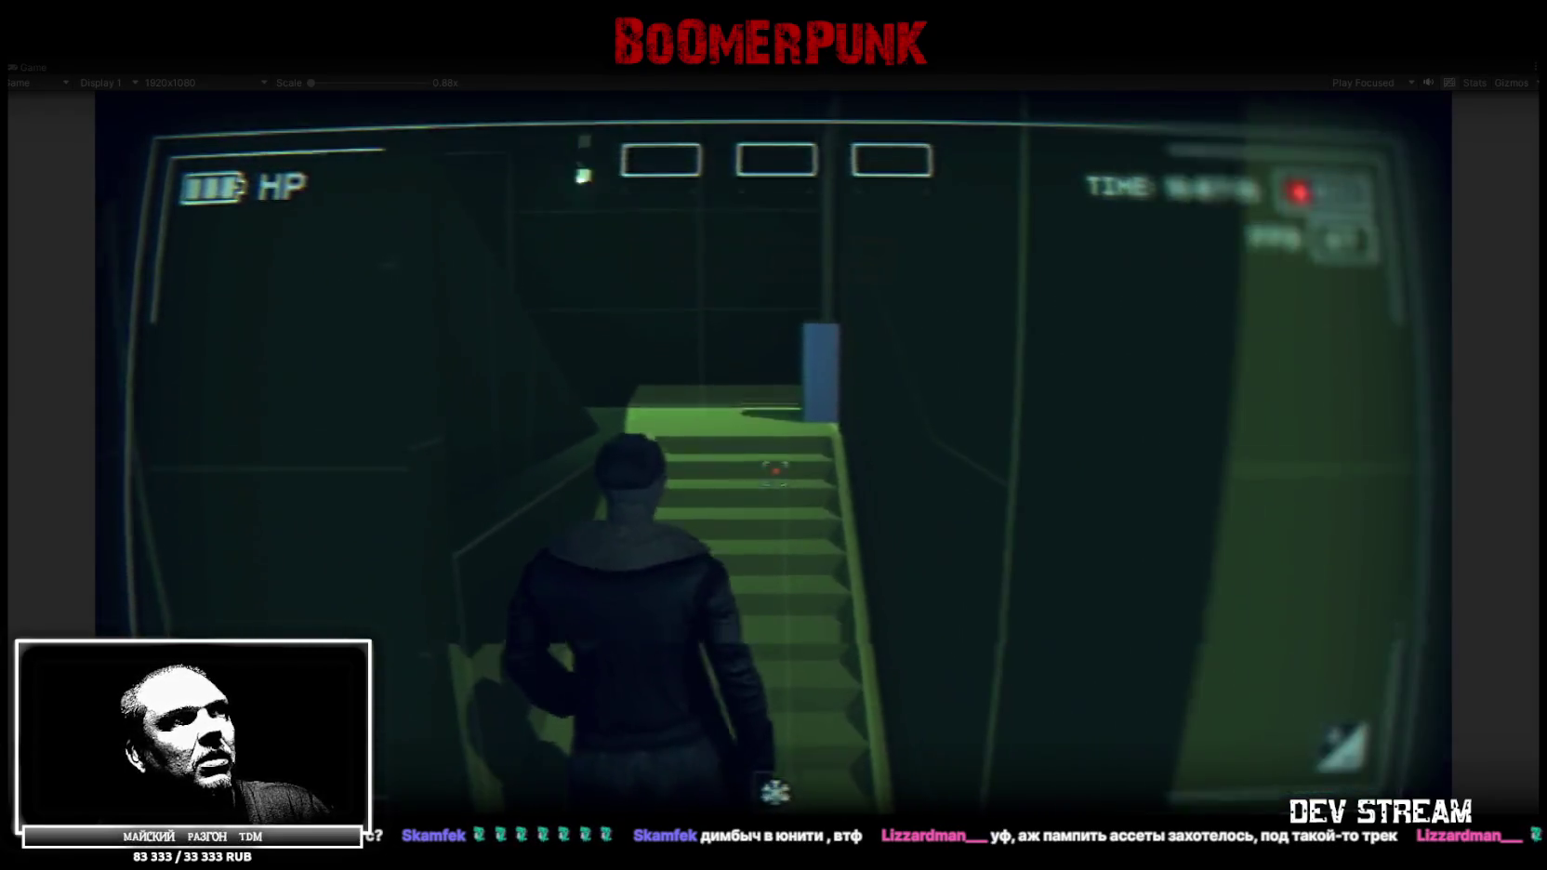
pyautogui.press('w')
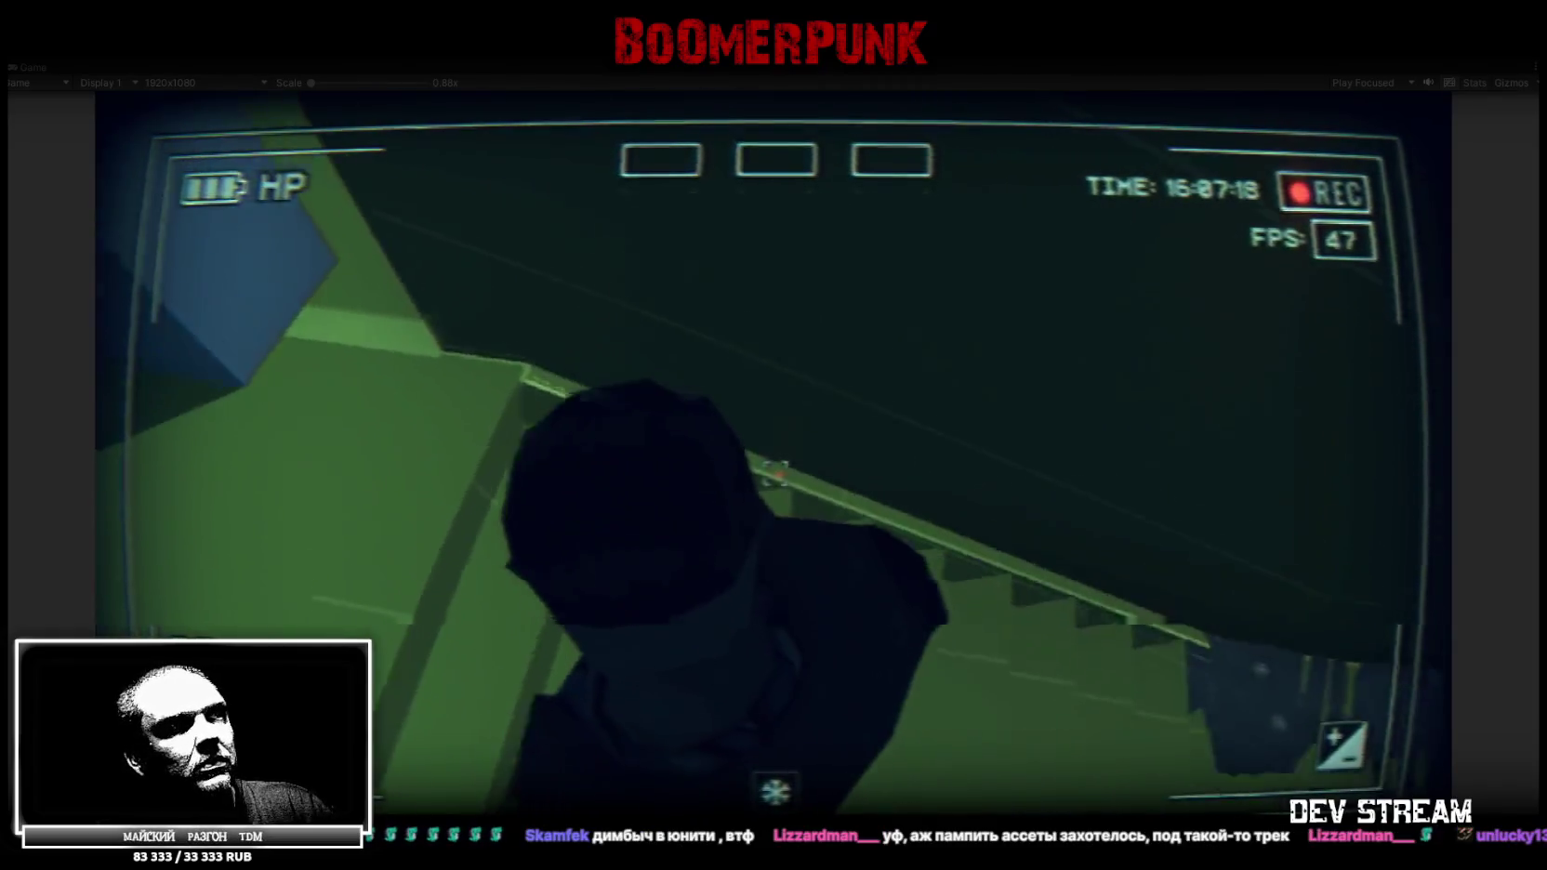
pyautogui.press('w')
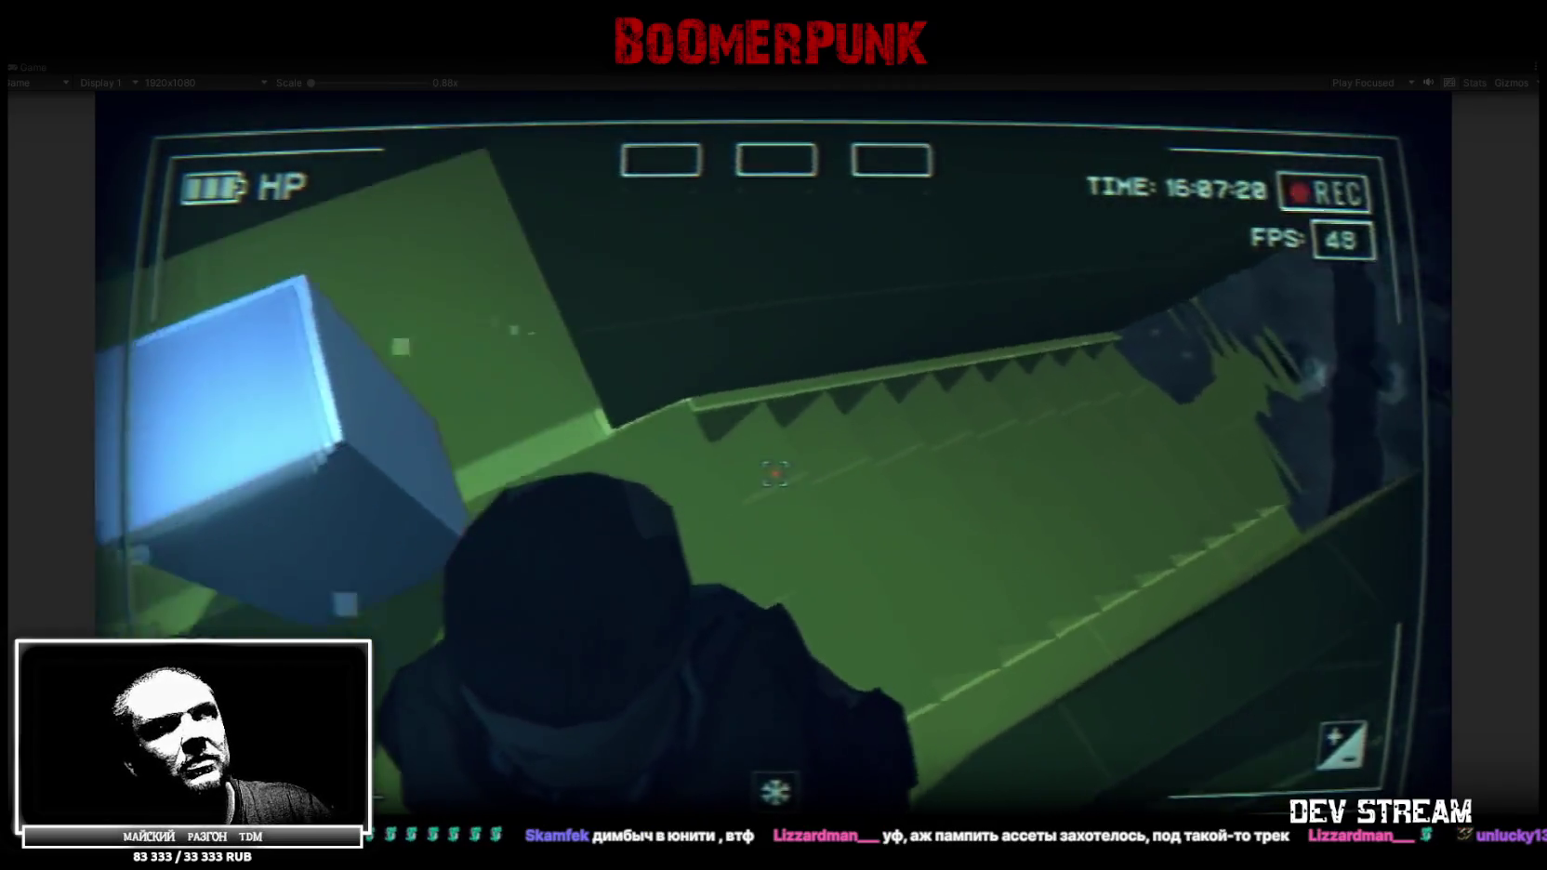
pyautogui.press('w')
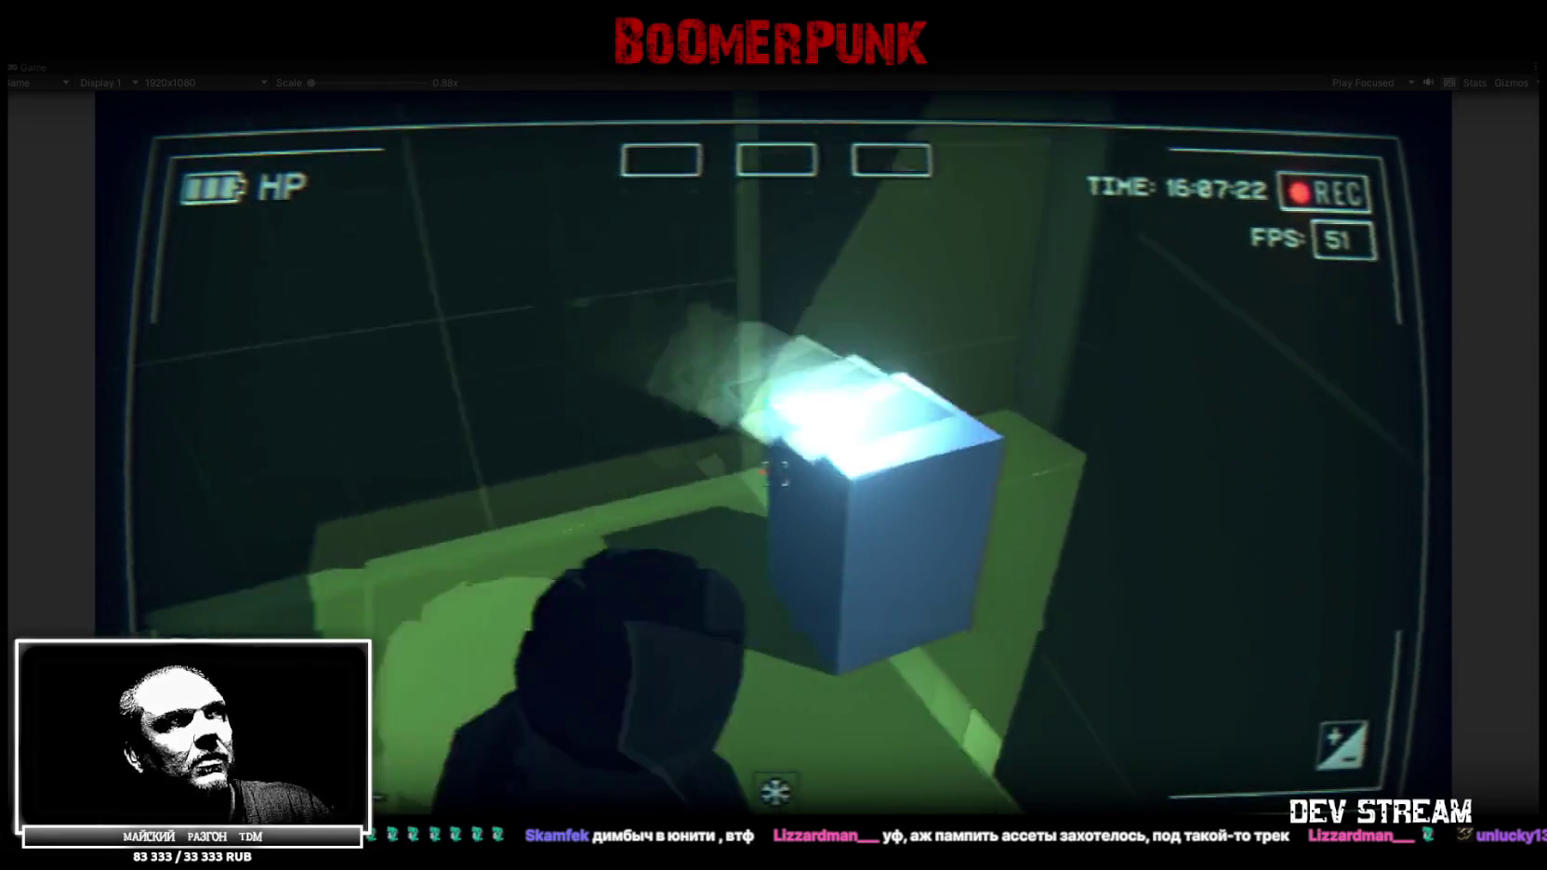
# Walk the upper corridor, descend the staircase into the room below, then restore the editor
pyautogui.press('w')
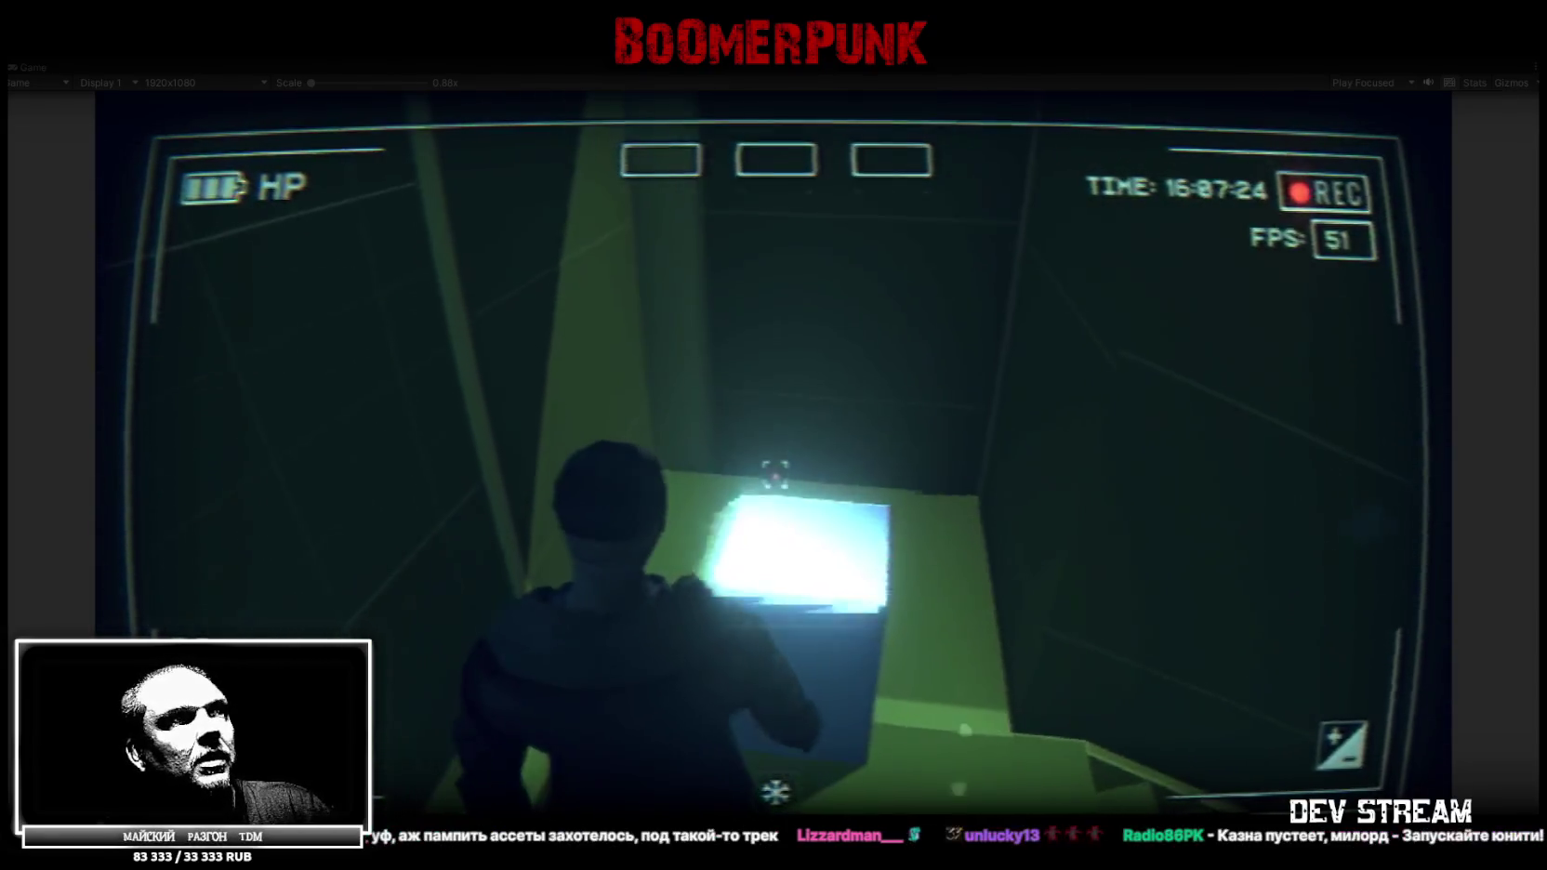
pyautogui.press('w')
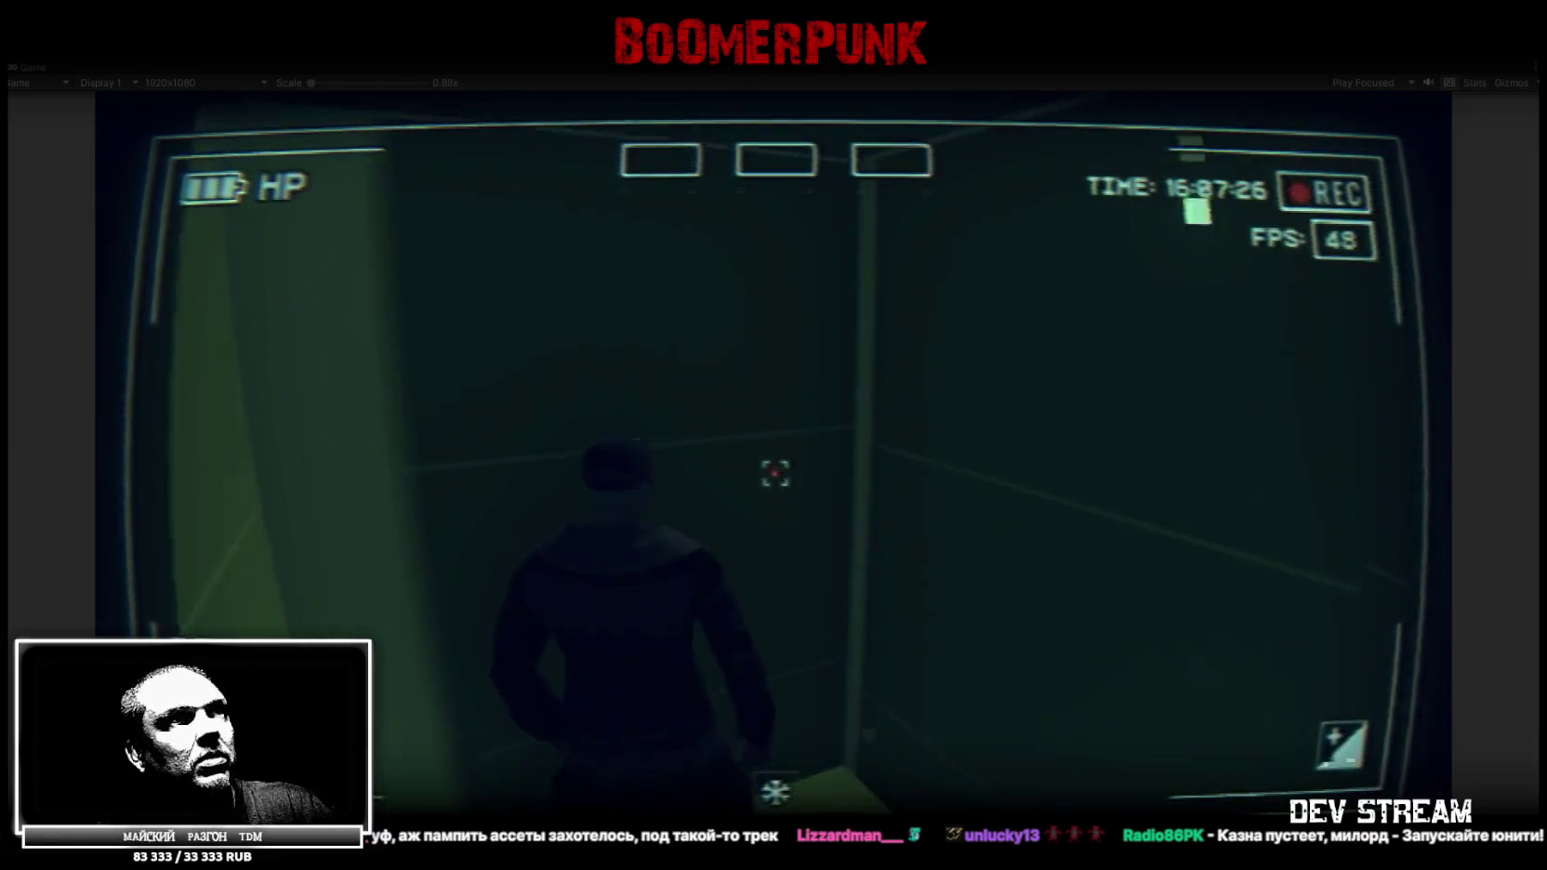
pyautogui.press('w')
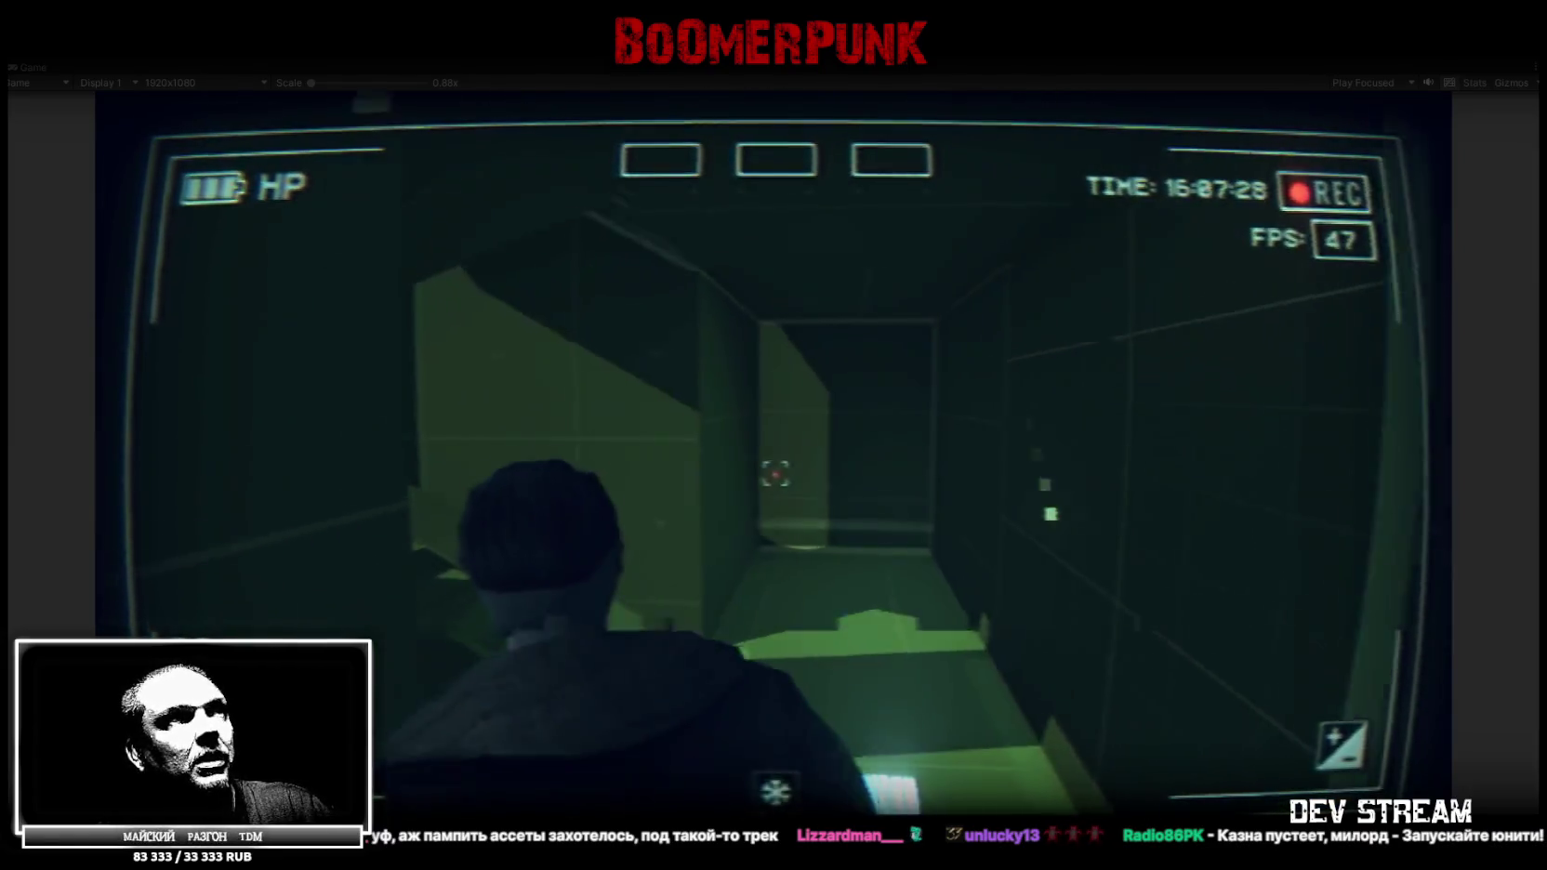
pyautogui.press('w')
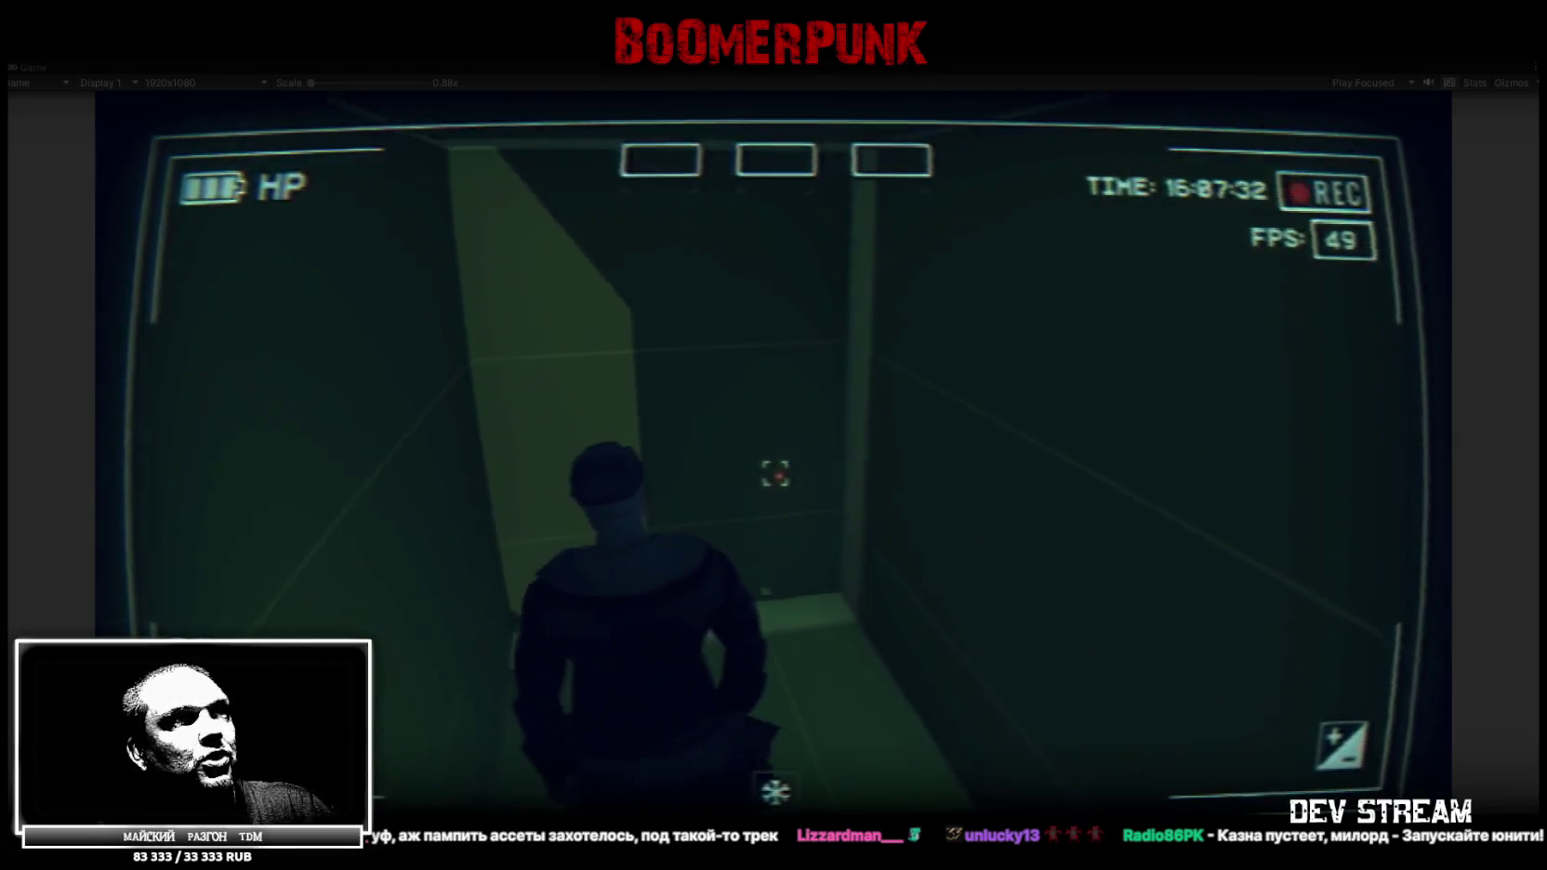
pyautogui.press('w')
pyautogui.press('w')
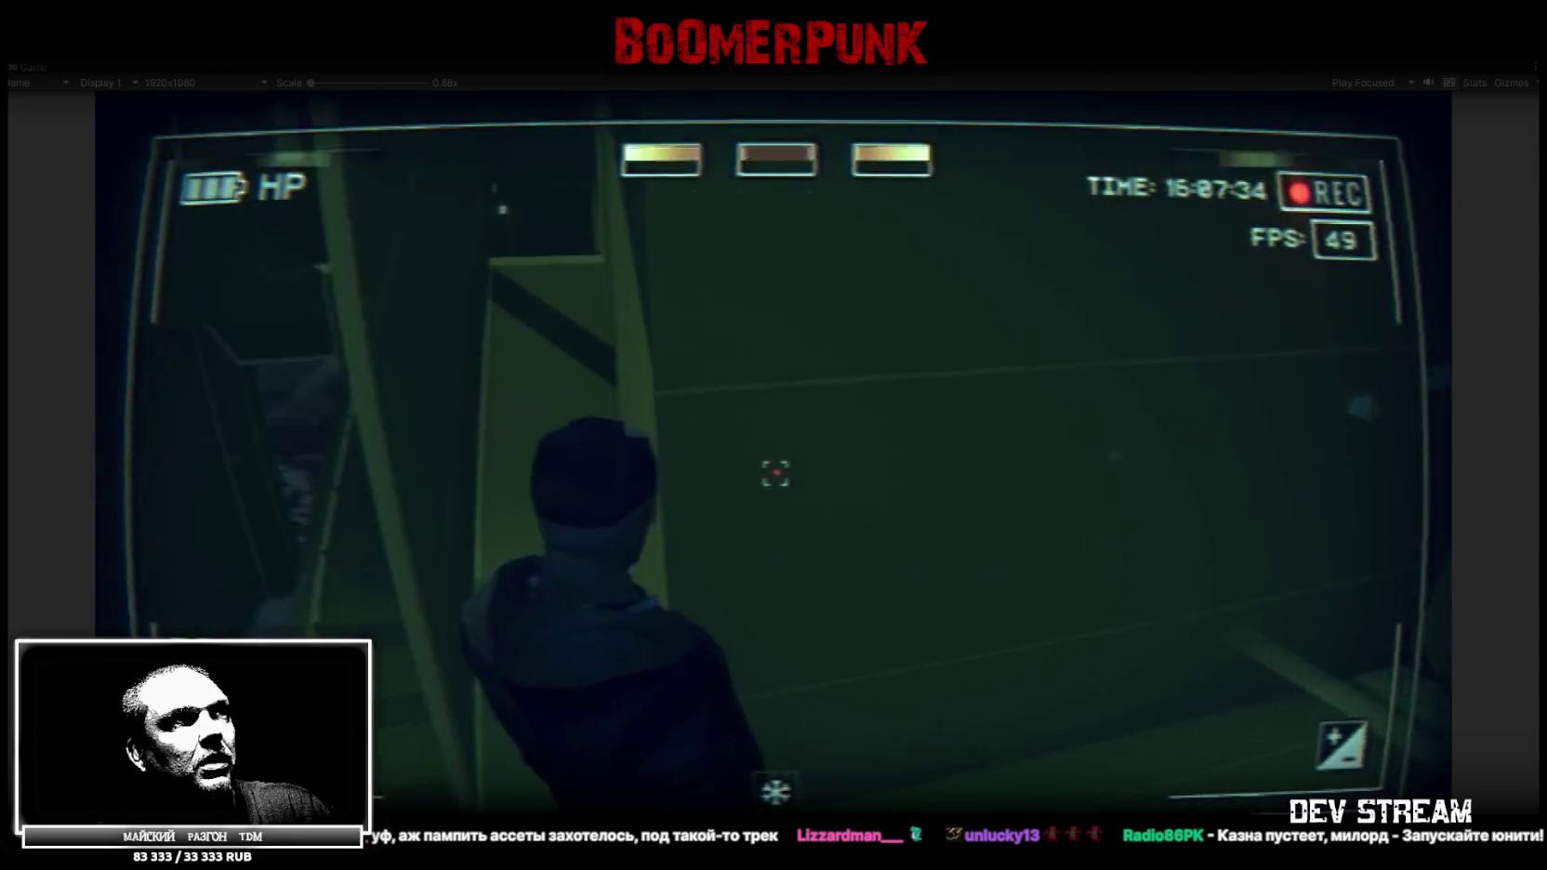
pyautogui.press('w')
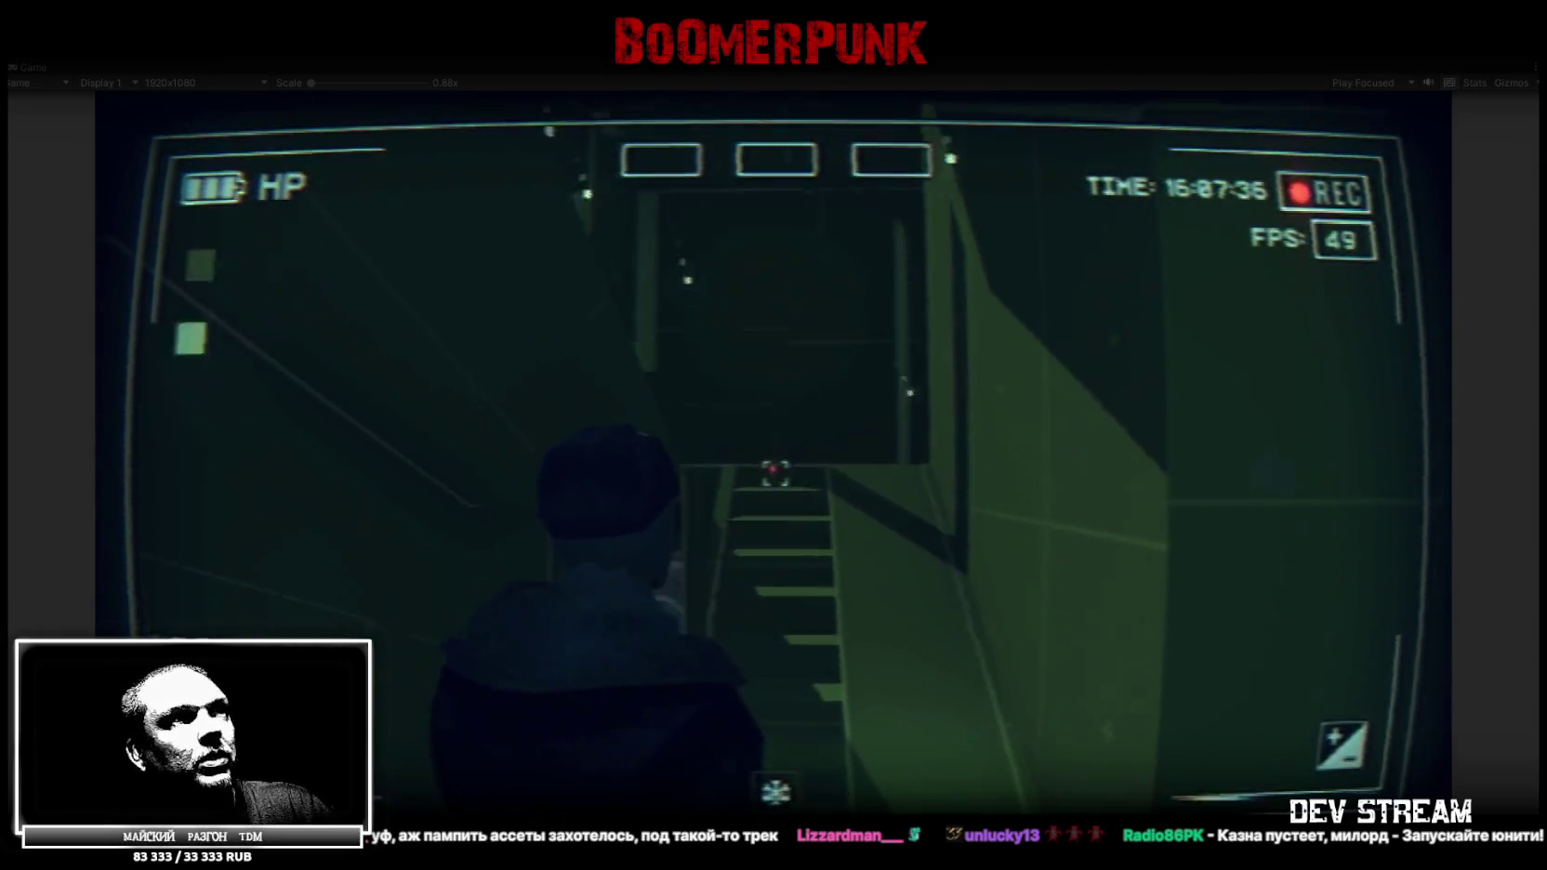
pyautogui.press('w')
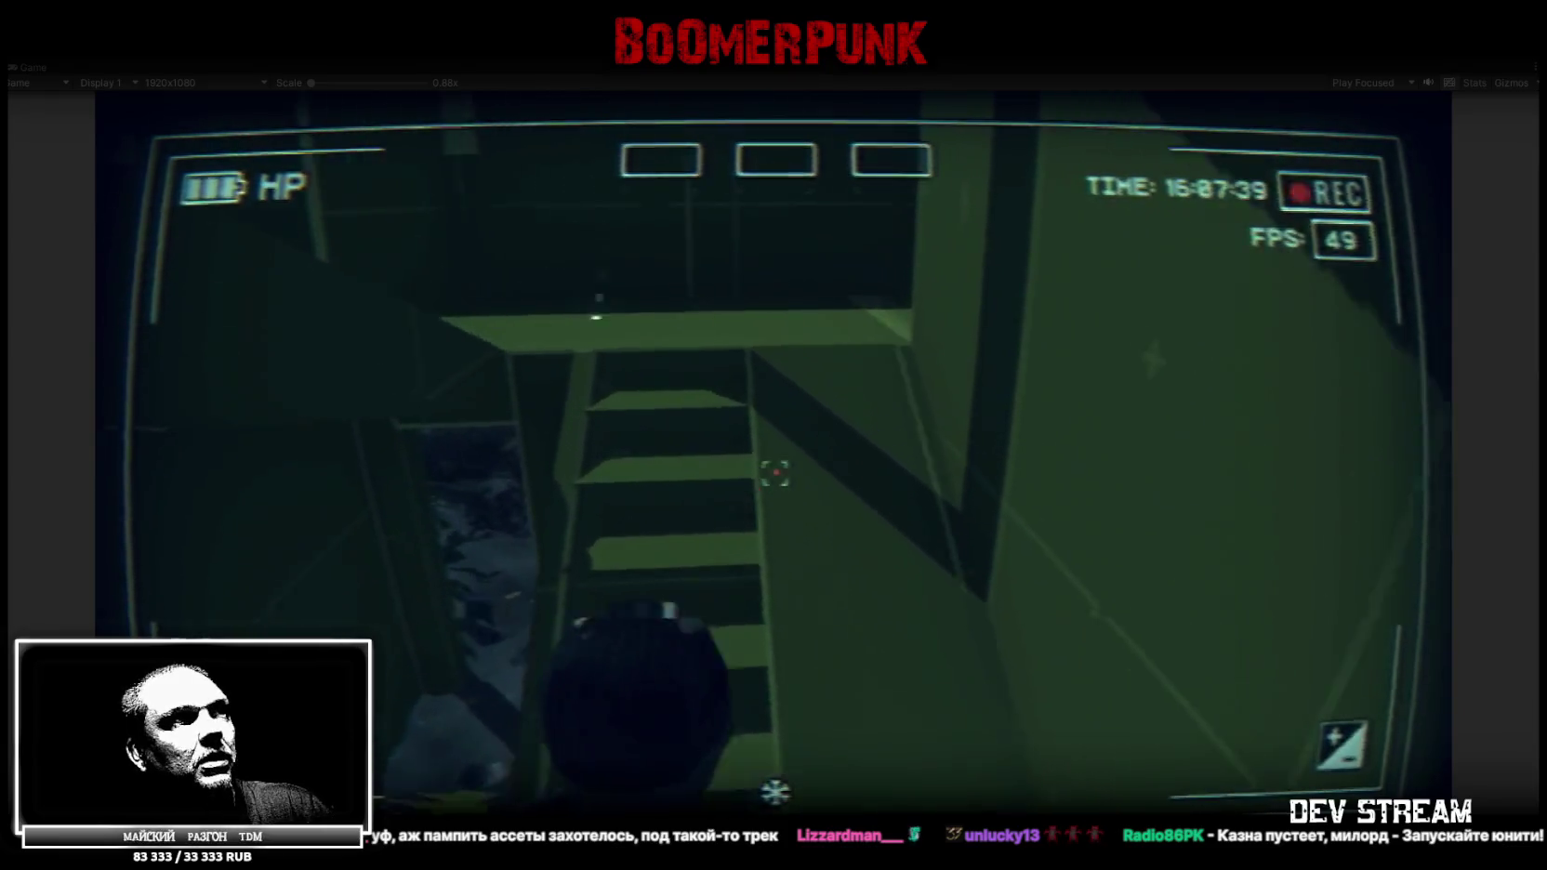
pyautogui.press('w')
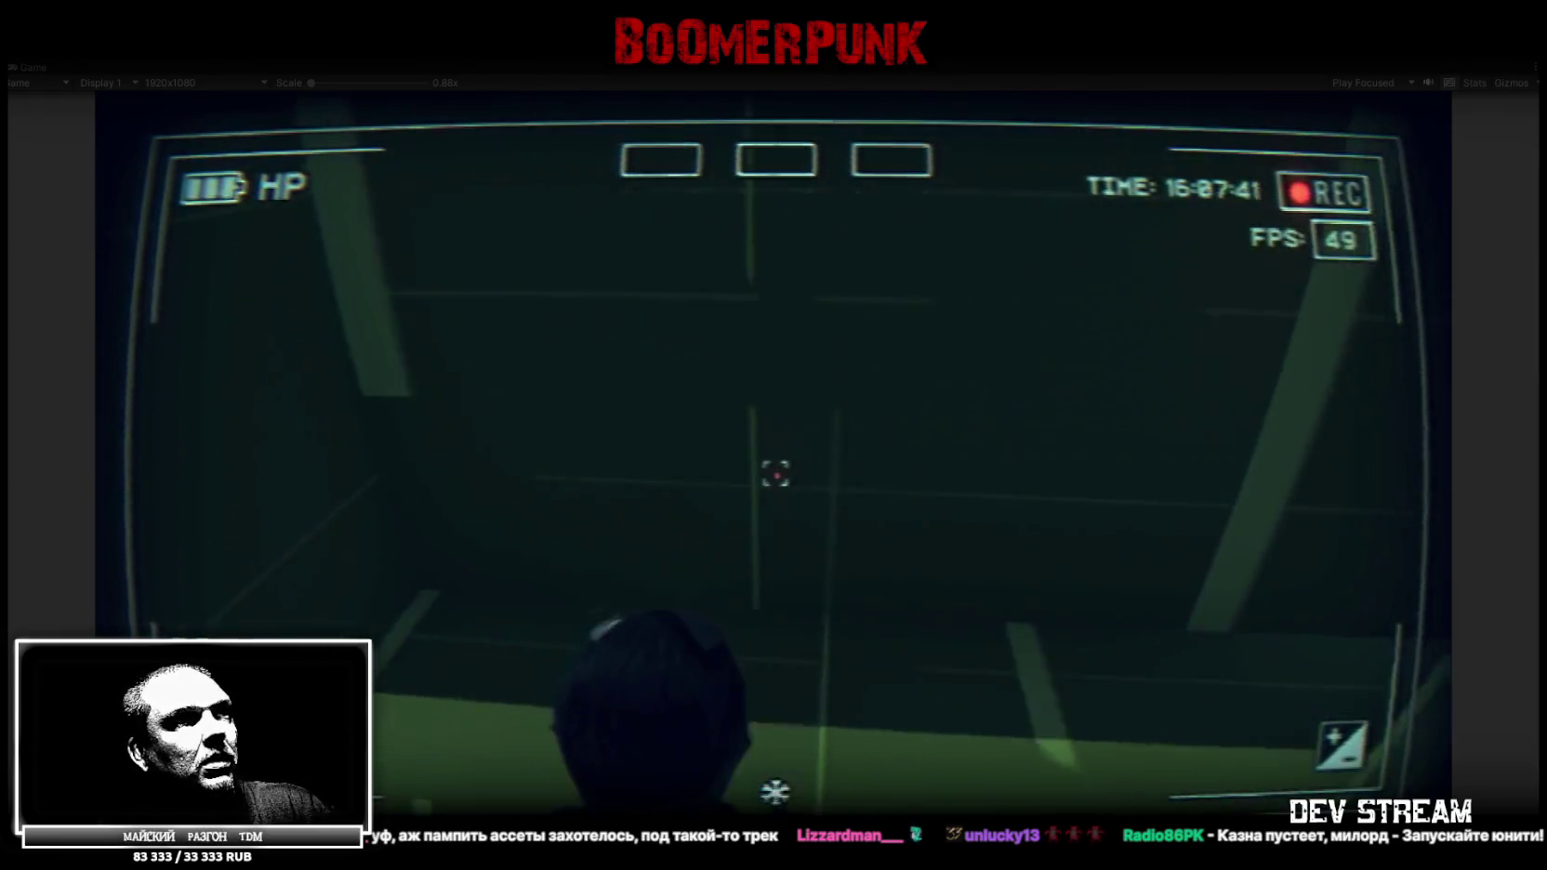
pyautogui.press('w')
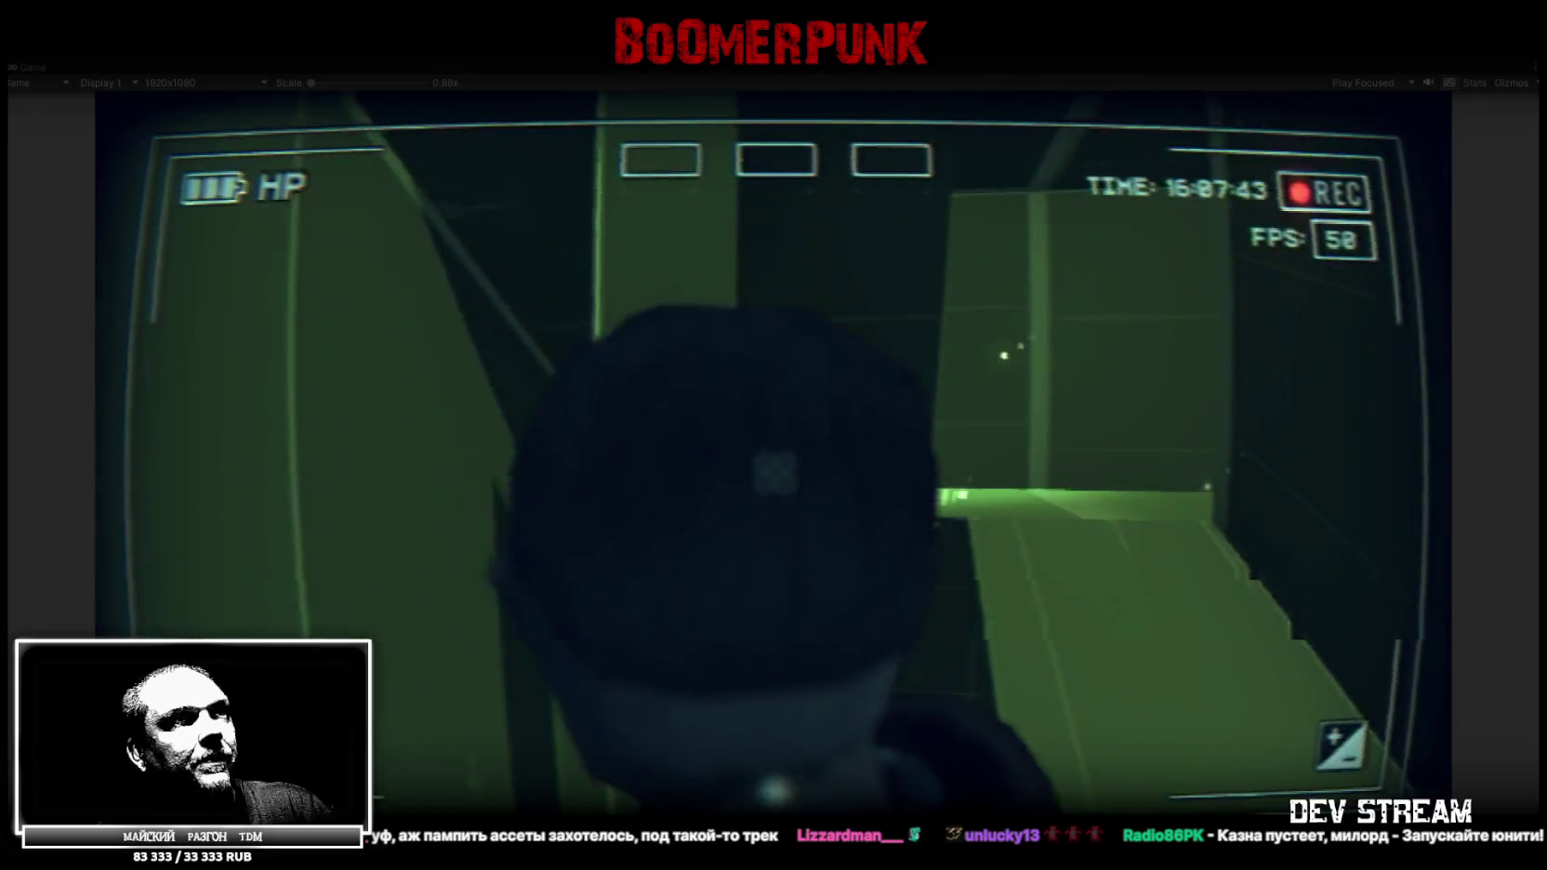
pyautogui.doubleClick(30, 67)
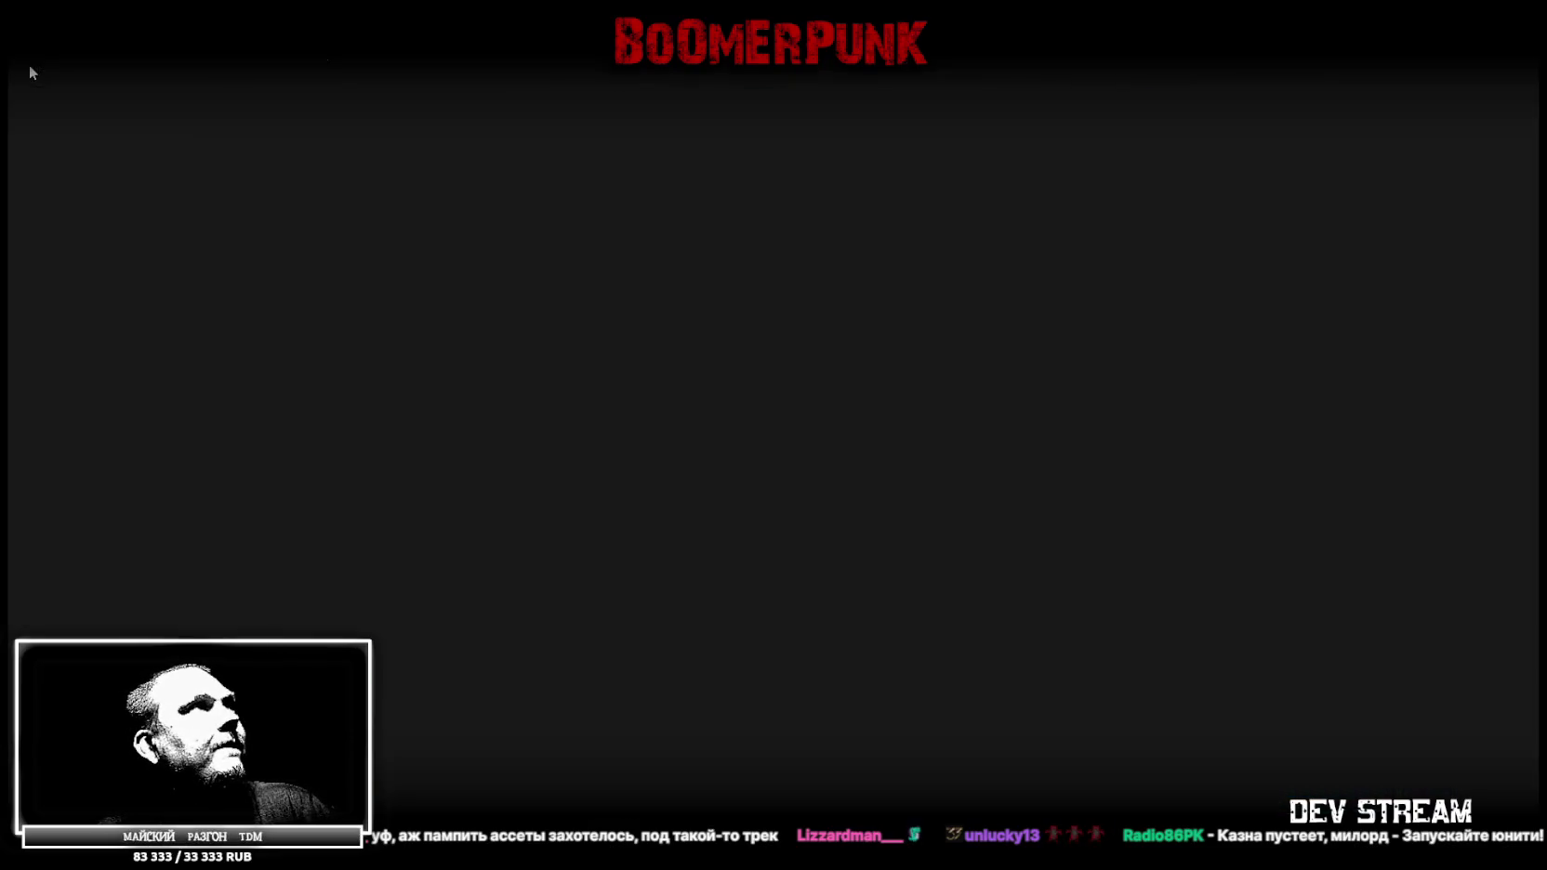
# Enable QWFQWGQ_selection and walk the player onto the staircase
pyautogui.keyDown('shift'); pyautogui.click(164, 154); pyautogui.keyUp('shift')
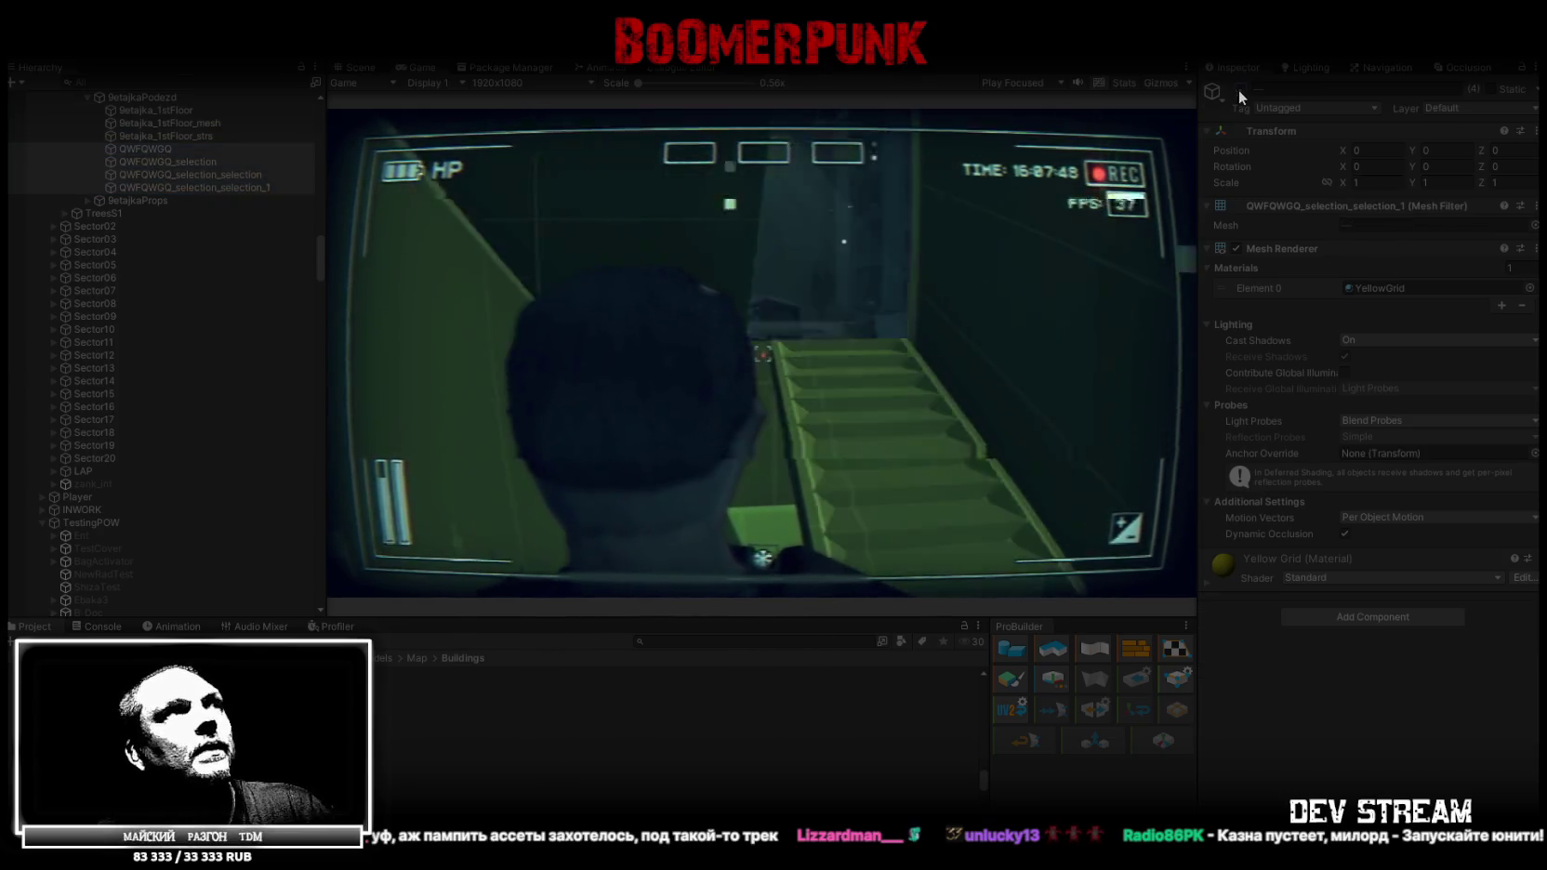
pyautogui.click(538, 151)
pyautogui.click(193, 163)
pyautogui.click(1240, 88)
pyautogui.press('w')
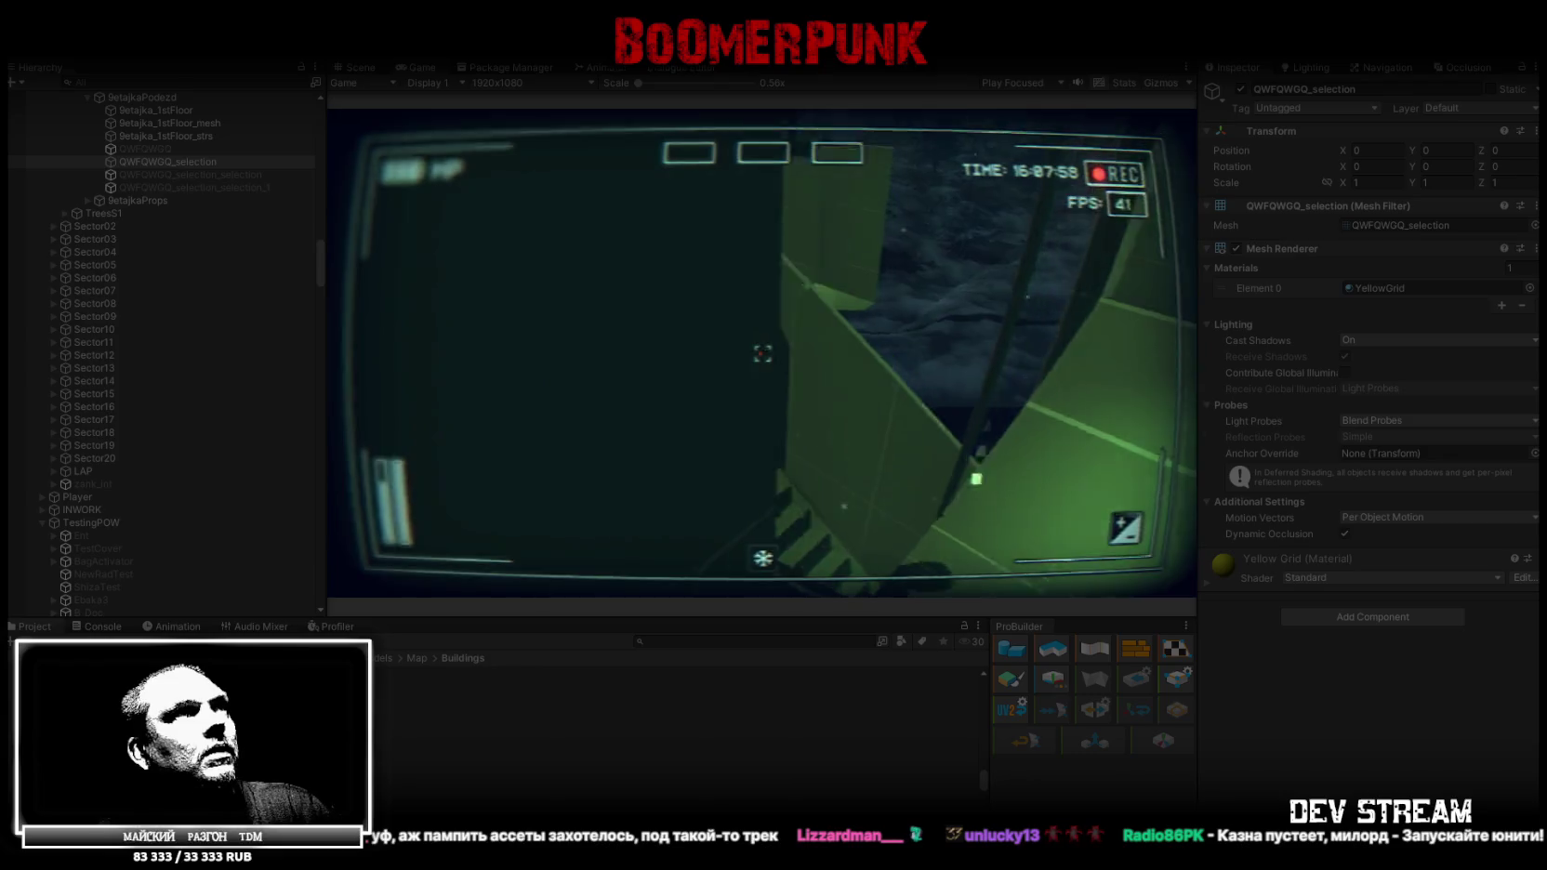
pyautogui.press('w')
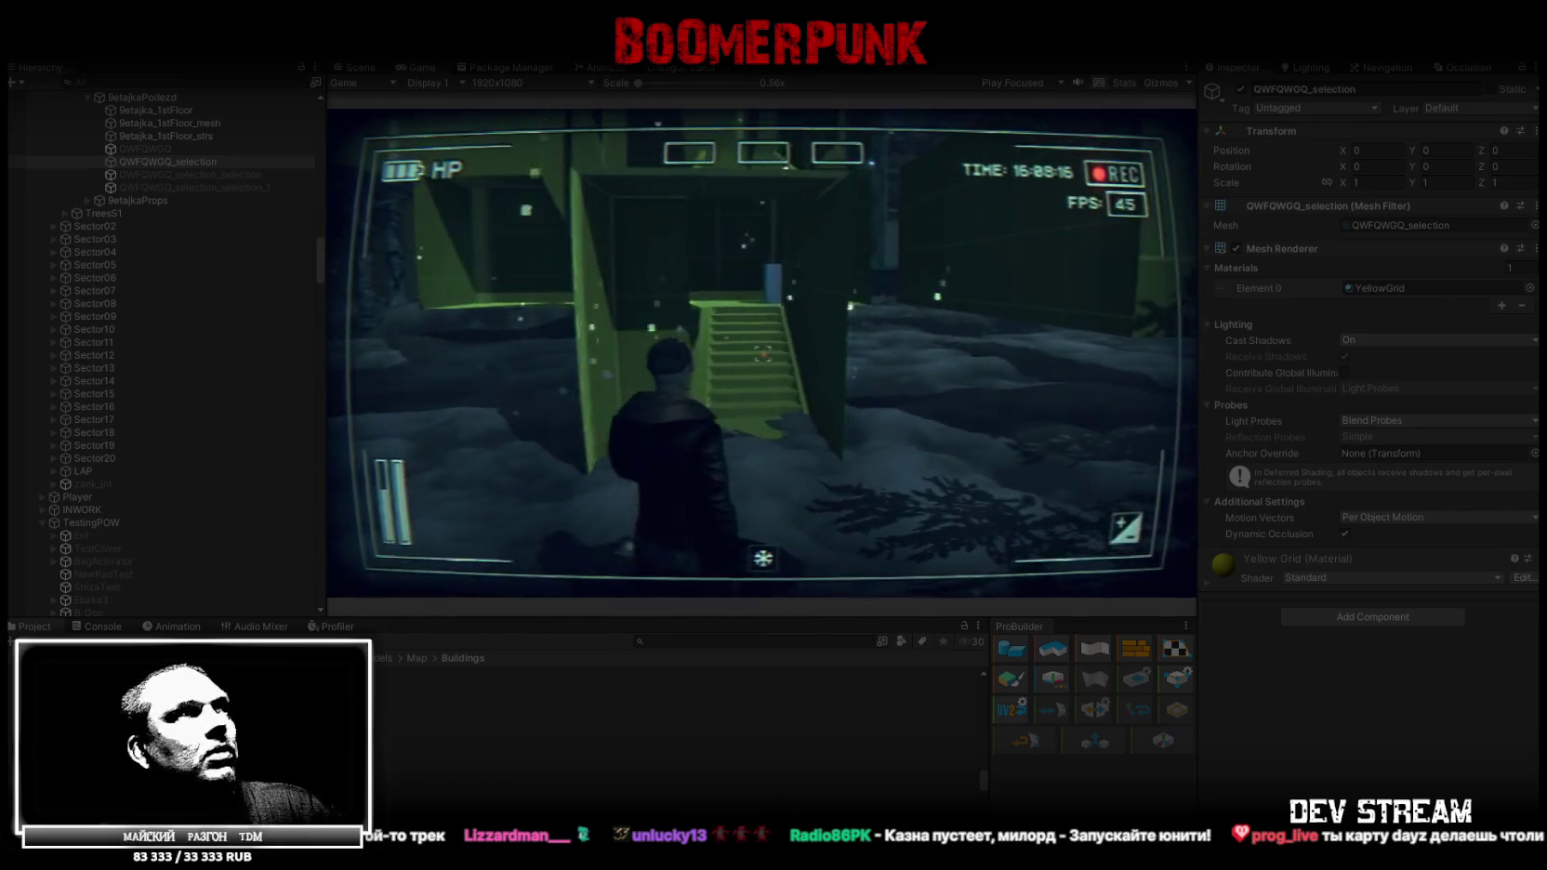
# Enable QWFQWGQ so its geometry appears, then quit from the in-game pause menu
pyautogui.click(160, 149)
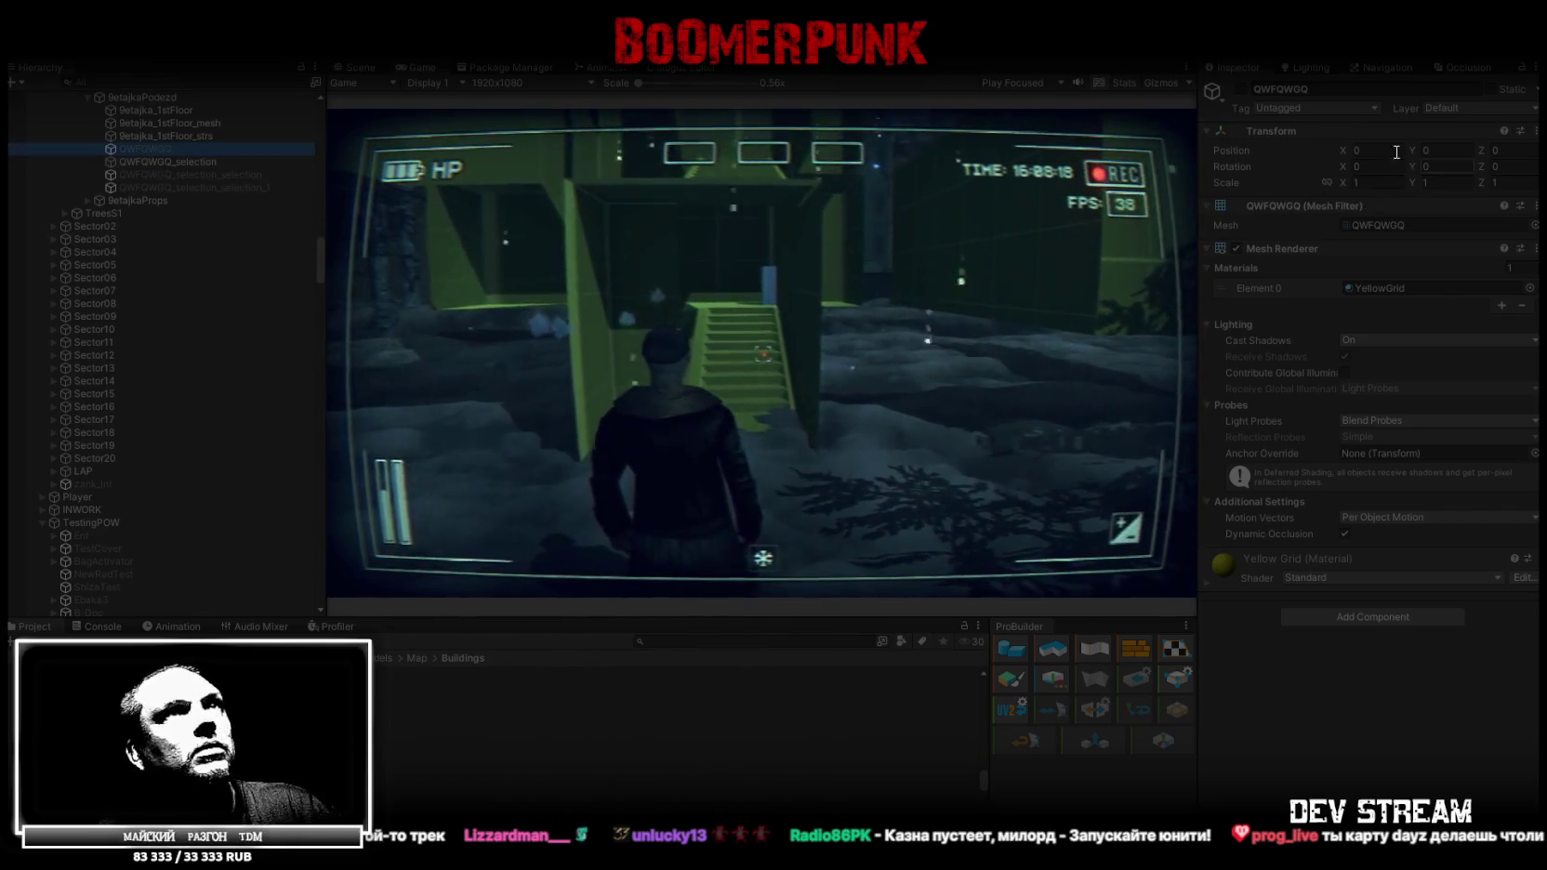
pyautogui.click(1240, 89)
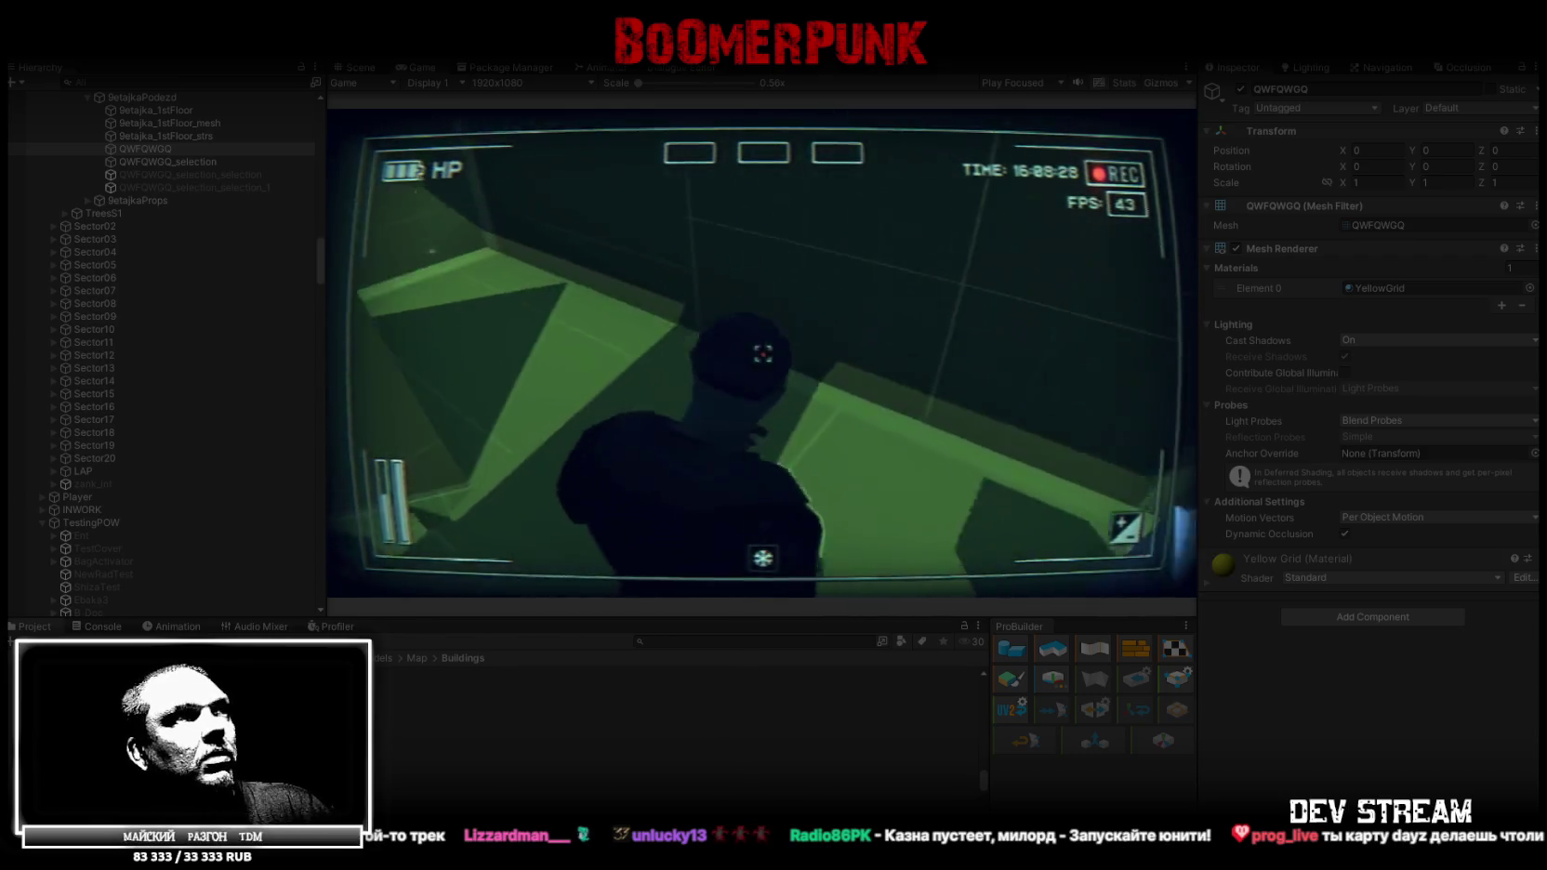
pyautogui.press('Escape')
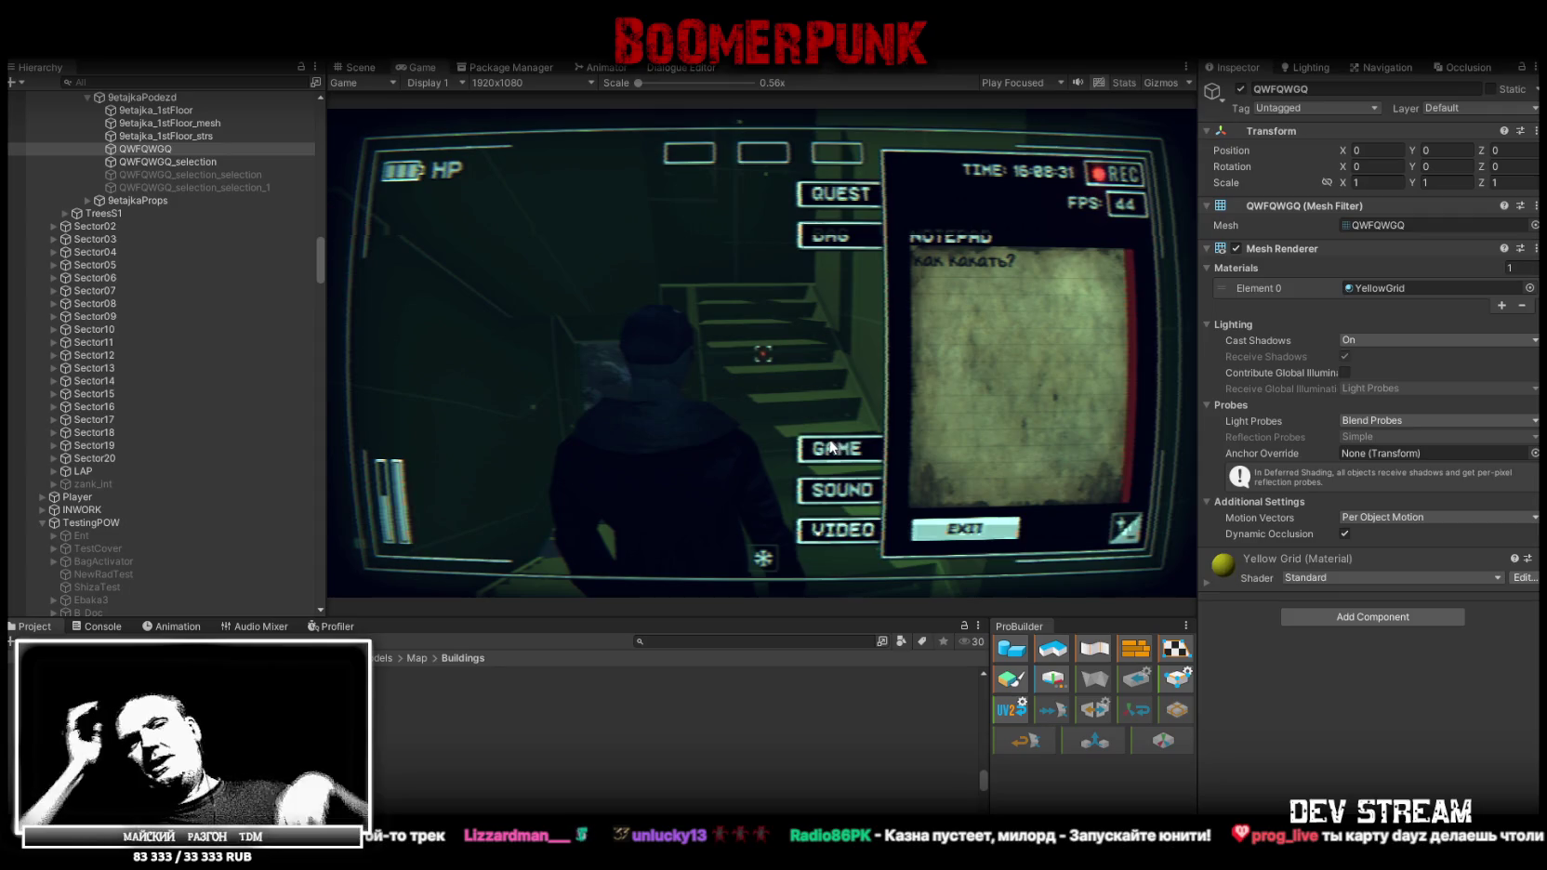
pyautogui.click(822, 449)
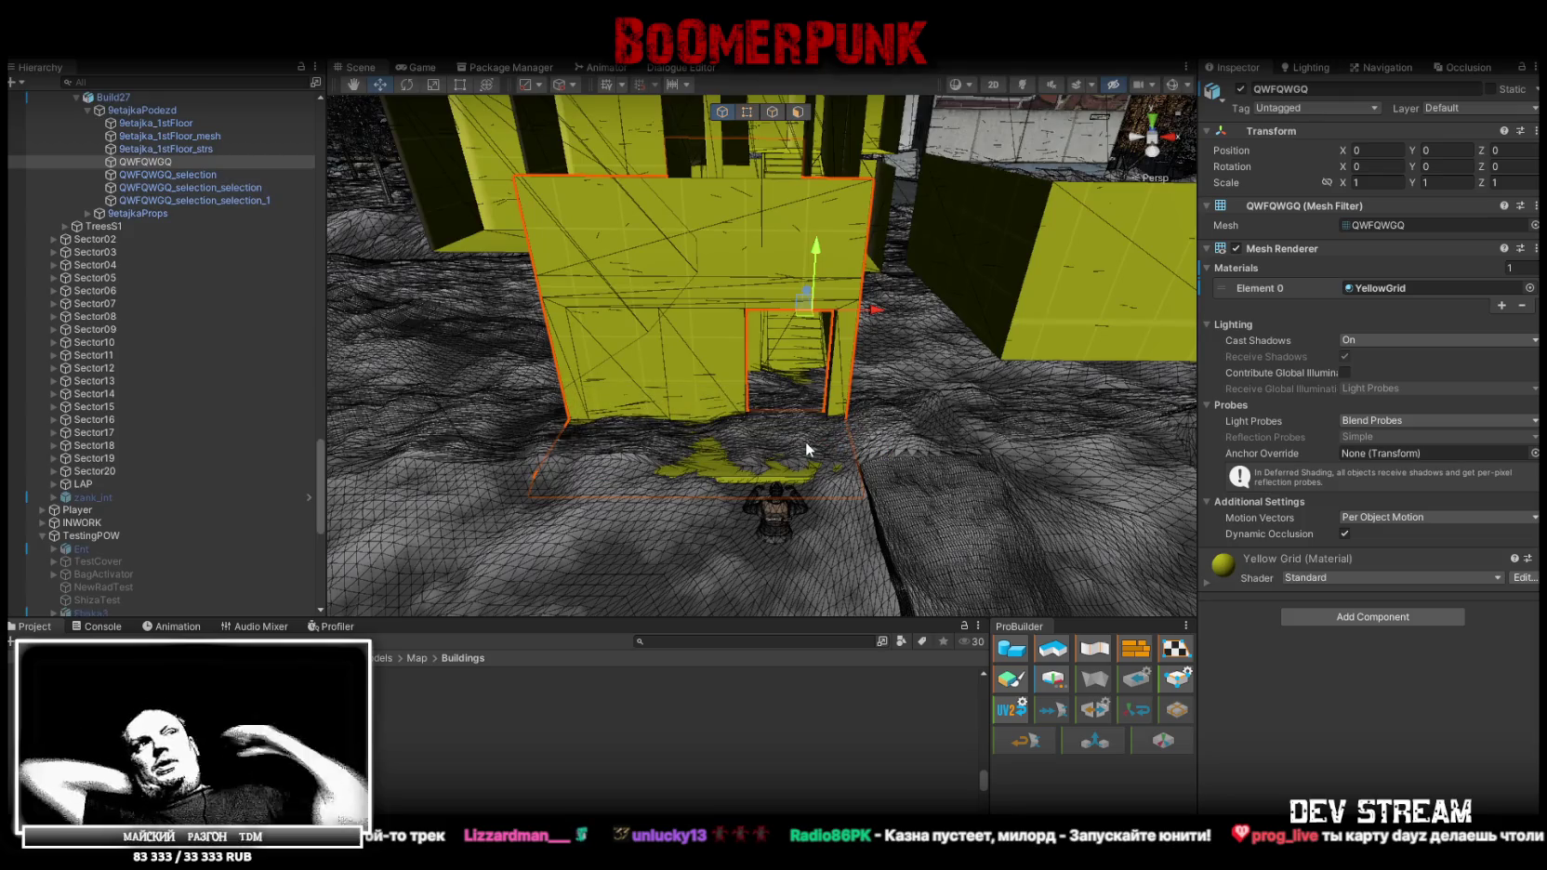
# Move the Scene view across the map, then select and frame QWFQWGQ with F
pyautogui.moveTo(762, 354)
pyautogui.mouseDown(button='right')
pyautogui.moveTo(152, 313)
pyautogui.moveTo(431, 375)
pyautogui.moveTo(78, 414)
pyautogui.moveTo(76, 548)
pyautogui.moveTo(80, 425)
pyautogui.mouseUp(button='right')
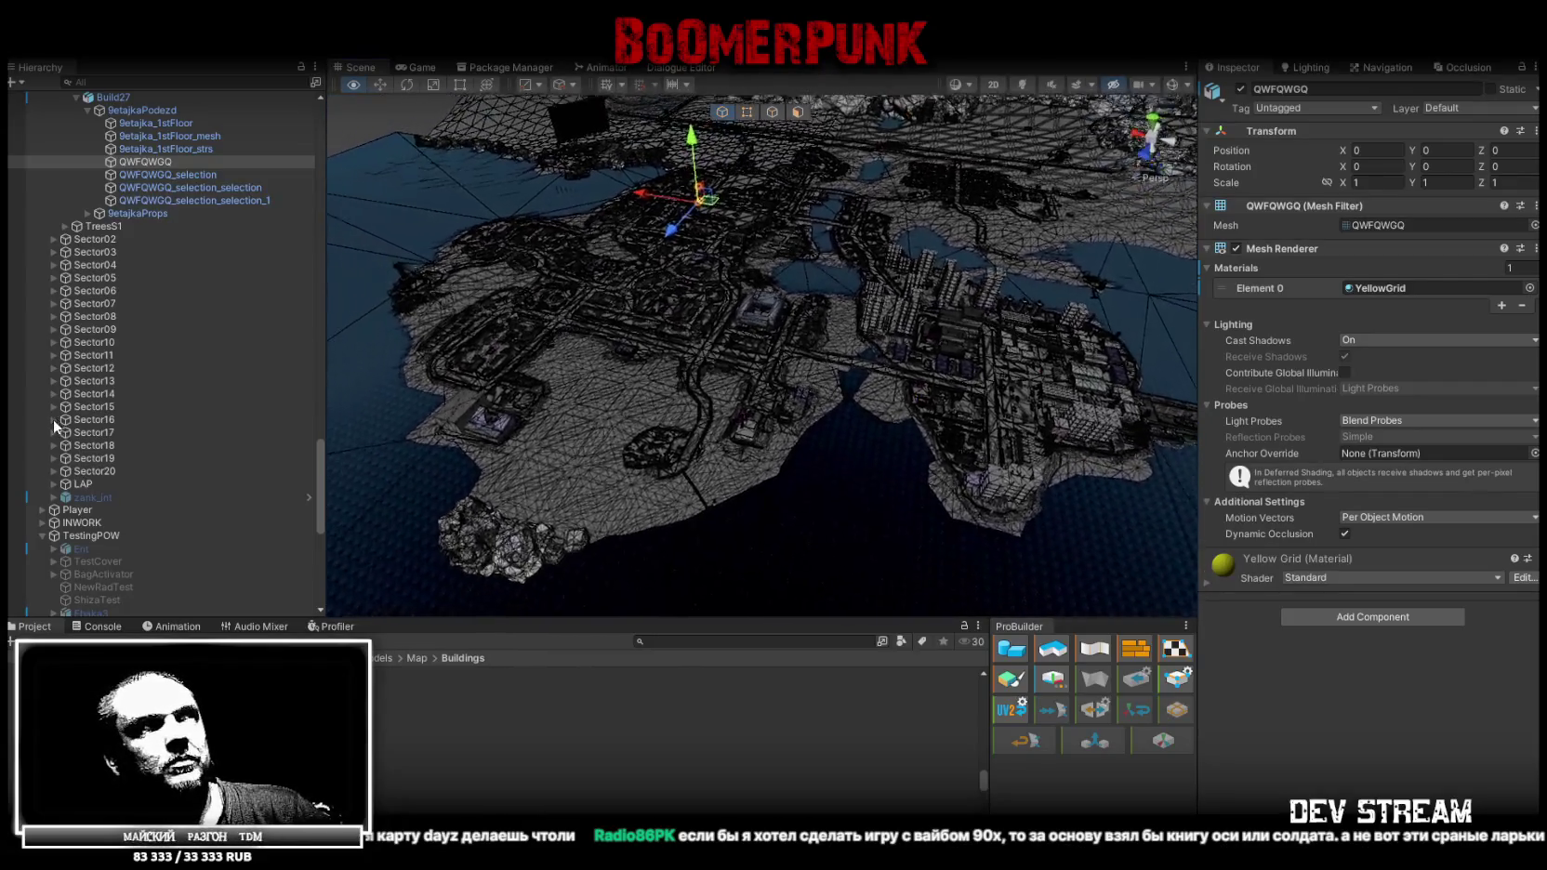
pyautogui.click(160, 148)
pyautogui.click(145, 162)
pyautogui.press('f')
pyautogui.moveTo(726, 303)
pyautogui.mouseDown(button='right')
pyautogui.moveTo(1102, 375)
pyautogui.moveTo(946, 342)
pyautogui.mouseUp(button='right')
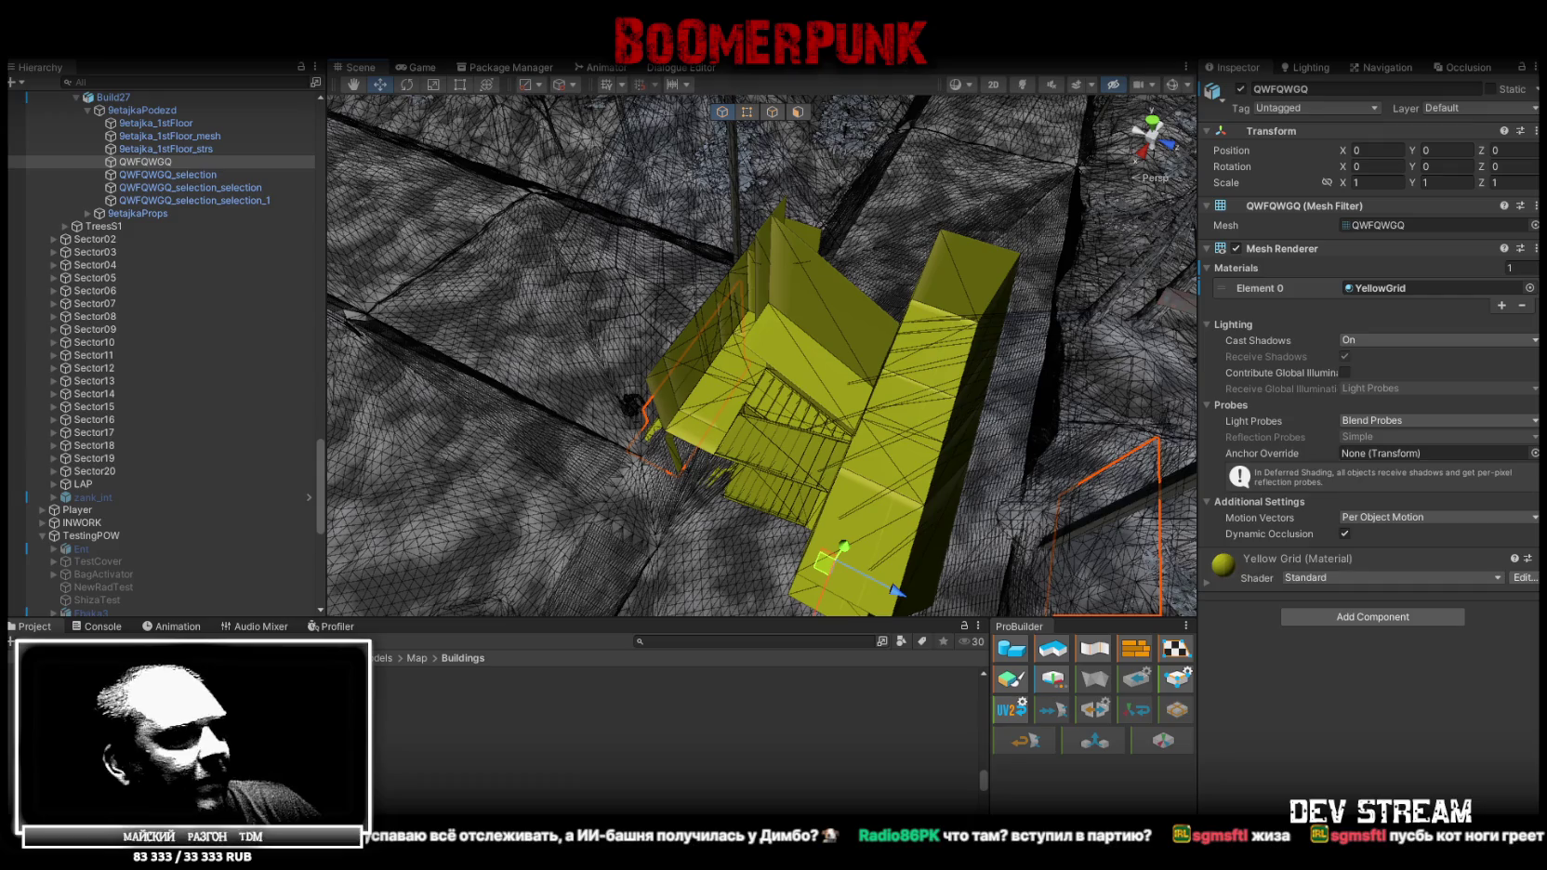
# Switch to Blockbench and orbit the 9etajka_1stFloor model to a side view
pyautogui.hotkey('alt', 'Tab')
pyautogui.moveTo(771, 651)
pyautogui.mouseDown()
pyautogui.moveTo(656, 686)
pyautogui.moveTo(879, 604)
pyautogui.moveTo(720, 654)
pyautogui.moveTo(924, 716)
pyautogui.moveTo(946, 696)
pyautogui.moveTo(636, 710)
pyautogui.moveTo(555, 672)
pyautogui.moveTo(563, 700)
pyautogui.moveTo(805, 672)
pyautogui.moveTo(862, 676)
pyautogui.moveTo(881, 699)
pyautogui.moveTo(859, 698)
pyautogui.moveTo(916, 710)
pyautogui.moveTo(822, 698)
pyautogui.moveTo(903, 693)
pyautogui.moveTo(875, 692)
pyautogui.moveTo(830, 710)
pyautogui.moveTo(685, 712)
pyautogui.mouseUp()
# Unhide QWFQWGQ in the Outliner and select its green front in front of the red walls
pyautogui.moveTo(1132, 626)
pyautogui.mouseDown()
pyautogui.moveTo(1048, 677)
pyautogui.moveTo(970, 658)
pyautogui.moveTo(974, 638)
pyautogui.moveTo(995, 636)
pyautogui.moveTo(590, 293)
pyautogui.moveTo(568, 294)
pyautogui.mouseUp()
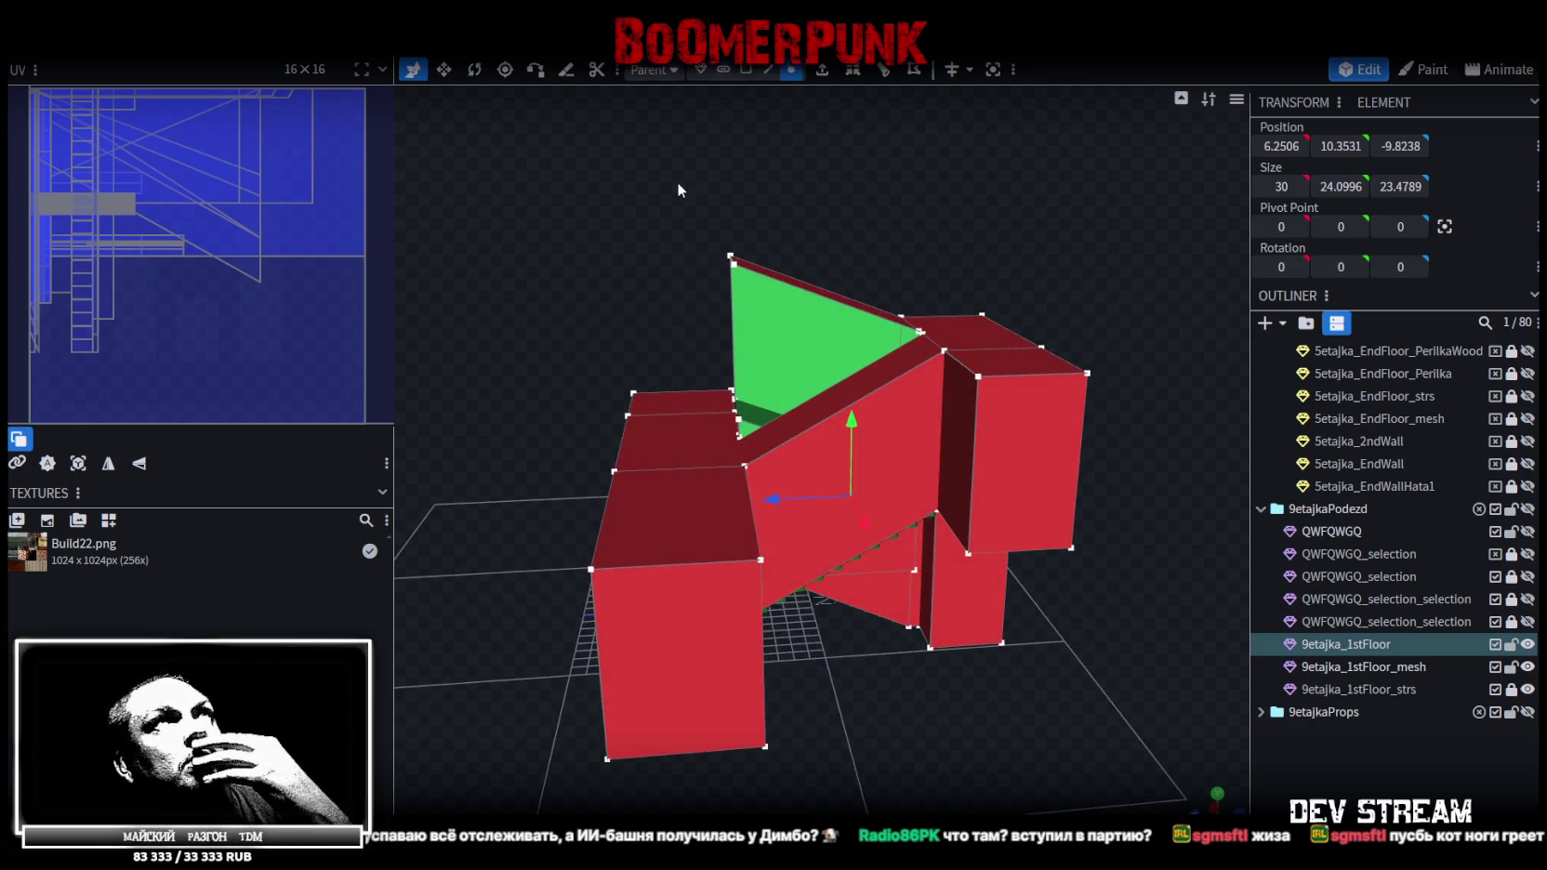
pyautogui.moveTo(666, 175)
pyautogui.mouseDown()
pyautogui.moveTo(624, 274)
pyautogui.moveTo(688, 272)
pyautogui.moveTo(618, 249)
pyautogui.moveTo(695, 251)
pyautogui.moveTo(608, 255)
pyautogui.moveTo(741, 324)
pyautogui.moveTo(672, 385)
pyautogui.moveTo(721, 262)
pyautogui.moveTo(705, 277)
pyautogui.mouseUp()
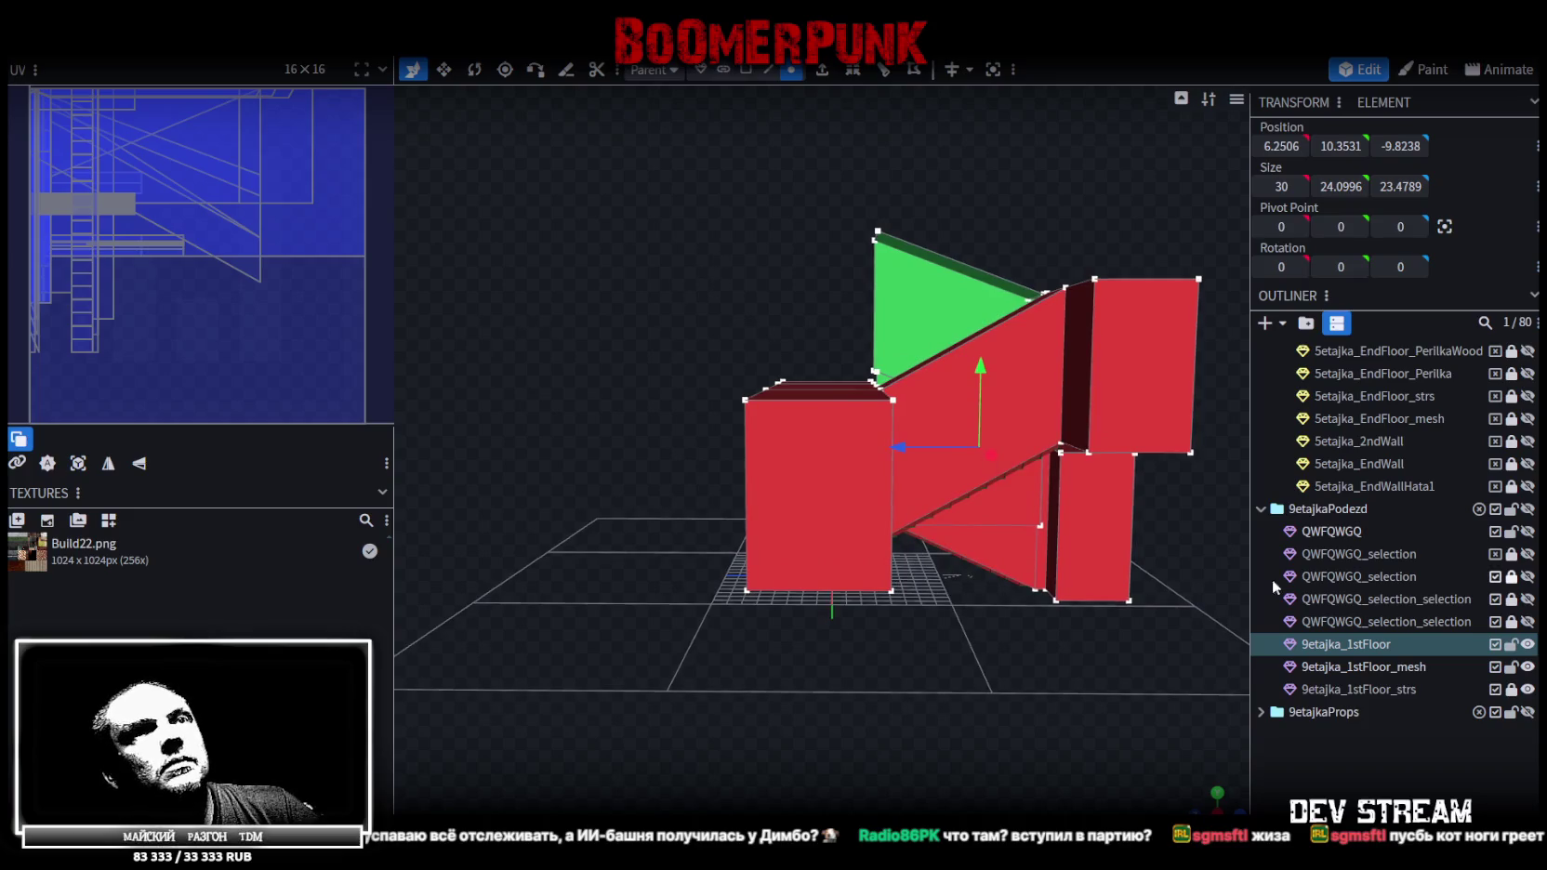
pyautogui.click(1527, 625)
pyautogui.click(1527, 625)
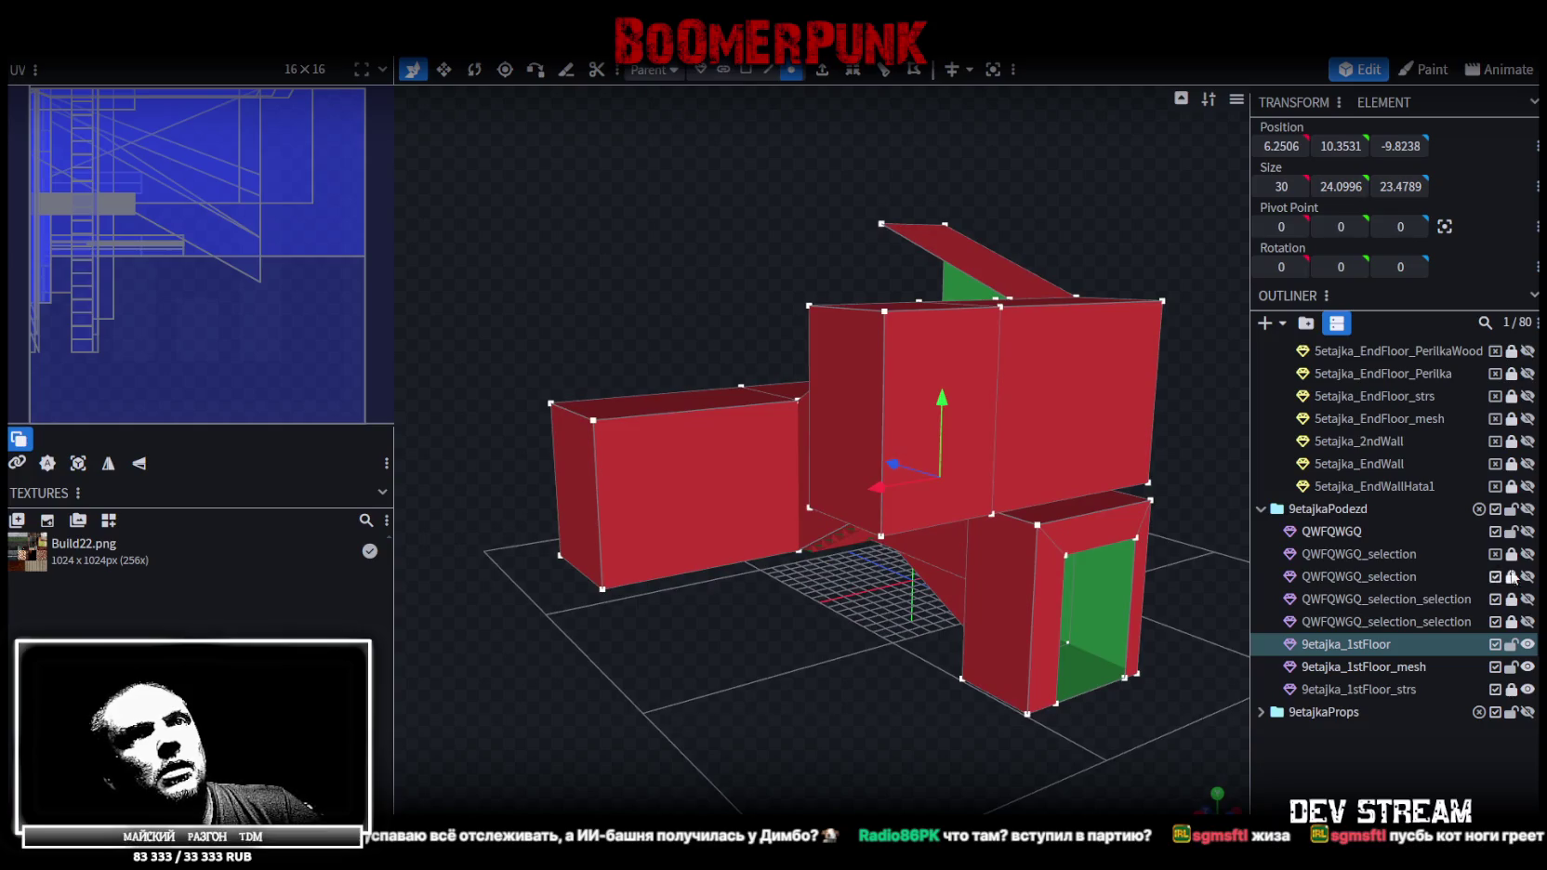
pyautogui.click(1528, 530)
pyautogui.doubleClick(1527, 531)
pyautogui.moveTo(976, 641)
pyautogui.mouseDown()
pyautogui.moveTo(873, 636)
pyautogui.moveTo(1030, 628)
pyautogui.moveTo(722, 632)
pyautogui.moveTo(1080, 660)
pyautogui.moveTo(1156, 508)
pyautogui.moveTo(923, 504)
pyautogui.moveTo(934, 470)
pyautogui.moveTo(1155, 492)
pyautogui.moveTo(1158, 508)
pyautogui.moveTo(1269, 537)
pyautogui.moveTo(1199, 523)
pyautogui.moveTo(1327, 505)
pyautogui.moveTo(1085, 553)
pyautogui.mouseUp()
pyautogui.click(1085, 553)
pyautogui.moveTo(1092, 640)
pyautogui.mouseDown()
pyautogui.moveTo(939, 642)
pyautogui.moveTo(903, 621)
pyautogui.moveTo(918, 552)
pyautogui.moveTo(831, 572)
pyautogui.moveTo(794, 559)
pyautogui.moveTo(756, 502)
pyautogui.moveTo(773, 550)
pyautogui.moveTo(865, 572)
pyautogui.moveTo(1131, 561)
pyautogui.moveTo(789, 565)
pyautogui.moveTo(881, 567)
pyautogui.mouseUp()
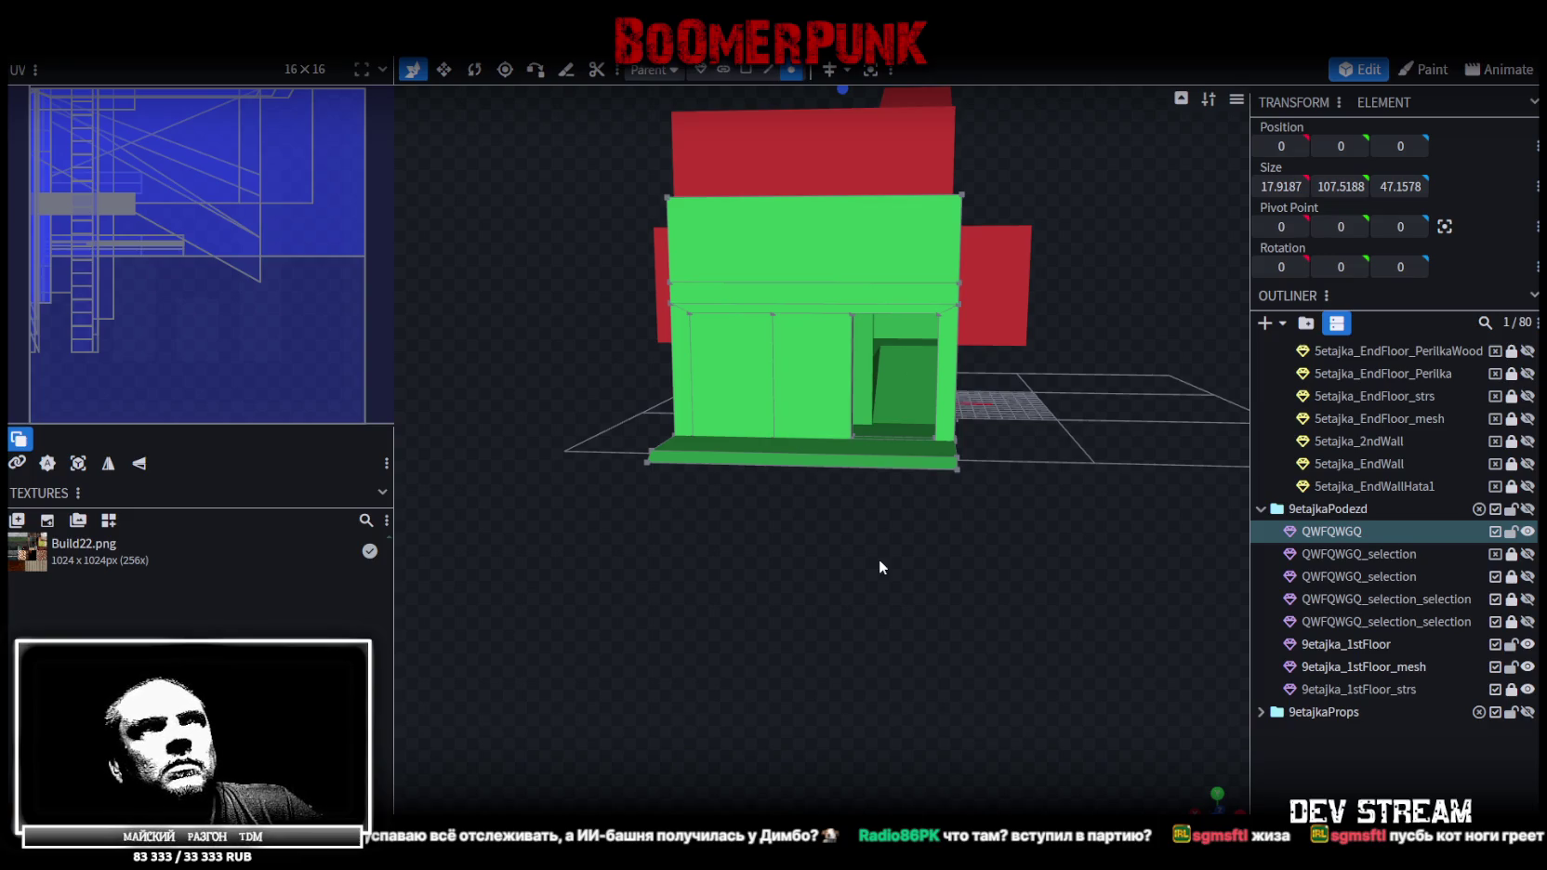
# Save the model as Build27.bbmodel
pyautogui.moveTo(909, 561); pyautogui.dragTo(913, 638)
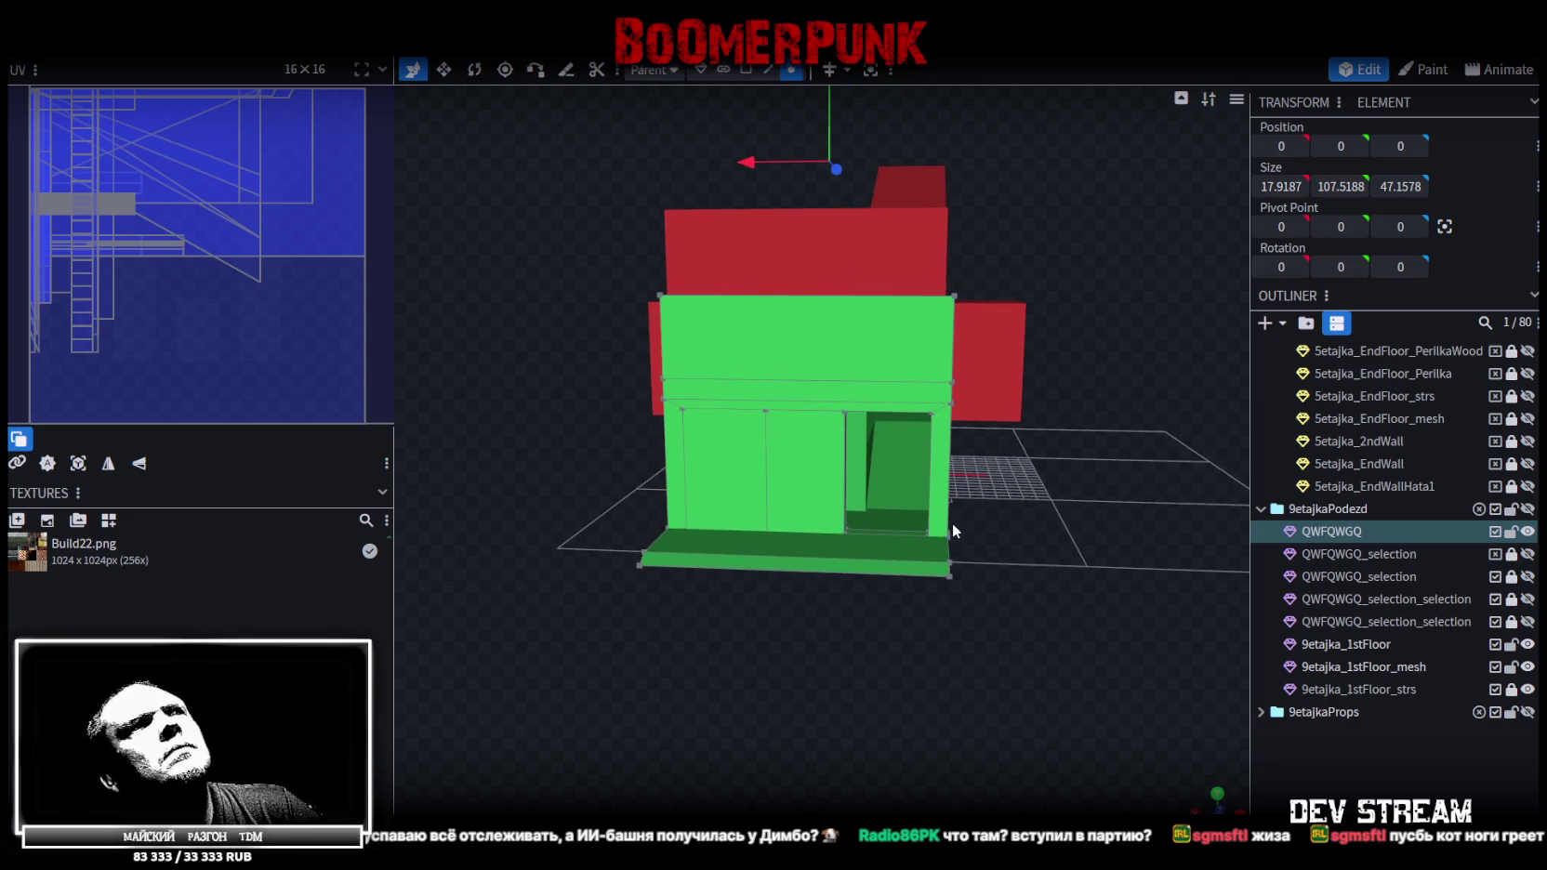
pyautogui.moveTo(1054, 423)
pyautogui.mouseDown()
pyautogui.moveTo(986, 531)
pyautogui.moveTo(1169, 479)
pyautogui.moveTo(1073, 443)
pyautogui.moveTo(1272, 466)
pyautogui.moveTo(1189, 426)
pyautogui.moveTo(822, 434)
pyautogui.moveTo(838, 419)
pyautogui.moveTo(1075, 435)
pyautogui.moveTo(1115, 491)
pyautogui.moveTo(1177, 484)
pyautogui.moveTo(1228, 505)
pyautogui.moveTo(905, 526)
pyautogui.moveTo(908, 507)
pyautogui.moveTo(992, 469)
pyautogui.moveTo(702, 453)
pyautogui.mouseUp()
pyautogui.hotkey('ctrl', 's')
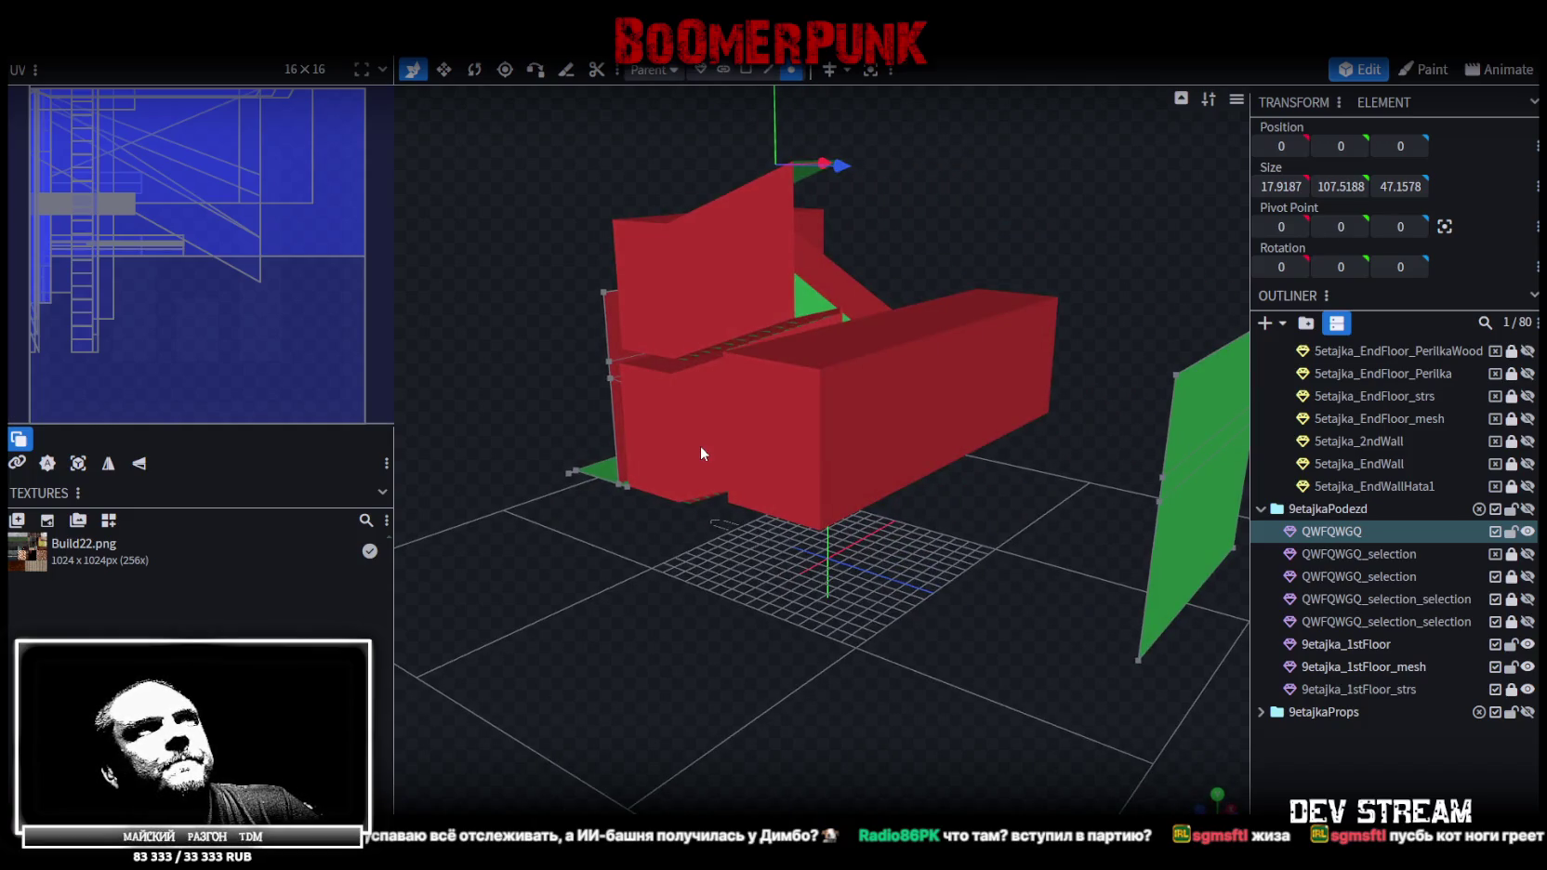
# Lock 9etajka_1stFloor and 9etajka_1stFloor_mesh, and hide 9etajka_1stFloor_strs through QWFQWGQ_selection_selection
pyautogui.moveTo(708, 459); pyautogui.dragTo(1262, 521)
pyautogui.moveTo(1068, 595)
pyautogui.mouseDown()
pyautogui.moveTo(898, 614)
pyautogui.moveTo(864, 576)
pyautogui.mouseUp()
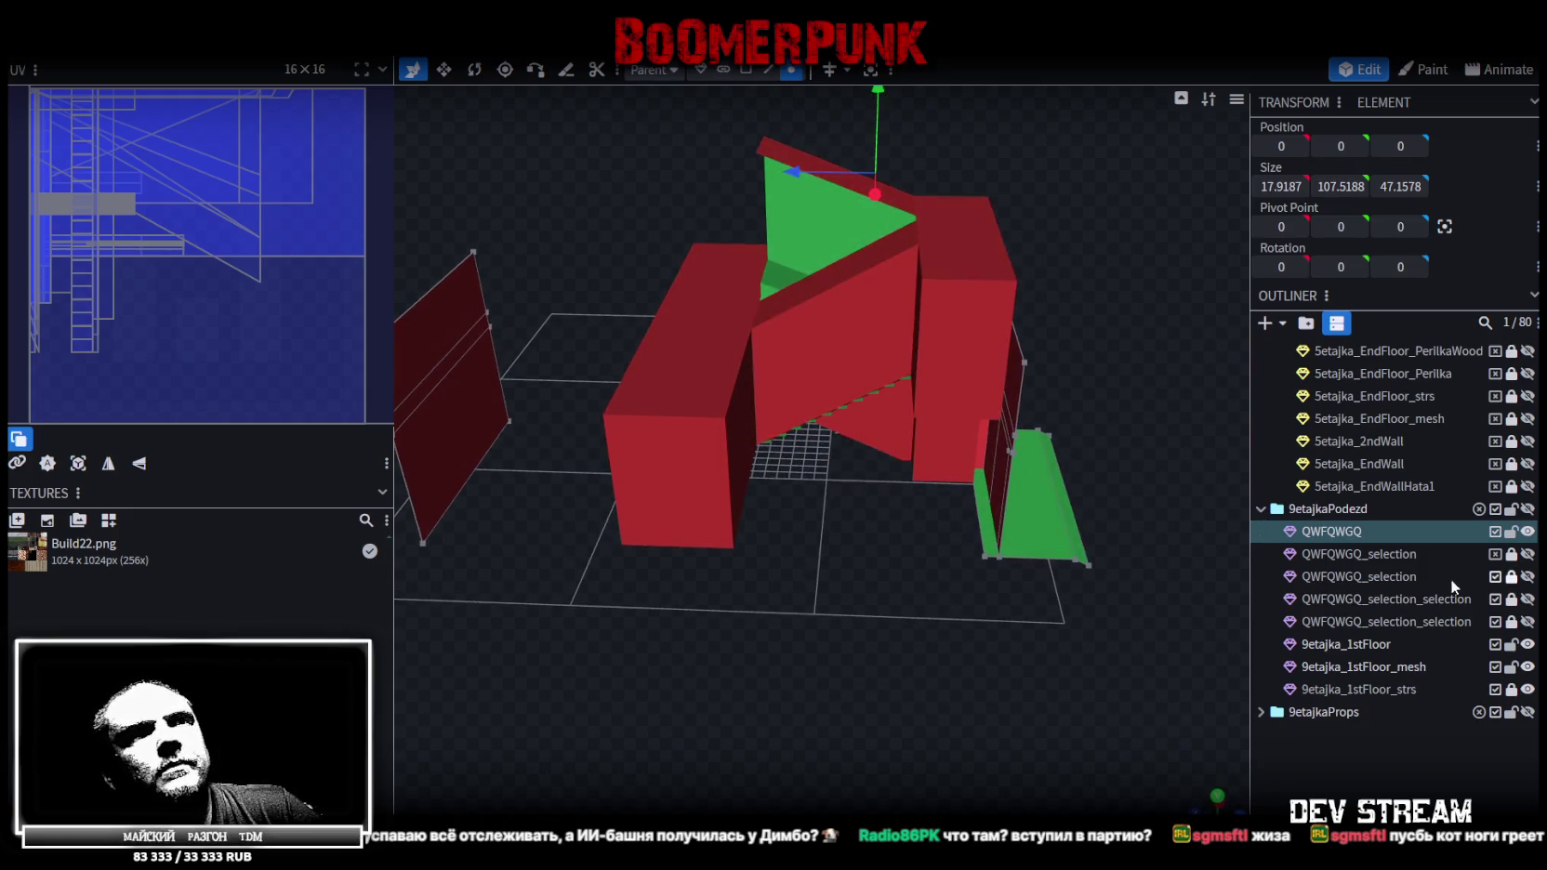
pyautogui.click(1527, 621)
pyautogui.click(1527, 620)
pyautogui.click(1527, 621)
pyautogui.click(1527, 621)
pyautogui.click(1527, 621)
pyautogui.moveTo(1016, 679)
pyautogui.mouseDown()
pyautogui.moveTo(779, 719)
pyautogui.moveTo(927, 712)
pyautogui.moveTo(1089, 655)
pyautogui.moveTo(1063, 708)
pyautogui.moveTo(1161, 716)
pyautogui.moveTo(1153, 688)
pyautogui.mouseUp()
pyautogui.click(1510, 644)
pyautogui.click(1510, 667)
pyautogui.moveTo(1512, 692); pyautogui.dragTo(1513, 618)
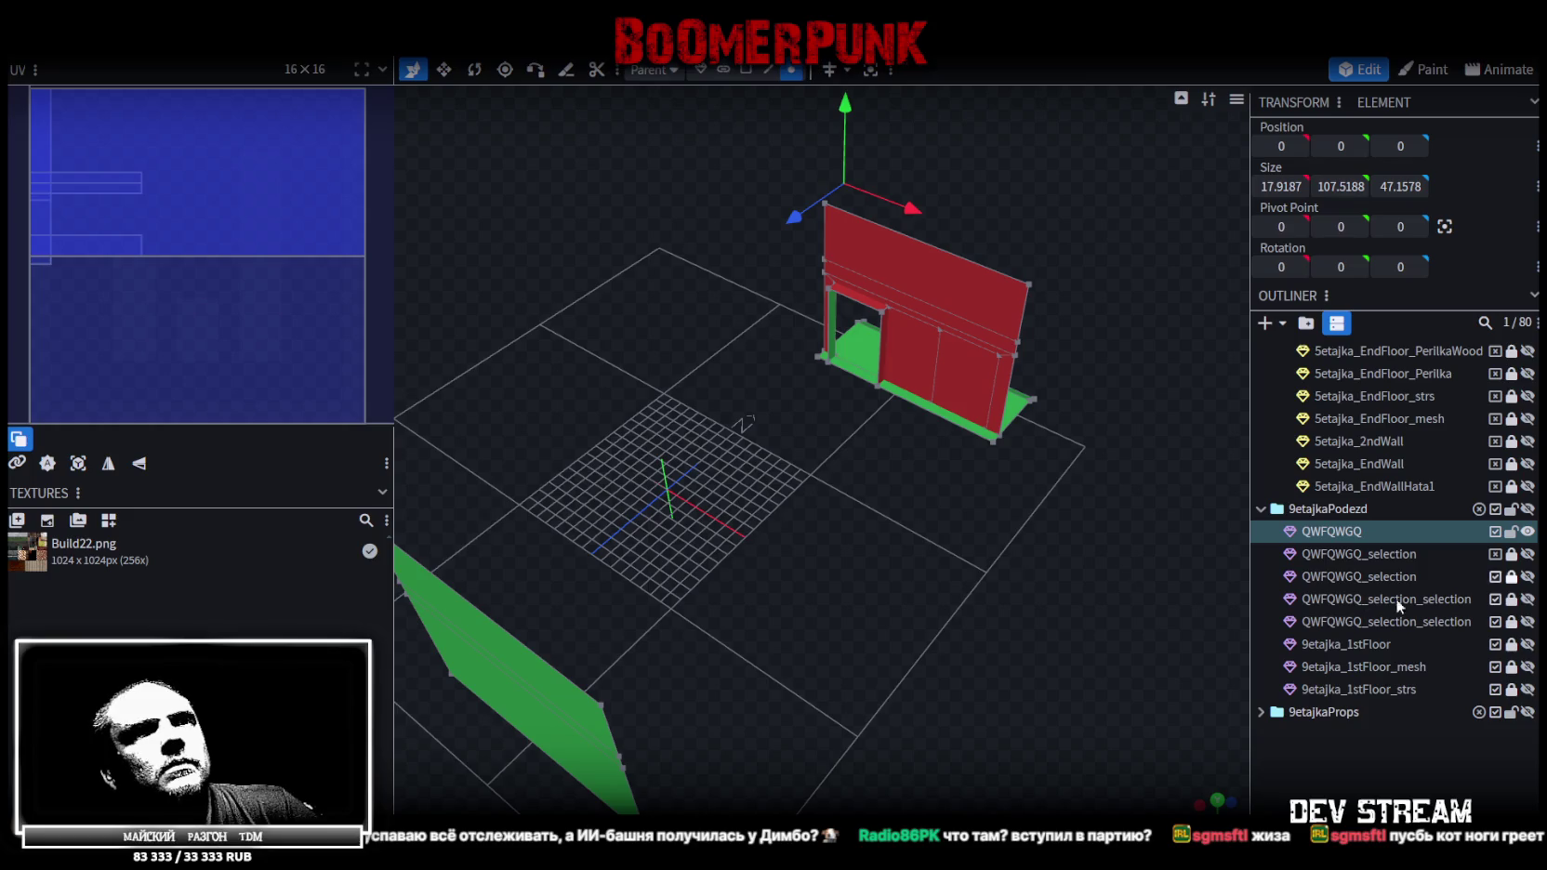
# Toggle the QWFQWGQ pieces' visibility and delete the QWFQWGQ_selection_selection upper box
pyautogui.click(1528, 531)
pyautogui.click(1528, 532)
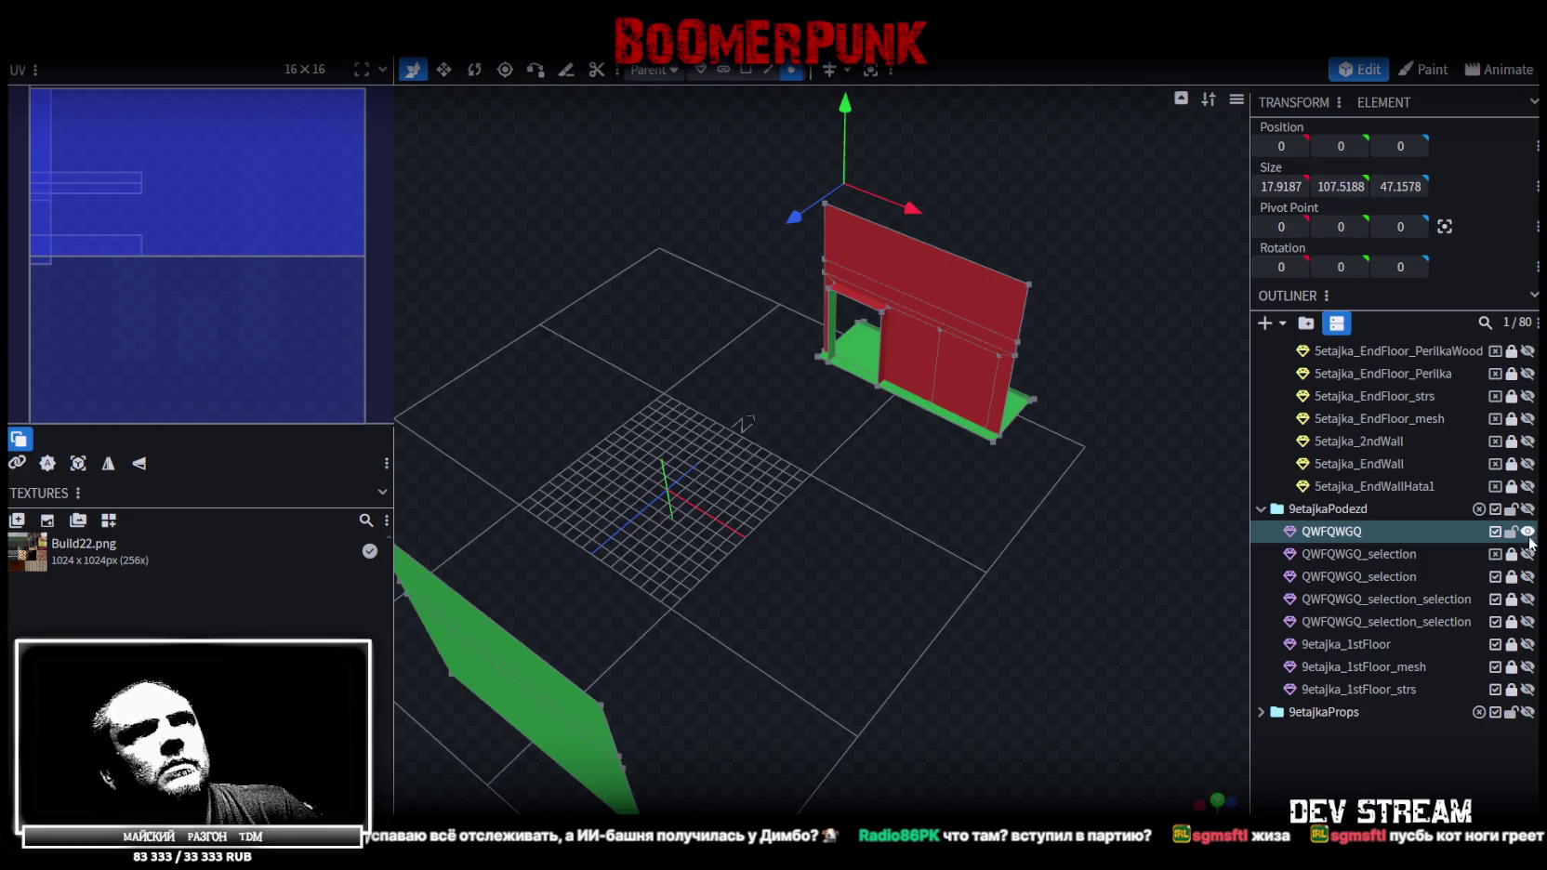
pyautogui.click(1528, 554)
pyautogui.click(1527, 555)
pyautogui.click(1527, 577)
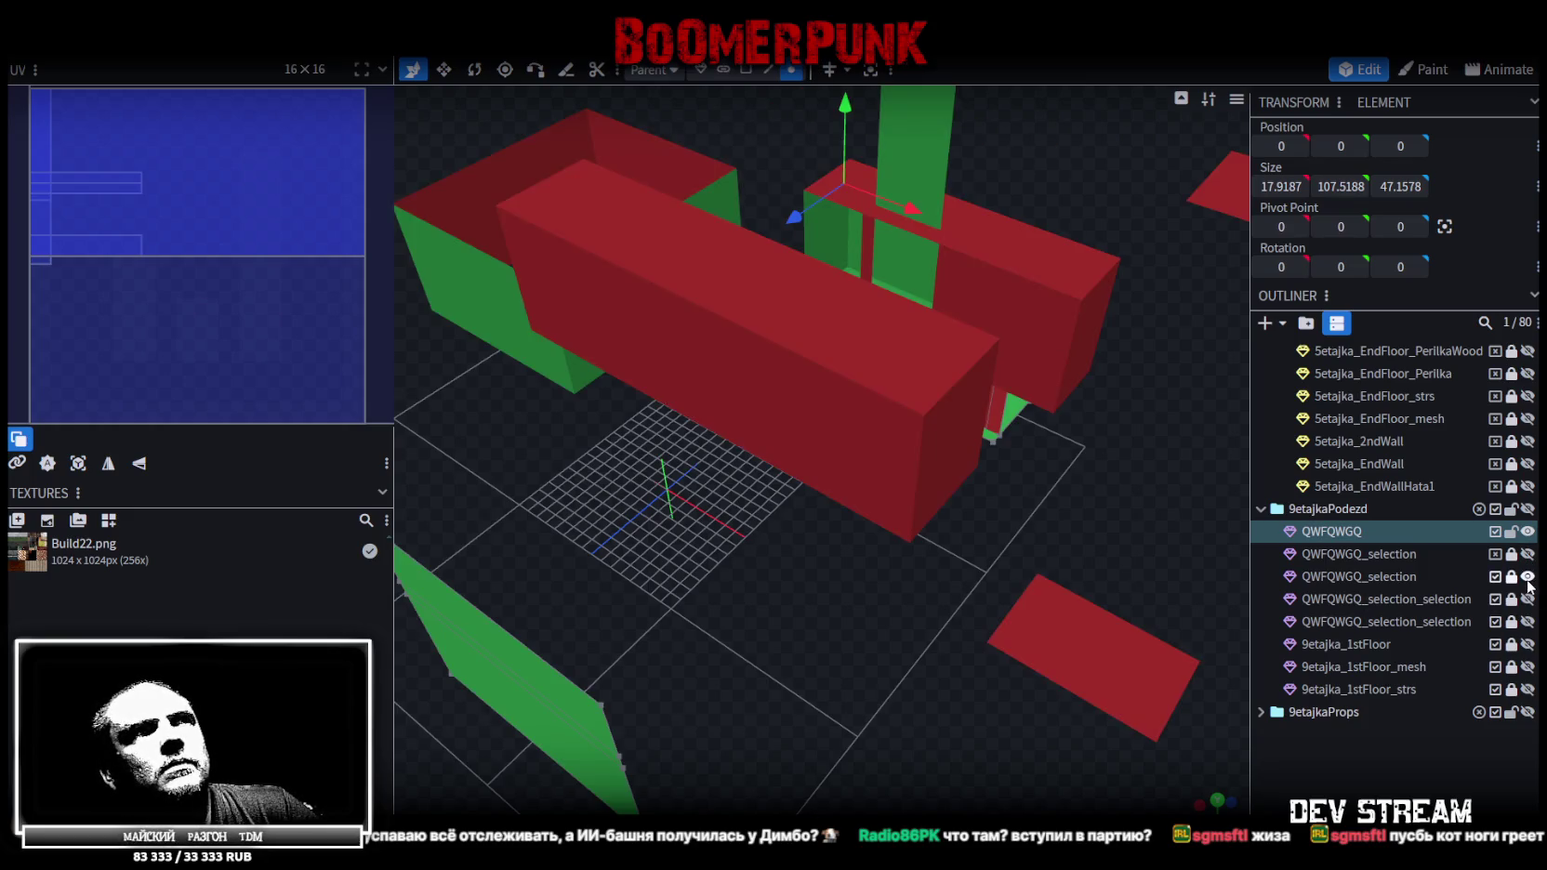
pyautogui.click(1527, 576)
pyautogui.click(1527, 598)
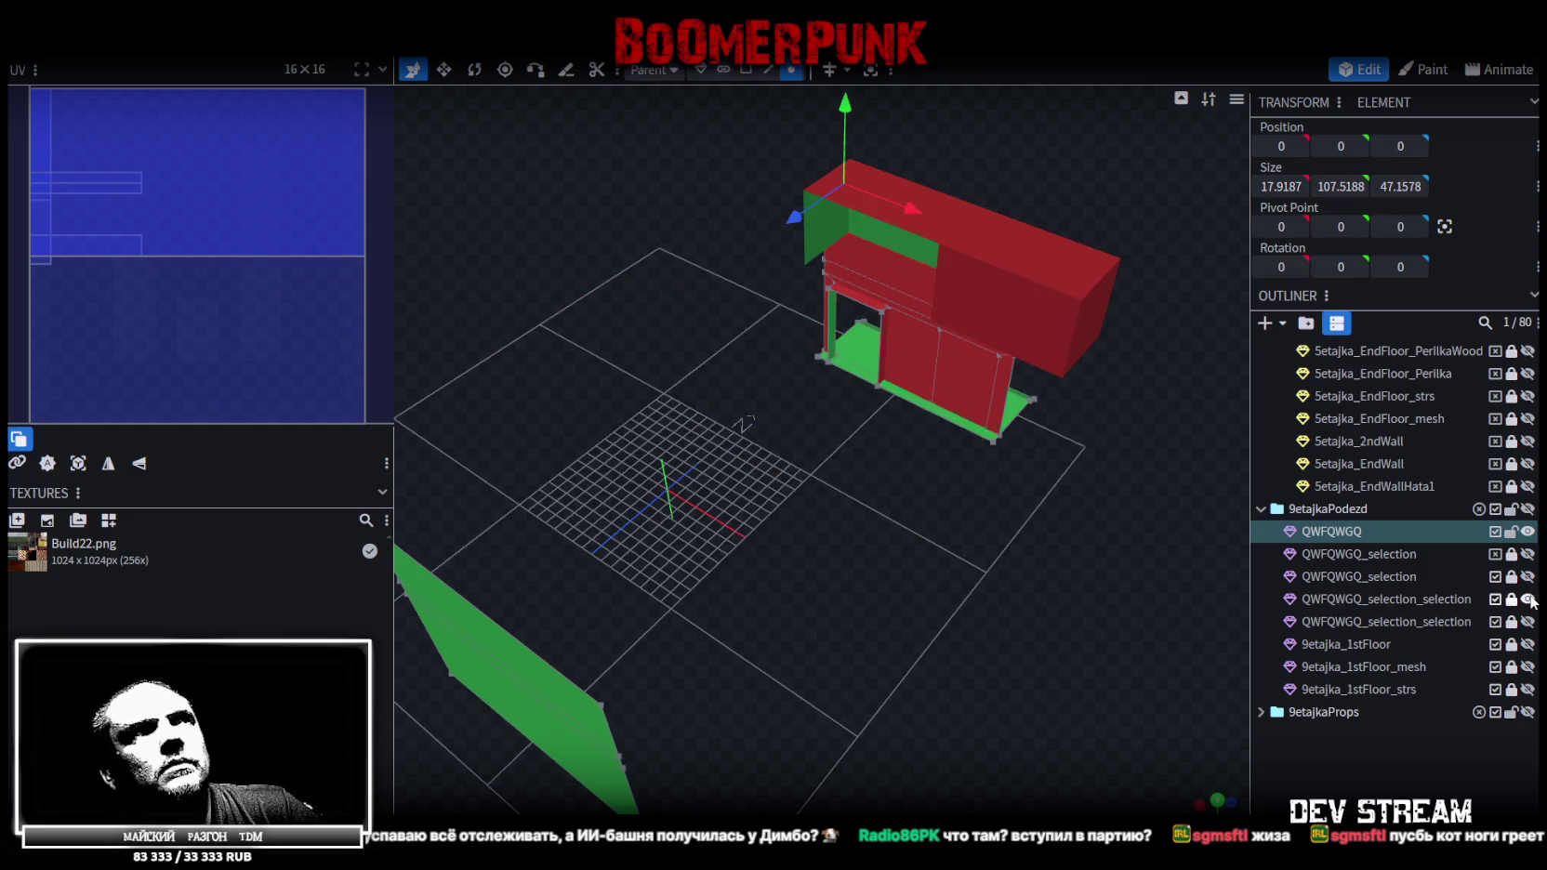
pyautogui.click(1431, 599)
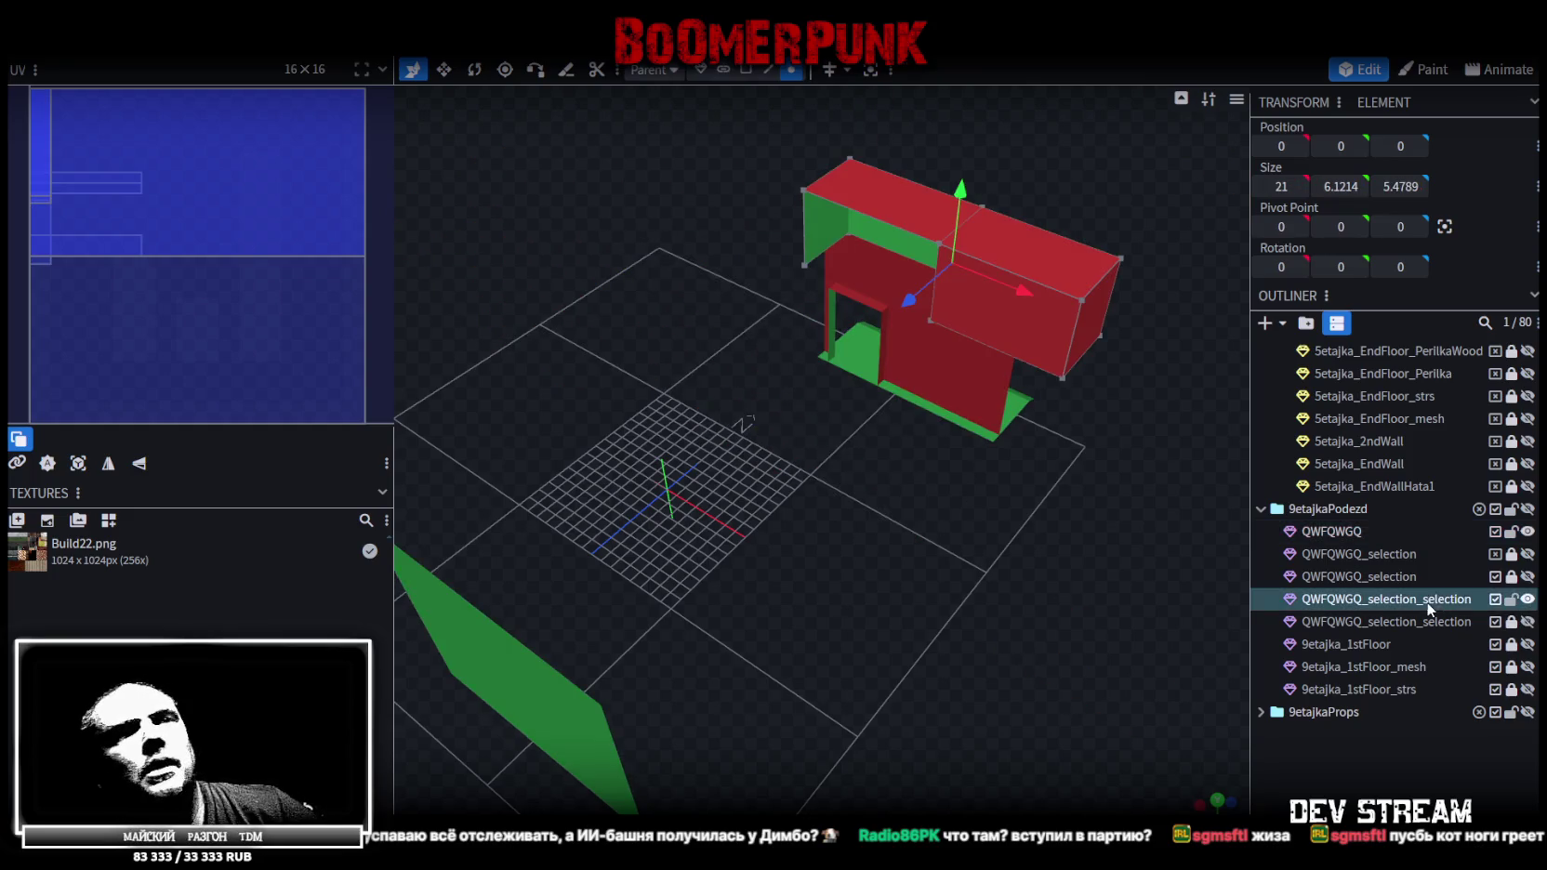
pyautogui.press('Delete')
# Compare the QWFQWGQ_selection pieces by toggling their visibility while orbiting the walls
pyautogui.click(1527, 576)
pyautogui.scroll(-3, 1058, 600)
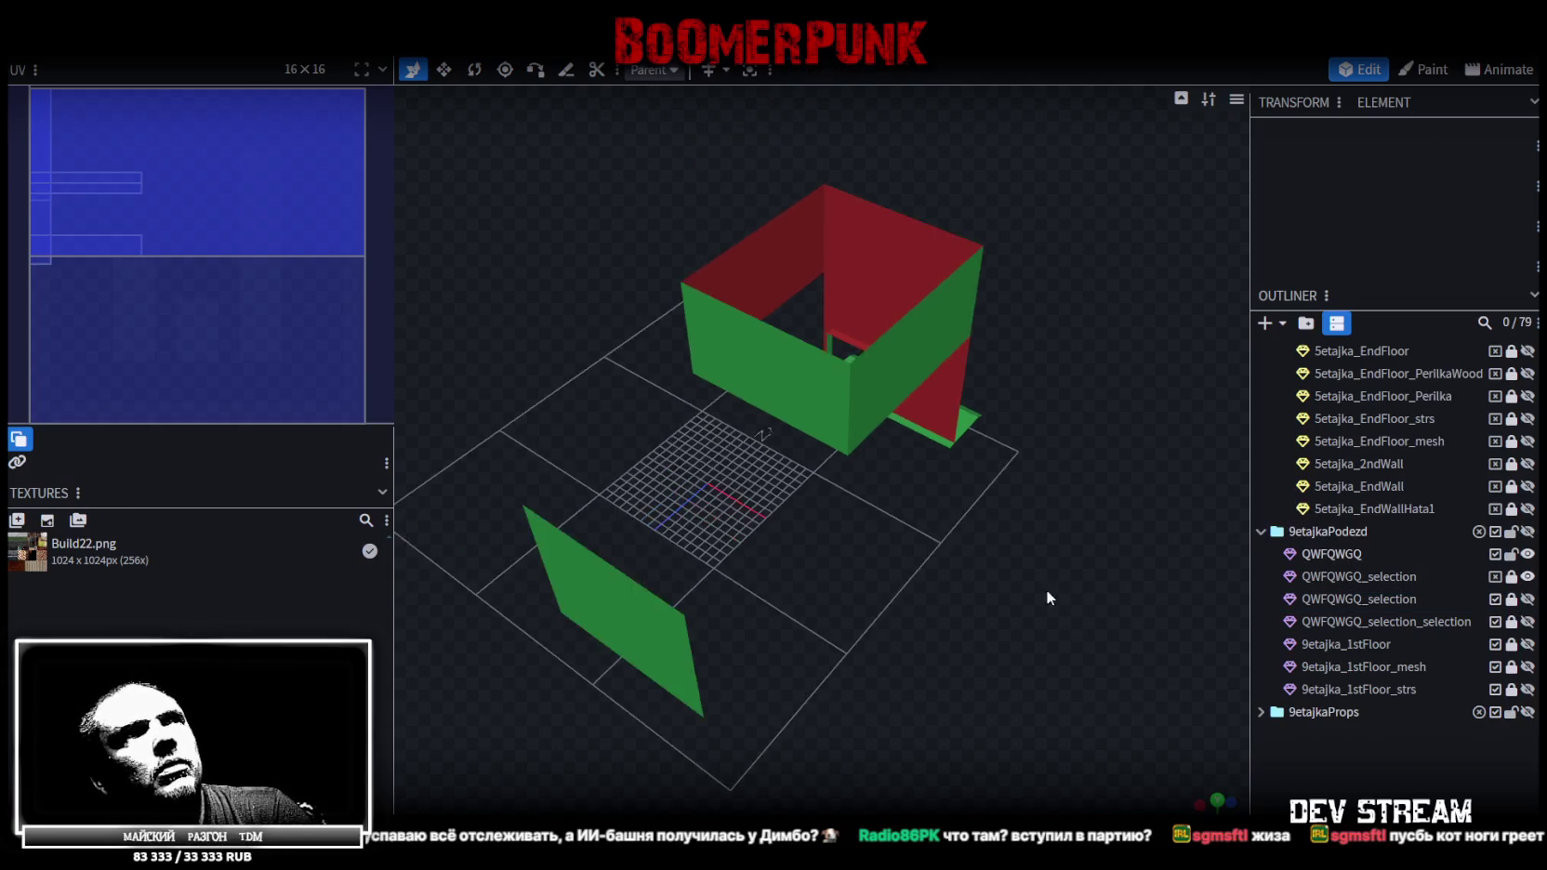
pyautogui.moveTo(1058, 599); pyautogui.dragTo(828, 561)
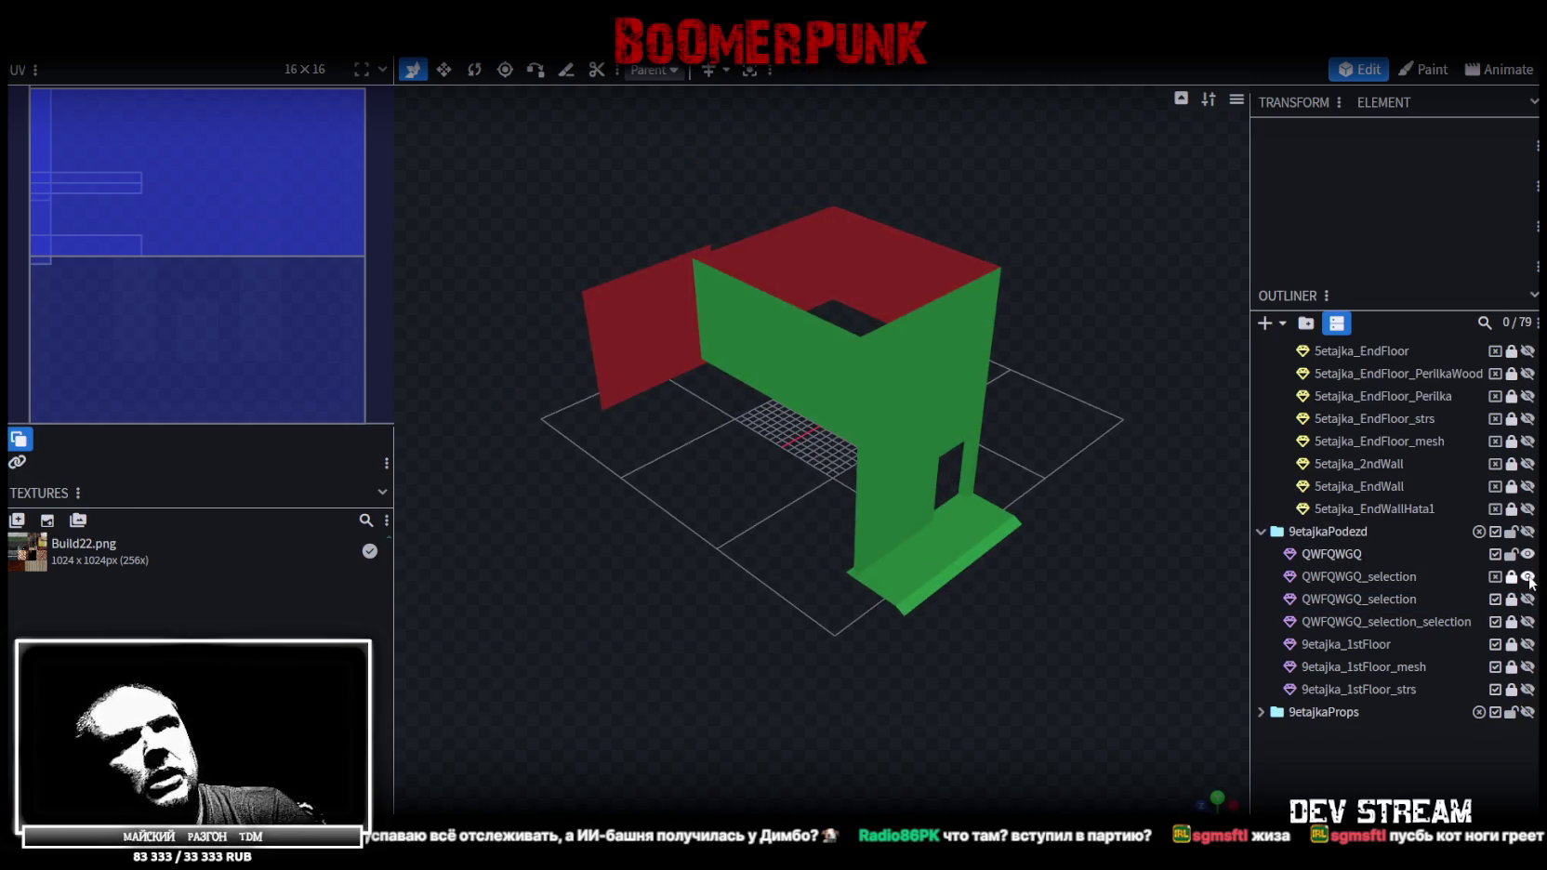
pyautogui.click(1527, 577)
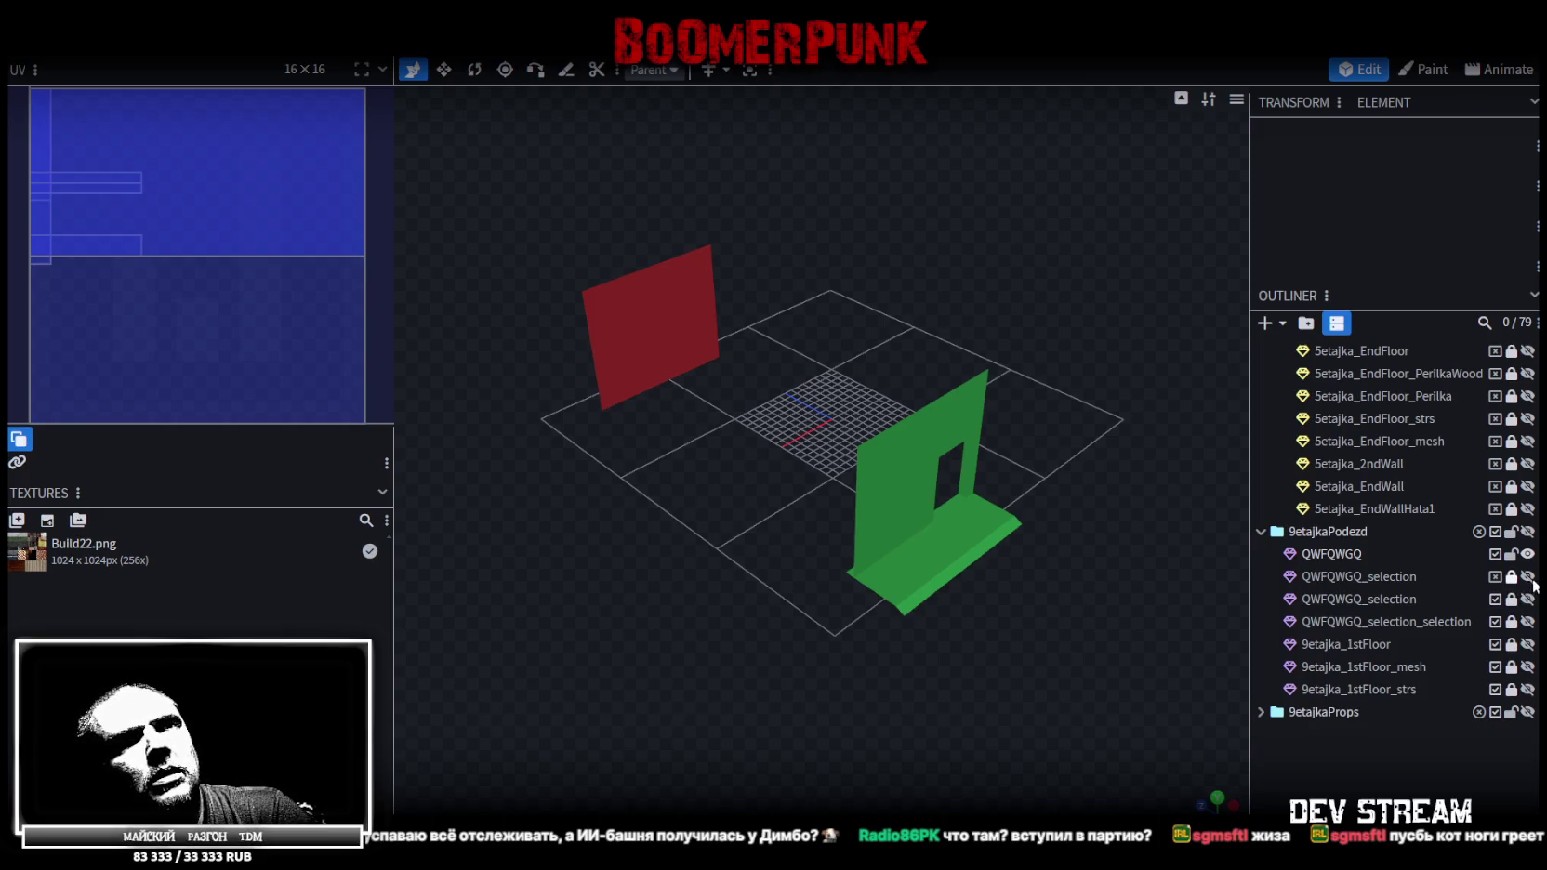
pyautogui.click(1527, 599)
pyautogui.moveTo(873, 680)
pyautogui.mouseDown()
pyautogui.moveTo(1069, 616)
pyautogui.moveTo(1042, 601)
pyautogui.moveTo(843, 637)
pyautogui.moveTo(813, 659)
pyautogui.moveTo(857, 685)
pyautogui.moveTo(1240, 648)
pyautogui.mouseUp()
pyautogui.click(1527, 599)
pyautogui.click(1528, 600)
pyautogui.click(1527, 599)
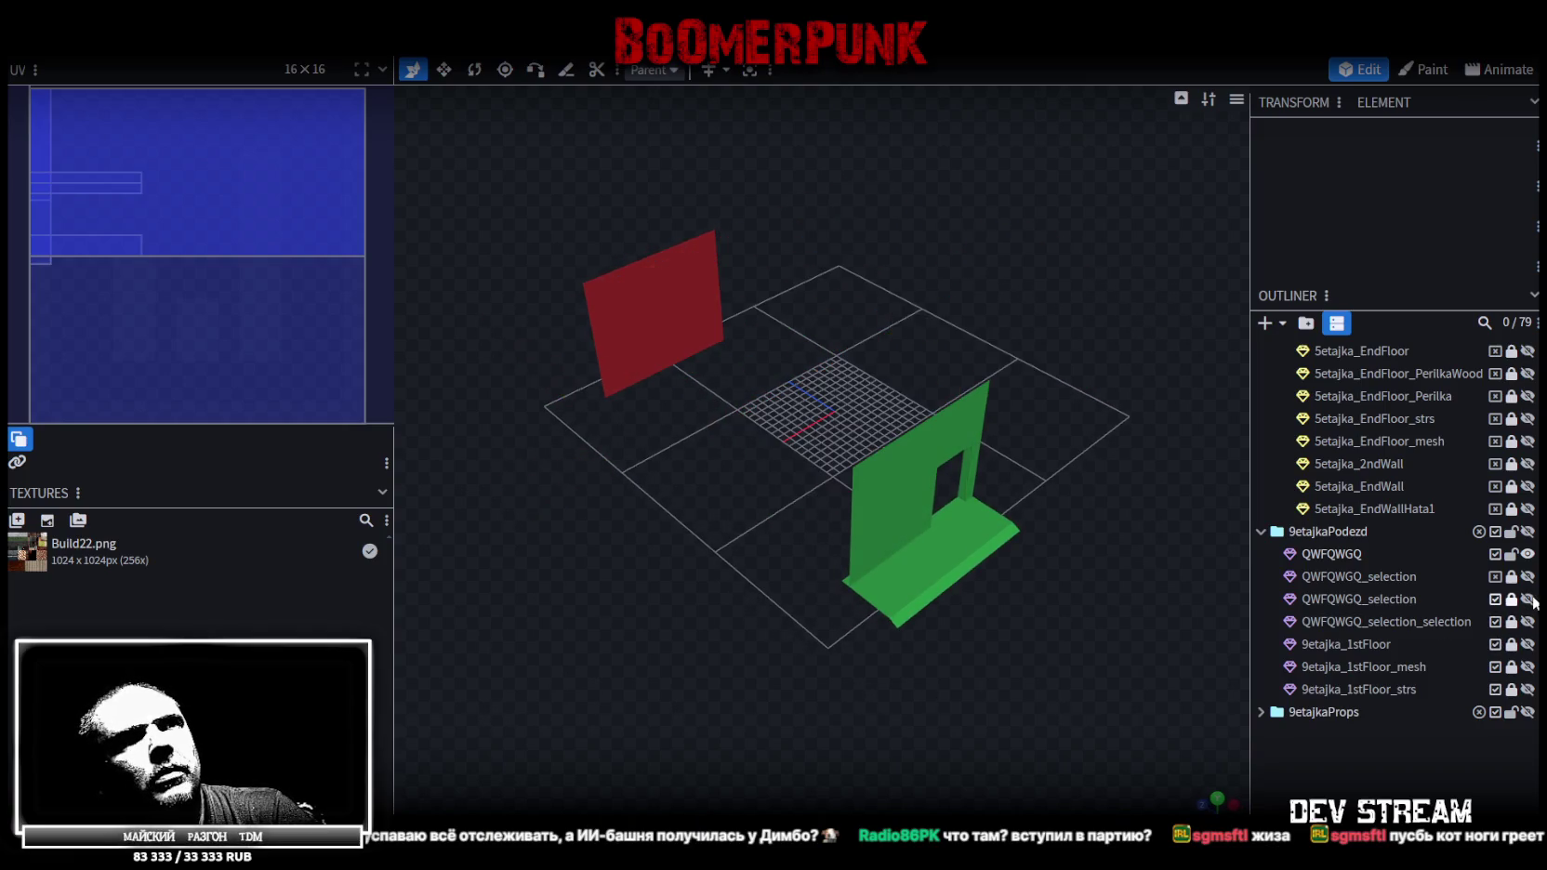
pyautogui.click(1528, 623)
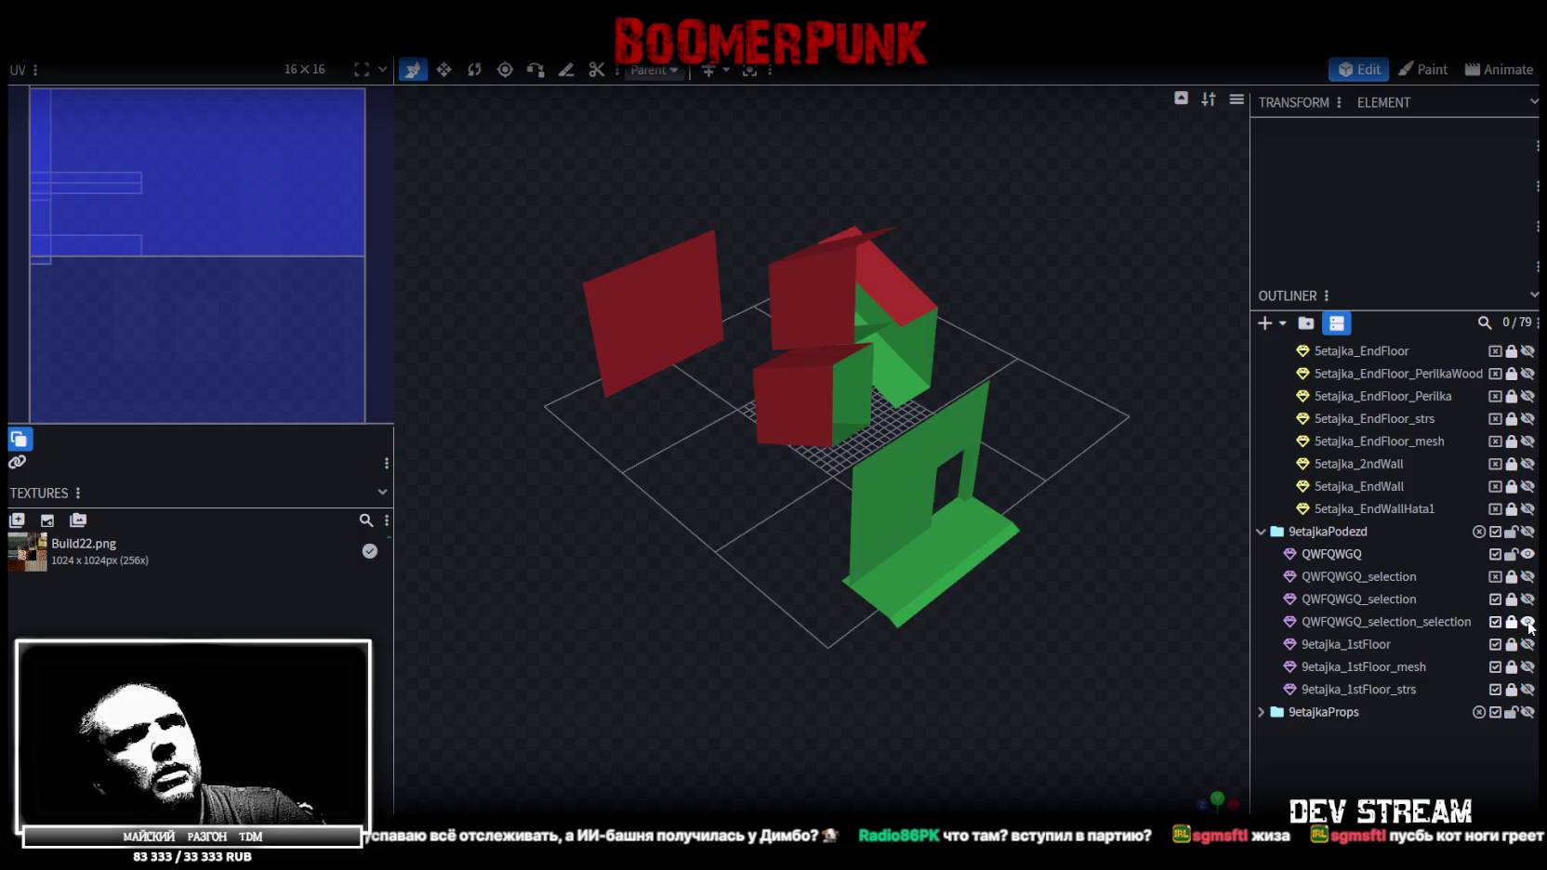
pyautogui.moveTo(995, 645)
pyautogui.mouseDown()
pyautogui.moveTo(915, 647)
pyautogui.moveTo(1060, 559)
pyautogui.moveTo(1027, 526)
pyautogui.moveTo(1145, 513)
pyautogui.moveTo(974, 498)
pyautogui.mouseUp()
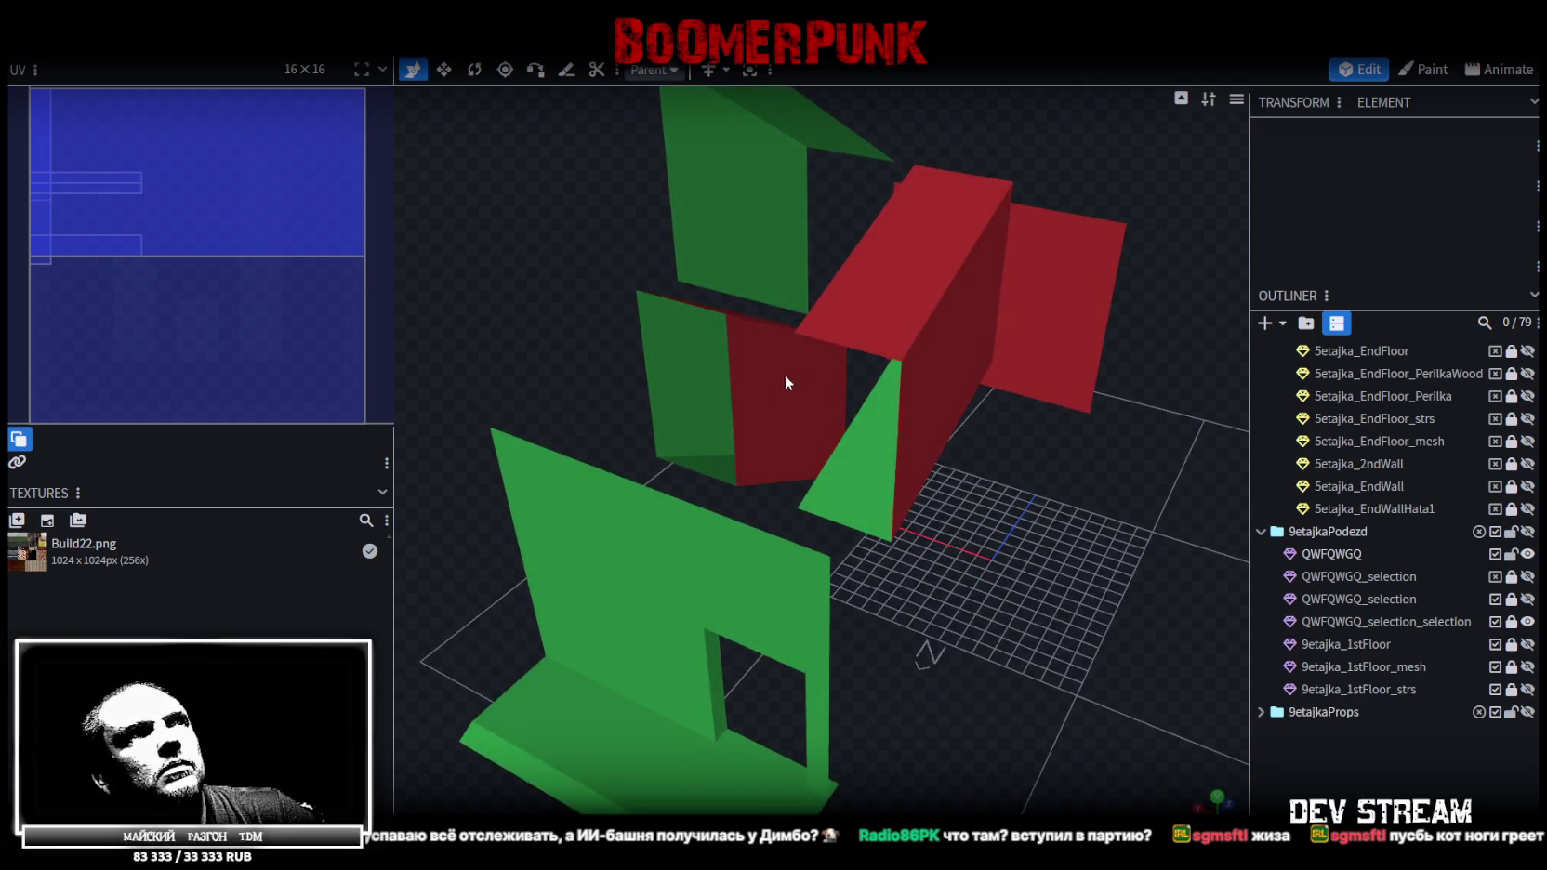
# Show the second QWFQWGQ_selection's red and green walls and select that mesh
pyautogui.moveTo(629, 361)
pyautogui.mouseDown()
pyautogui.moveTo(671, 341)
pyautogui.moveTo(872, 345)
pyautogui.moveTo(1014, 318)
pyautogui.moveTo(1036, 366)
pyautogui.moveTo(1327, 485)
pyautogui.mouseUp()
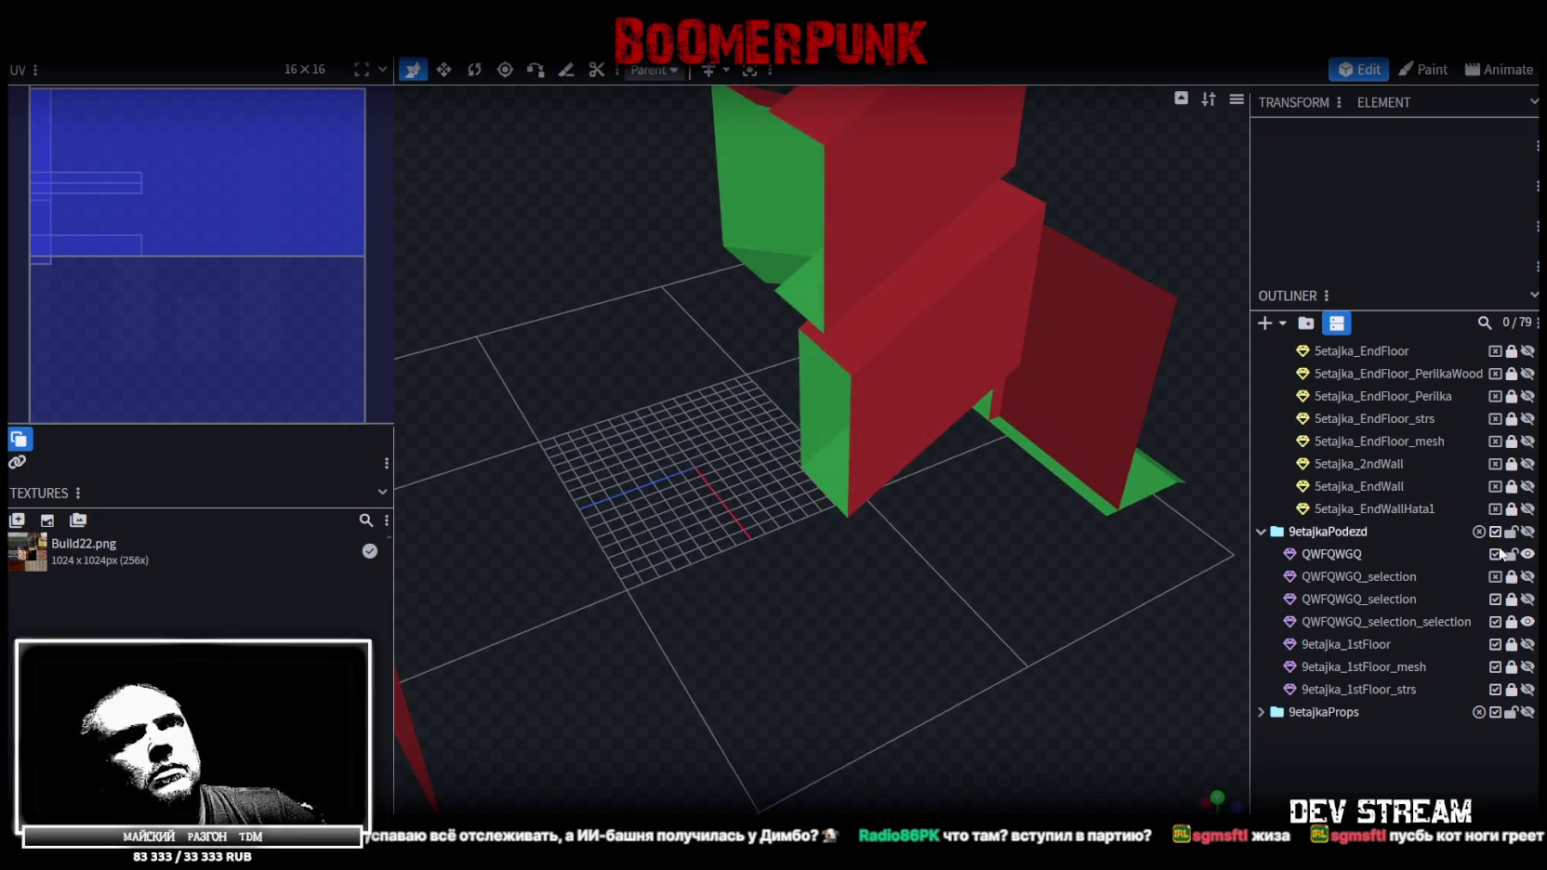
pyautogui.click(1513, 623)
pyautogui.moveTo(967, 595)
pyautogui.mouseDown()
pyautogui.moveTo(870, 591)
pyautogui.moveTo(839, 128)
pyautogui.mouseUp()
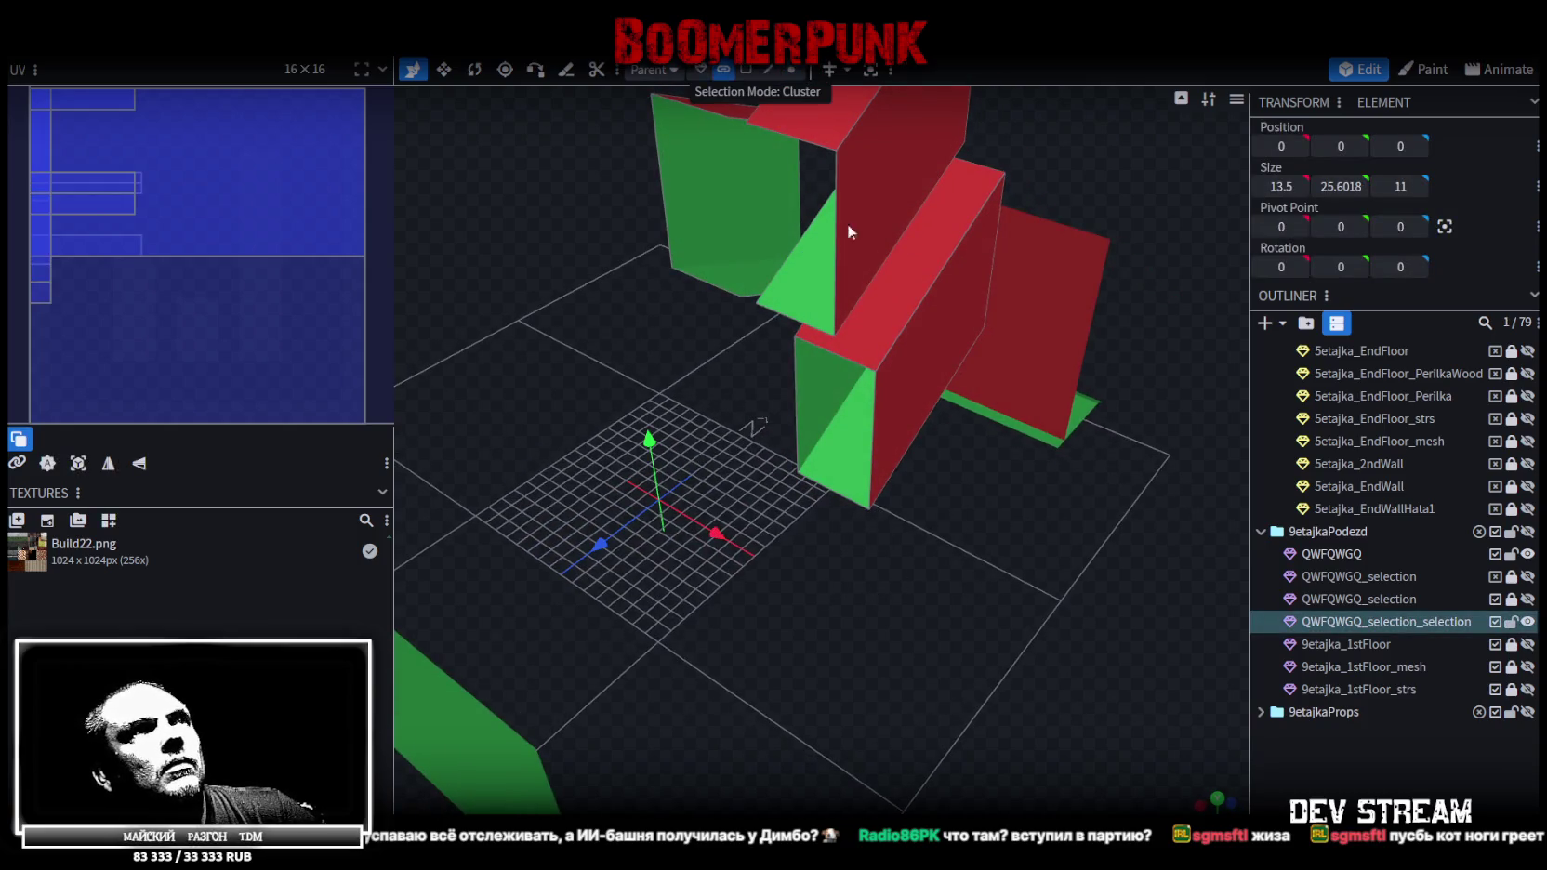
pyautogui.click(908, 339)
pyautogui.moveTo(685, 567)
pyautogui.mouseDown()
pyautogui.moveTo(1031, 476)
pyautogui.moveTo(810, 472)
pyautogui.moveTo(833, 419)
pyautogui.moveTo(948, 489)
pyautogui.moveTo(909, 580)
pyautogui.moveTo(971, 545)
pyautogui.moveTo(1093, 531)
pyautogui.moveTo(1088, 465)
pyautogui.moveTo(1039, 480)
pyautogui.moveTo(1007, 583)
pyautogui.moveTo(879, 624)
pyautogui.moveTo(1116, 620)
pyautogui.moveTo(1051, 583)
pyautogui.moveTo(914, 577)
pyautogui.moveTo(1097, 556)
pyautogui.moveTo(1043, 547)
pyautogui.moveTo(1107, 595)
pyautogui.mouseUp()
pyautogui.click(1527, 622)
pyautogui.click(1527, 622)
pyautogui.click(1529, 601)
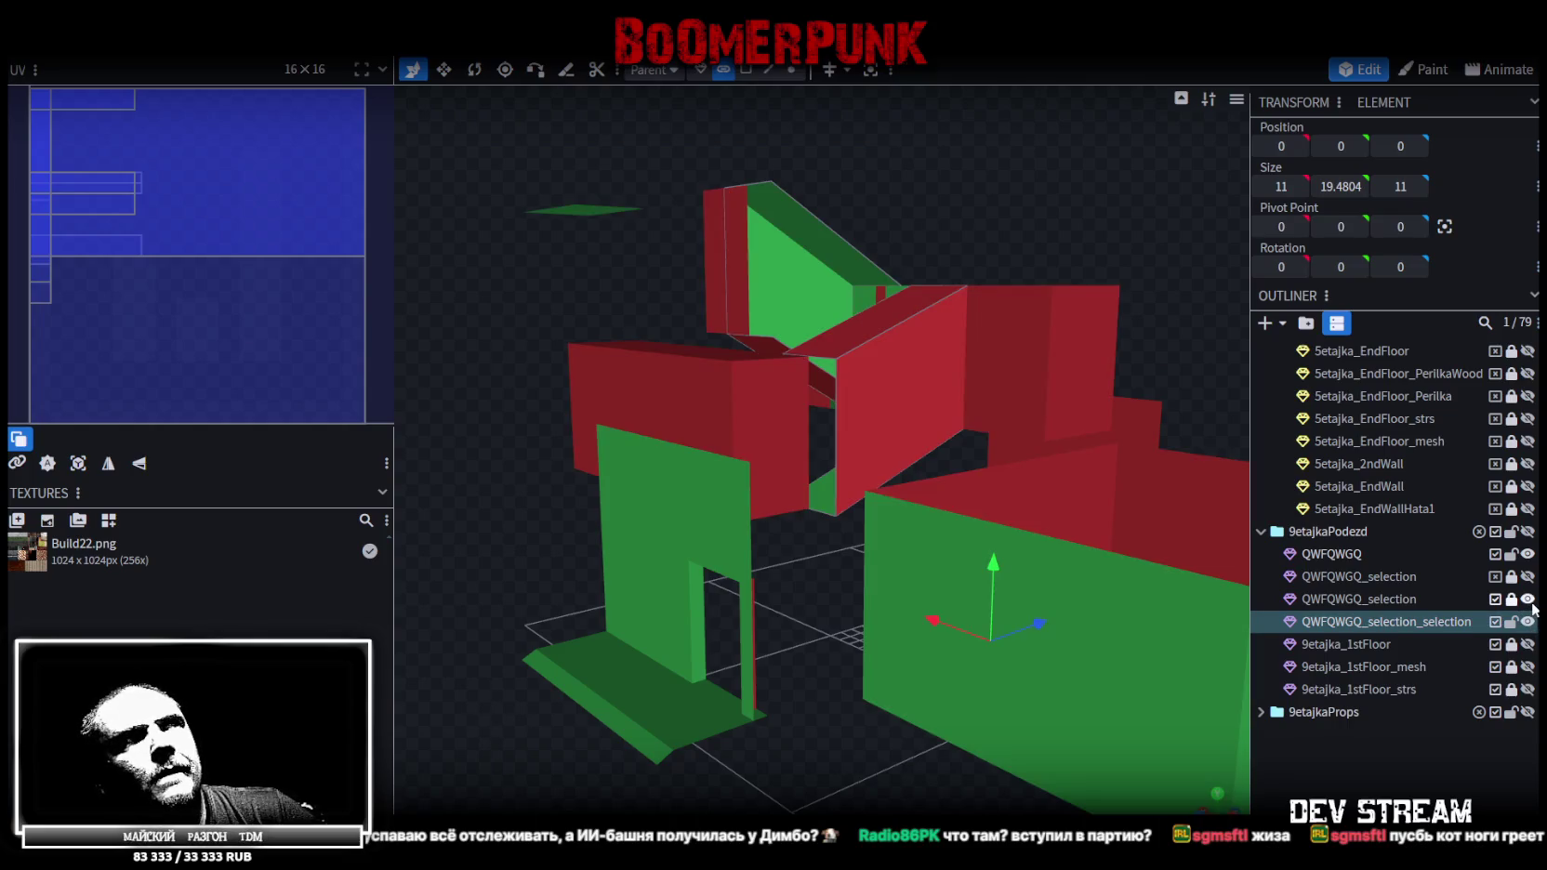
pyautogui.moveTo(1128, 303); pyautogui.dragTo(1036, 293)
pyautogui.moveTo(1079, 408); pyautogui.dragTo(1339, 489)
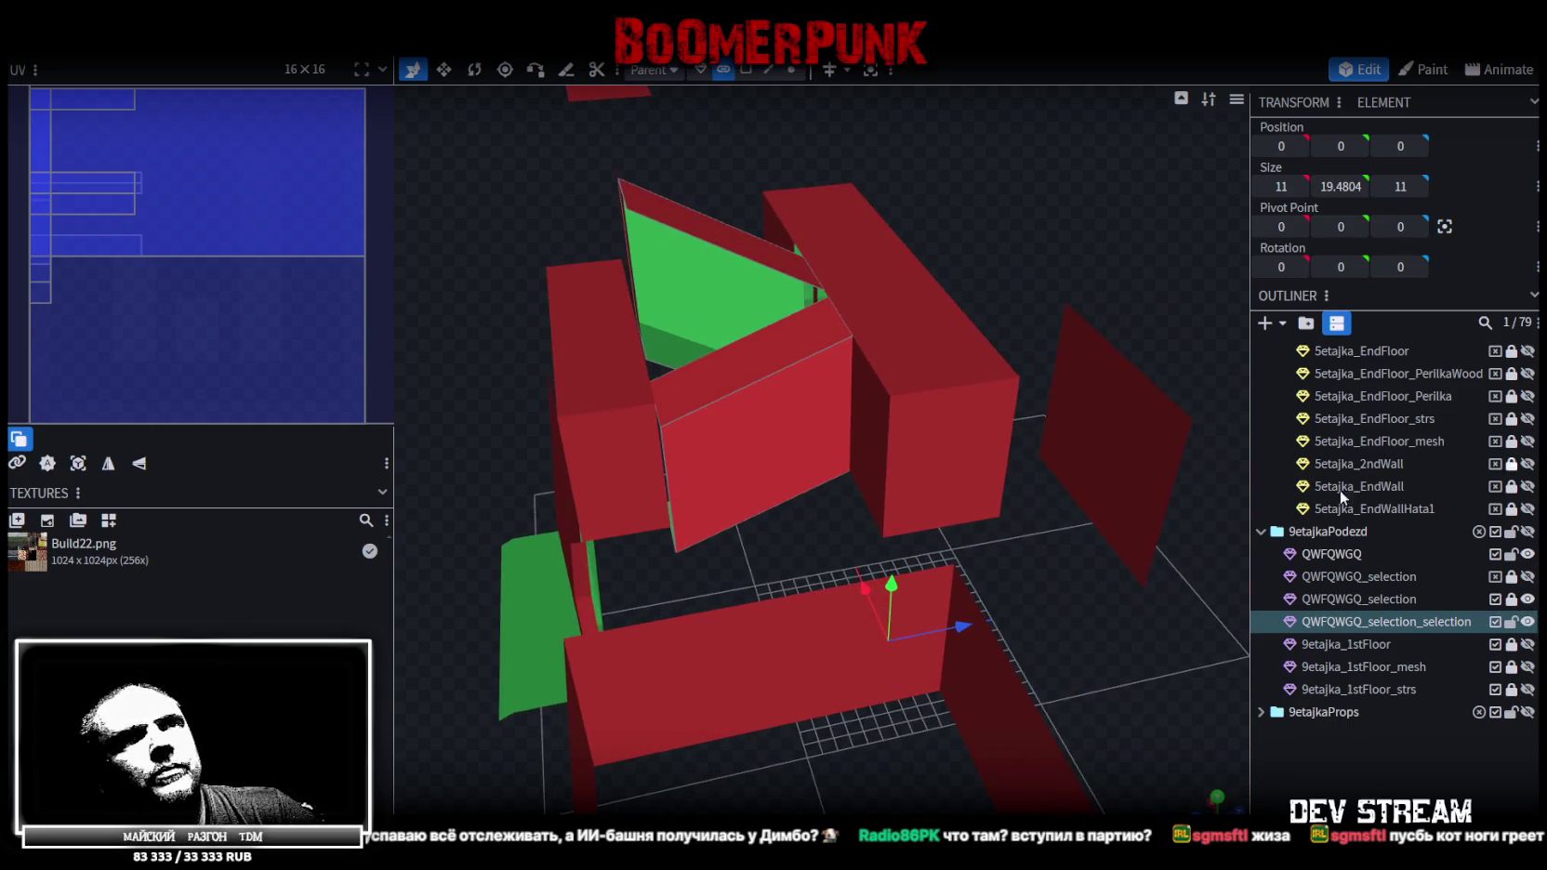
pyautogui.click(1519, 598)
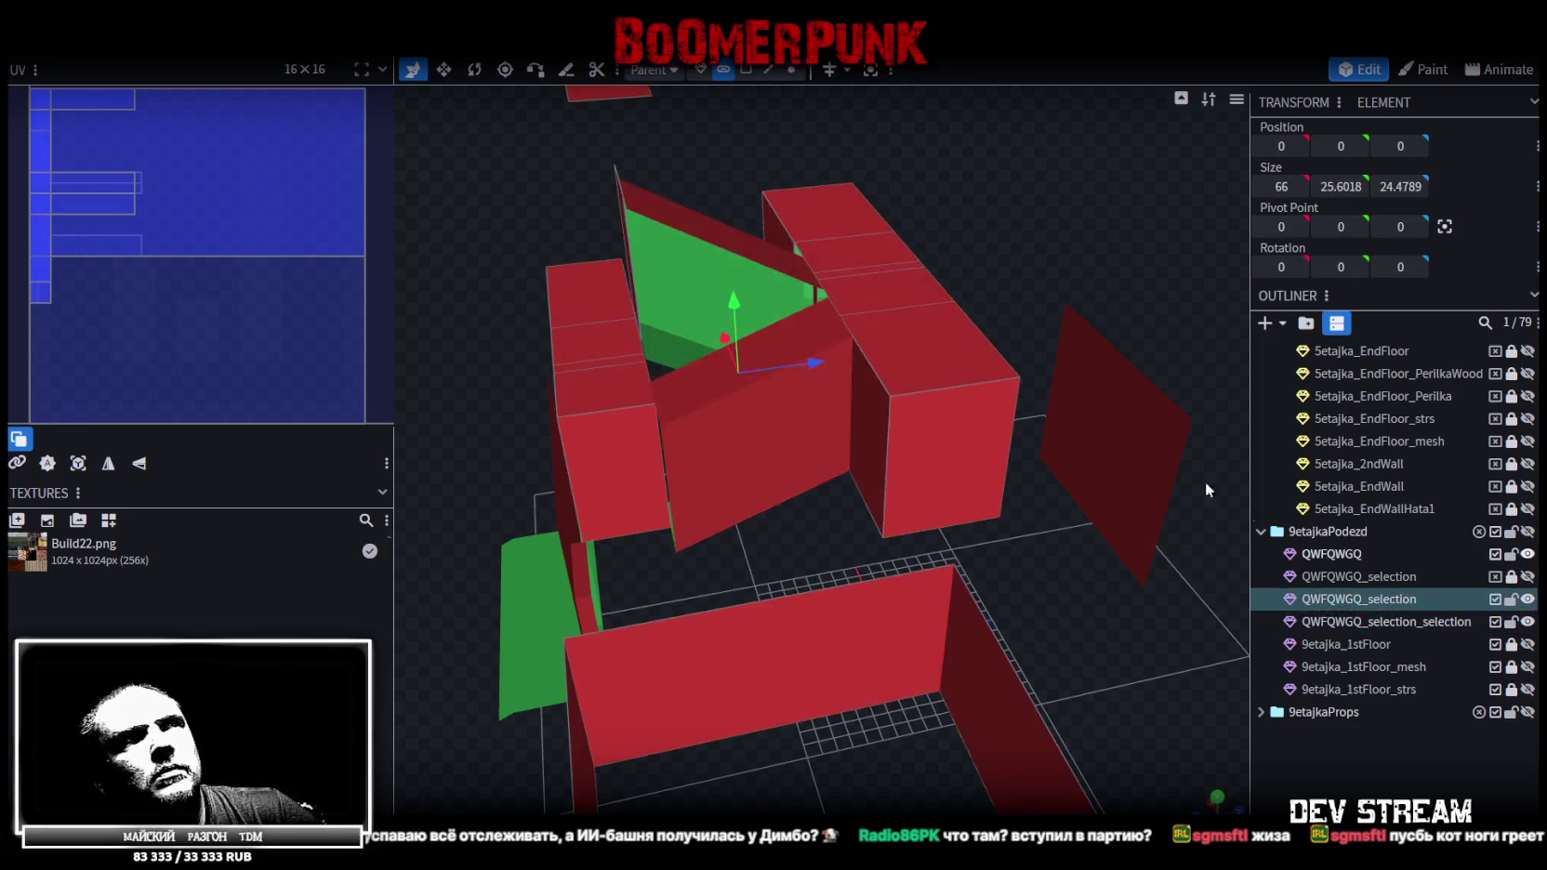
# Split the upper box cluster off into its own mesh using Cluster selection
pyautogui.click(724, 72)
pyautogui.click(924, 347)
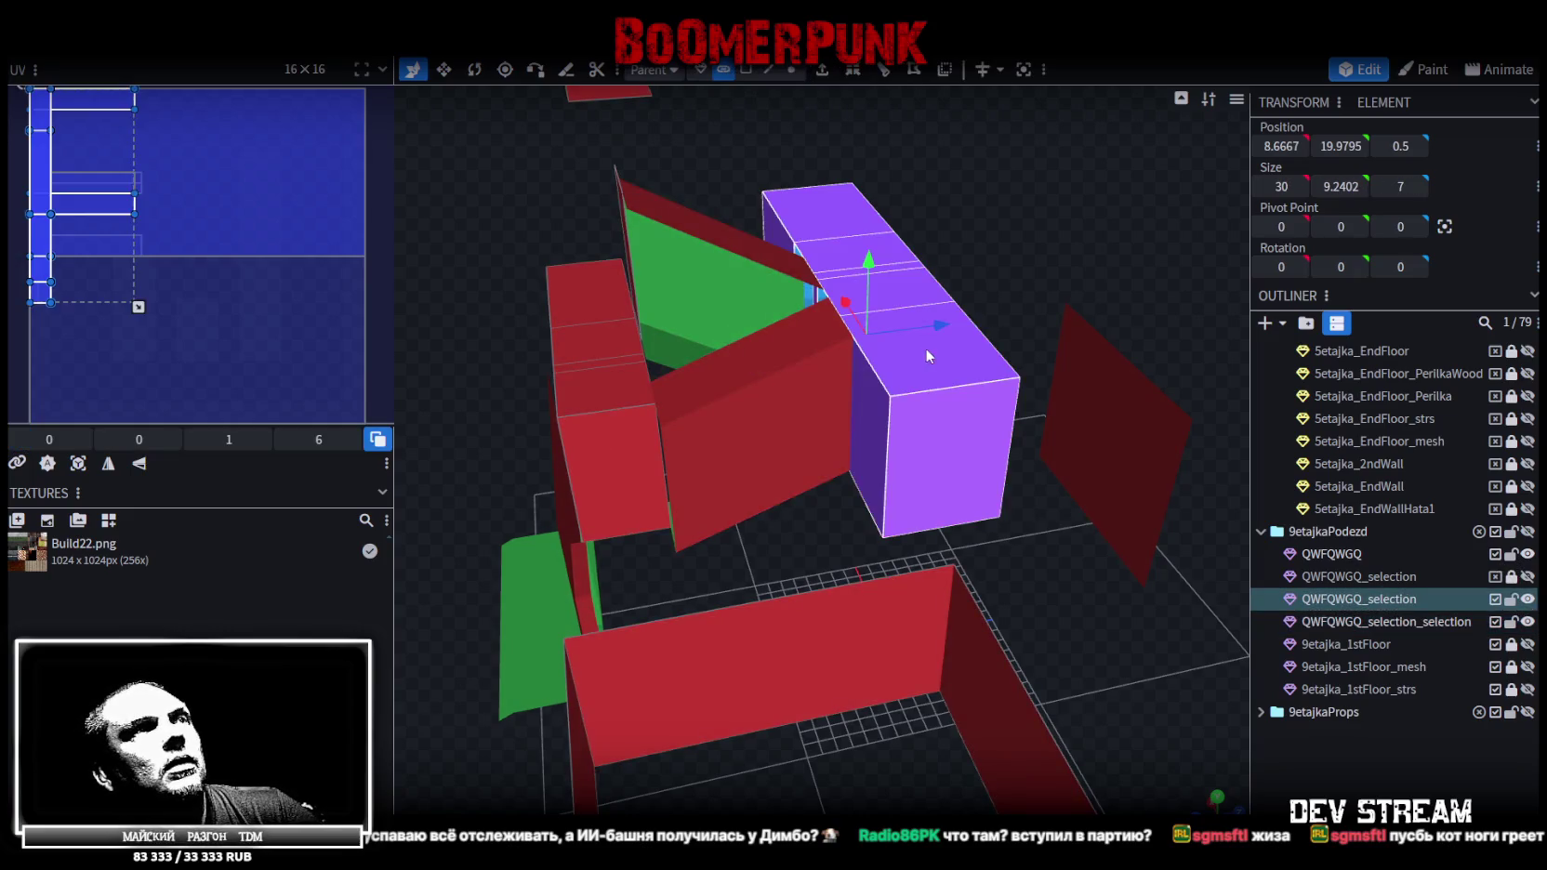
pyautogui.rightClick(971, 316)
pyautogui.click(1022, 532)
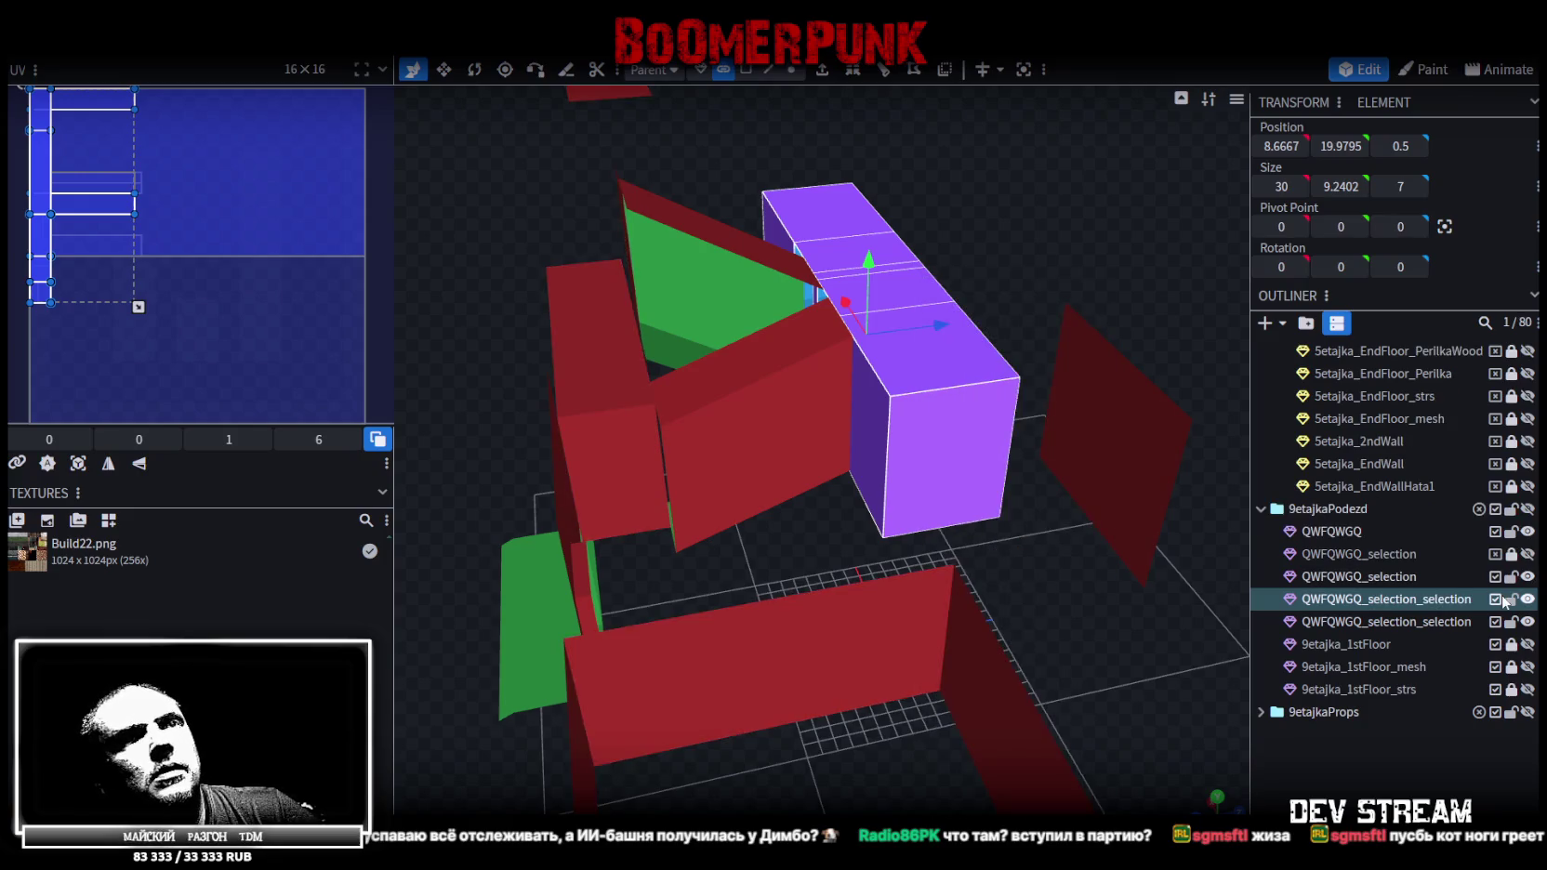
# Lock QWFQWGQ and delete the face of its green panel
pyautogui.click(1511, 533)
pyautogui.click(1529, 531)
pyautogui.click(1530, 531)
pyautogui.click(1529, 531)
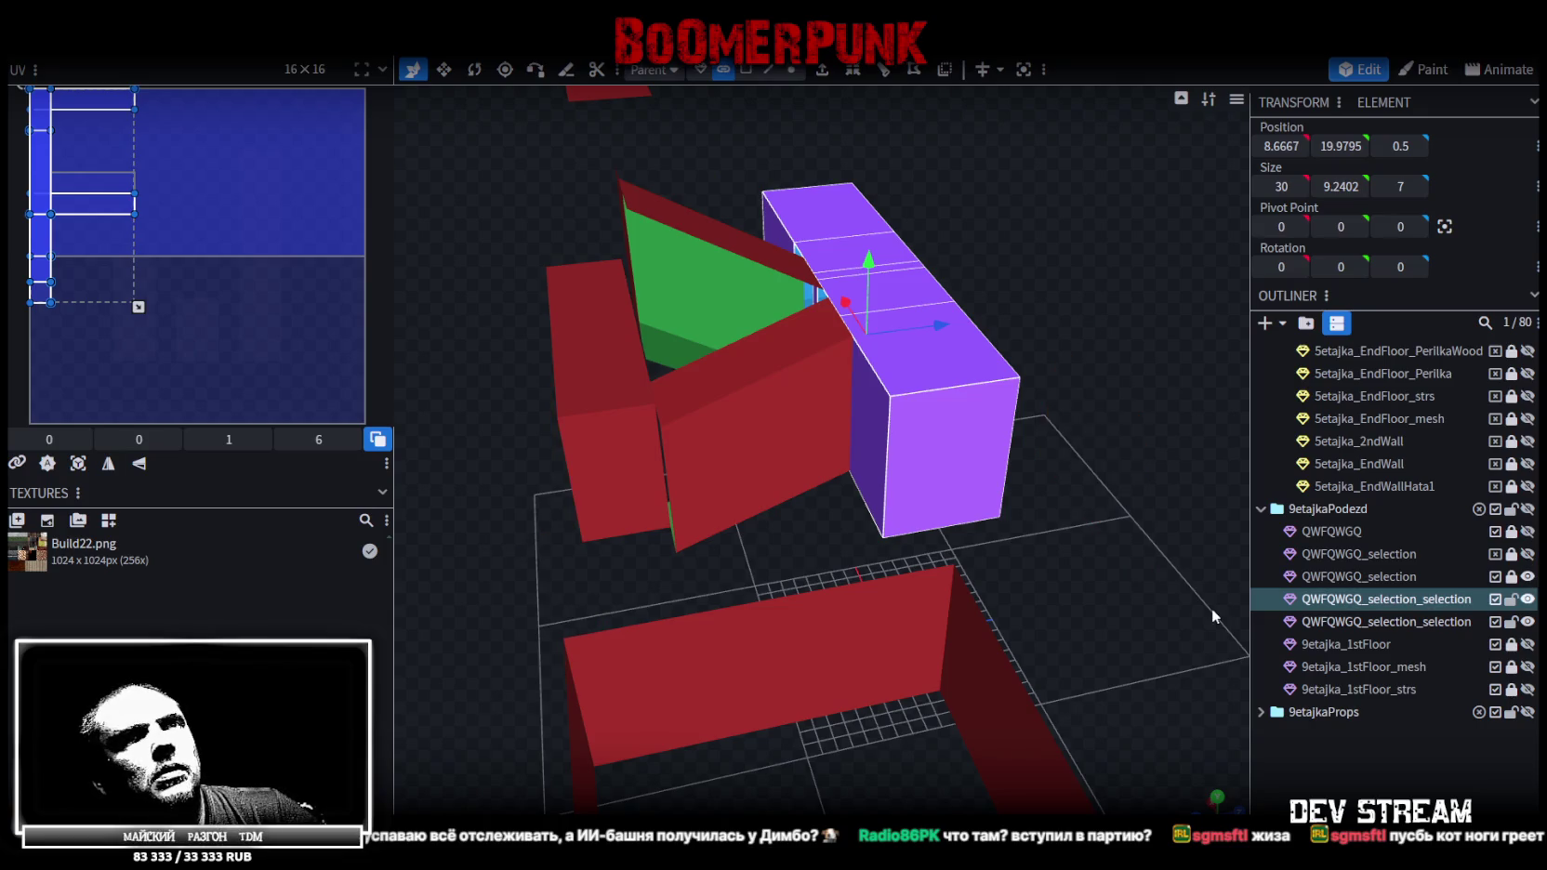
pyautogui.scroll(-3, 1214, 616)
pyautogui.click(1529, 531)
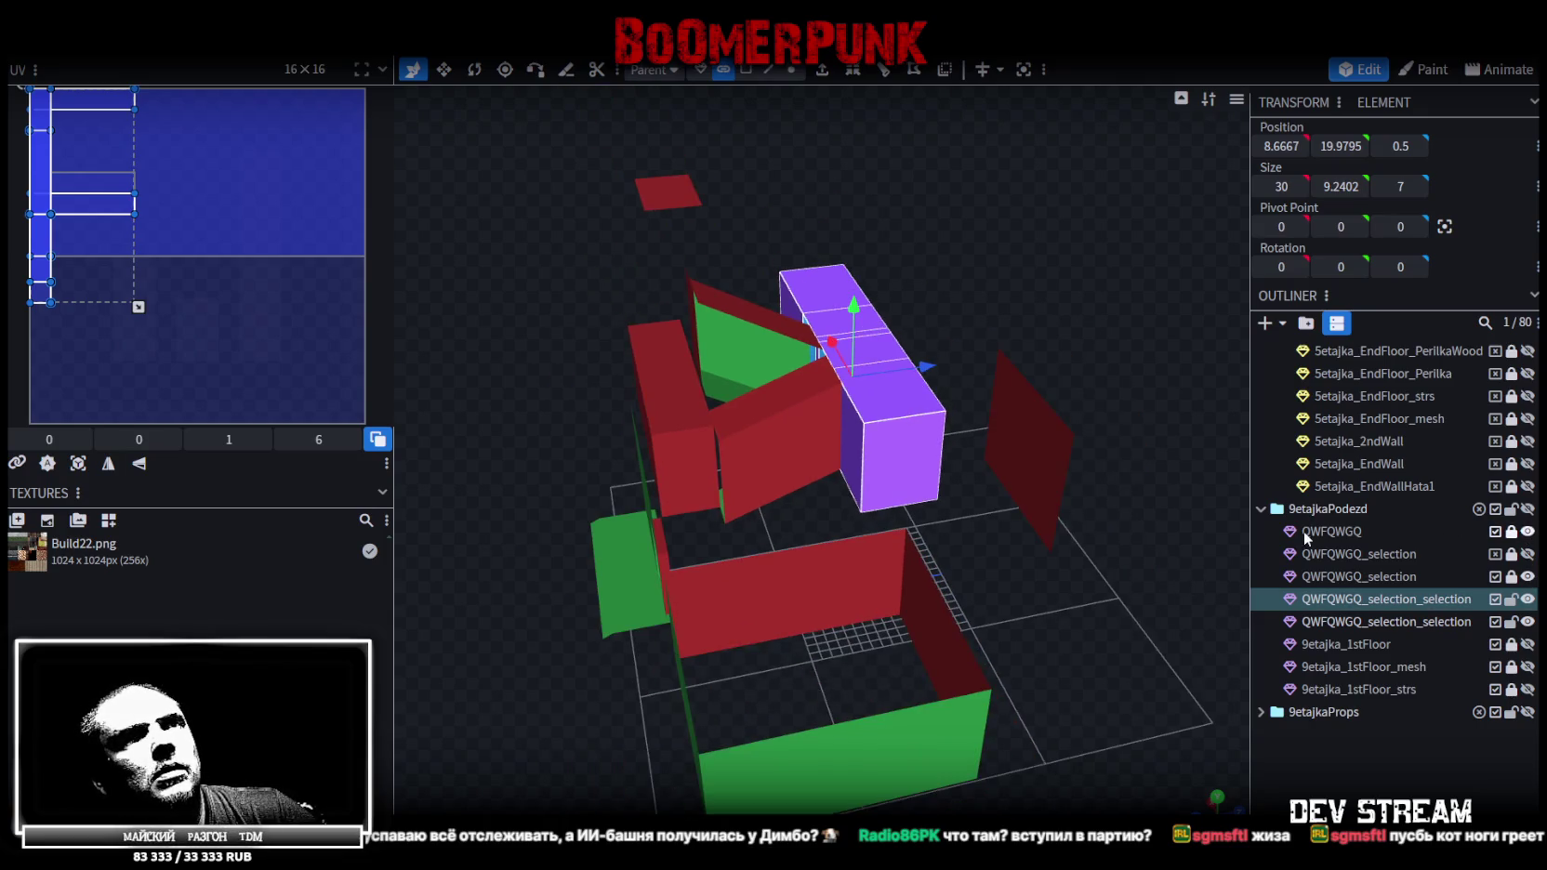
pyautogui.click(1133, 529)
pyautogui.moveTo(1133, 529); pyautogui.dragTo(1306, 526)
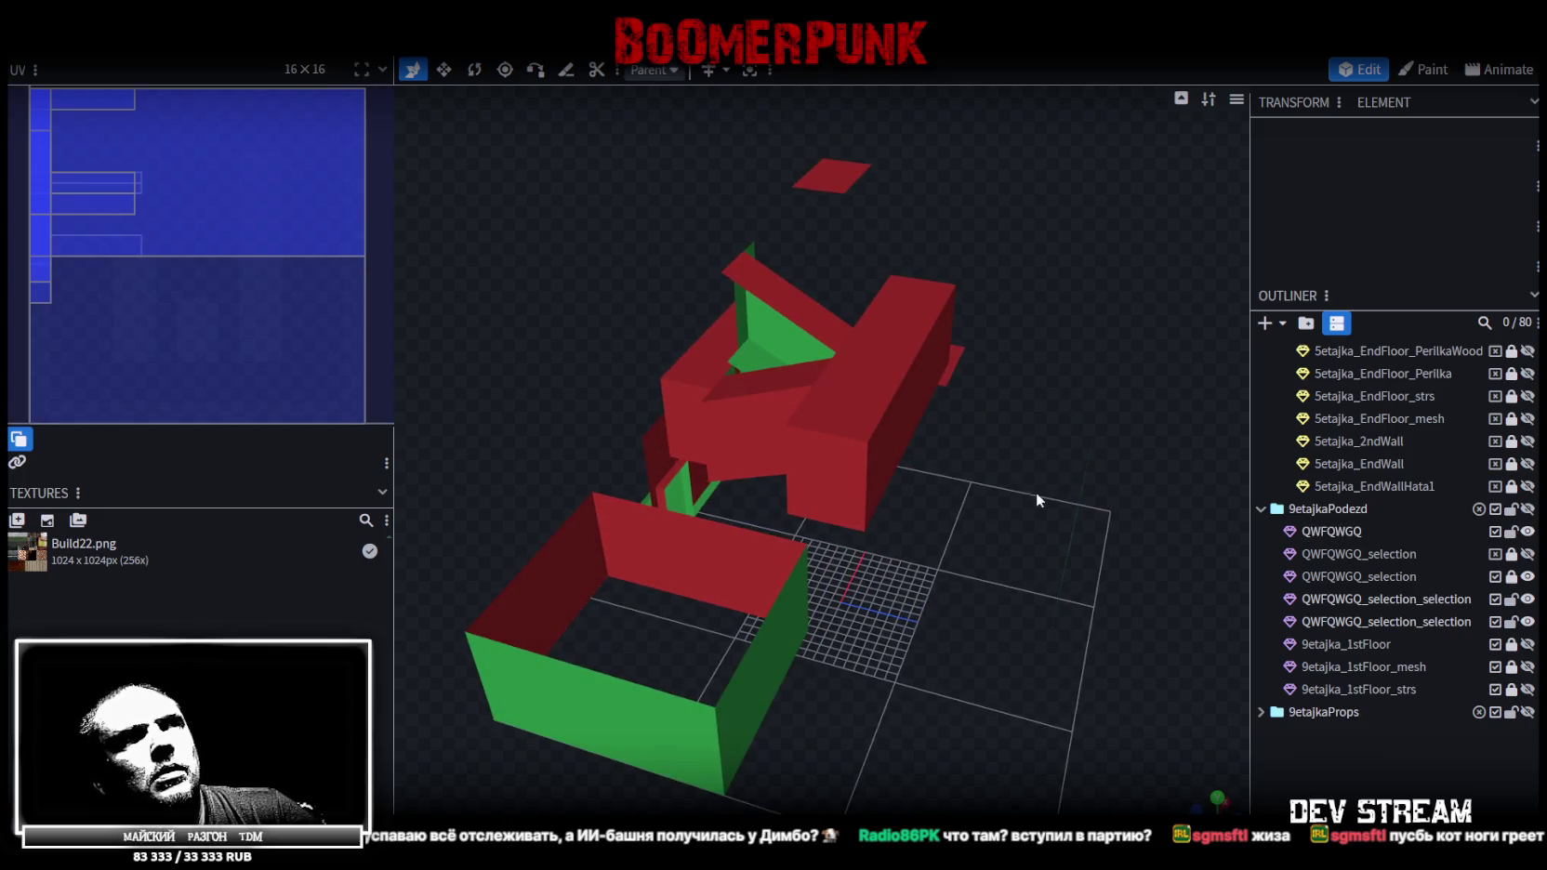
pyautogui.moveTo(1035, 492); pyautogui.dragTo(1127, 538)
pyautogui.click(1079, 552)
pyautogui.click(1057, 567)
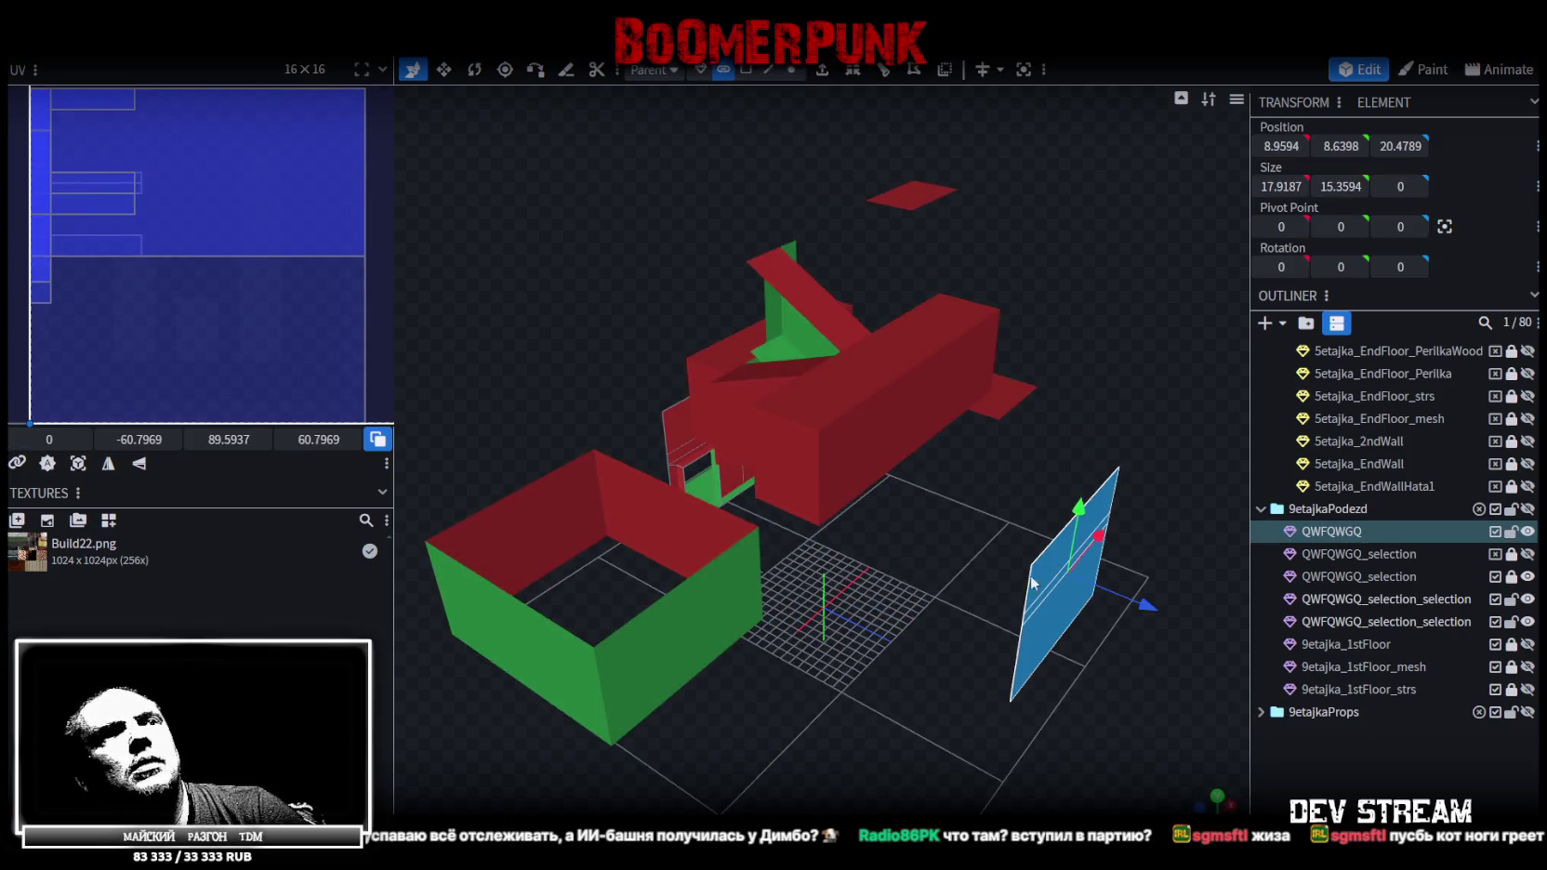
pyautogui.press('Delete')
pyautogui.moveTo(892, 671)
pyautogui.mouseDown()
pyautogui.moveTo(1203, 658)
pyautogui.moveTo(839, 773)
pyautogui.moveTo(887, 713)
pyautogui.mouseUp()
# Rename QWFQWGQ to 9etajka_Enter, move it to 9etajkaPodezd's end, save, and hide it
pyautogui.doubleClick(1372, 533)
pyautogui.press('Escape')
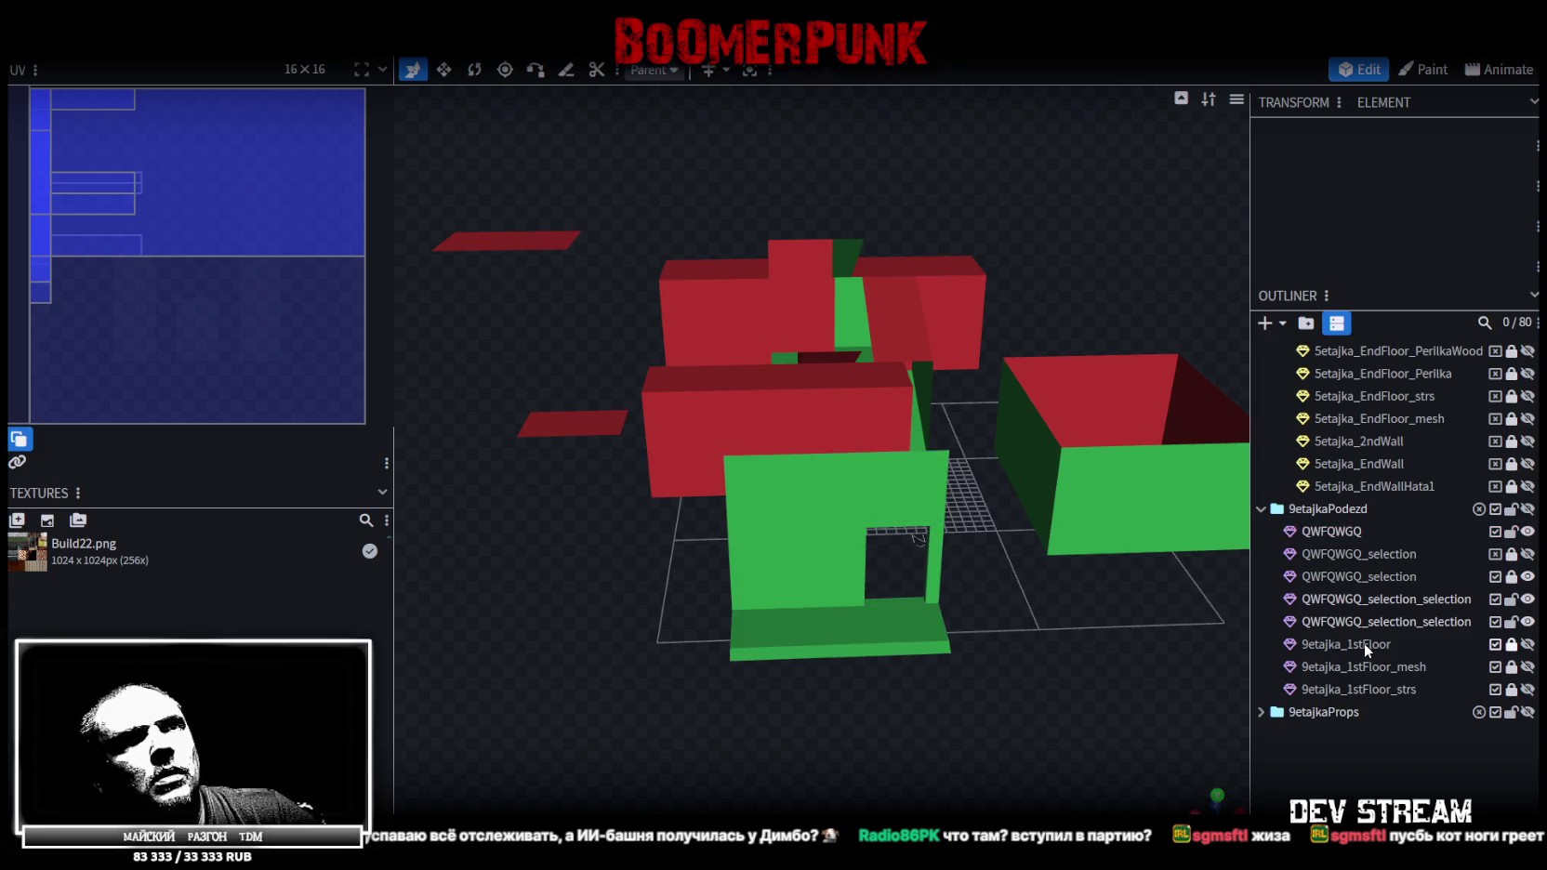
pyautogui.click(1454, 644)
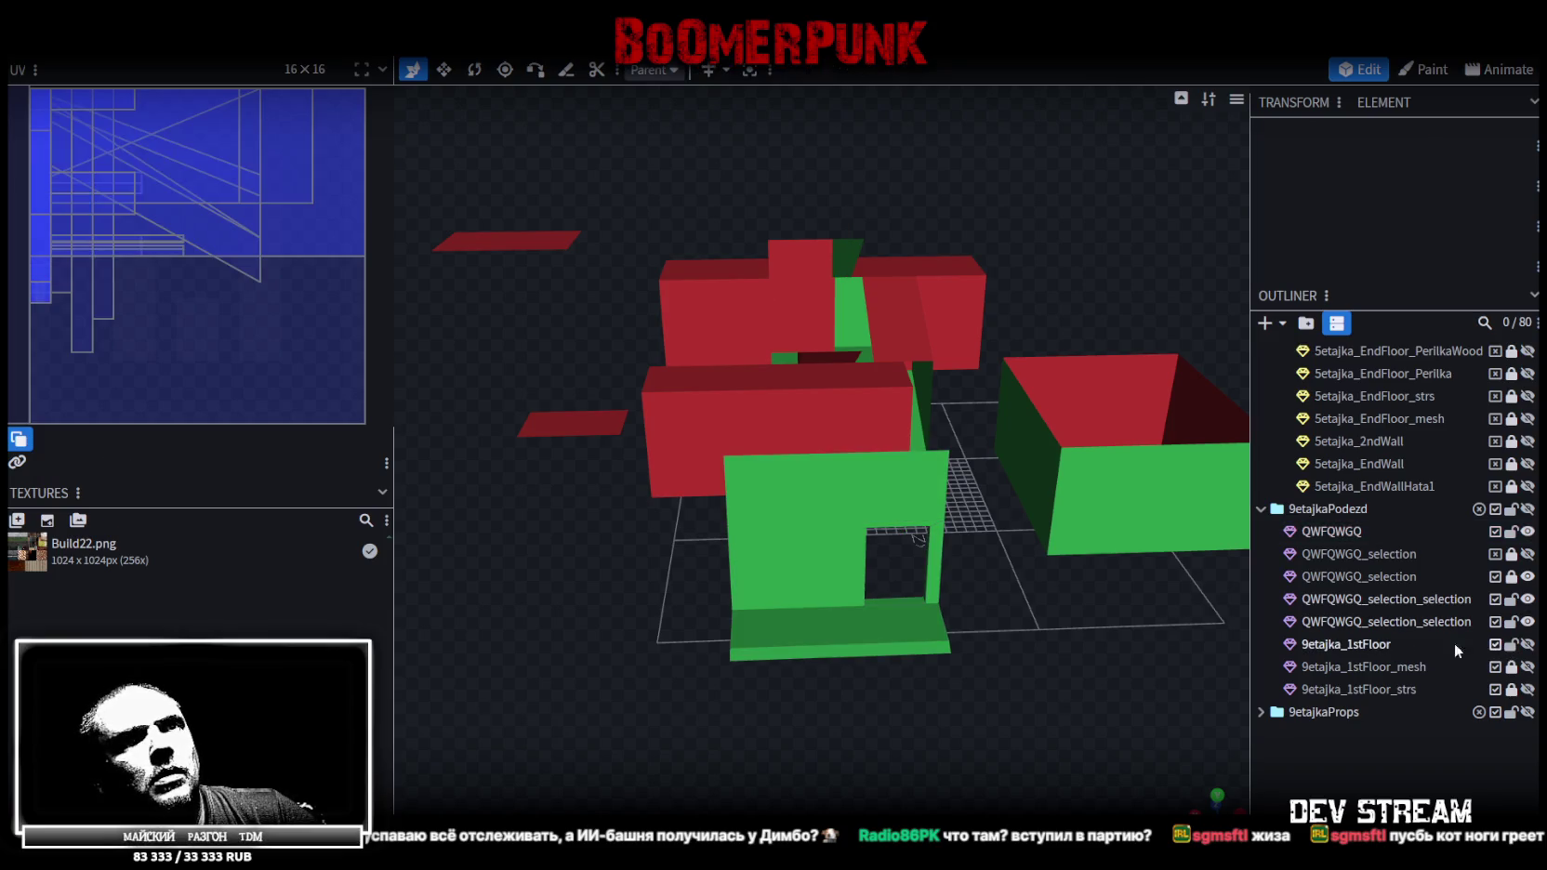
pyautogui.doubleClick(1368, 530)
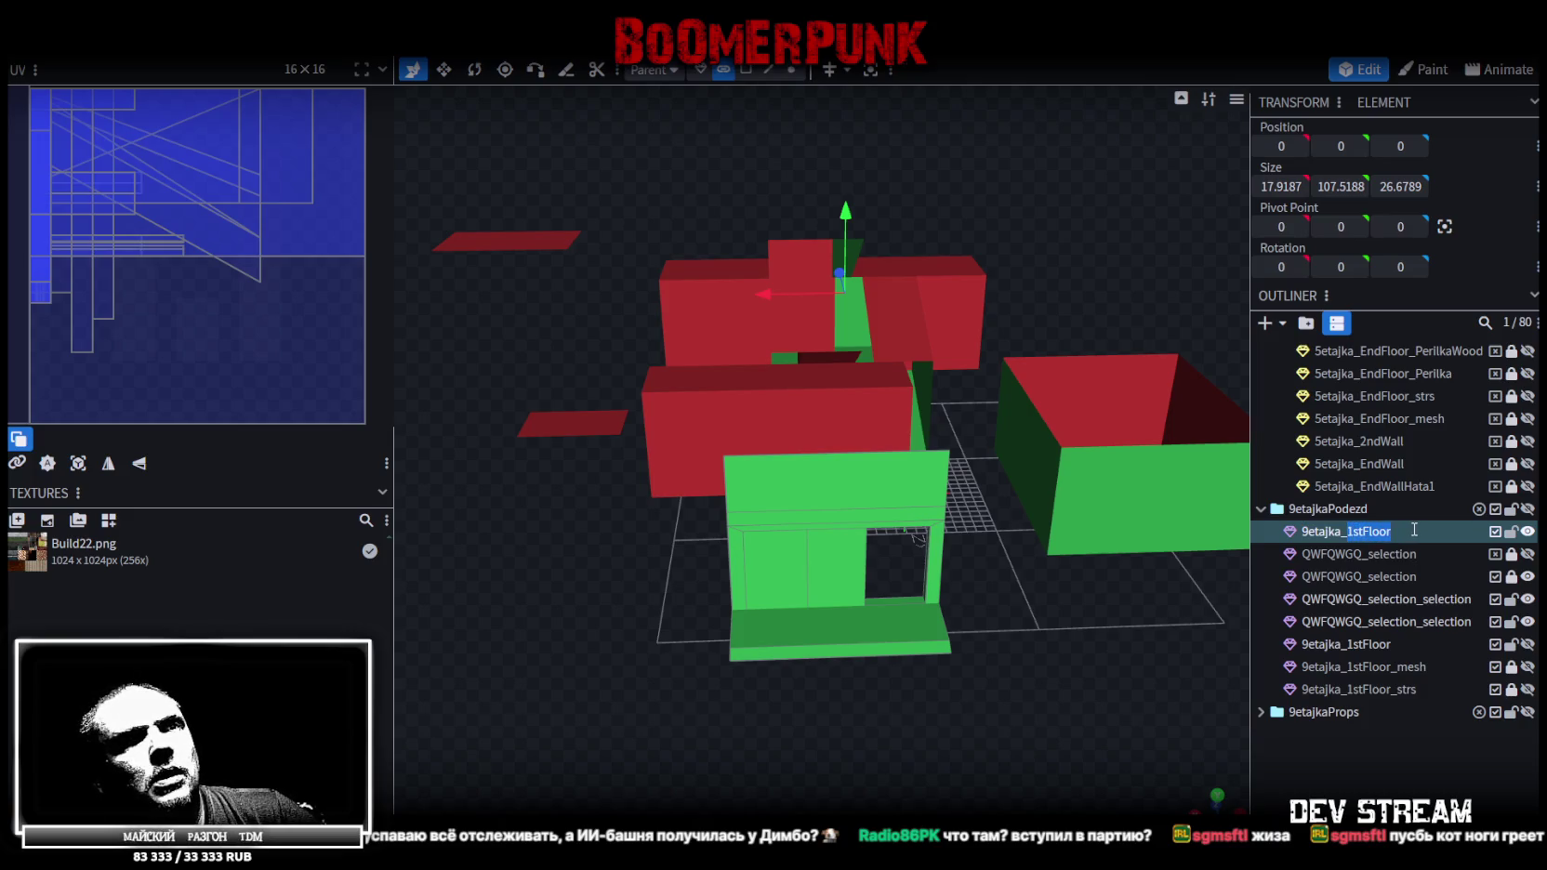
pyautogui.write('Ente')
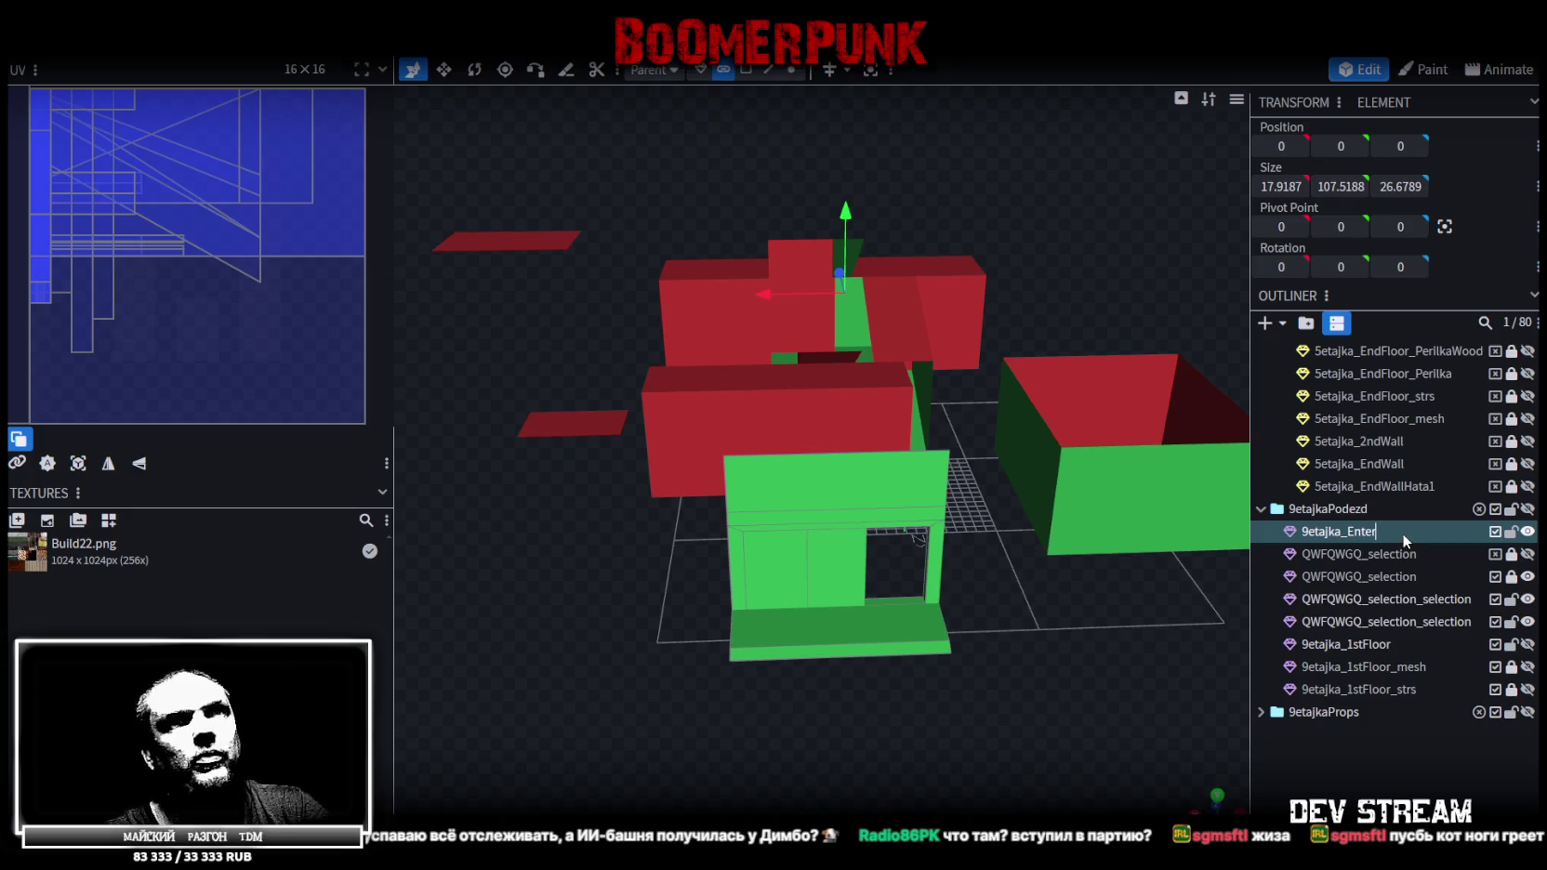
pyautogui.moveTo(1359, 532); pyautogui.dragTo(1341, 507)
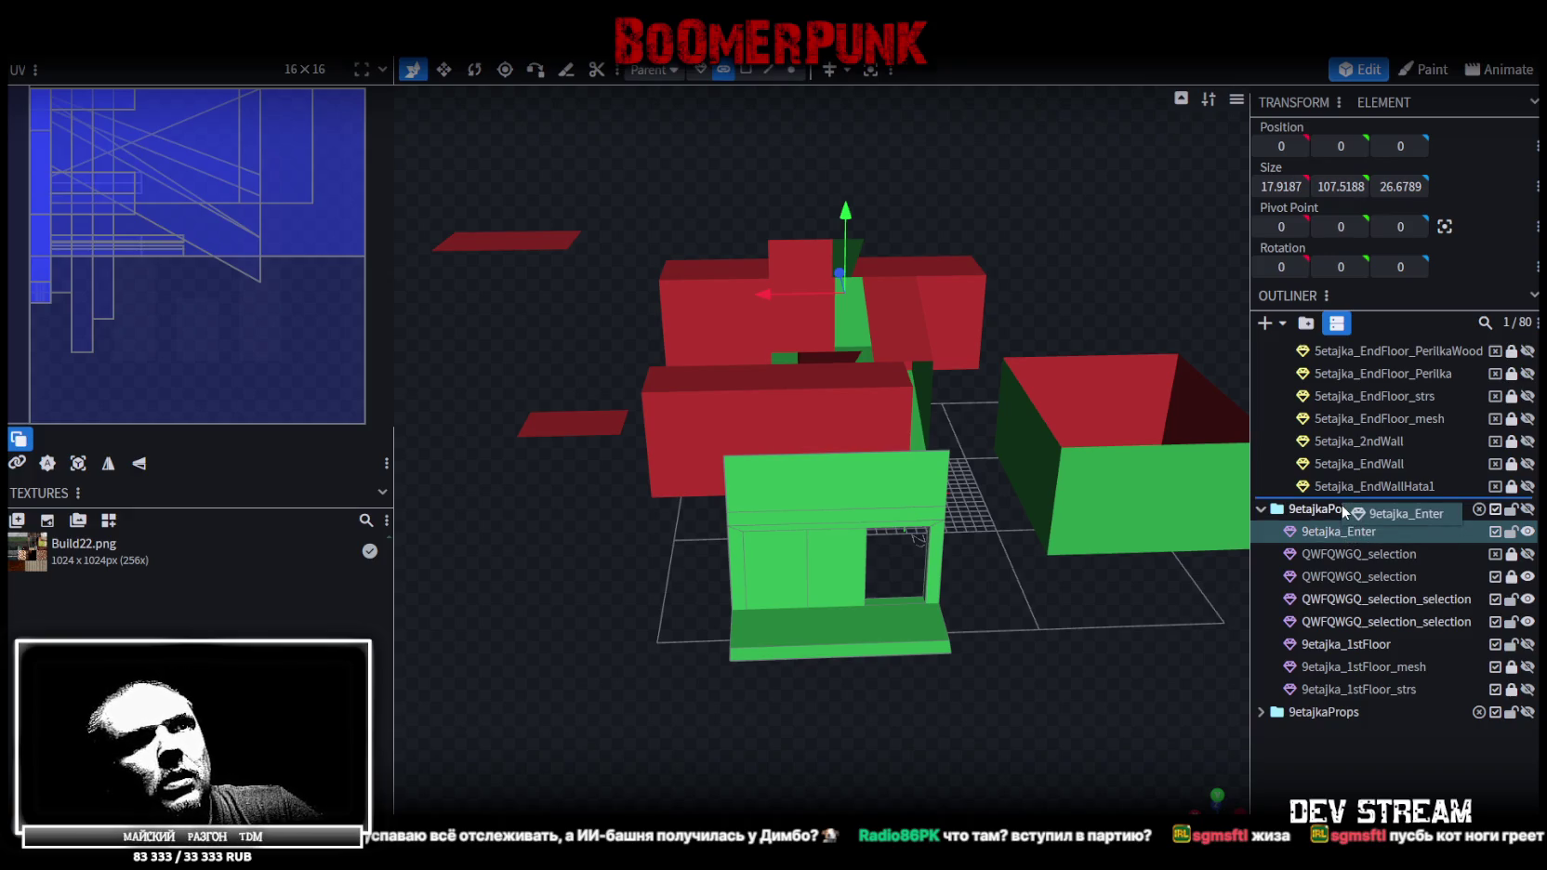
pyautogui.hotkey('ctrl', 's')
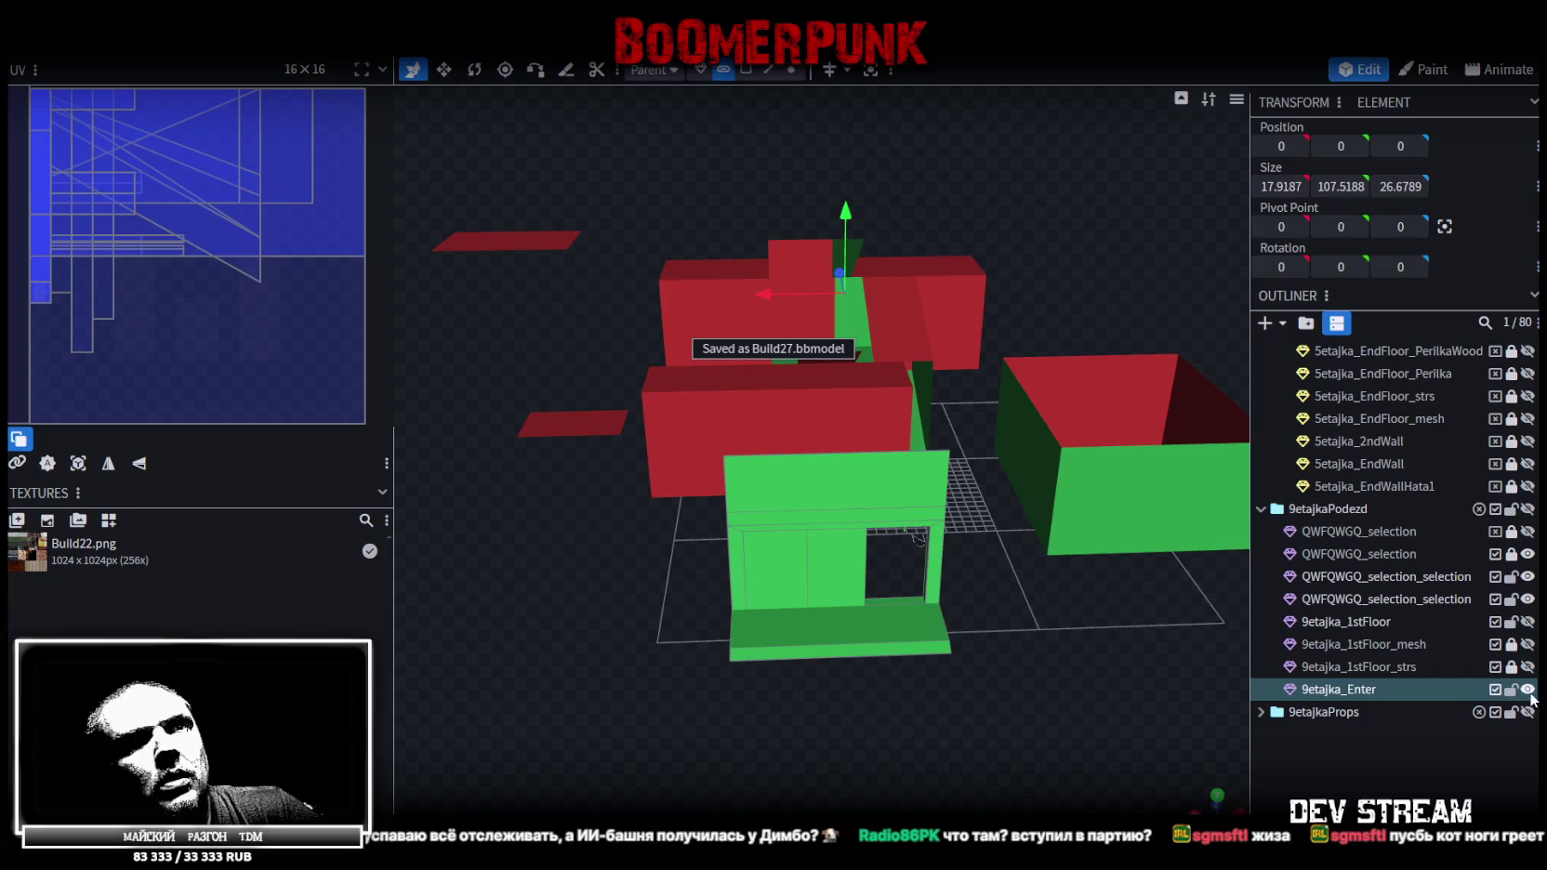
pyautogui.click(1527, 690)
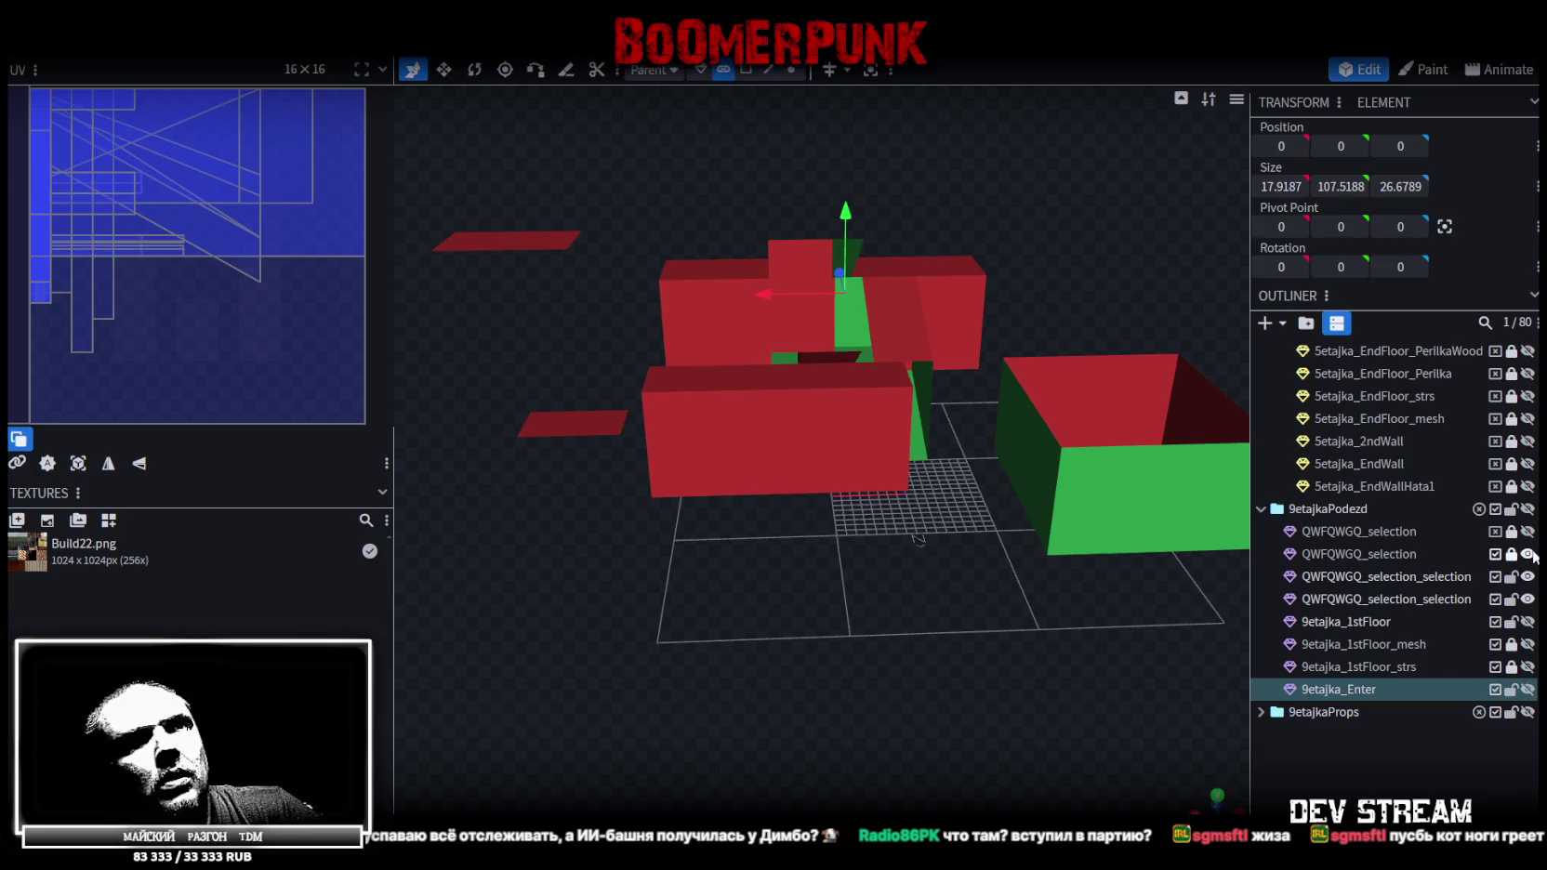
# Lock 9etajka_Enter, hide and lock 9etajka_1stFloor, and show QWFQWGQ_selection_selection
pyautogui.click(1511, 690)
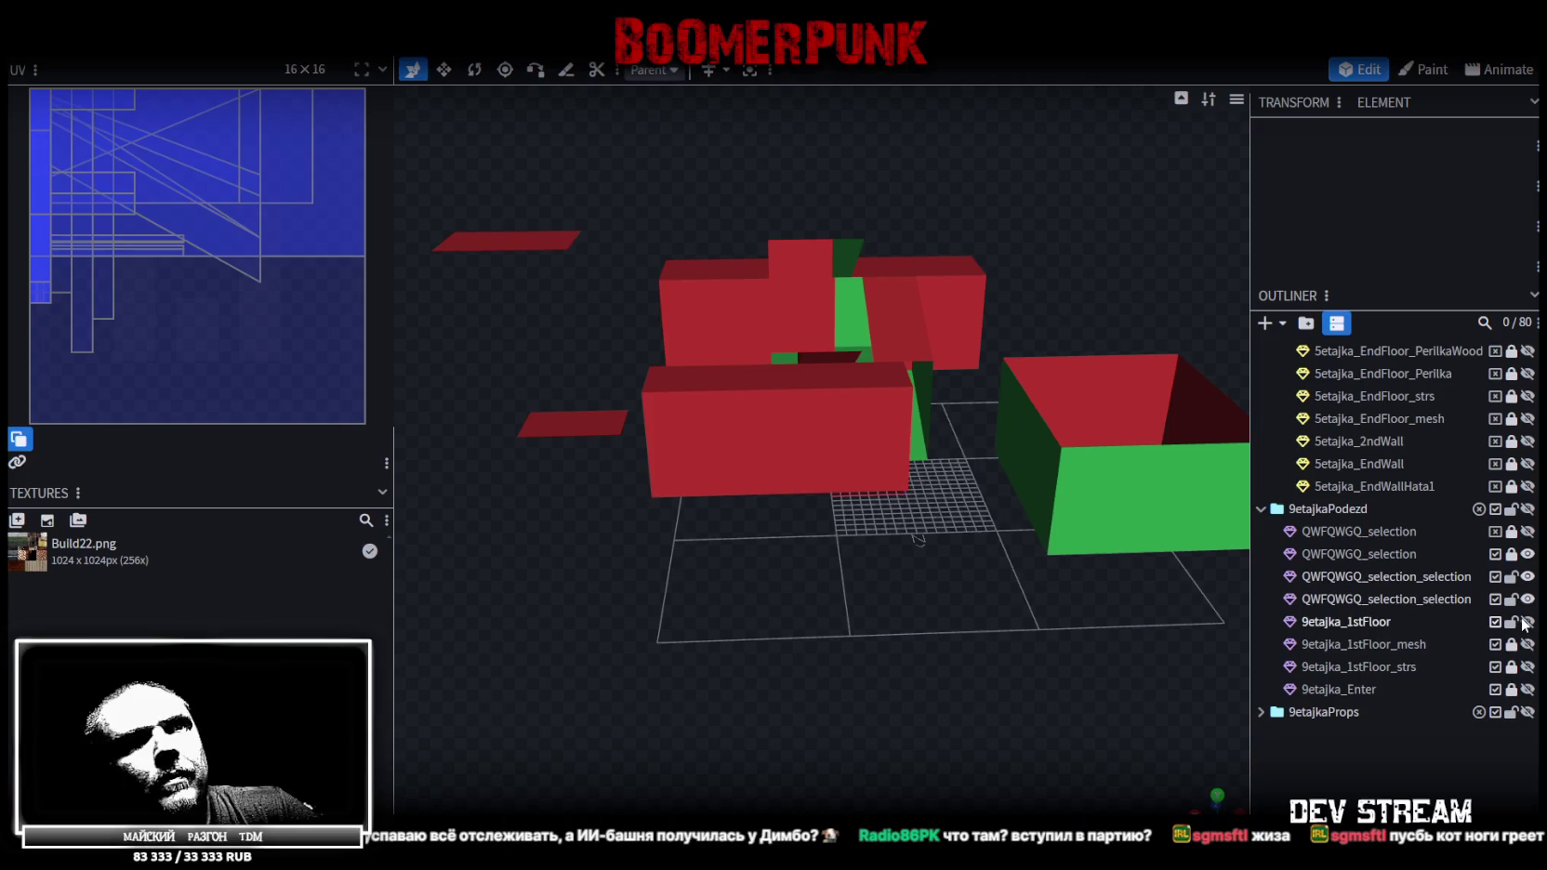
pyautogui.click(1527, 622)
pyautogui.click(1527, 622)
pyautogui.click(1510, 622)
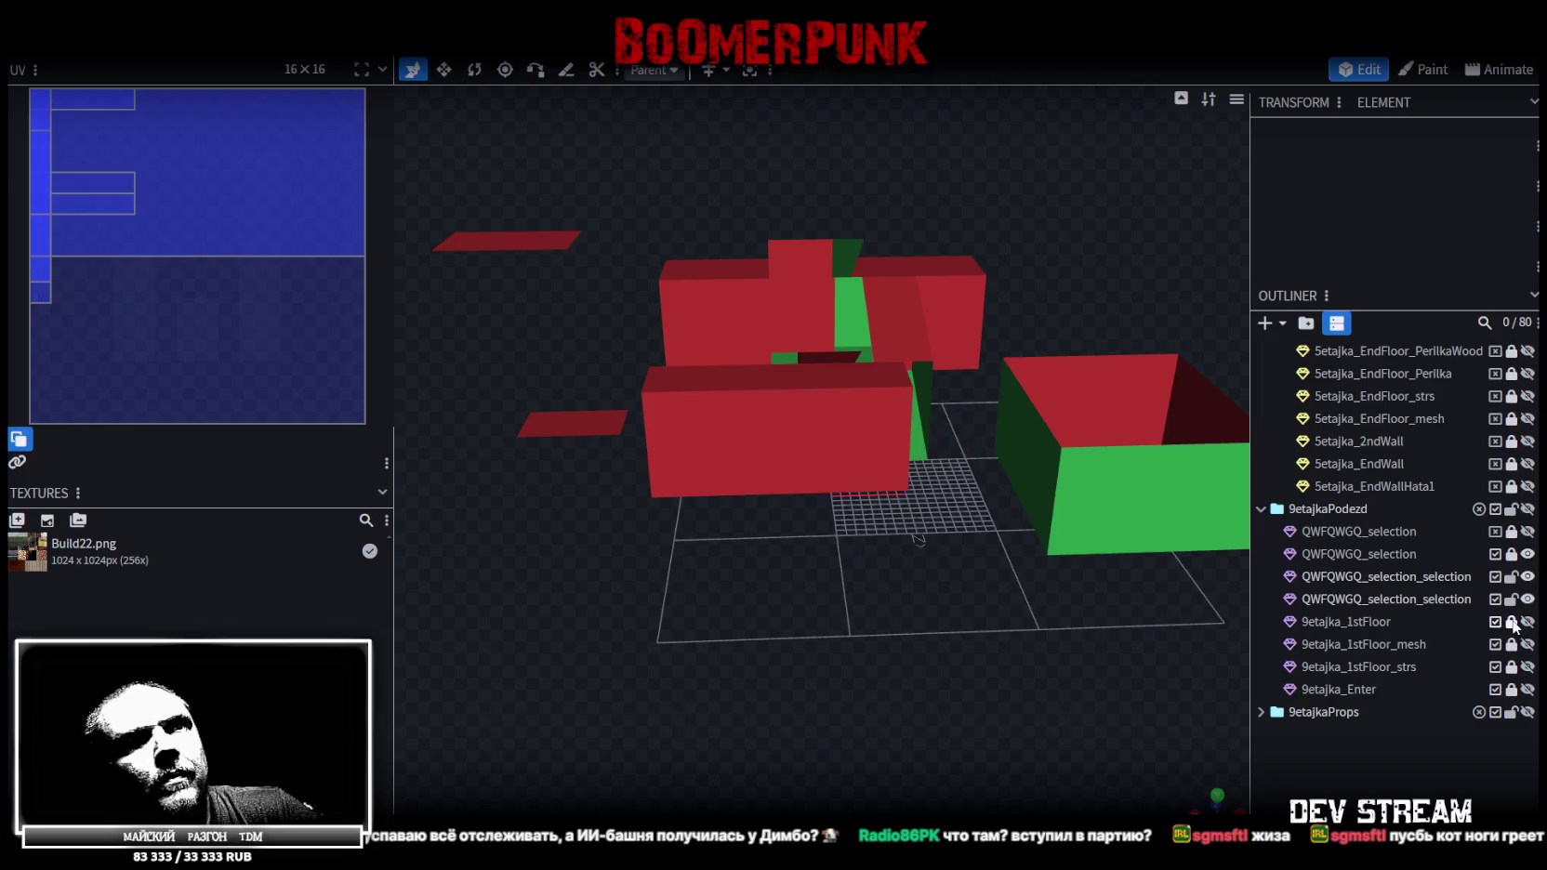
pyautogui.click(1528, 599)
# Select the small inner cube, briefly hiding and reshowing the red walls to inspect it
pyautogui.moveTo(1018, 586)
pyautogui.mouseDown()
pyautogui.moveTo(828, 669)
pyautogui.moveTo(1021, 704)
pyautogui.moveTo(858, 434)
pyautogui.mouseUp()
pyautogui.click(825, 390)
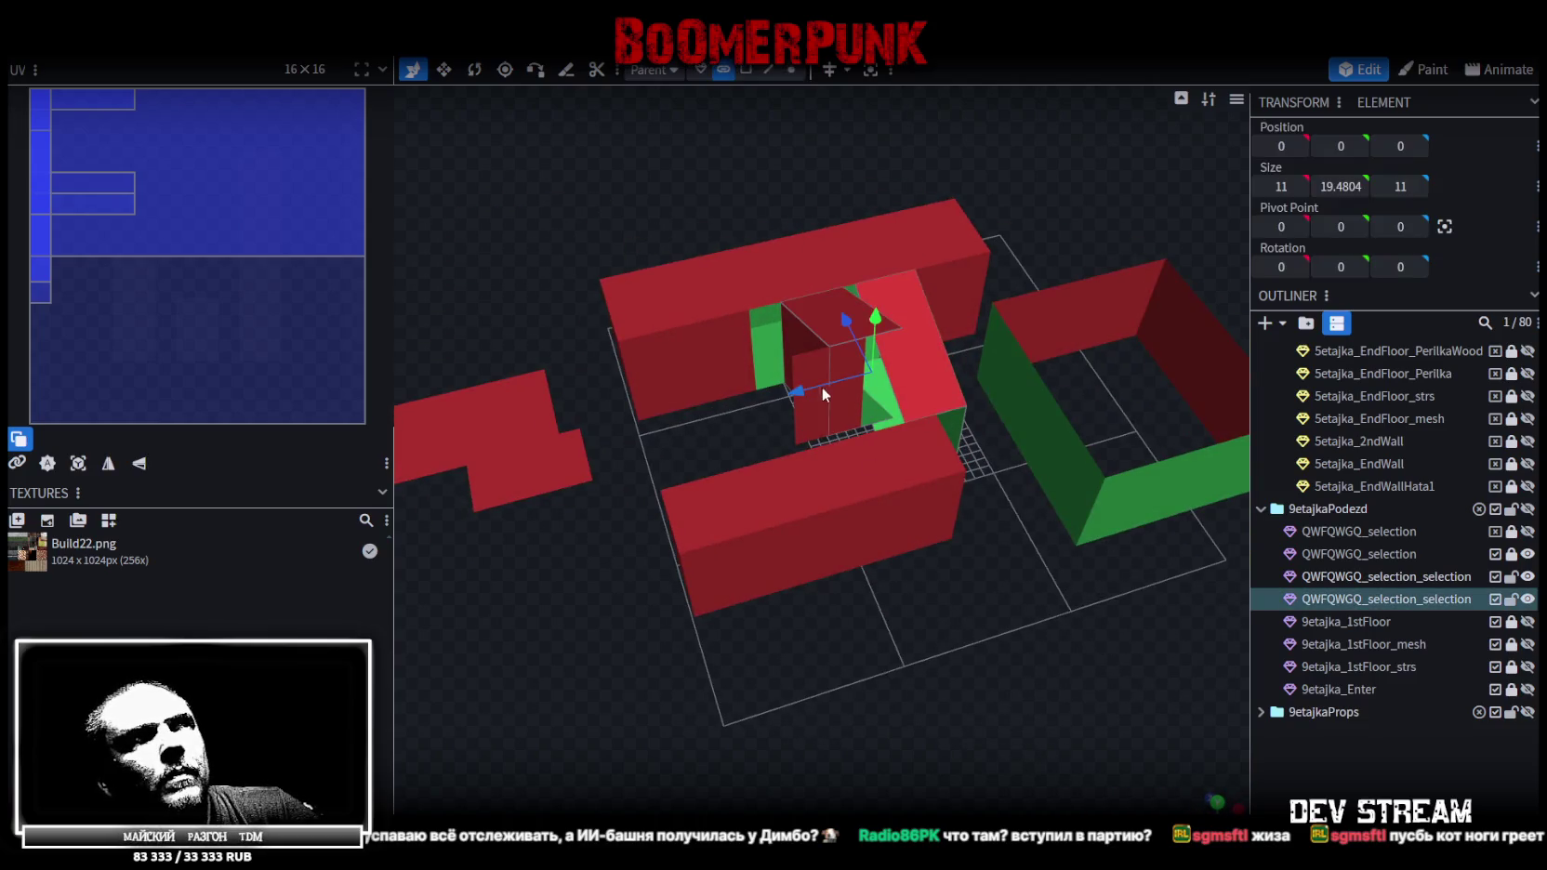
pyautogui.click(818, 419)
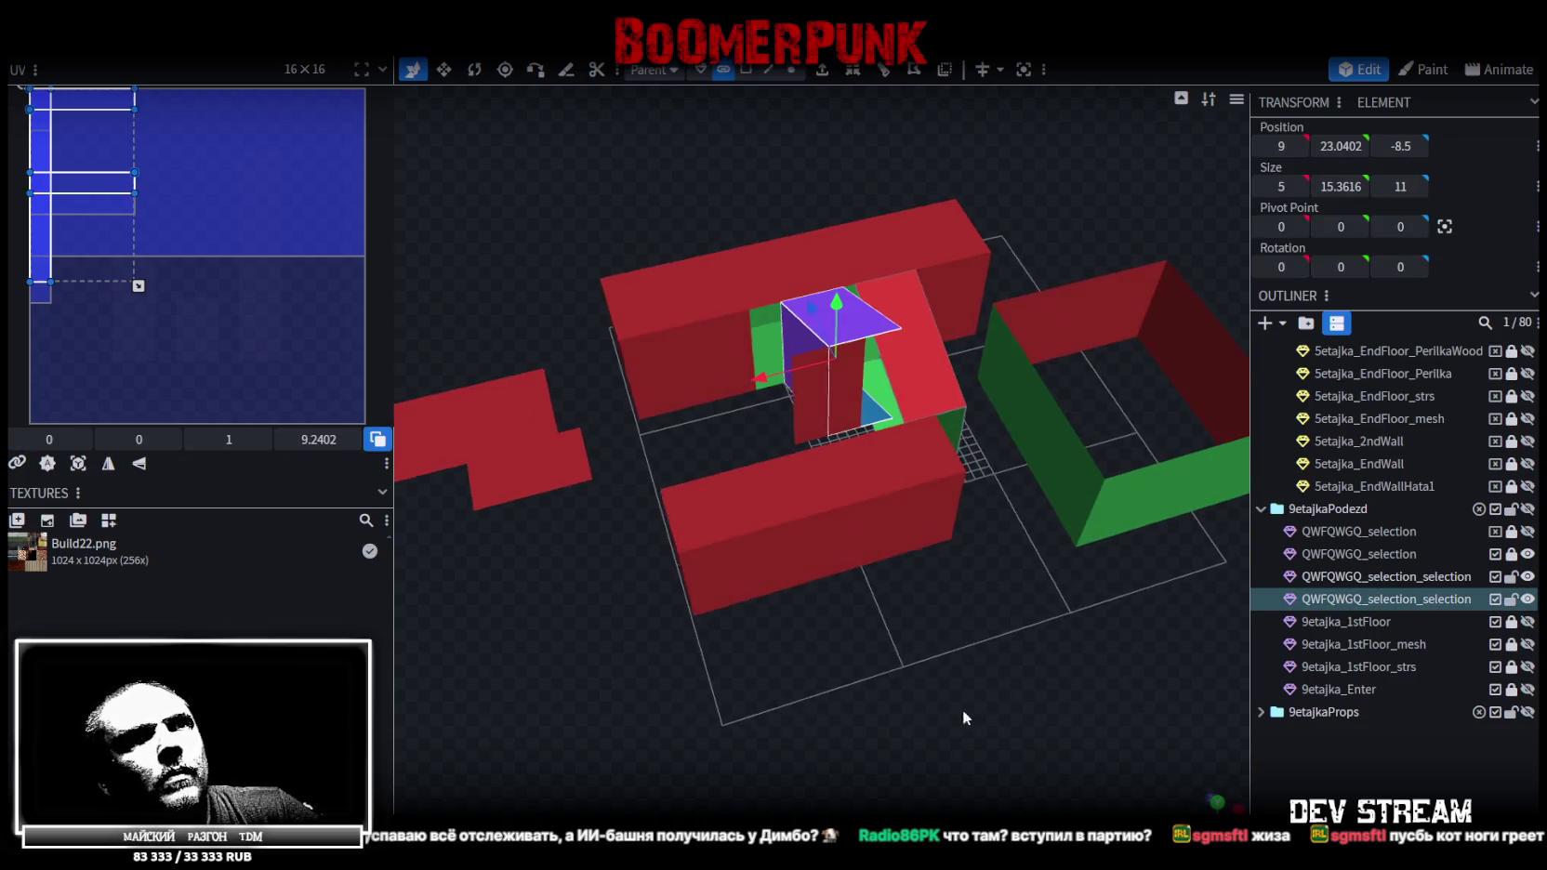
pyautogui.moveTo(962, 709); pyautogui.dragTo(1441, 571)
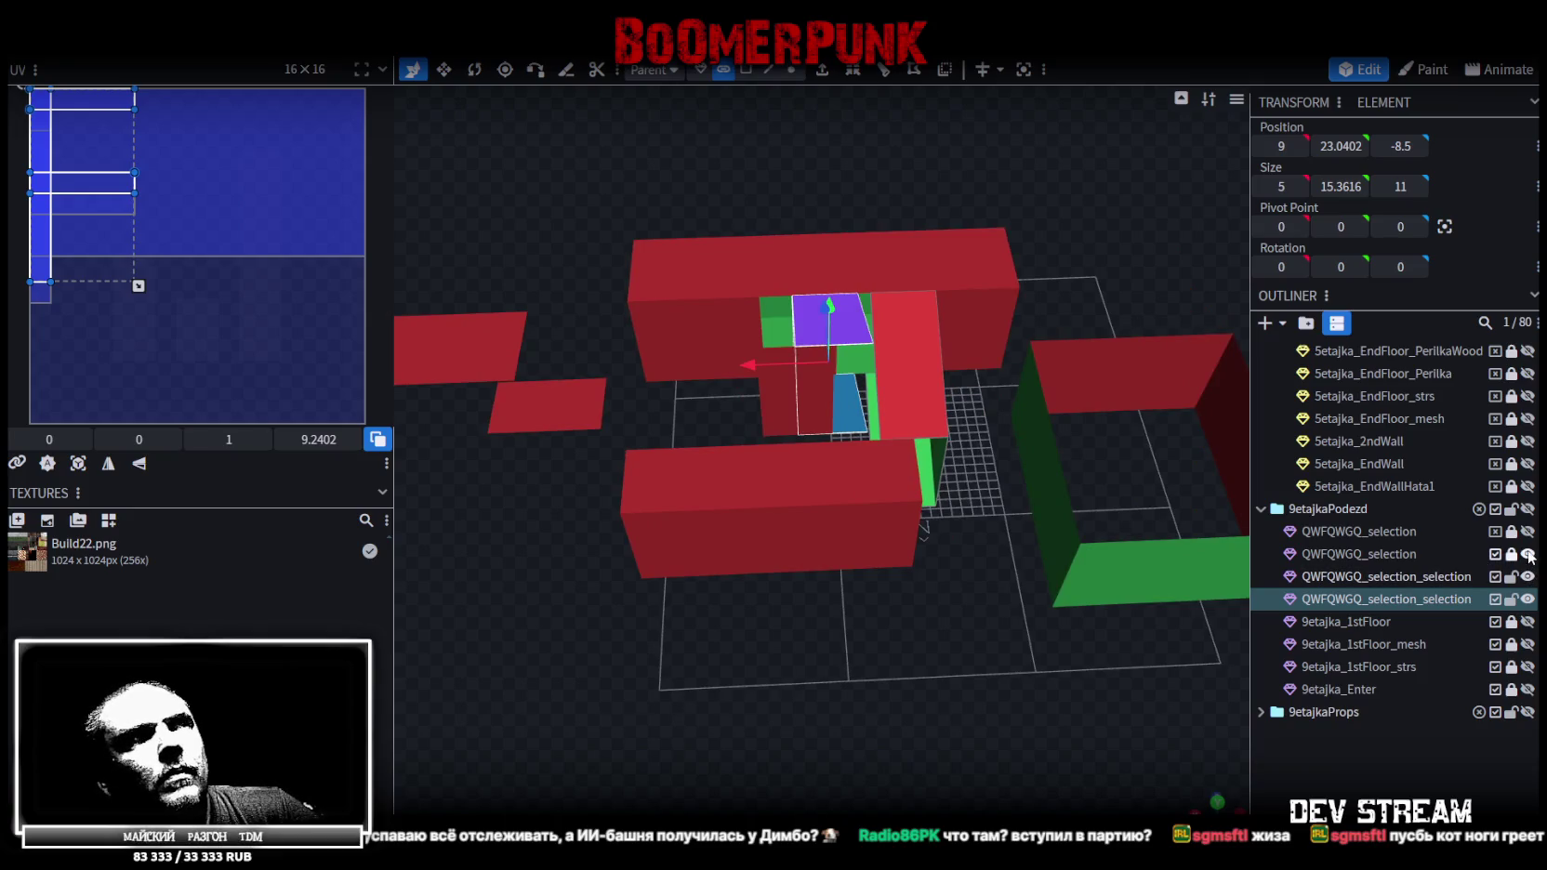
pyautogui.click(1528, 554)
pyautogui.moveTo(1217, 565); pyautogui.dragTo(1495, 576)
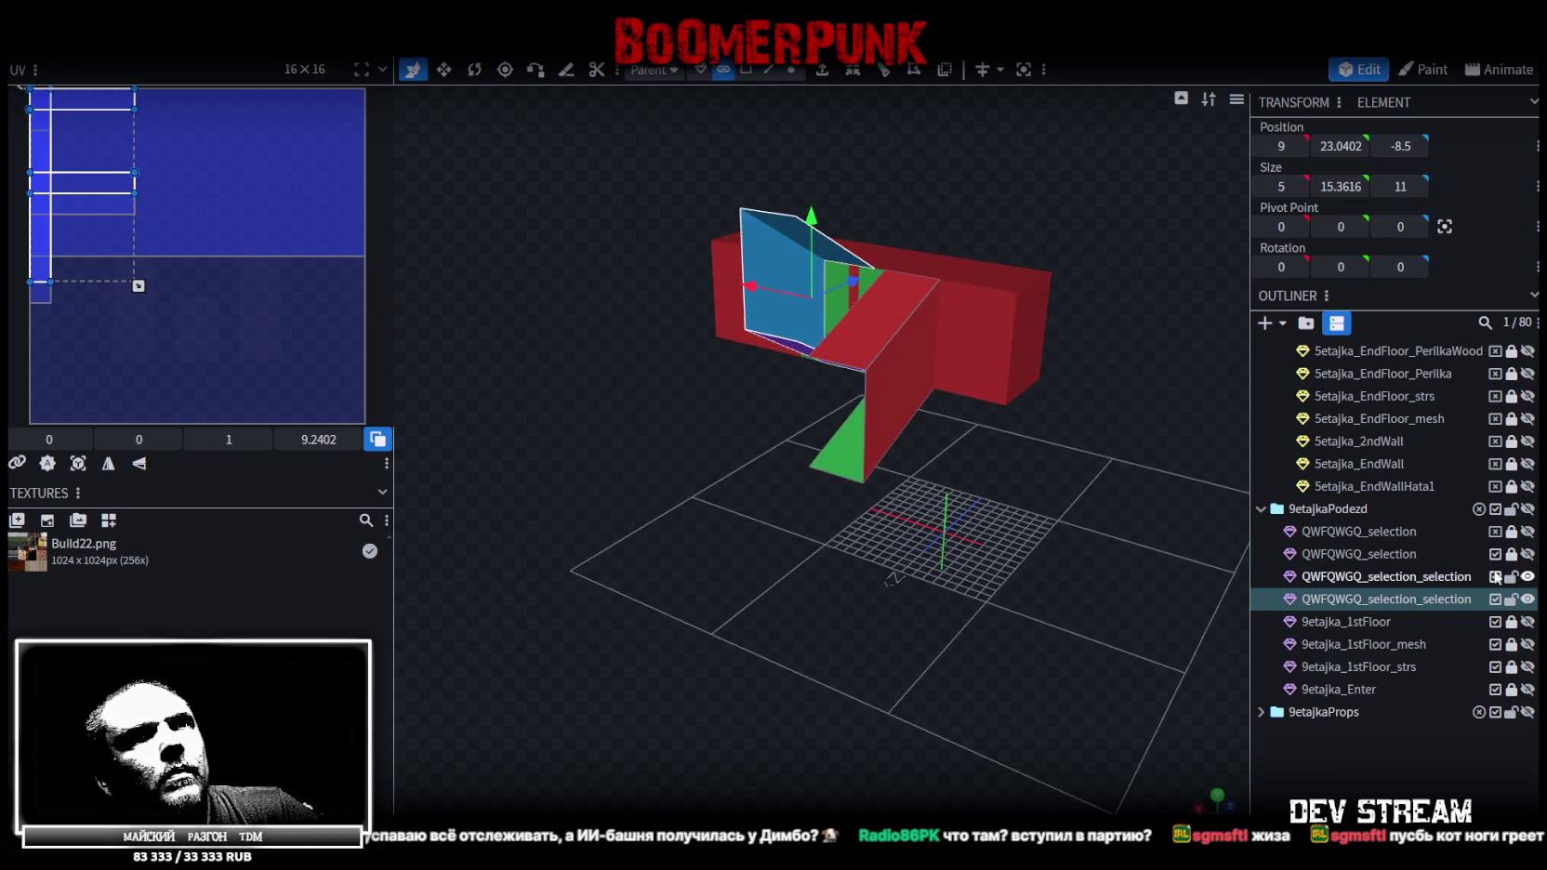
pyautogui.click(1527, 599)
pyautogui.click(1527, 599)
pyautogui.click(1527, 576)
pyautogui.click(1527, 576)
pyautogui.click(1527, 554)
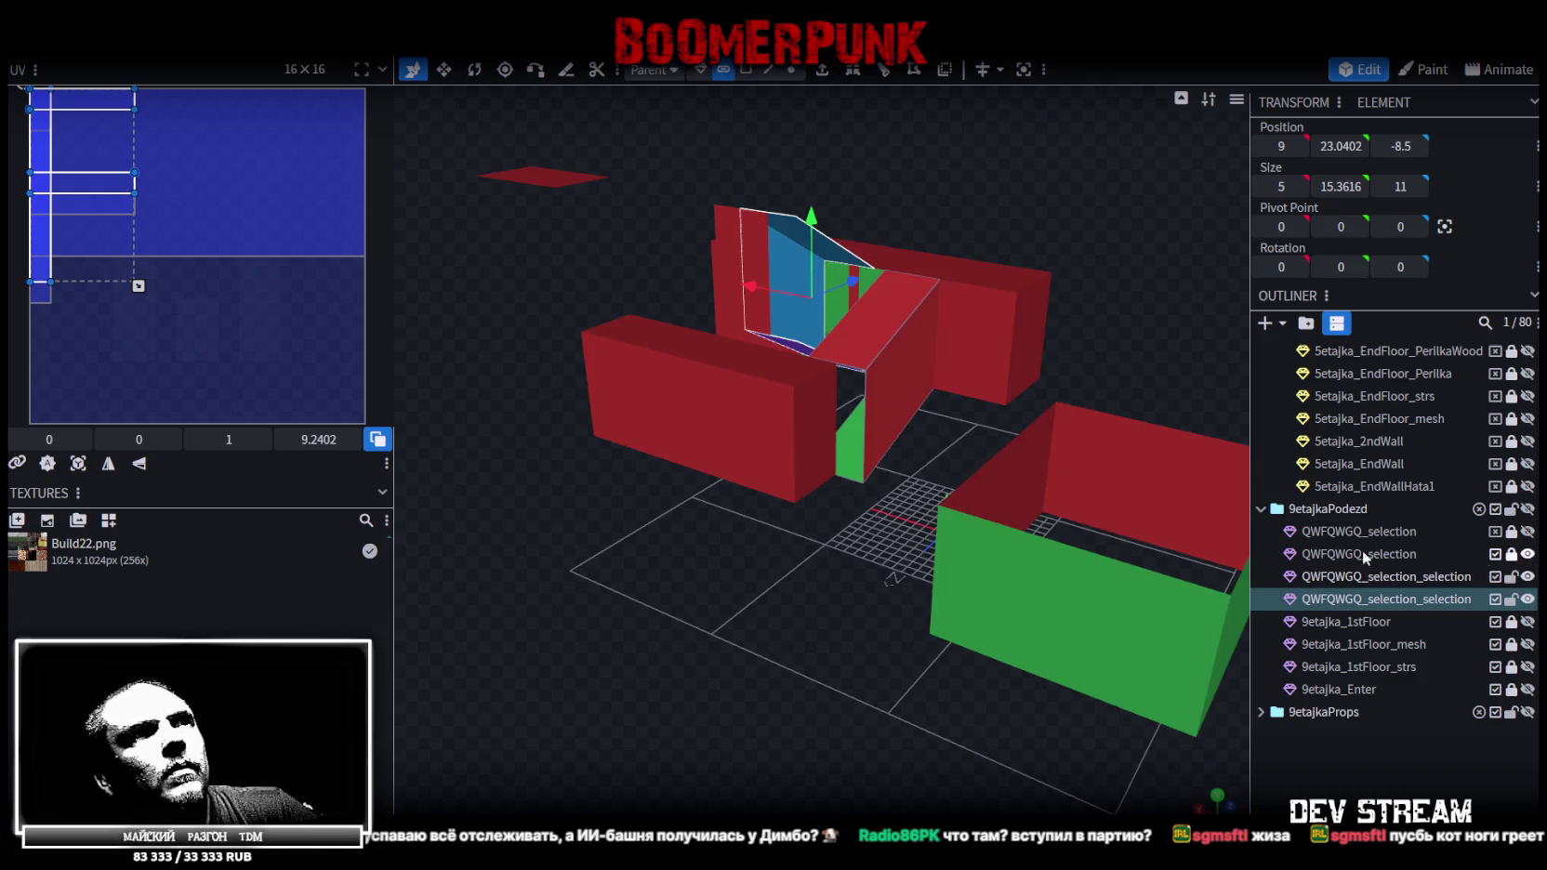
# Hide the second selection walls and green wall, then flatten the other selection box's X size to 0
pyautogui.moveTo(732, 685); pyautogui.dragTo(882, 656)
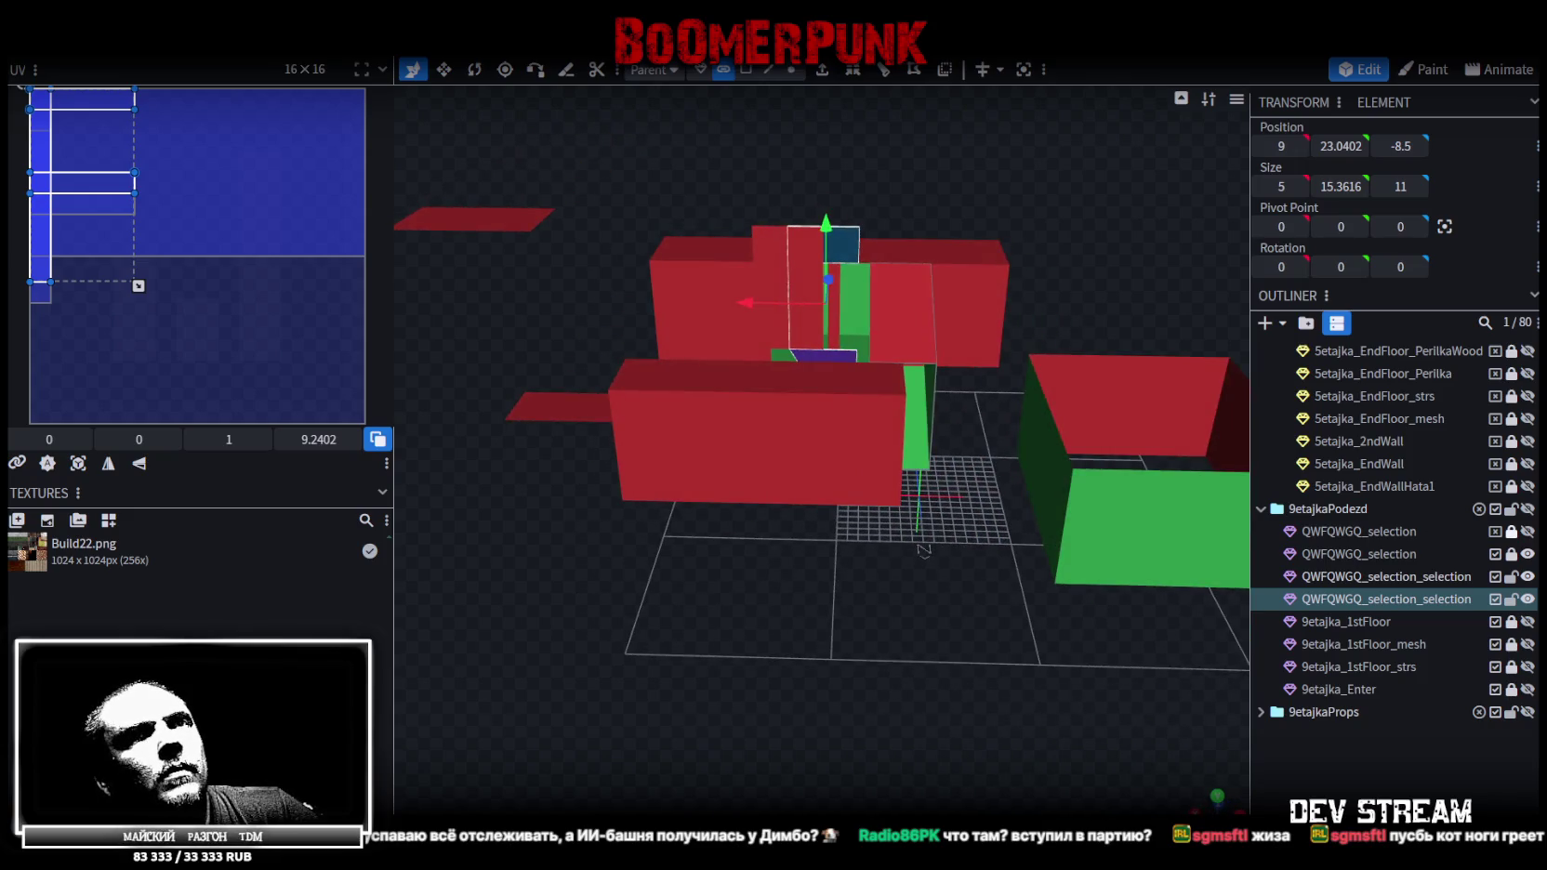
pyautogui.click(1527, 554)
pyautogui.click(1528, 530)
pyautogui.click(1528, 531)
pyautogui.moveTo(920, 595); pyautogui.dragTo(985, 531)
pyautogui.click(1015, 407)
pyautogui.moveTo(1016, 406)
pyautogui.mouseDown()
pyautogui.moveTo(1155, 536)
pyautogui.moveTo(1087, 536)
pyautogui.moveTo(1054, 558)
pyautogui.moveTo(1018, 676)
pyautogui.moveTo(792, 614)
pyautogui.moveTo(746, 499)
pyautogui.moveTo(727, 647)
pyautogui.moveTo(906, 493)
pyautogui.moveTo(1022, 595)
pyautogui.mouseUp()
pyautogui.click(746, 499)
pyautogui.hotkey('ctrl', 'z')
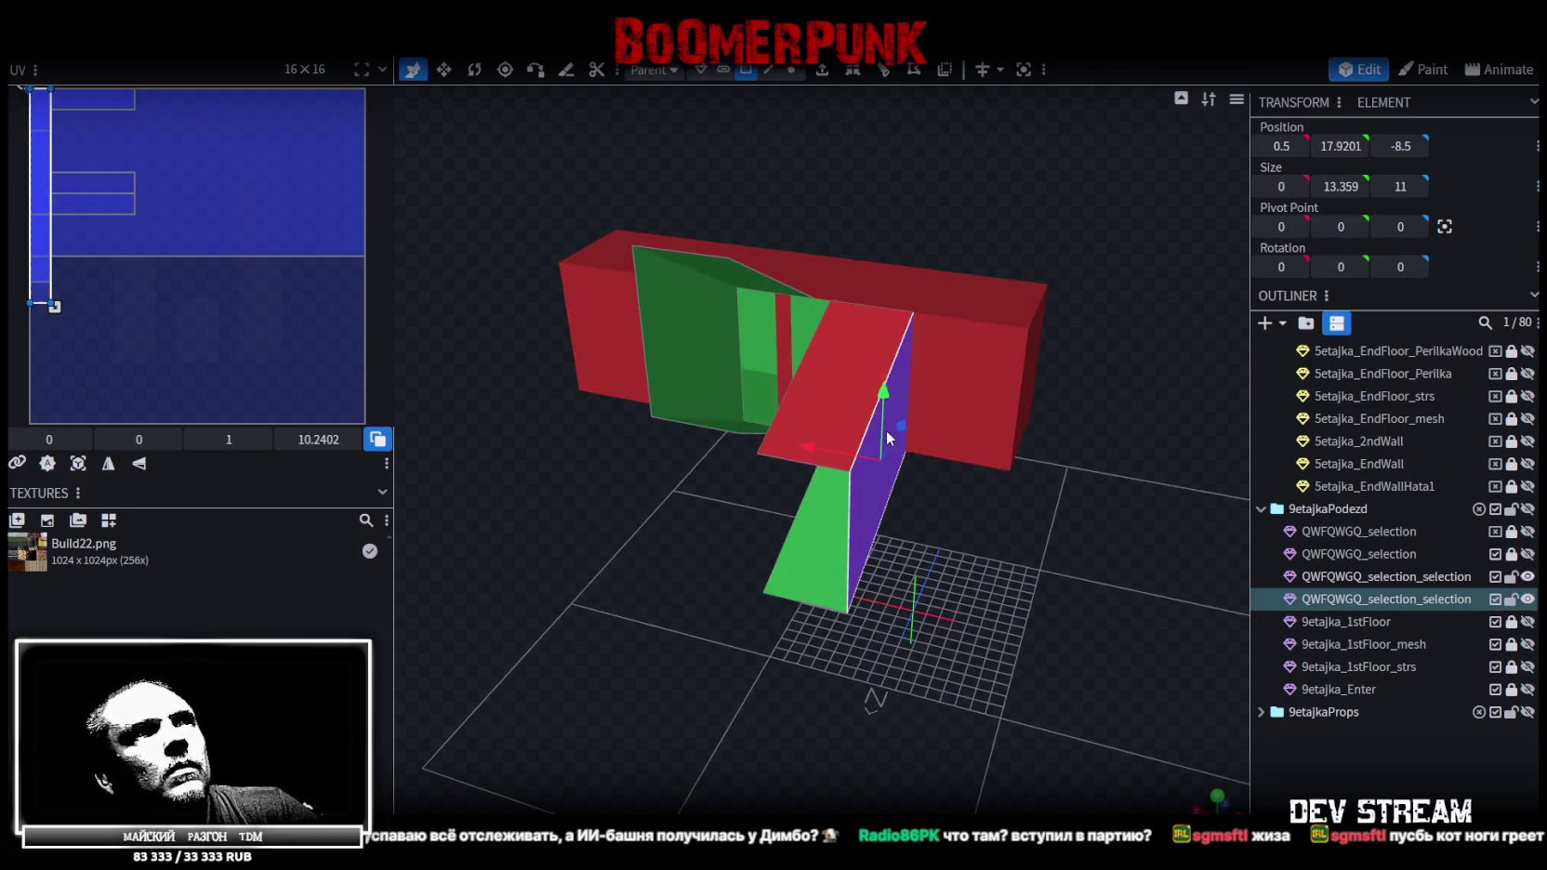
# Pick out the lower QWFQWGQ_selection_selection element from a near top-down view
pyautogui.moveTo(807, 441)
pyautogui.mouseDown()
pyautogui.moveTo(988, 471)
pyautogui.moveTo(1015, 499)
pyautogui.moveTo(730, 526)
pyautogui.moveTo(782, 497)
pyautogui.moveTo(1147, 467)
pyautogui.moveTo(927, 330)
pyautogui.mouseUp()
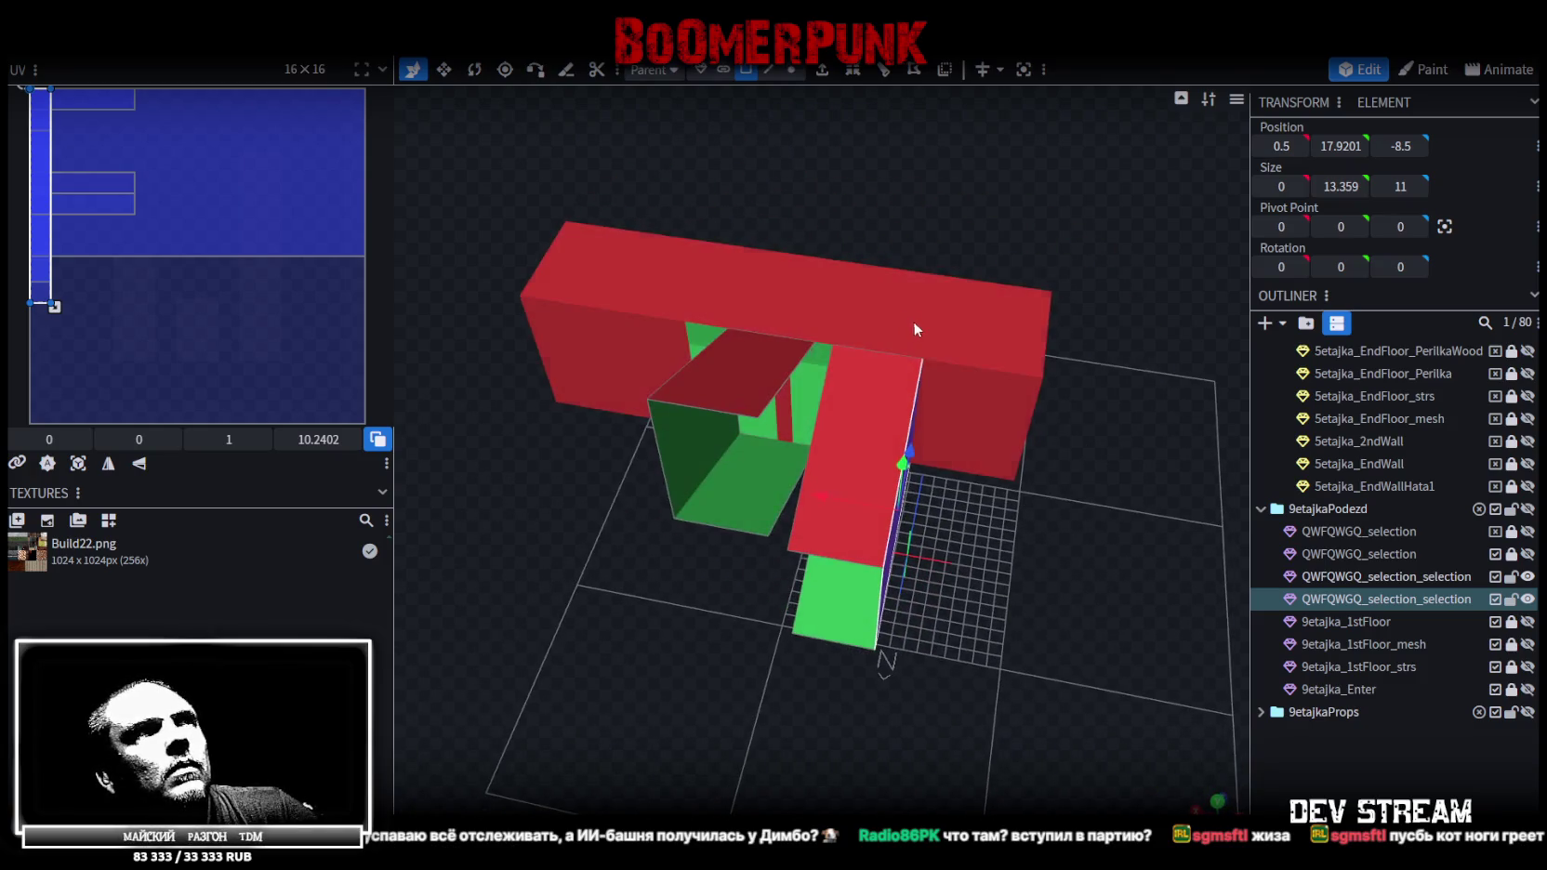
pyautogui.click(933, 311)
pyautogui.moveTo(972, 215)
pyautogui.mouseDown()
pyautogui.moveTo(1010, 266)
pyautogui.moveTo(826, 236)
pyautogui.moveTo(816, 251)
pyautogui.mouseUp()
pyautogui.moveTo(1032, 322)
pyautogui.mouseDown()
pyautogui.moveTo(999, 187)
pyautogui.moveTo(1003, 505)
pyautogui.moveTo(928, 503)
pyautogui.mouseUp()
pyautogui.click(928, 503)
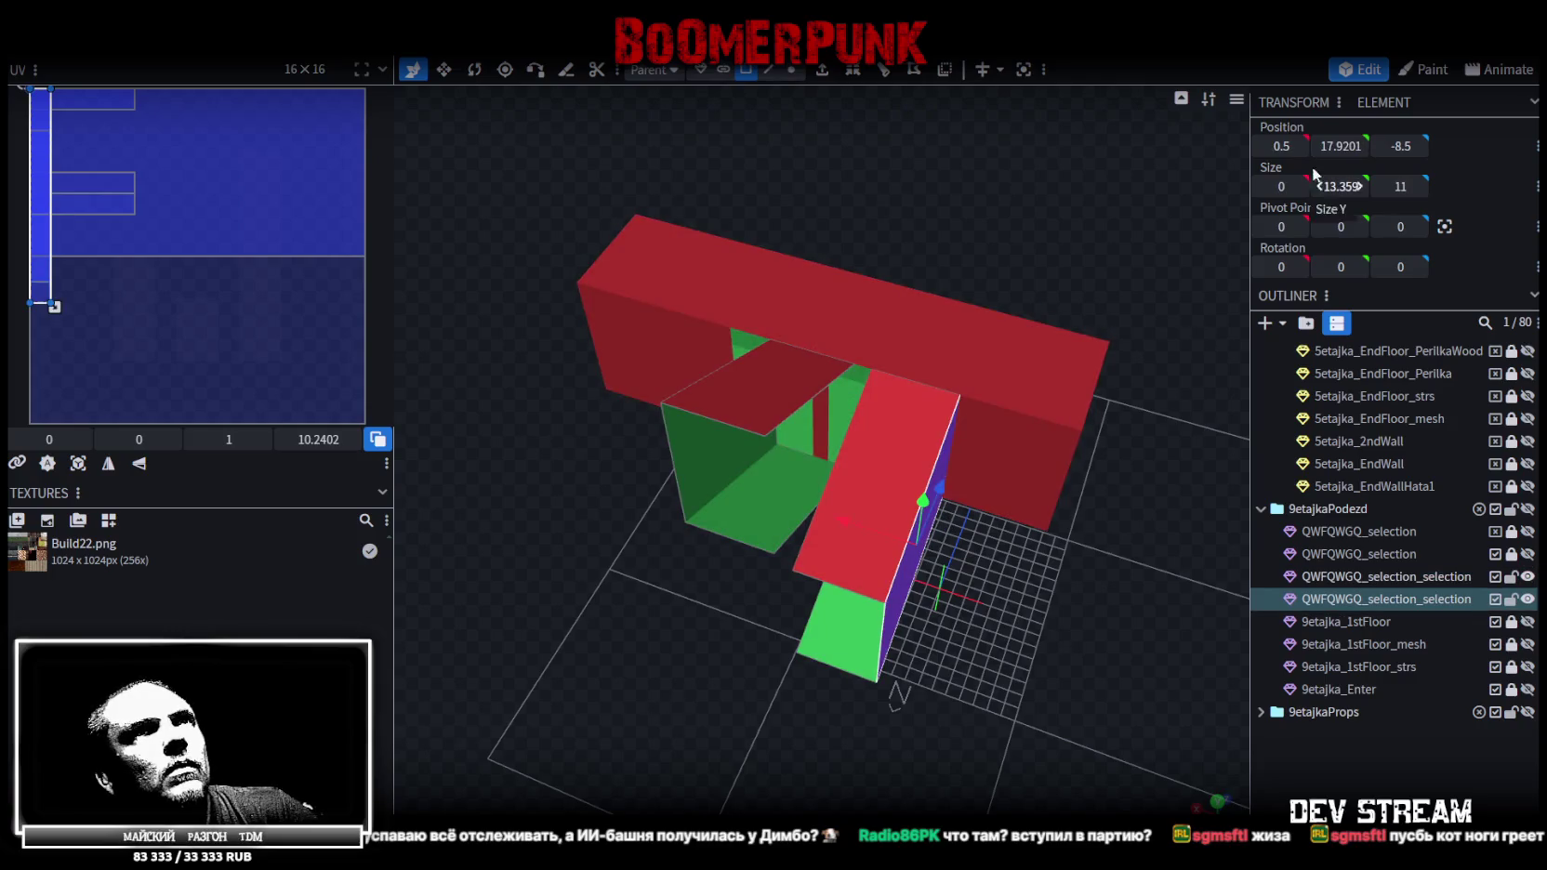
pyautogui.moveTo(939, 250)
pyautogui.mouseDown()
pyautogui.moveTo(865, 223)
pyautogui.moveTo(740, 265)
pyautogui.moveTo(1006, 500)
pyautogui.mouseUp()
# Move the T's centre vertices to X 0.5 and accept merging the overlapping vertices
pyautogui.click(791, 68)
pyautogui.click(819, 372)
pyautogui.moveTo(1006, 500)
pyautogui.mouseDown()
pyautogui.moveTo(812, 271)
pyautogui.moveTo(1076, 532)
pyautogui.moveTo(1027, 536)
pyautogui.mouseUp()
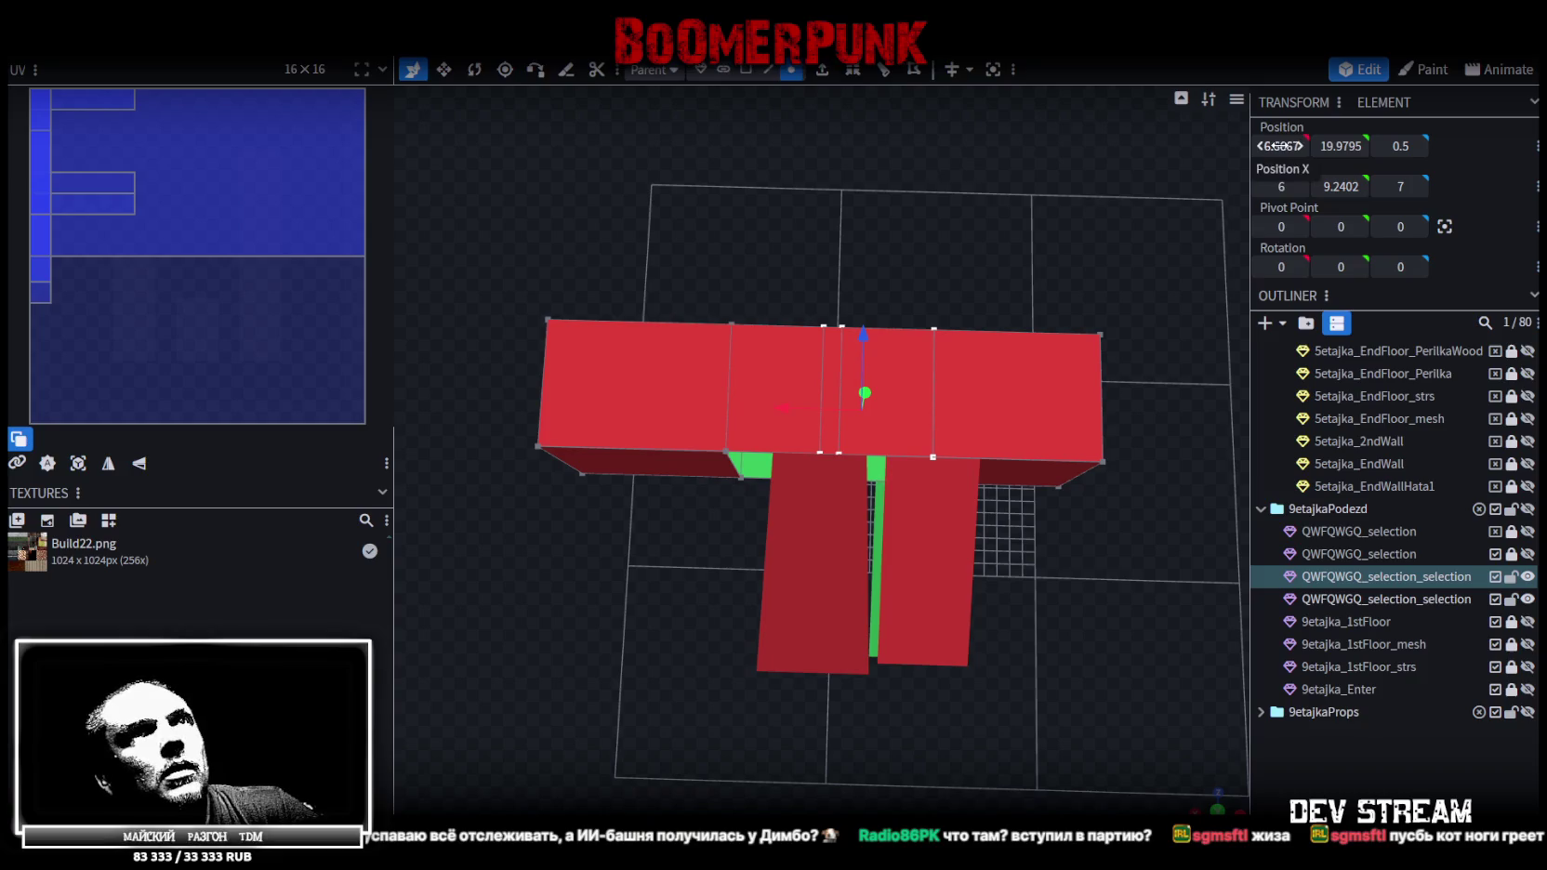
pyautogui.moveTo(799, 407); pyautogui.dragTo(838, 418)
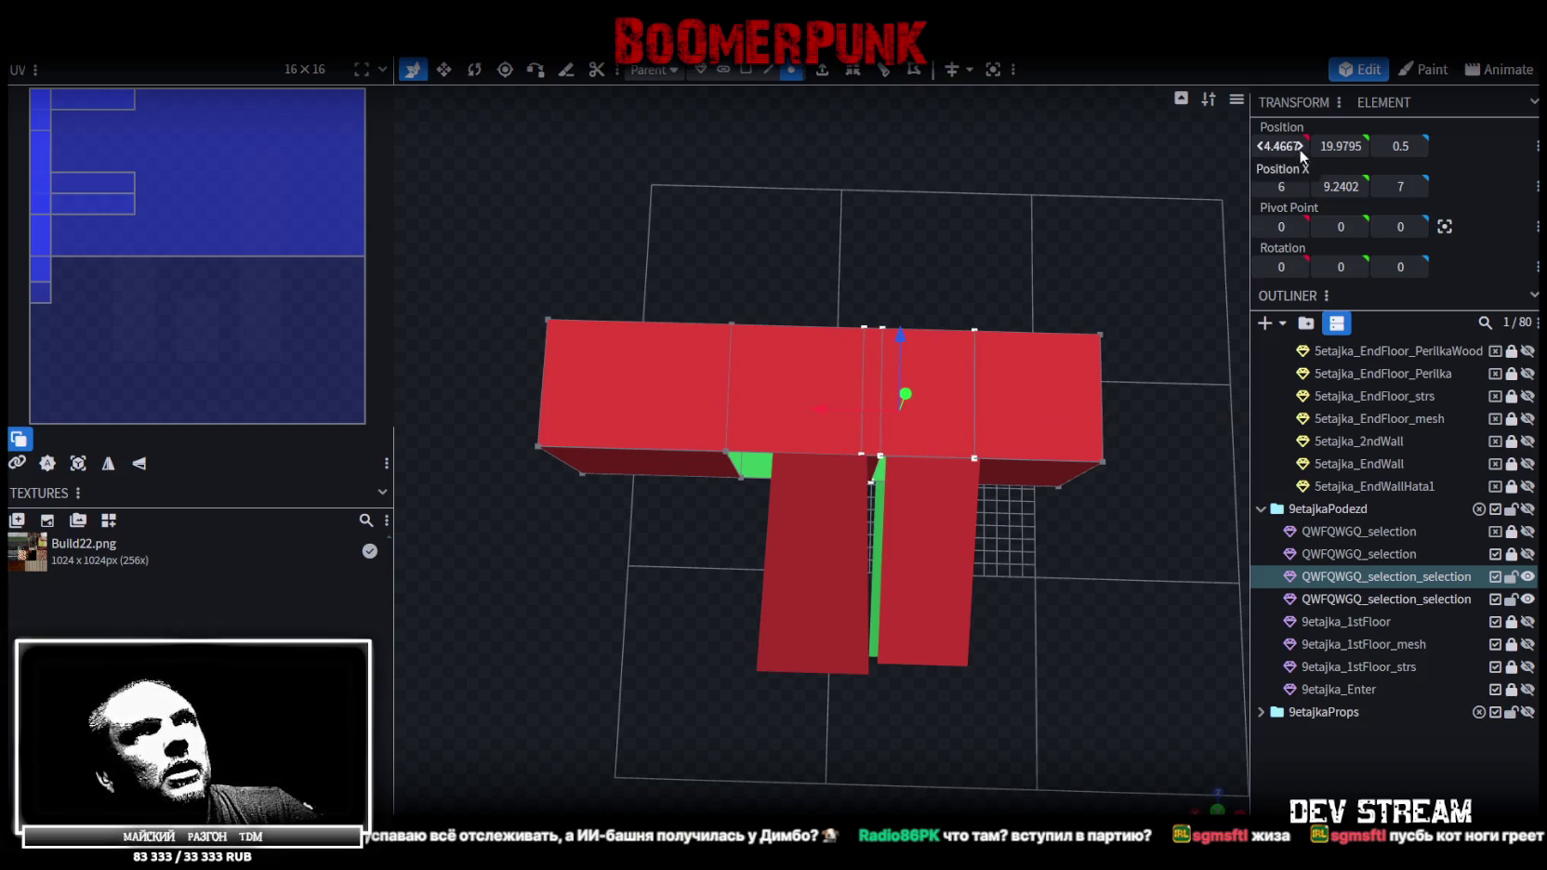
pyautogui.write('0.5')
pyautogui.press('Return')
pyautogui.click(853, 181)
# Set the upper QWFQWGQ_selection_selection mesh's vertex X position to 11.5
pyautogui.moveTo(1040, 440)
pyautogui.mouseDown()
pyautogui.moveTo(843, 432)
pyautogui.moveTo(656, 456)
pyautogui.moveTo(645, 502)
pyautogui.moveTo(1116, 474)
pyautogui.moveTo(696, 589)
pyautogui.moveTo(867, 423)
pyautogui.mouseUp()
pyautogui.click(866, 423)
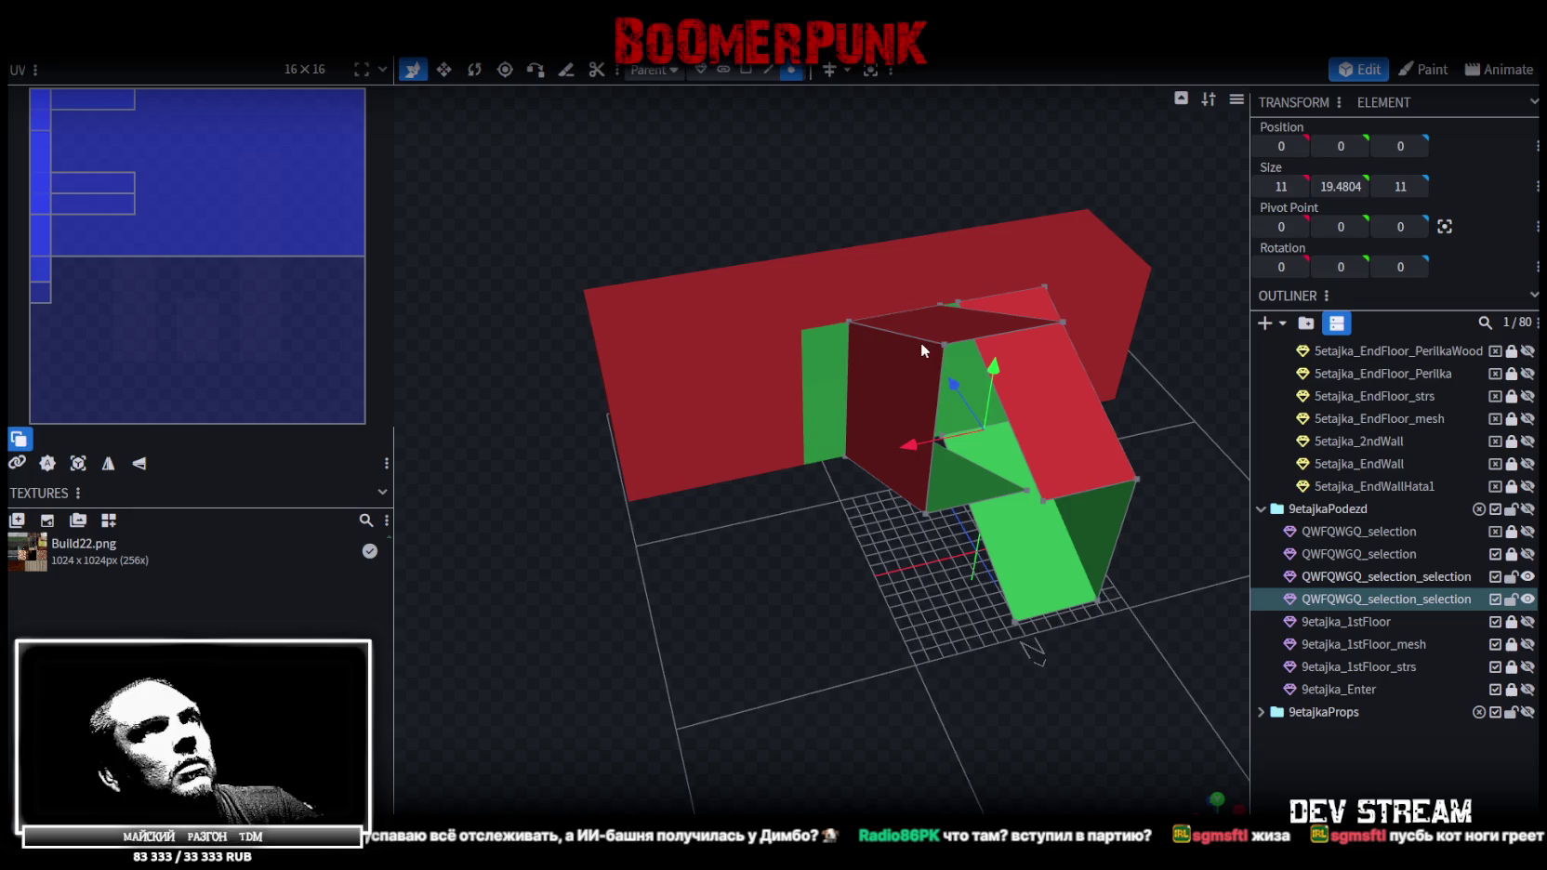
pyautogui.click(807, 303)
pyautogui.moveTo(807, 303)
pyautogui.mouseDown()
pyautogui.moveTo(658, 193)
pyautogui.moveTo(818, 482)
pyautogui.mouseUp()
pyautogui.write('11.5')
pyautogui.press('Return')
# Save Build27.bbmodel and unhide 9etajka_1stFloor
pyautogui.moveTo(560, 650)
pyautogui.mouseDown()
pyautogui.moveTo(827, 658)
pyautogui.moveTo(1106, 624)
pyautogui.moveTo(783, 593)
pyautogui.moveTo(986, 650)
pyautogui.moveTo(1103, 596)
pyautogui.mouseUp()
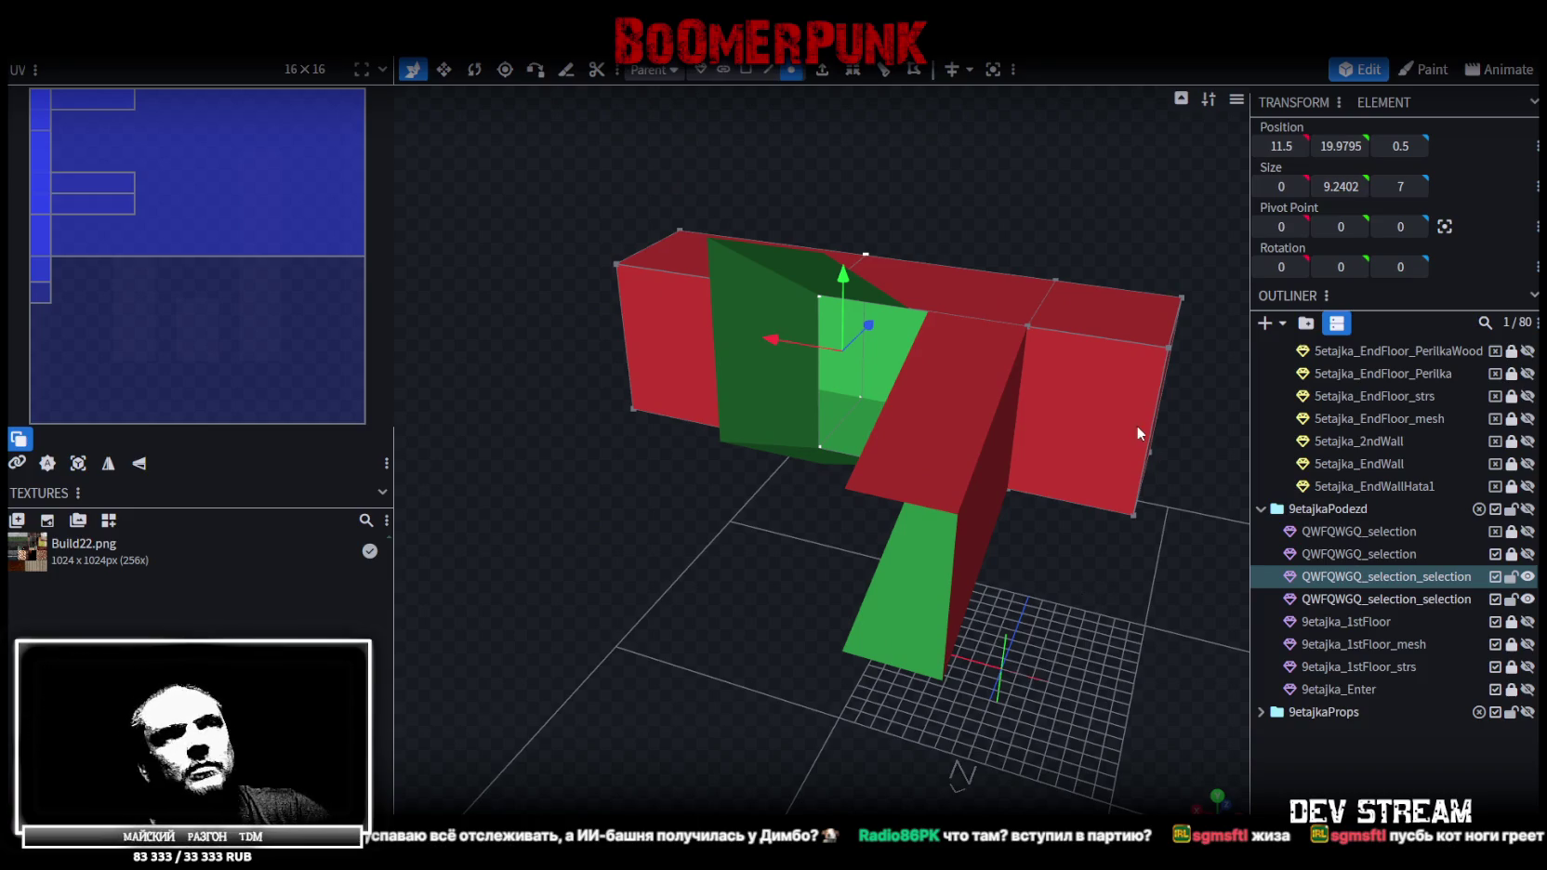
pyautogui.moveTo(647, 700)
pyautogui.mouseDown()
pyautogui.moveTo(734, 650)
pyautogui.moveTo(743, 685)
pyautogui.moveTo(752, 672)
pyautogui.moveTo(725, 649)
pyautogui.moveTo(761, 655)
pyautogui.moveTo(979, 598)
pyautogui.moveTo(915, 629)
pyautogui.moveTo(773, 621)
pyautogui.moveTo(689, 638)
pyautogui.moveTo(724, 604)
pyautogui.moveTo(715, 526)
pyautogui.moveTo(689, 522)
pyautogui.moveTo(794, 561)
pyautogui.moveTo(889, 528)
pyautogui.moveTo(707, 614)
pyautogui.mouseUp()
pyautogui.hotkey('ctrl', 's')
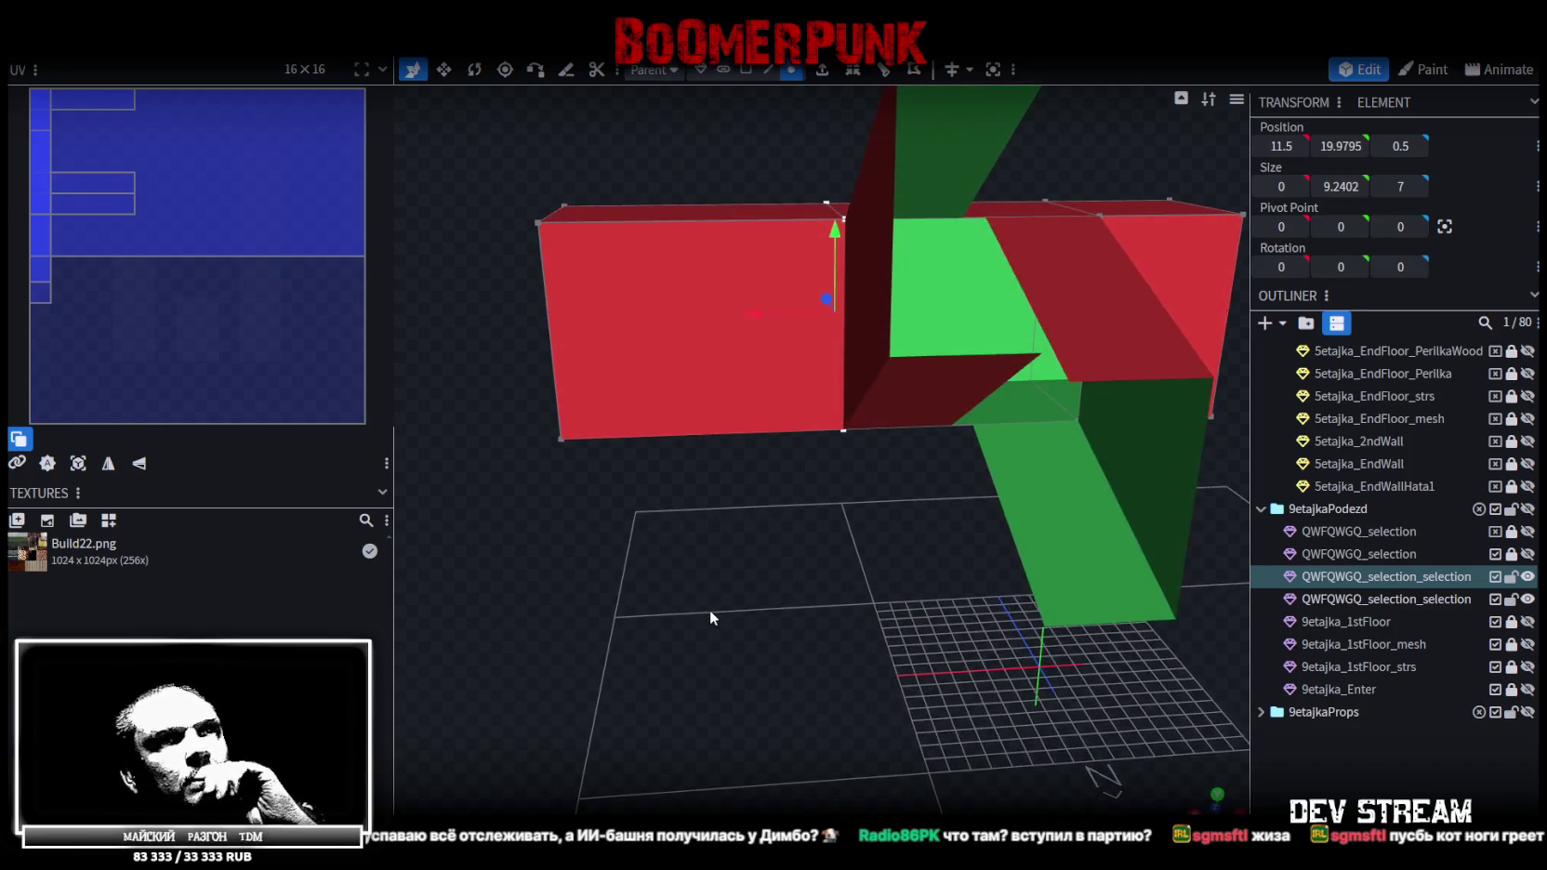
pyautogui.click(1527, 621)
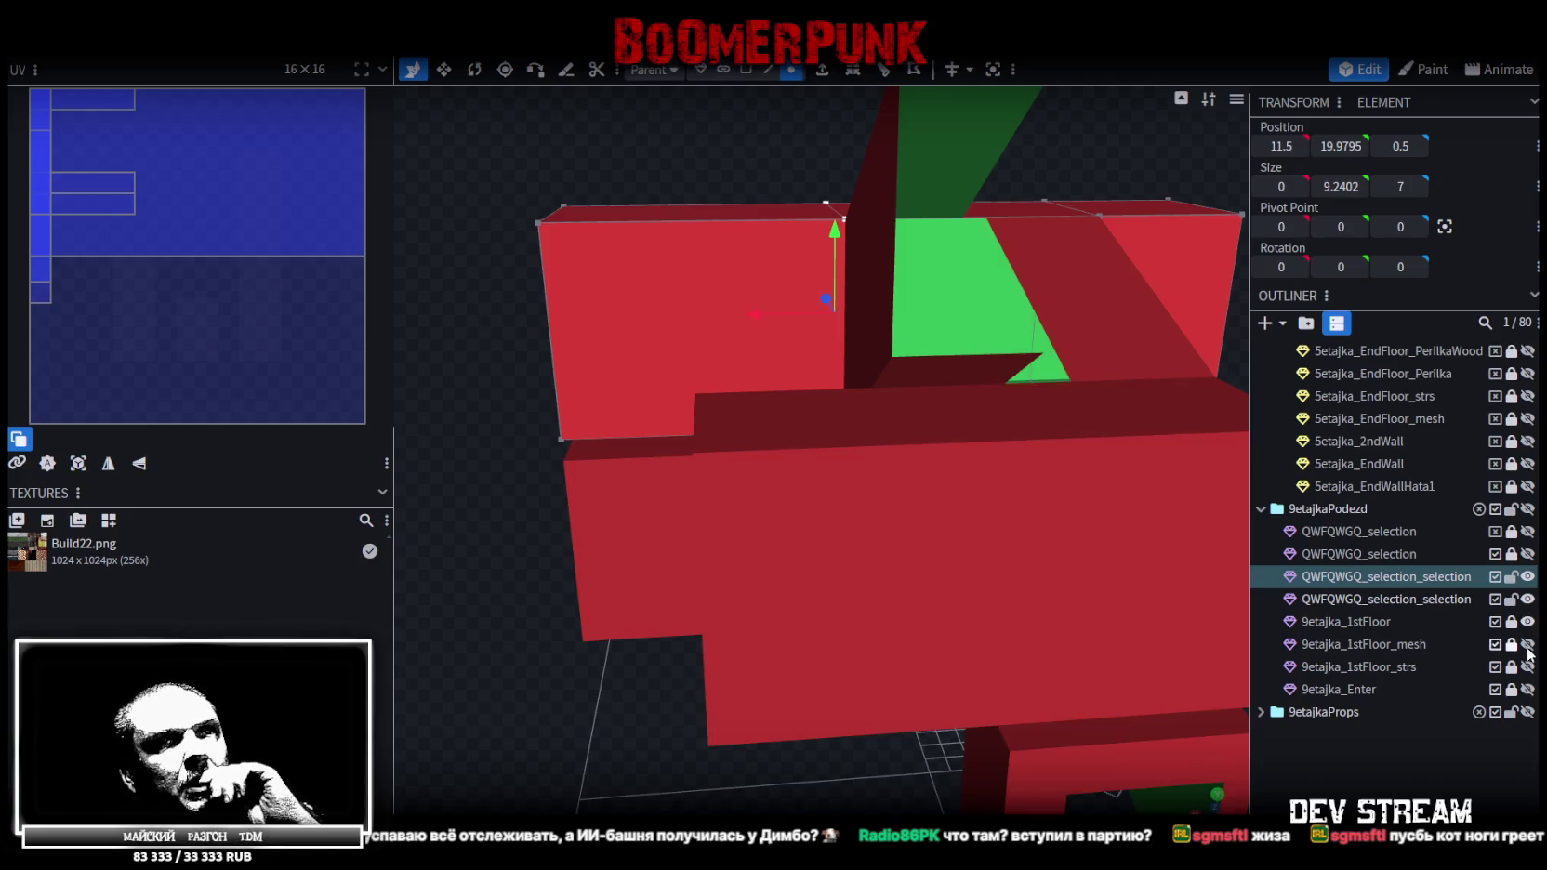
# Unhide 9etajka_Enter and hide both QWFQWGQ_selection_selection meshes
pyautogui.click(1527, 689)
pyautogui.moveTo(1066, 594)
pyautogui.mouseDown()
pyautogui.moveTo(553, 610)
pyautogui.moveTo(567, 679)
pyautogui.moveTo(479, 678)
pyautogui.moveTo(602, 677)
pyautogui.mouseUp()
pyautogui.moveTo(1019, 498)
pyautogui.mouseDown()
pyautogui.moveTo(1133, 538)
pyautogui.moveTo(1000, 546)
pyautogui.moveTo(1166, 456)
pyautogui.moveTo(950, 423)
pyautogui.moveTo(956, 467)
pyautogui.mouseUp()
pyautogui.click(950, 423)
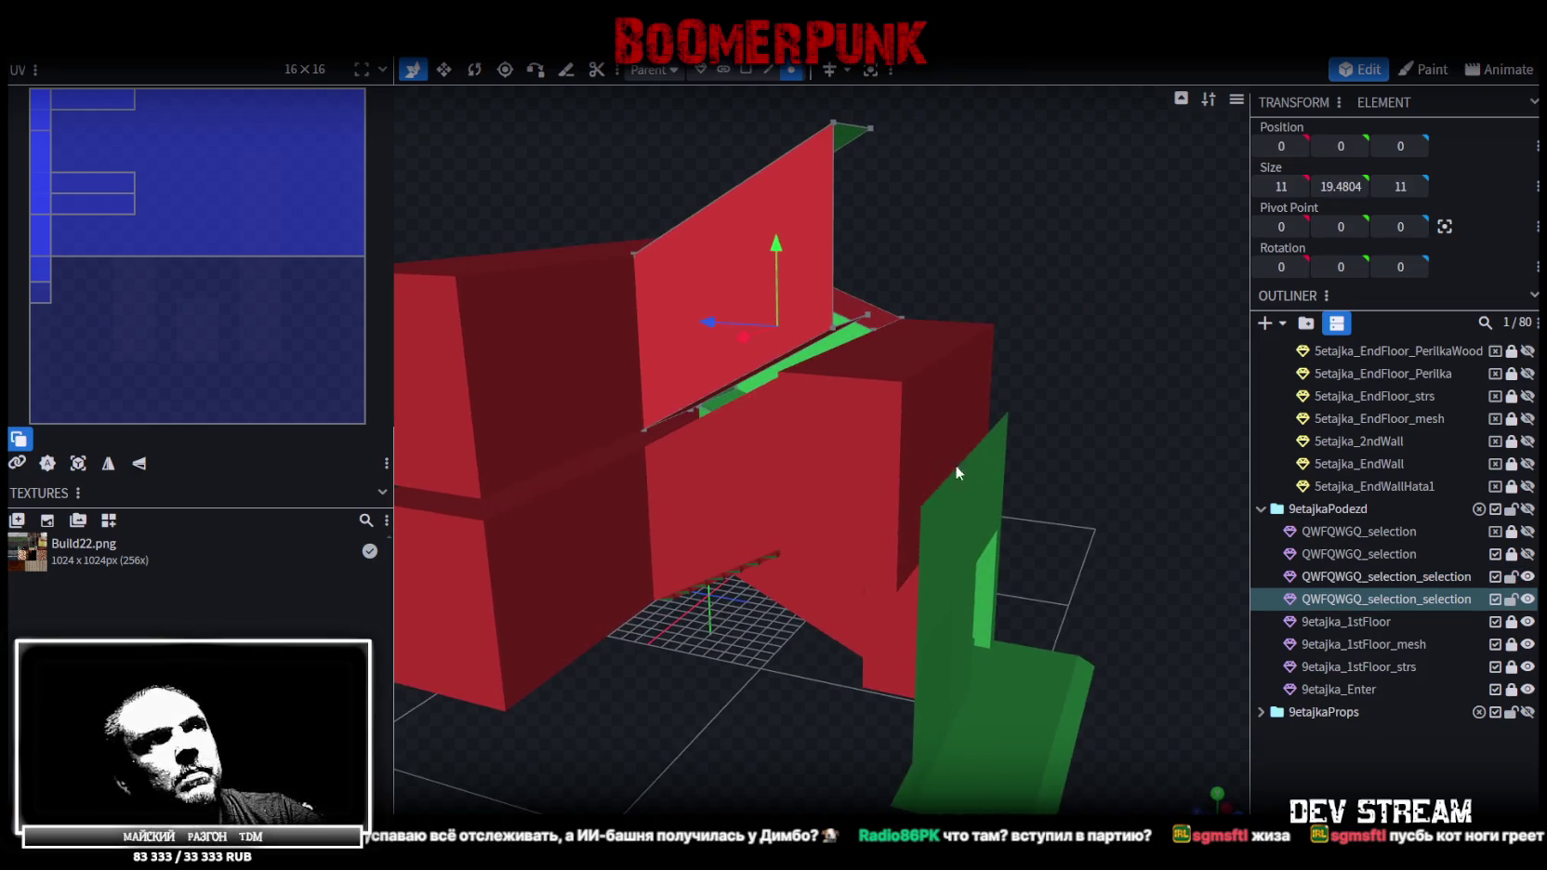
pyautogui.click(1528, 576)
pyautogui.click(1527, 599)
pyautogui.moveTo(1227, 423); pyautogui.dragTo(921, 493)
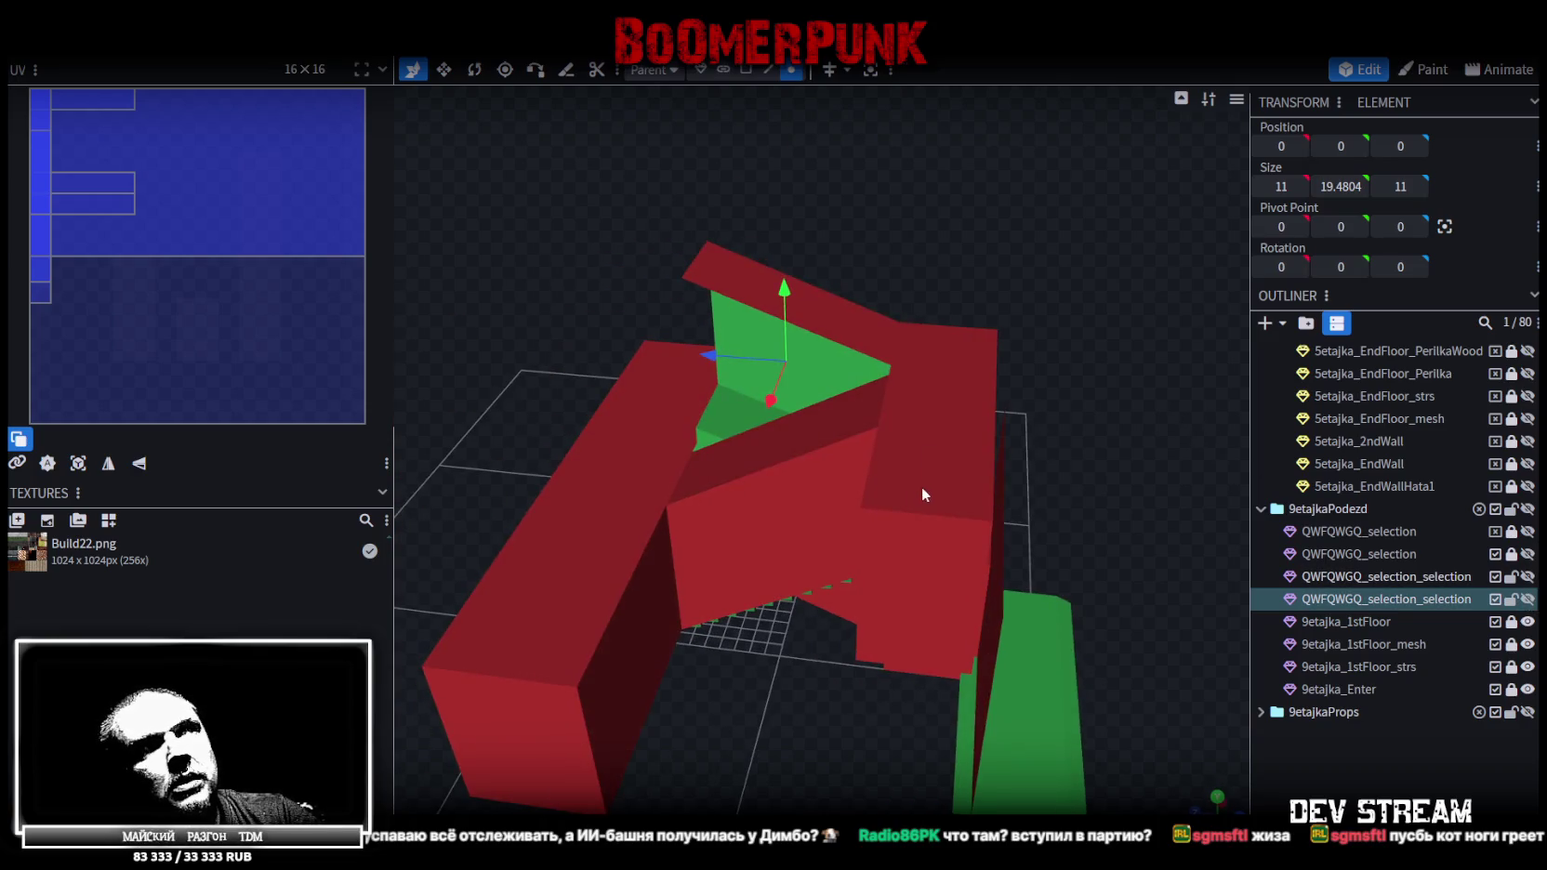
# Select the upper faces of the 9etajka_1stFloor mesh in Face mode
pyautogui.click(1521, 626)
pyautogui.moveTo(1236, 574)
pyautogui.mouseDown()
pyautogui.moveTo(1208, 561)
pyautogui.moveTo(1179, 446)
pyautogui.moveTo(1185, 389)
pyautogui.moveTo(1167, 382)
pyautogui.moveTo(1160, 396)
pyautogui.mouseUp()
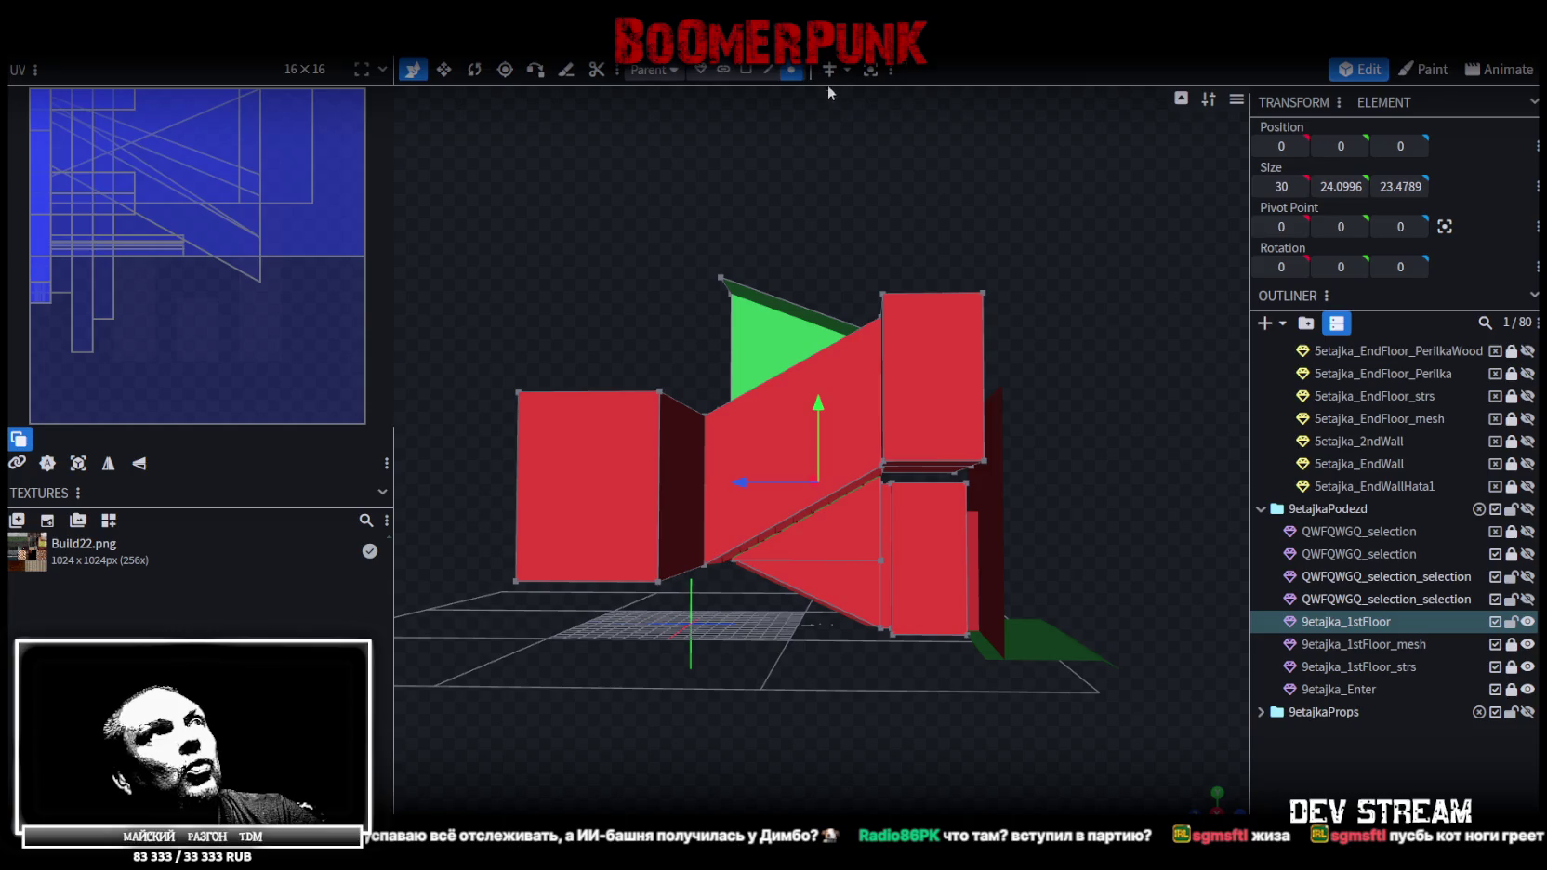
pyautogui.moveTo(1048, 196); pyautogui.dragTo(850, 476)
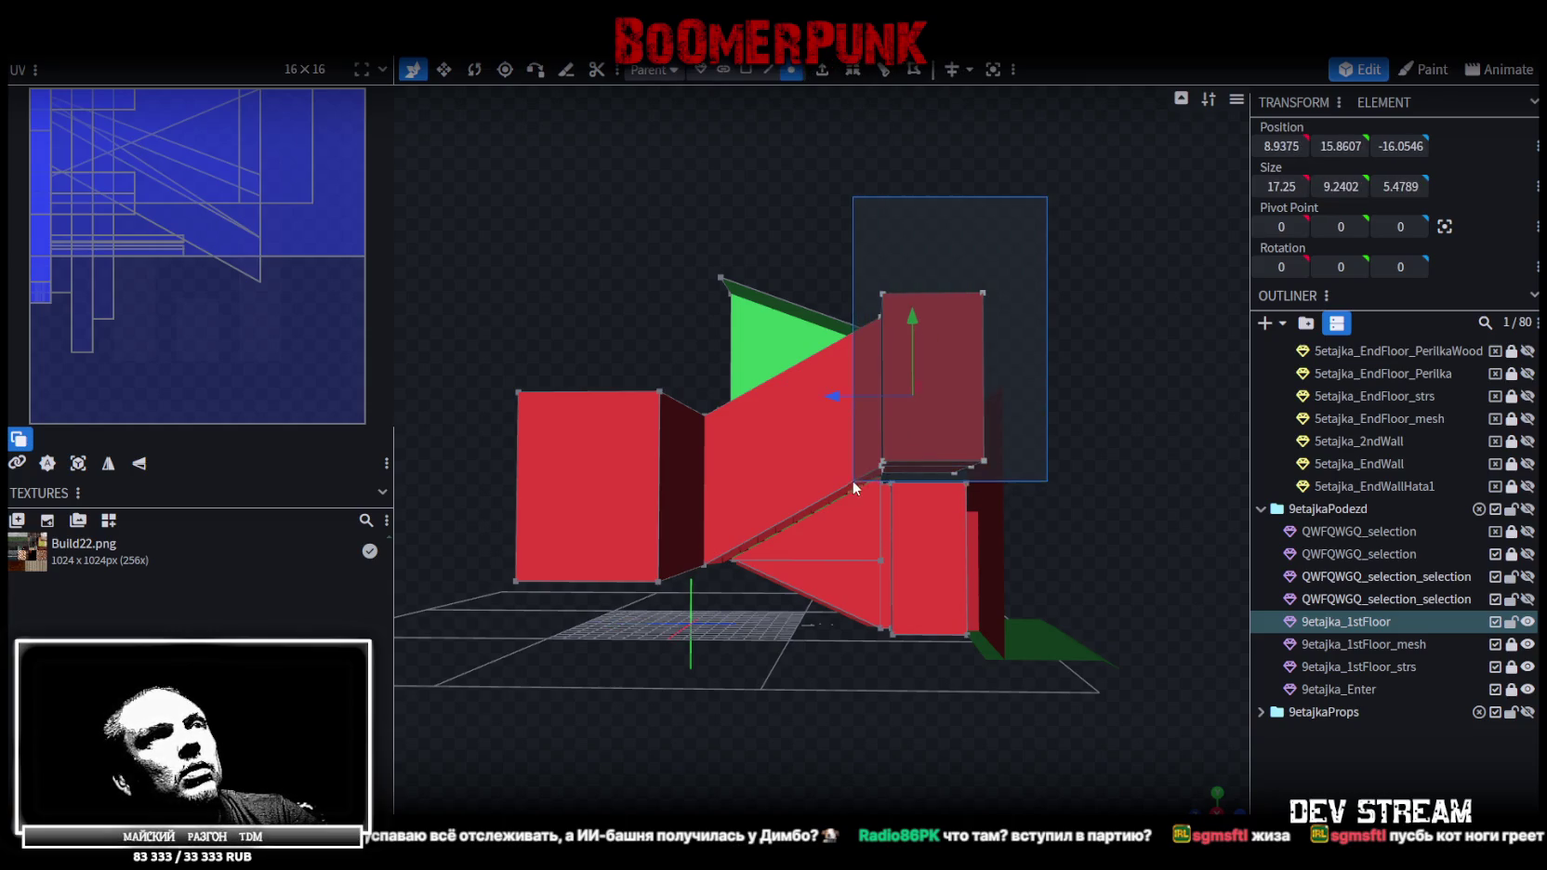
pyautogui.moveTo(841, 261); pyautogui.dragTo(1031, 330)
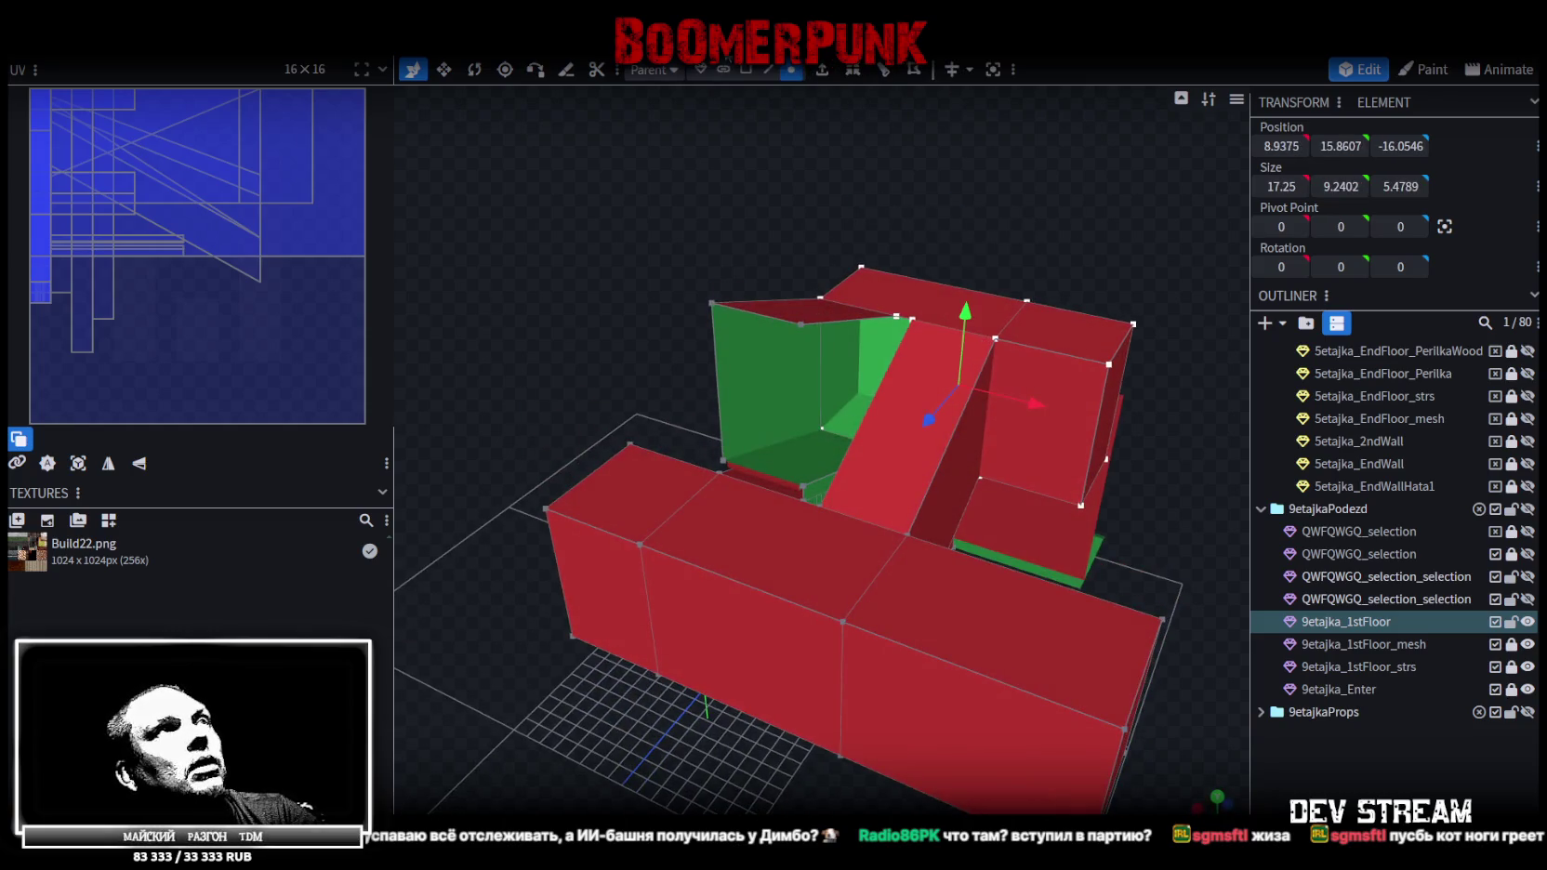
pyautogui.click(745, 72)
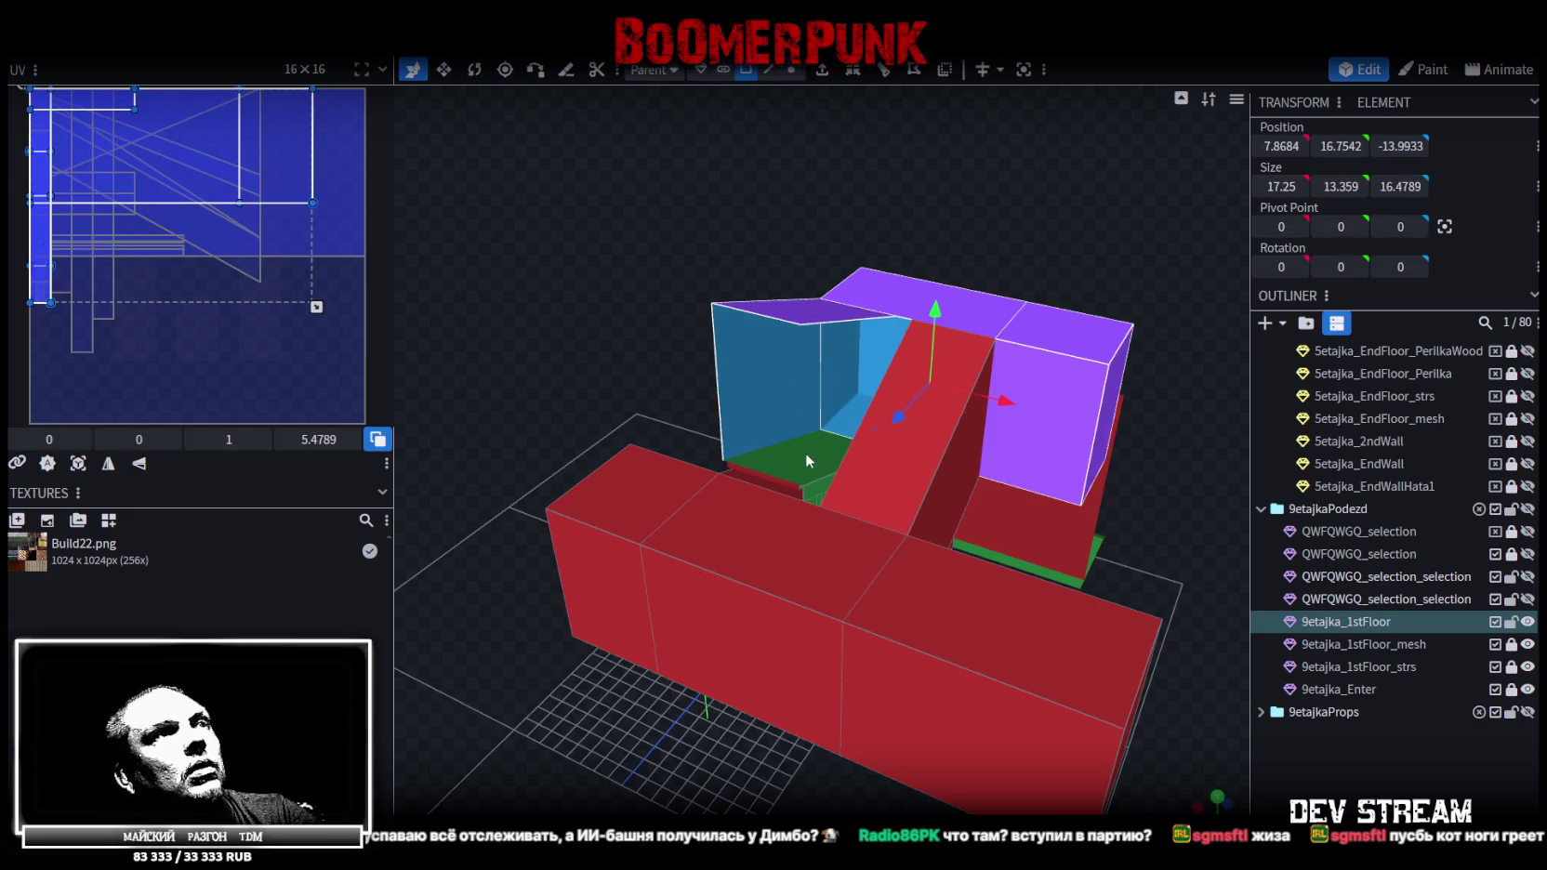
pyautogui.moveTo(617, 306); pyautogui.dragTo(910, 255)
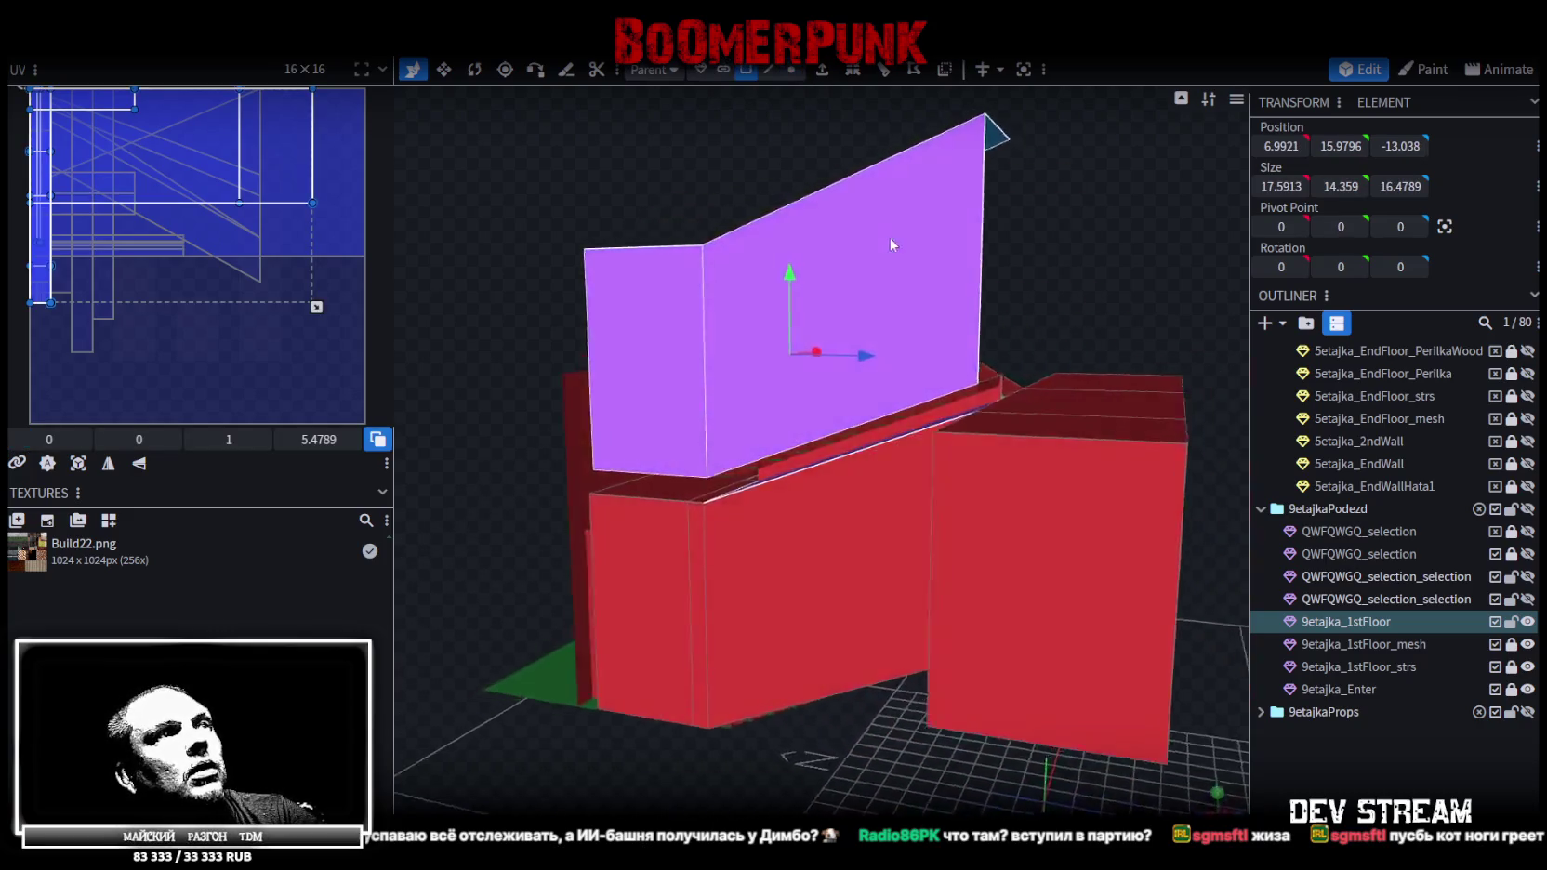
pyautogui.moveTo(909, 255); pyautogui.dragTo(625, 310)
pyautogui.scroll(5, 626, 311)
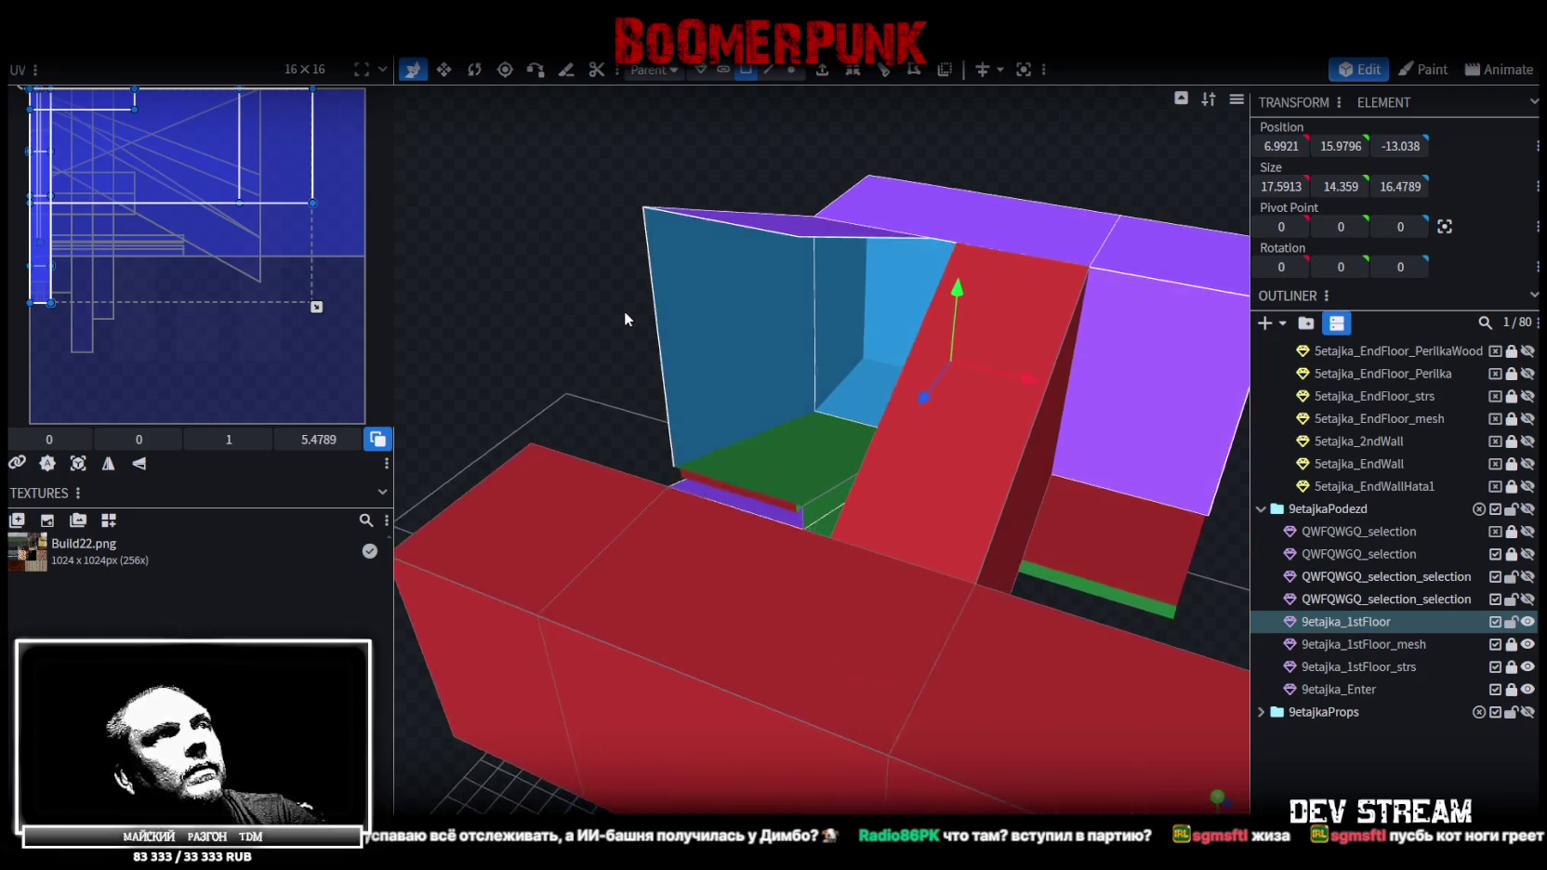
pyautogui.click(819, 515)
pyautogui.moveTo(537, 333)
pyautogui.mouseDown()
pyautogui.moveTo(577, 299)
pyautogui.moveTo(552, 322)
pyautogui.mouseUp()
pyautogui.scroll(-4, 577, 302)
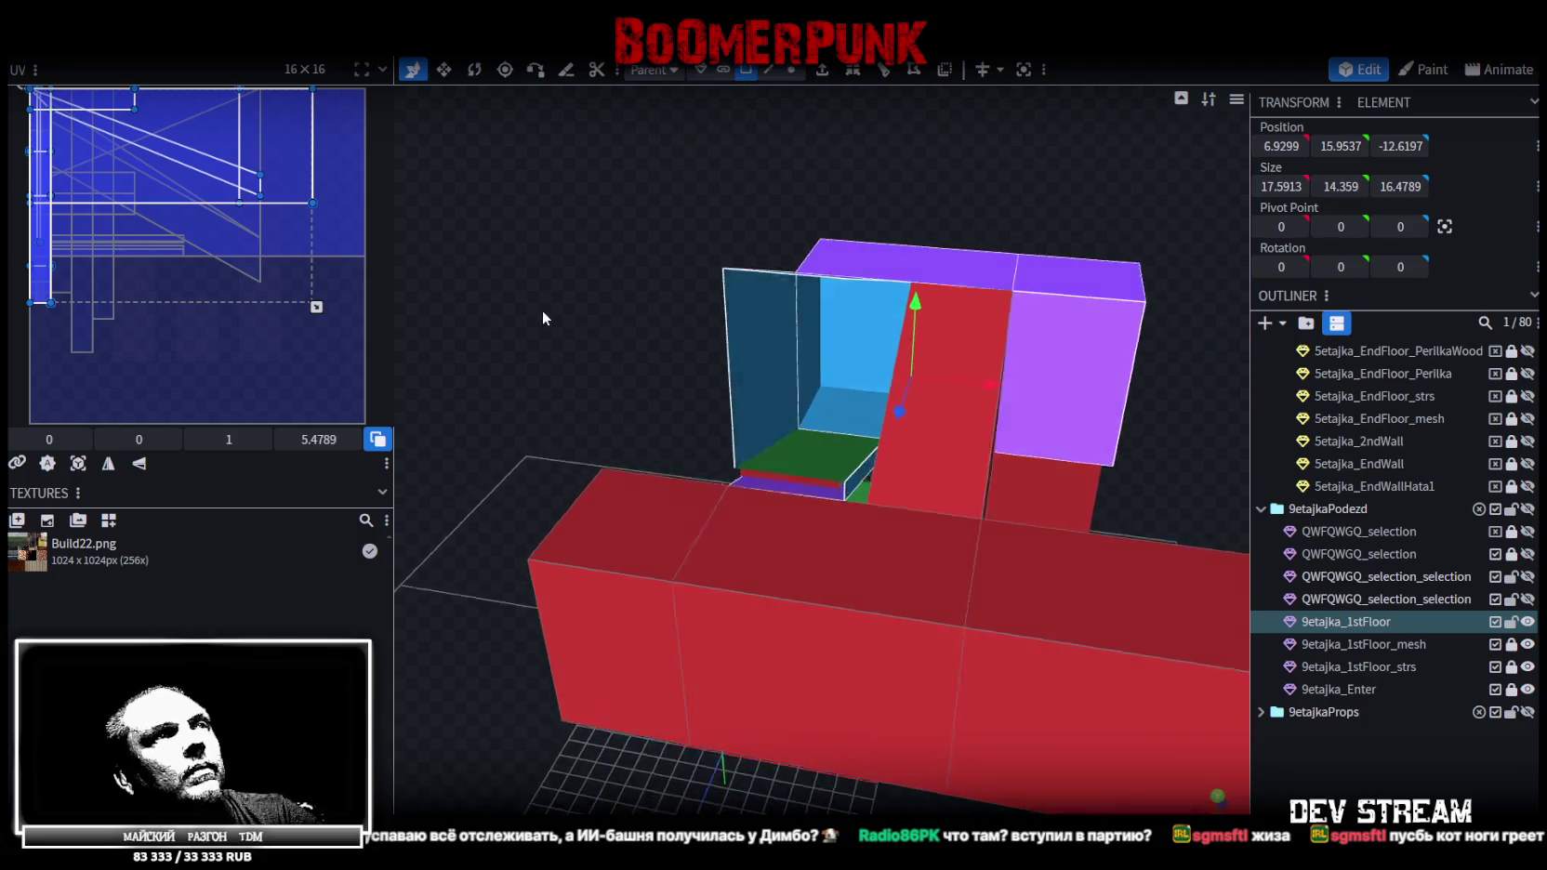
pyautogui.moveTo(605, 309)
pyautogui.mouseDown()
pyautogui.moveTo(765, 283)
pyautogui.moveTo(398, 287)
pyautogui.mouseUp()
# Copy-paste the faces as a mesh selection, raise them 10 units, and split them off
pyautogui.hotkey('ctrl', 'c')
pyautogui.hotkey('ctrl', 'v')
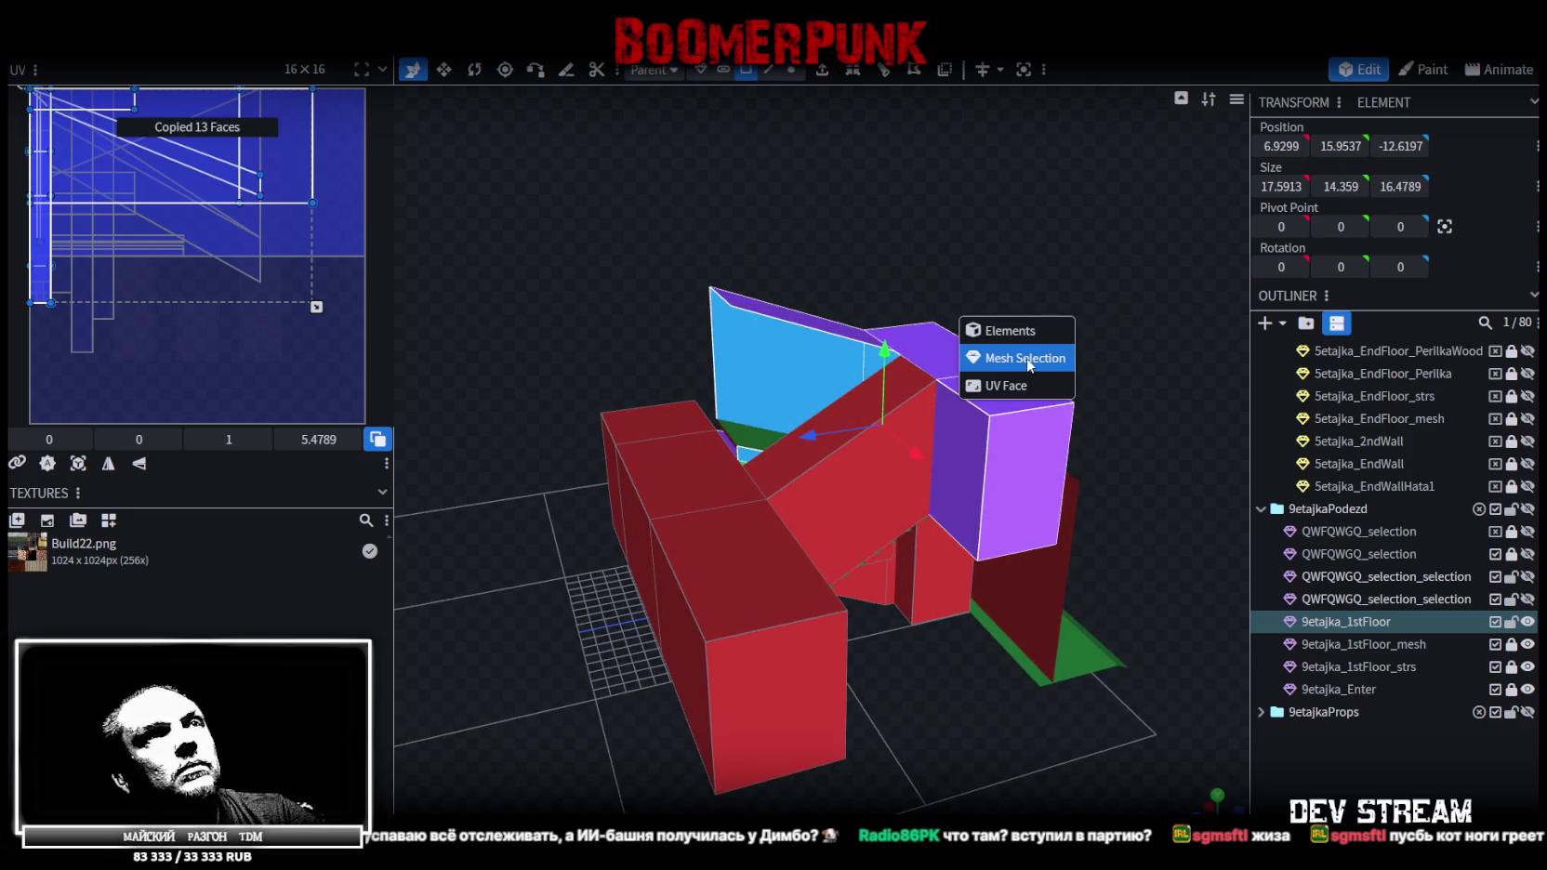
pyautogui.click(1027, 362)
pyautogui.moveTo(884, 362); pyautogui.dragTo(877, 194)
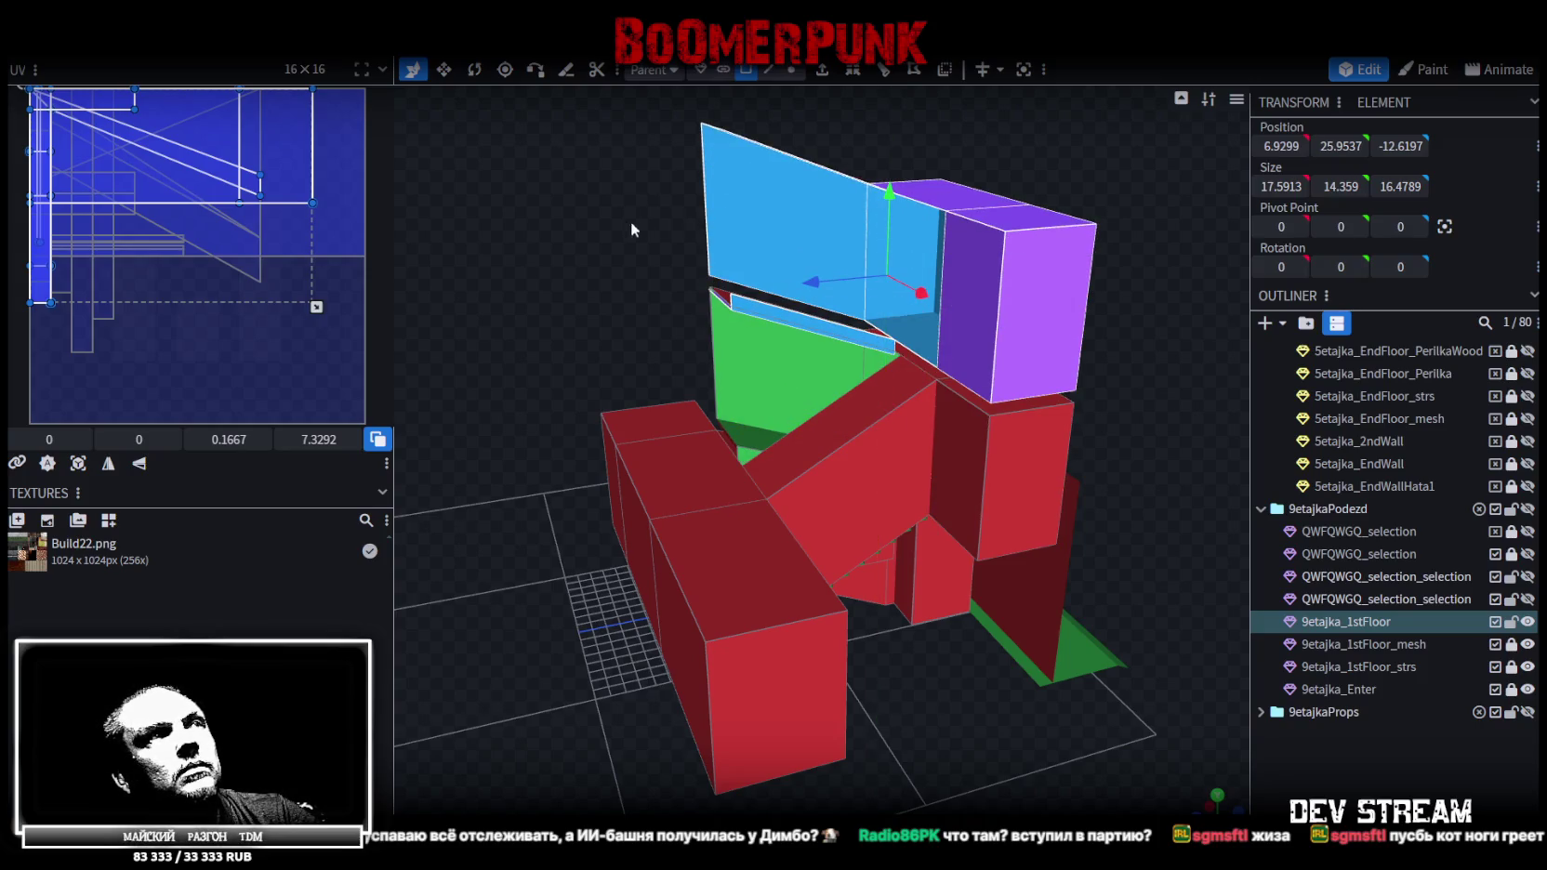
pyautogui.rightClick(771, 197)
pyautogui.click(824, 456)
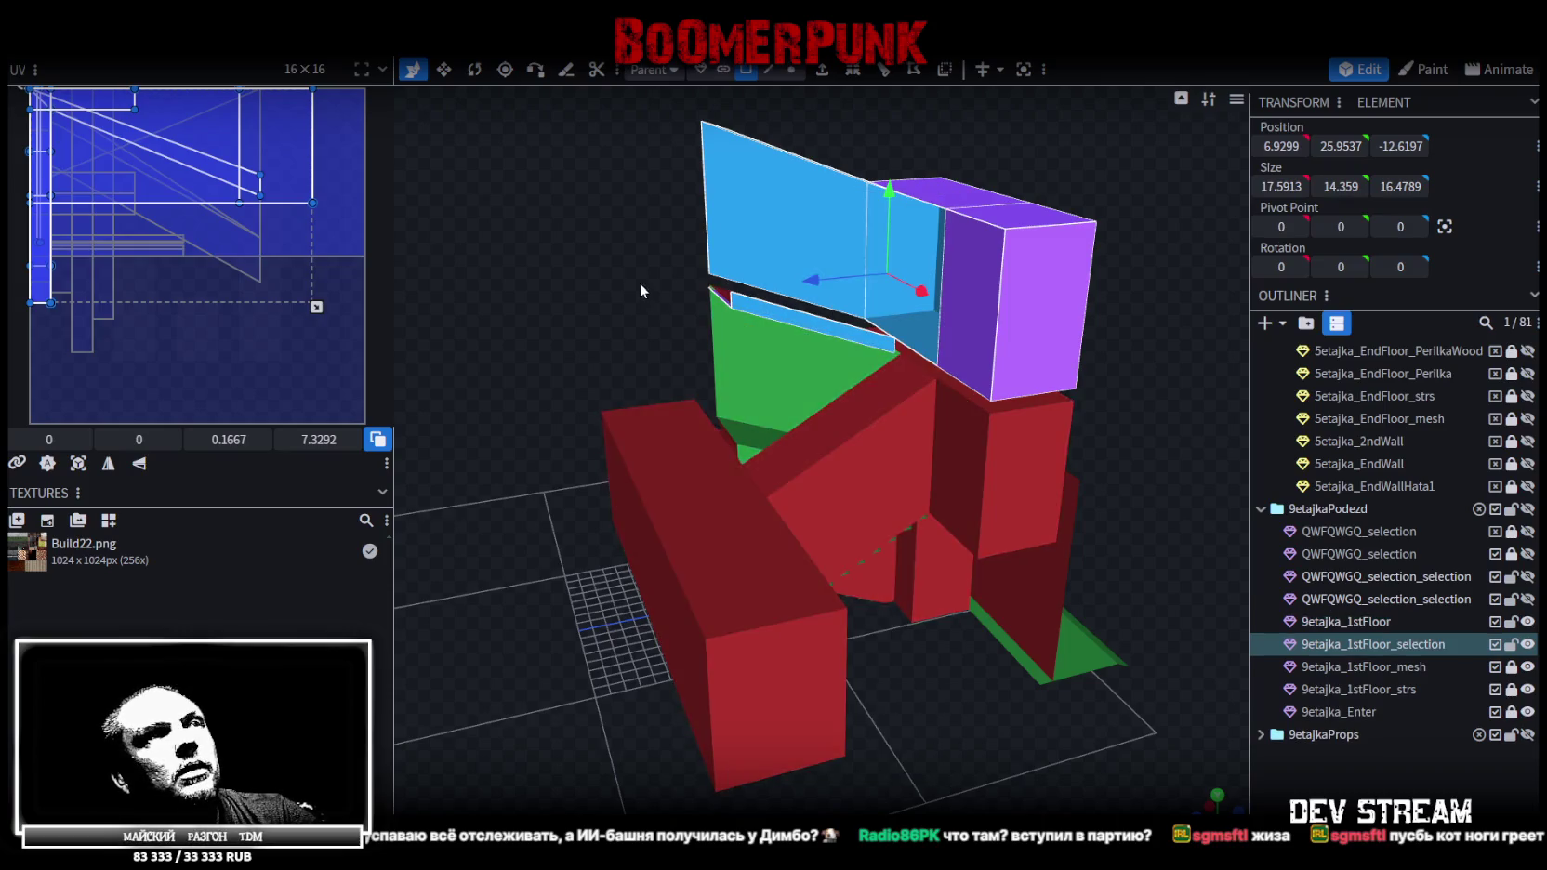
pyautogui.scroll(2, 639, 283)
pyautogui.scroll(2, 713, 247)
pyautogui.scroll(2, 662, 278)
pyautogui.moveTo(662, 278)
pyautogui.mouseDown(button='middle')
pyautogui.moveTo(608, 276)
pyautogui.moveTo(631, 278)
pyautogui.mouseUp(button='middle')
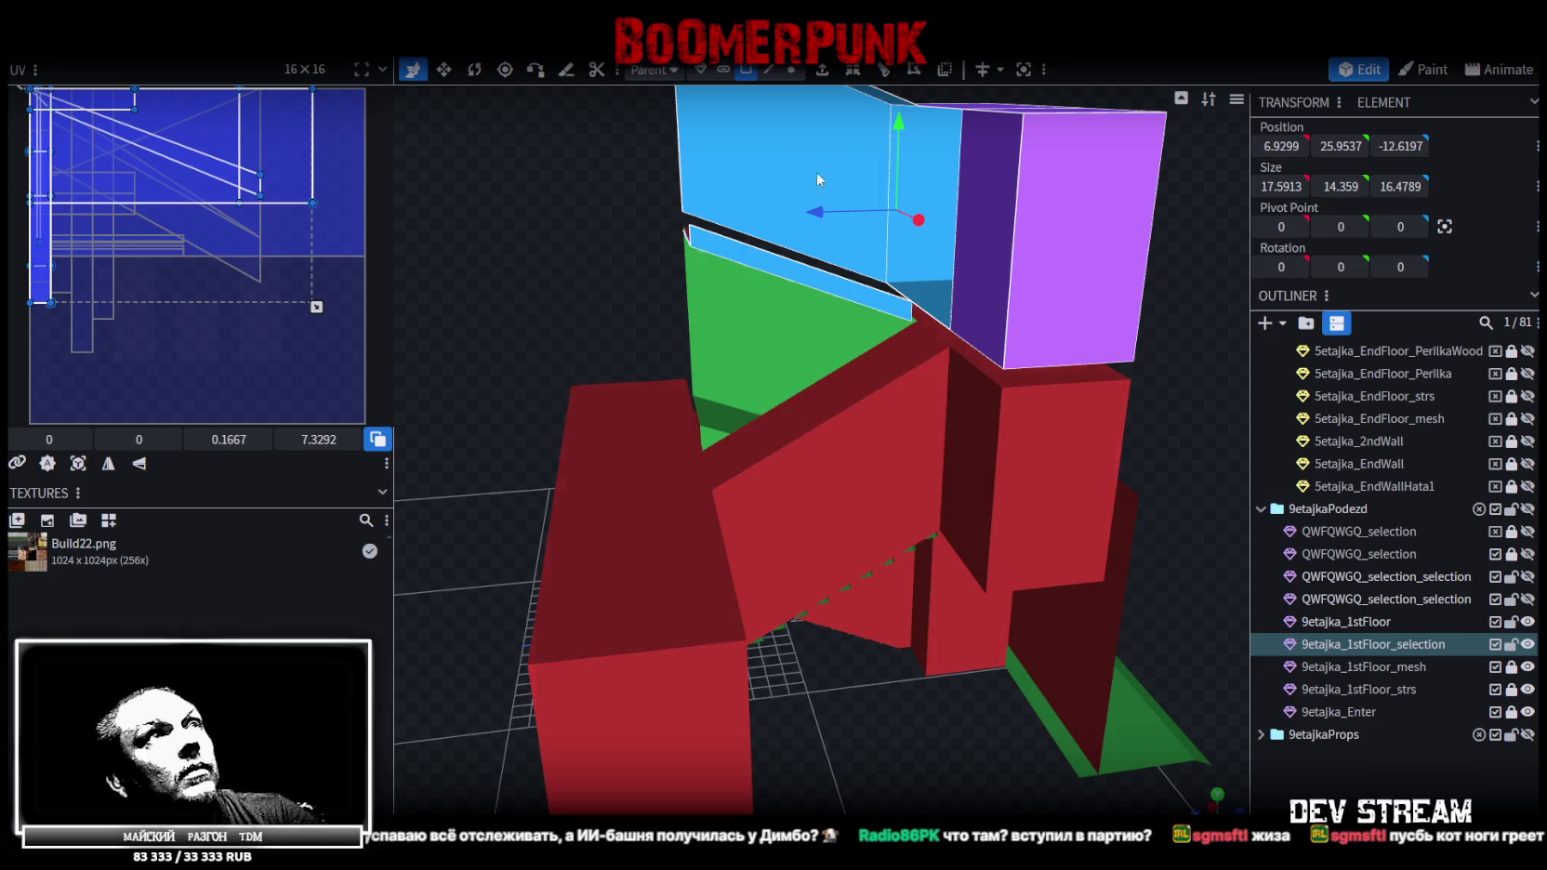
# Centre the split mesh's pivot on its lower corner vertex
pyautogui.click(791, 70)
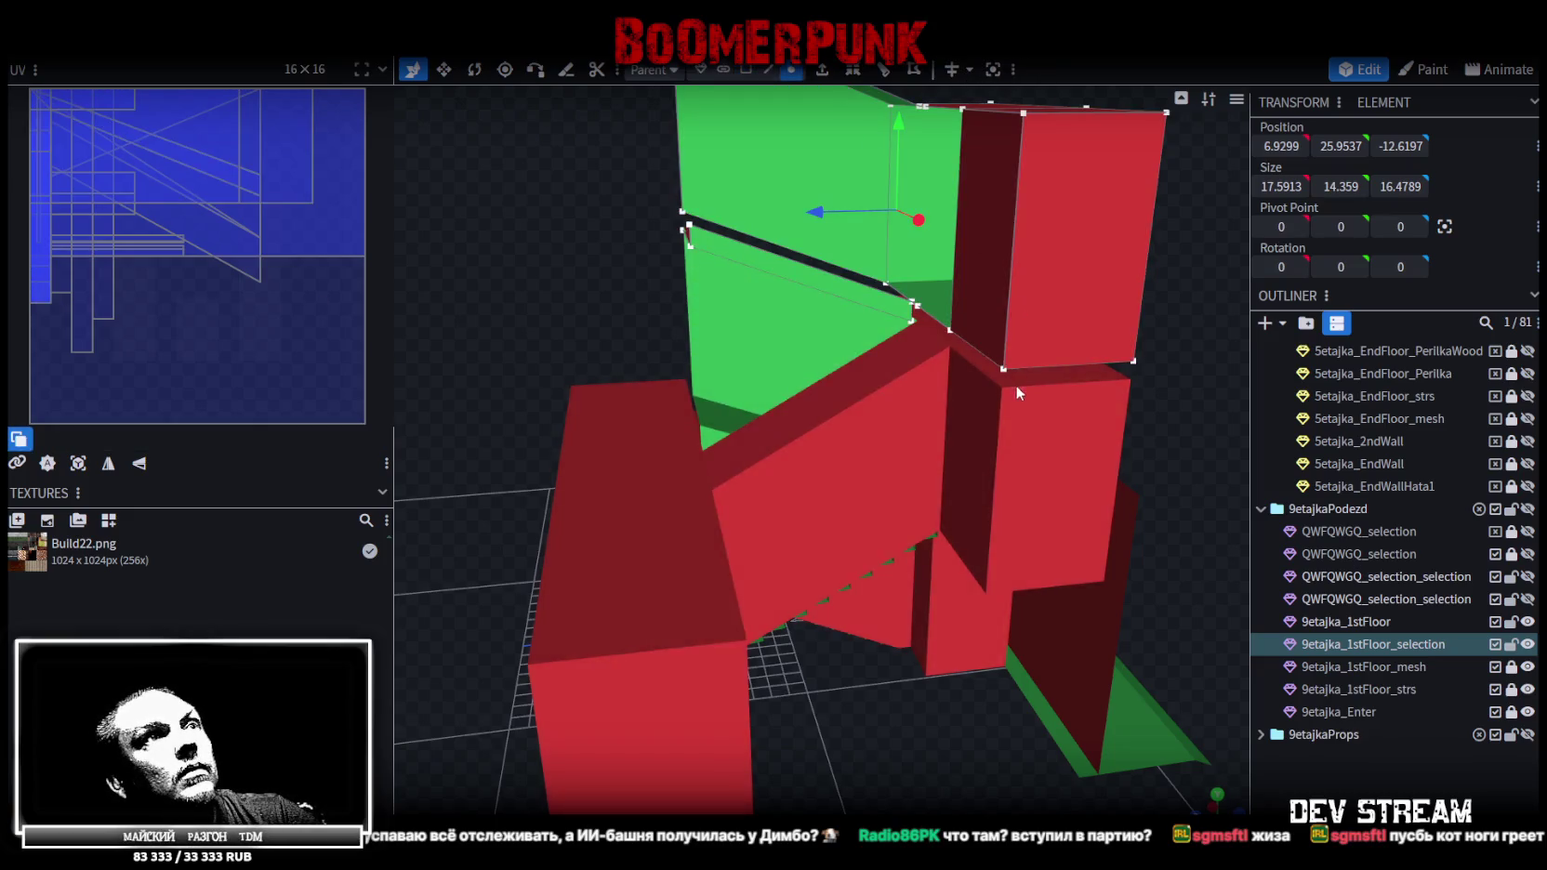
pyautogui.click(1016, 368)
pyautogui.click(1445, 227)
pyautogui.moveTo(1224, 319)
pyautogui.mouseDown(button='middle')
pyautogui.moveTo(1128, 366)
pyautogui.moveTo(1027, 347)
pyautogui.moveTo(900, 407)
pyautogui.mouseUp(button='middle')
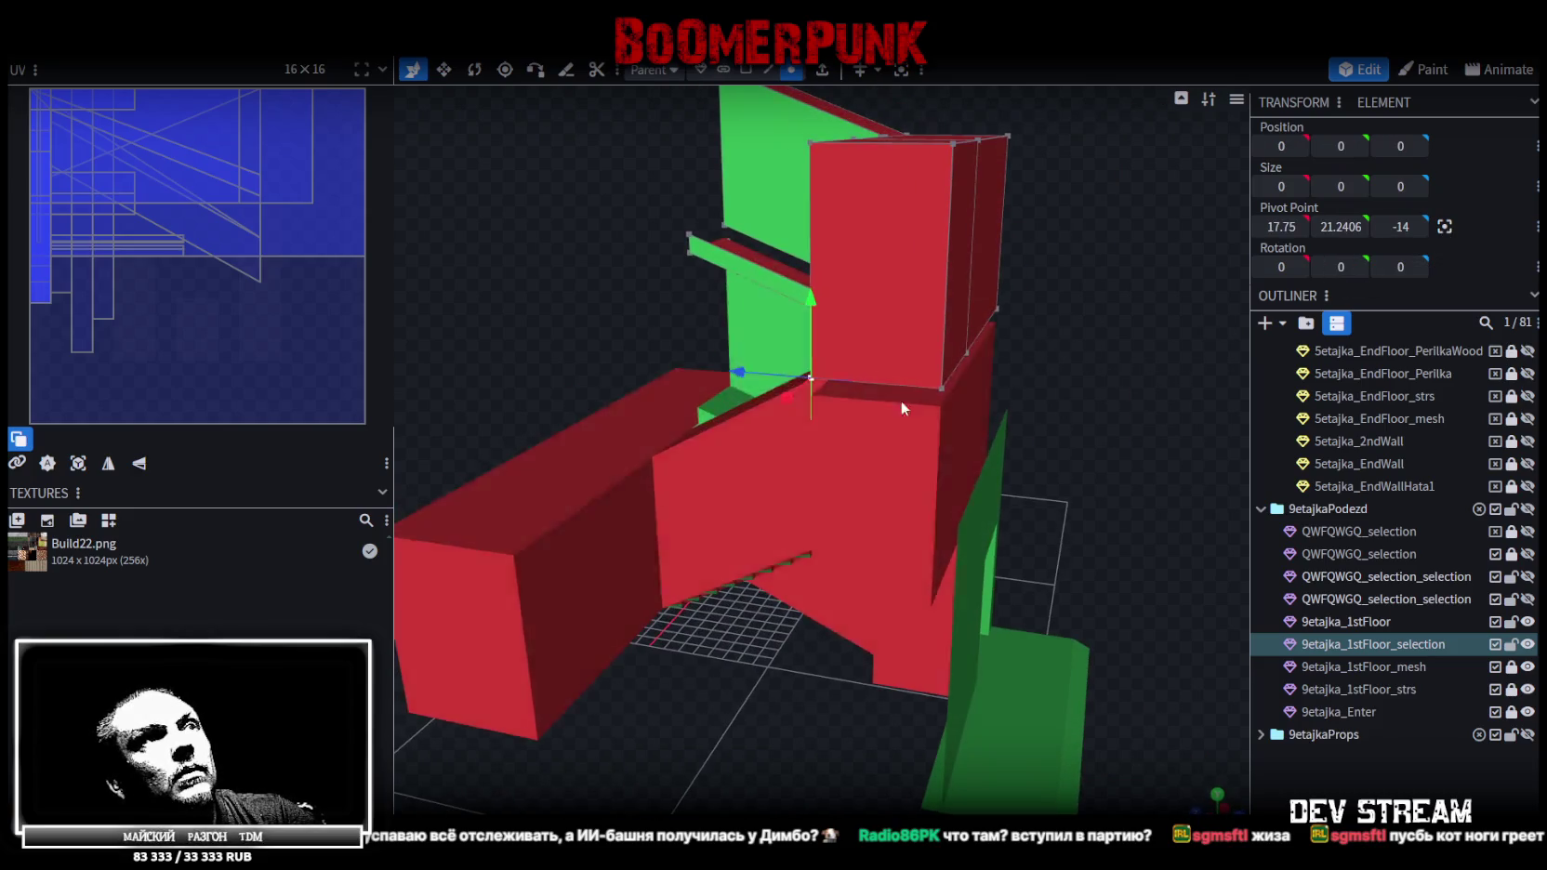
pyautogui.click(847, 402)
pyautogui.click(814, 394)
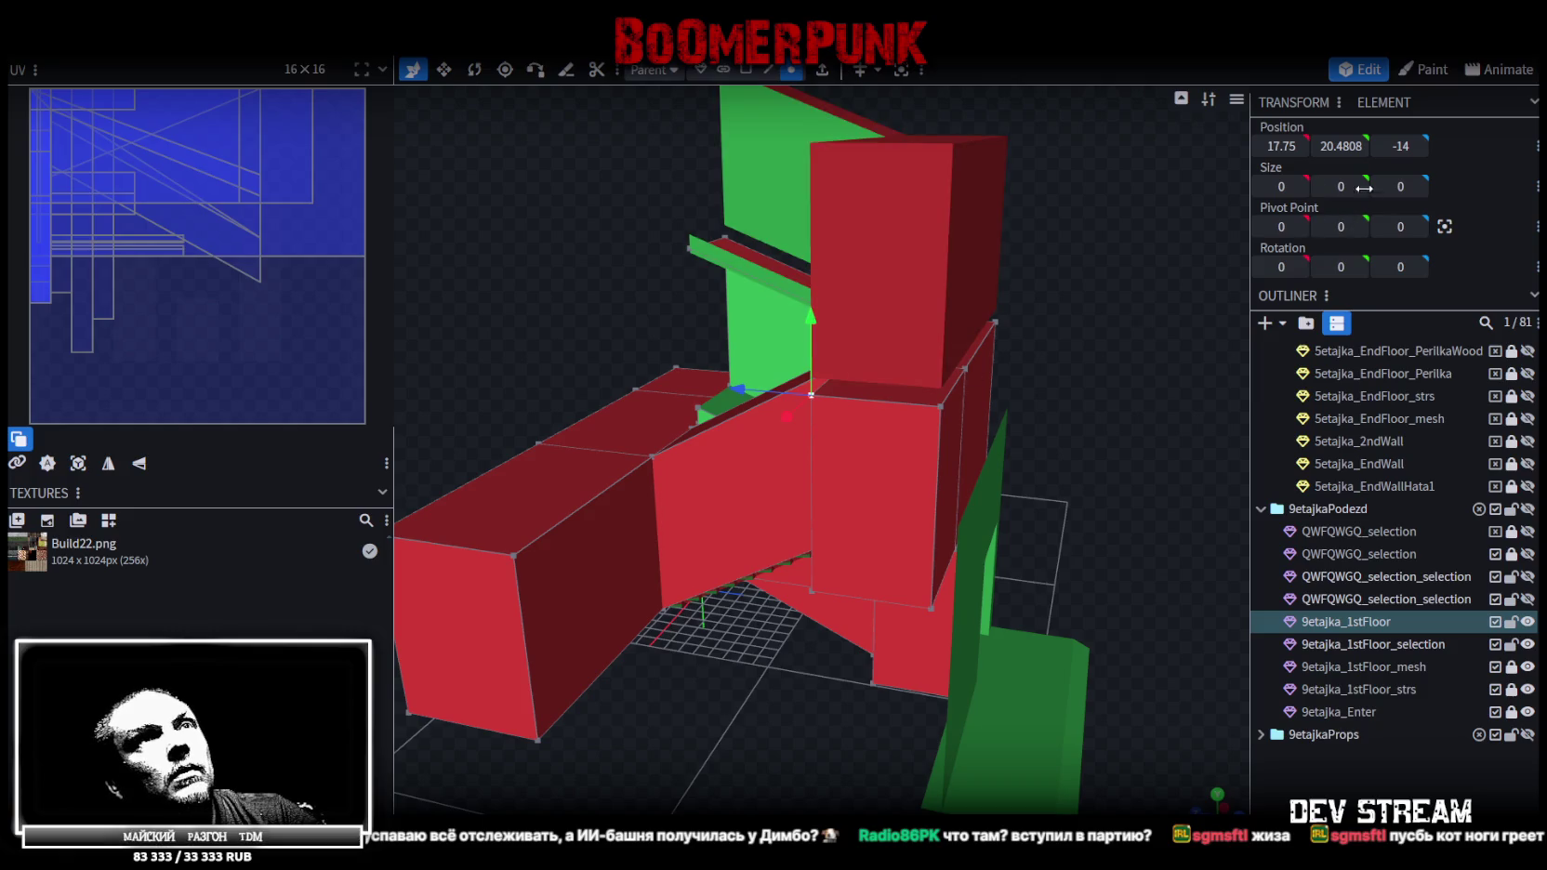
pyautogui.moveTo(1097, 309); pyautogui.dragTo(962, 254)
pyautogui.click(962, 254)
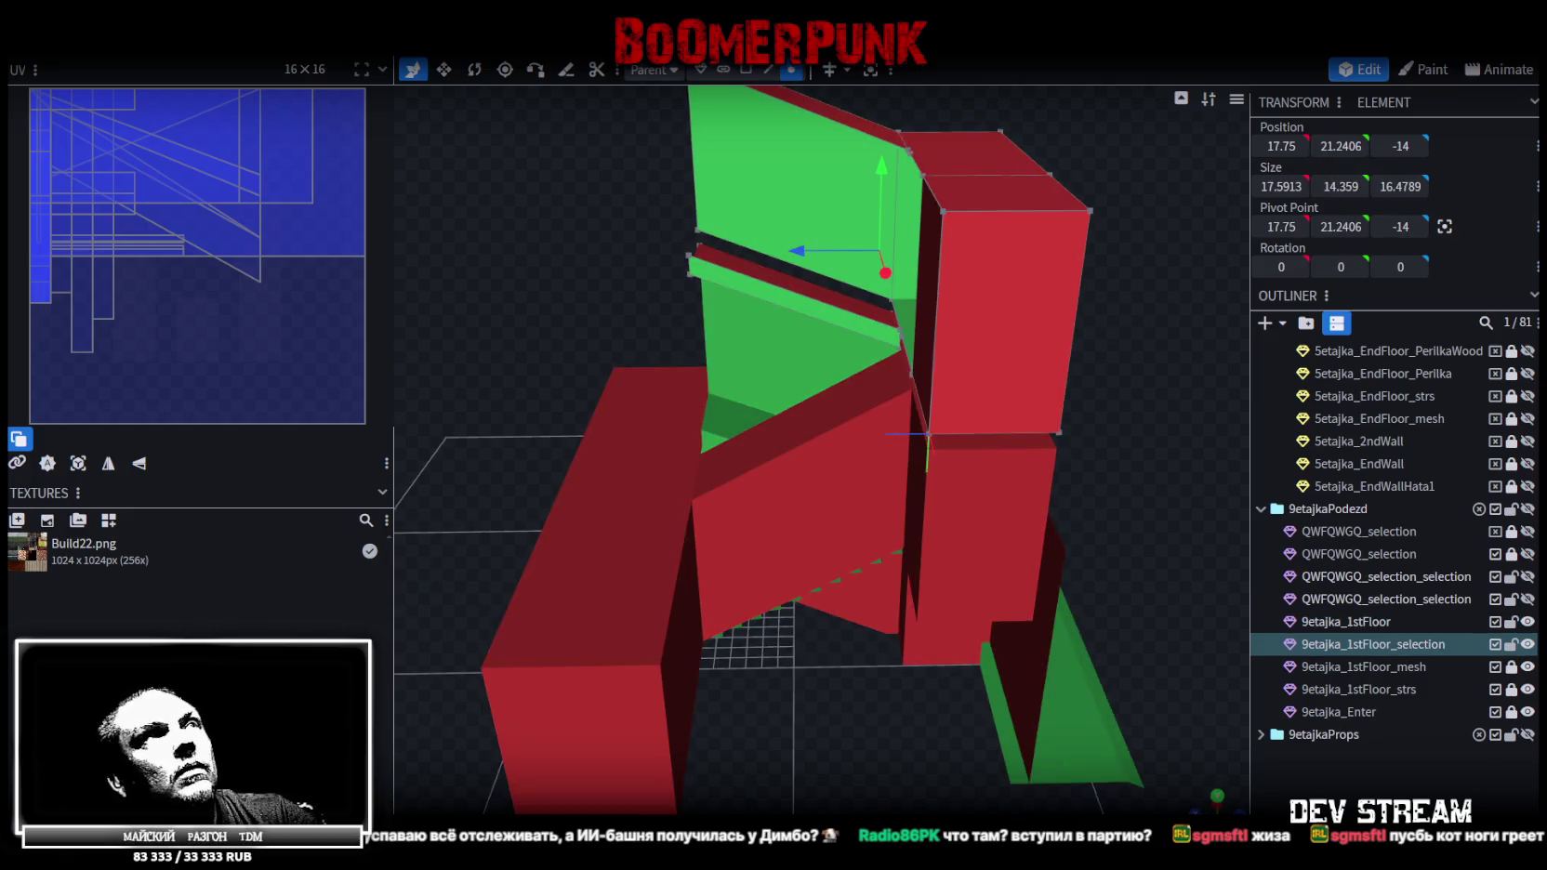
# Set 9etajka_1stFloor_selection's Y position to 21.4808
pyautogui.click(703, 72)
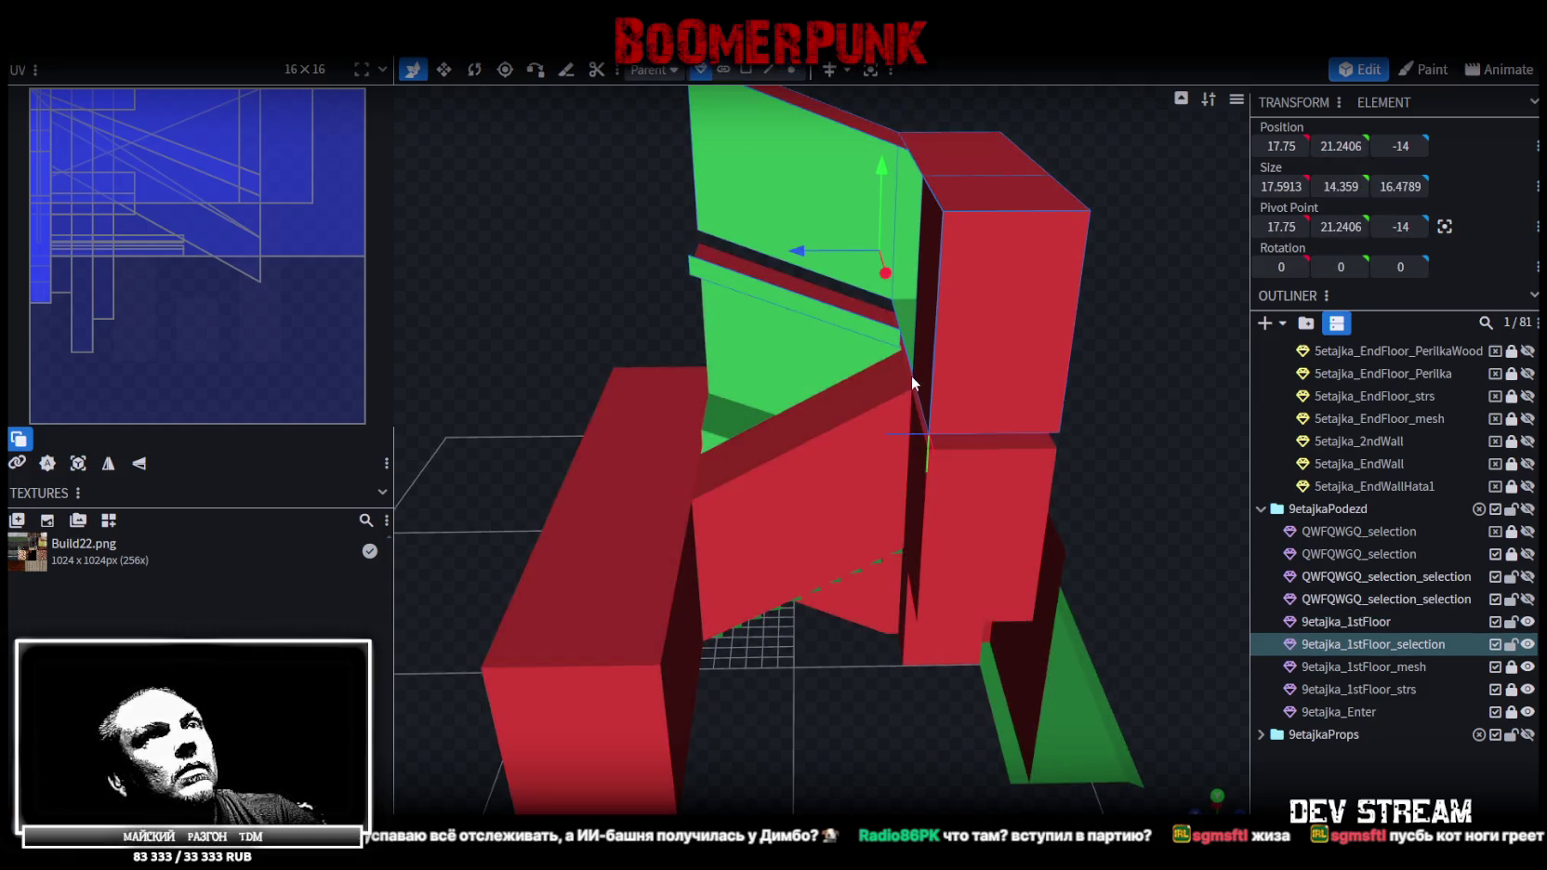
pyautogui.moveTo(1322, 147); pyautogui.dragTo(1326, 160)
pyautogui.click(1338, 153)
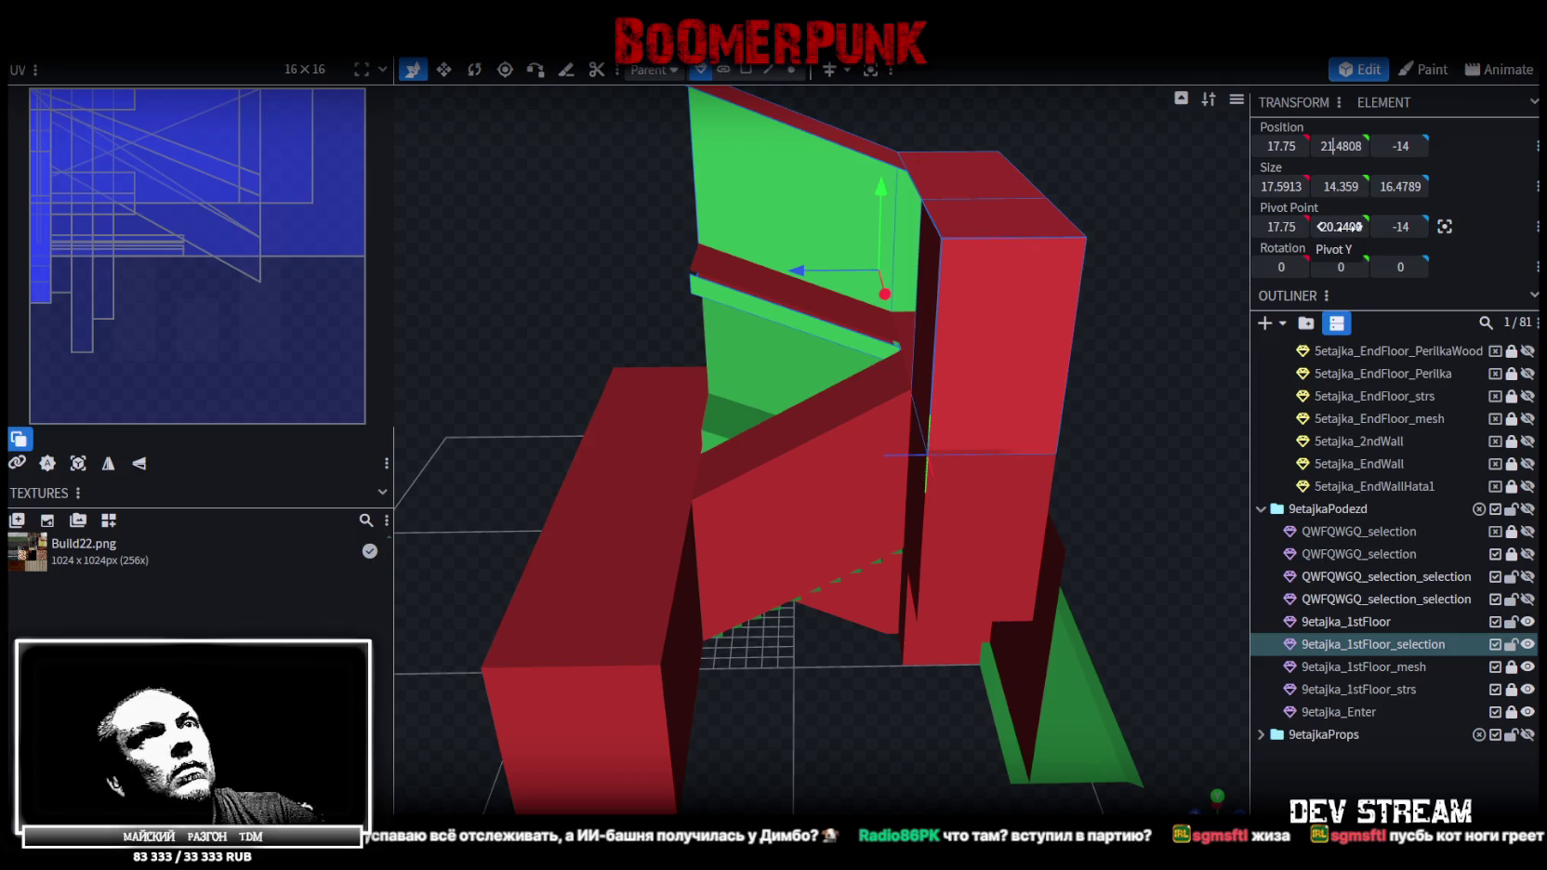
pyautogui.press('Return')
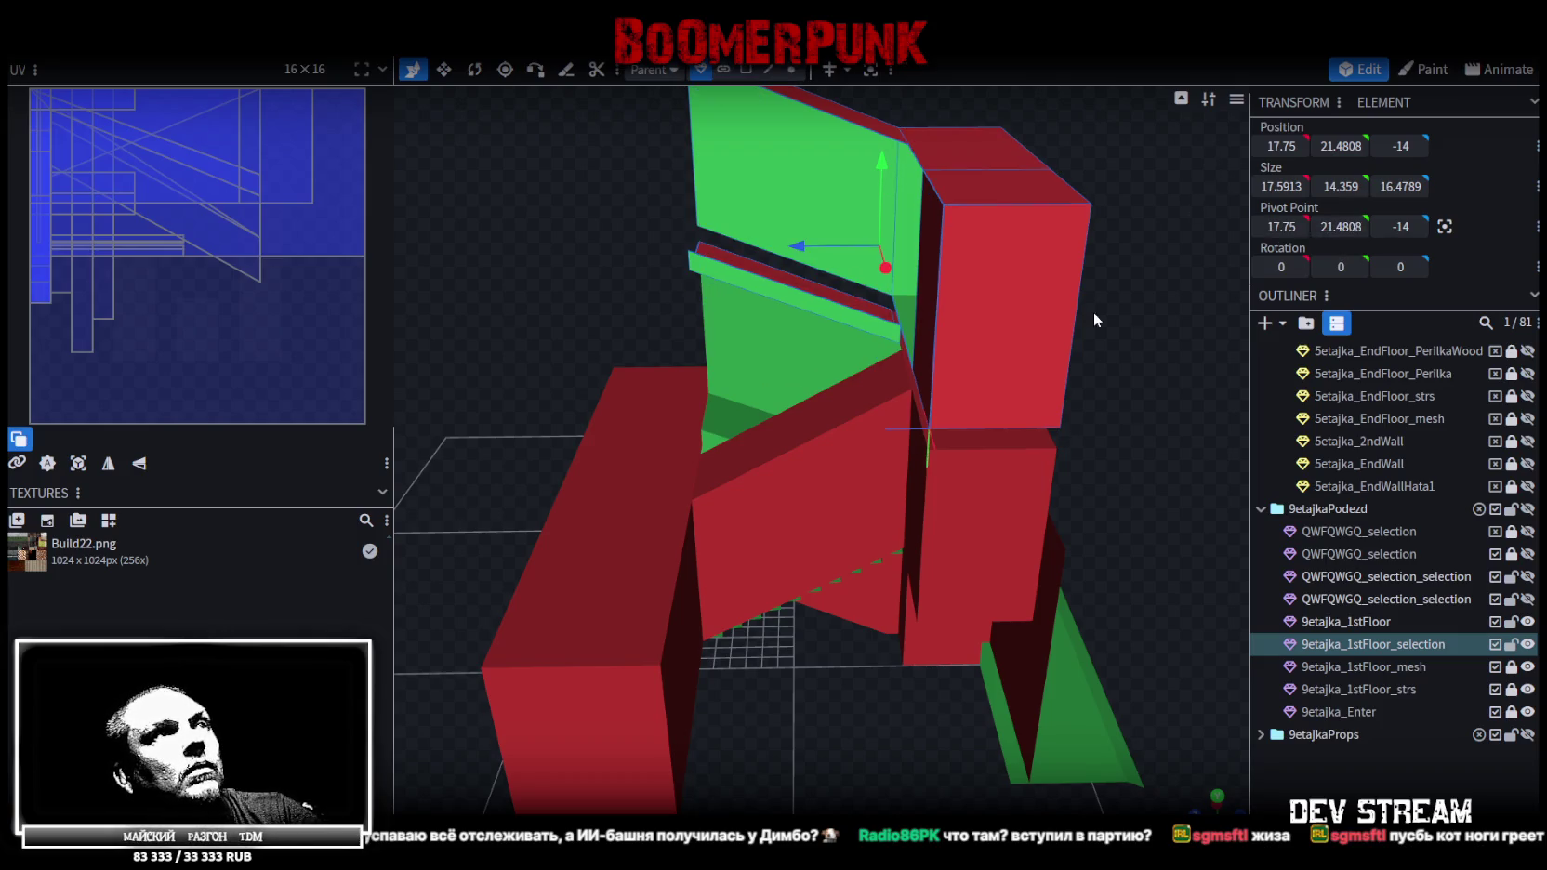
pyautogui.moveTo(552, 210); pyautogui.dragTo(692, 170)
pyautogui.scroll(5, 730, 191)
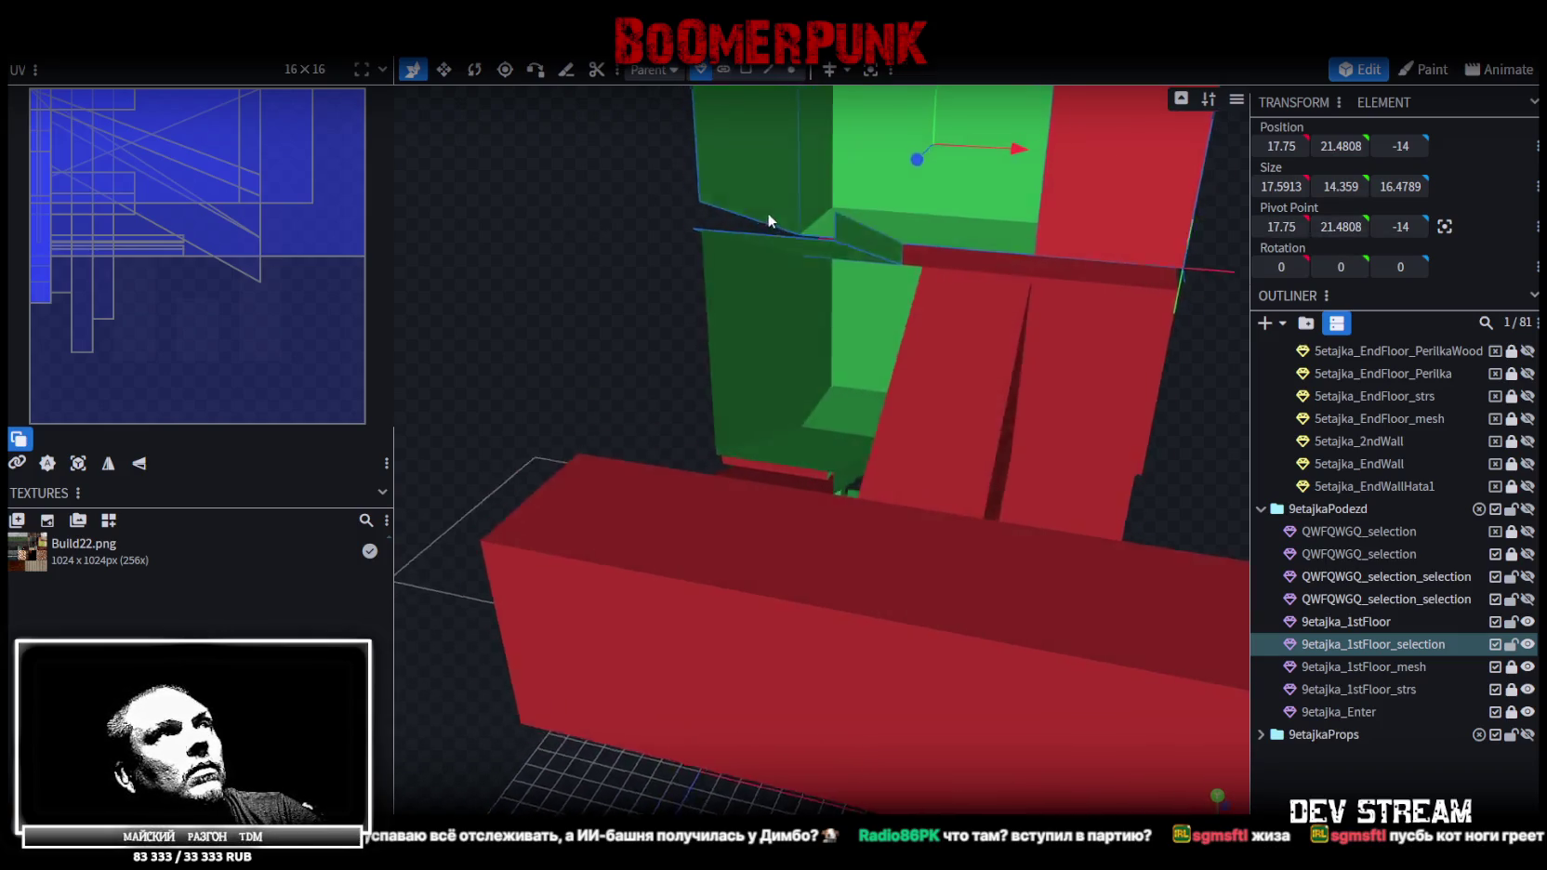
pyautogui.scroll(-3, 804, 234)
pyautogui.moveTo(805, 233)
pyautogui.mouseDown()
pyautogui.moveTo(698, 182)
pyautogui.moveTo(757, 160)
pyautogui.mouseUp()
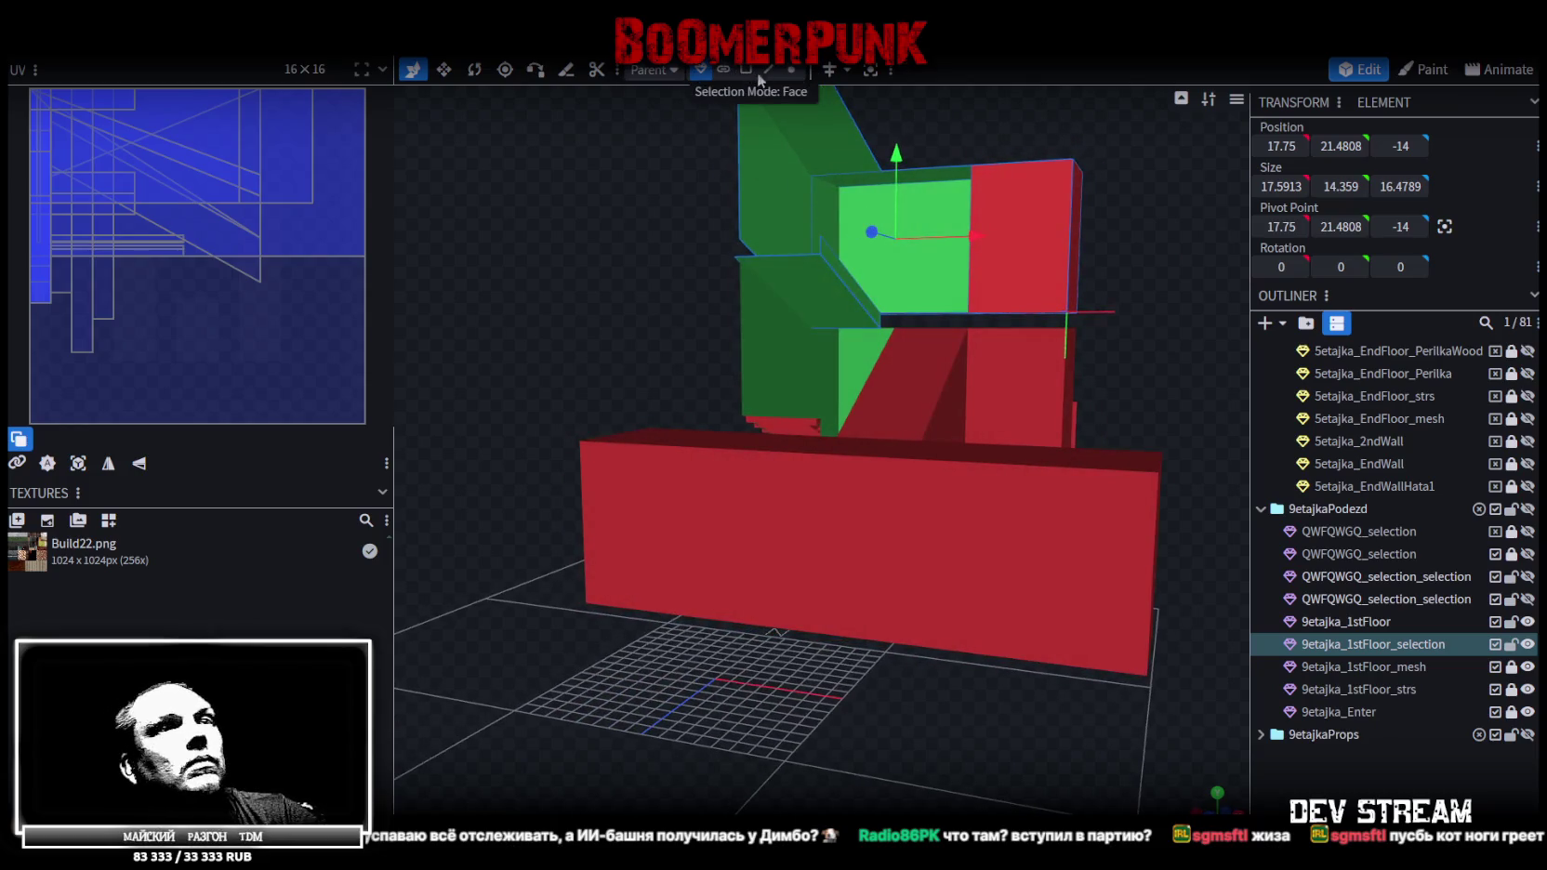
# Move 9etajka_1stFloor_selection above 9etajka_1stFloor in the outliner and hide the tall green mesh
pyautogui.moveTo(1402, 650); pyautogui.dragTo(1402, 603)
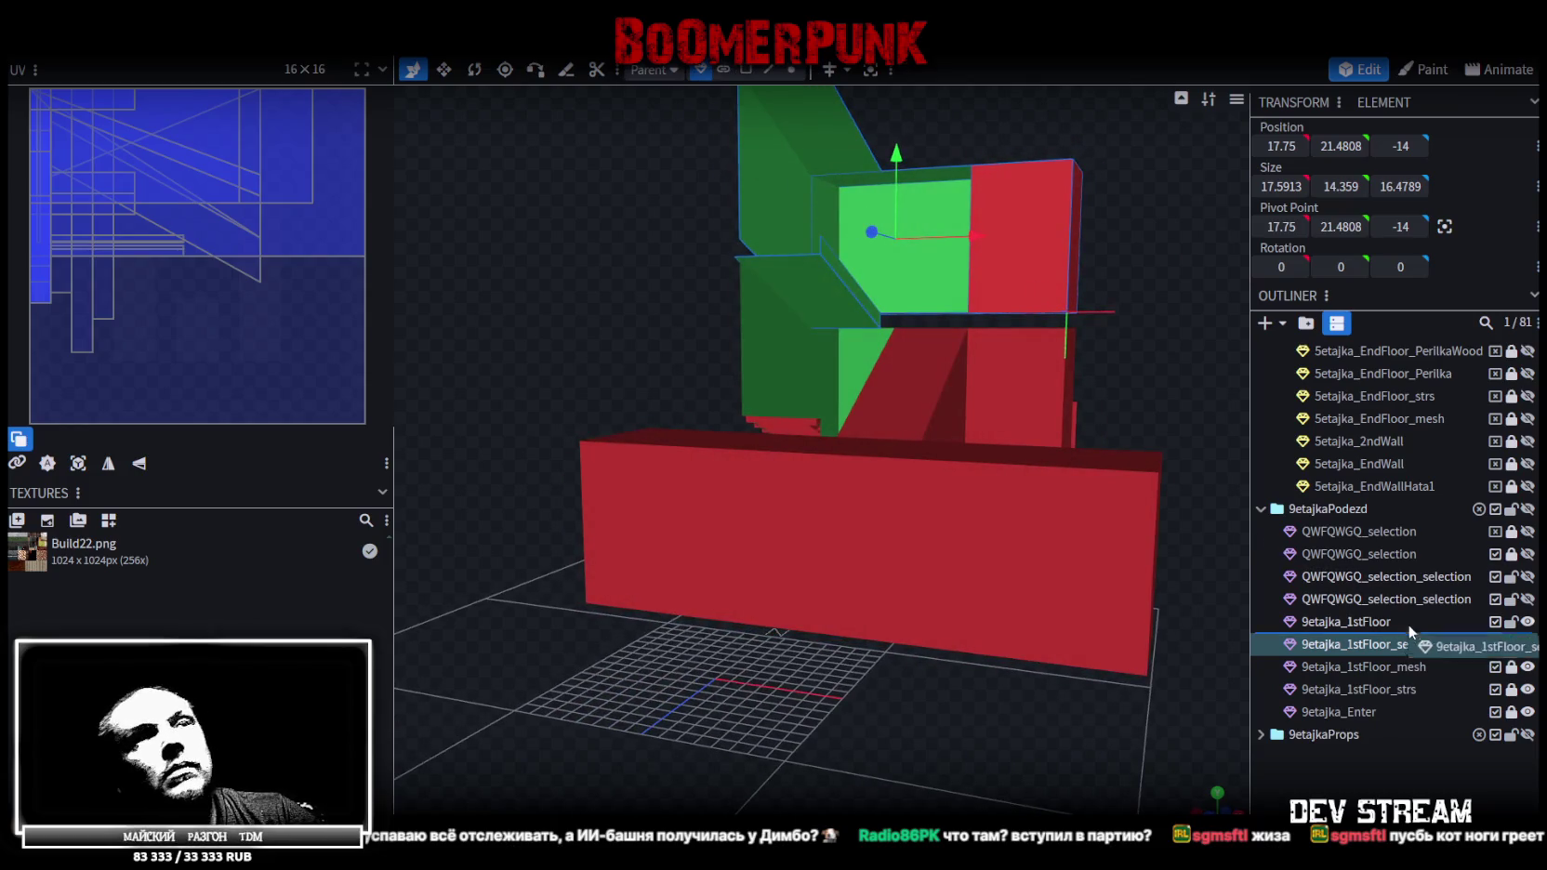
pyautogui.click(1527, 644)
pyautogui.click(1528, 644)
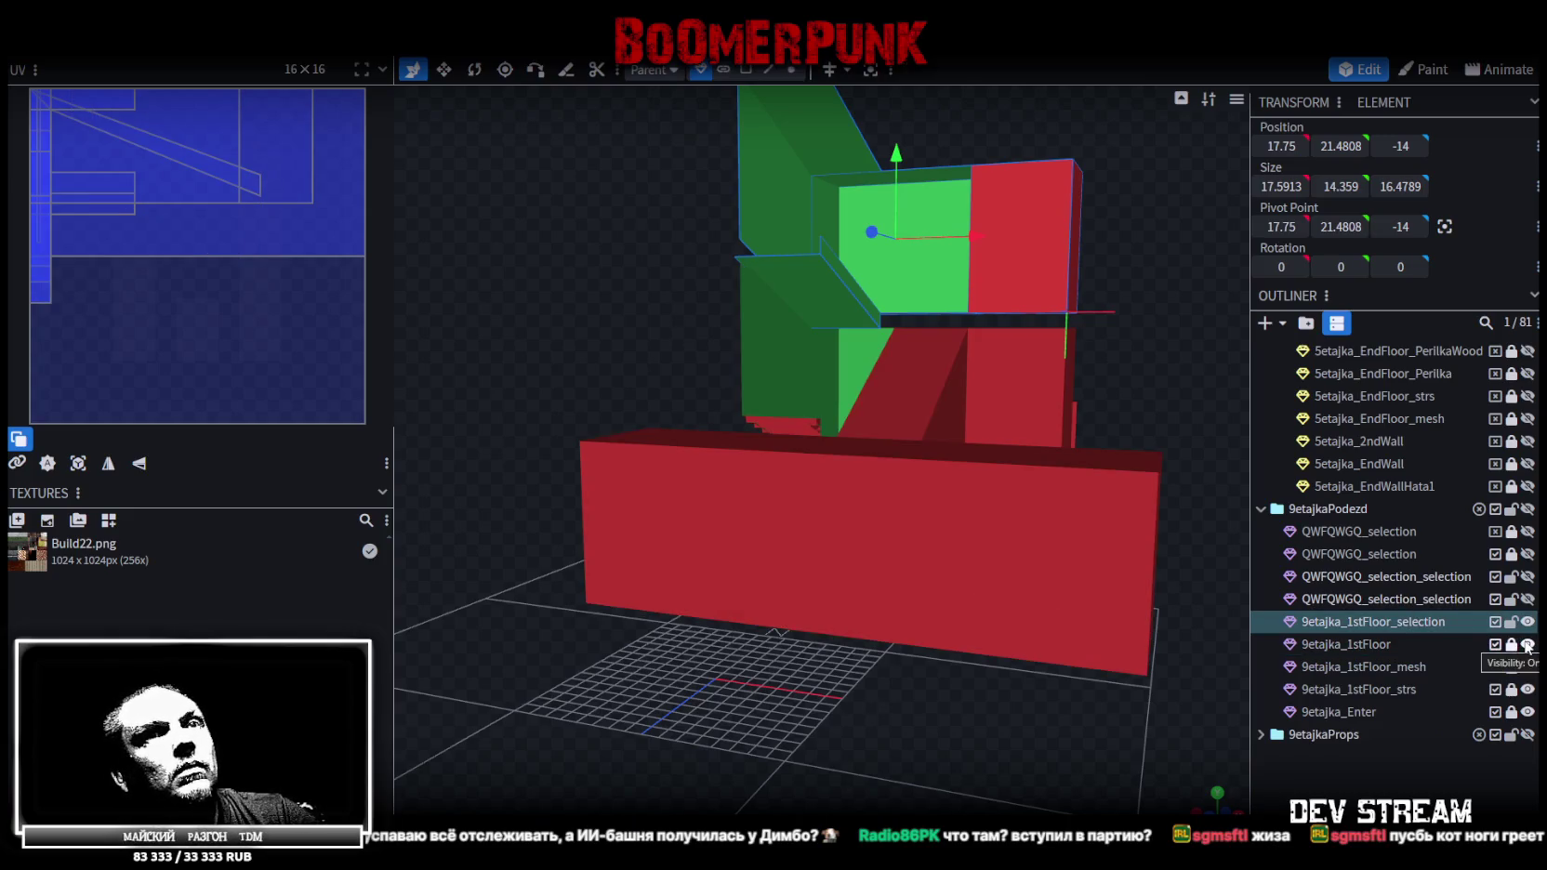
pyautogui.keyDown('ctrl'); pyautogui.click(1391, 642); pyautogui.keyUp('ctrl')
pyautogui.click(1269, 621)
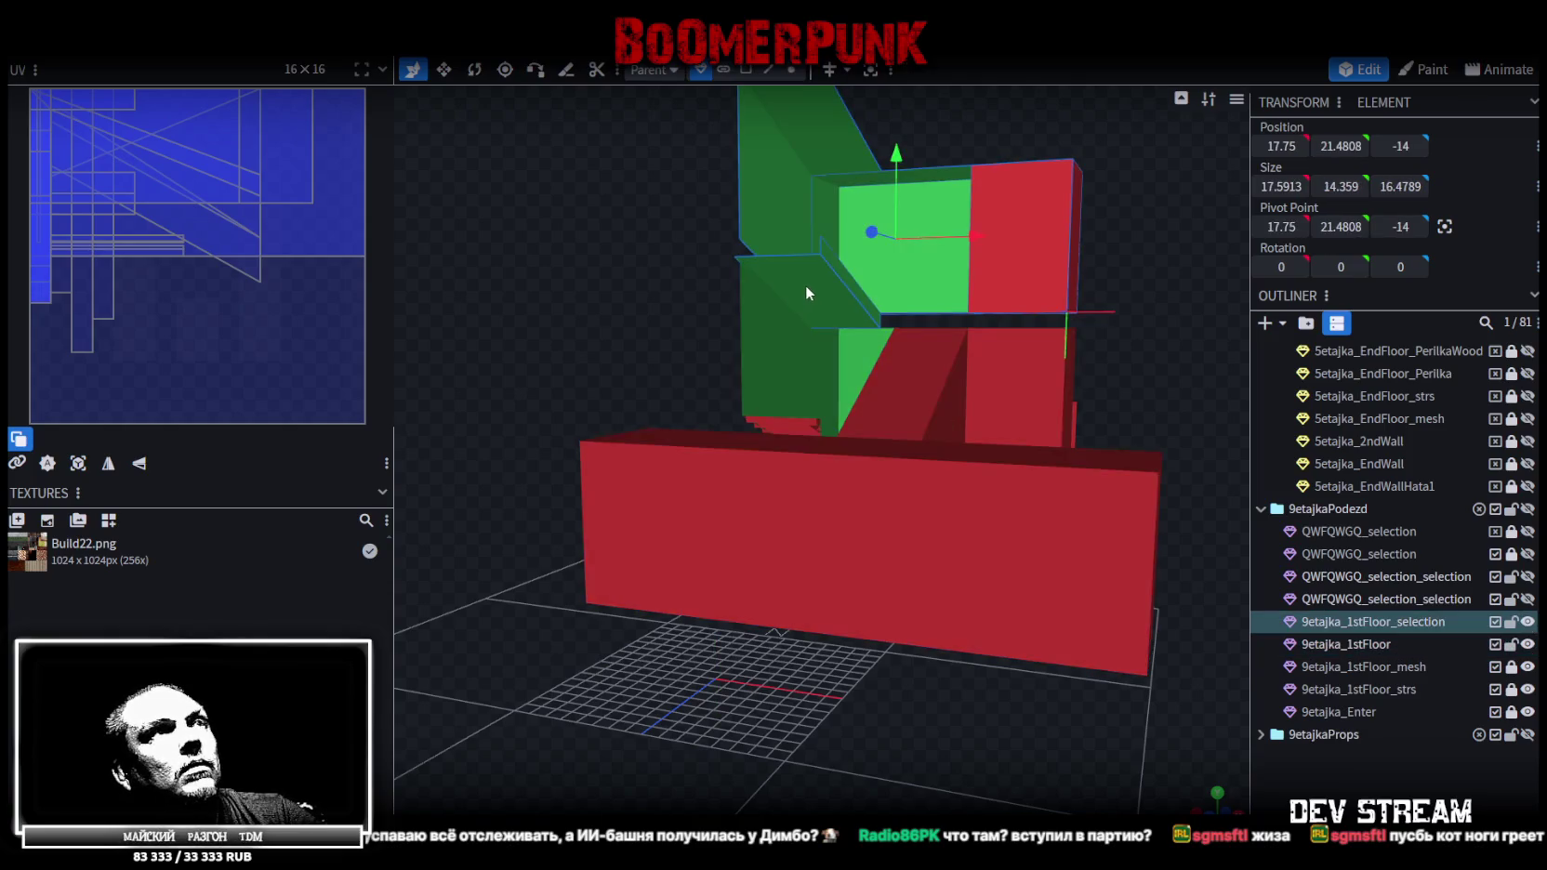
pyautogui.click(768, 375)
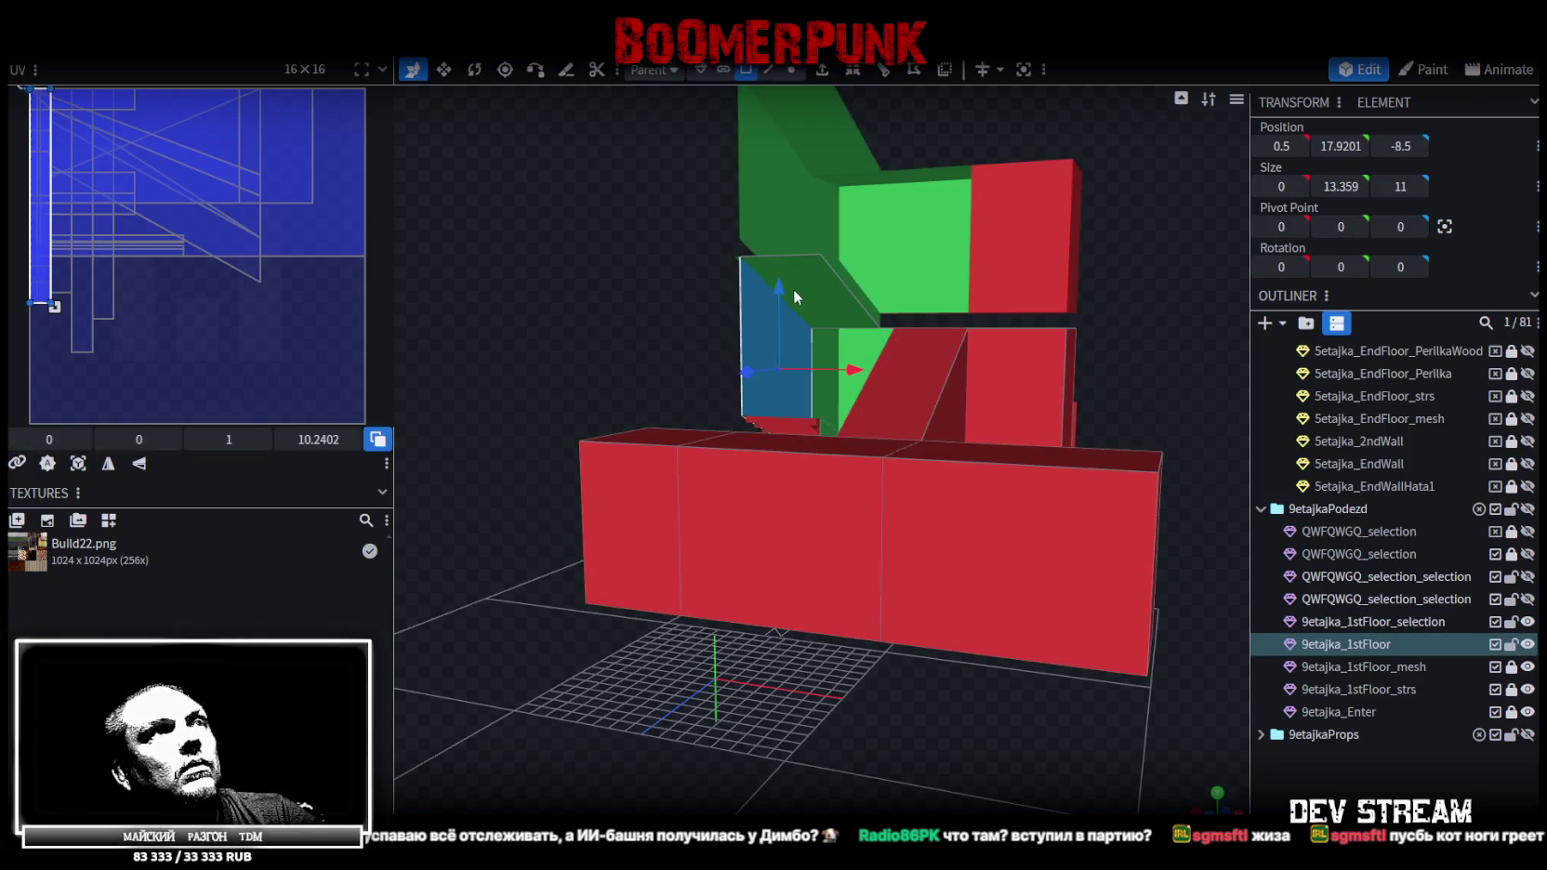
pyautogui.click(792, 293)
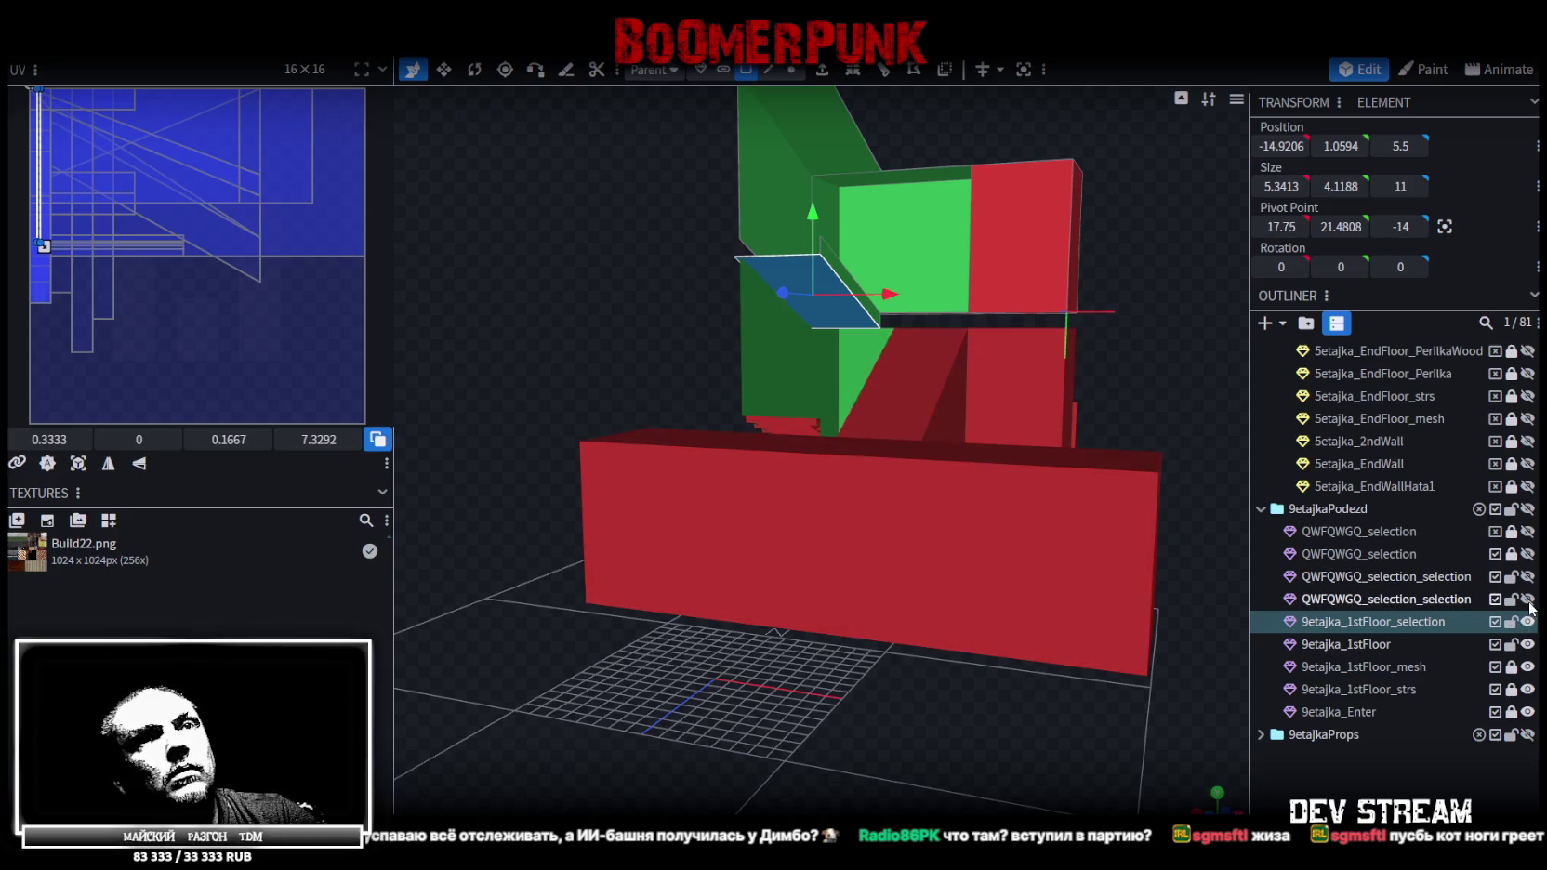
pyautogui.click(1528, 622)
# Select the top face and sloped ramp face of 9etajka_1stFloor
pyautogui.click(788, 260)
pyautogui.moveTo(1015, 229); pyautogui.dragTo(927, 293)
pyautogui.click(928, 293)
pyautogui.moveTo(770, 164); pyautogui.dragTo(981, 153)
pyautogui.moveTo(1132, 357); pyautogui.dragTo(1071, 376)
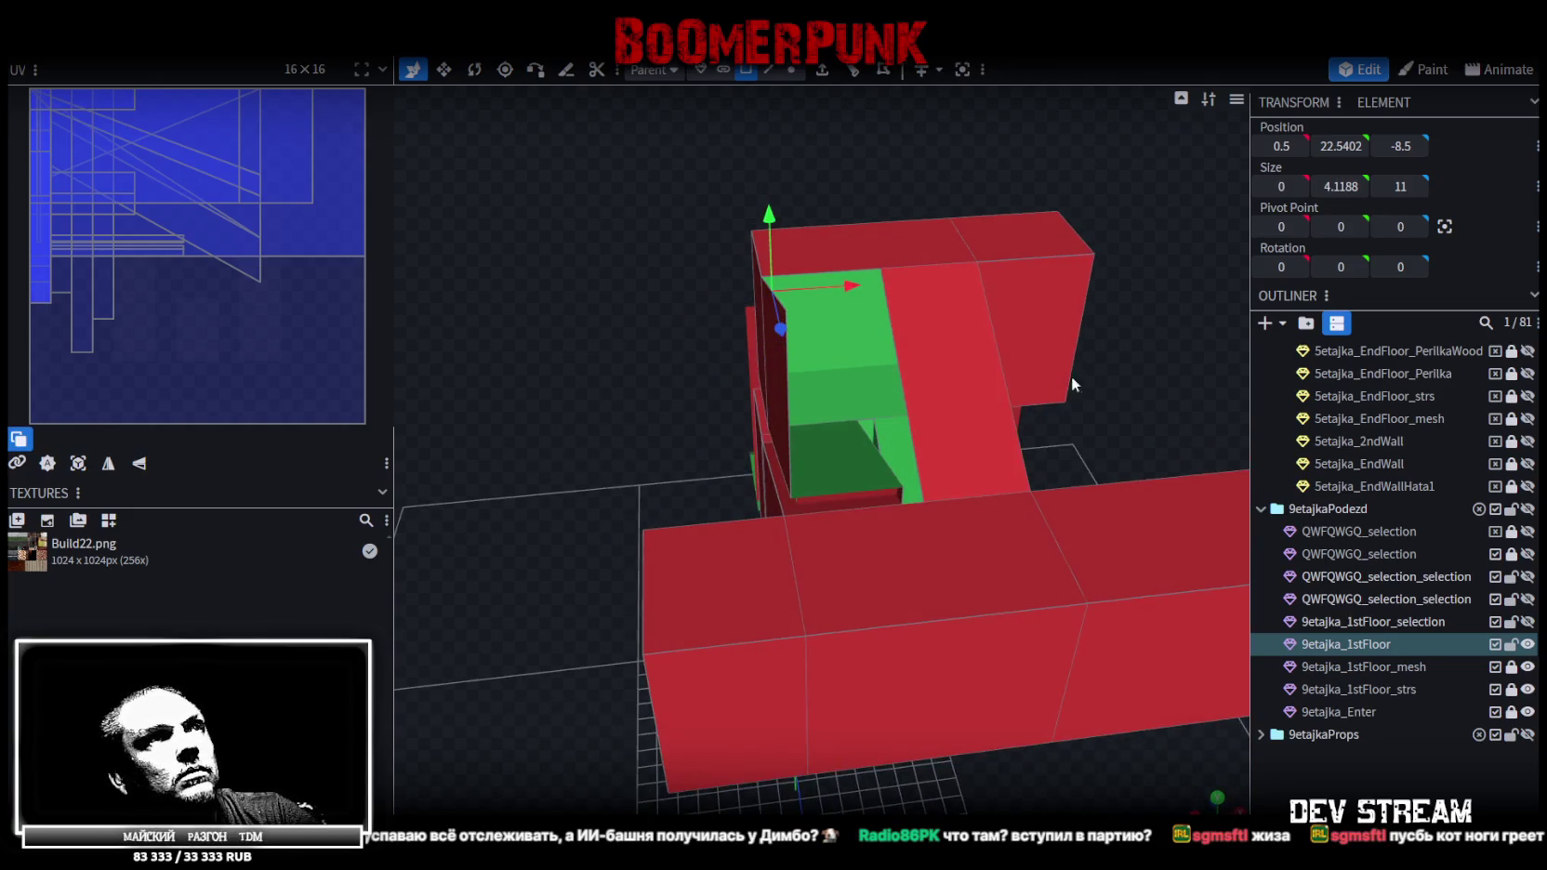
pyautogui.moveTo(959, 396)
pyautogui.mouseDown()
pyautogui.moveTo(481, 302)
pyautogui.moveTo(792, 350)
pyautogui.mouseUp()
pyautogui.click(775, 341)
pyautogui.click(891, 453)
pyautogui.moveTo(892, 454)
pyautogui.mouseDown()
pyautogui.moveTo(629, 245)
pyautogui.moveTo(680, 260)
pyautogui.moveTo(700, 219)
pyautogui.moveTo(900, 371)
pyautogui.mouseUp()
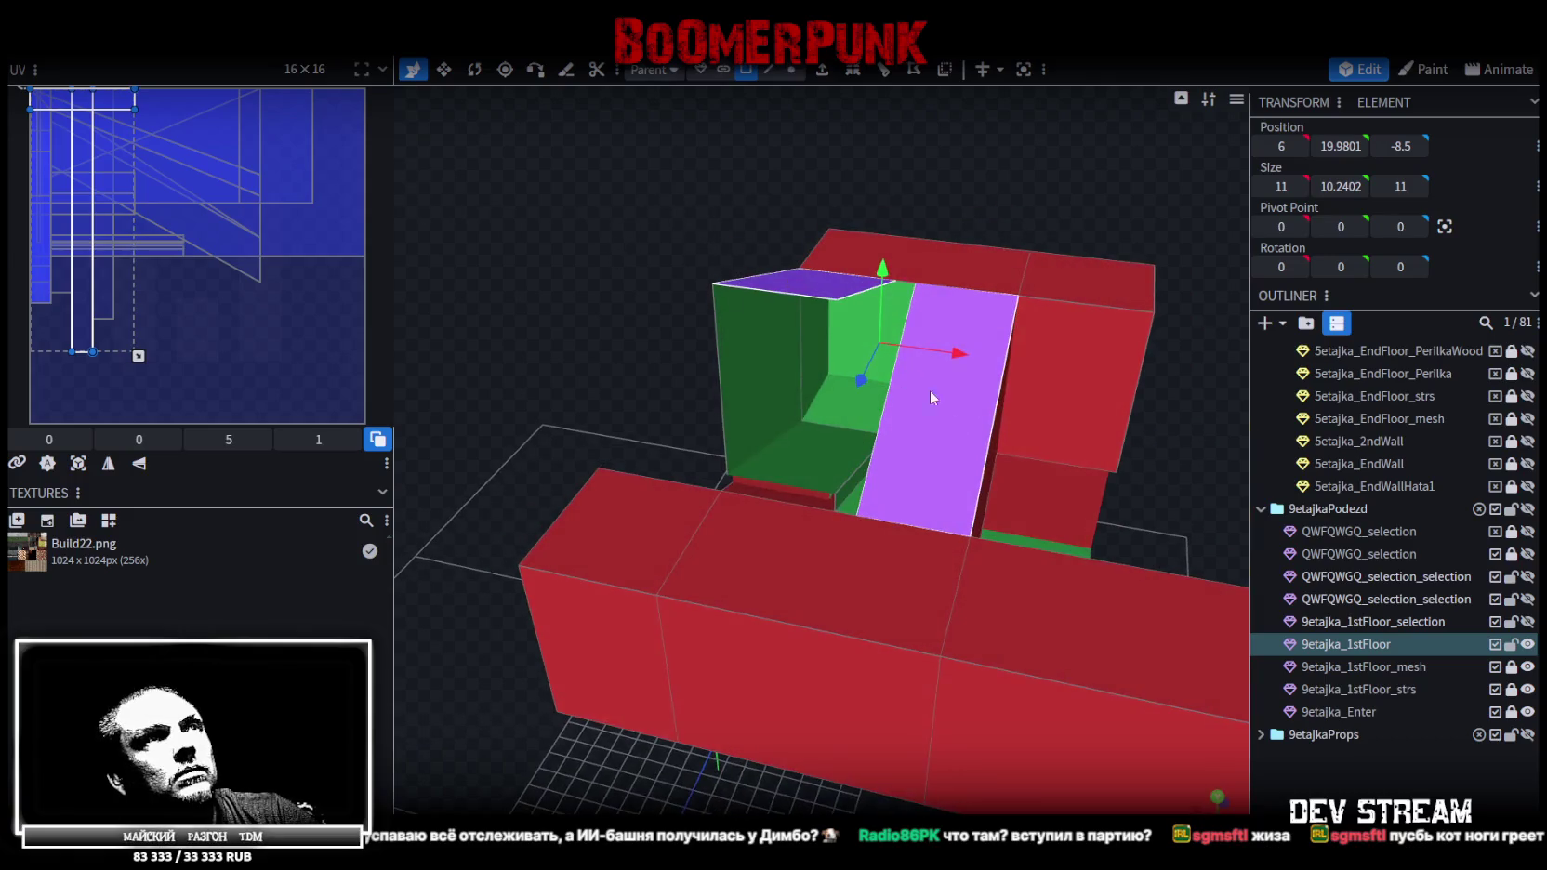
# Split the ramp faces into their own mesh and show 9etajka_1stFloor_selection again
pyautogui.rightClick(952, 371)
pyautogui.click(1068, 534)
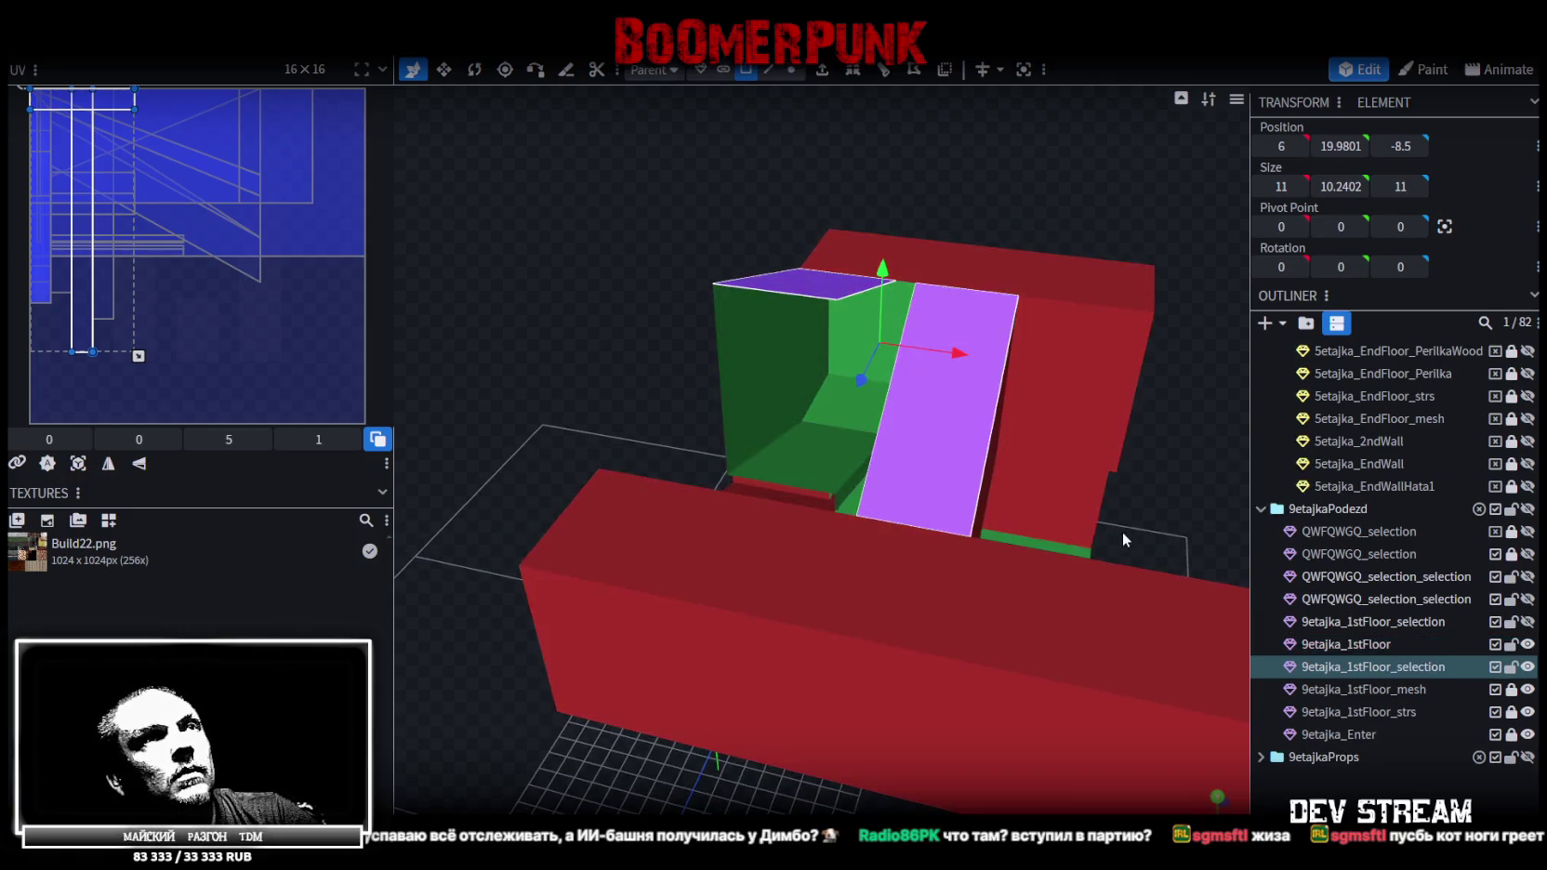
pyautogui.moveTo(1115, 534); pyautogui.dragTo(1481, 665)
pyautogui.click(1527, 621)
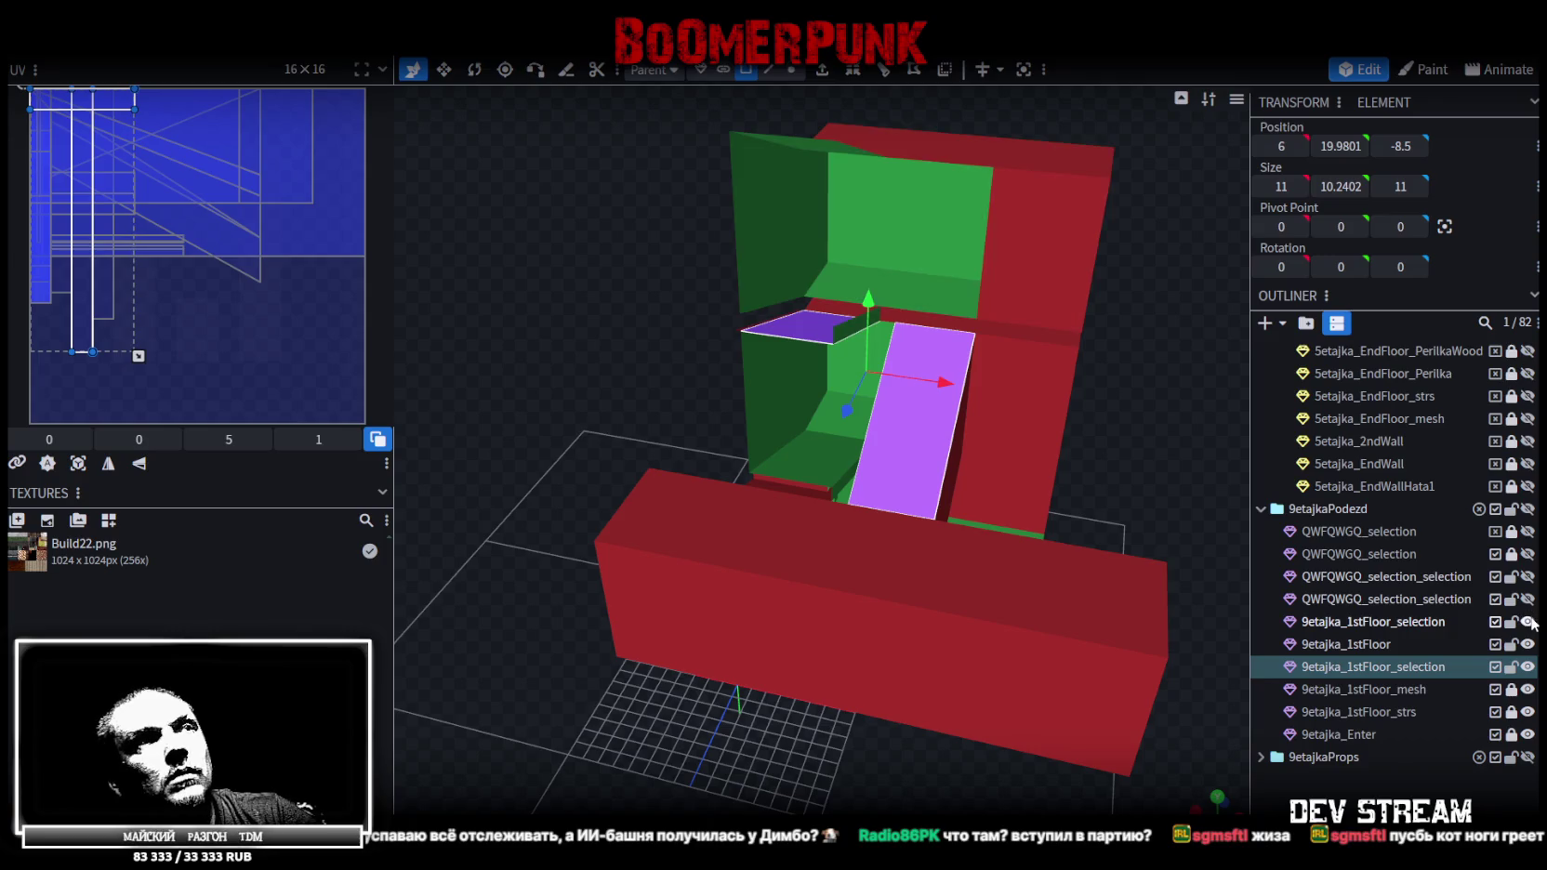
# Merge the new ramp mesh with the older 9etajka_1stFloor_selection mesh
pyautogui.click(1382, 623)
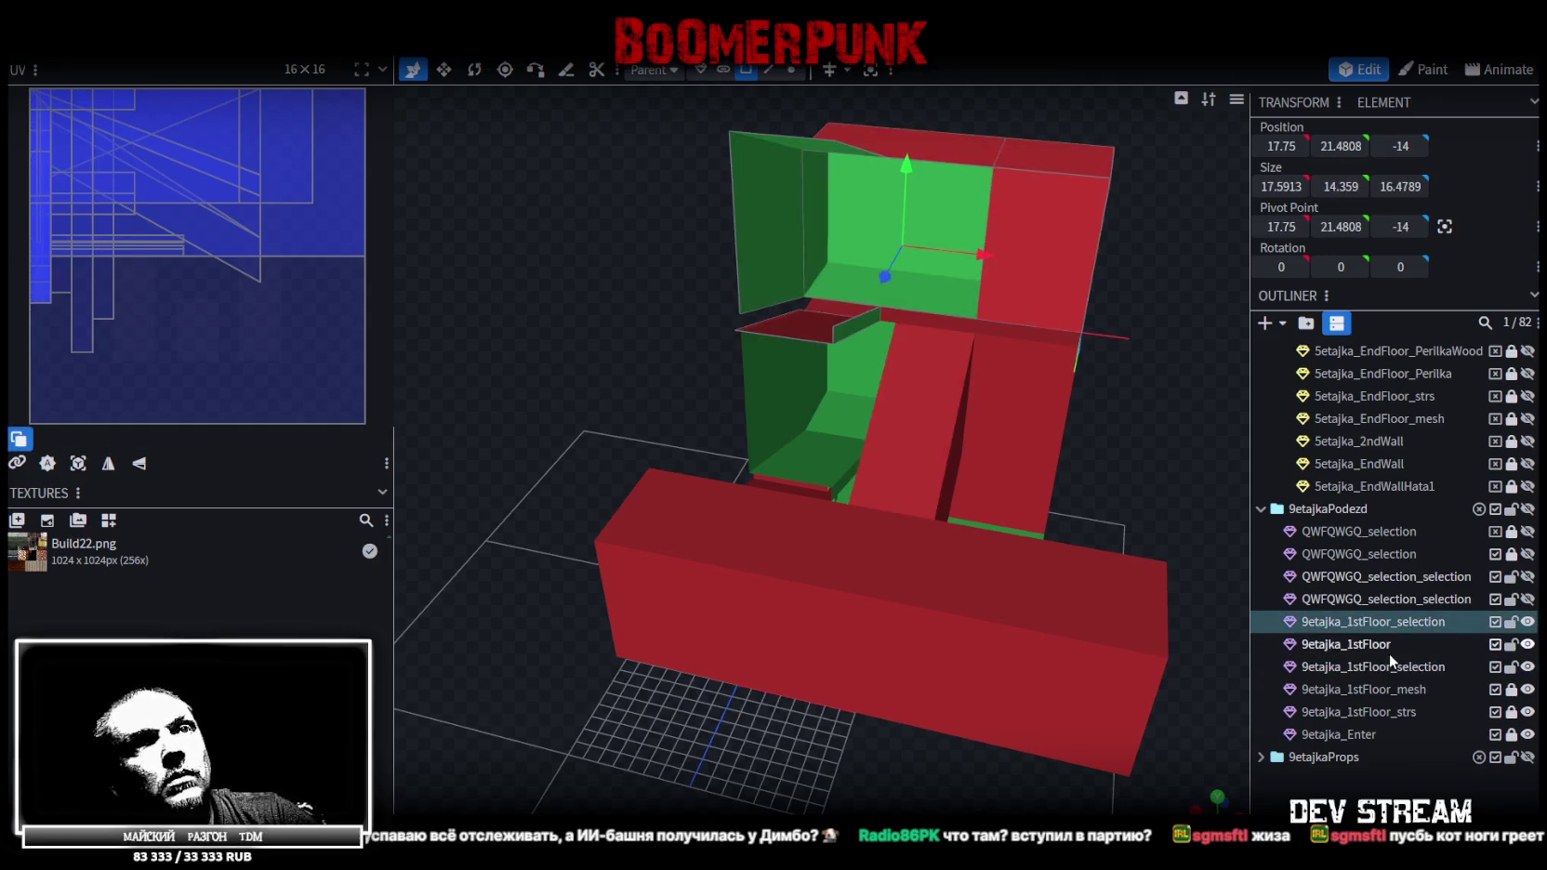
pyautogui.keyDown('ctrl'); pyautogui.click(1385, 666); pyautogui.keyUp('ctrl')
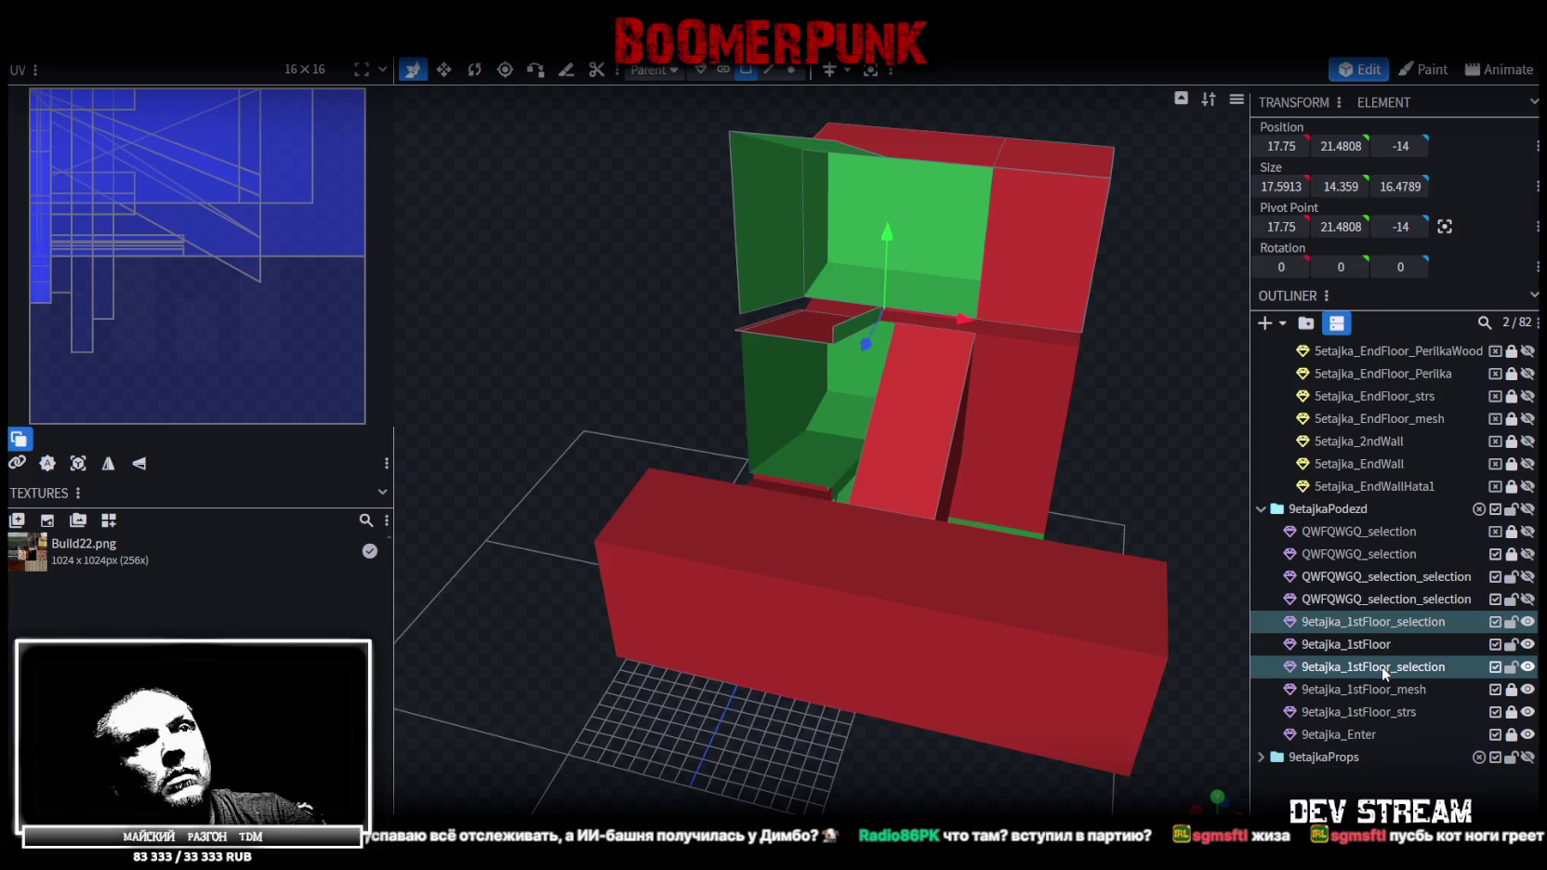
pyautogui.rightClick(1381, 666)
pyautogui.click(1334, 351)
pyautogui.moveTo(636, 384)
pyautogui.mouseDown()
pyautogui.moveTo(688, 381)
pyautogui.moveTo(671, 359)
pyautogui.moveTo(683, 456)
pyautogui.moveTo(634, 435)
pyautogui.moveTo(1117, 476)
pyautogui.moveTo(1155, 495)
pyautogui.moveTo(1148, 534)
pyautogui.moveTo(1152, 484)
pyautogui.moveTo(1106, 444)
pyautogui.moveTo(987, 451)
pyautogui.moveTo(1064, 464)
pyautogui.moveTo(1130, 515)
pyautogui.mouseUp()
pyautogui.scroll(-5, 1130, 515)
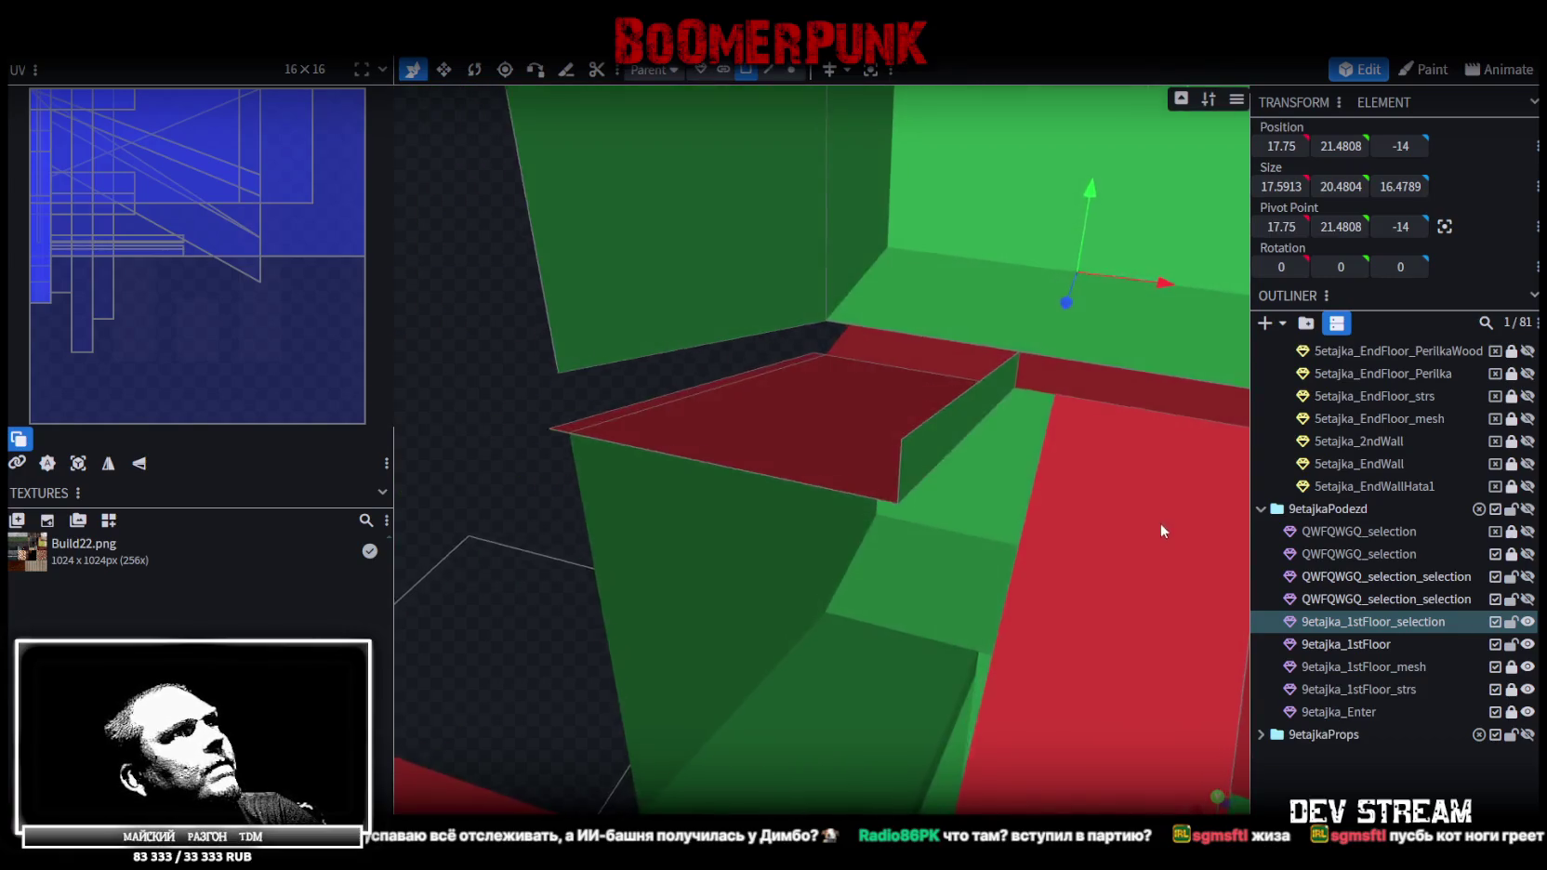
pyautogui.scroll(-5, 1085, 502)
# Select all vertices of the merged mesh and weld the duplicate vertices
pyautogui.click(924, 268)
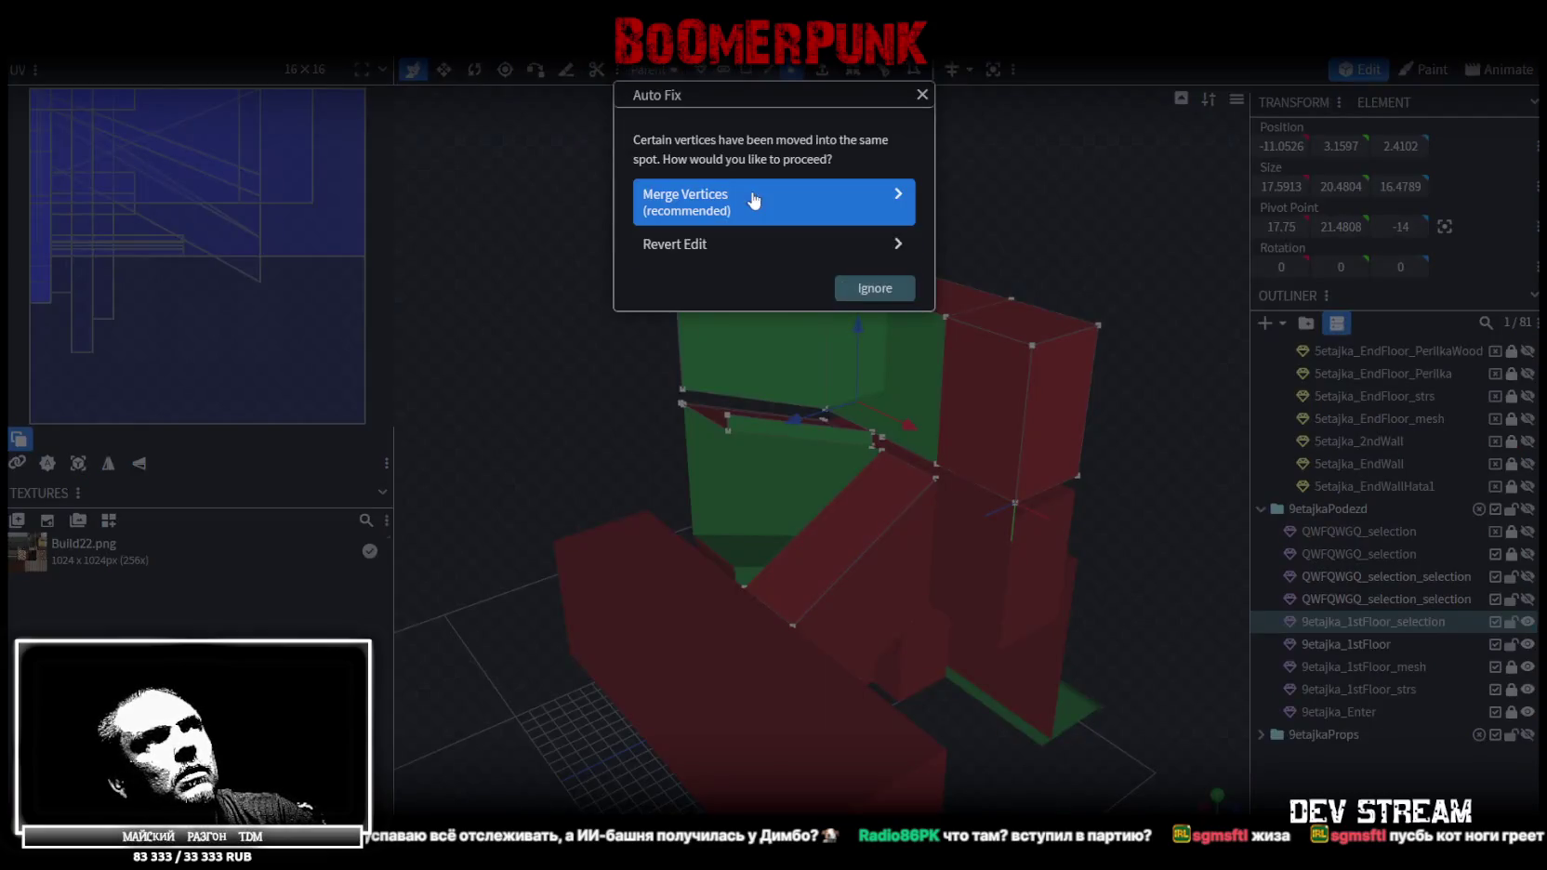
pyautogui.click(764, 197)
pyautogui.moveTo(553, 357); pyautogui.dragTo(722, 375)
pyautogui.scroll(3, 668, 381)
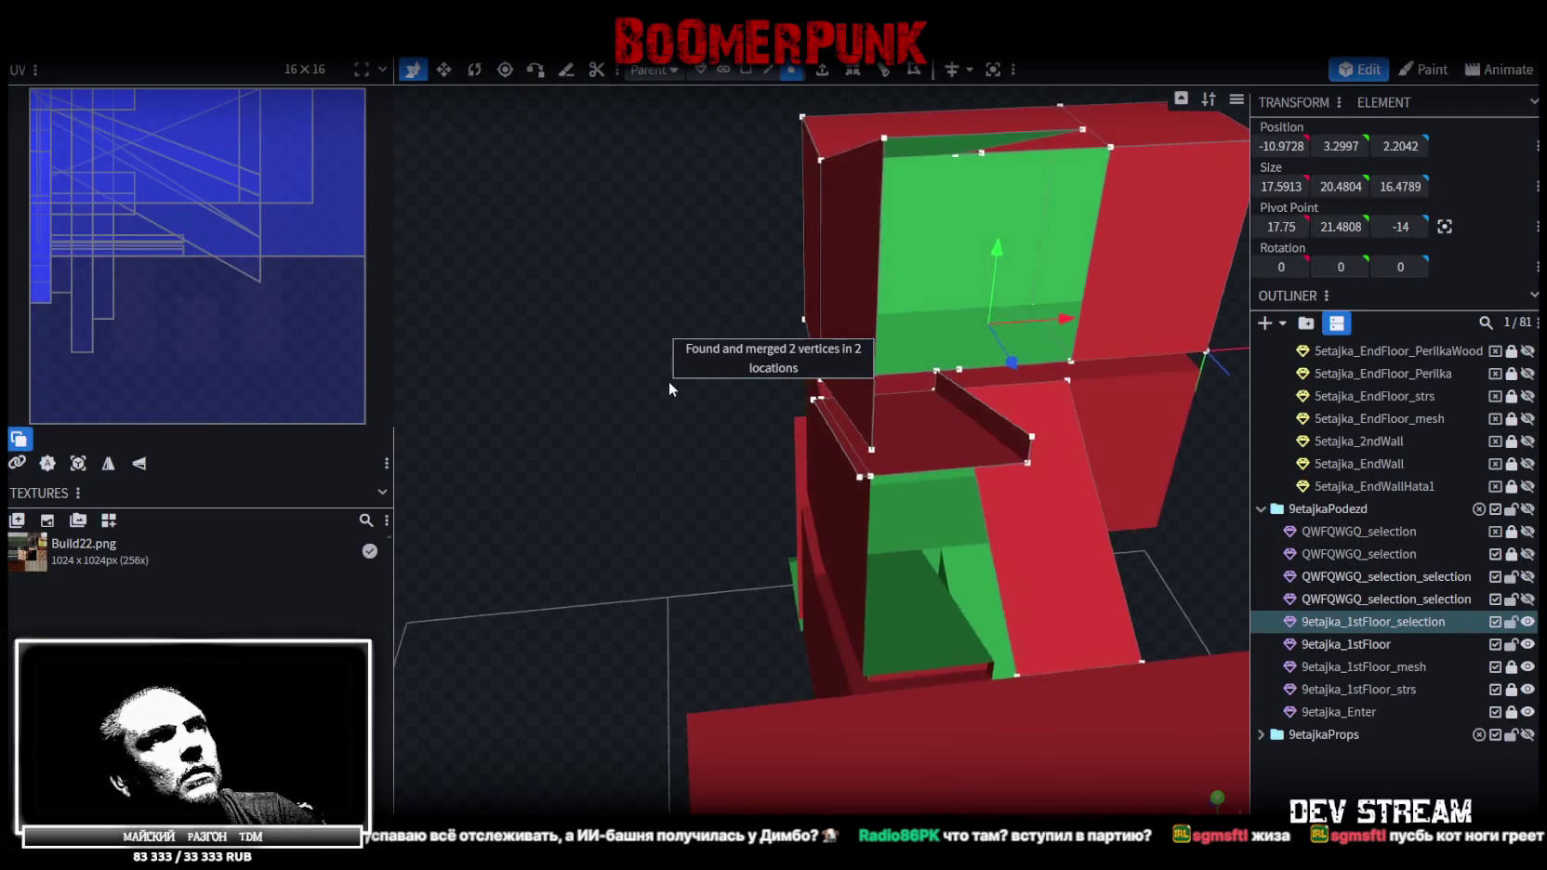
pyautogui.scroll(2, 707, 389)
pyautogui.scroll(2, 748, 396)
# Select a single ledge face and save the model
pyautogui.press('3')
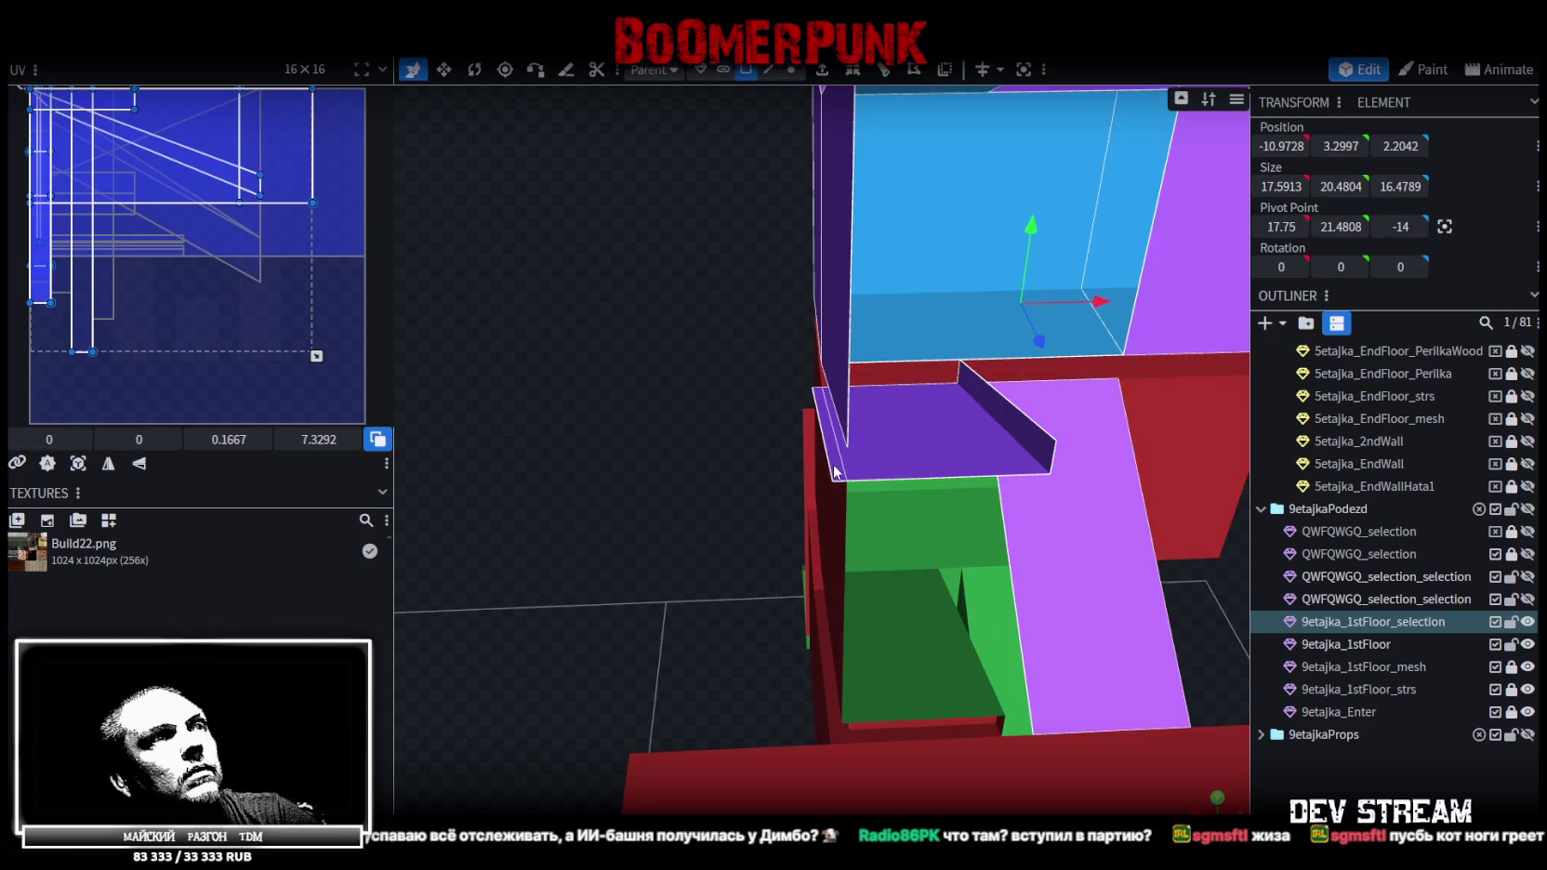
pyautogui.click(834, 471)
pyautogui.moveTo(552, 396)
pyautogui.mouseDown()
pyautogui.moveTo(531, 357)
pyautogui.moveTo(541, 328)
pyautogui.moveTo(467, 333)
pyautogui.moveTo(456, 362)
pyautogui.moveTo(553, 323)
pyautogui.moveTo(461, 346)
pyautogui.moveTo(648, 379)
pyautogui.mouseUp()
pyautogui.hotkey('ctrl', 's')
pyautogui.moveTo(1066, 381); pyautogui.dragTo(1116, 392)
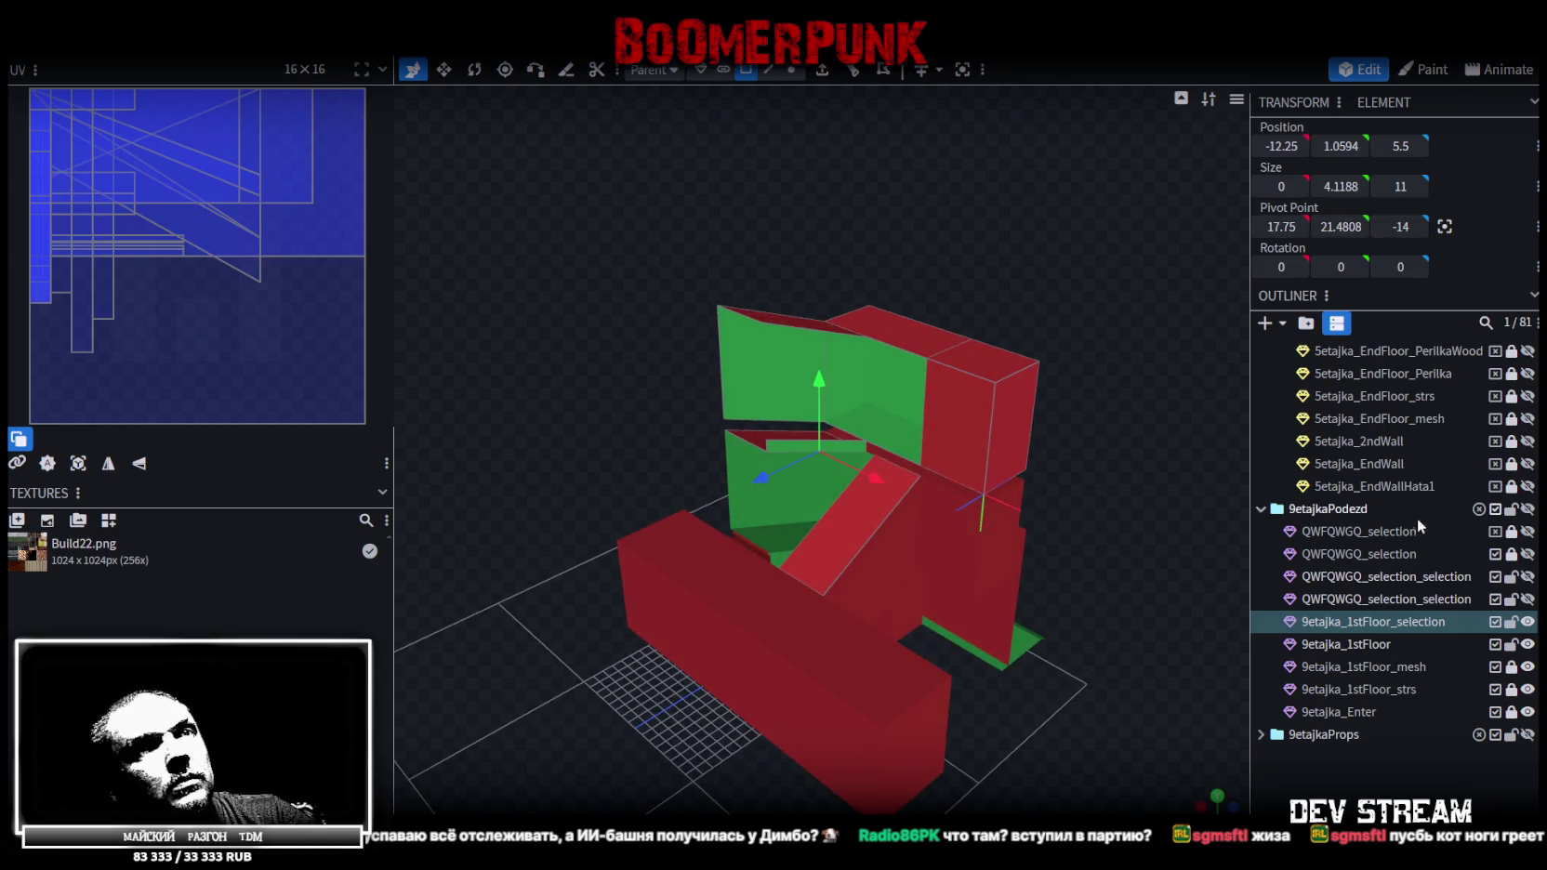
# Toggle the QWFQWGQ_selection_selection and 9etajka_1stFloor_selection meshes off and on to compare the red blocks
pyautogui.click(1527, 598)
pyautogui.moveTo(1112, 664)
pyautogui.mouseDown()
pyautogui.moveTo(1209, 679)
pyautogui.moveTo(1228, 669)
pyautogui.moveTo(1151, 649)
pyautogui.moveTo(1162, 665)
pyautogui.moveTo(1227, 661)
pyautogui.moveTo(1176, 662)
pyautogui.moveTo(1196, 674)
pyautogui.moveTo(1199, 653)
pyautogui.moveTo(1213, 662)
pyautogui.mouseUp()
pyautogui.click(1528, 623)
pyautogui.click(1528, 622)
pyautogui.click(1529, 623)
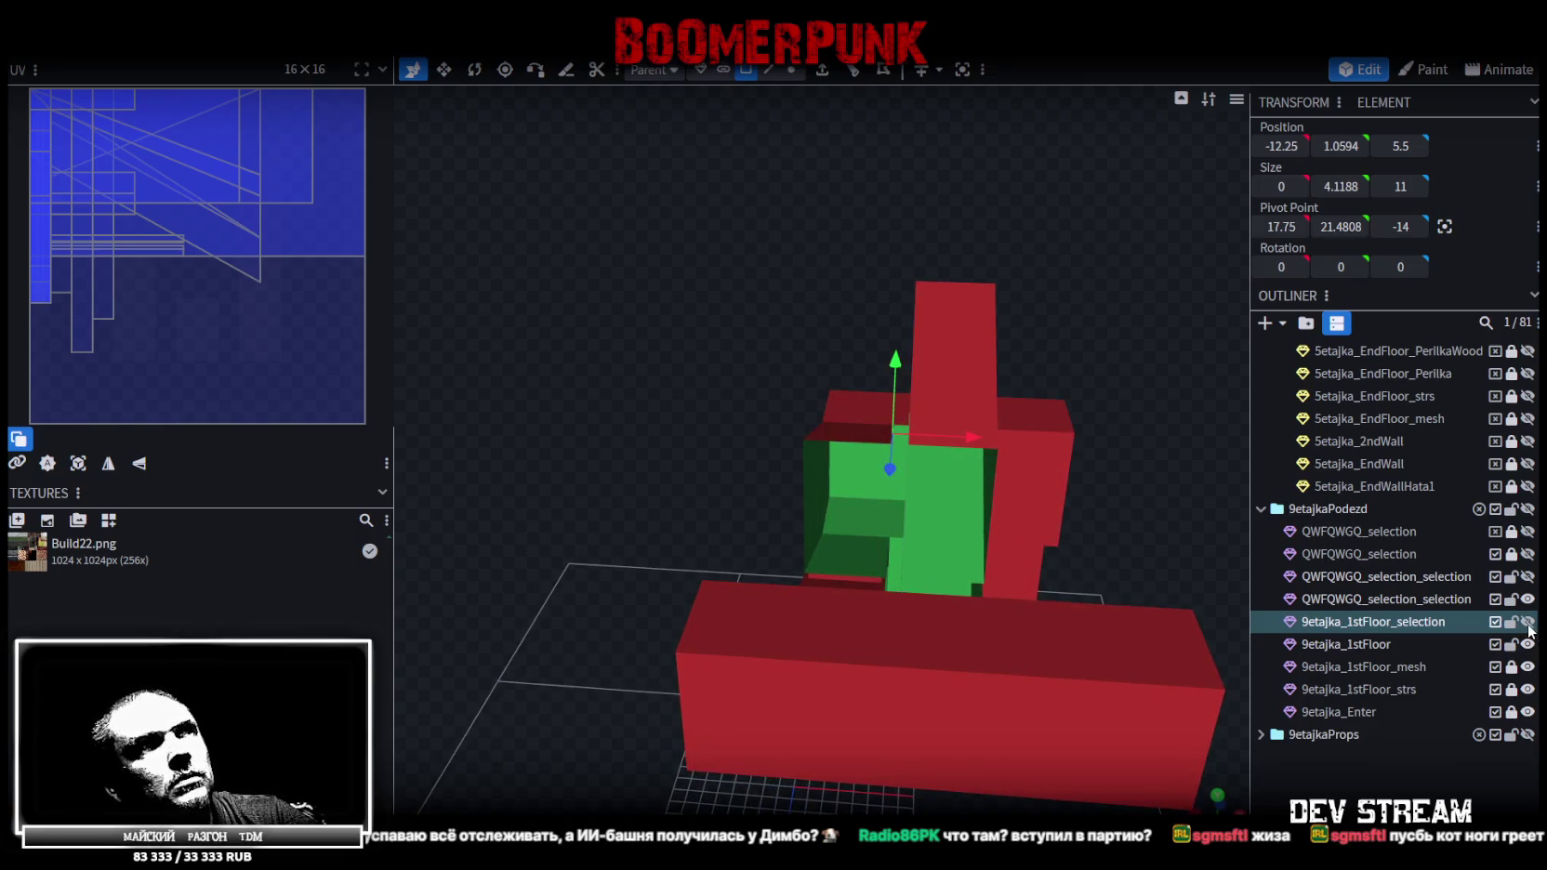
pyautogui.click(1527, 644)
pyautogui.click(1528, 644)
pyautogui.click(1527, 644)
pyautogui.click(1528, 644)
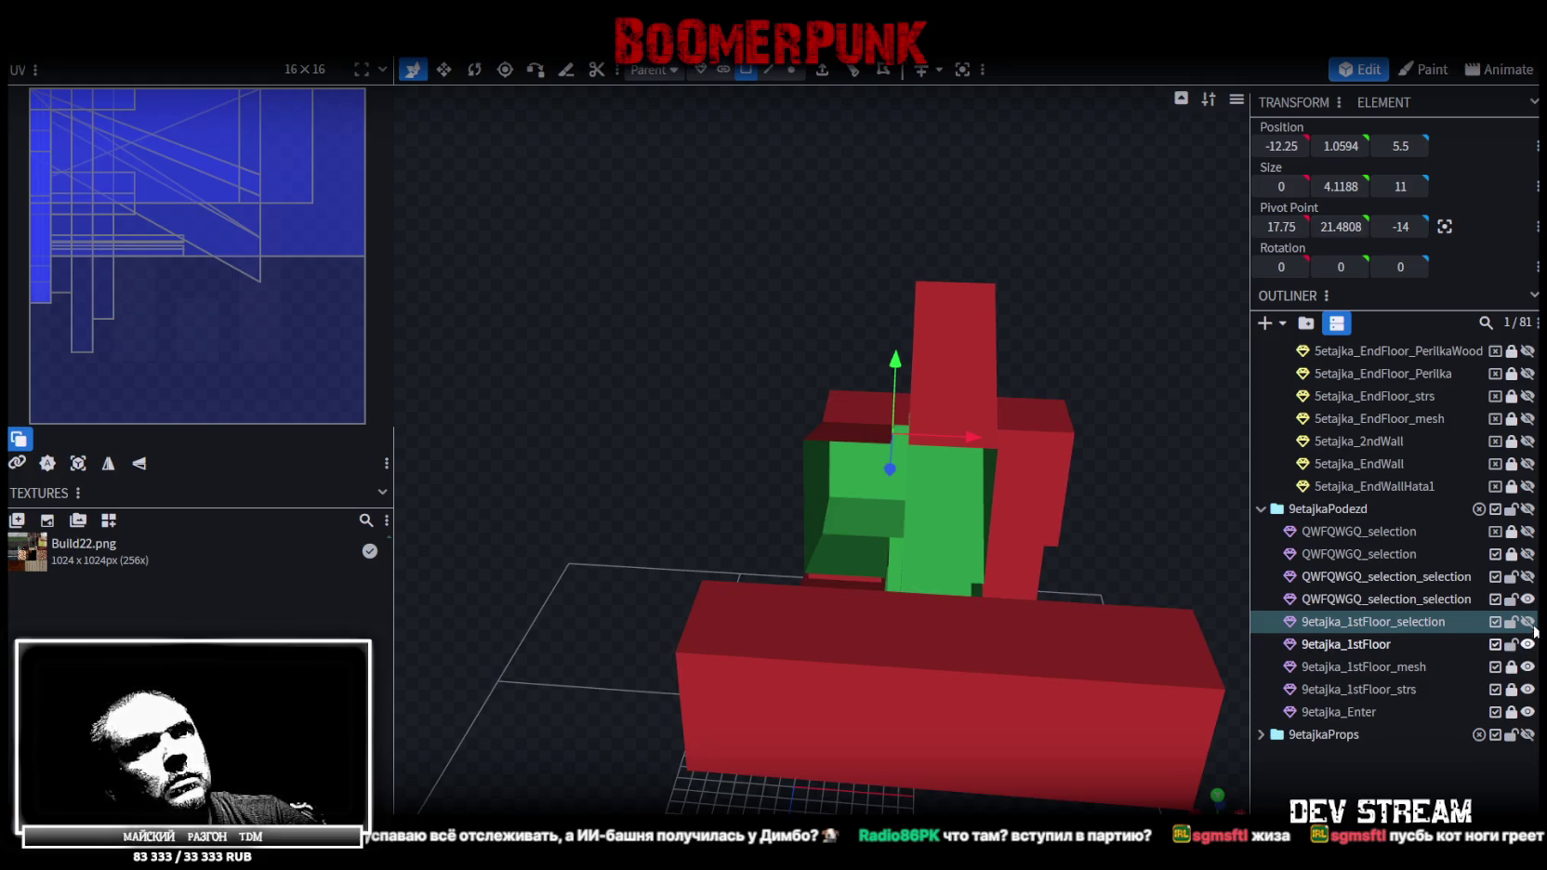
pyautogui.click(1527, 600)
pyautogui.click(1527, 599)
pyautogui.click(1527, 599)
pyautogui.click(1527, 598)
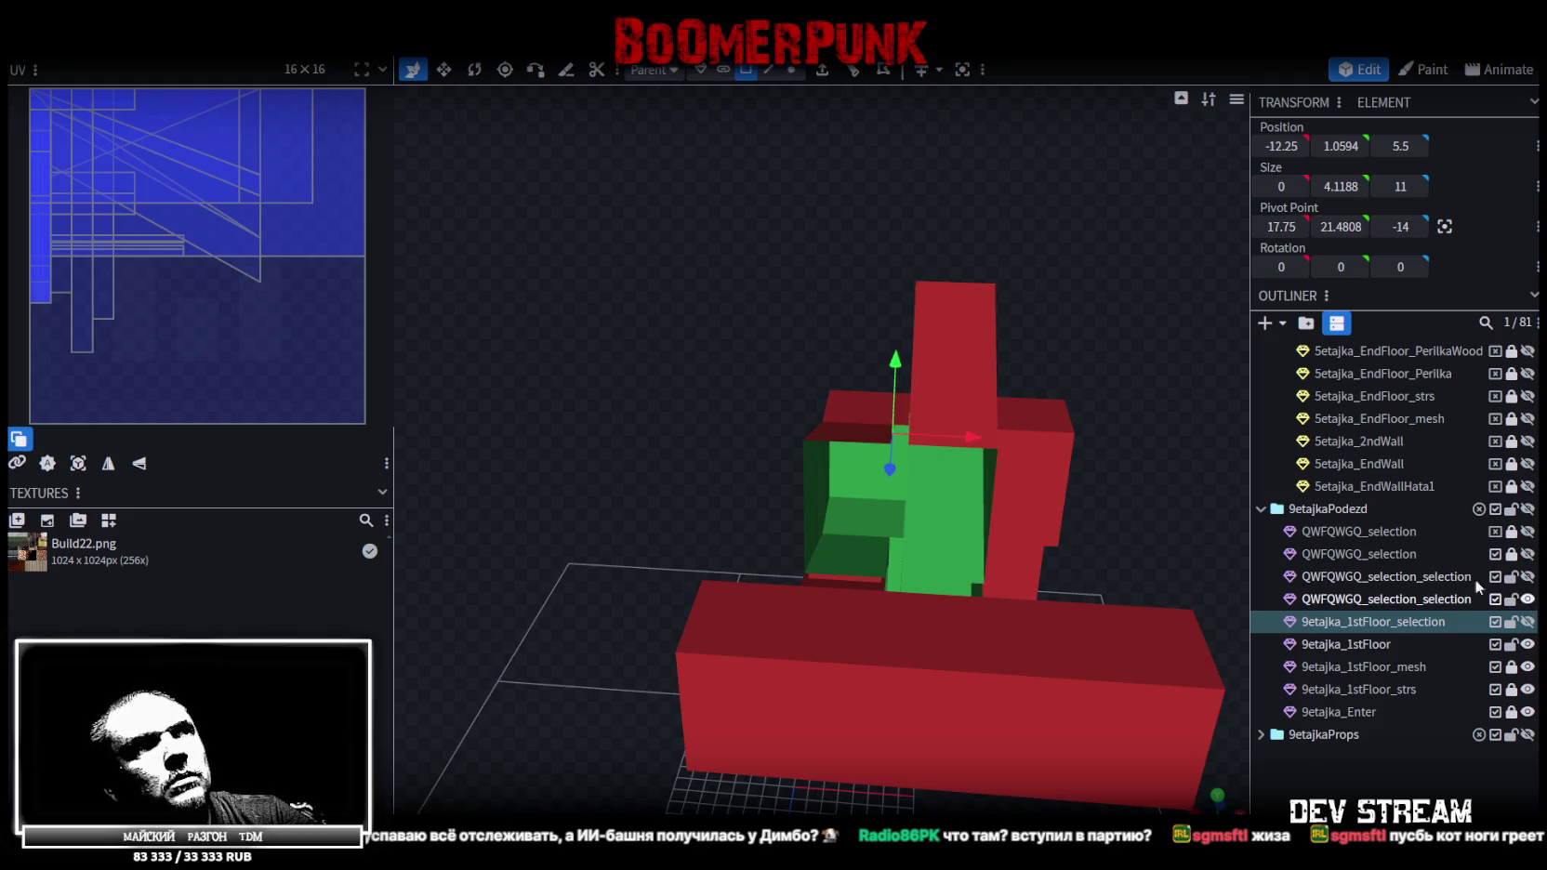
# Select the tall red block's QWFQWGQ_selection_selection mesh, then hide it and check the upper red box
pyautogui.moveTo(1165, 541)
pyautogui.mouseDown()
pyautogui.moveTo(1113, 500)
pyautogui.moveTo(979, 454)
pyautogui.moveTo(885, 297)
pyautogui.mouseUp()
pyautogui.click(920, 395)
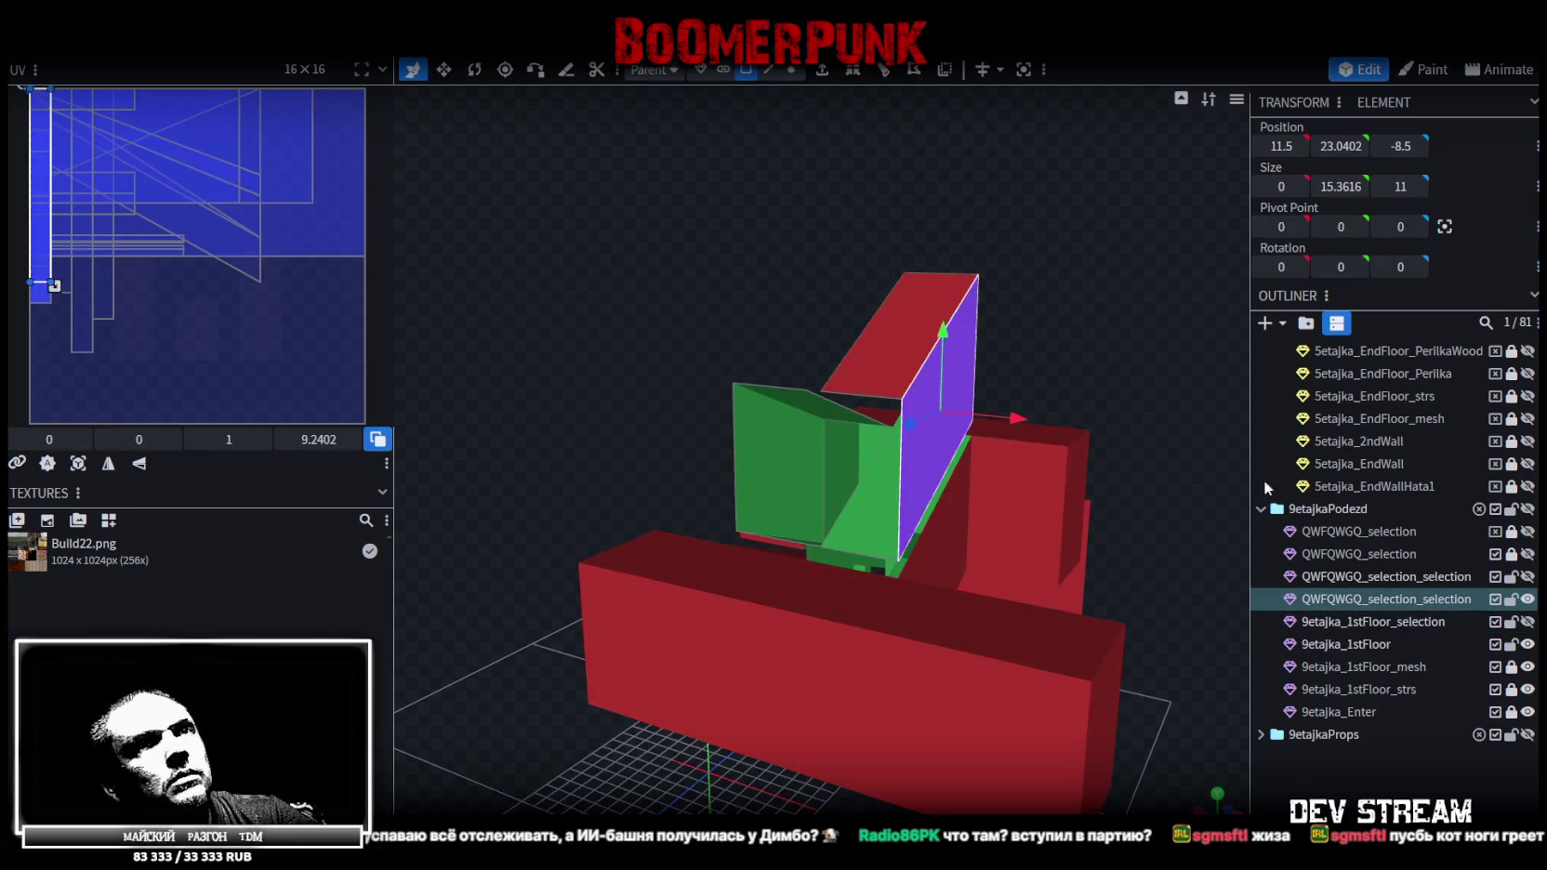
pyautogui.click(1388, 595)
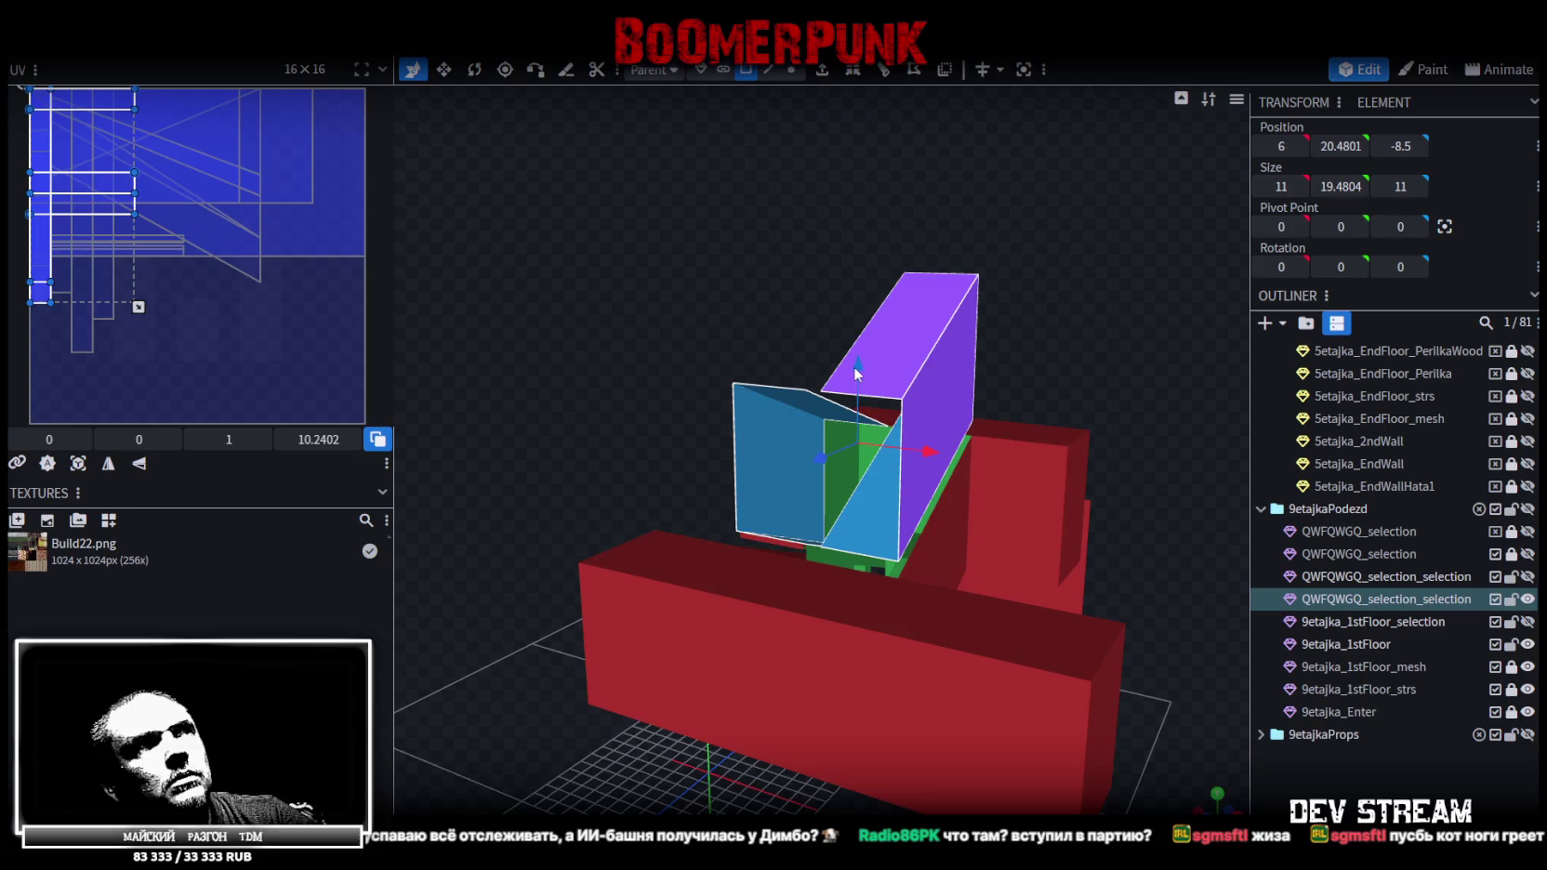
pyautogui.moveTo(759, 336)
pyautogui.mouseDown()
pyautogui.moveTo(665, 332)
pyautogui.moveTo(718, 332)
pyautogui.mouseUp()
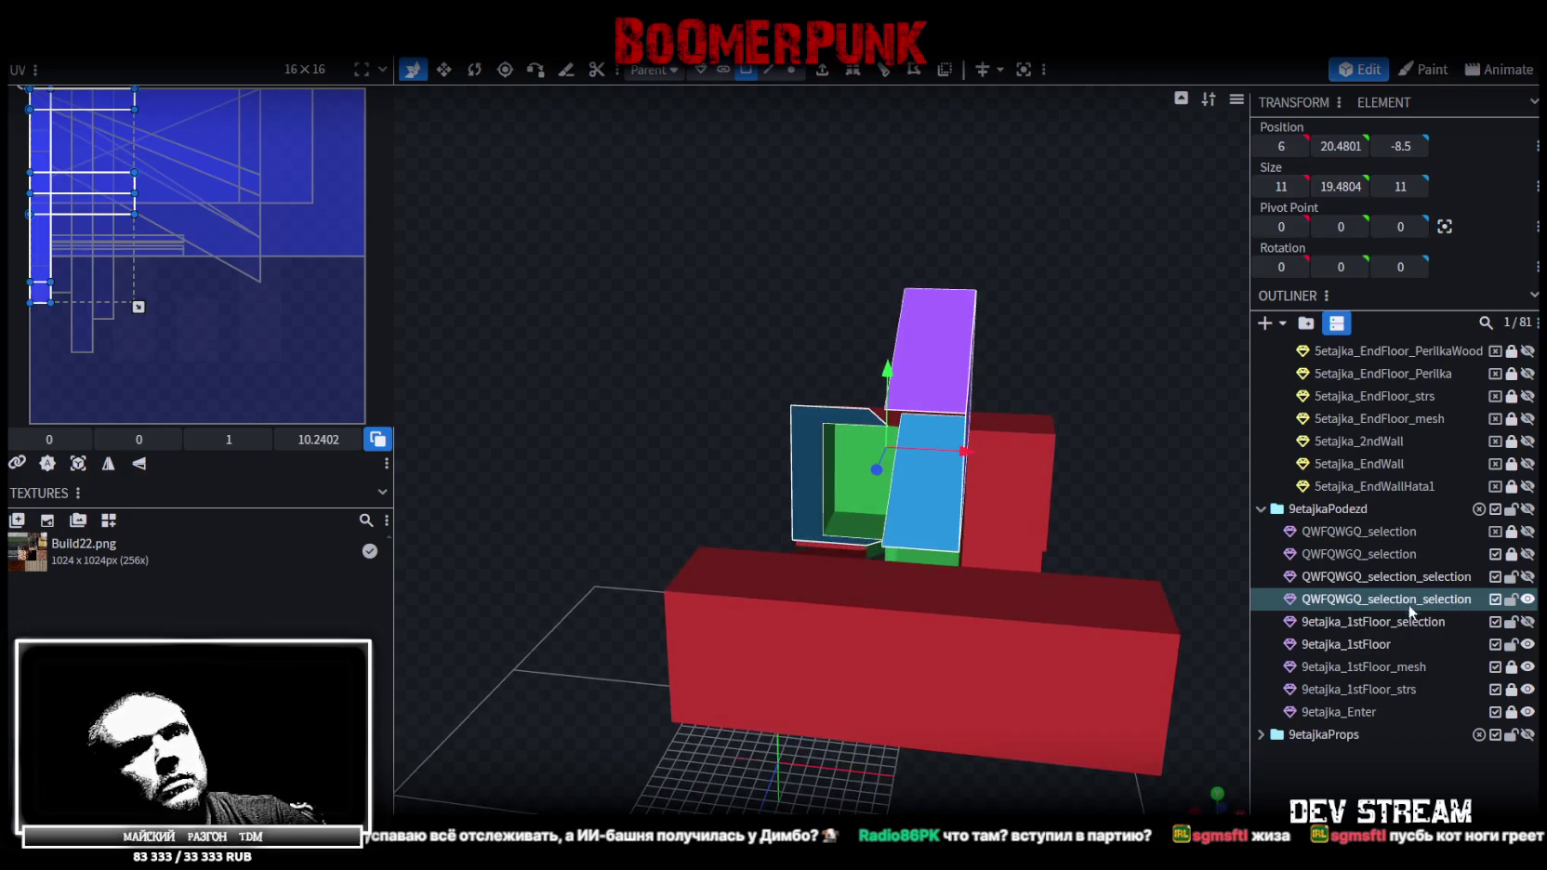
pyautogui.moveTo(1119, 308); pyautogui.dragTo(1120, 287)
pyautogui.click(944, 483)
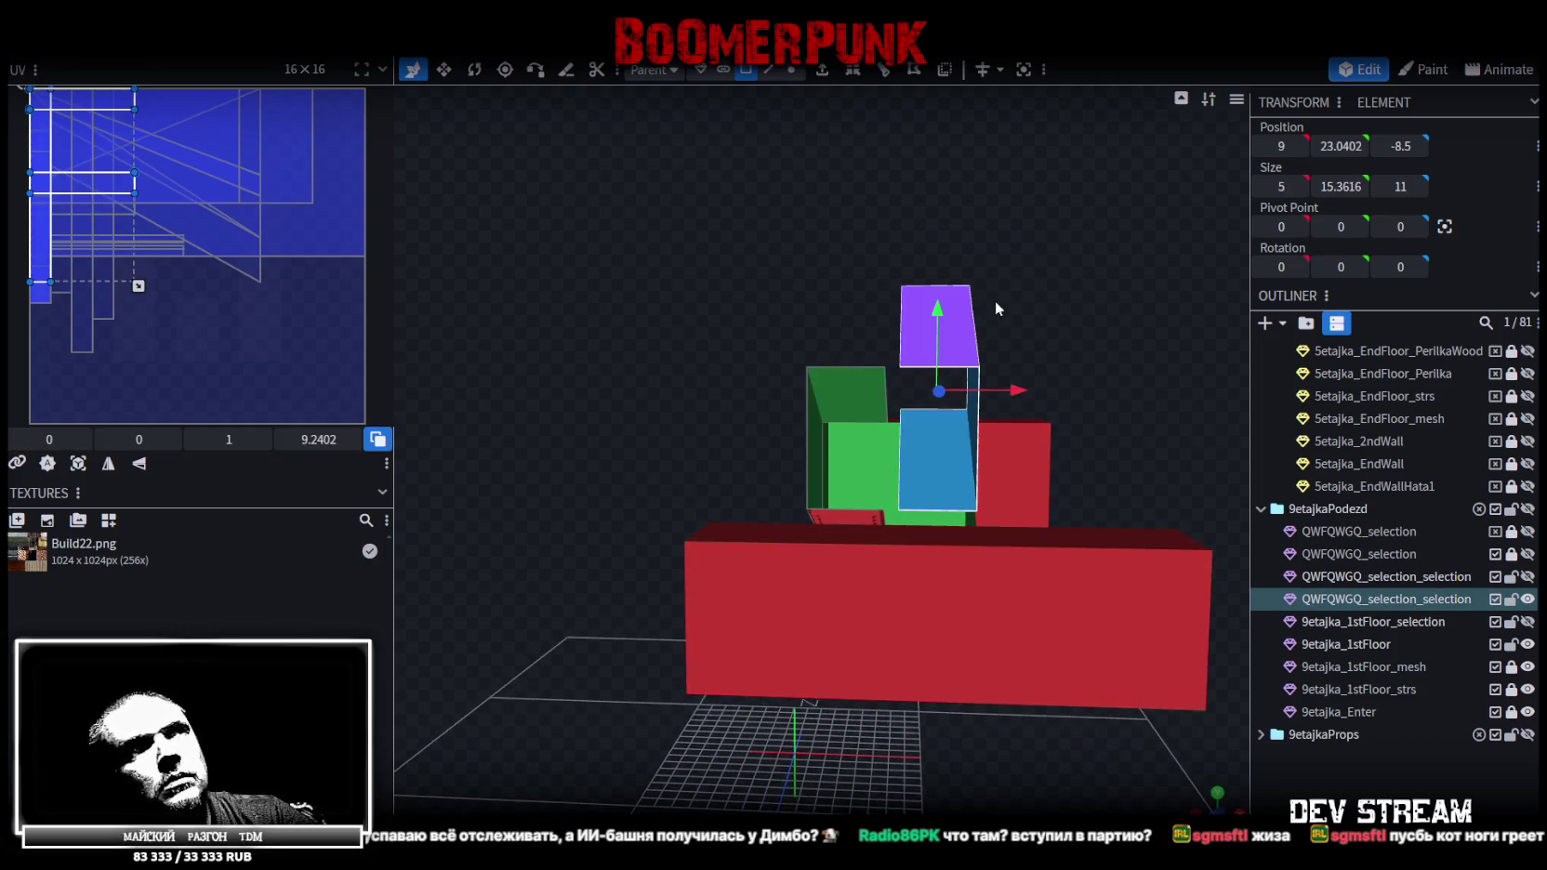
pyautogui.click(1527, 600)
pyautogui.click(1527, 578)
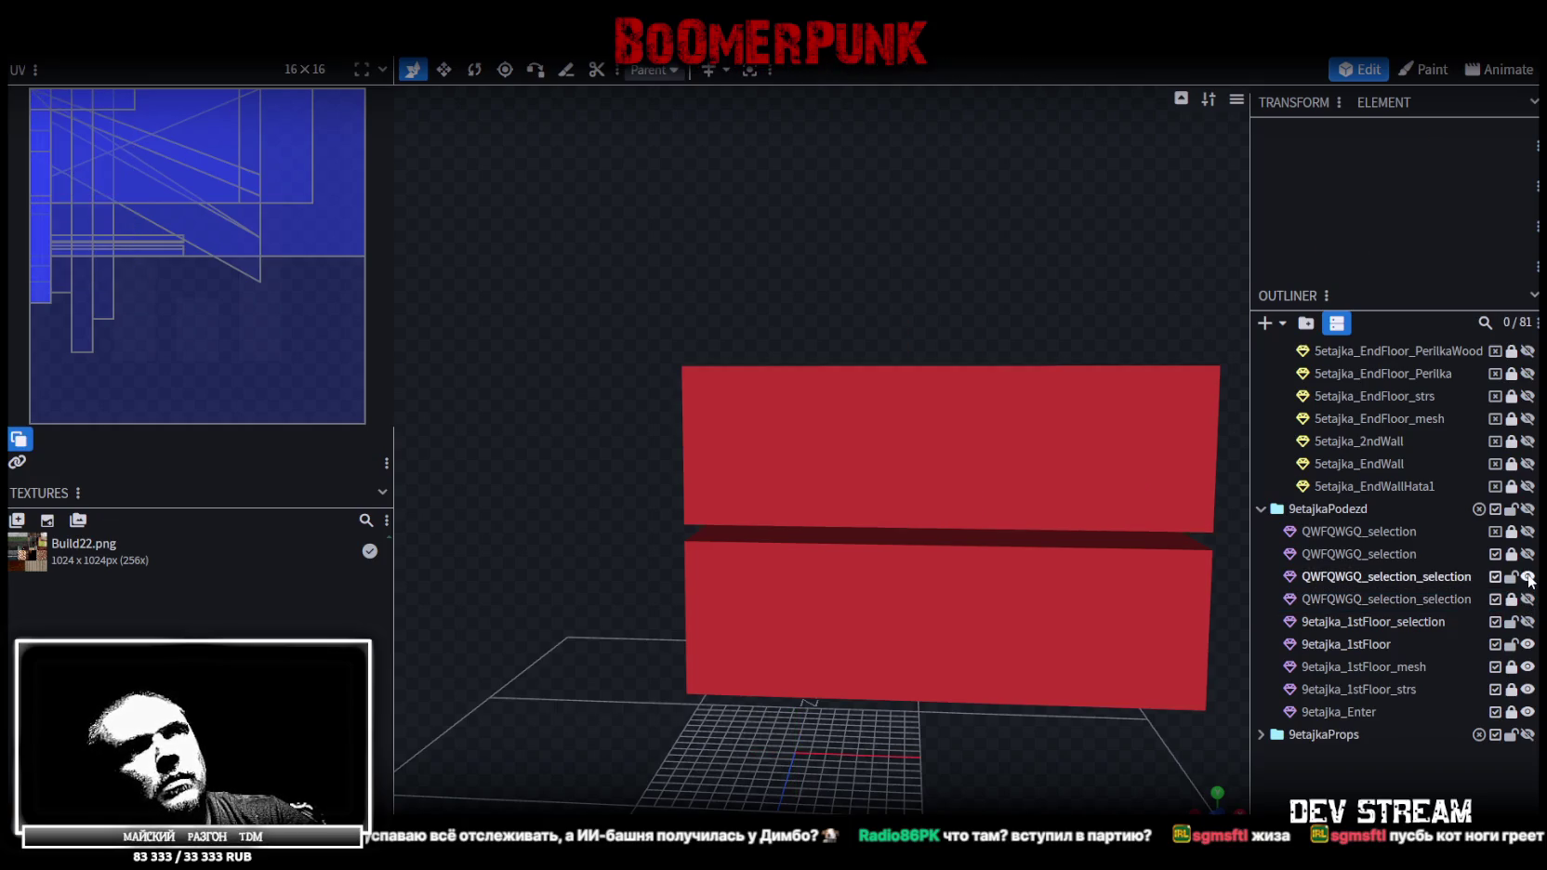
pyautogui.click(1527, 578)
# Bring back the hidden red boxes, then swap QWFQWGQ_selection_selection for 9etajka_1stFloor_selection
pyautogui.moveTo(1099, 281); pyautogui.dragTo(1314, 474)
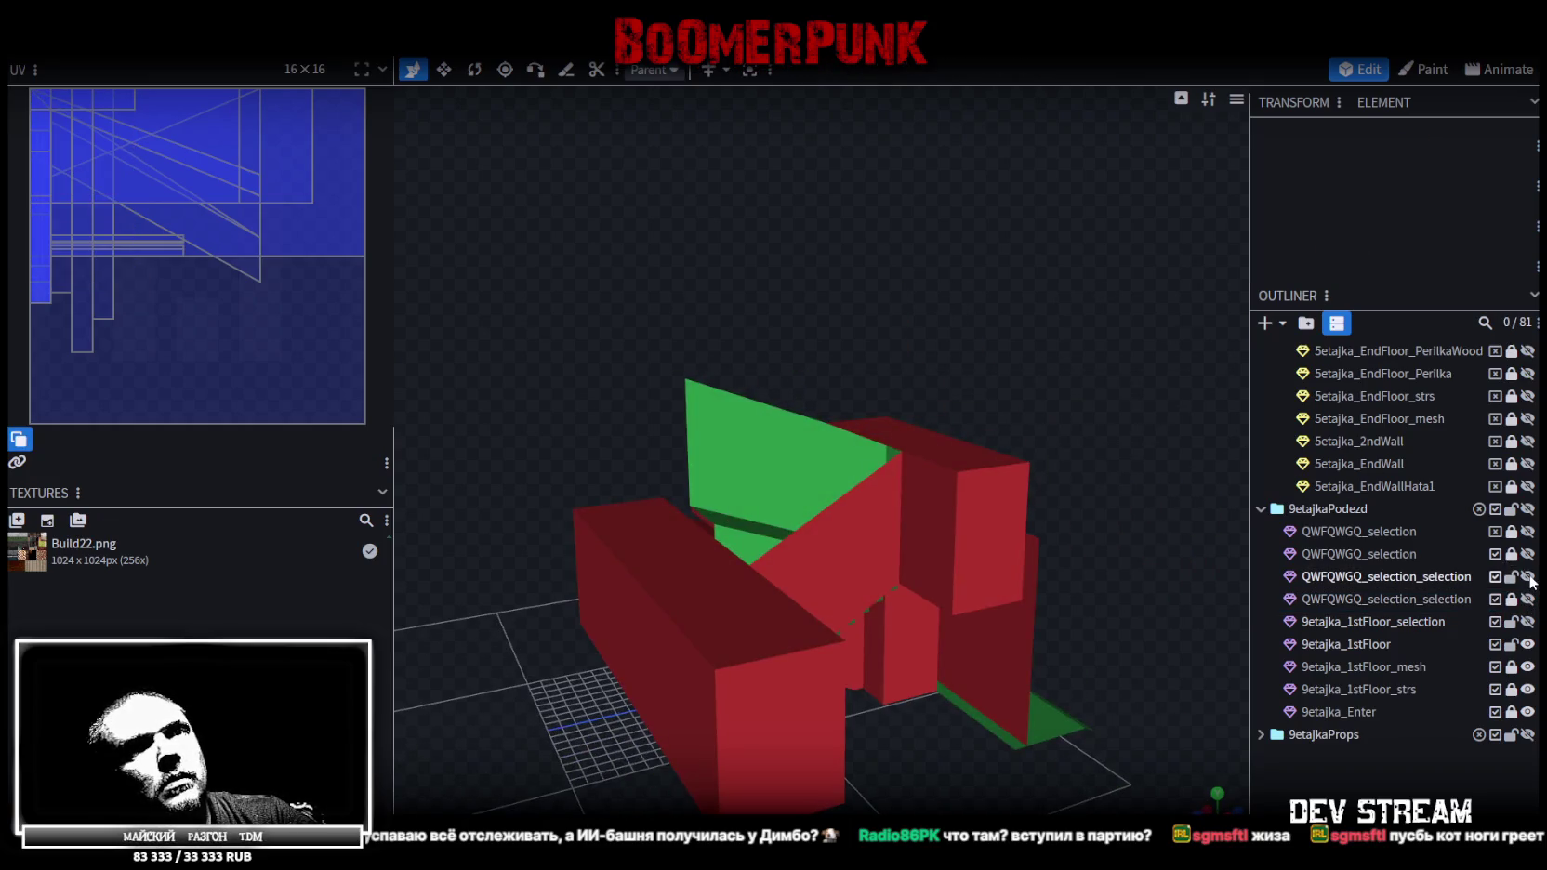
pyautogui.click(1527, 577)
pyautogui.moveTo(1032, 436); pyautogui.dragTo(966, 442)
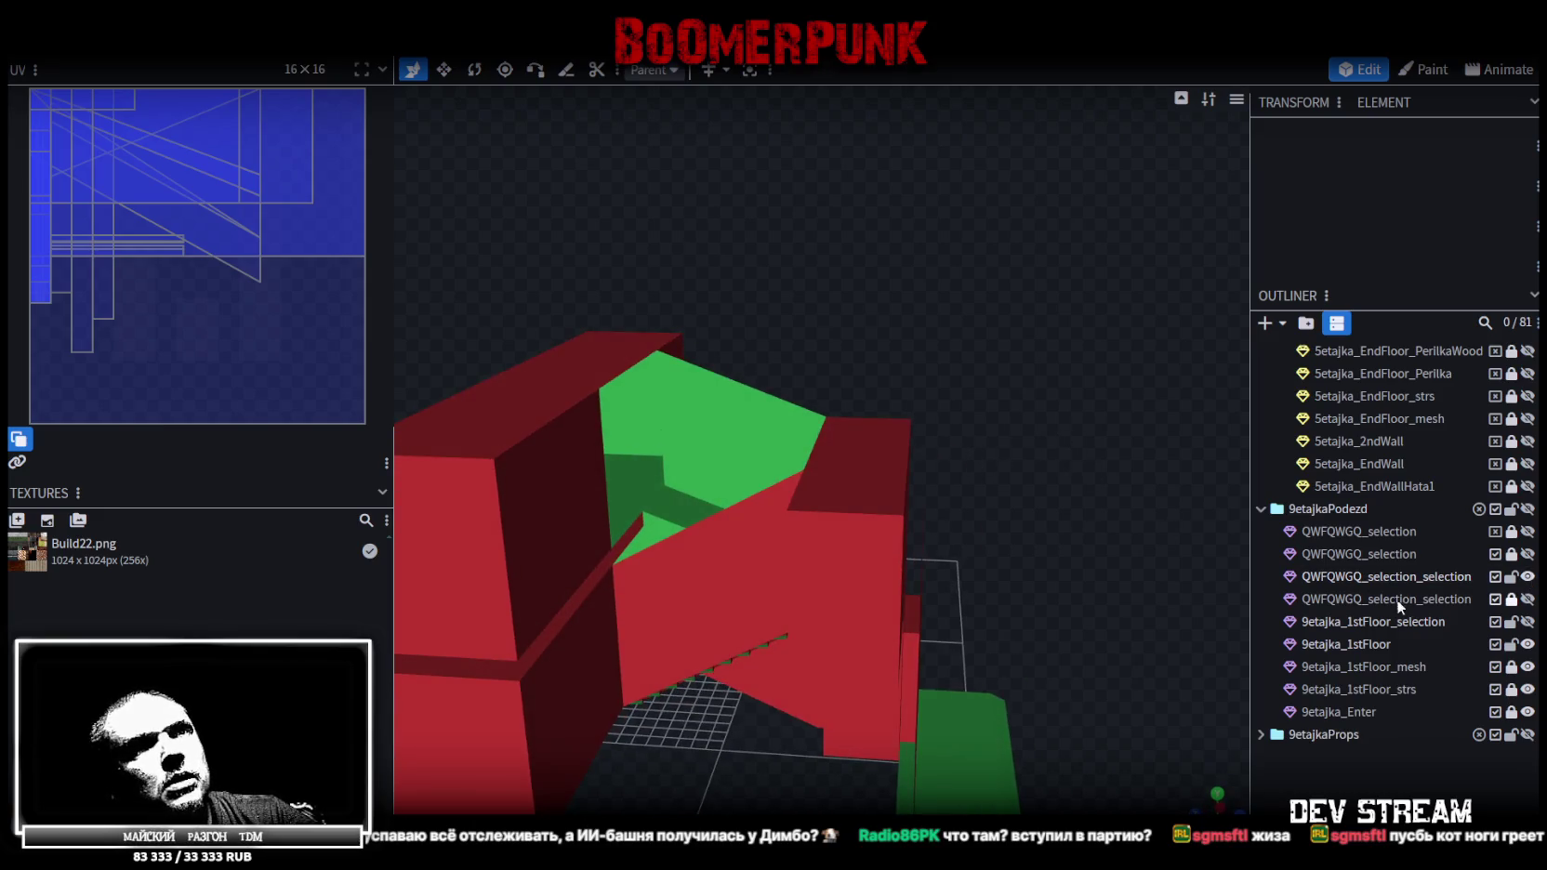
pyautogui.click(1527, 600)
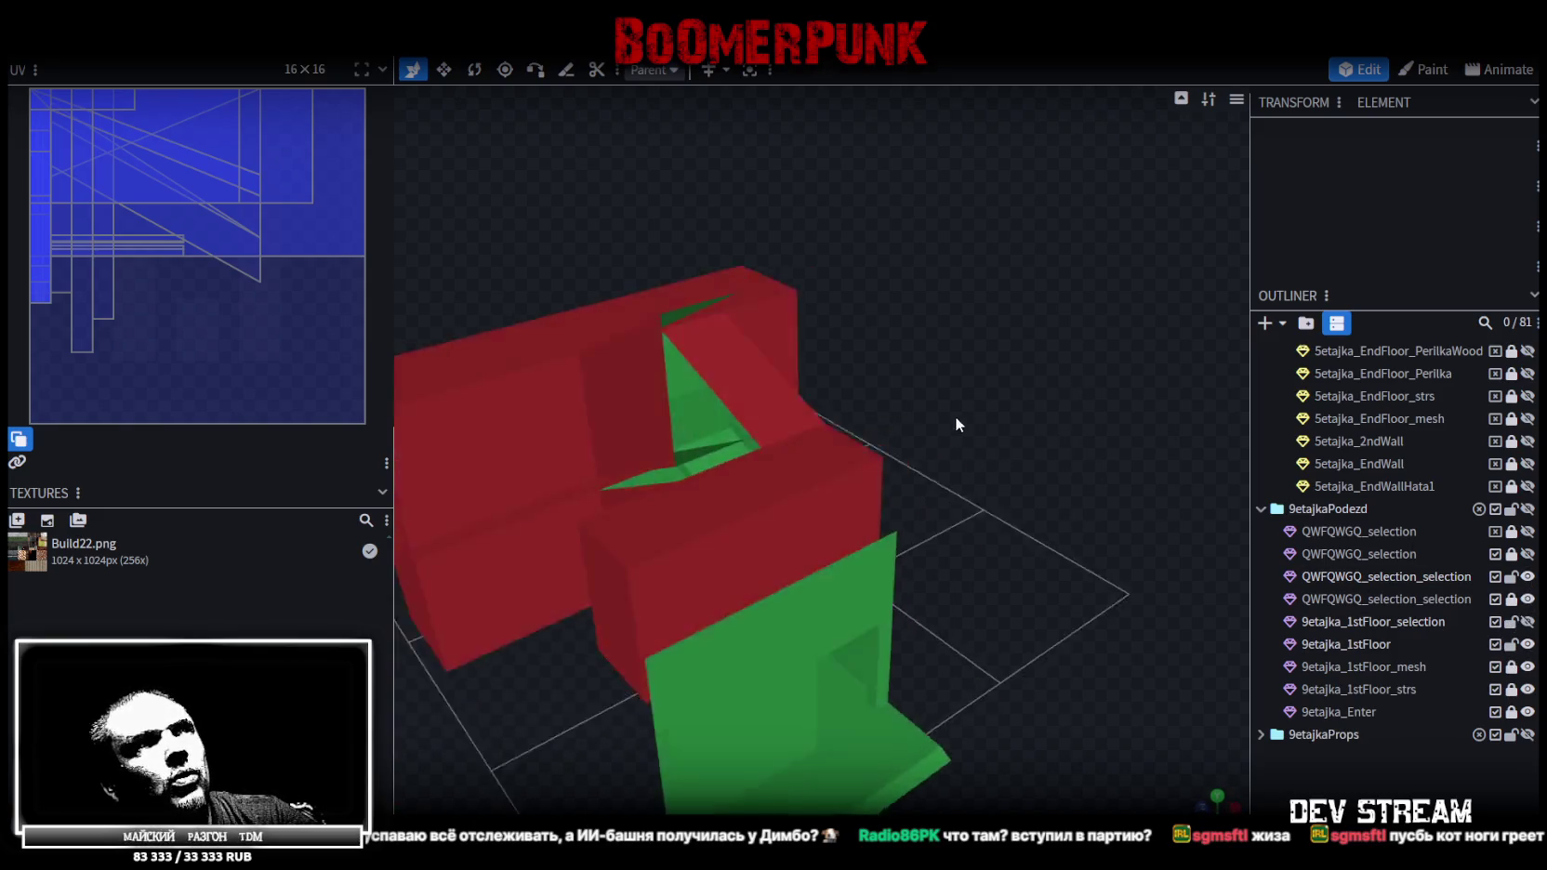
pyautogui.moveTo(955, 416)
pyautogui.mouseDown()
pyautogui.moveTo(951, 435)
pyautogui.moveTo(1031, 429)
pyautogui.mouseUp()
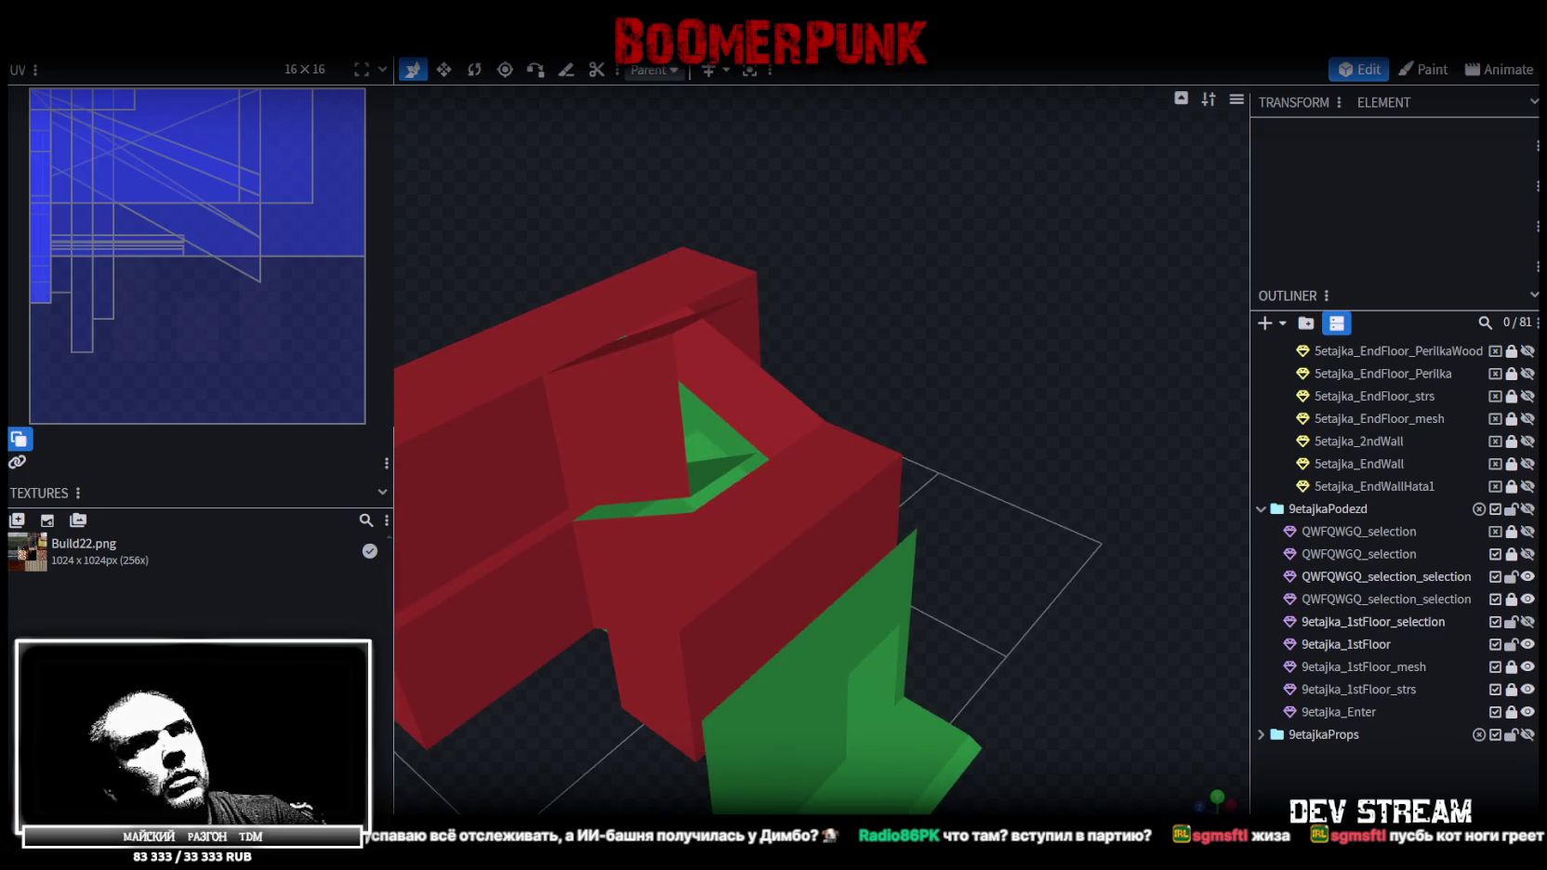
pyautogui.click(1529, 599)
pyautogui.click(1527, 622)
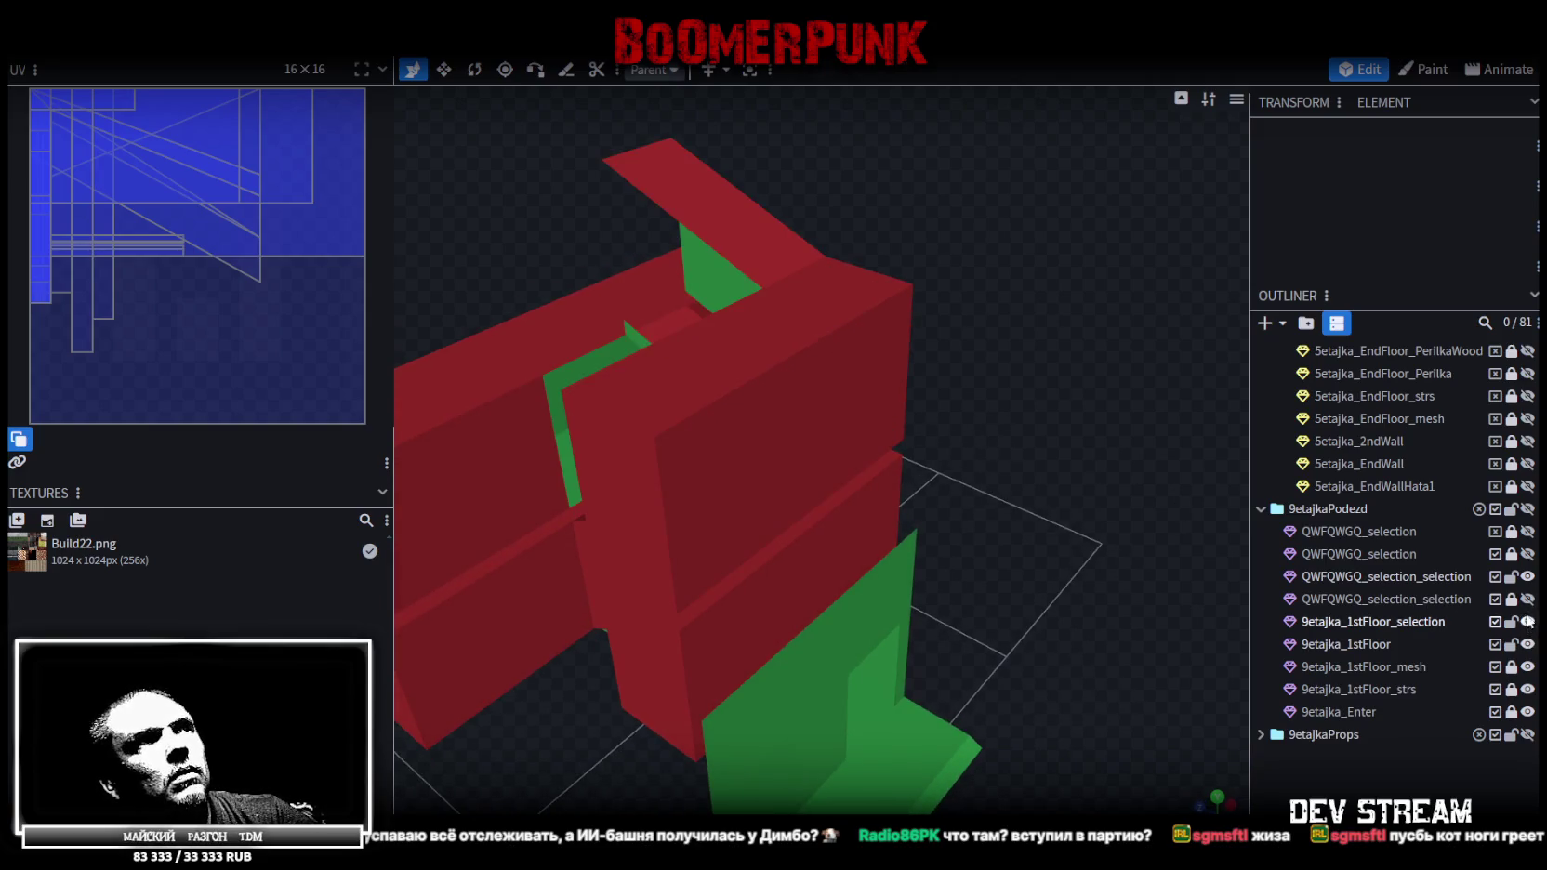
# Flicker QWFQWGQ_selection_selection and 9etajka_1stFloor_selection on and off to compare their overlap
pyautogui.moveTo(1044, 522)
pyautogui.mouseDown()
pyautogui.moveTo(1127, 500)
pyautogui.moveTo(1188, 503)
pyautogui.moveTo(1186, 526)
pyautogui.moveTo(1148, 499)
pyautogui.moveTo(1398, 478)
pyautogui.mouseUp()
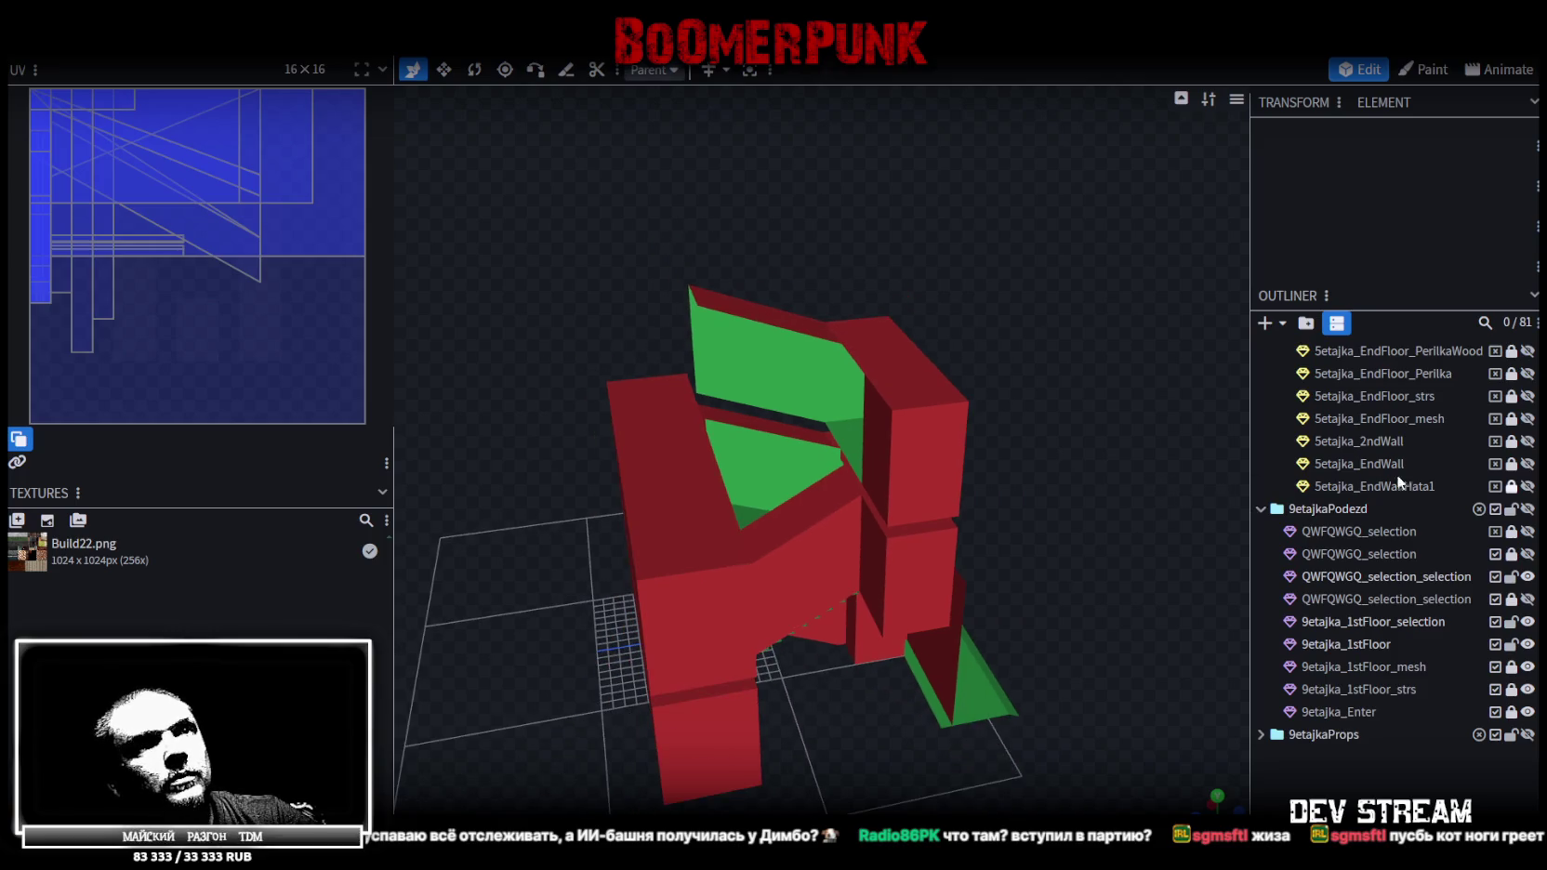
pyautogui.click(1527, 599)
pyautogui.click(1528, 599)
pyautogui.click(1528, 600)
pyautogui.click(1527, 599)
pyautogui.moveTo(1209, 641)
pyautogui.mouseDown()
pyautogui.moveTo(1145, 649)
pyautogui.moveTo(1190, 660)
pyautogui.moveTo(1259, 624)
pyautogui.mouseUp()
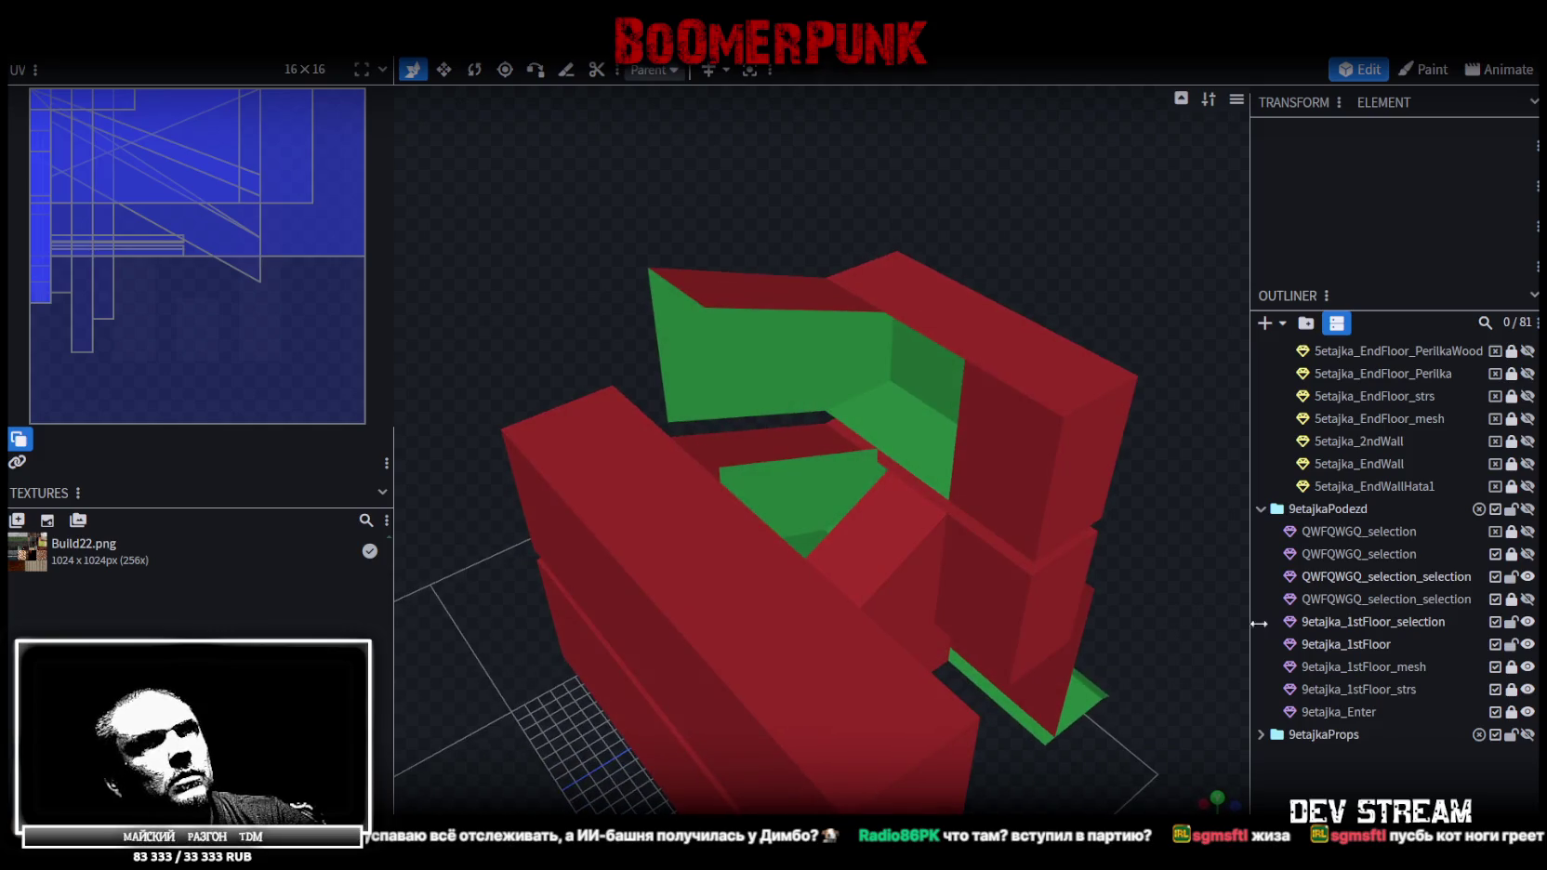
pyautogui.click(1527, 622)
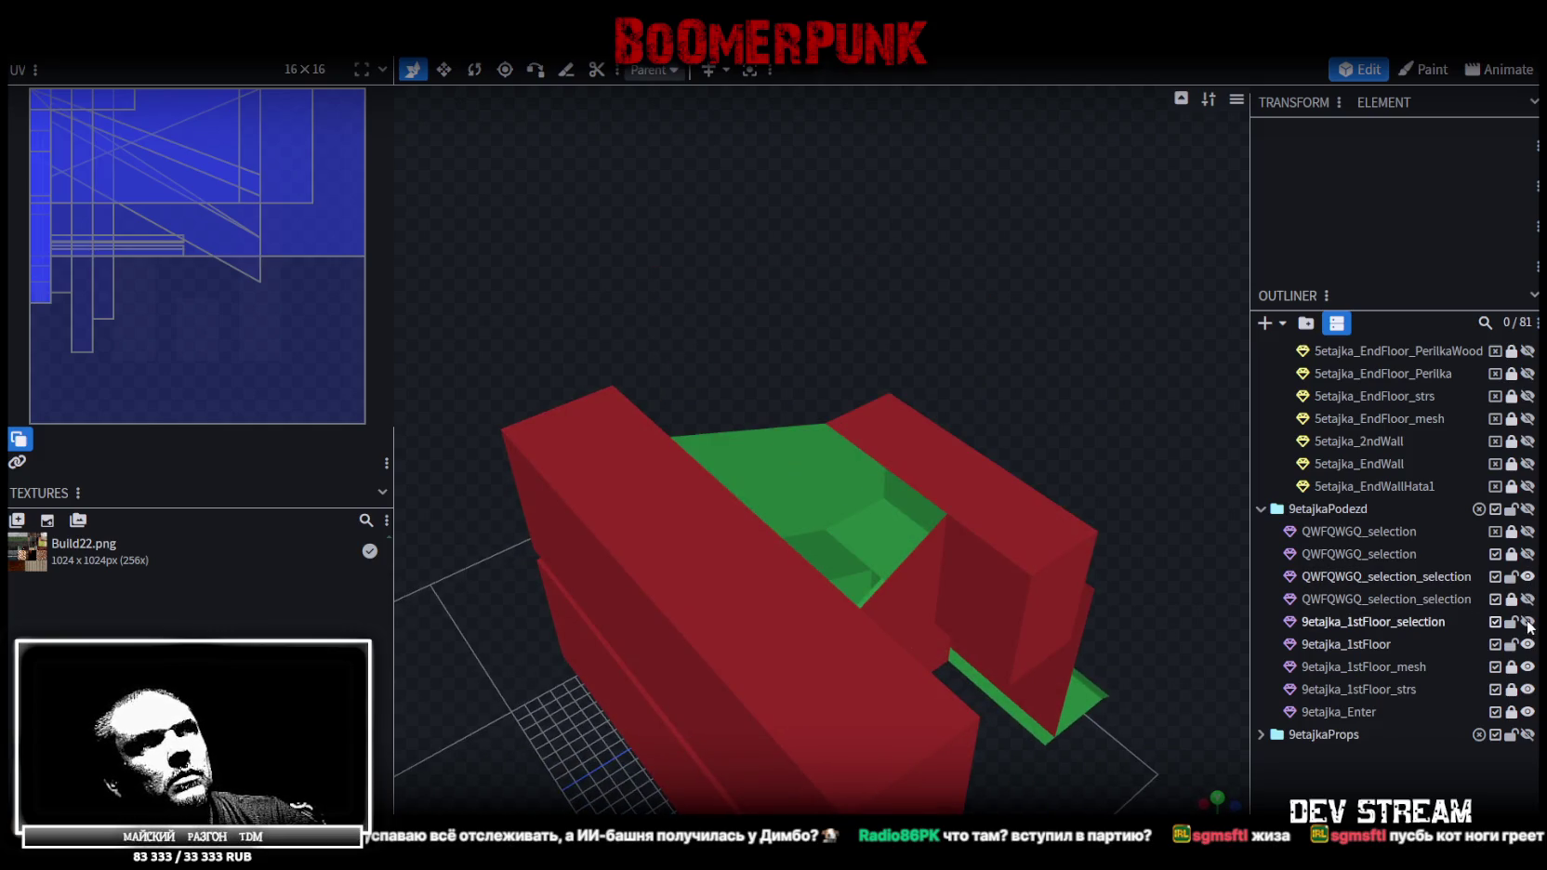
pyautogui.click(1528, 621)
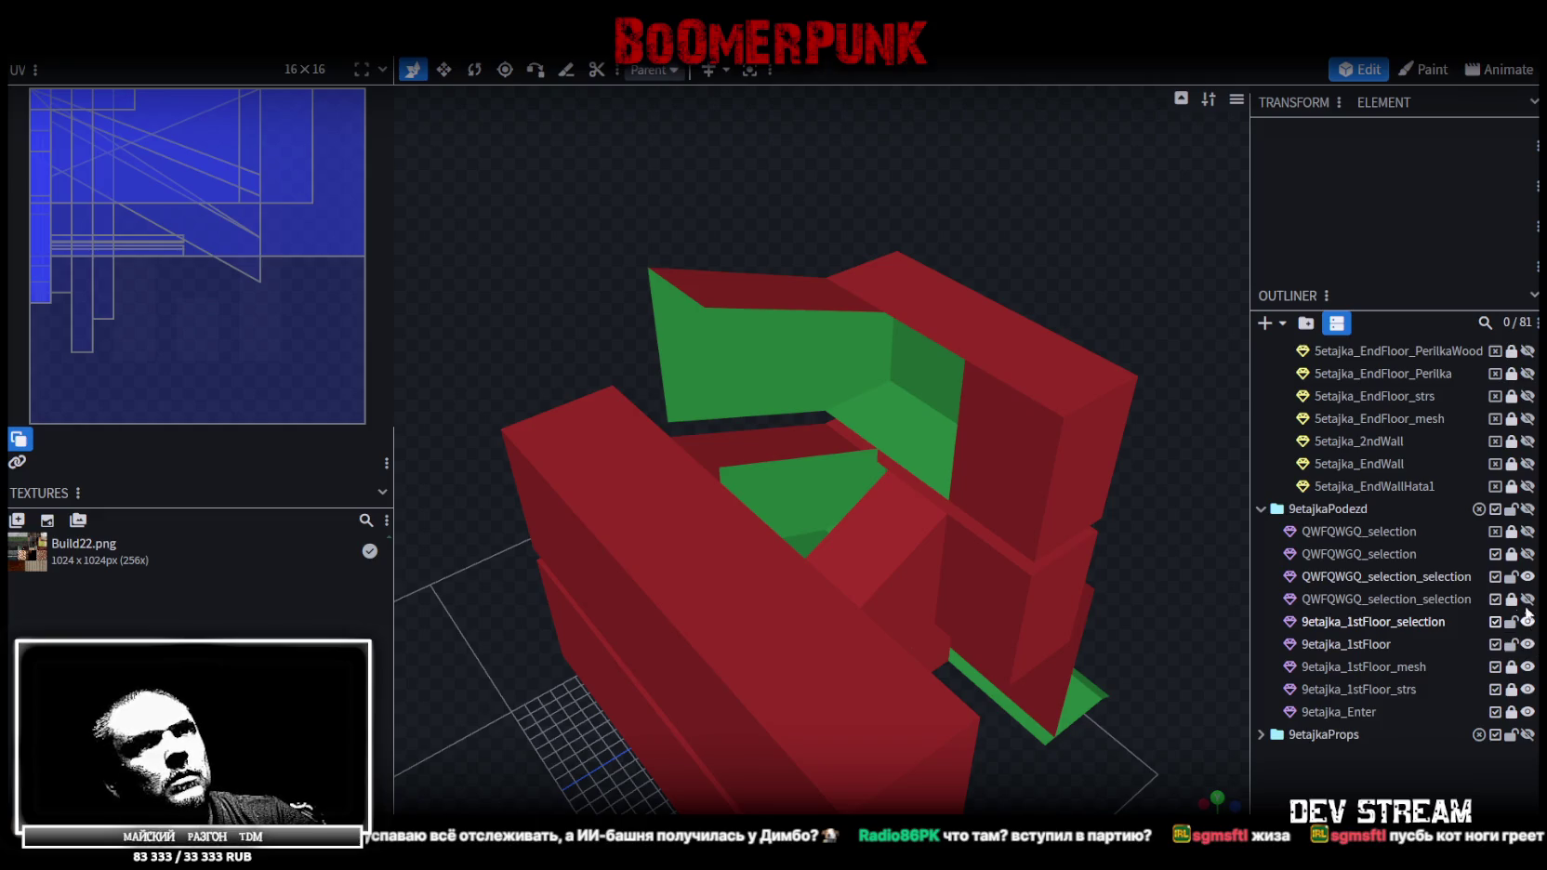
# Unhide the second QWFQWGQ_selection_selection mesh and select it with 9etajka_1stFloor_selection for merging
pyautogui.moveTo(1179, 390); pyautogui.dragTo(1022, 231)
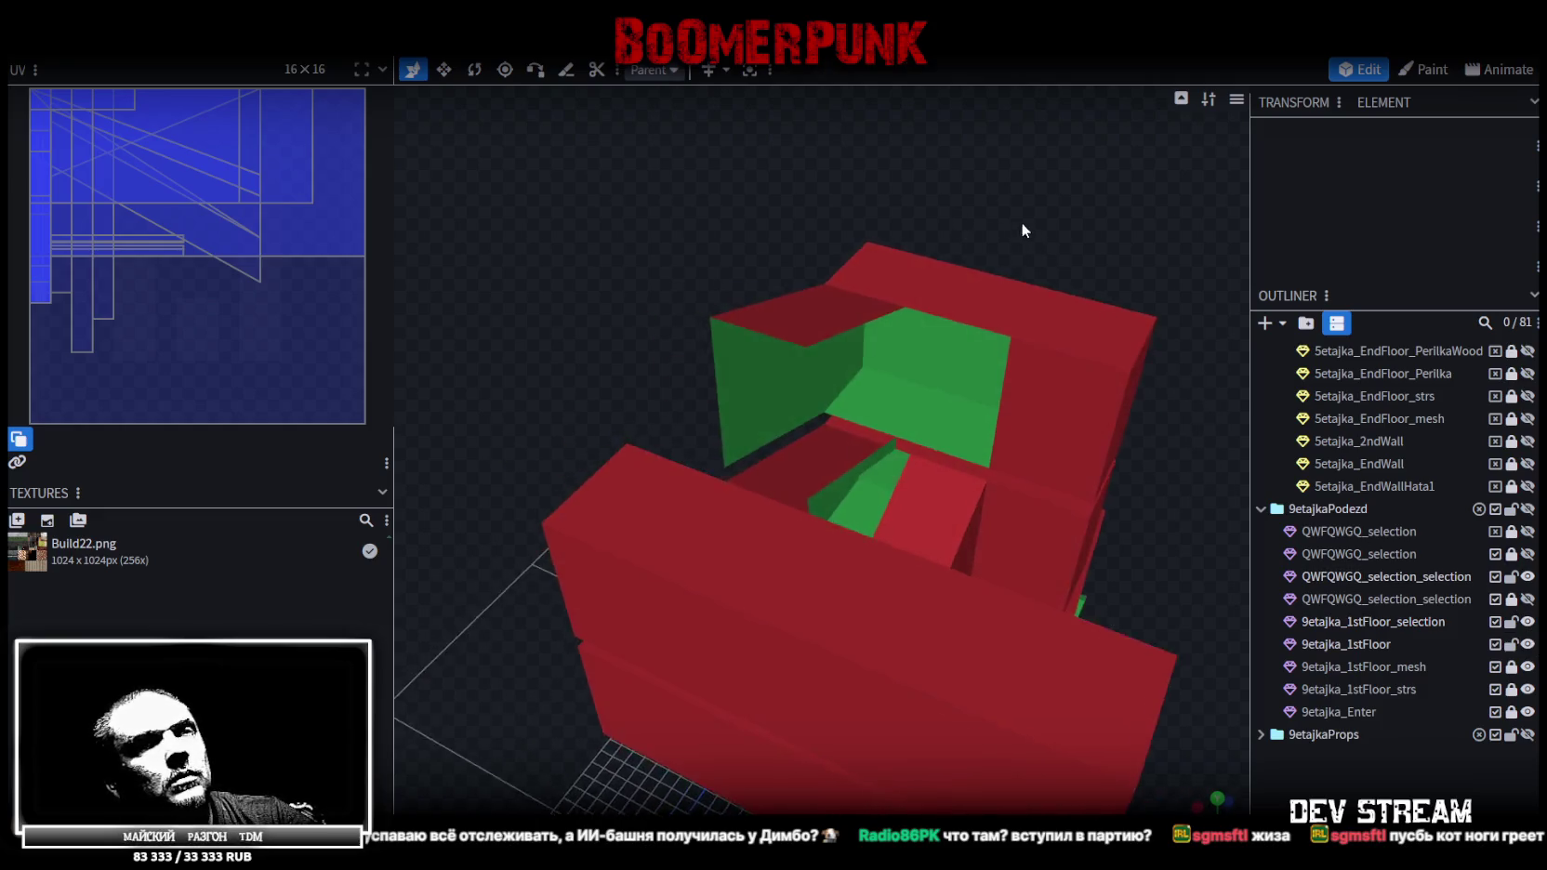
pyautogui.click(1526, 600)
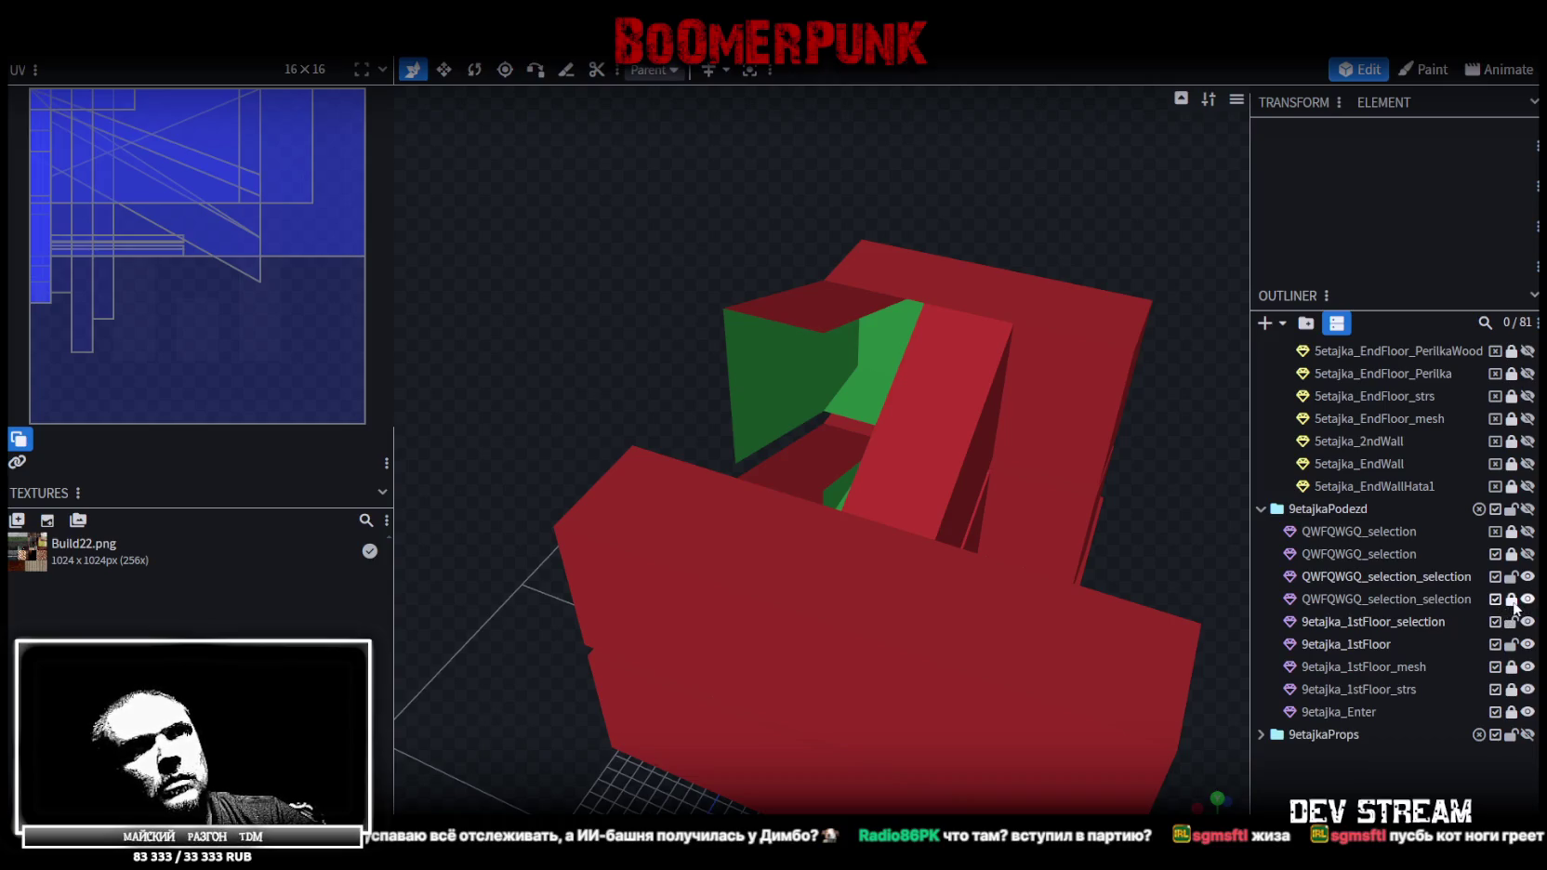
pyautogui.click(1404, 622)
pyautogui.keyDown('ctrl'); pyautogui.click(1430, 600); pyautogui.keyUp('ctrl')
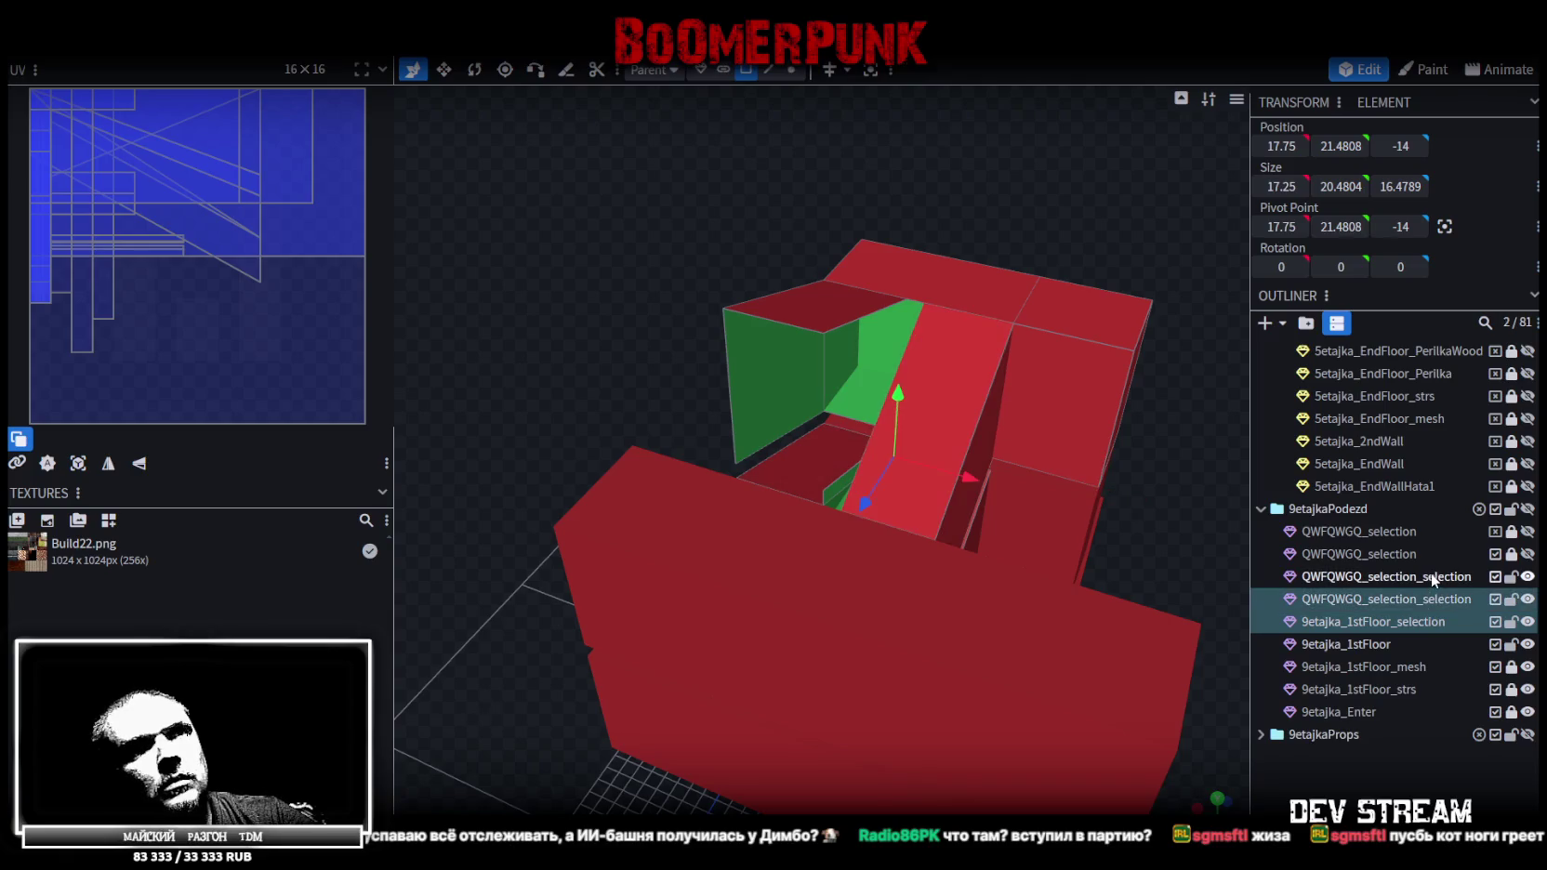
# Add 9etajka_1stFloor_selection to the selection and merge the three meshes into one
pyautogui.keyDown('ctrl'); pyautogui.click(1431, 576); pyautogui.keyUp('ctrl')
pyautogui.rightClick(1431, 575)
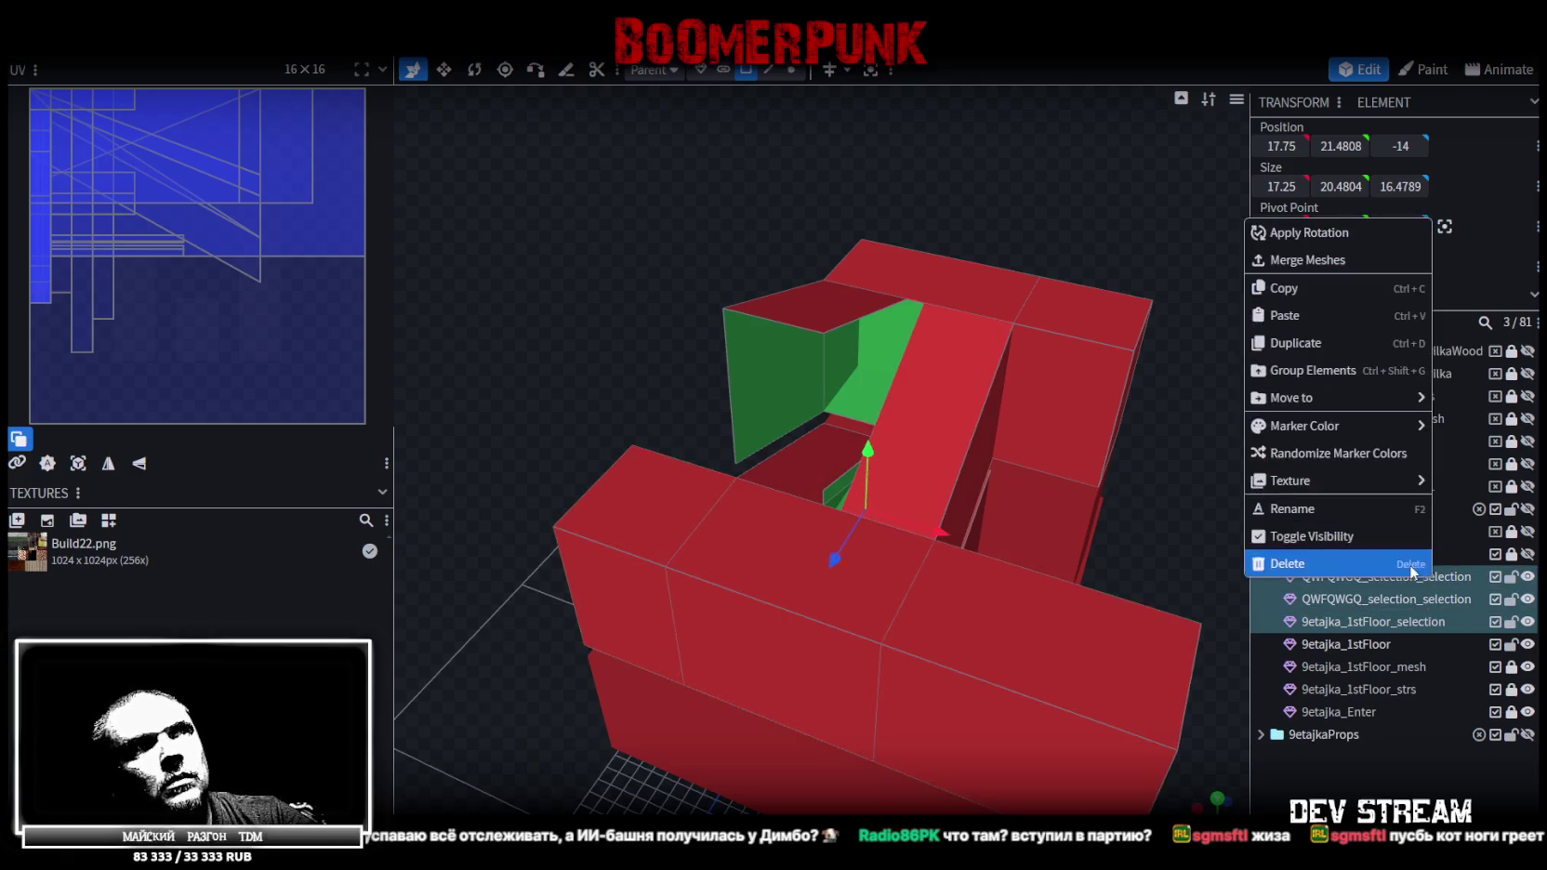
pyautogui.click(1298, 264)
# Snap the merged mesh's vertices together and weld them, merging 13 vertices in 12 locations
pyautogui.click(791, 70)
pyautogui.moveTo(888, 178)
pyautogui.mouseDown()
pyautogui.moveTo(900, 144)
pyautogui.moveTo(857, 284)
pyautogui.mouseUp()
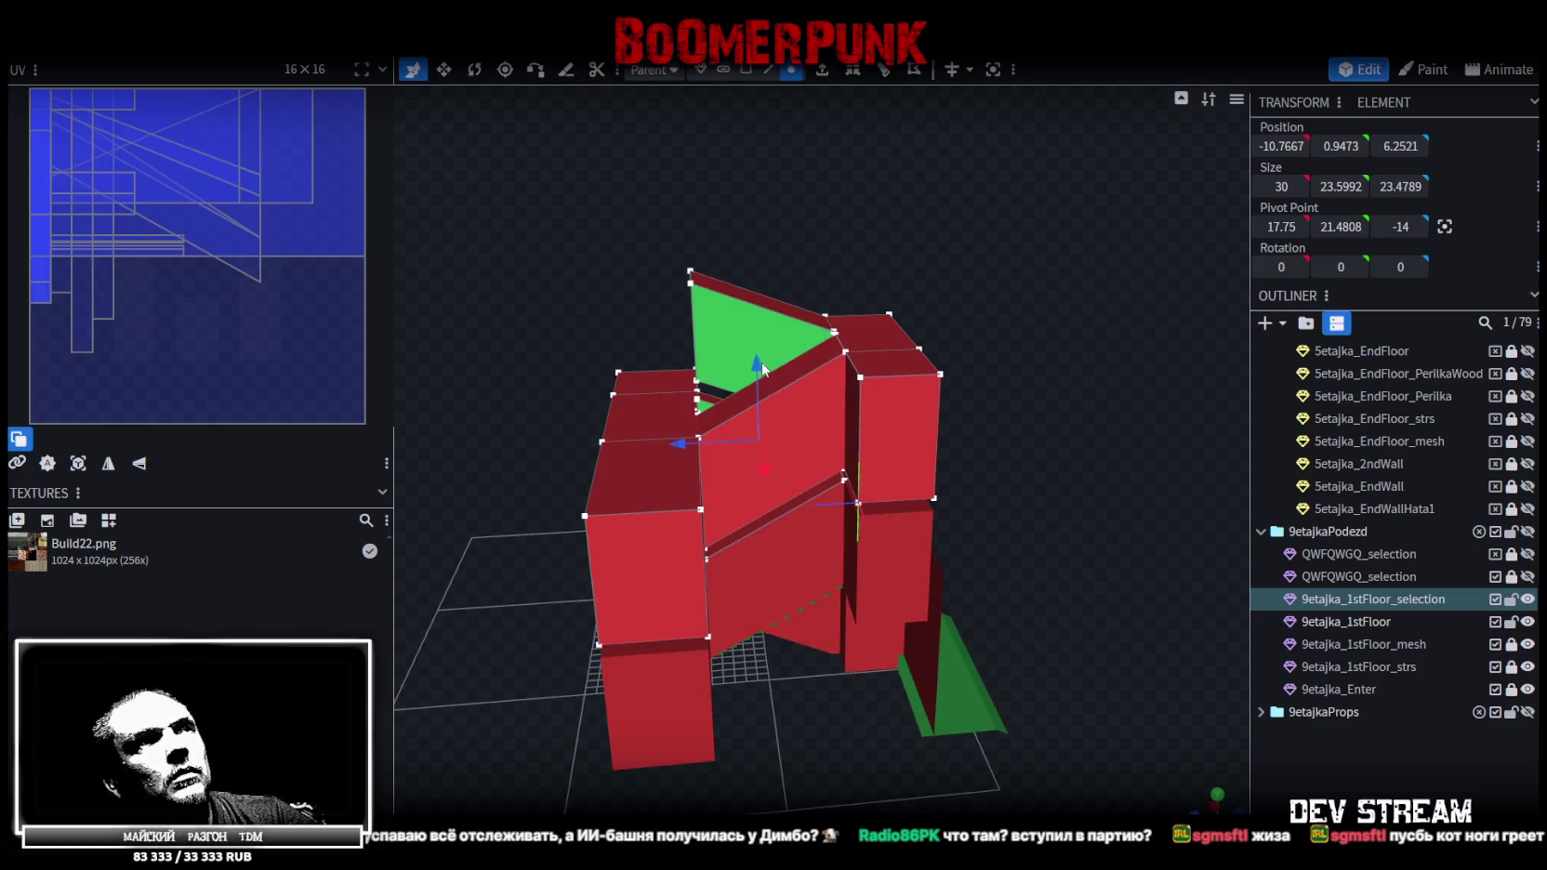
pyautogui.moveTo(762, 369); pyautogui.dragTo(758, 369)
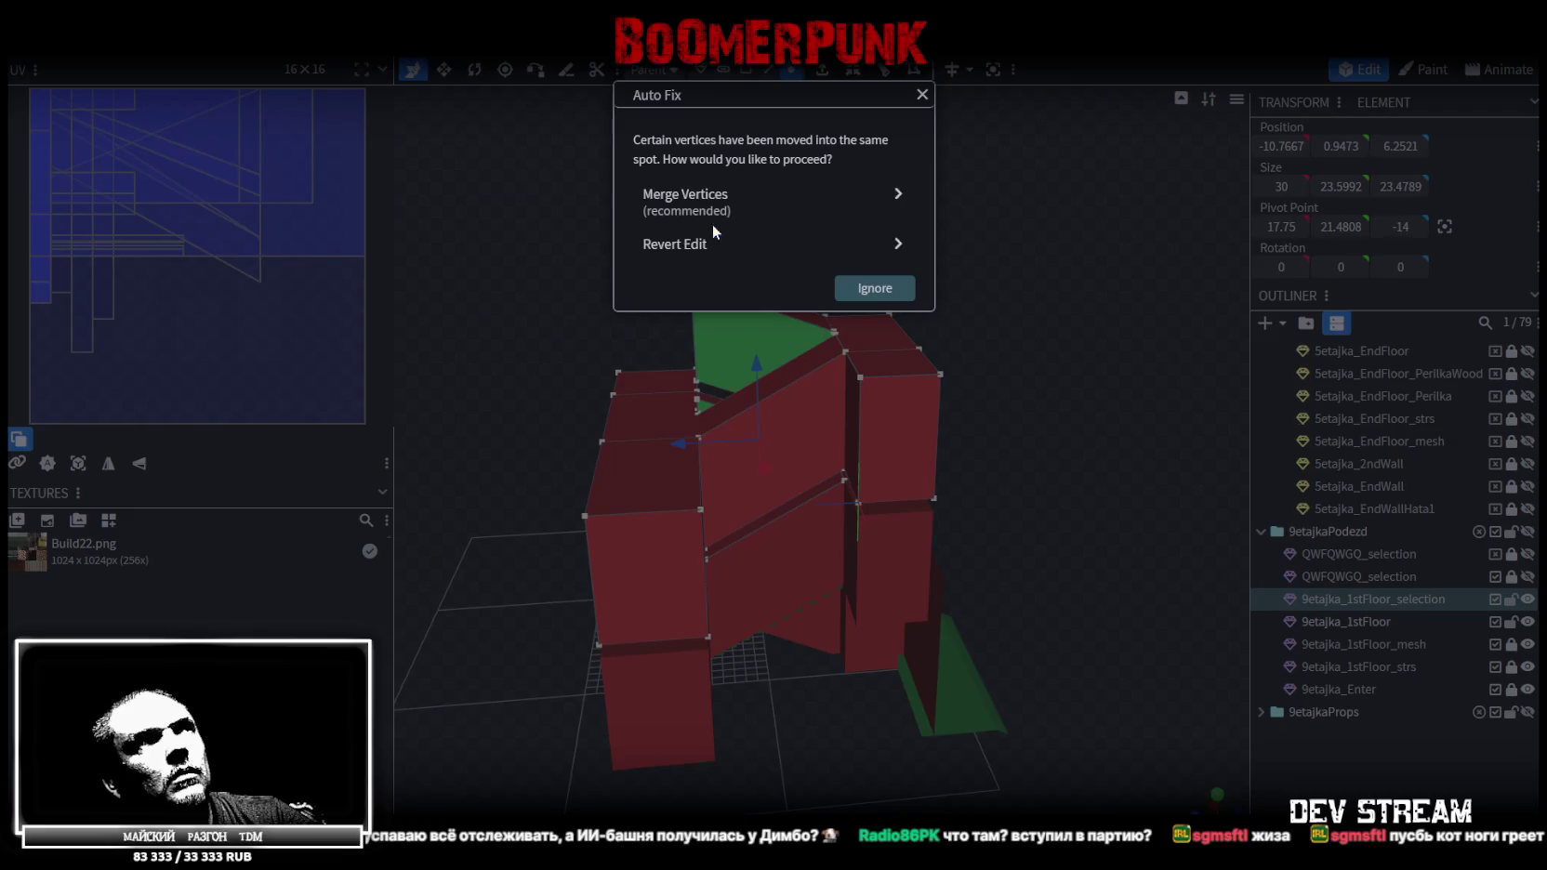
pyautogui.click(712, 221)
# Inspect the merged red building from the front and above, back in face selection mode
pyautogui.moveTo(466, 282); pyautogui.dragTo(467, 235)
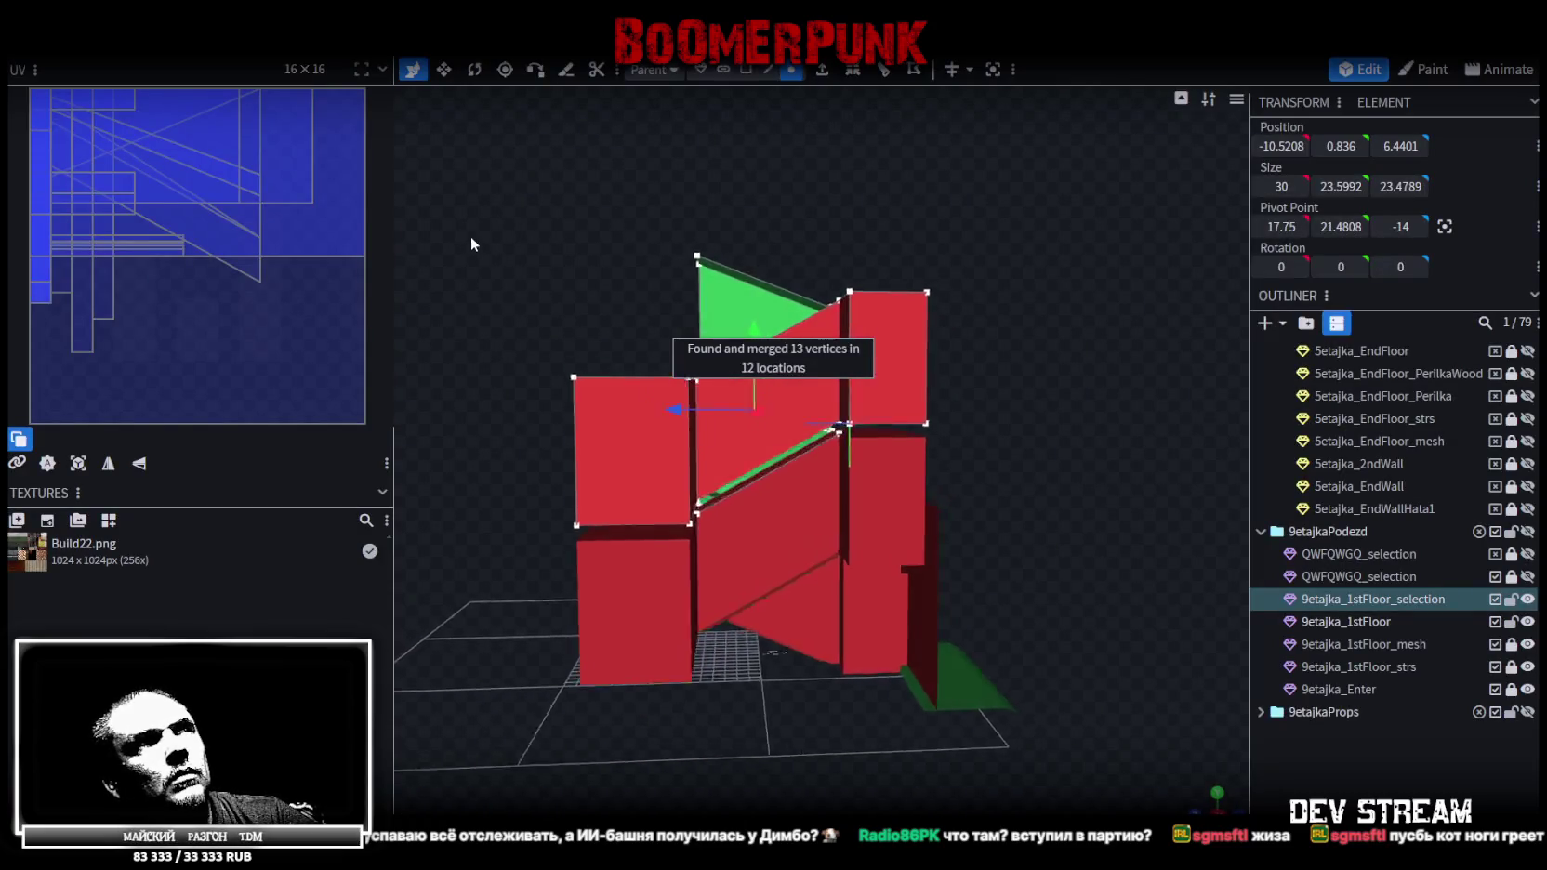
pyautogui.scroll(5, 883, 270)
pyautogui.scroll(3, 883, 271)
pyautogui.moveTo(882, 264); pyautogui.dragTo(1235, 447)
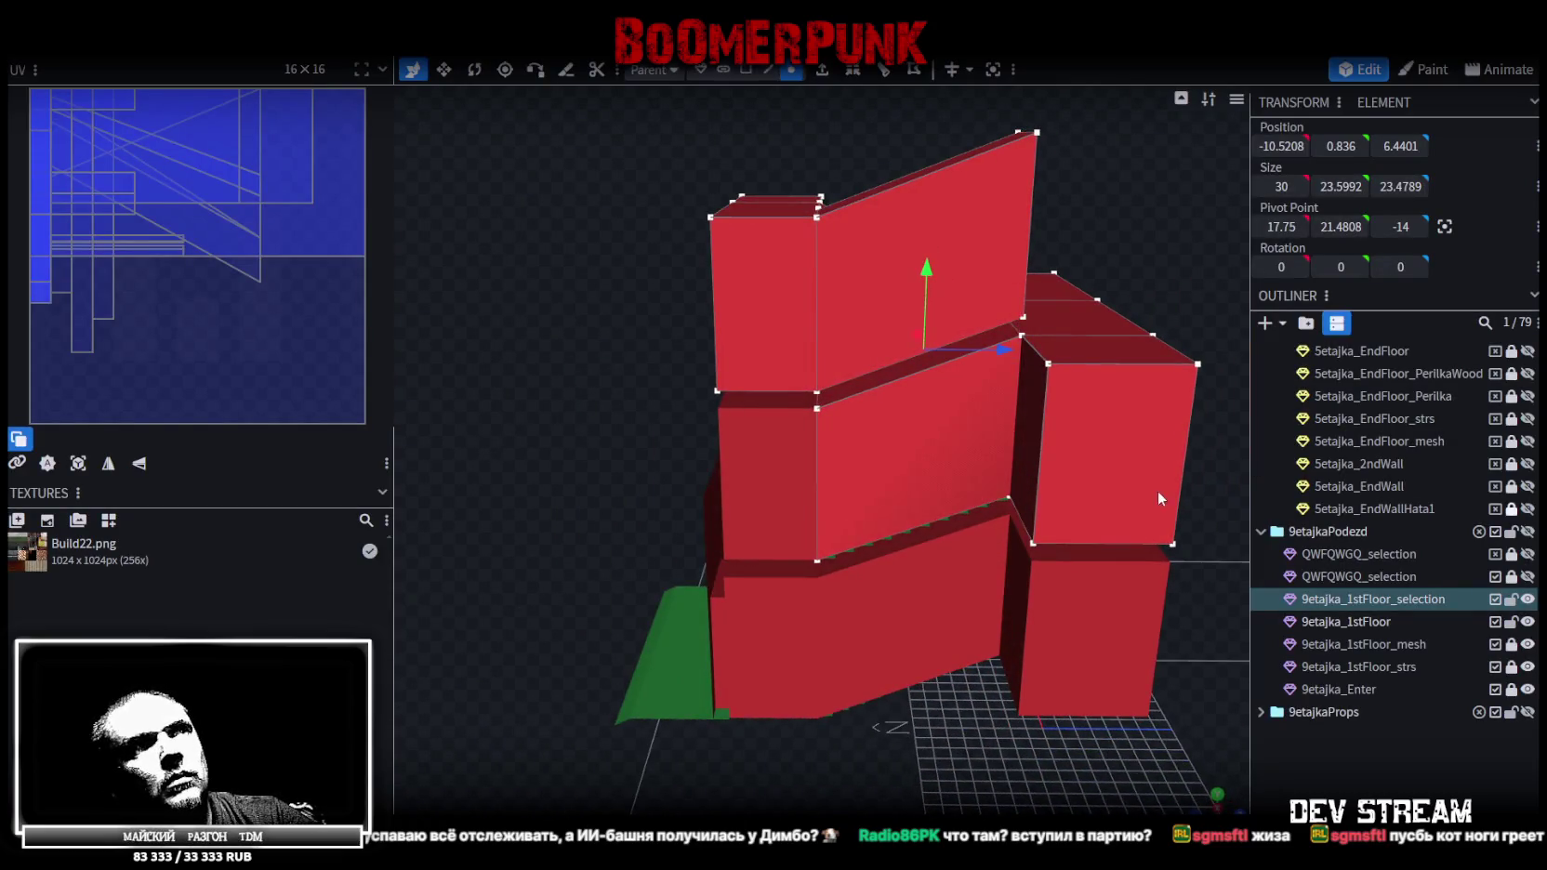
pyautogui.moveTo(1159, 192)
pyautogui.mouseDown()
pyautogui.moveTo(1072, 221)
pyautogui.moveTo(734, 156)
pyautogui.mouseUp()
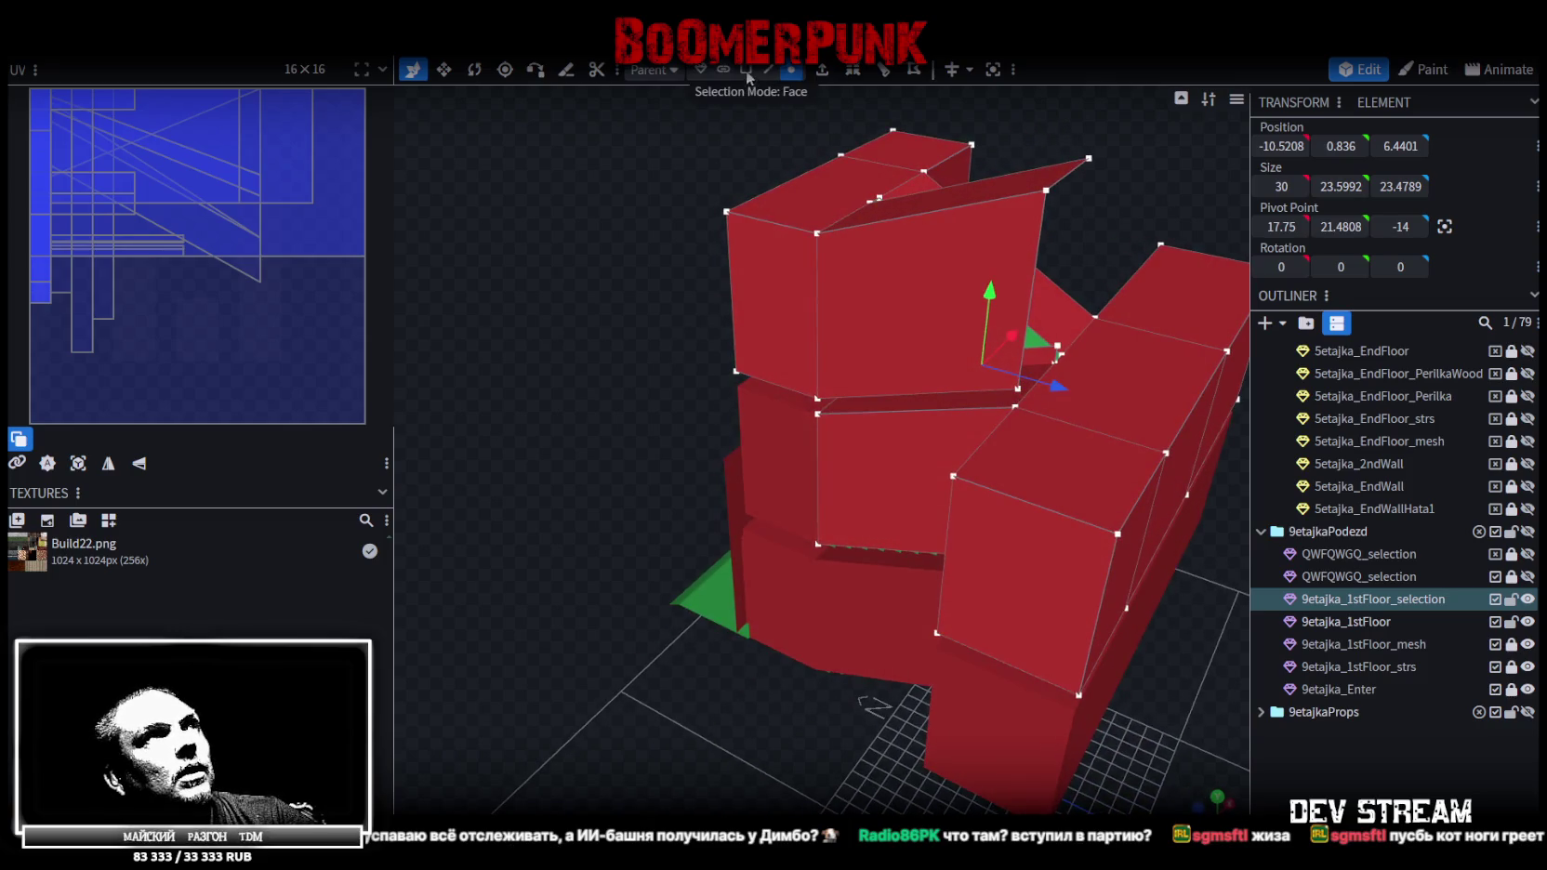
pyautogui.click(746, 70)
pyautogui.moveTo(859, 459); pyautogui.dragTo(879, 464)
pyautogui.moveTo(627, 442)
pyautogui.mouseDown()
pyautogui.moveTo(484, 487)
pyautogui.moveTo(945, 519)
pyautogui.mouseUp()
pyautogui.scroll(3, 432, 486)
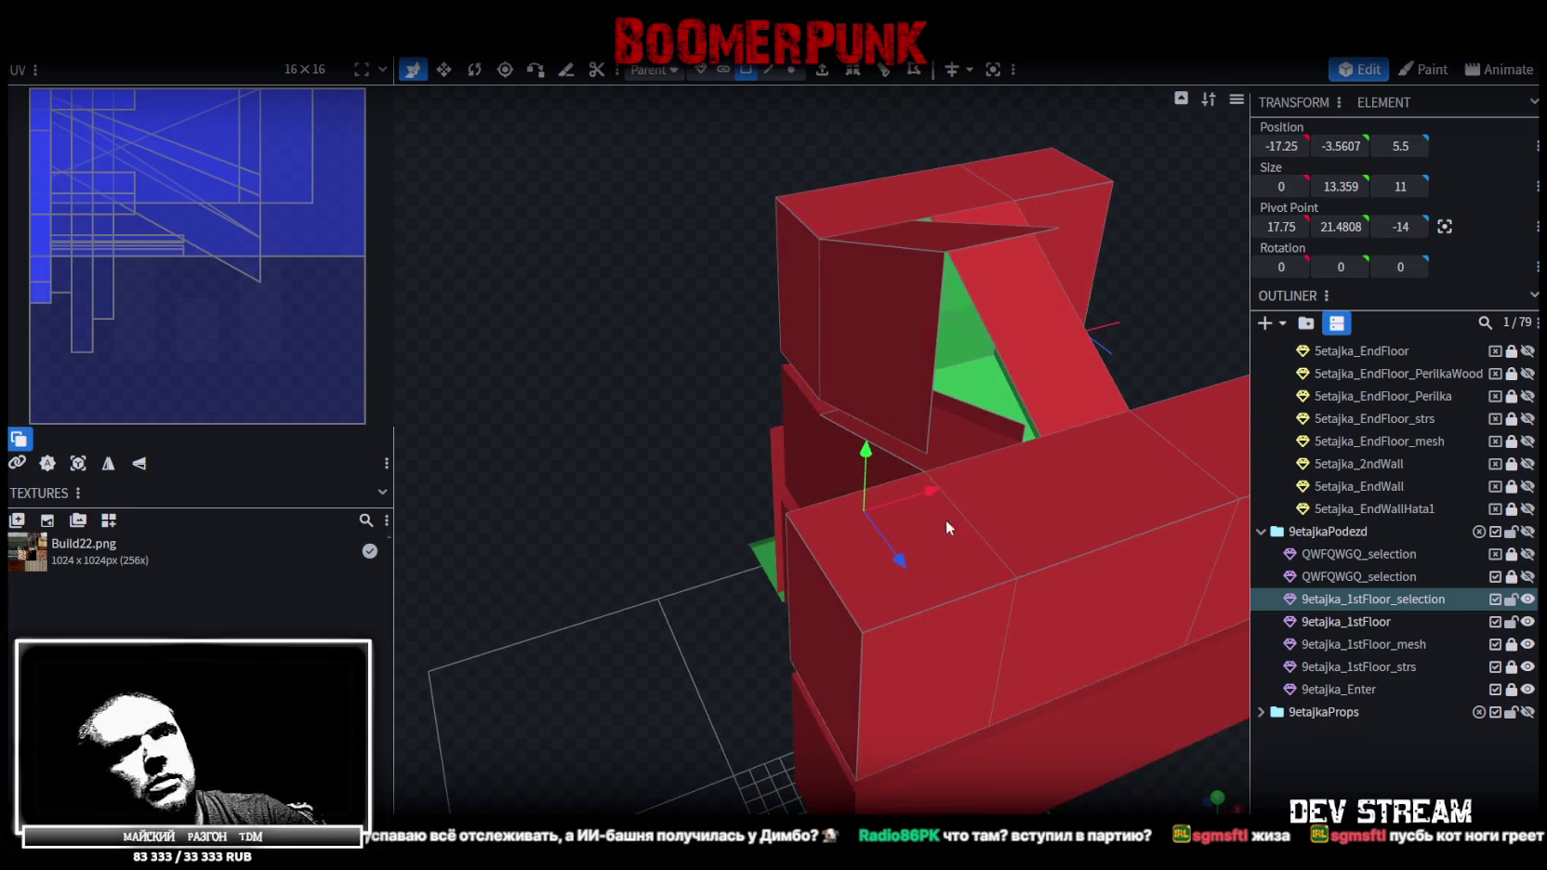
# Hide 9etajka_1stFloor and the green 9etajka_Enter wall, then view the red blocks from below
pyautogui.click(1528, 622)
pyautogui.moveTo(694, 698)
pyautogui.mouseDown()
pyautogui.moveTo(921, 576)
pyautogui.moveTo(964, 595)
pyautogui.moveTo(875, 600)
pyautogui.moveTo(963, 590)
pyautogui.moveTo(778, 453)
pyautogui.moveTo(1150, 605)
pyautogui.mouseUp()
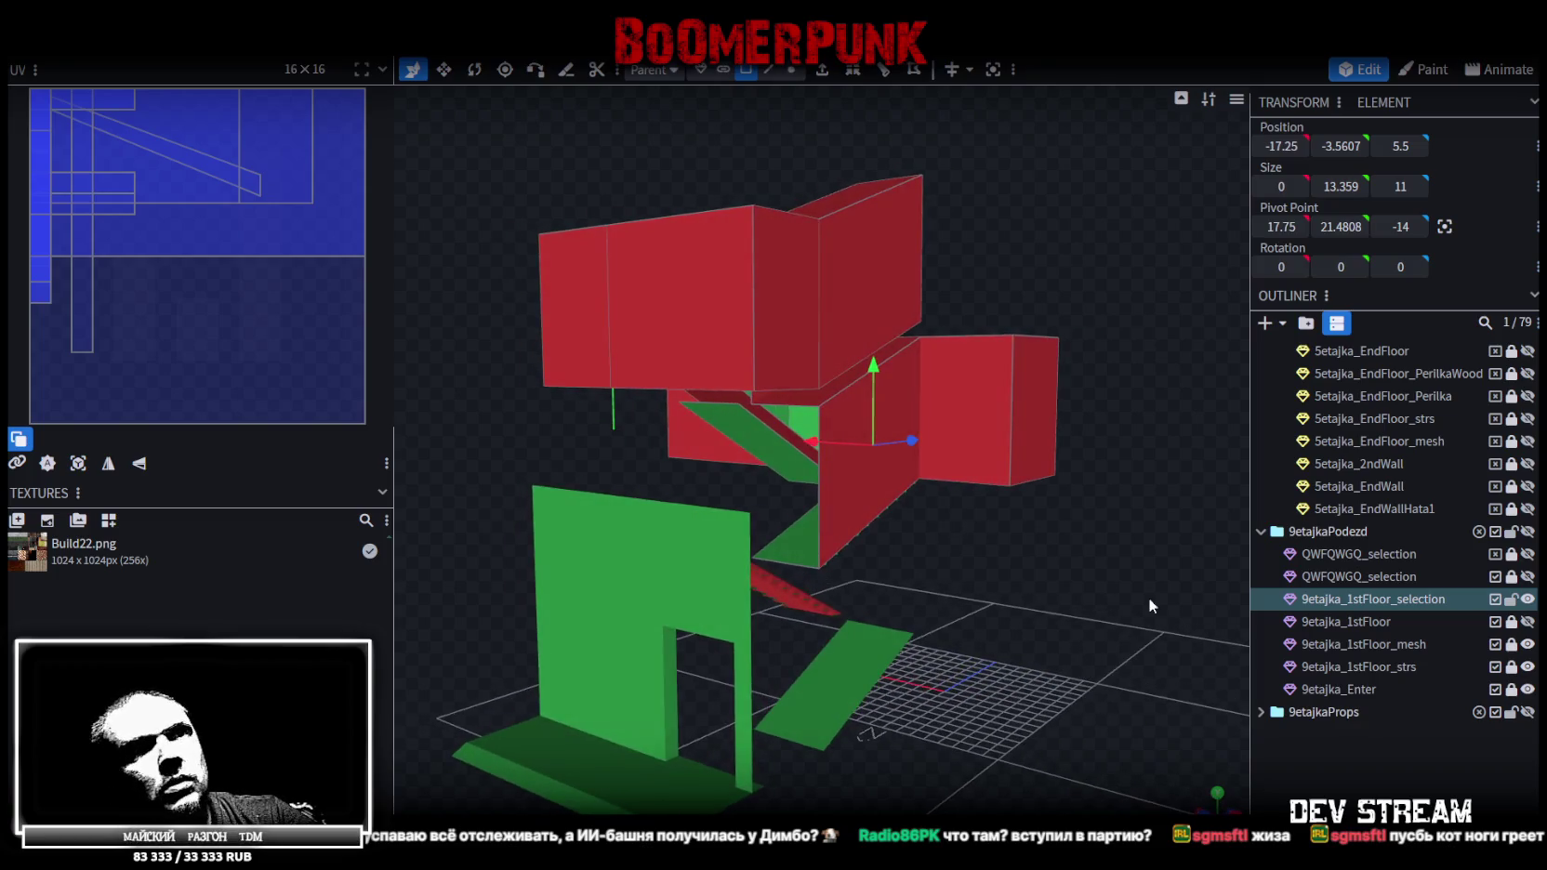
pyautogui.click(1527, 688)
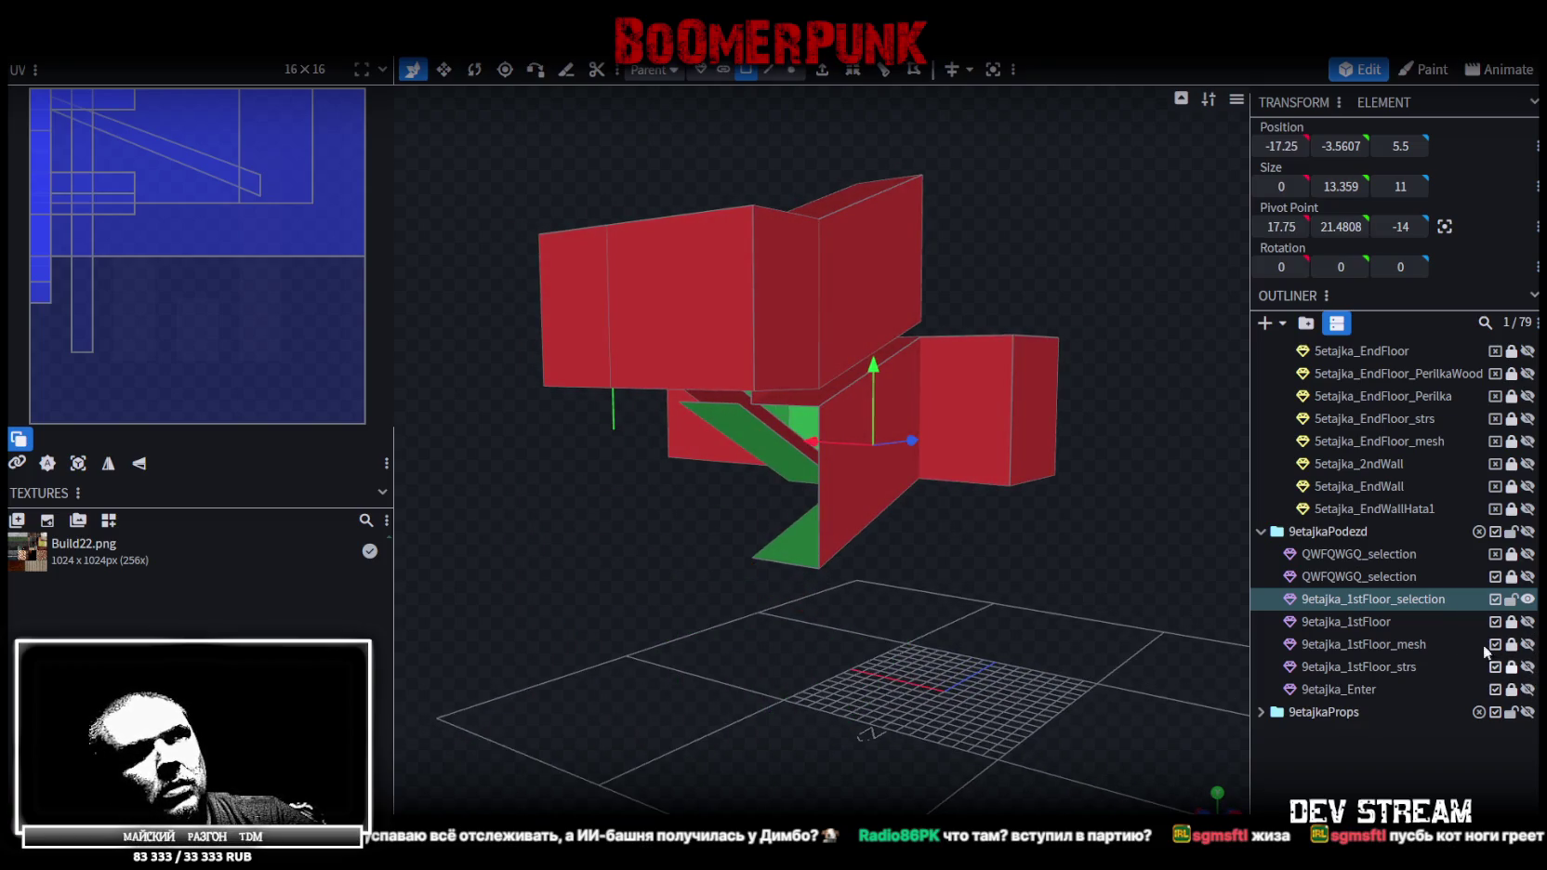
pyautogui.scroll(3, 970, 603)
pyautogui.moveTo(952, 585)
pyautogui.mouseDown()
pyautogui.moveTo(878, 606)
pyautogui.moveTo(942, 578)
pyautogui.moveTo(1044, 565)
pyautogui.moveTo(617, 654)
pyautogui.mouseUp()
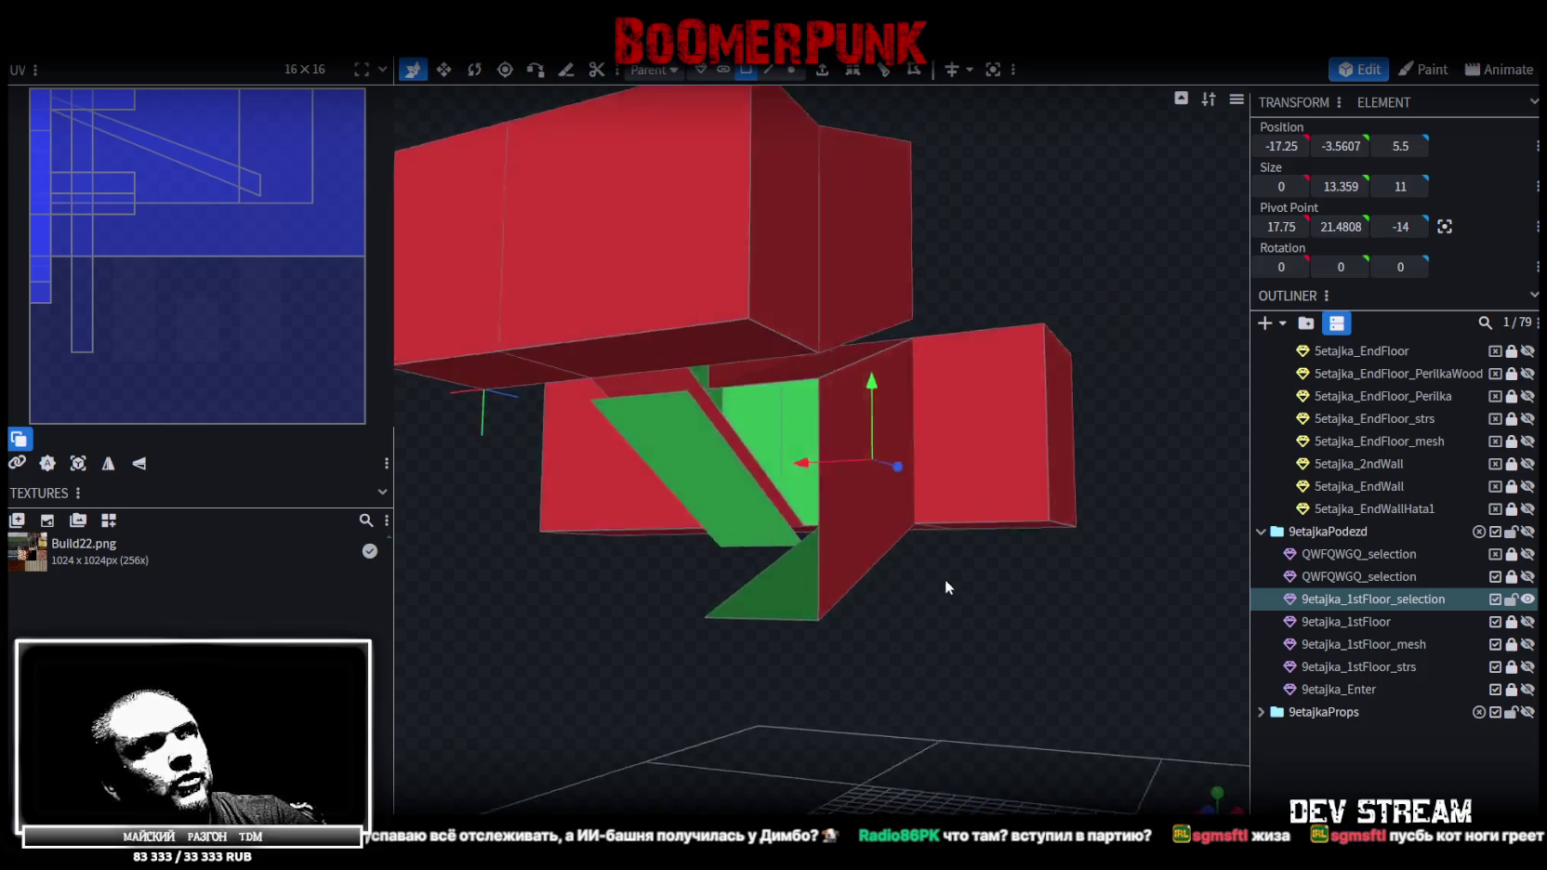
pyautogui.scroll(3, 513, 692)
pyautogui.moveTo(513, 692)
pyautogui.mouseDown()
pyautogui.moveTo(568, 701)
pyautogui.moveTo(517, 698)
pyautogui.moveTo(1043, 603)
pyautogui.moveTo(890, 655)
pyautogui.moveTo(802, 541)
pyautogui.mouseUp()
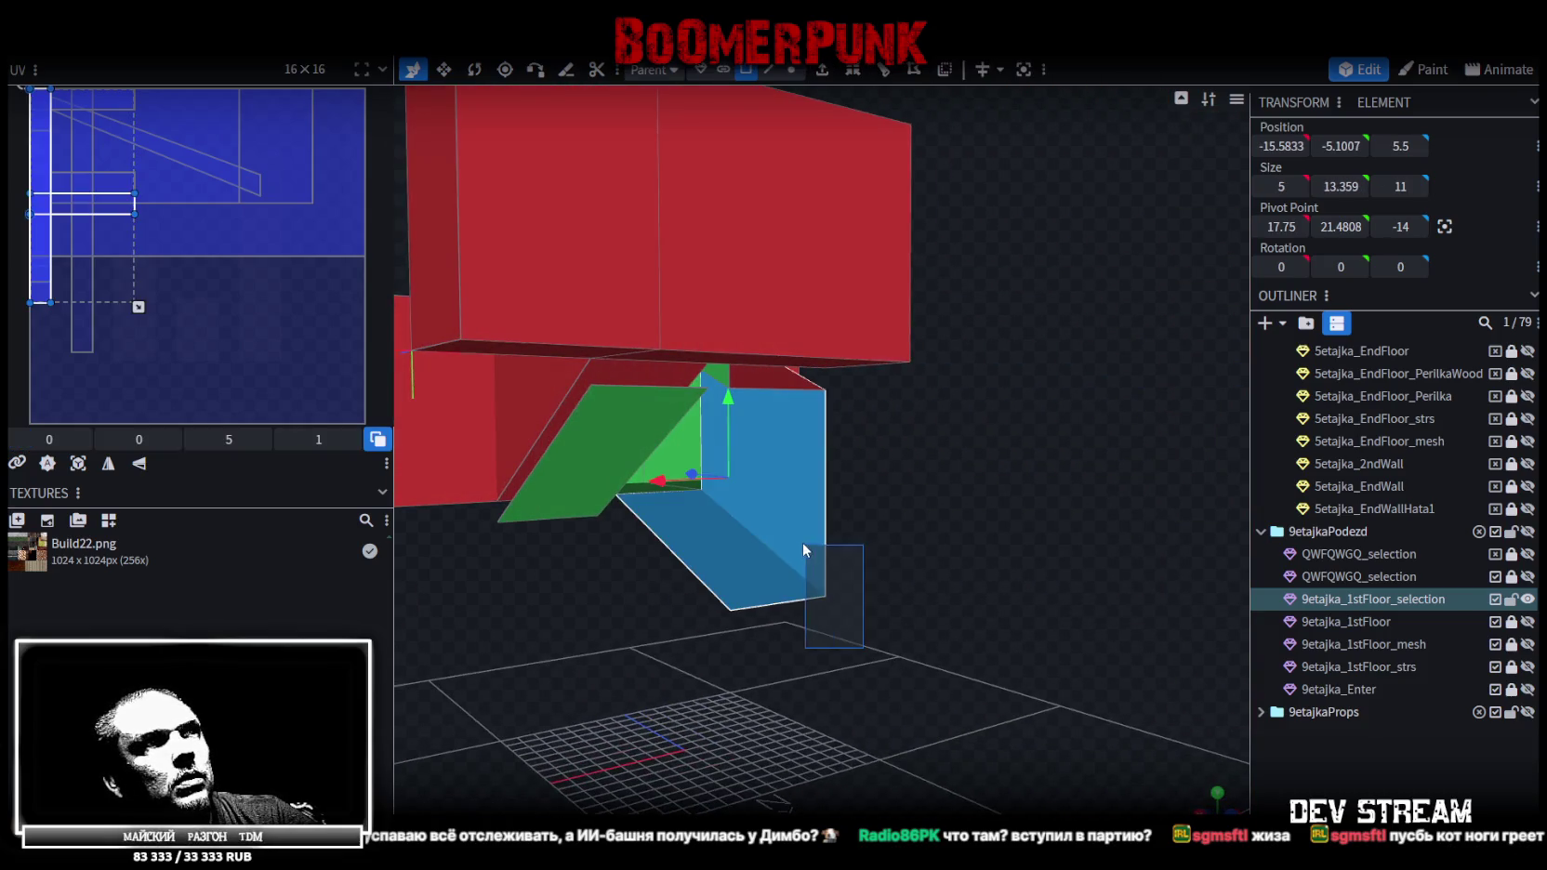
pyautogui.click(961, 535)
pyautogui.moveTo(961, 535)
pyautogui.mouseDown()
pyautogui.moveTo(913, 522)
pyautogui.moveTo(730, 537)
pyautogui.moveTo(716, 516)
pyautogui.mouseUp()
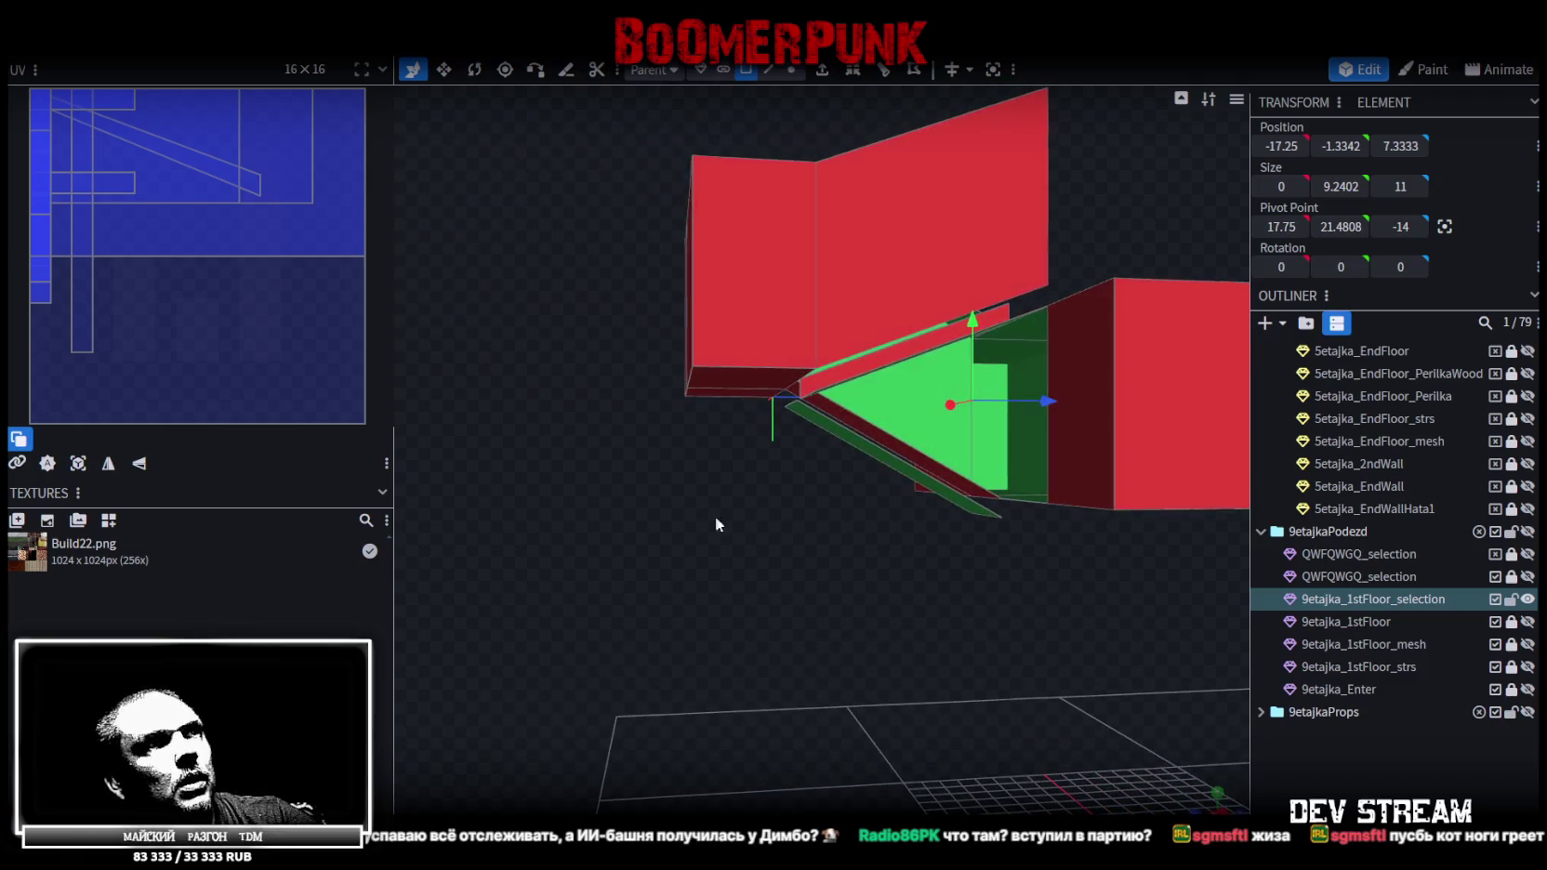
pyautogui.moveTo(821, 410)
pyautogui.mouseDown()
pyautogui.moveTo(822, 623)
pyautogui.moveTo(1082, 580)
pyautogui.moveTo(926, 583)
pyautogui.moveTo(924, 541)
pyautogui.moveTo(948, 586)
pyautogui.moveTo(1116, 646)
pyautogui.moveTo(1006, 608)
pyautogui.moveTo(973, 567)
pyautogui.mouseUp()
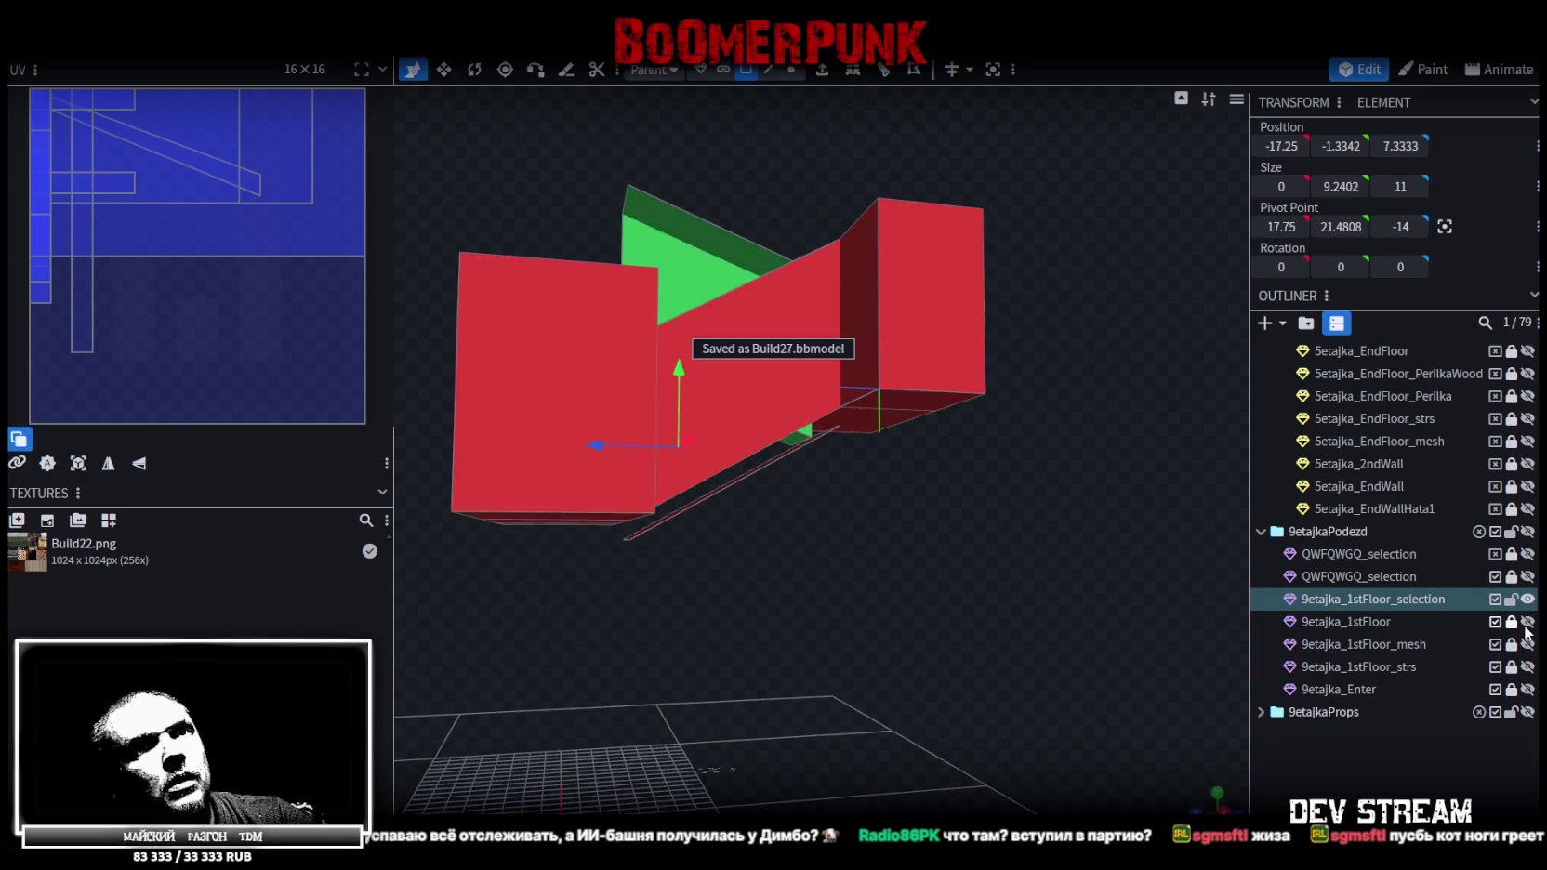
# Show 9etajka_1stFloor again and view the building from above and below
pyautogui.click(1527, 621)
pyautogui.moveTo(1126, 592)
pyautogui.mouseDown()
pyautogui.moveTo(1257, 632)
pyautogui.moveTo(1383, 700)
pyautogui.moveTo(1431, 686)
pyautogui.moveTo(1238, 656)
pyautogui.moveTo(1078, 584)
pyautogui.moveTo(964, 578)
pyautogui.moveTo(827, 526)
pyautogui.moveTo(589, 513)
pyautogui.moveTo(561, 505)
pyautogui.moveTo(539, 449)
pyautogui.moveTo(580, 480)
pyautogui.moveTo(639, 456)
pyautogui.moveTo(1026, 429)
pyautogui.moveTo(1148, 440)
pyautogui.mouseUp()
pyautogui.scroll(2, 1383, 700)
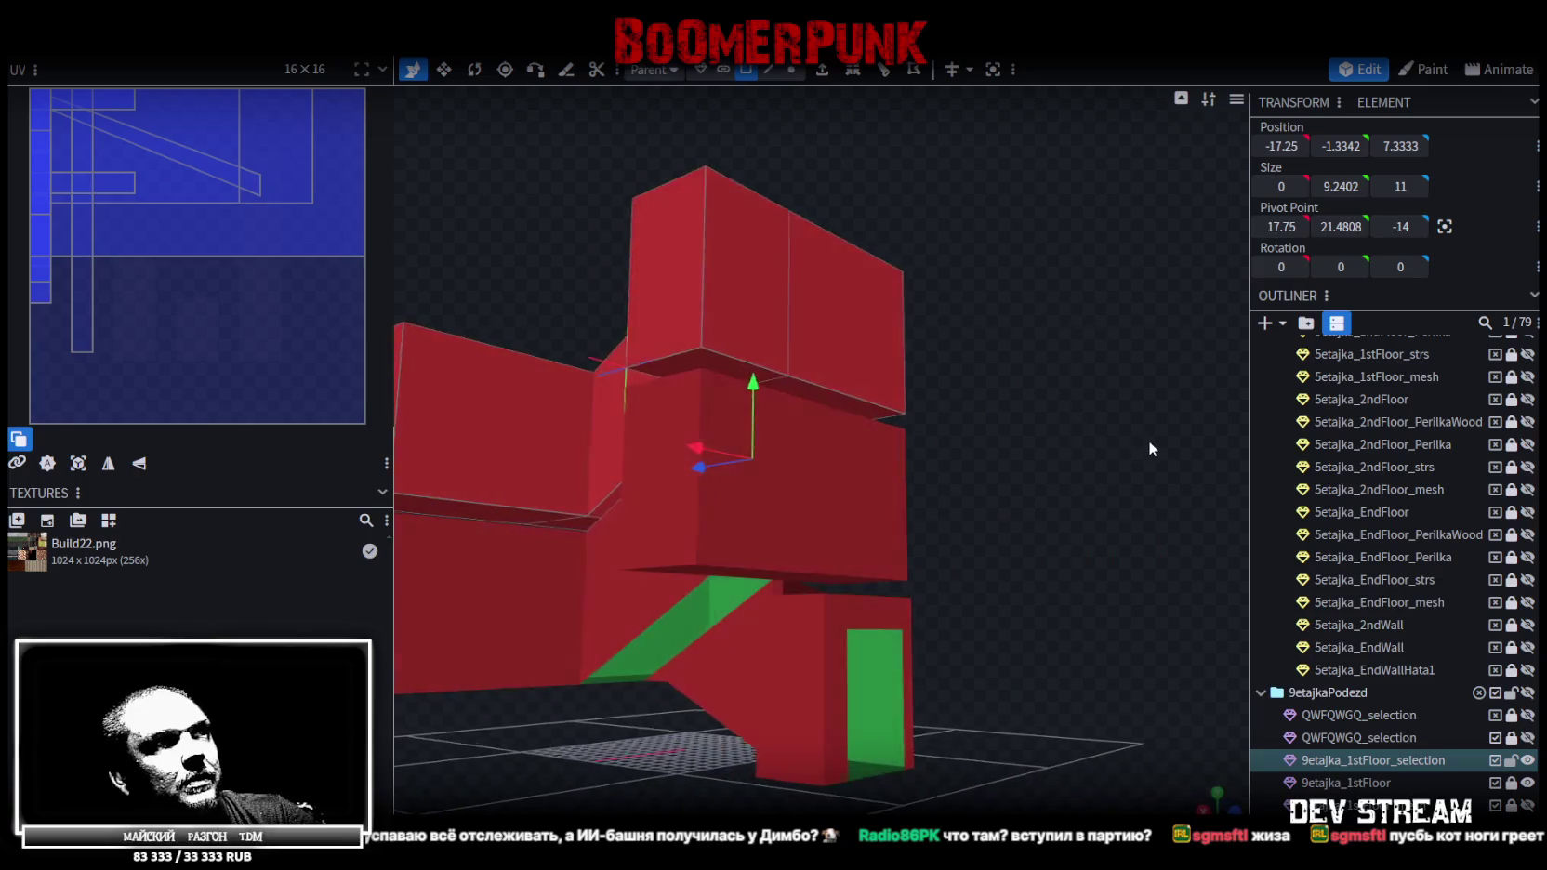
pyautogui.moveTo(590, 763)
pyautogui.mouseDown()
pyautogui.moveTo(684, 616)
pyautogui.moveTo(803, 581)
pyautogui.moveTo(871, 771)
pyautogui.moveTo(1090, 811)
pyautogui.moveTo(1015, 779)
pyautogui.moveTo(895, 786)
pyautogui.moveTo(966, 759)
pyautogui.mouseUp()
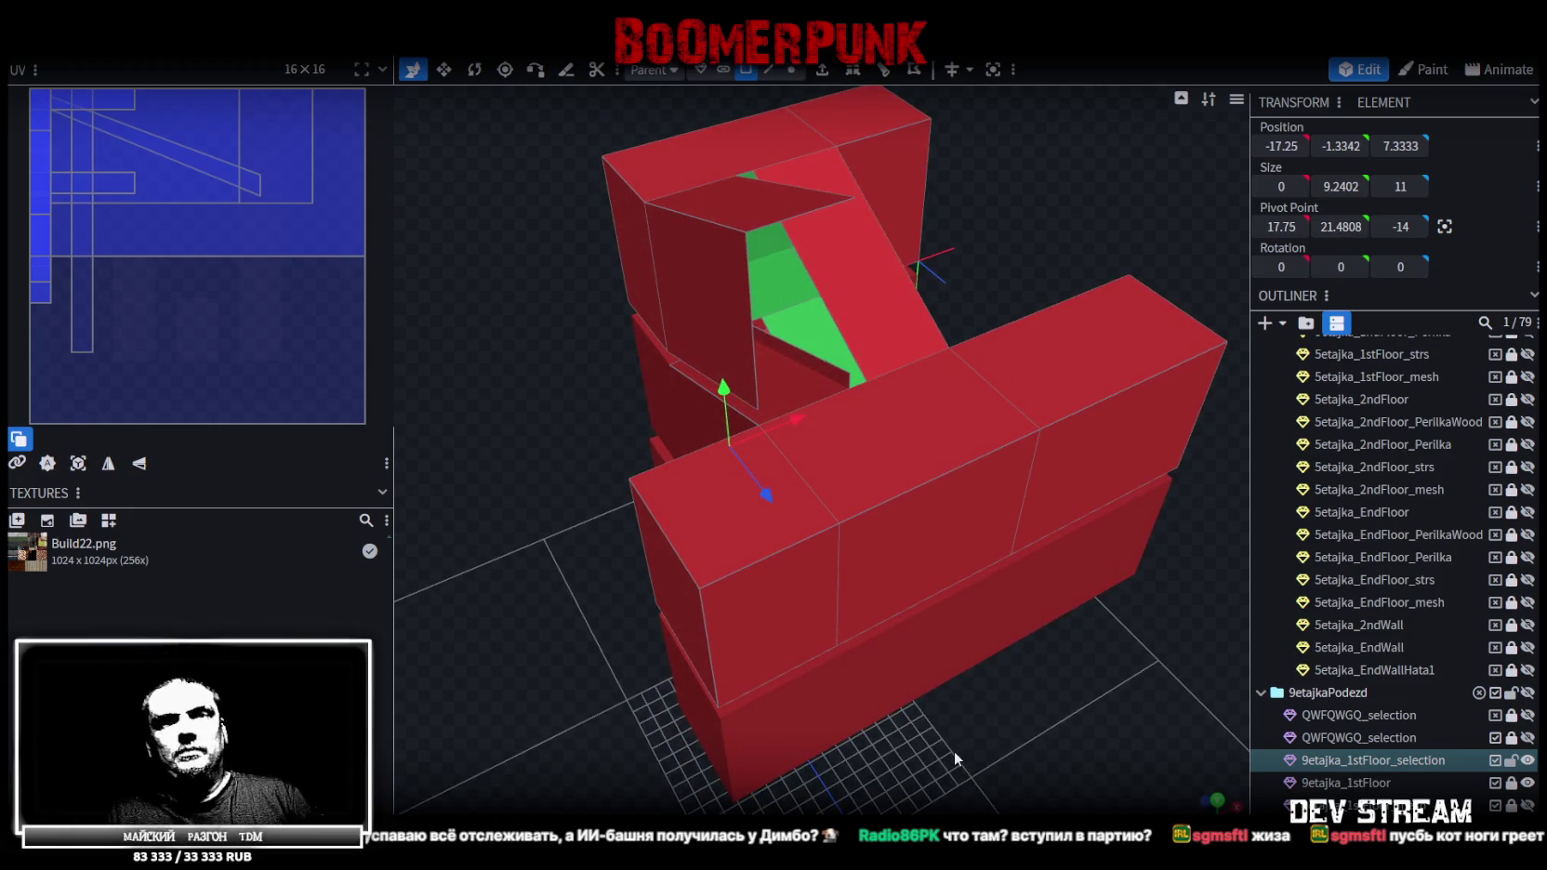
# Hide the other meshes so only the merged 9etajka_1stFloor_selection mesh remains visible
pyautogui.scroll(-3, 876, 451)
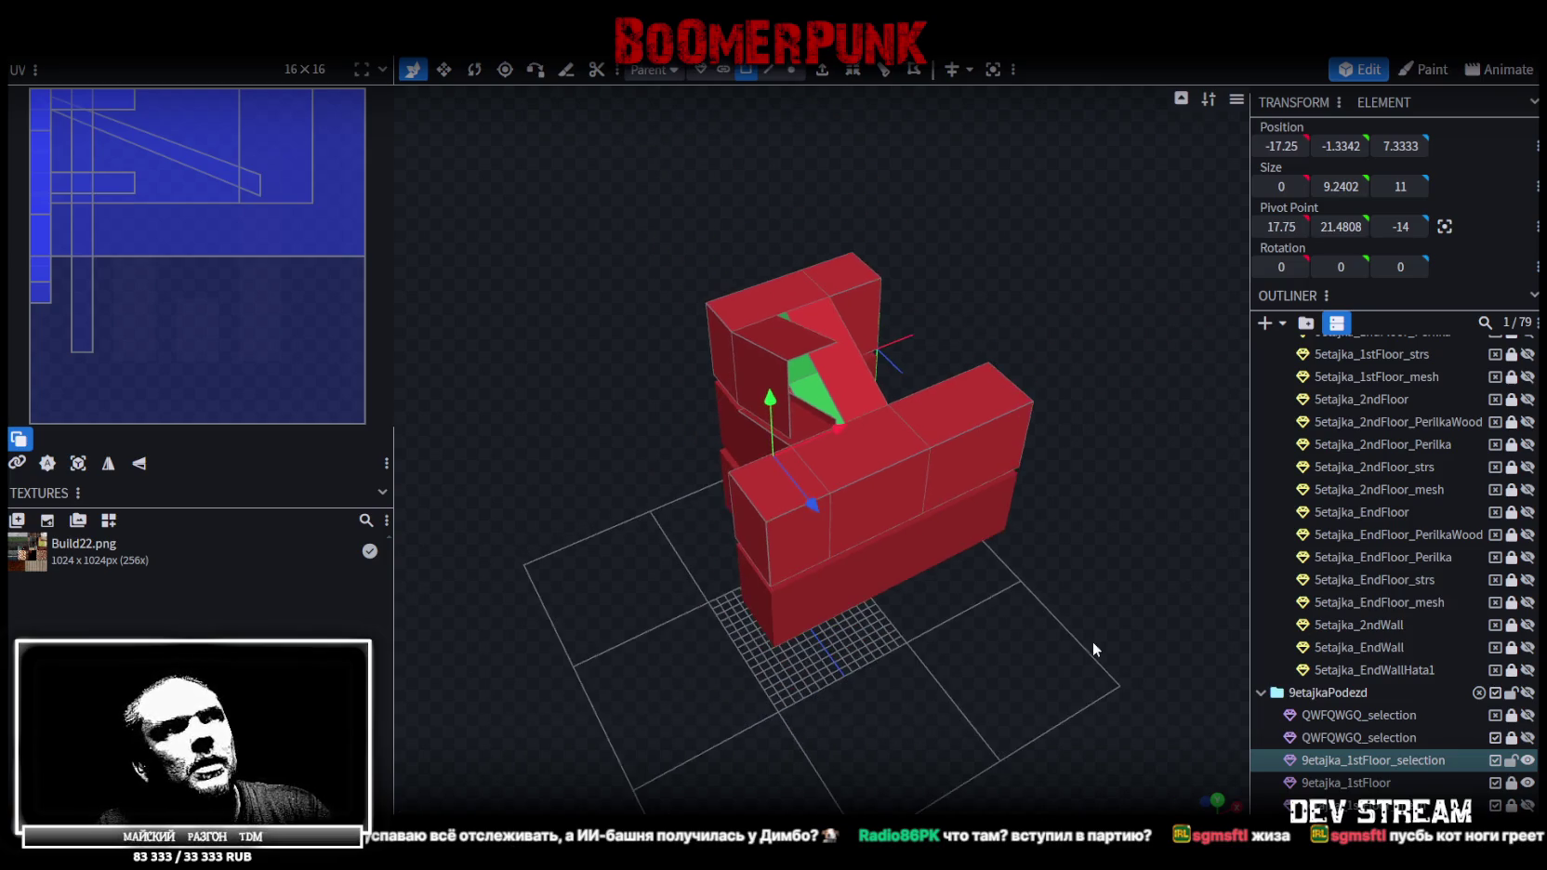
pyautogui.moveTo(1098, 634); pyautogui.dragTo(979, 589)
pyautogui.scroll(3, 1015, 609)
pyautogui.moveTo(1016, 611); pyautogui.dragTo(1365, 707, button='right')
pyautogui.click(1527, 760)
pyautogui.click(1528, 760)
pyautogui.click(1527, 760)
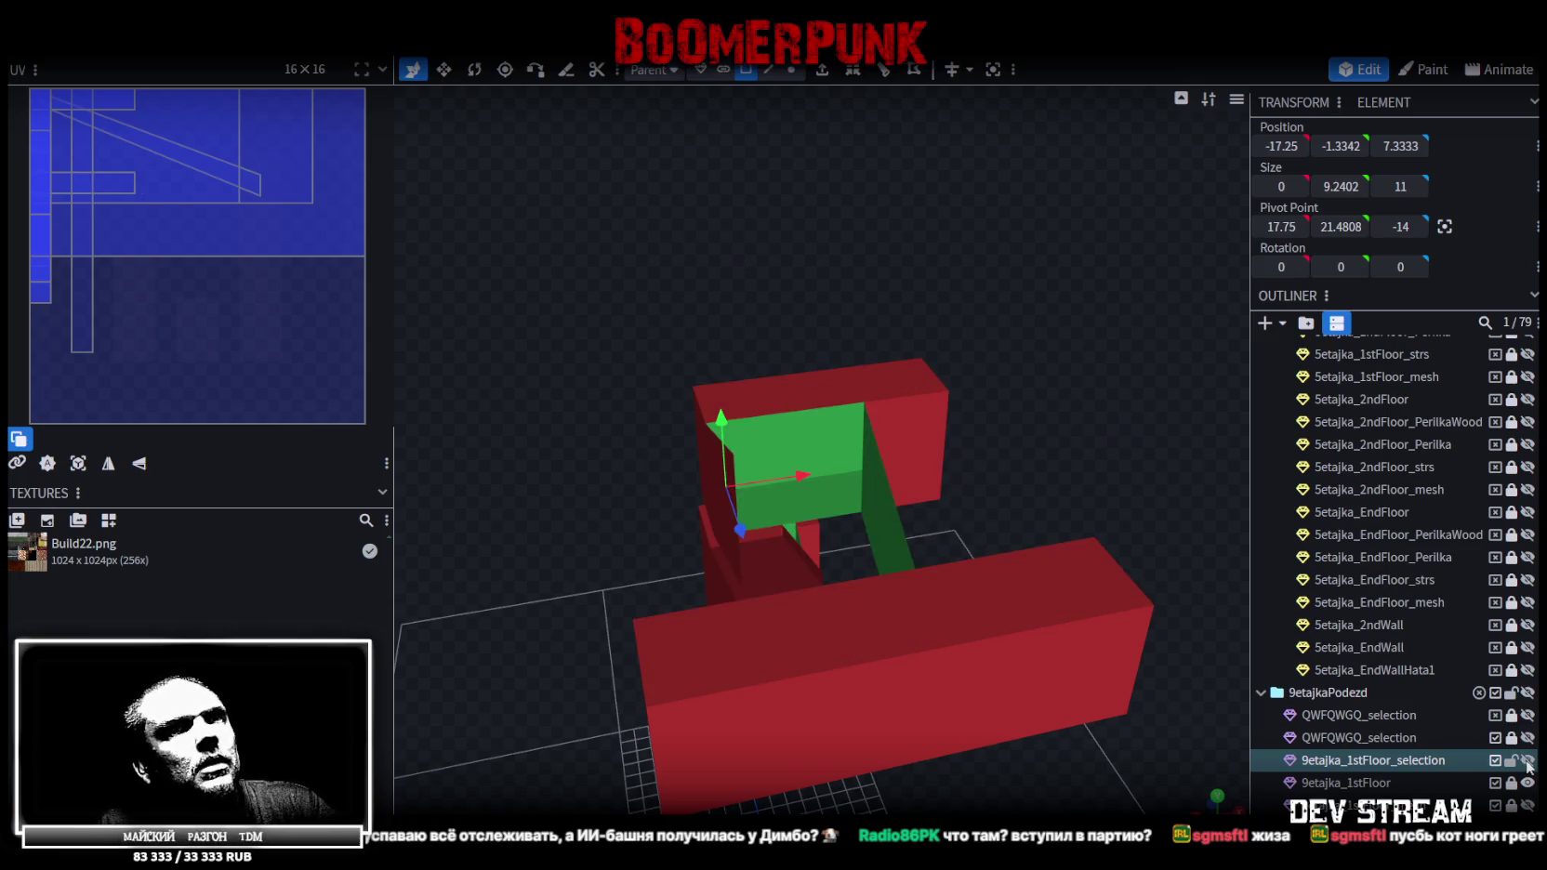
pyautogui.click(1527, 783)
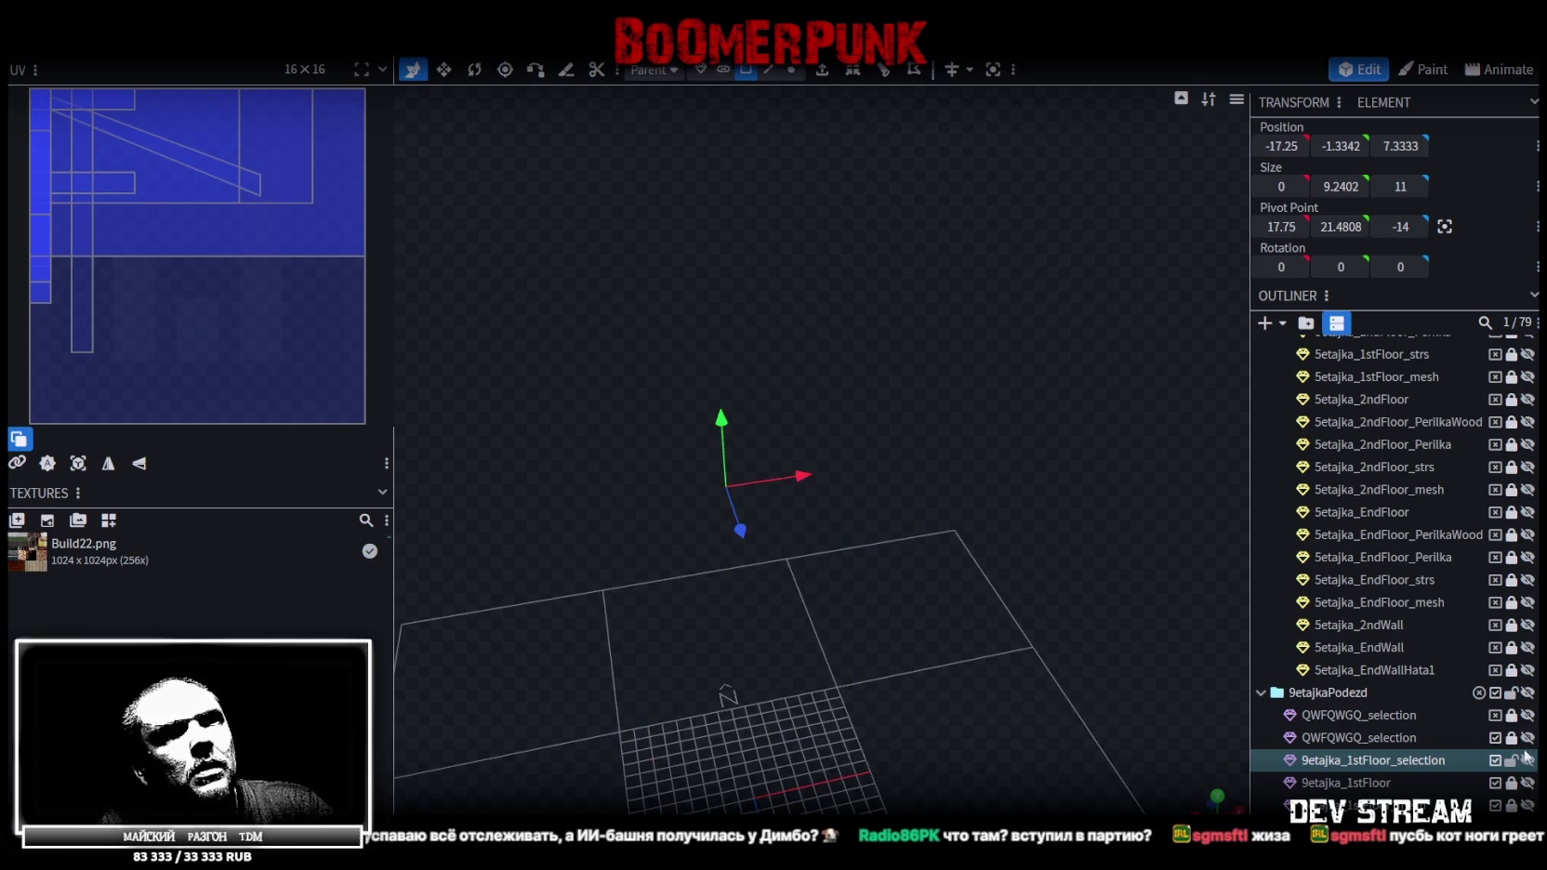
pyautogui.click(1527, 760)
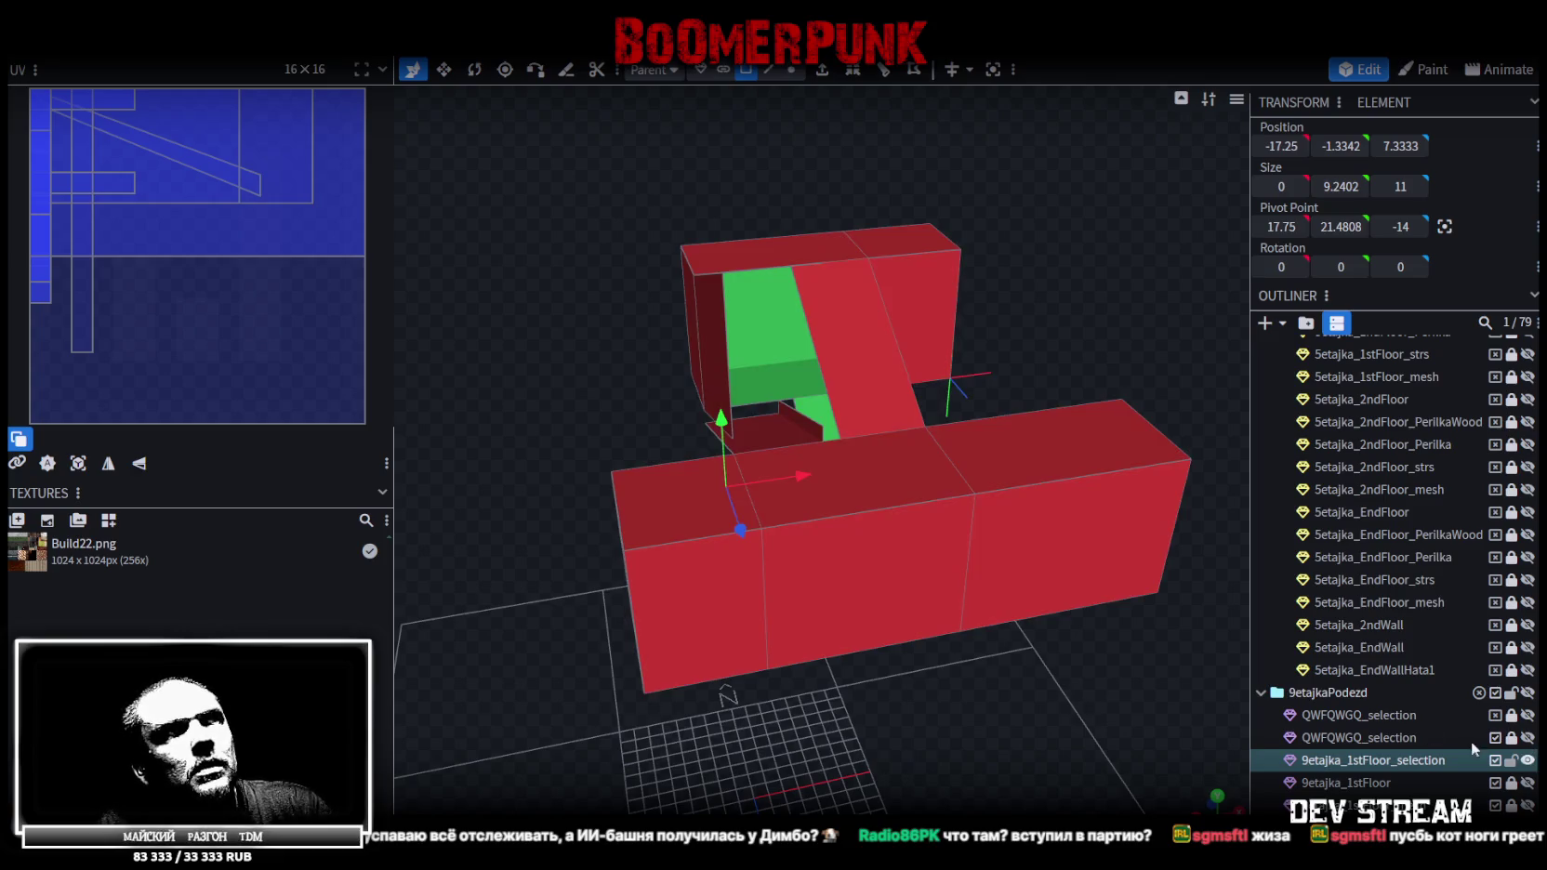
# Zoom in below the mesh and select the small floor face beside the stairs
pyautogui.moveTo(982, 713)
pyautogui.mouseDown()
pyautogui.moveTo(1089, 608)
pyautogui.moveTo(875, 742)
pyautogui.moveTo(928, 726)
pyautogui.mouseUp()
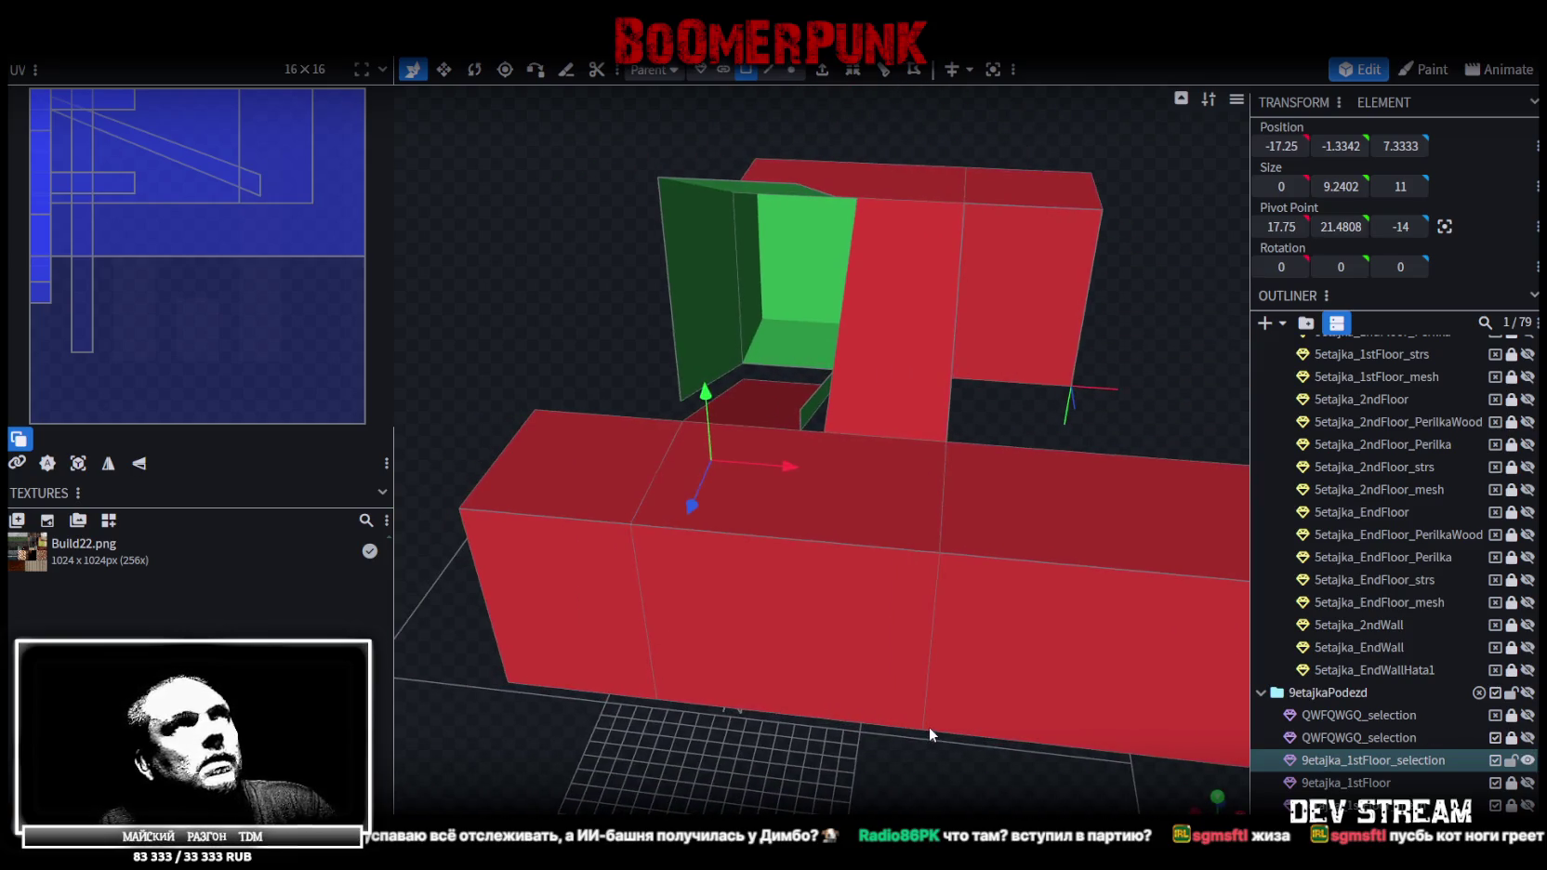
pyautogui.click(819, 392)
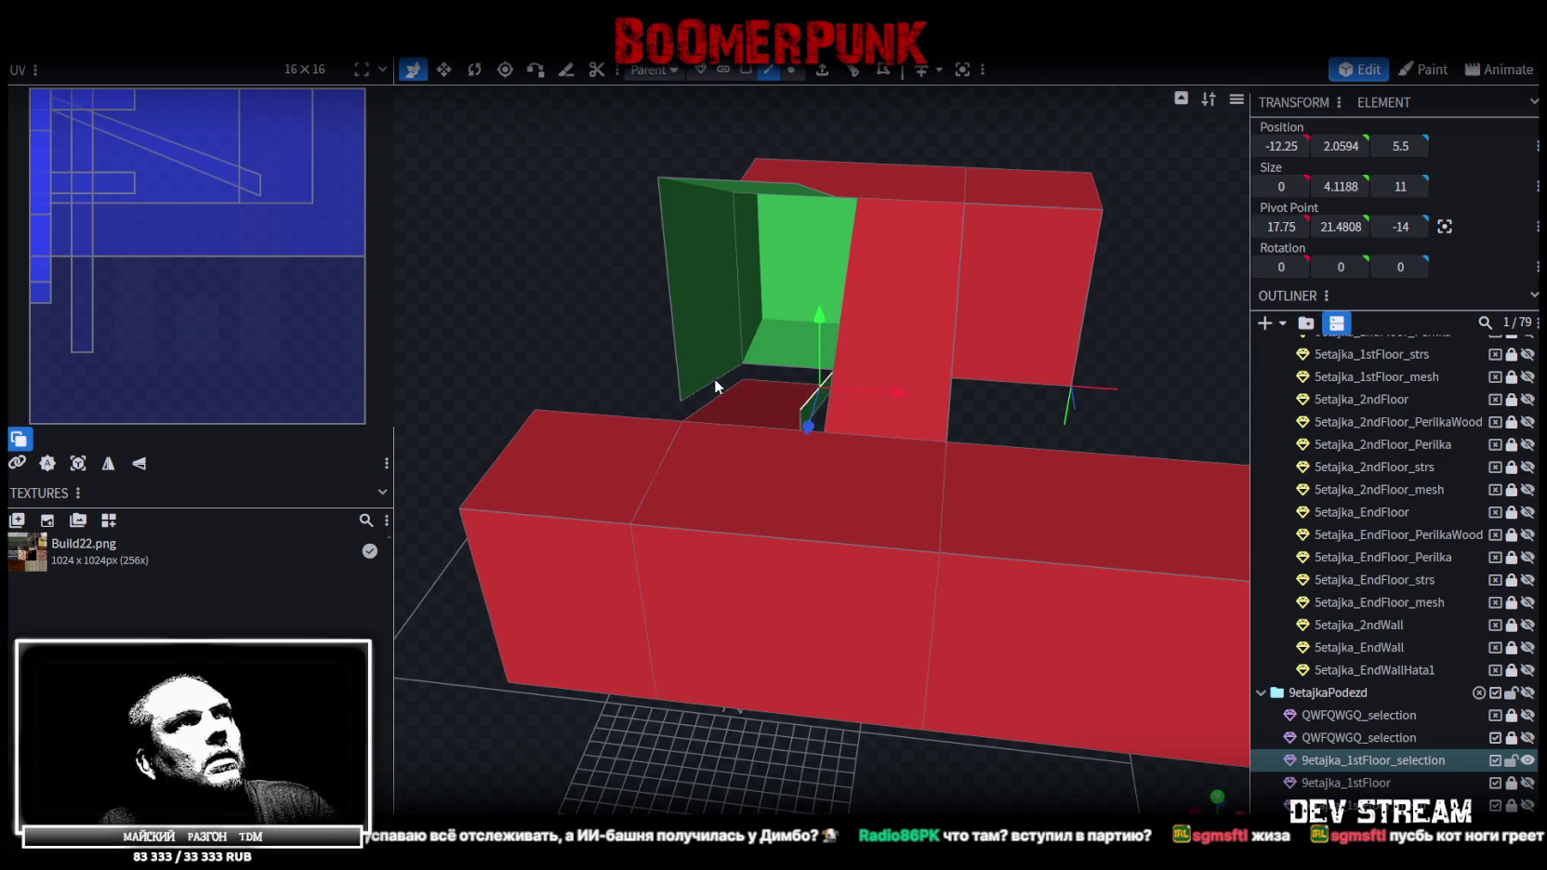
pyautogui.scroll(2, 520, 298)
pyautogui.scroll(3, 601, 336)
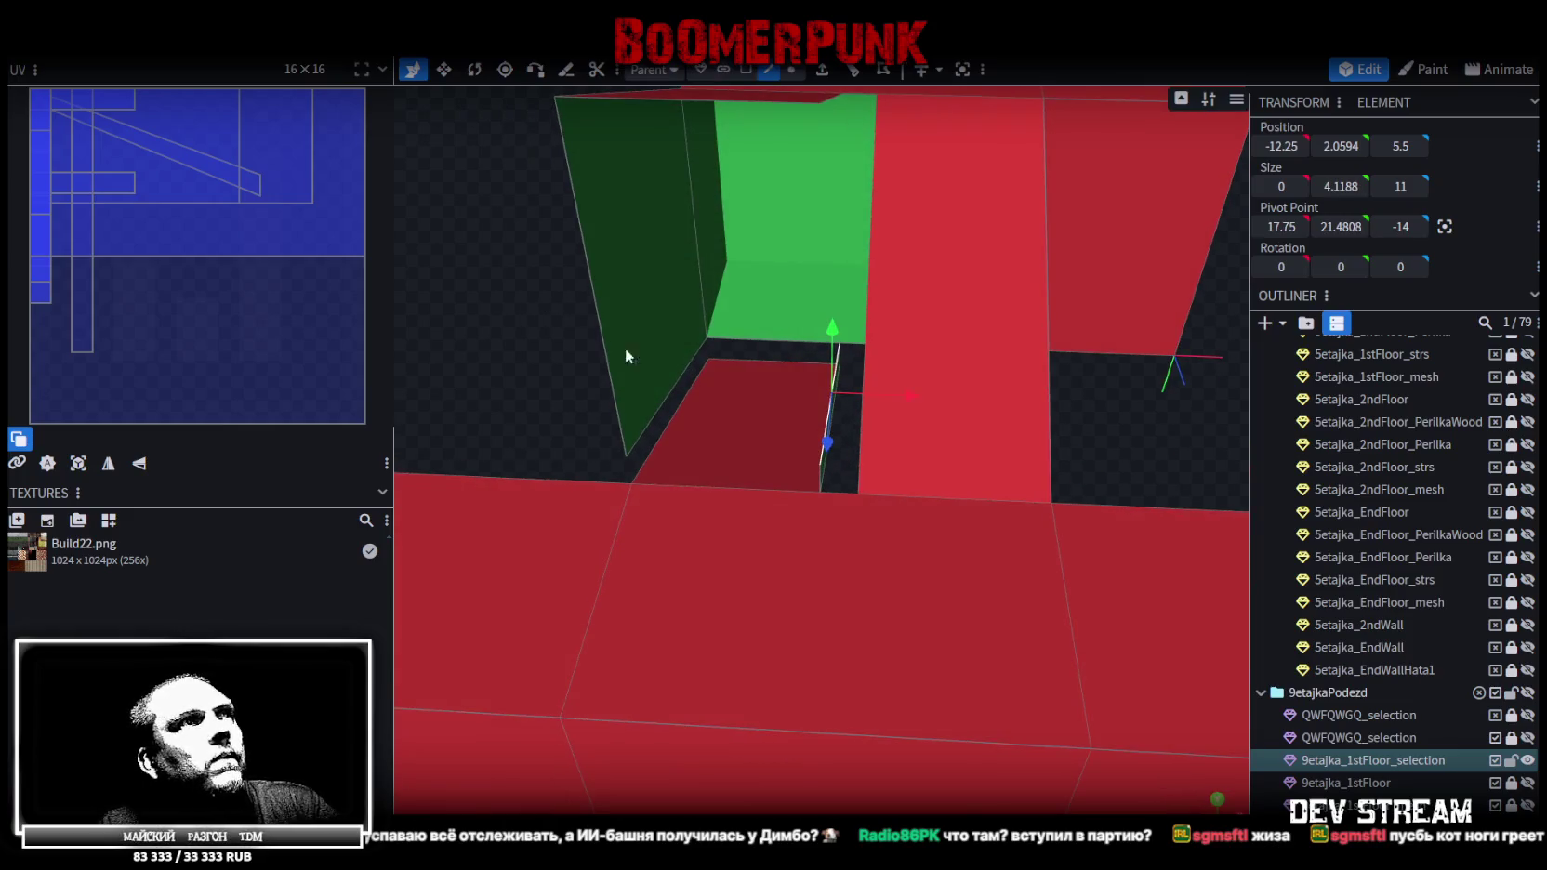
pyautogui.click(678, 381)
pyautogui.moveTo(559, 353); pyautogui.dragTo(513, 352)
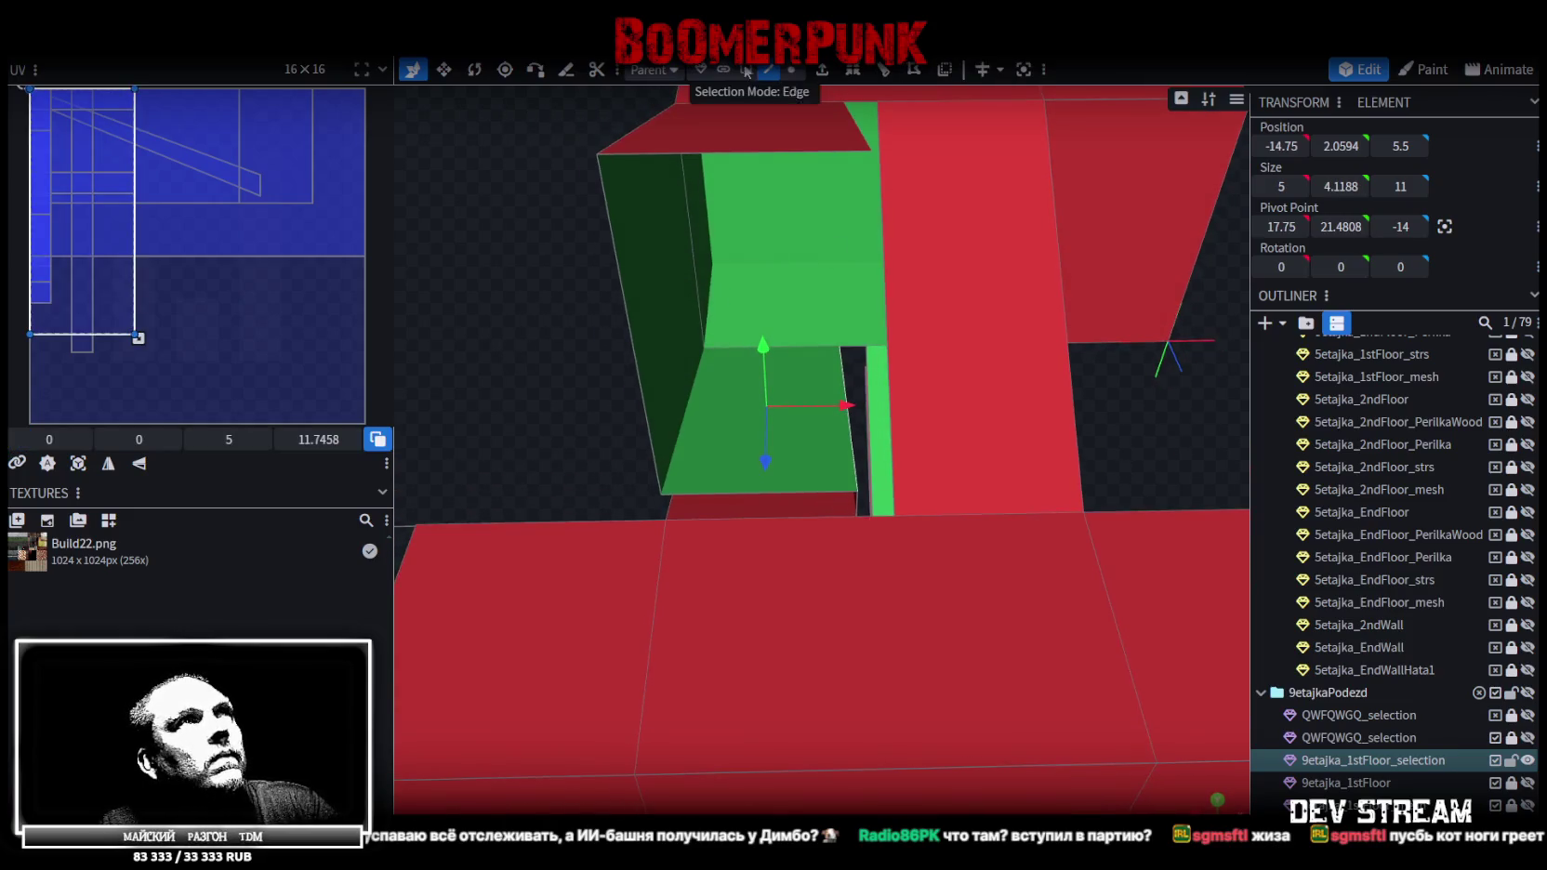
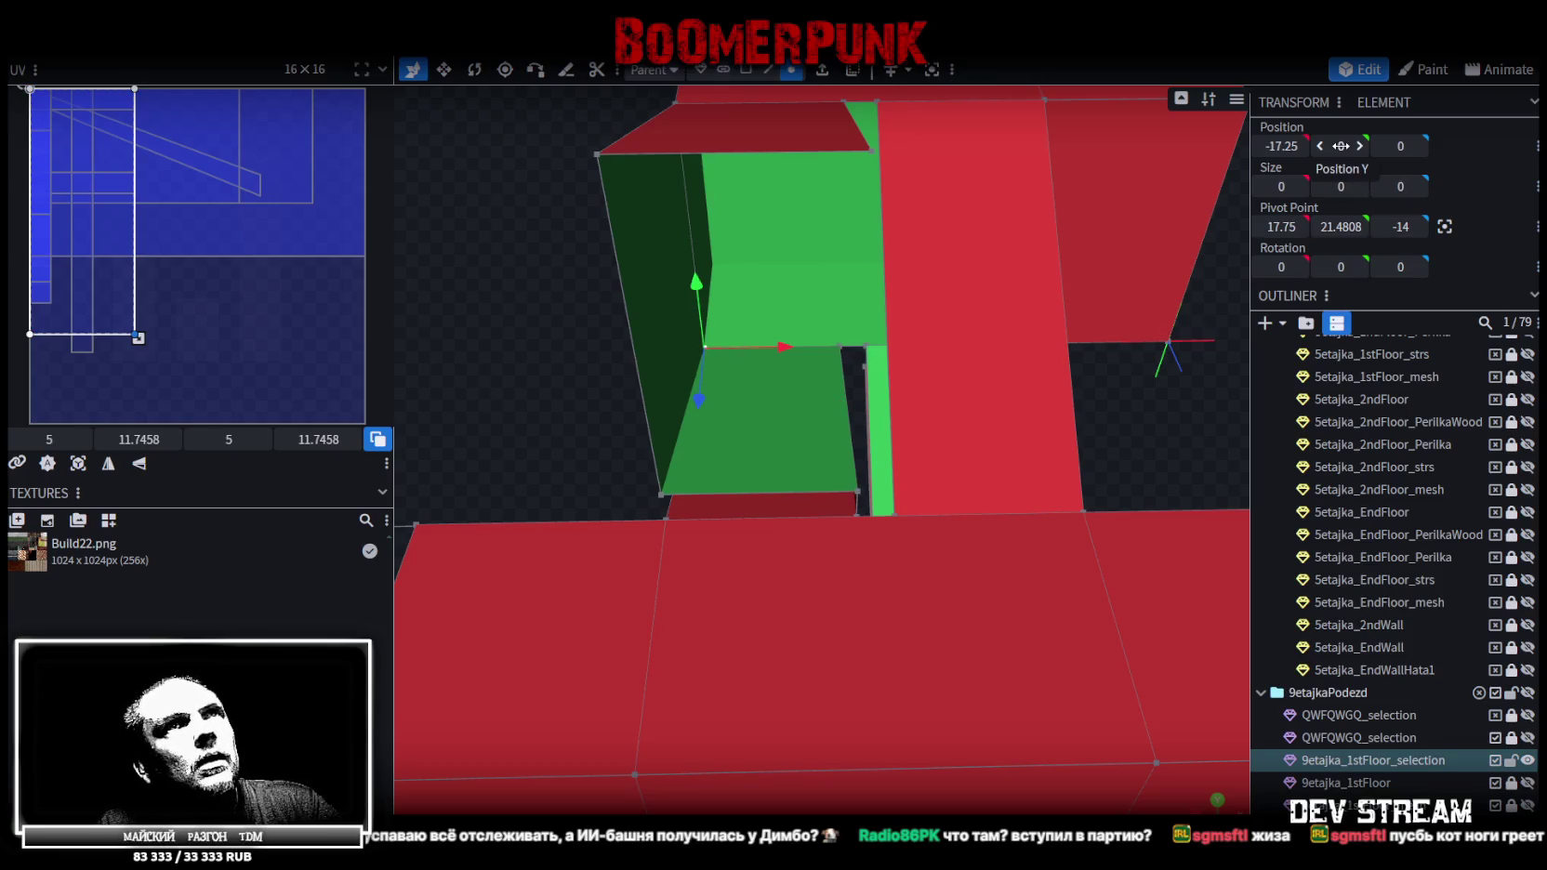
# Confirm -14 as the first-floor selection mesh's Z value
pyautogui.scroll(-3, 556, 338)
pyautogui.scroll(-2, 556, 316)
pyautogui.moveTo(555, 294)
pyautogui.mouseDown()
pyautogui.moveTo(361, 275)
pyautogui.moveTo(361, 250)
pyautogui.moveTo(738, 284)
pyautogui.moveTo(768, 213)
pyautogui.moveTo(855, 220)
pyautogui.moveTo(1010, 271)
pyautogui.moveTo(1018, 255)
pyautogui.moveTo(871, 318)
pyautogui.mouseUp()
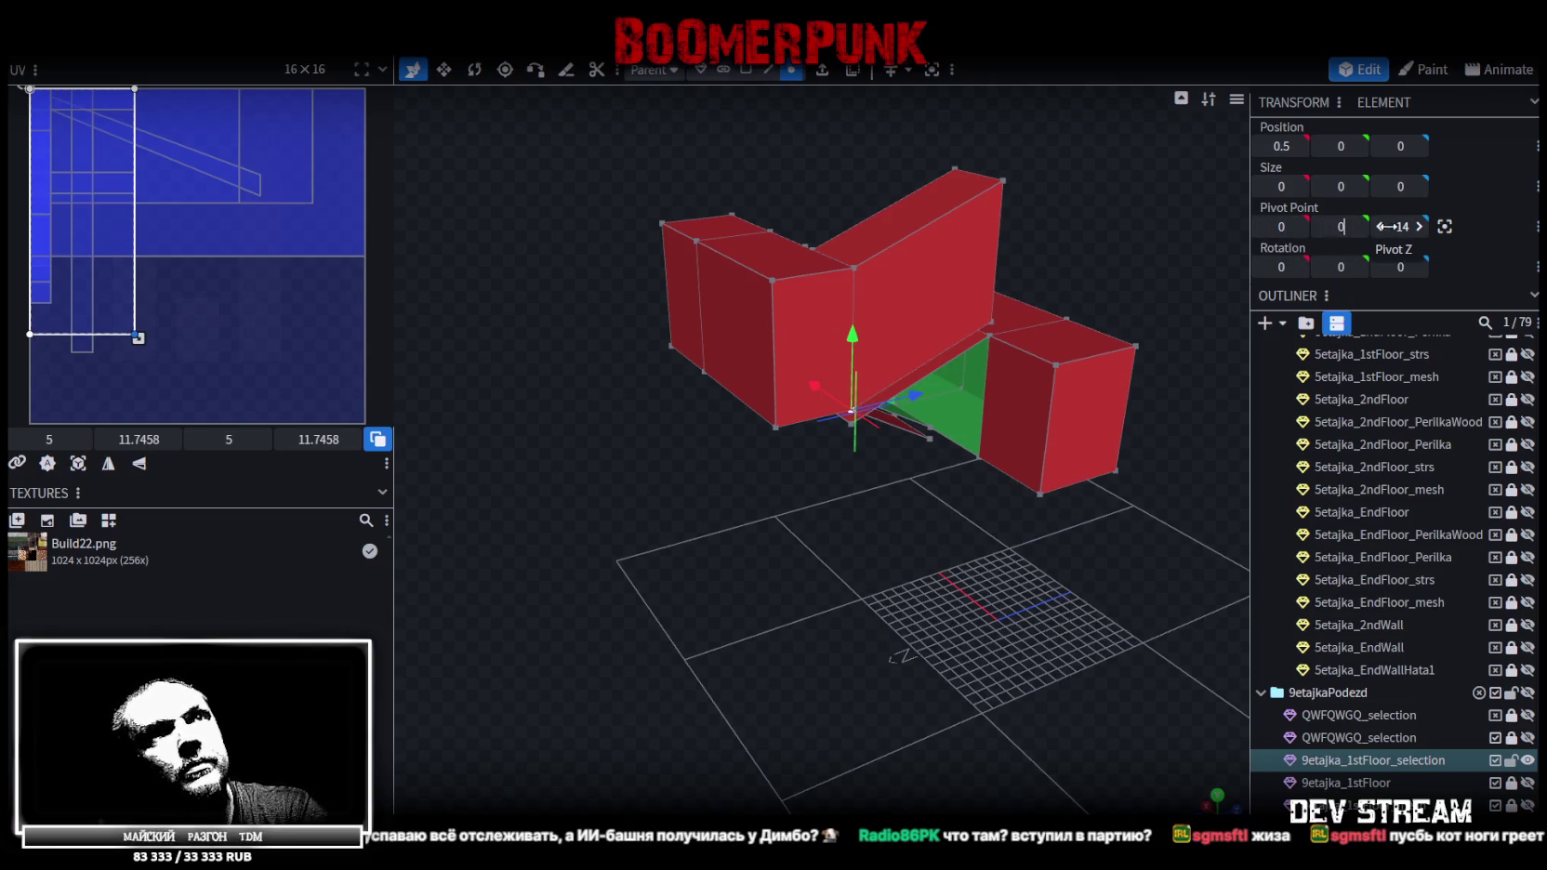
pyautogui.hotkey('ctrl', 'z')
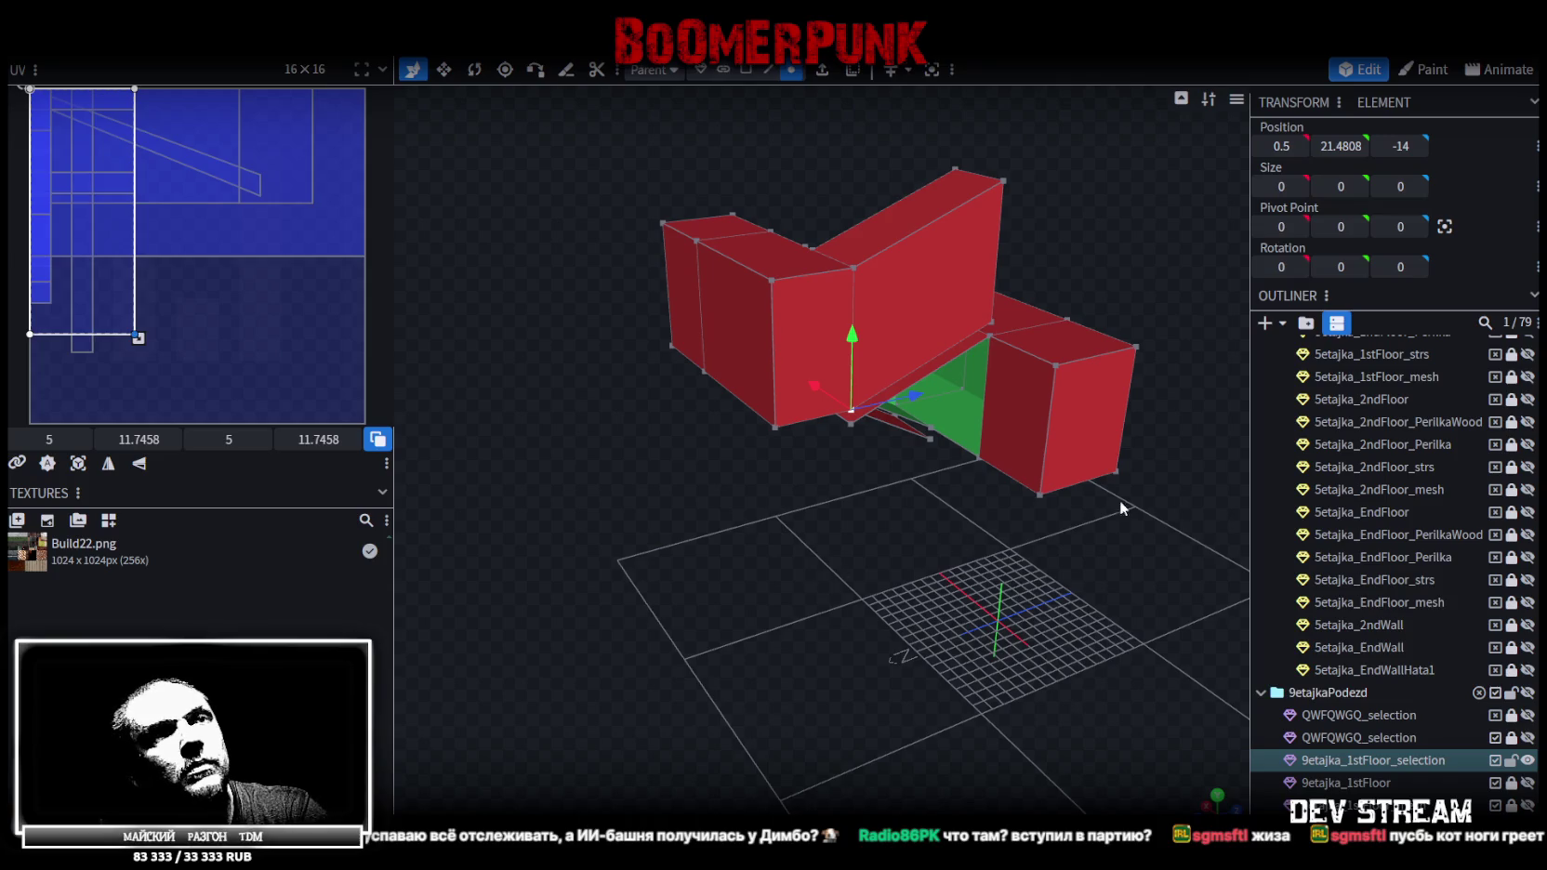
# Compare against the full 9etajka_1stFloor mesh, then hide it and reselect 9etajka_1stFloor_selection
pyautogui.click(1527, 783)
pyautogui.click(1527, 784)
pyautogui.click(1527, 784)
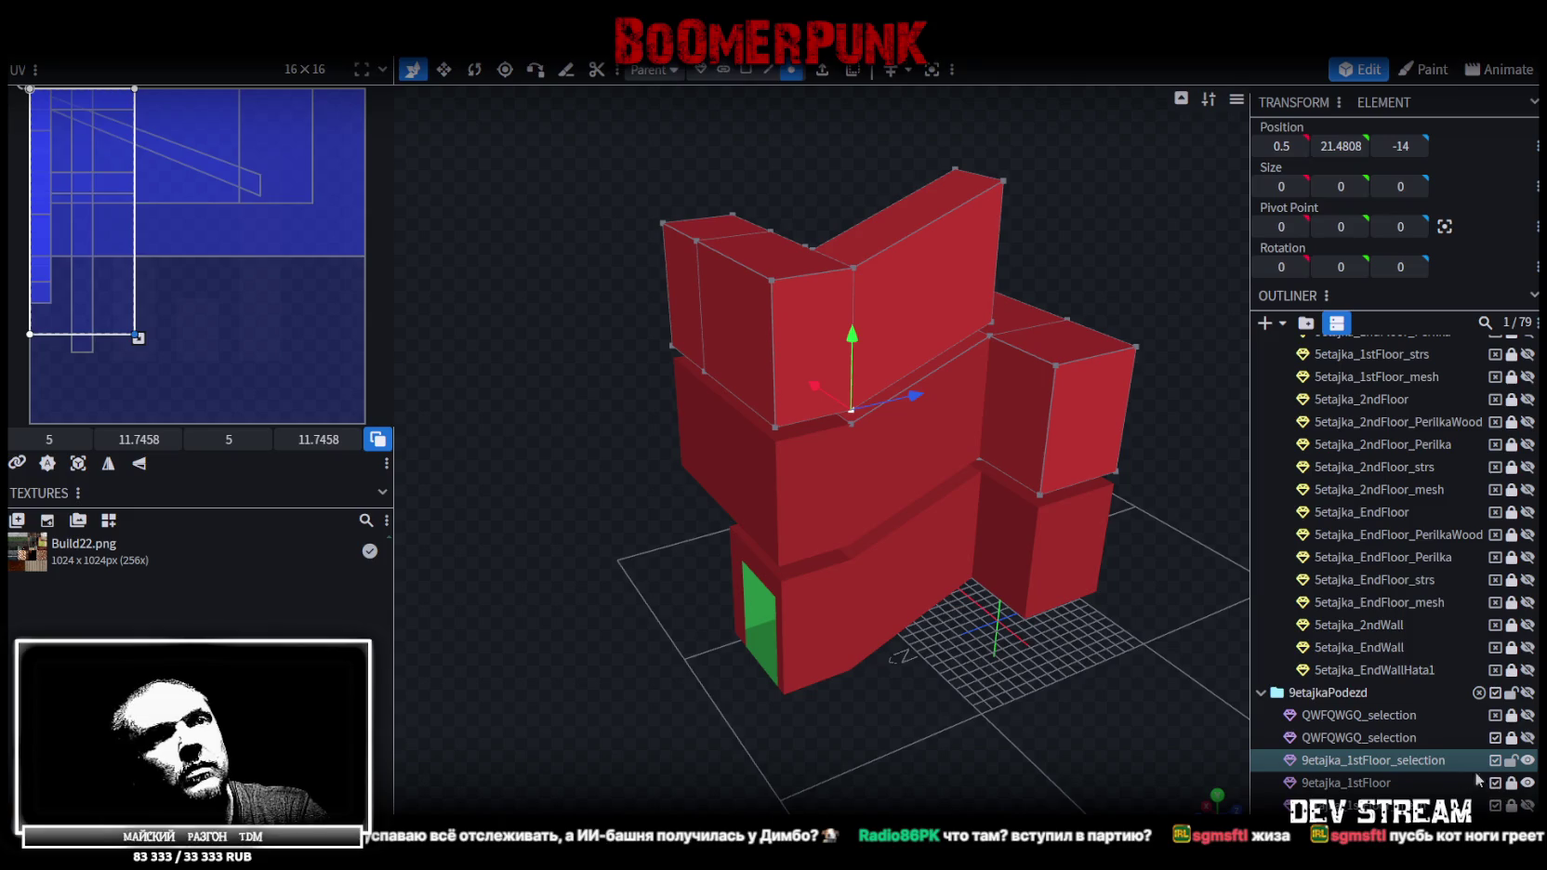
pyautogui.click(1376, 786)
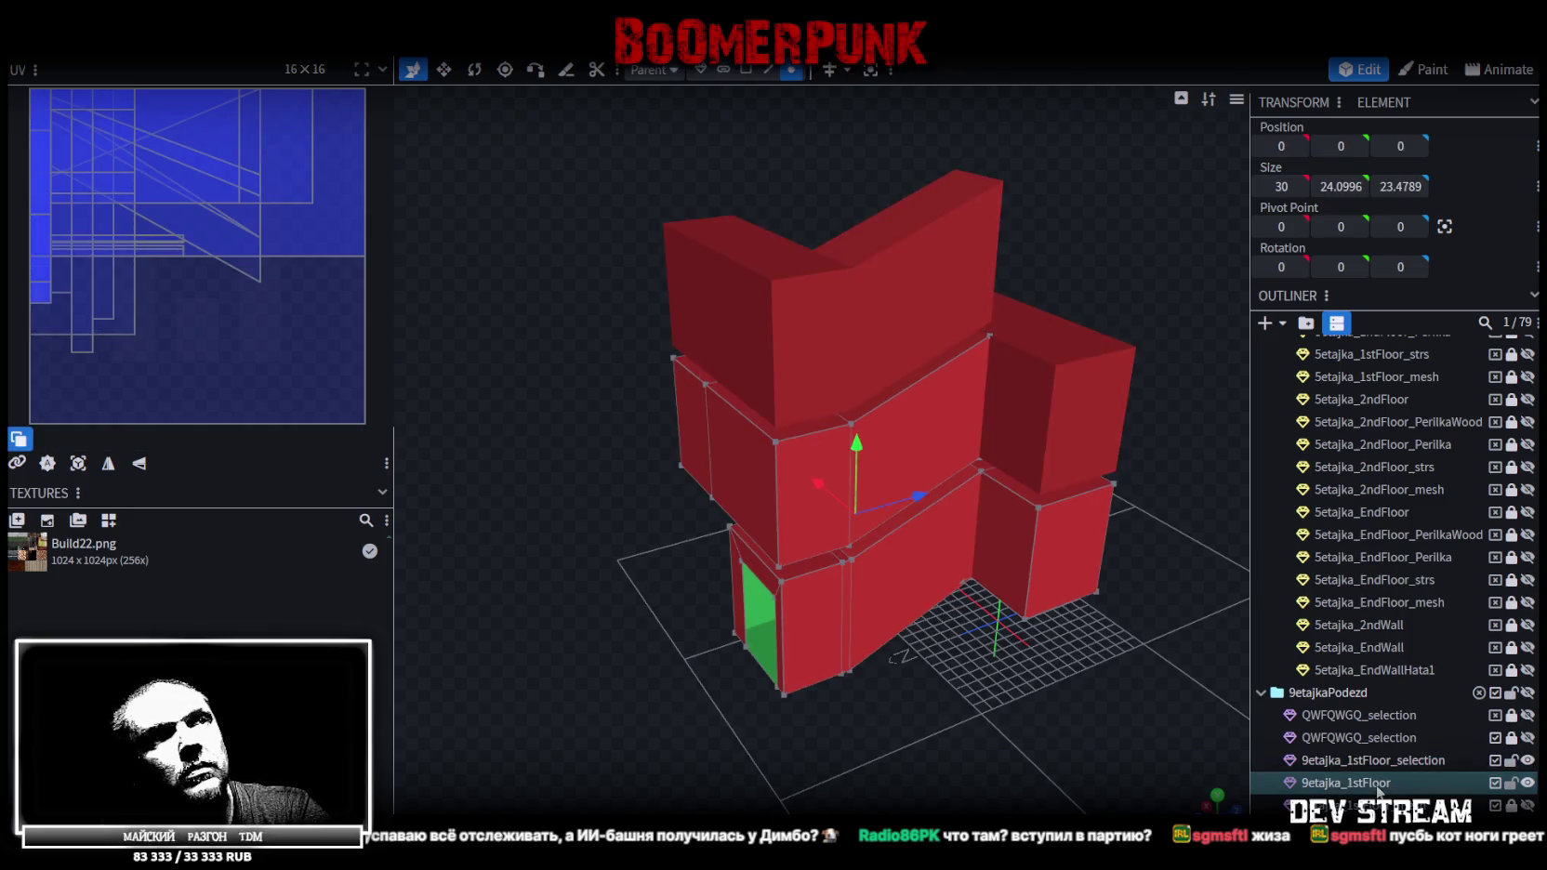
pyautogui.click(1527, 783)
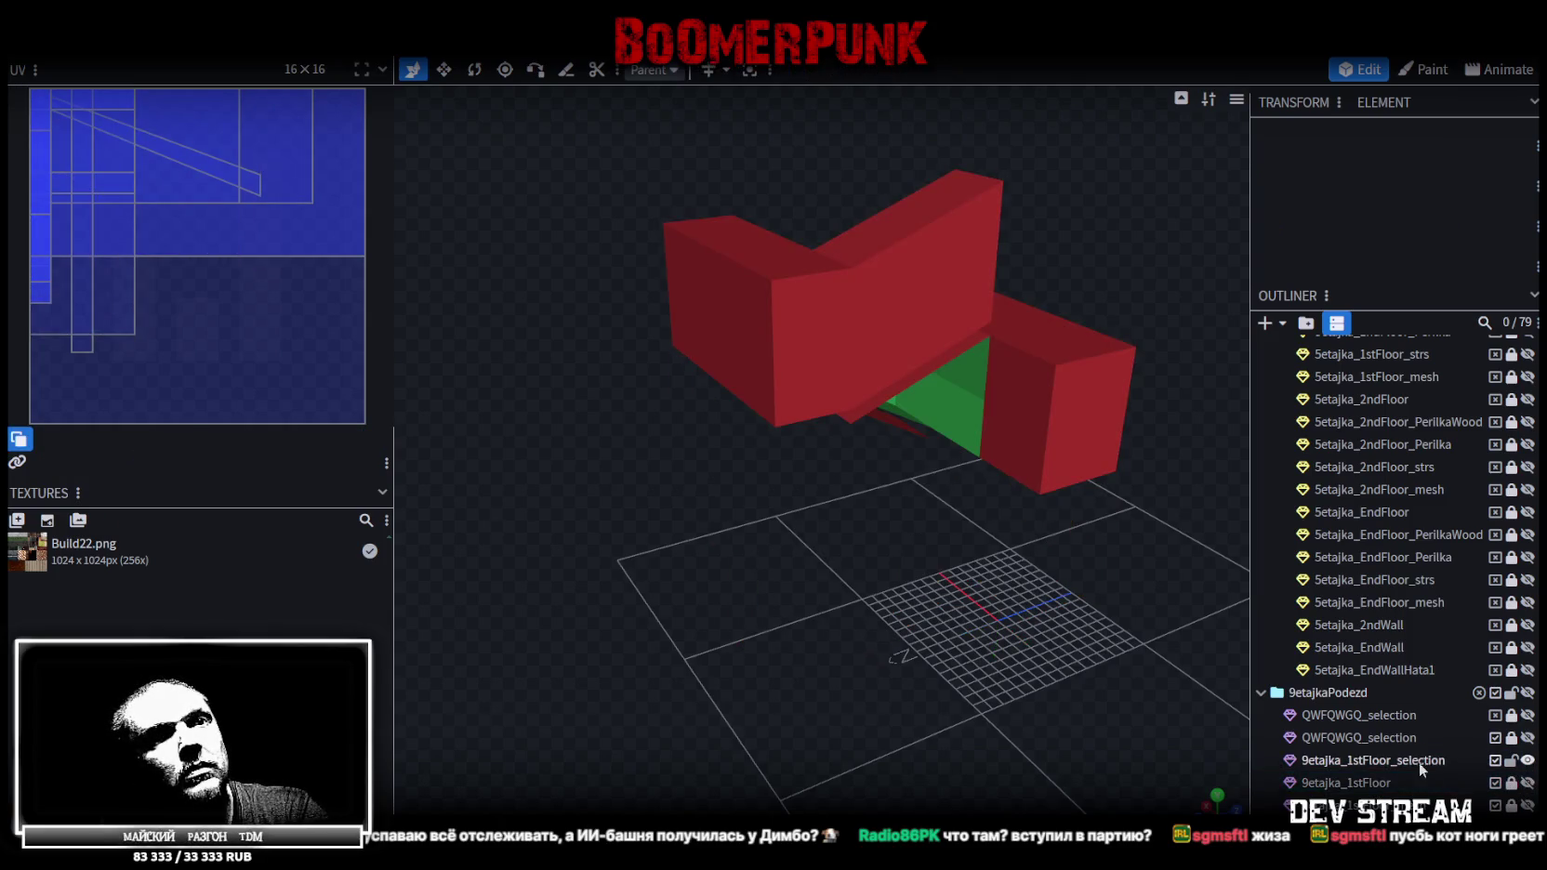
pyautogui.click(1376, 760)
pyautogui.moveTo(943, 537)
pyautogui.mouseDown()
pyautogui.moveTo(1124, 586)
pyautogui.moveTo(913, 551)
pyautogui.mouseUp()
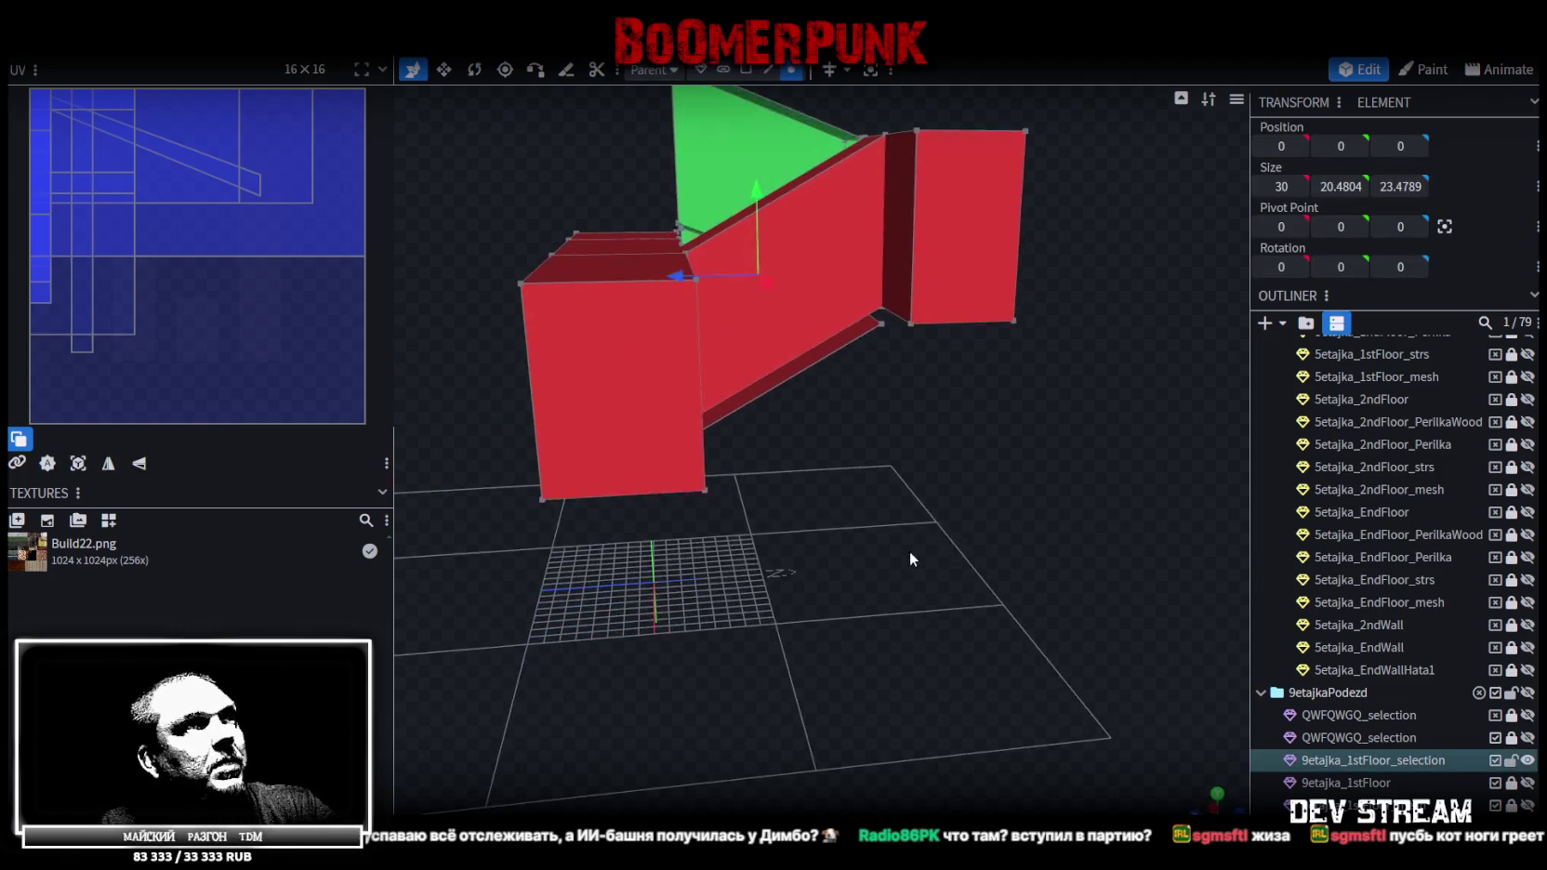
# Save the model as Build27.bbmodel
pyautogui.scroll(5, 1035, 593)
pyautogui.hotkey('ctrl', 's')
pyautogui.scroll(-5, 1026, 575)
# Inspect the first-floor selection mesh from low, close and underside angles, selecting its dark-green top face
pyautogui.moveTo(1026, 575)
pyautogui.mouseDown()
pyautogui.moveTo(831, 696)
pyautogui.moveTo(928, 638)
pyautogui.moveTo(1009, 502)
pyautogui.moveTo(1124, 555)
pyautogui.mouseUp()
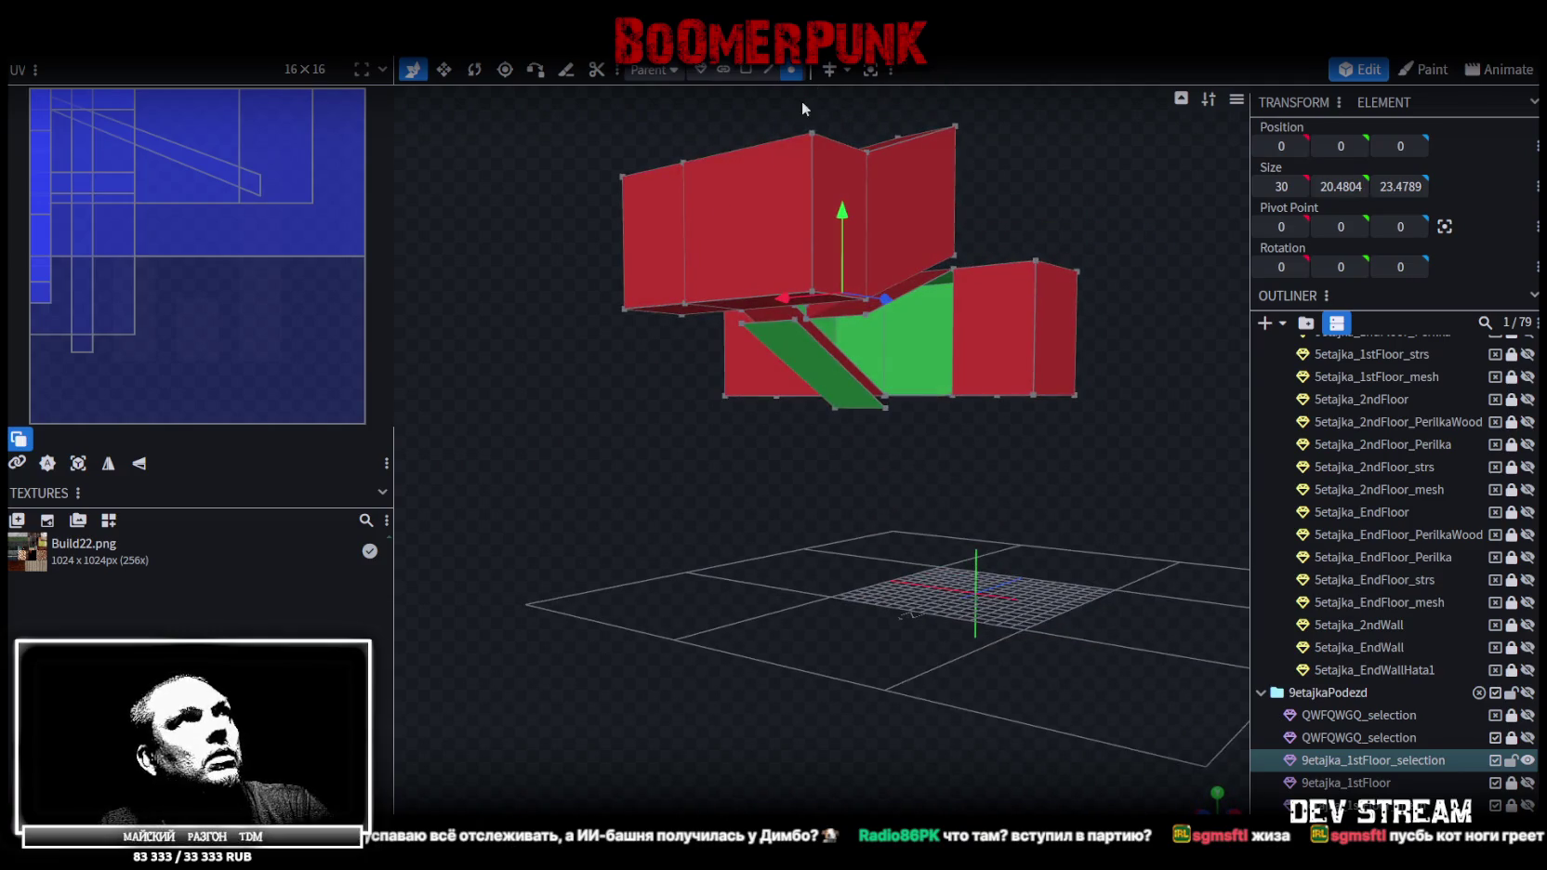
pyautogui.doubleClick(855, 255)
pyautogui.moveTo(843, 210); pyautogui.dragTo(833, 220)
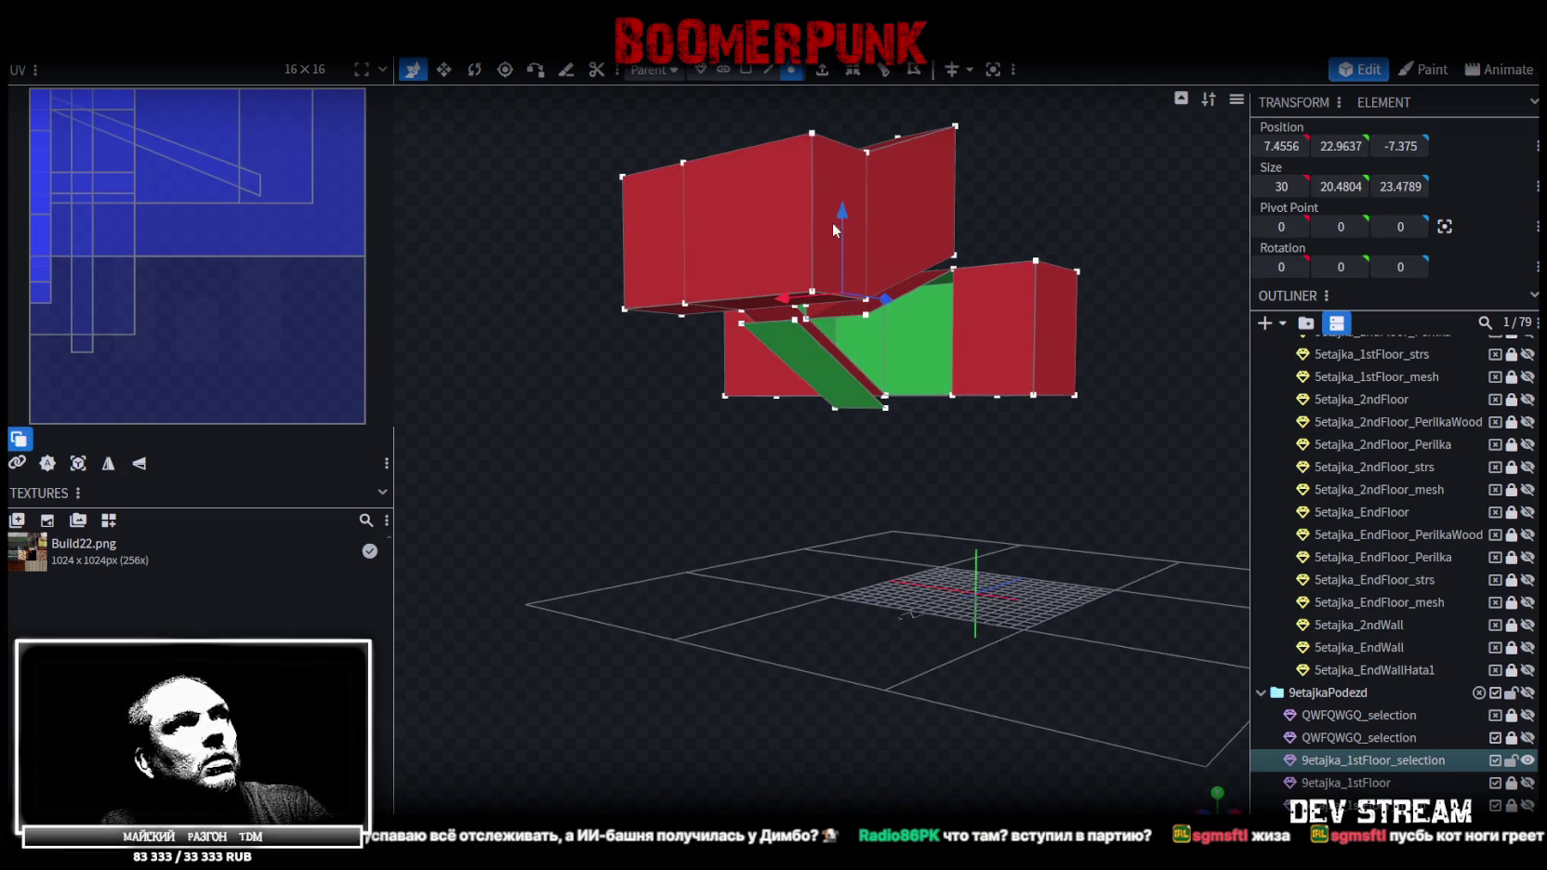
pyautogui.moveTo(582, 456)
pyautogui.mouseDown()
pyautogui.moveTo(962, 524)
pyautogui.moveTo(961, 541)
pyautogui.moveTo(1075, 532)
pyautogui.moveTo(1097, 561)
pyautogui.moveTo(1190, 597)
pyautogui.moveTo(1070, 682)
pyautogui.moveTo(900, 704)
pyautogui.moveTo(792, 647)
pyautogui.moveTo(680, 626)
pyautogui.moveTo(935, 647)
pyautogui.moveTo(918, 629)
pyautogui.mouseUp()
pyautogui.scroll(5, 972, 694)
pyautogui.scroll(-5, 972, 693)
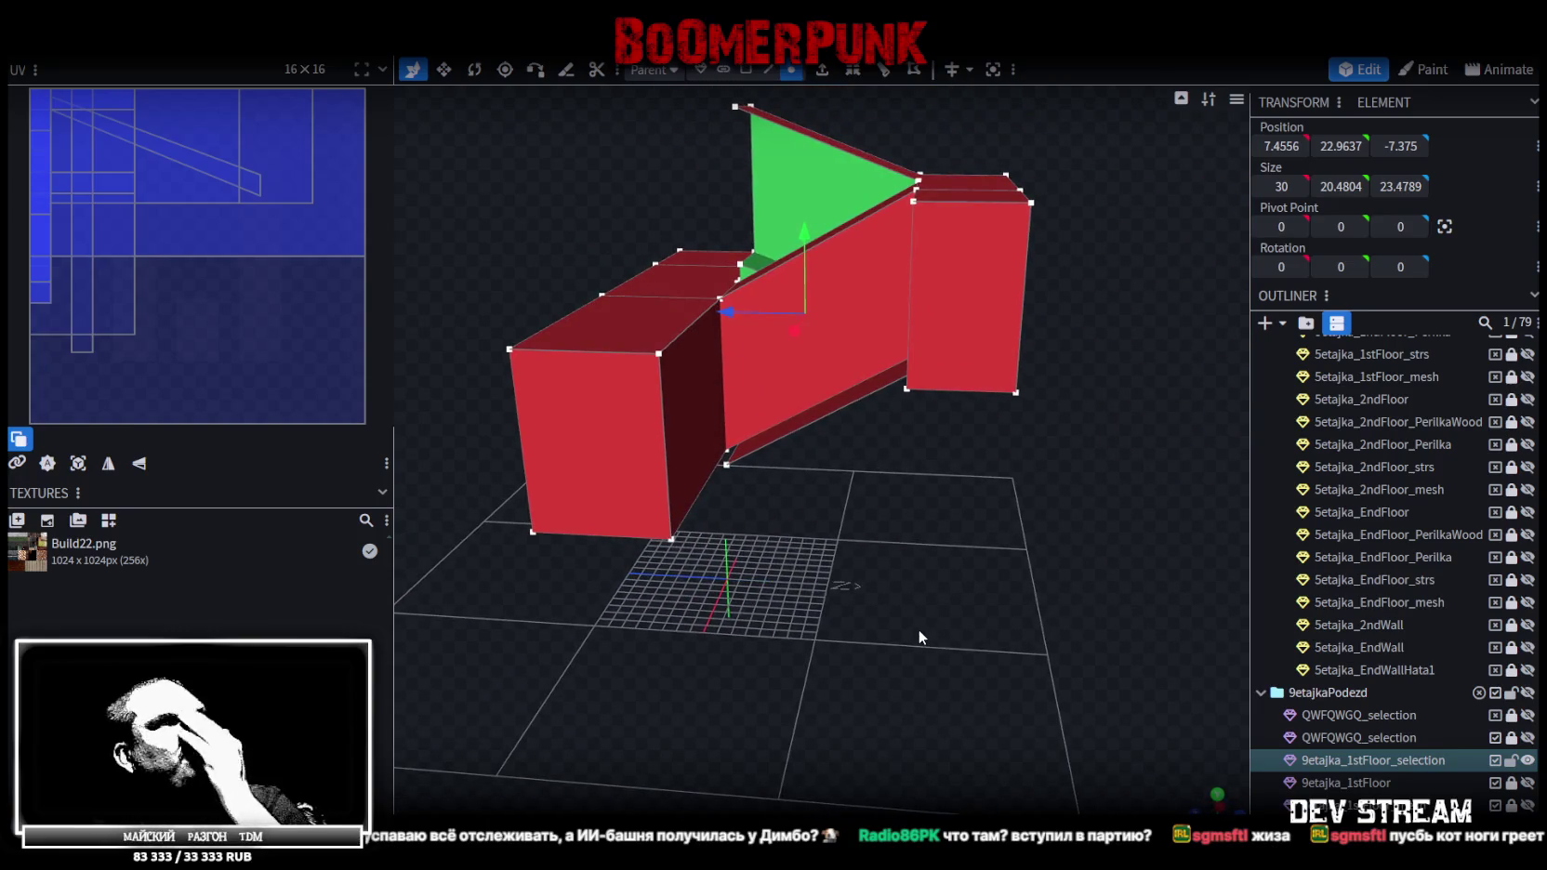
pyautogui.moveTo(810, 561)
pyautogui.mouseDown()
pyautogui.moveTo(991, 661)
pyautogui.moveTo(825, 529)
pyautogui.moveTo(729, 510)
pyautogui.moveTo(483, 555)
pyautogui.moveTo(734, 608)
pyautogui.moveTo(697, 593)
pyautogui.moveTo(574, 655)
pyautogui.moveTo(569, 677)
pyautogui.moveTo(553, 665)
pyautogui.moveTo(557, 684)
pyautogui.moveTo(540, 671)
pyautogui.moveTo(570, 691)
pyautogui.moveTo(560, 662)
pyautogui.mouseUp()
pyautogui.moveTo(753, 199); pyautogui.dragTo(624, 277)
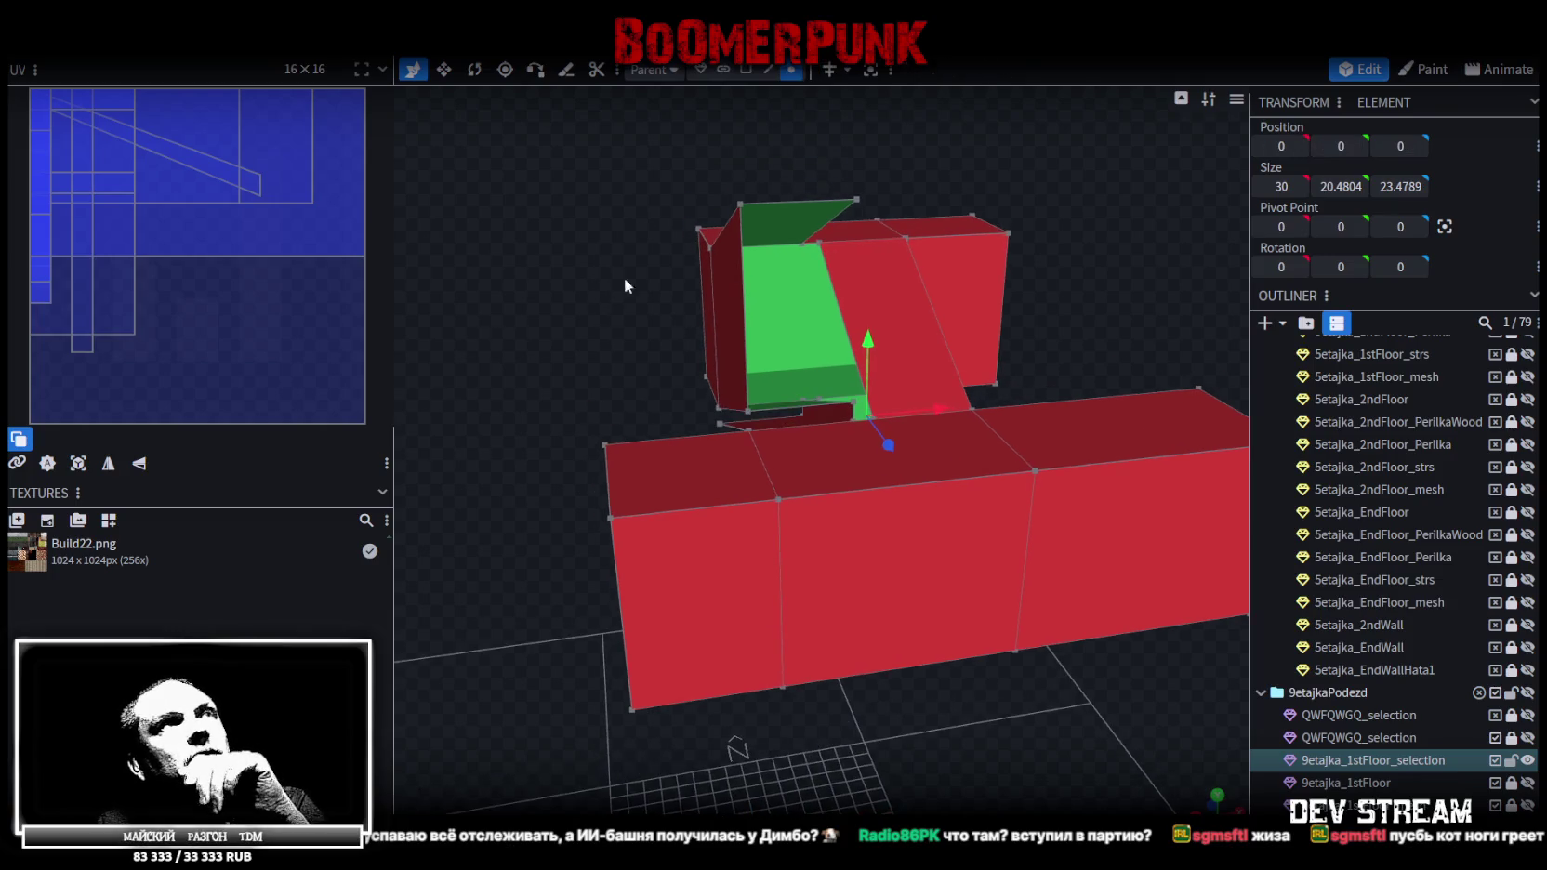
pyautogui.click(768, 224)
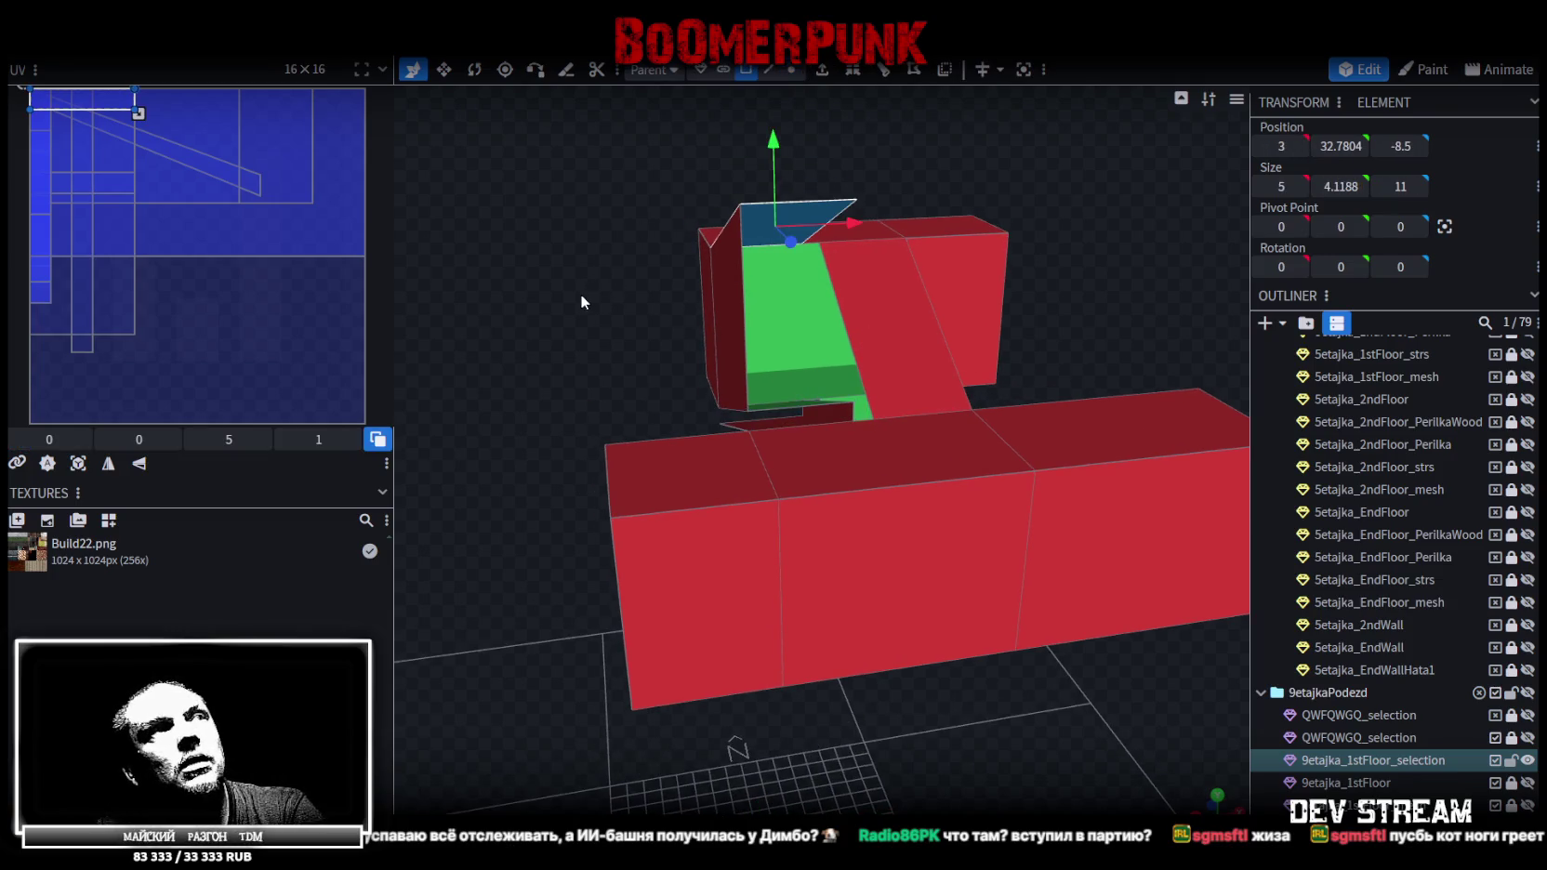
pyautogui.moveTo(581, 299); pyautogui.dragTo(840, 387)
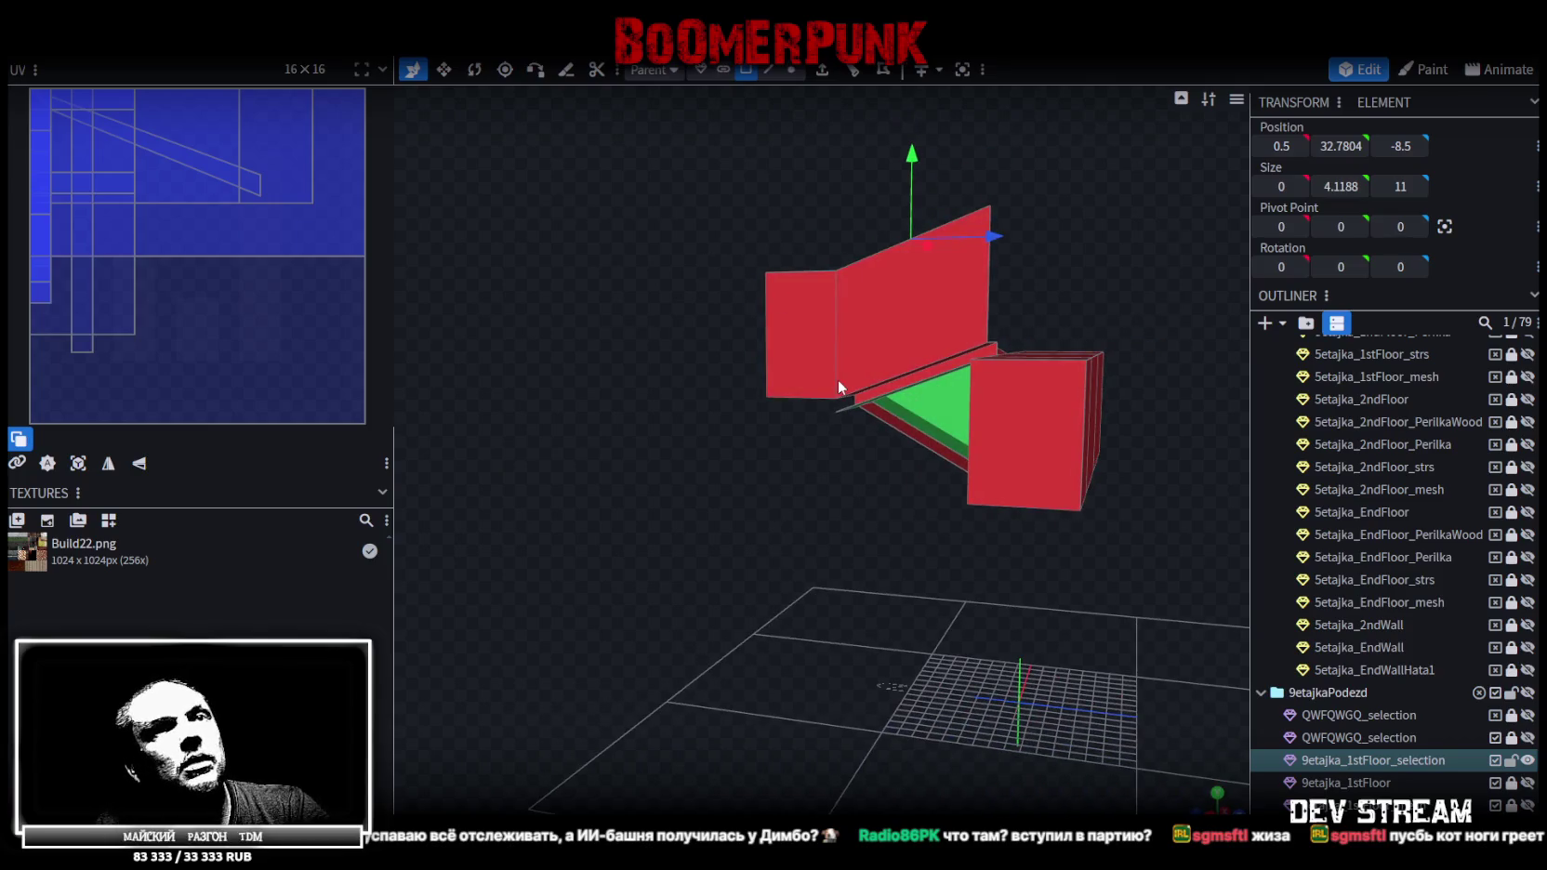
pyautogui.hotkey('ctrl', 'd')
pyautogui.moveTo(1082, 580); pyautogui.dragTo(991, 461)
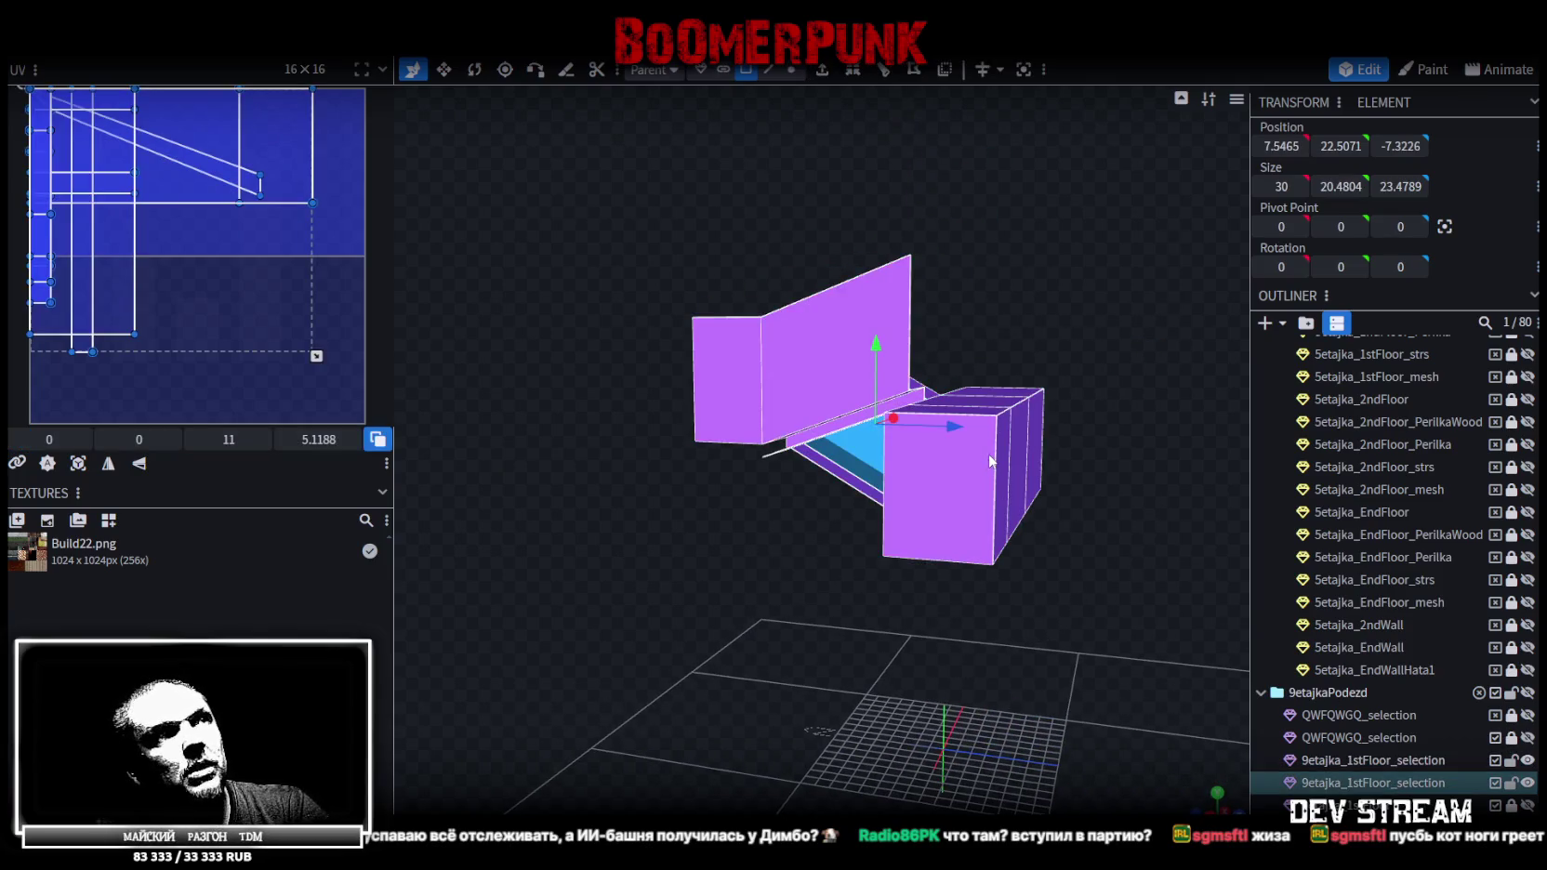
pyautogui.moveTo(878, 354)
pyautogui.mouseDown()
pyautogui.moveTo(890, 202)
pyautogui.moveTo(887, 219)
pyautogui.mouseUp()
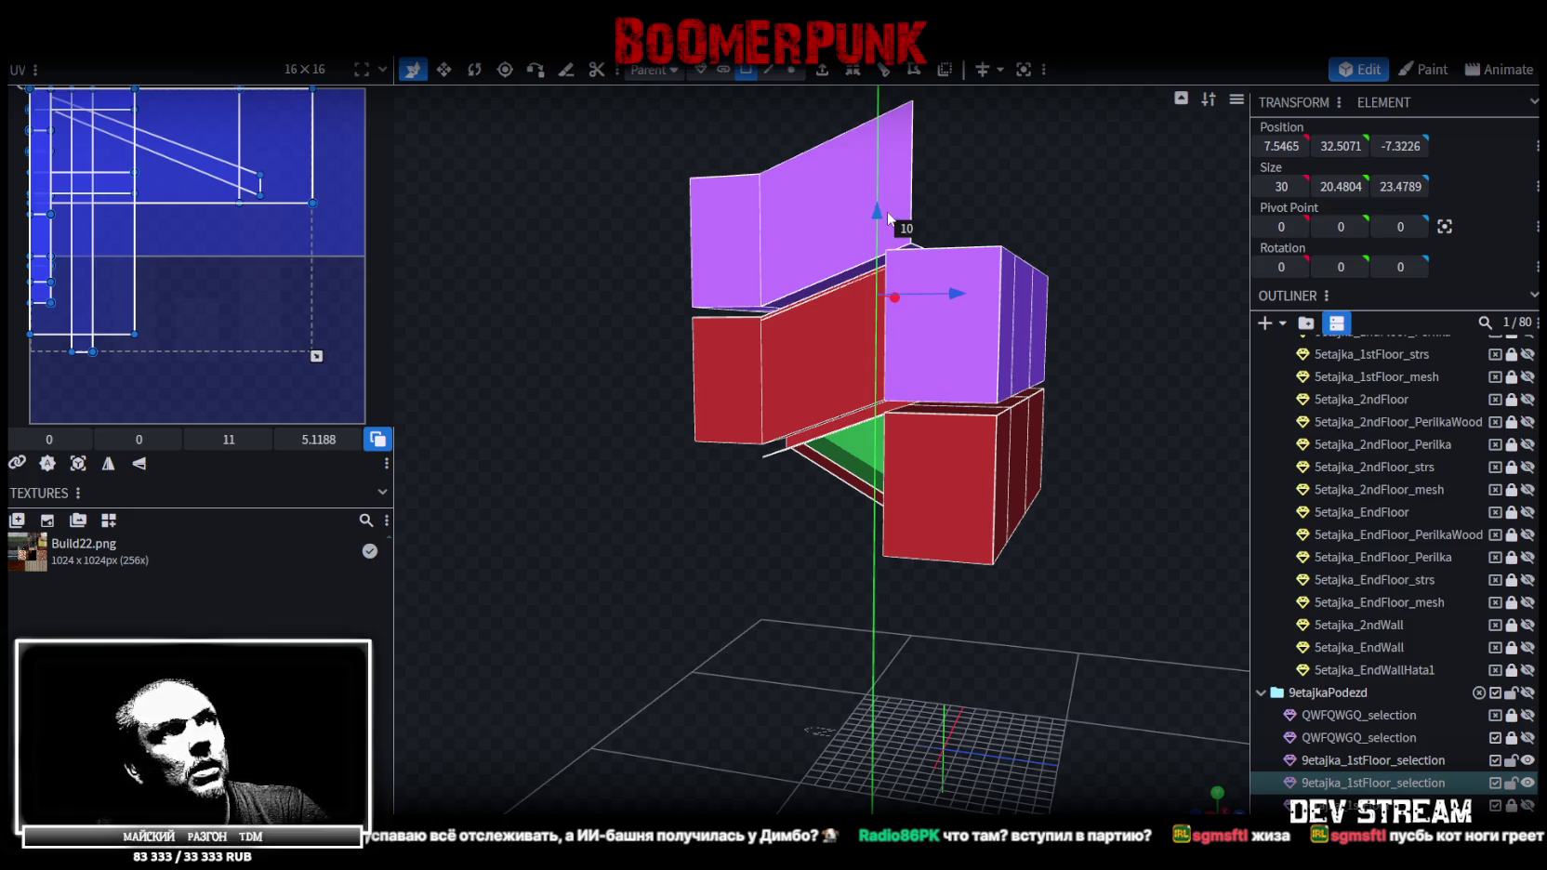
pyautogui.moveTo(887, 217); pyautogui.dragTo(887, 214)
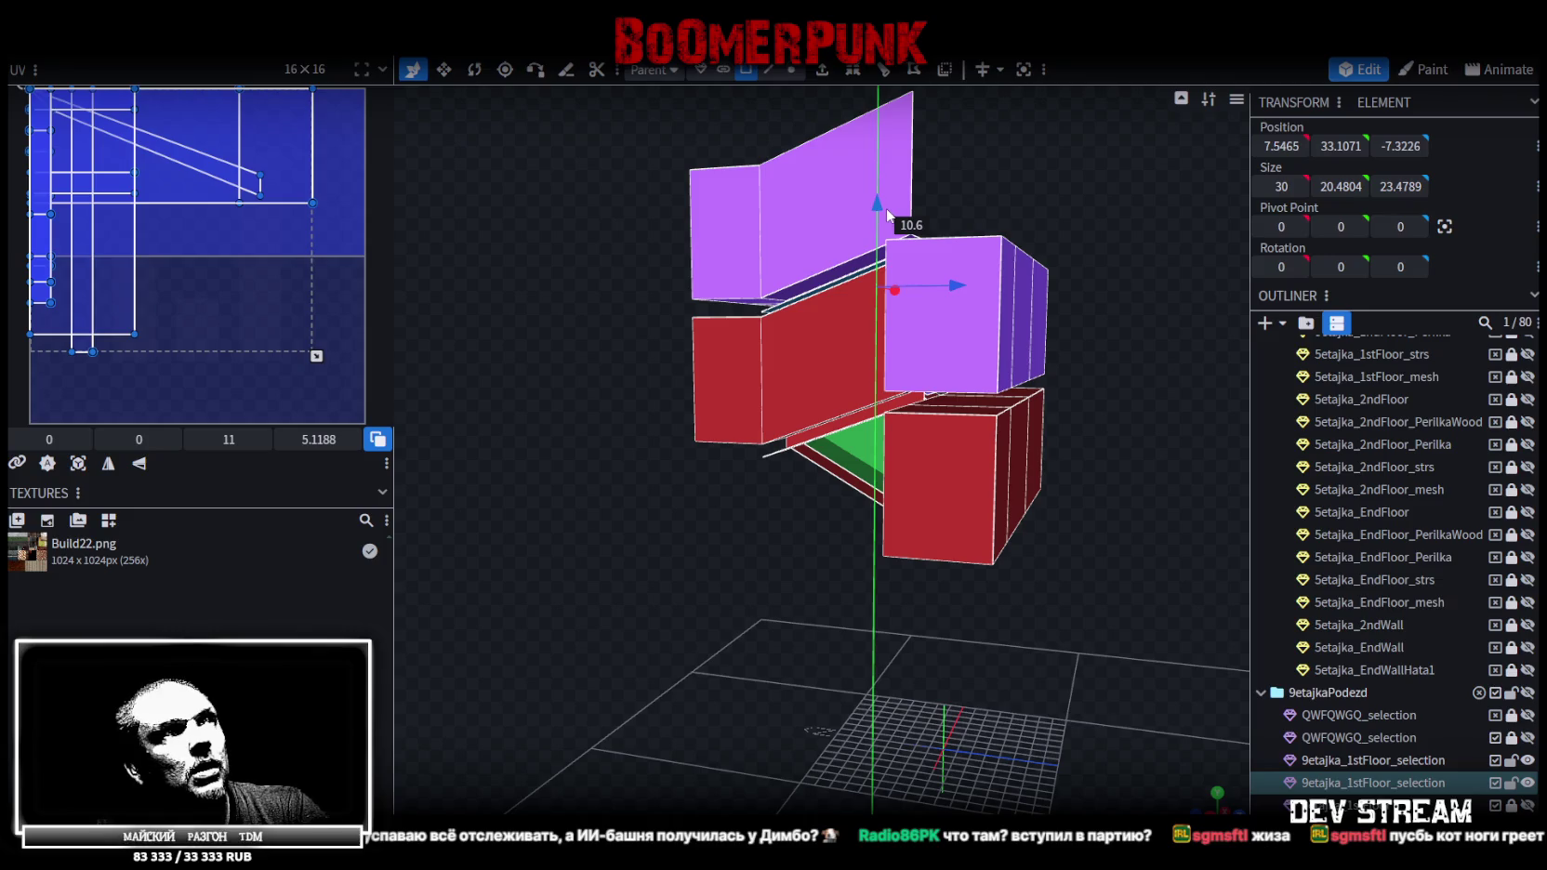
pyautogui.moveTo(1051, 234); pyautogui.dragTo(812, 287)
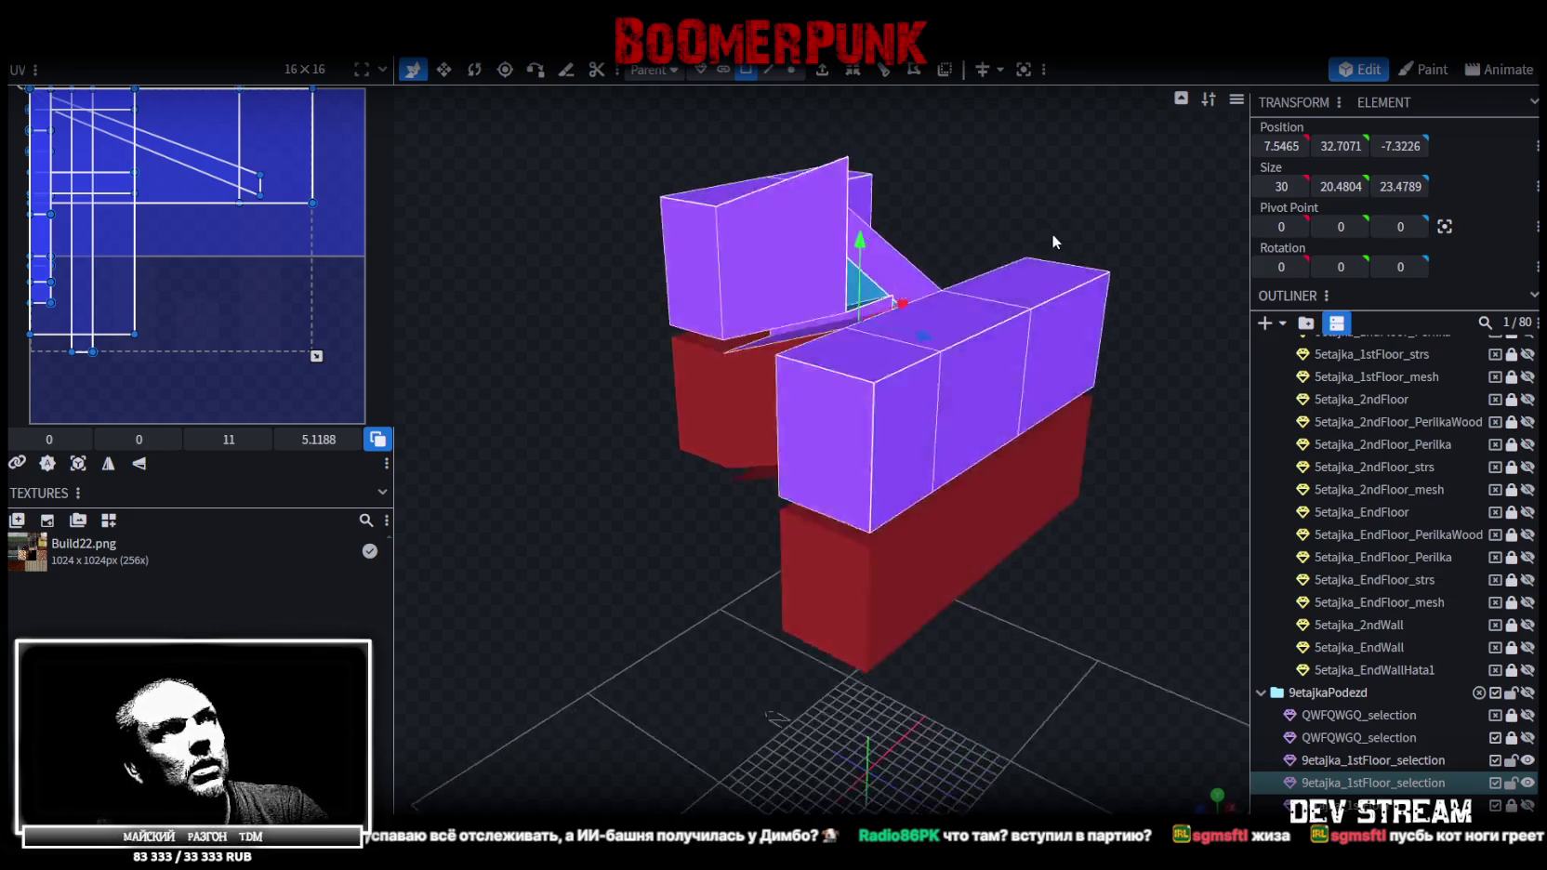
pyautogui.scroll(5, 986, 311)
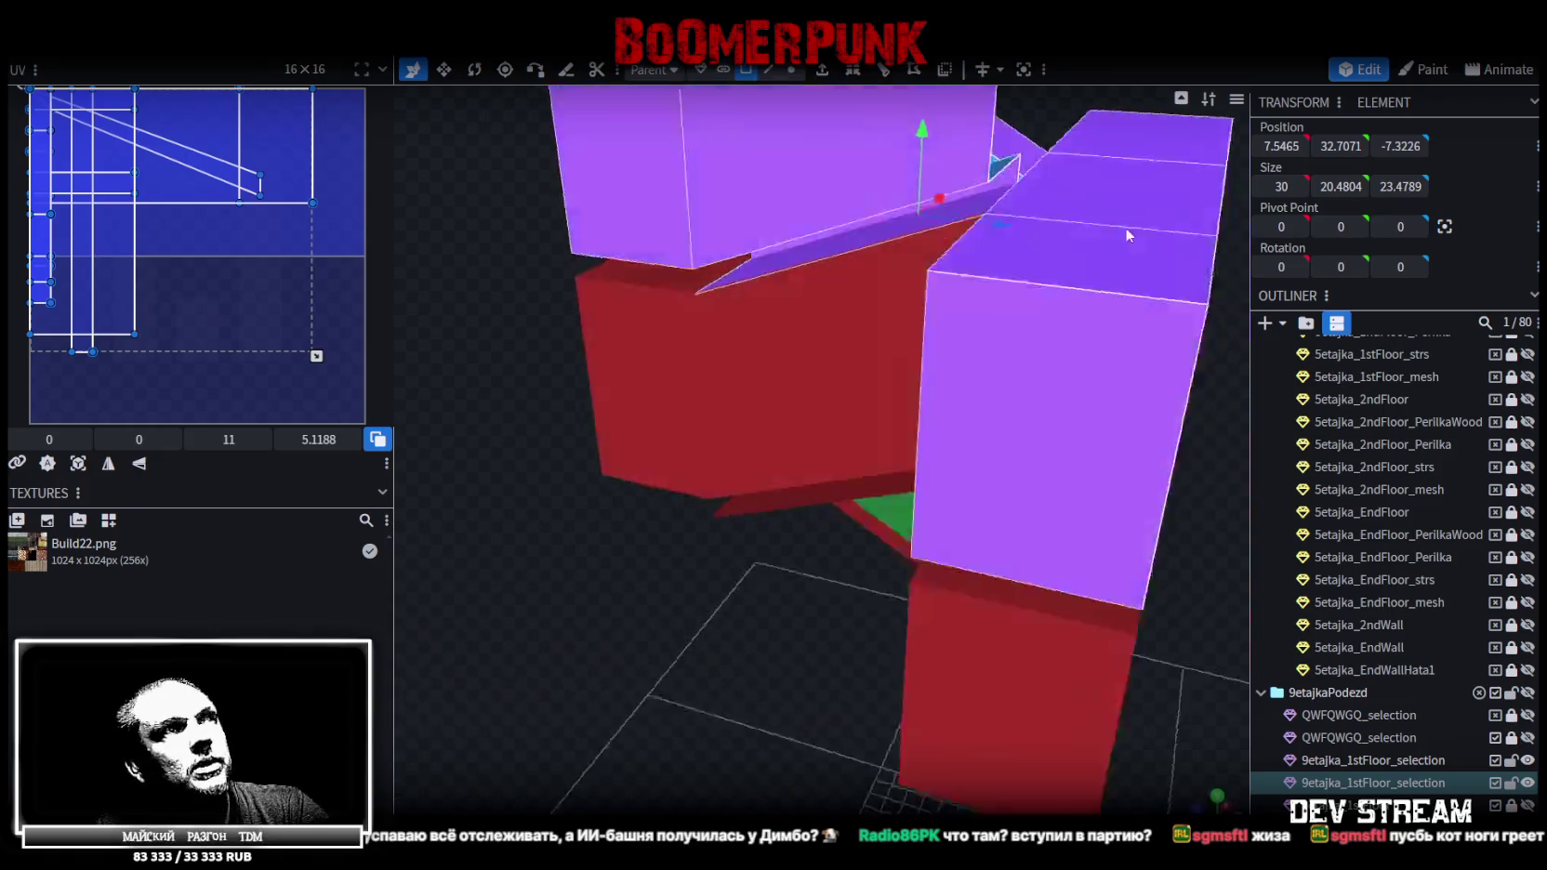
pyautogui.moveTo(986, 310)
pyautogui.mouseDown()
pyautogui.moveTo(1313, 220)
pyautogui.moveTo(1085, 273)
pyautogui.mouseUp()
pyautogui.scroll(-5, 860, 316)
pyautogui.moveTo(860, 309); pyautogui.dragTo(746, 305)
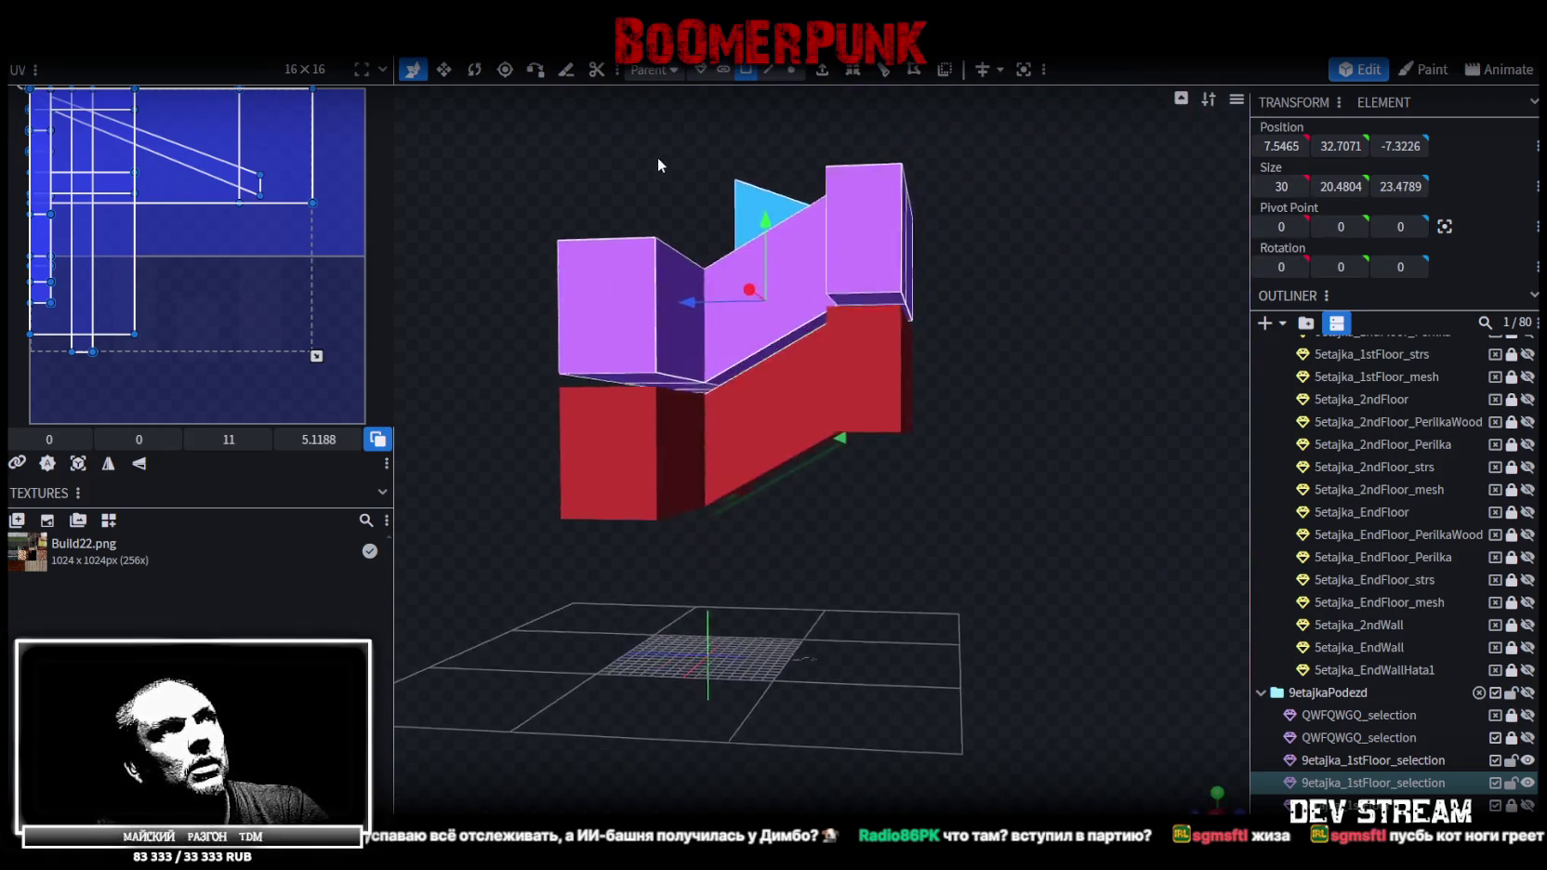
pyautogui.press('Delete')
pyautogui.moveTo(769, 350)
pyautogui.mouseDown()
pyautogui.moveTo(946, 603)
pyautogui.moveTo(725, 579)
pyautogui.moveTo(961, 597)
pyautogui.moveTo(886, 553)
pyautogui.moveTo(489, 548)
pyautogui.moveTo(470, 532)
pyautogui.moveTo(585, 341)
pyautogui.moveTo(619, 329)
pyautogui.moveTo(648, 365)
pyautogui.moveTo(736, 369)
pyautogui.moveTo(759, 397)
pyautogui.moveTo(777, 378)
pyautogui.moveTo(750, 347)
pyautogui.moveTo(709, 359)
pyautogui.moveTo(736, 336)
pyautogui.moveTo(864, 420)
pyautogui.moveTo(1058, 436)
pyautogui.moveTo(655, 662)
pyautogui.moveTo(841, 579)
pyautogui.moveTo(920, 453)
pyautogui.mouseUp()
pyautogui.hotkey('ctrl', 's')
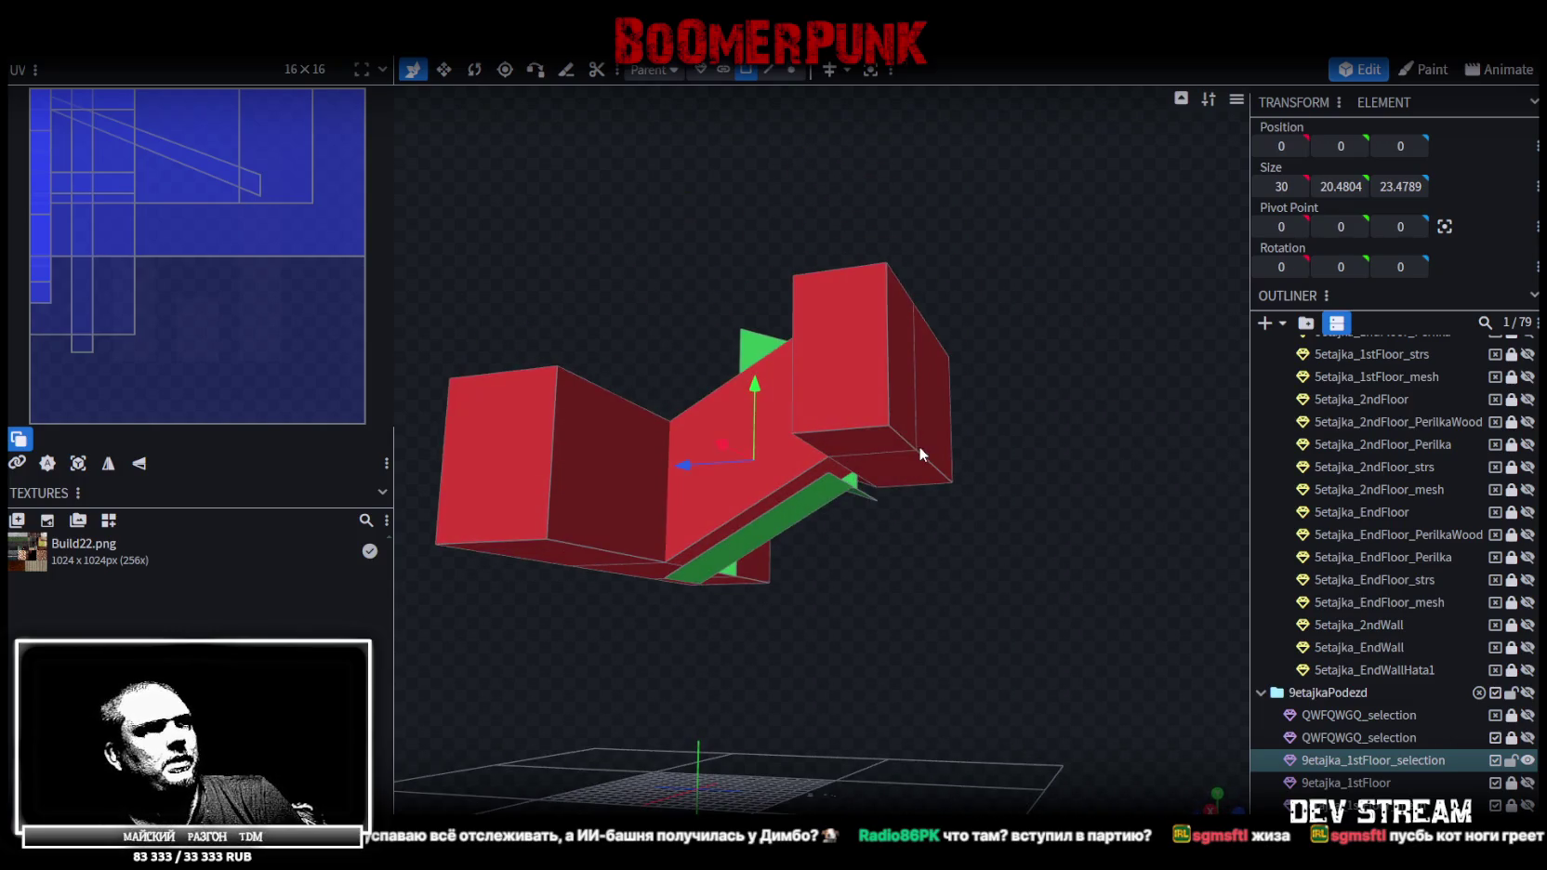
pyautogui.moveTo(799, 586)
pyautogui.mouseDown()
pyautogui.moveTo(961, 609)
pyautogui.moveTo(627, 667)
pyautogui.moveTo(647, 709)
pyautogui.moveTo(677, 535)
pyautogui.moveTo(816, 646)
pyautogui.moveTo(843, 605)
pyautogui.moveTo(833, 590)
pyautogui.moveTo(840, 644)
pyautogui.moveTo(803, 720)
pyautogui.moveTo(731, 771)
pyautogui.moveTo(828, 639)
pyautogui.moveTo(766, 755)
pyautogui.moveTo(850, 278)
pyautogui.moveTo(782, 83)
pyautogui.mouseUp()
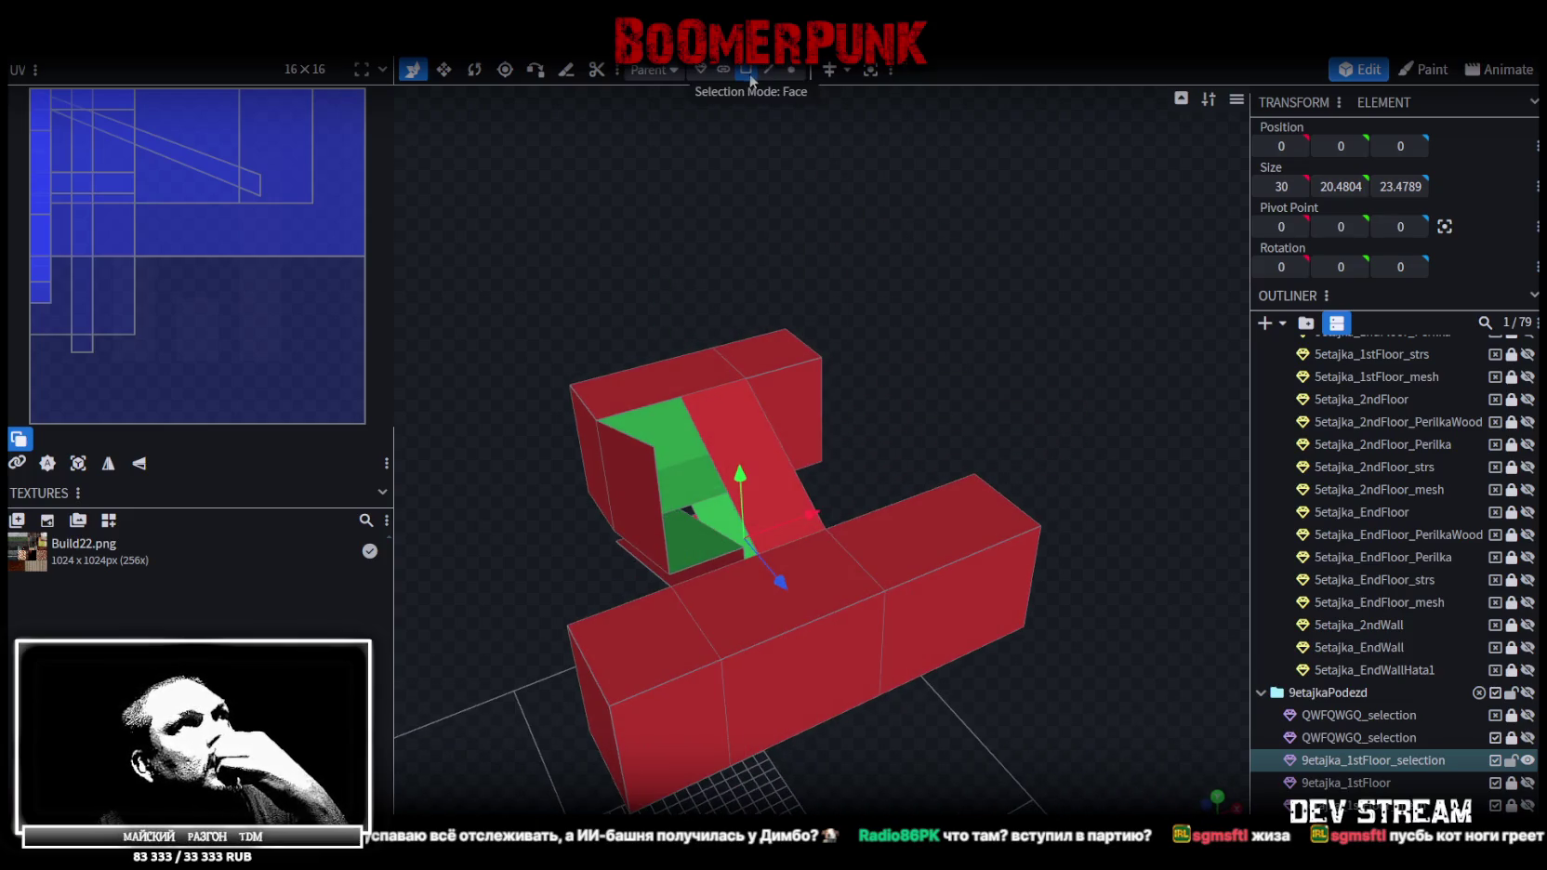
# Select several mesh elements and trial-move the green element inside the opening, then undo it
pyautogui.click(752, 438)
pyautogui.moveTo(1001, 388)
pyautogui.mouseDown()
pyautogui.moveTo(1012, 245)
pyautogui.moveTo(810, 410)
pyautogui.mouseUp()
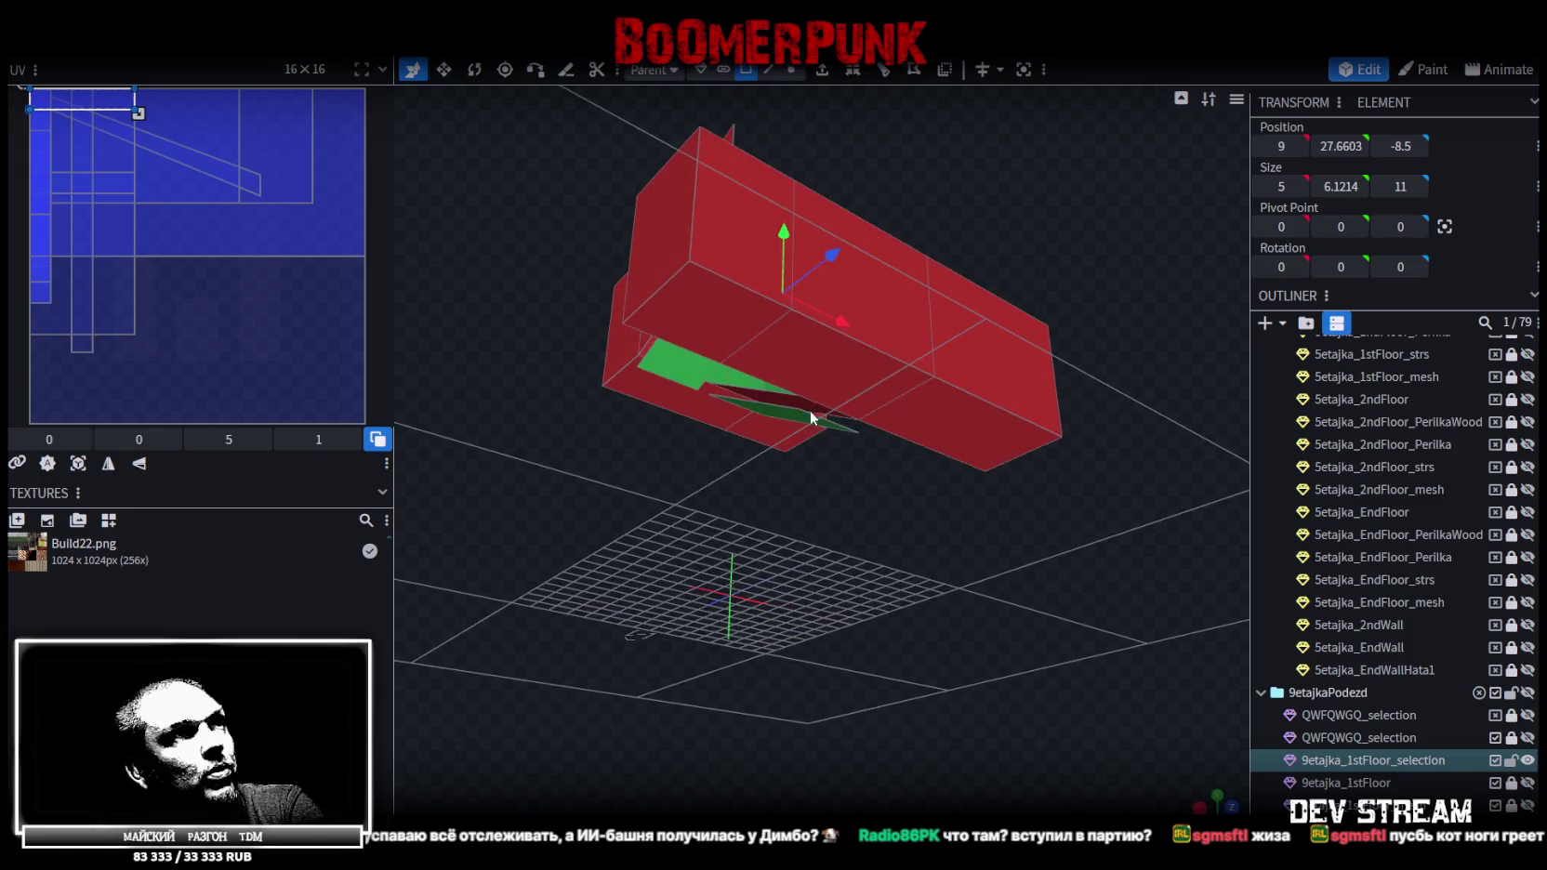
pyautogui.moveTo(926, 610); pyautogui.dragTo(935, 768)
pyautogui.click(781, 400)
pyautogui.moveTo(781, 399)
pyautogui.mouseDown()
pyautogui.moveTo(959, 311)
pyautogui.moveTo(943, 387)
pyautogui.moveTo(999, 208)
pyautogui.moveTo(995, 109)
pyautogui.moveTo(1163, 158)
pyautogui.moveTo(1106, 126)
pyautogui.moveTo(1078, 199)
pyautogui.moveTo(901, 344)
pyautogui.moveTo(970, 421)
pyautogui.moveTo(1003, 300)
pyautogui.moveTo(1094, 166)
pyautogui.mouseUp()
pyautogui.click(881, 318)
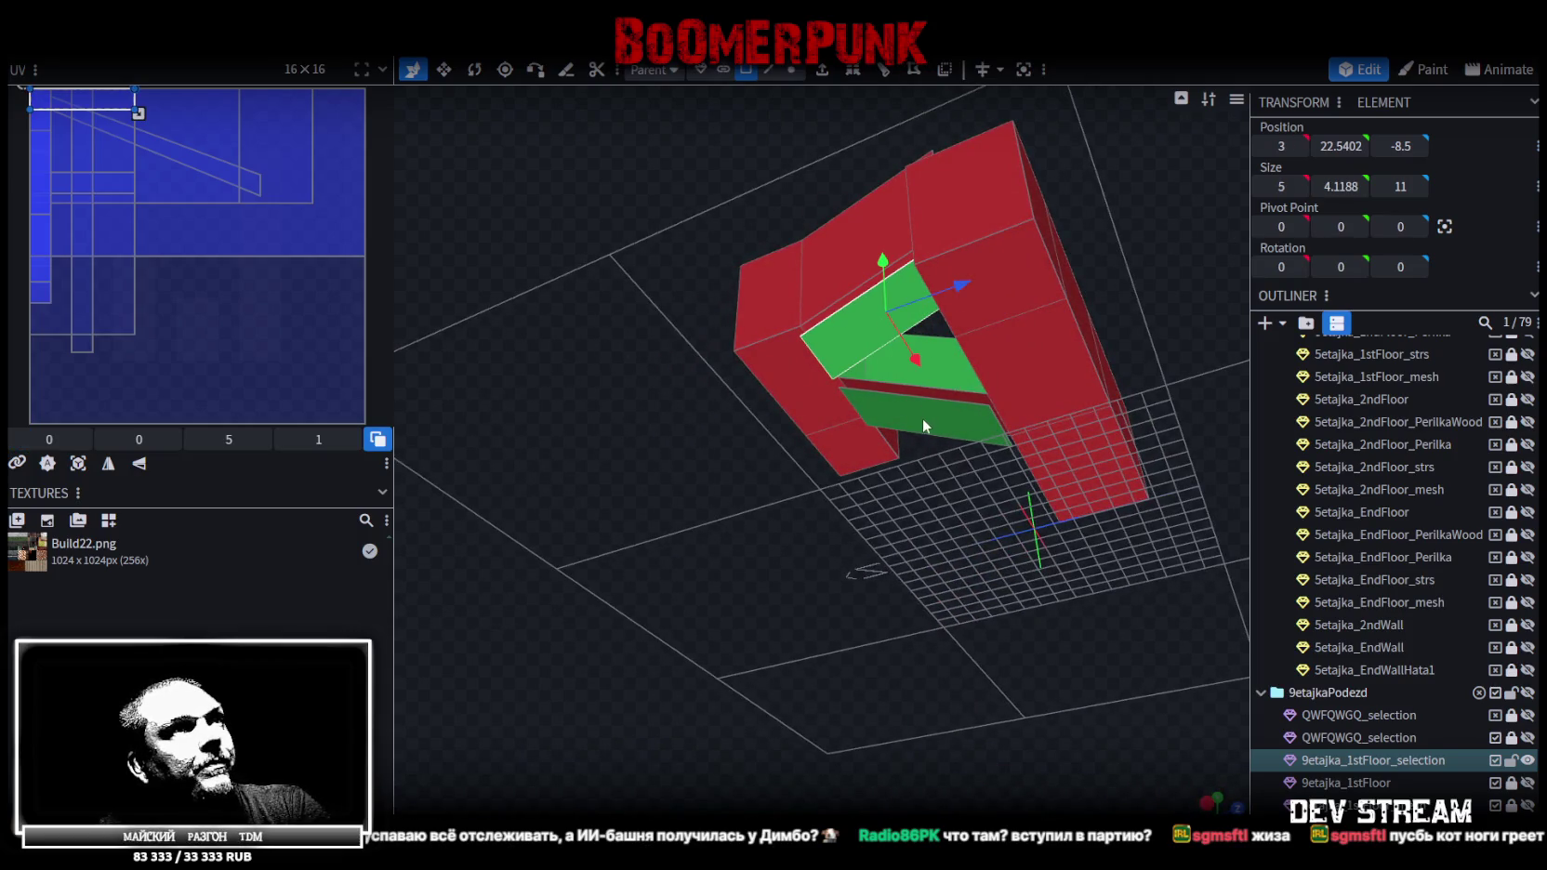
pyautogui.moveTo(811, 403)
pyautogui.mouseDown()
pyautogui.moveTo(682, 486)
pyautogui.moveTo(940, 447)
pyautogui.mouseUp()
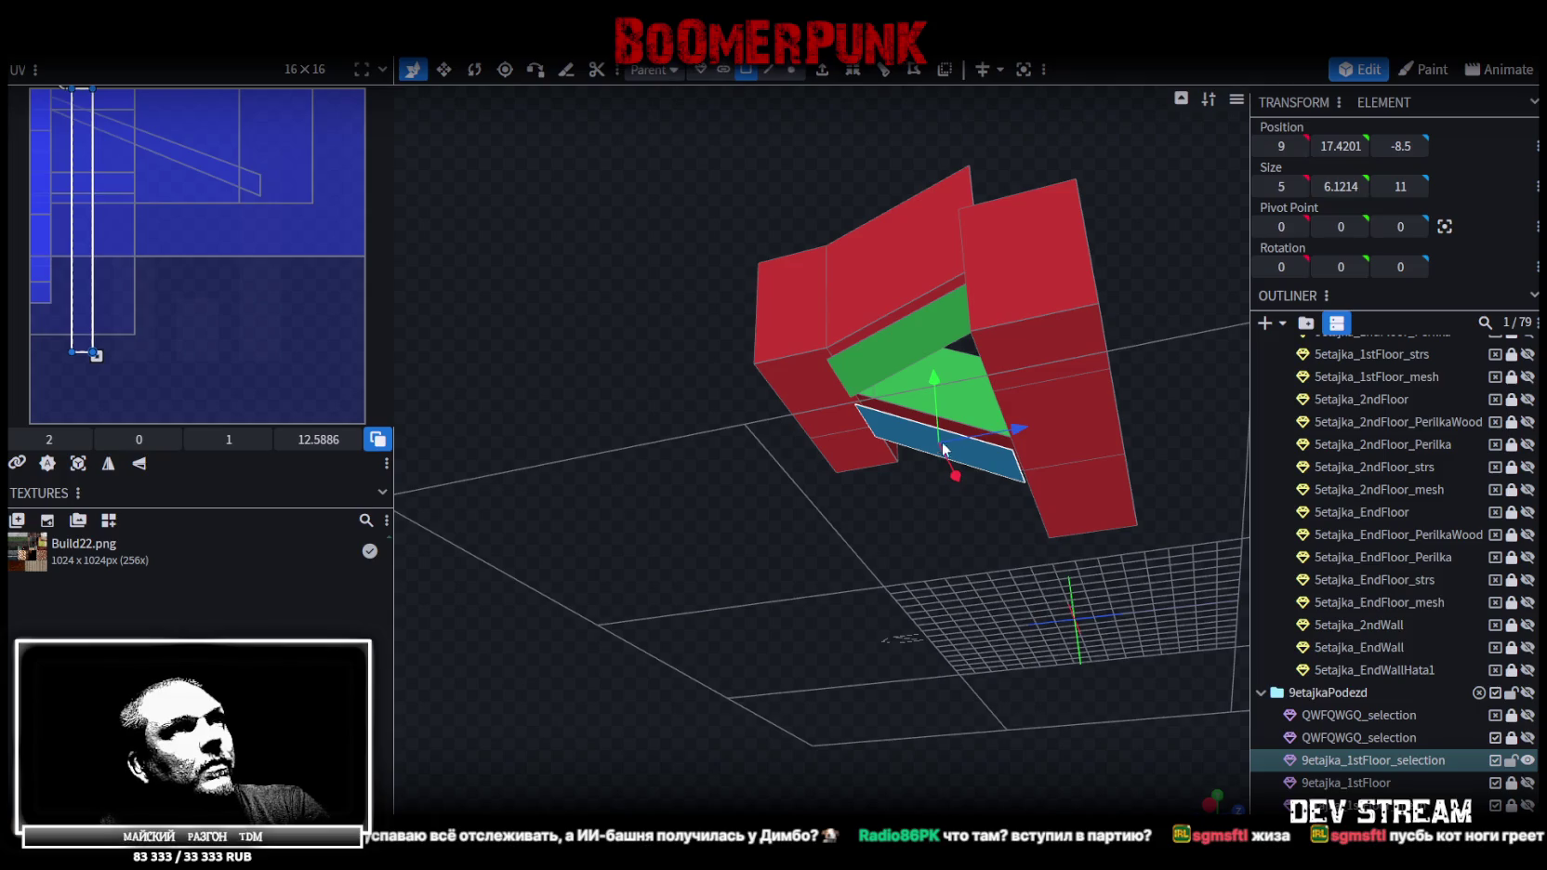
pyautogui.moveTo(918, 281); pyautogui.dragTo(911, 359)
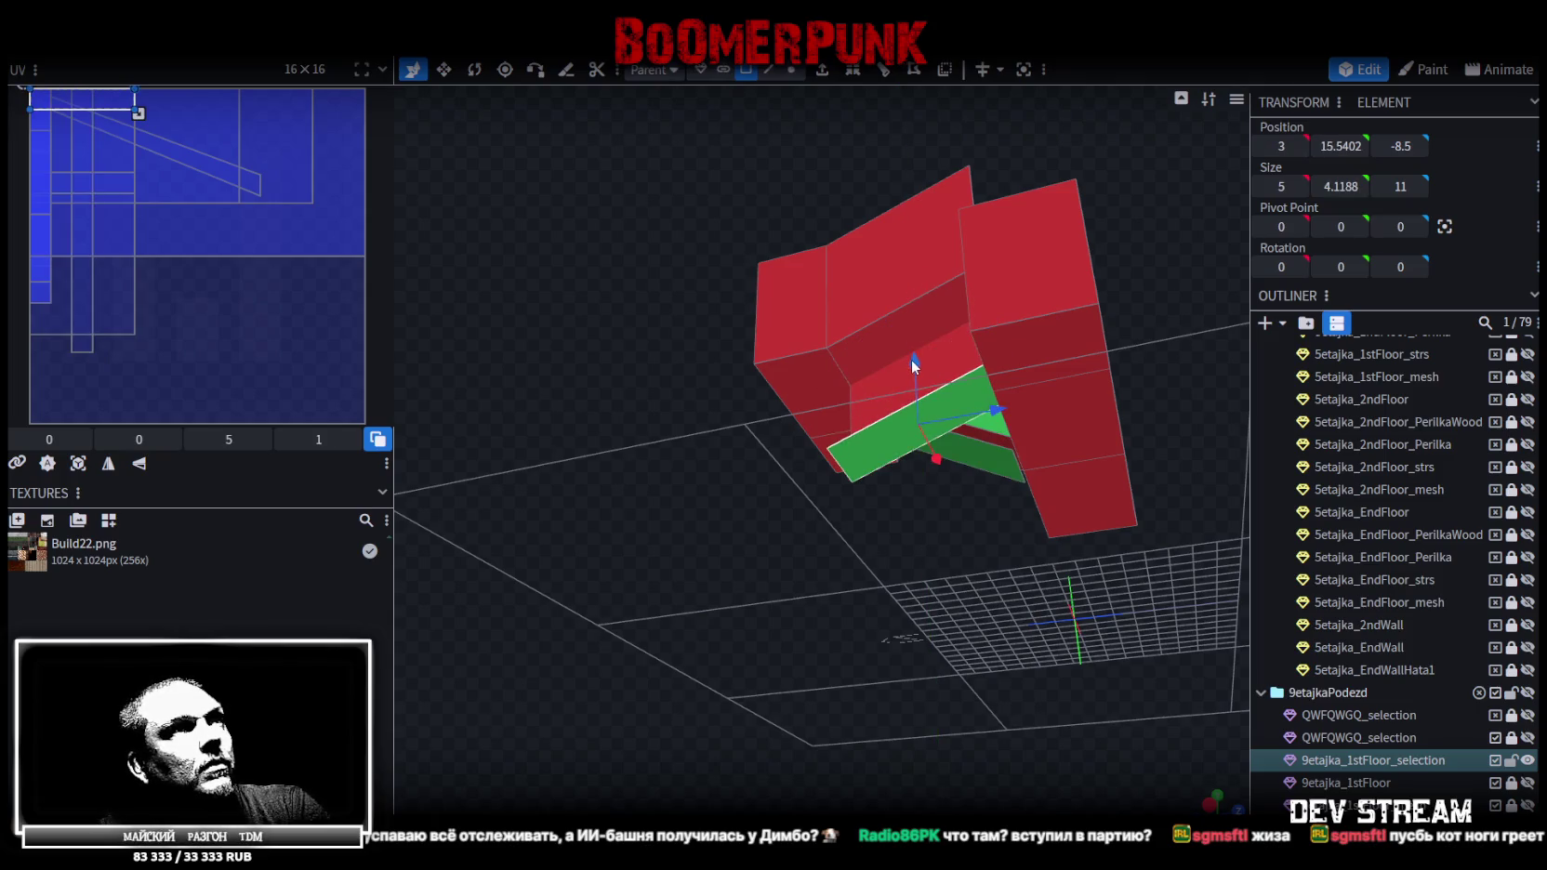
pyautogui.hotkey('ctrl', 'z')
# Switch to Vertex selection mode and select the mesh's vertices
pyautogui.moveTo(734, 136); pyautogui.dragTo(660, 233)
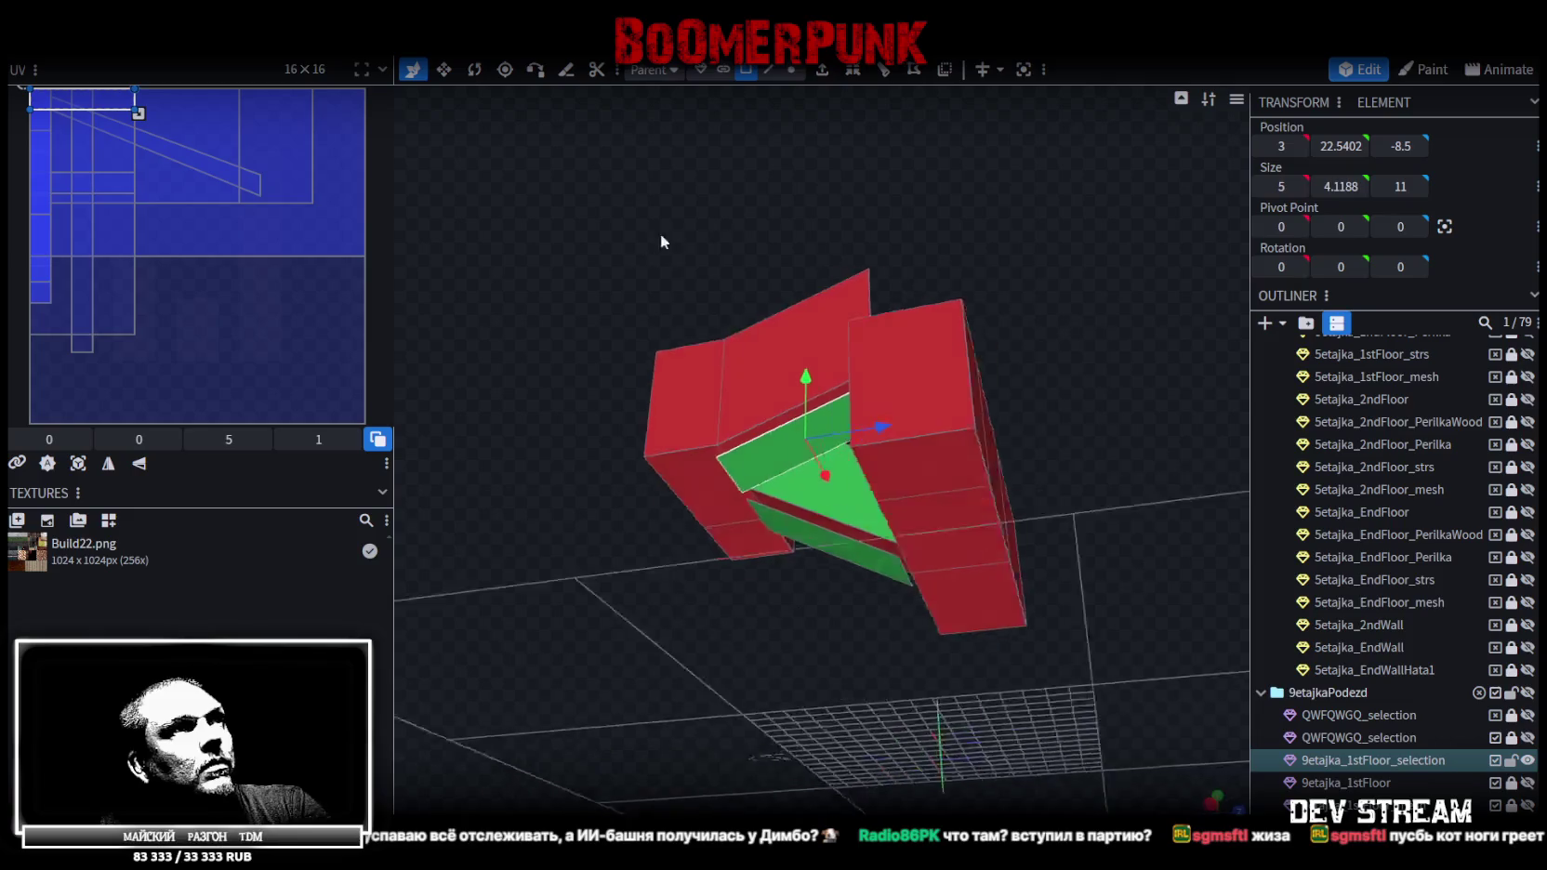
pyautogui.scroll(5, 688, 234)
pyautogui.click(791, 70)
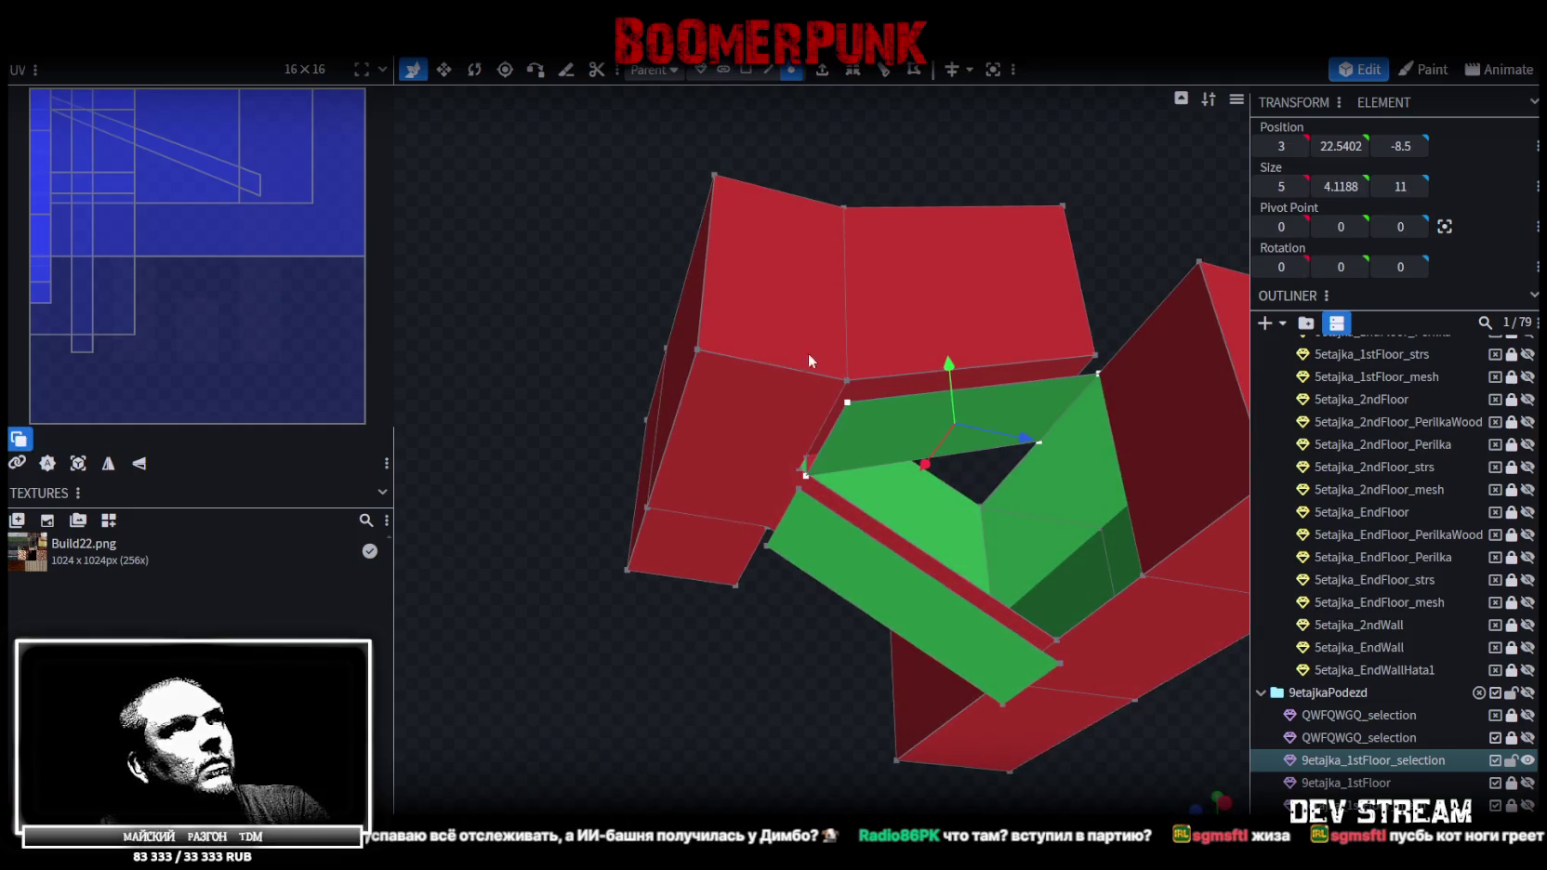
pyautogui.scroll(-4, 847, 402)
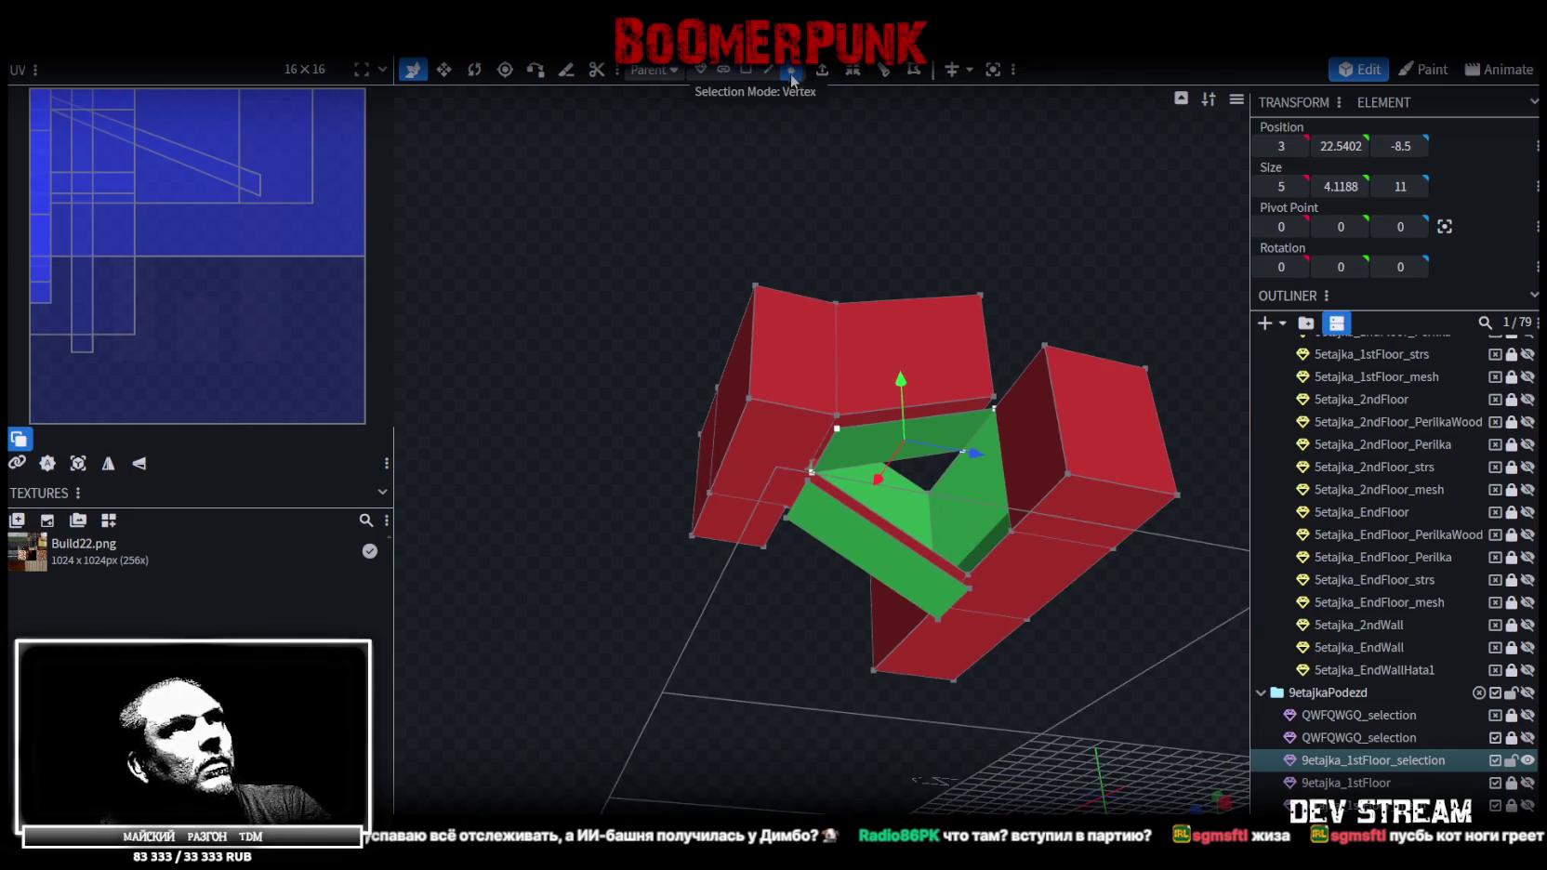
pyautogui.moveTo(895, 424); pyautogui.dragTo(897, 420)
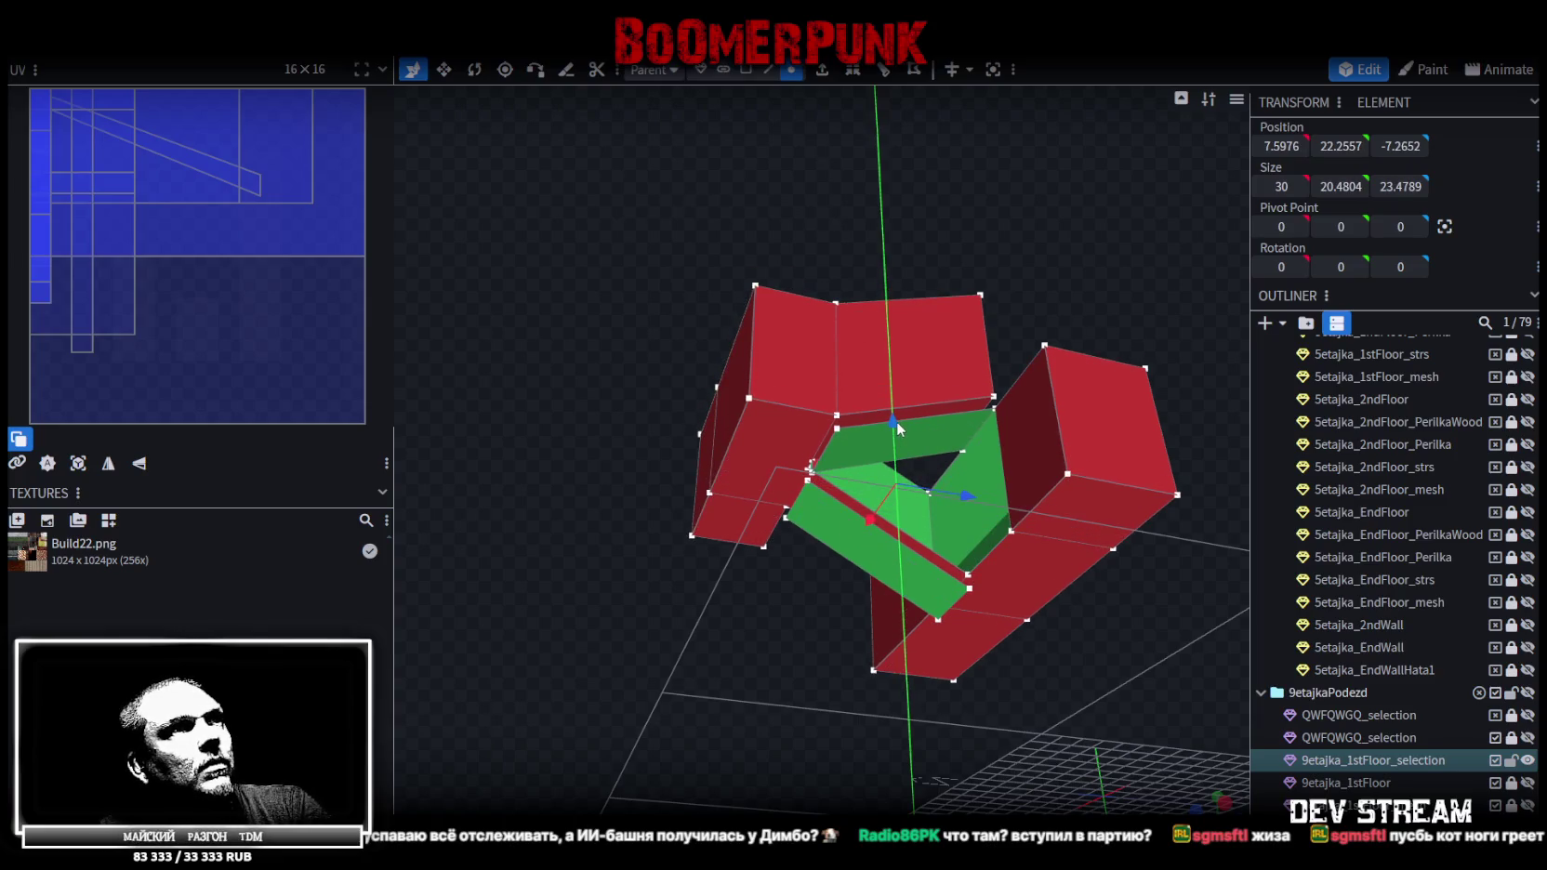
# Merge close-lying vertices, then pick three strip faces inside the recess in face mode, undoing a trial raise
pyautogui.rightClick(838, 430)
pyautogui.moveTo(902, 450)
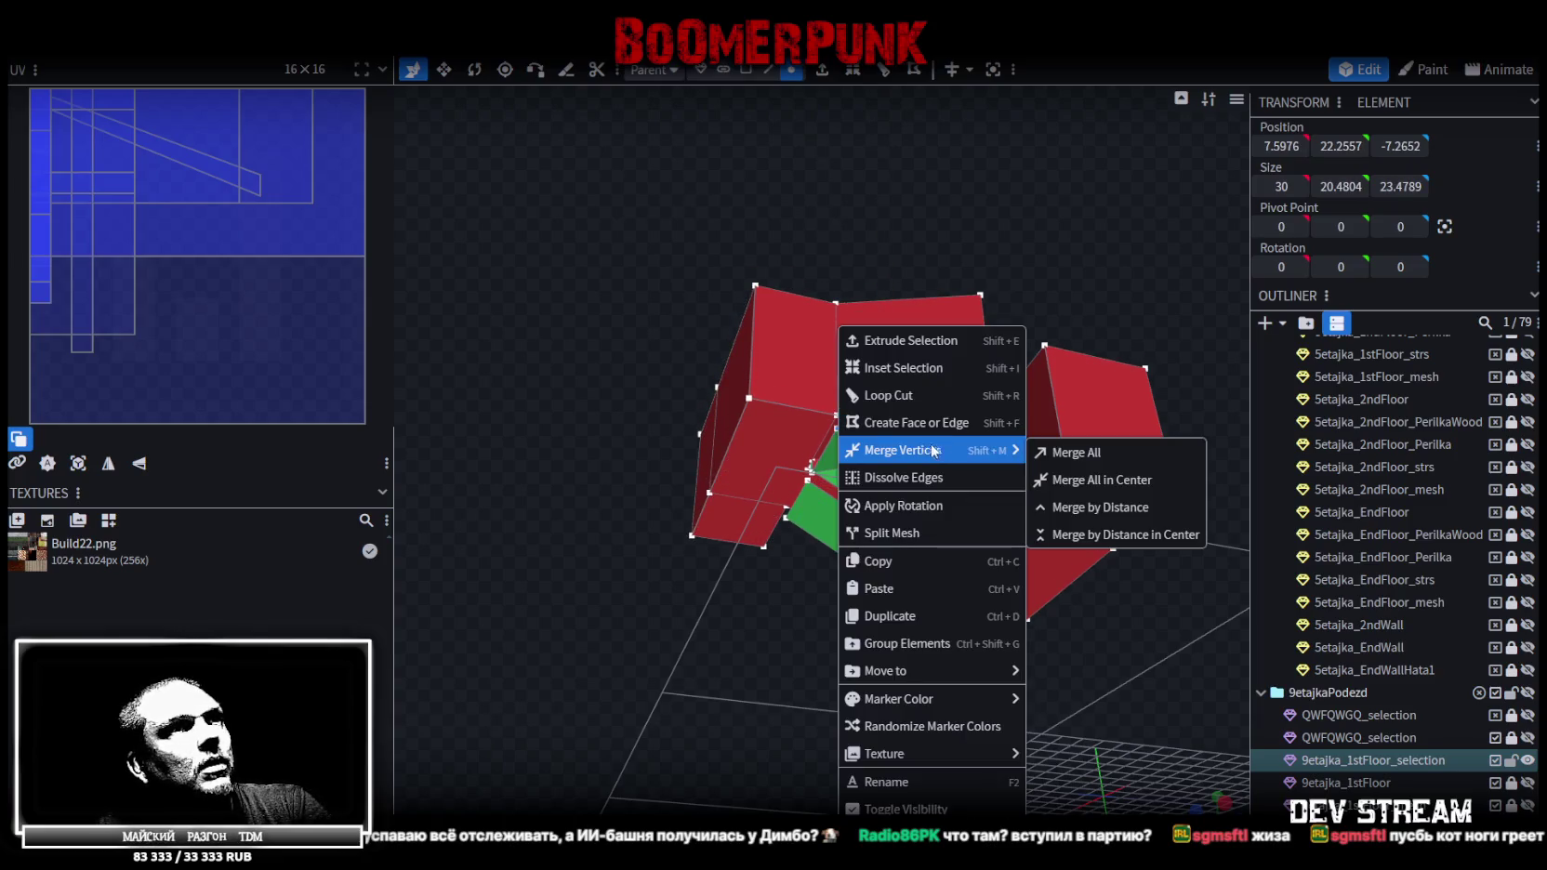
pyautogui.click(1077, 508)
pyautogui.scroll(3, 952, 235)
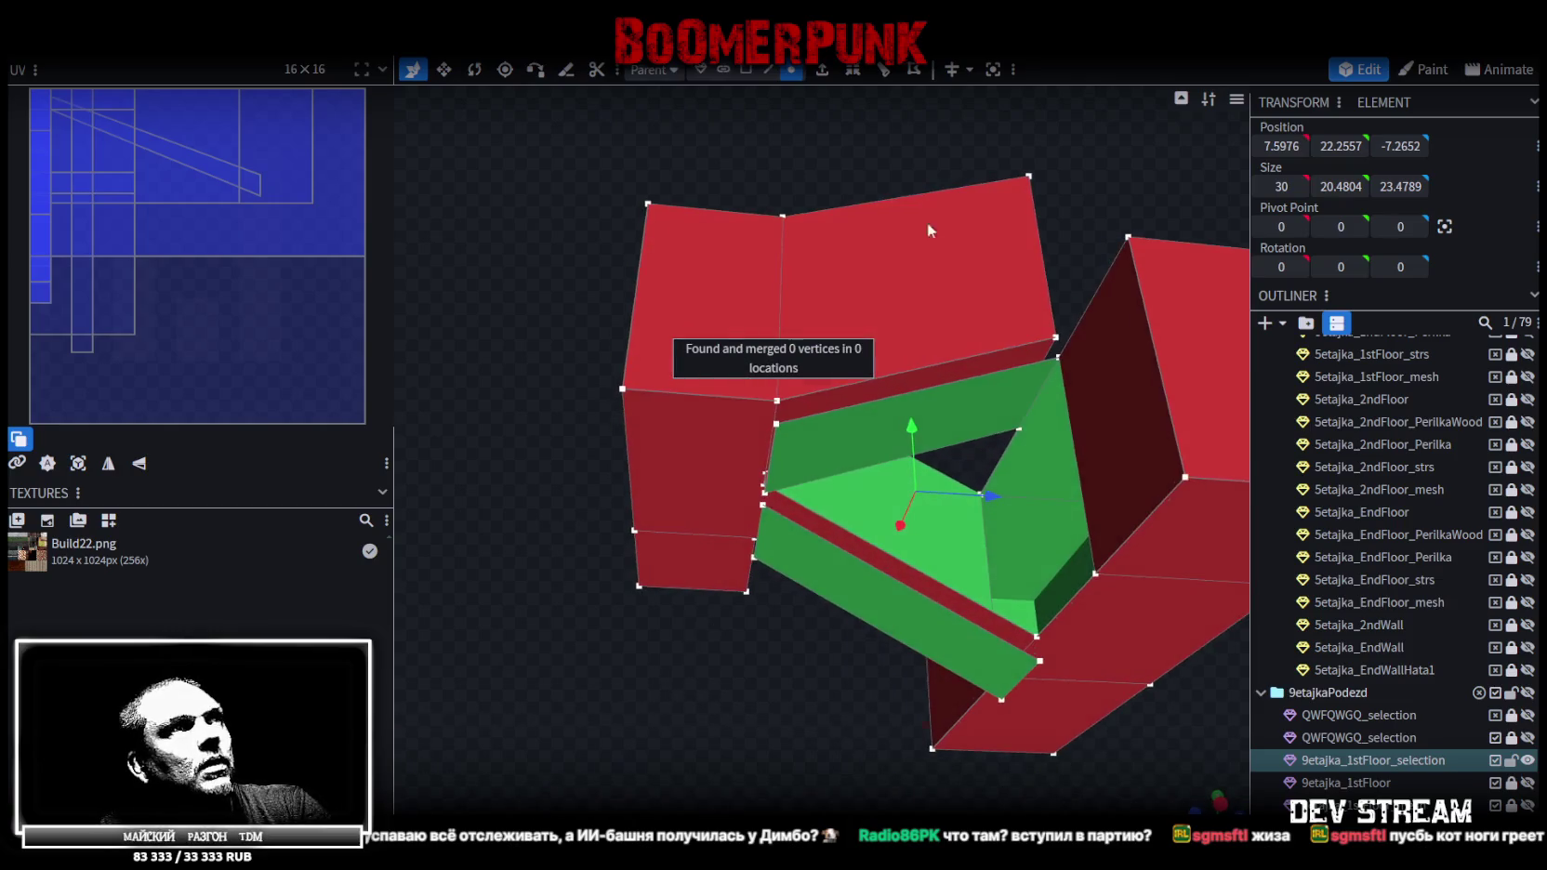
pyautogui.click(747, 70)
pyautogui.click(870, 430)
pyautogui.click(861, 581)
pyautogui.click(840, 439)
pyautogui.moveTo(907, 360); pyautogui.dragTo(903, 388)
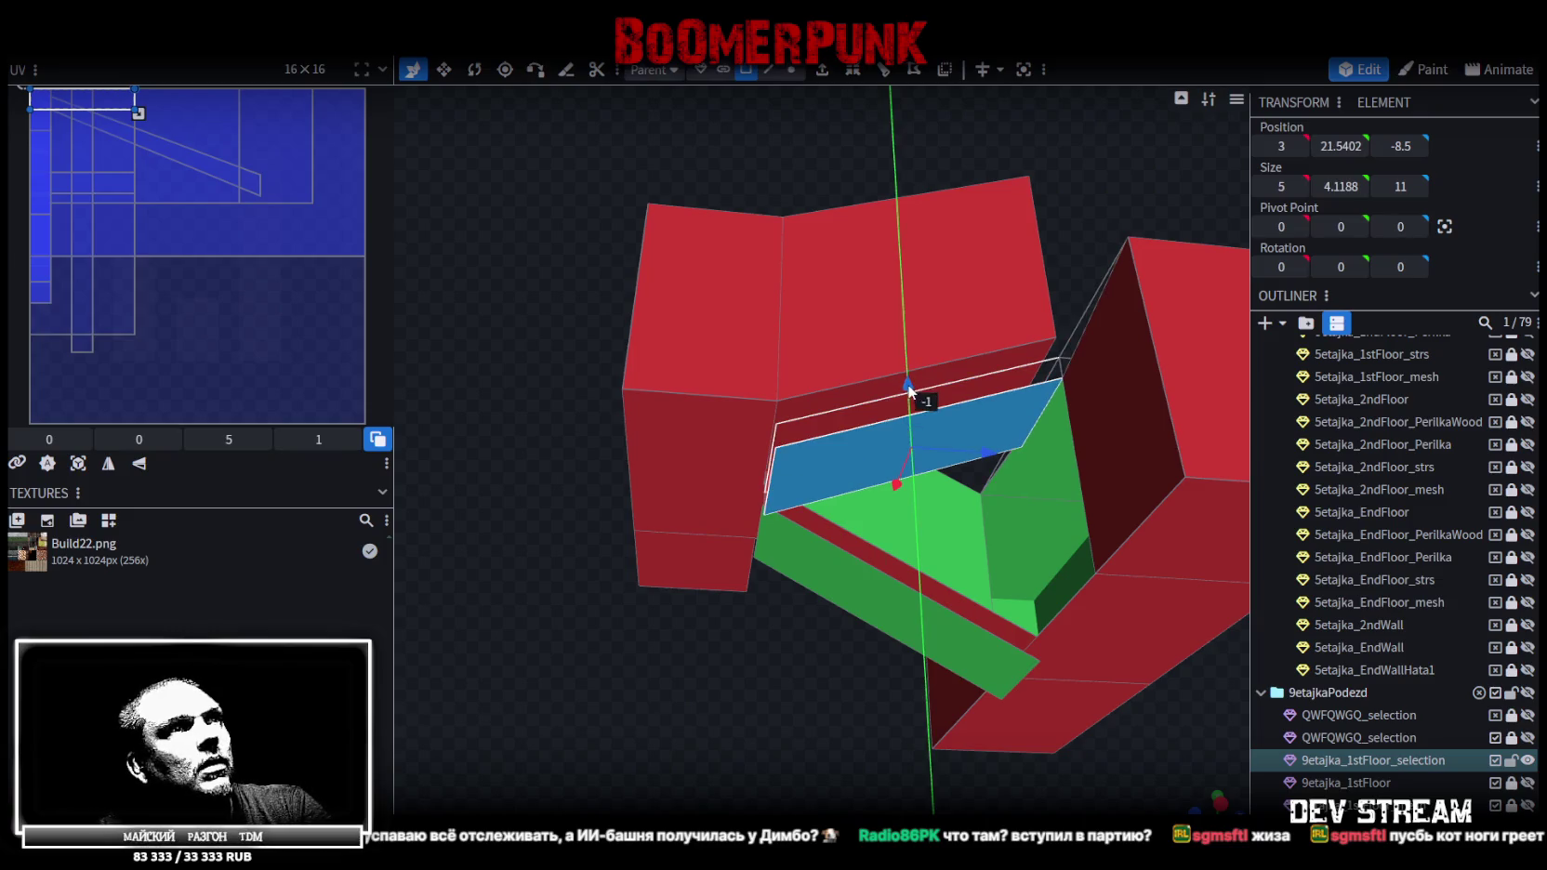
pyautogui.hotkey('ctrl', 'z')
# Show the 9etajka_1stFloor walls and the selection mesh, viewing down onto the slanted strip face
pyautogui.moveTo(1123, 227)
pyautogui.mouseDown()
pyautogui.moveTo(980, 360)
pyautogui.moveTo(874, 381)
pyautogui.moveTo(894, 318)
pyautogui.moveTo(884, 431)
pyautogui.moveTo(707, 702)
pyautogui.moveTo(890, 542)
pyautogui.moveTo(864, 474)
pyautogui.moveTo(696, 621)
pyautogui.moveTo(975, 581)
pyautogui.mouseUp()
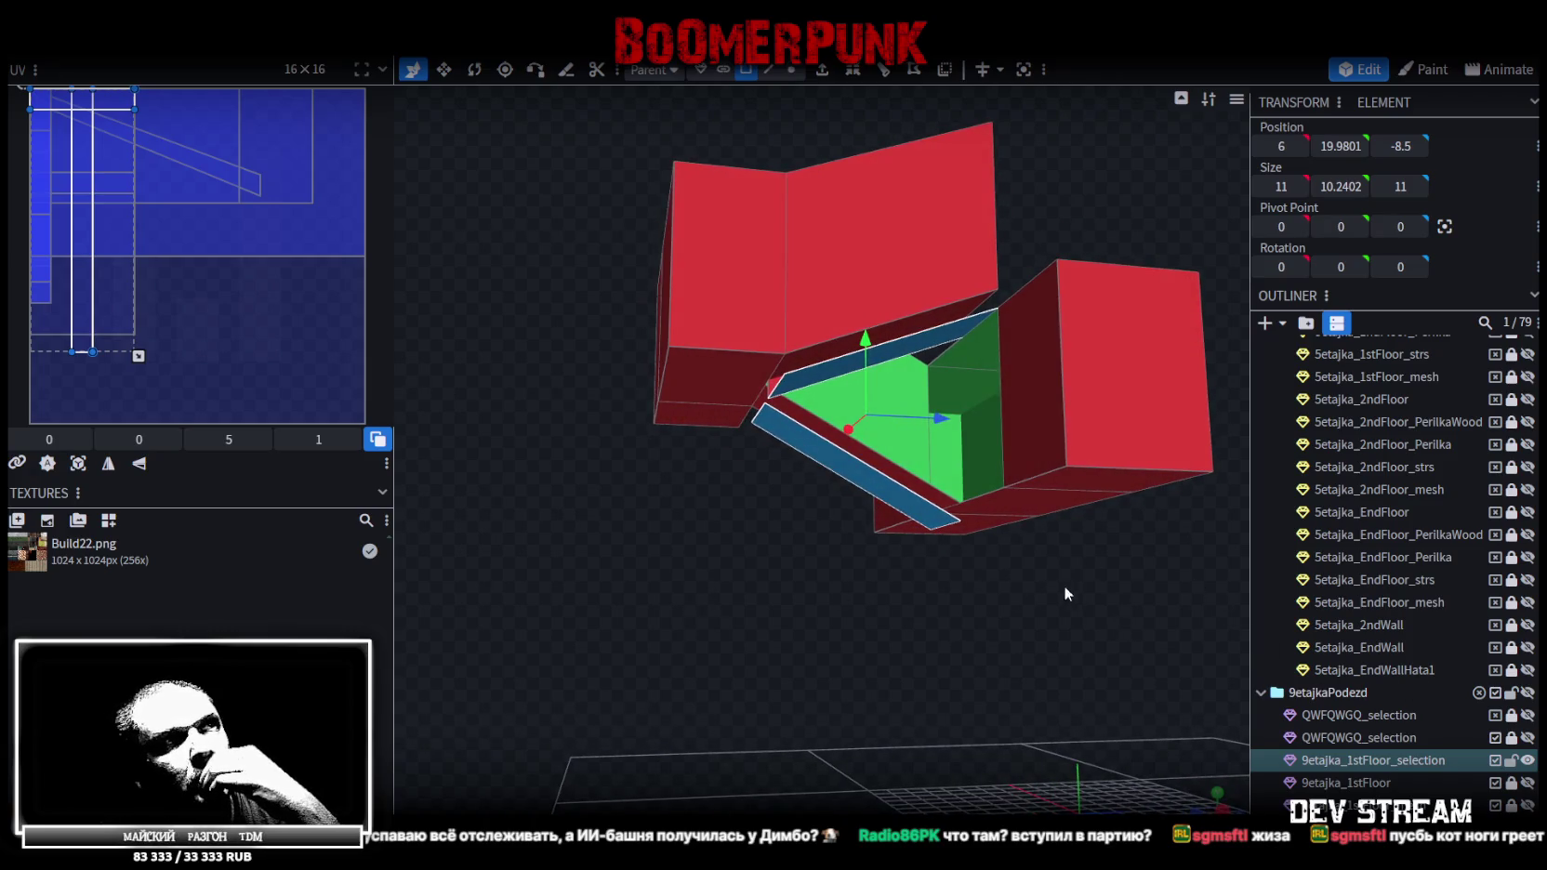
pyautogui.moveTo(1076, 593); pyautogui.dragTo(937, 658)
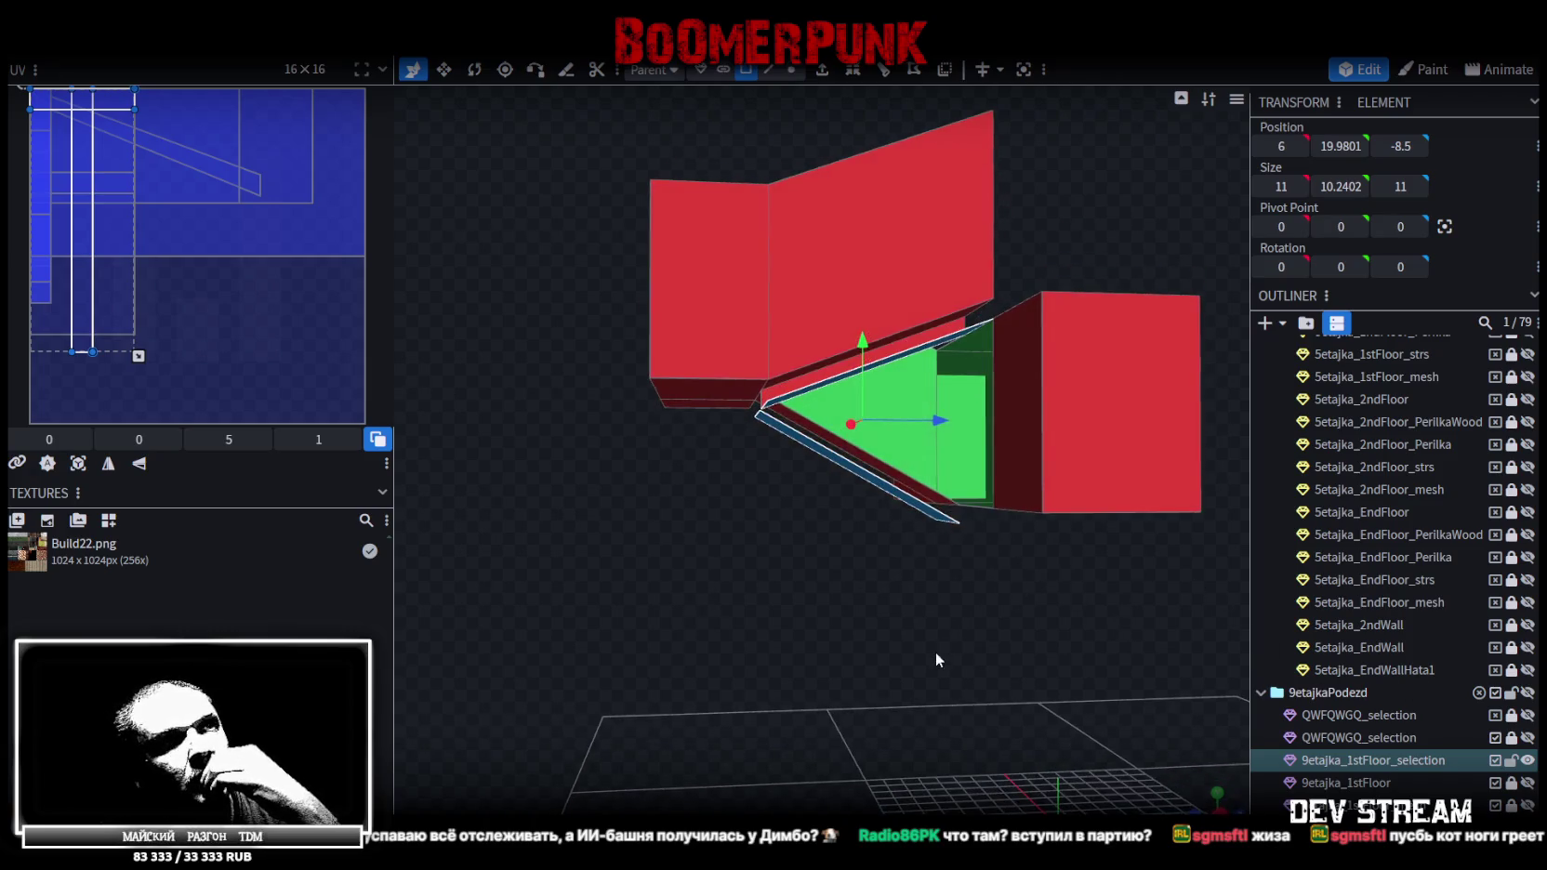
pyautogui.click(1525, 783)
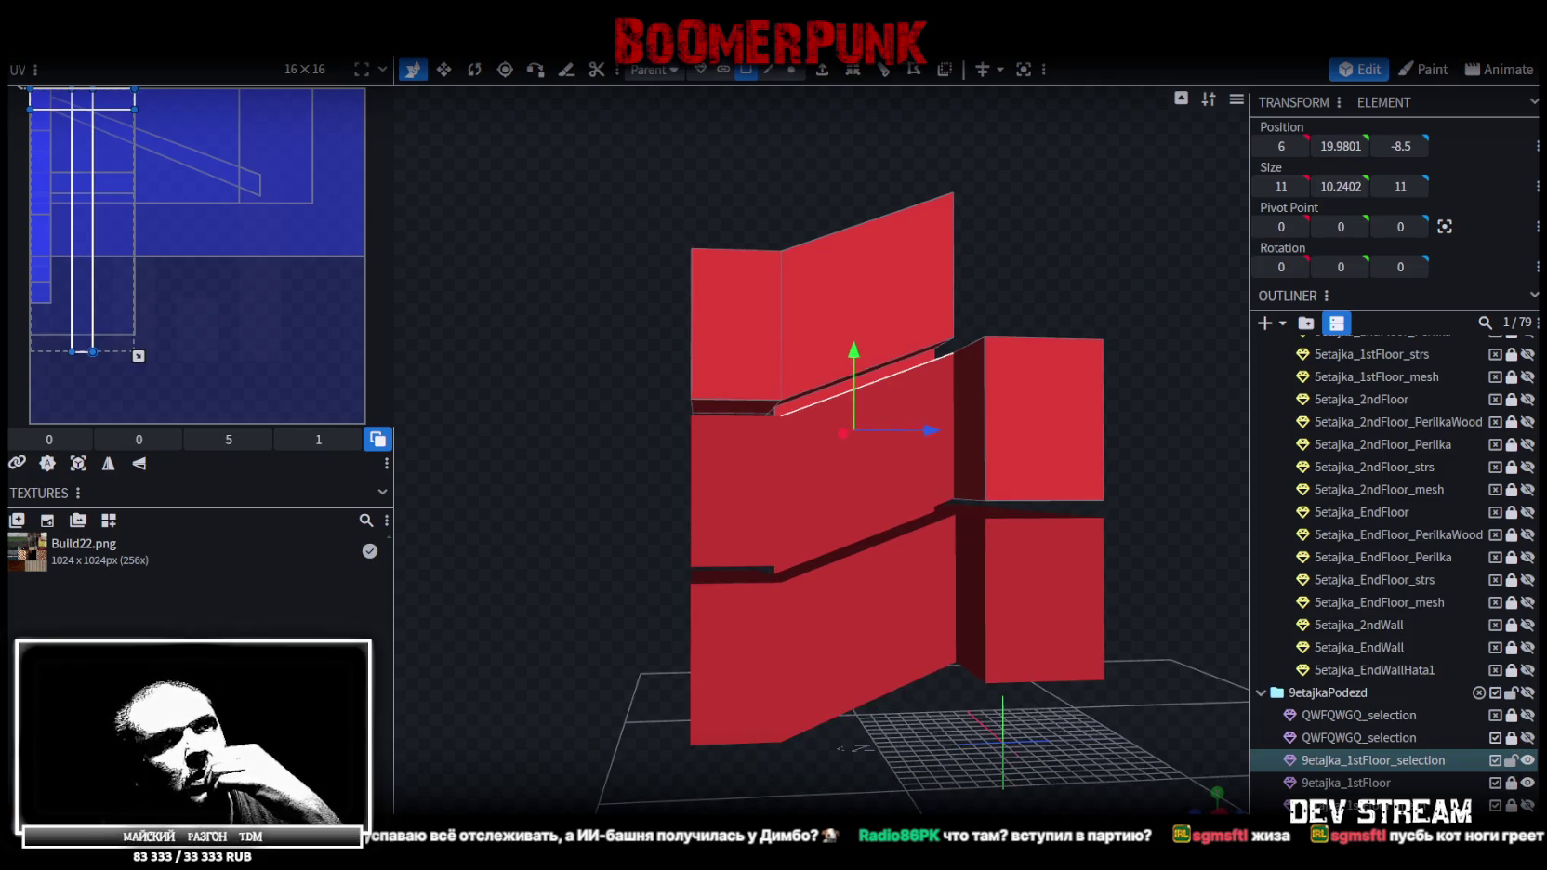
pyautogui.moveTo(779, 485)
pyautogui.mouseDown()
pyautogui.moveTo(777, 583)
pyautogui.moveTo(1161, 543)
pyautogui.moveTo(1278, 617)
pyautogui.moveTo(1066, 600)
pyautogui.moveTo(1069, 502)
pyautogui.moveTo(963, 527)
pyautogui.moveTo(1007, 485)
pyautogui.mouseUp()
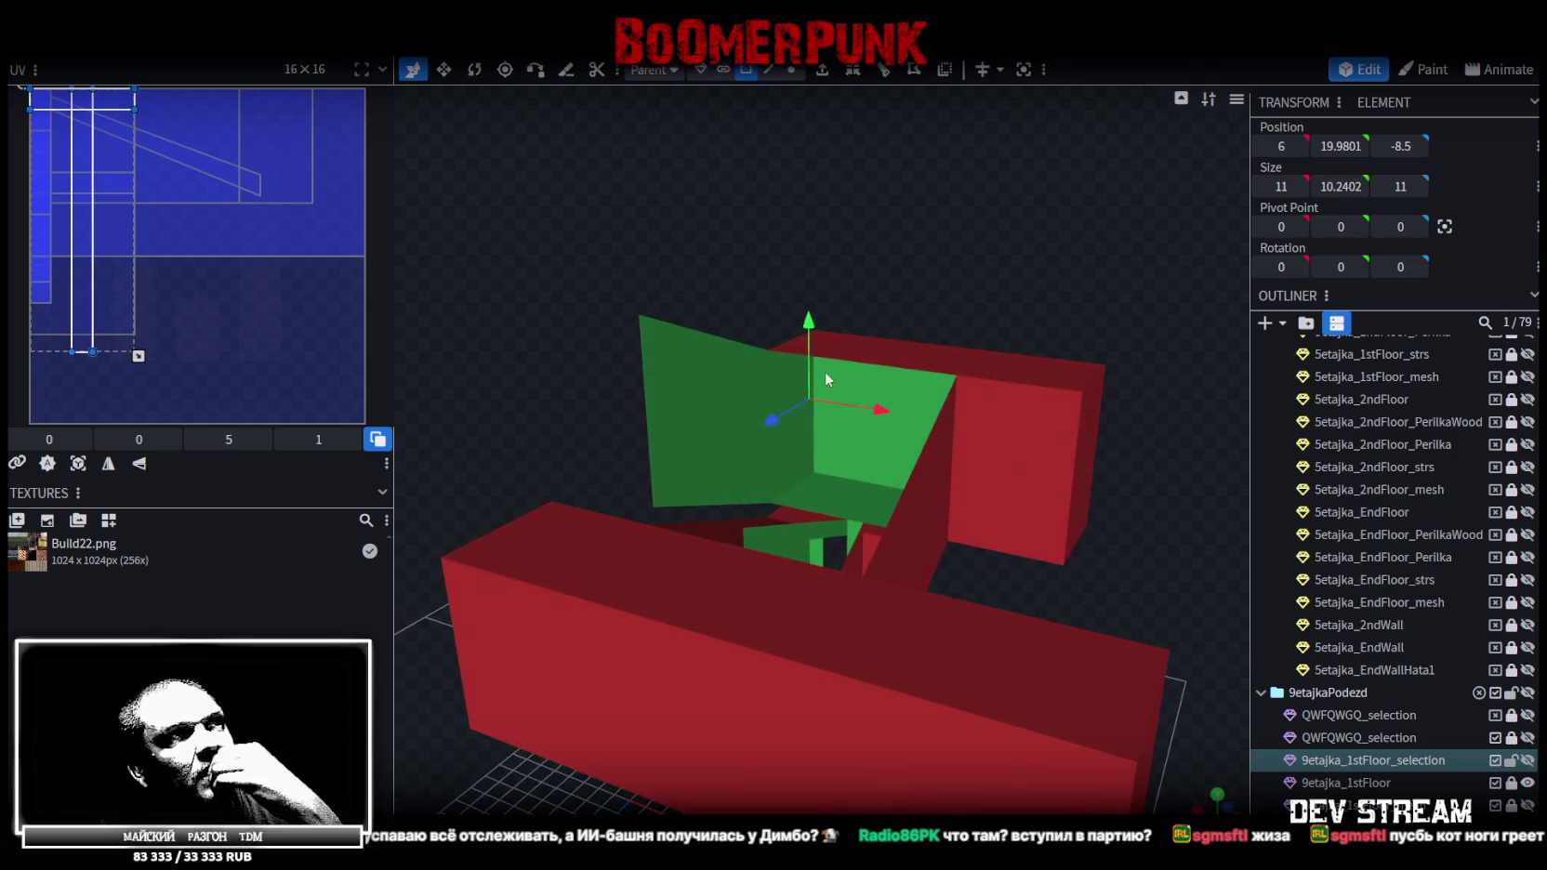
pyautogui.moveTo(1074, 583)
pyautogui.mouseDown()
pyautogui.moveTo(1203, 645)
pyautogui.moveTo(852, 616)
pyautogui.moveTo(938, 557)
pyautogui.moveTo(1014, 702)
pyautogui.moveTo(1125, 730)
pyautogui.moveTo(1165, 690)
pyautogui.moveTo(1068, 691)
pyautogui.moveTo(1115, 656)
pyautogui.mouseUp()
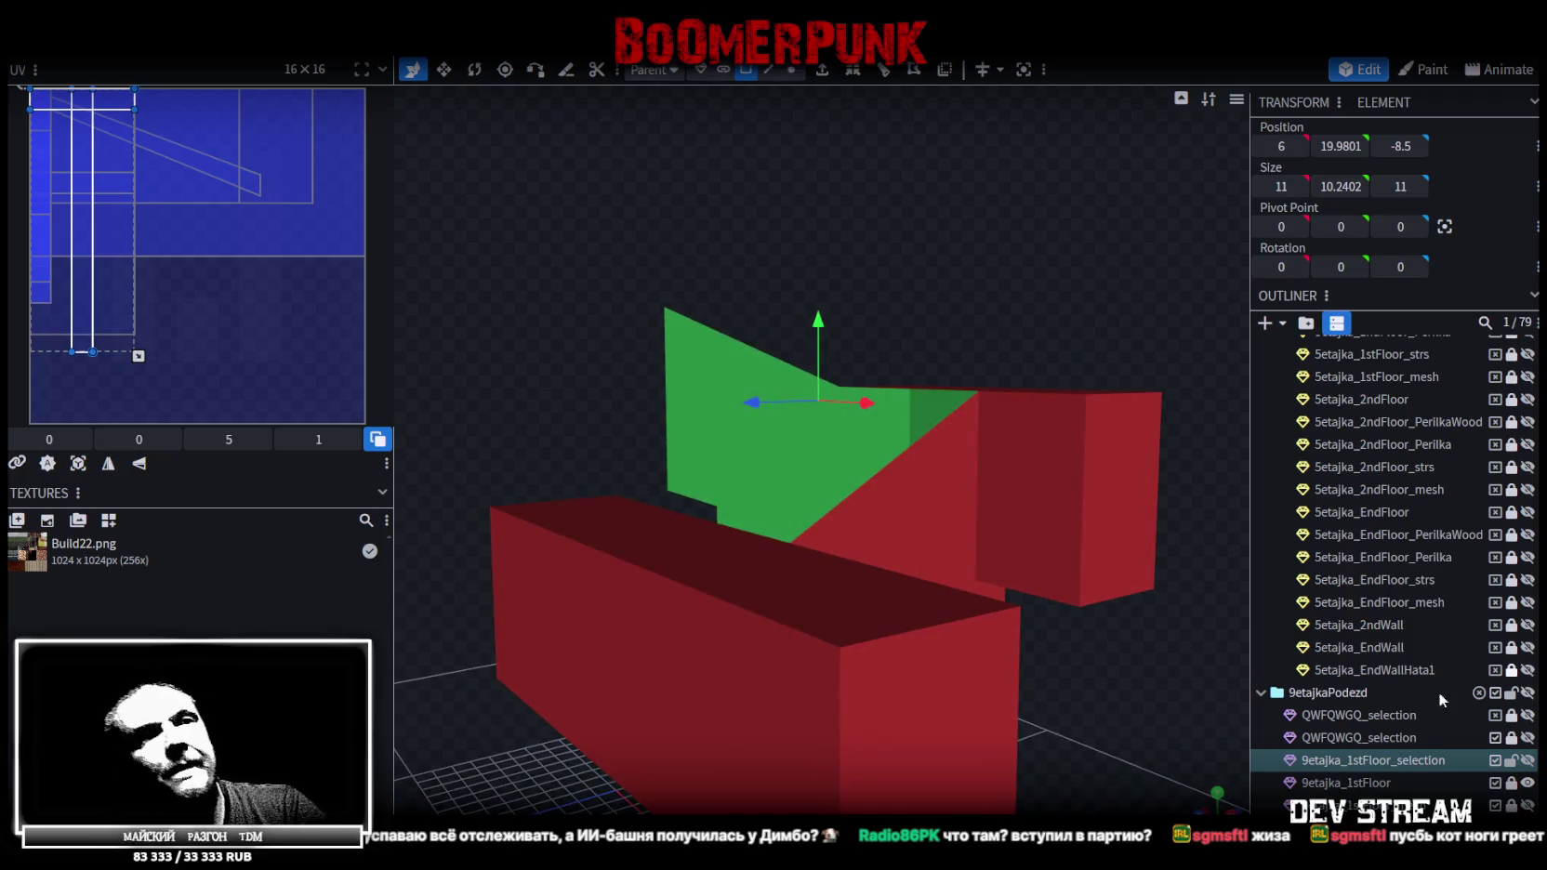
pyautogui.click(1526, 760)
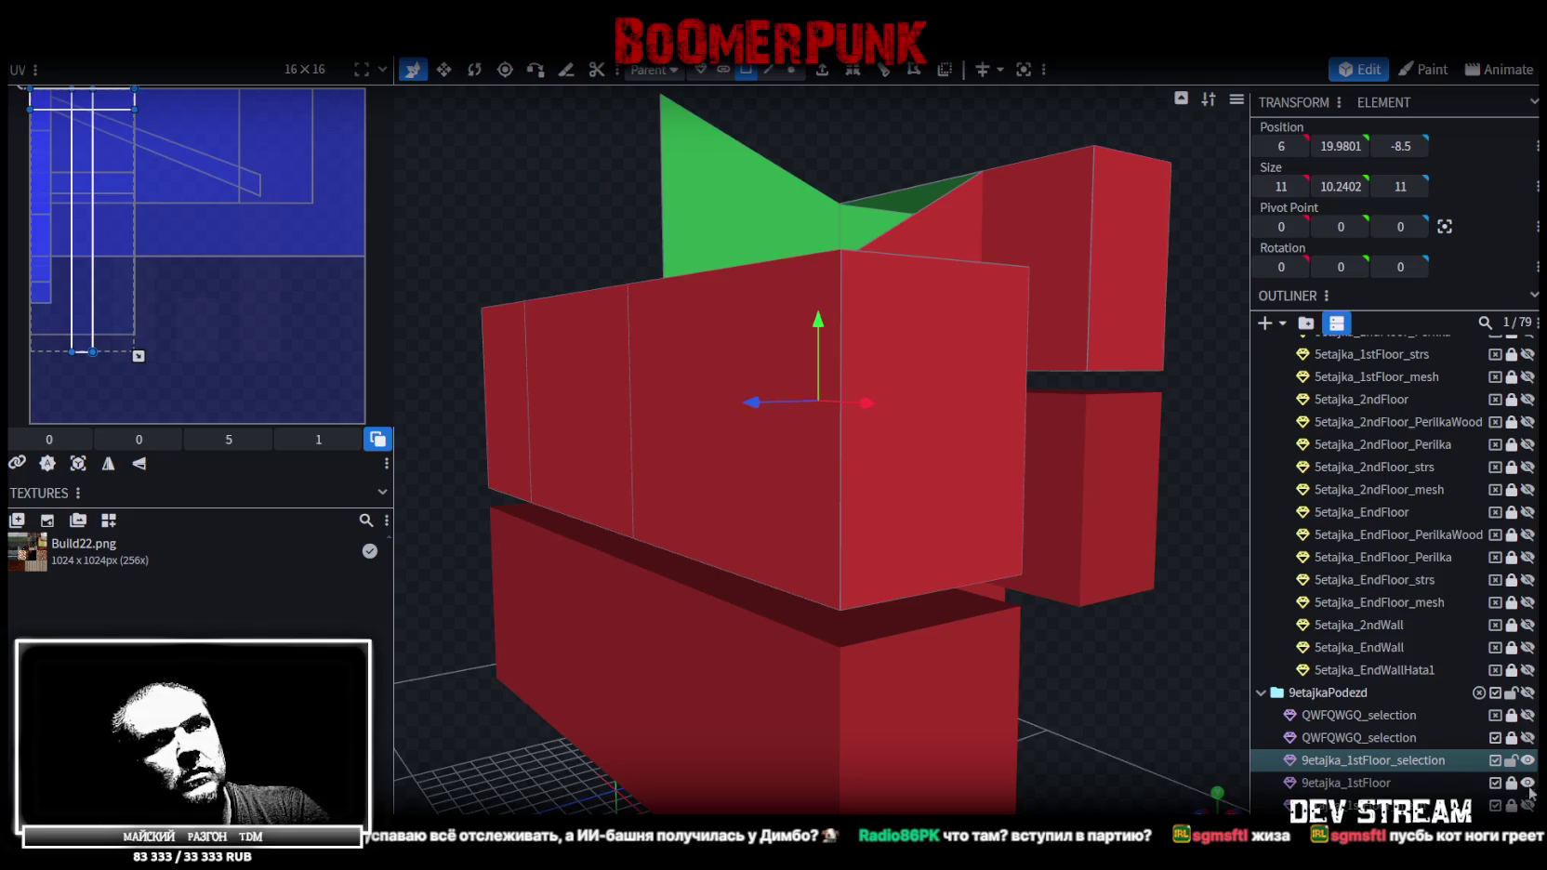
pyautogui.moveTo(1130, 722)
pyautogui.mouseDown()
pyautogui.moveTo(939, 585)
pyautogui.moveTo(752, 504)
pyautogui.mouseUp()
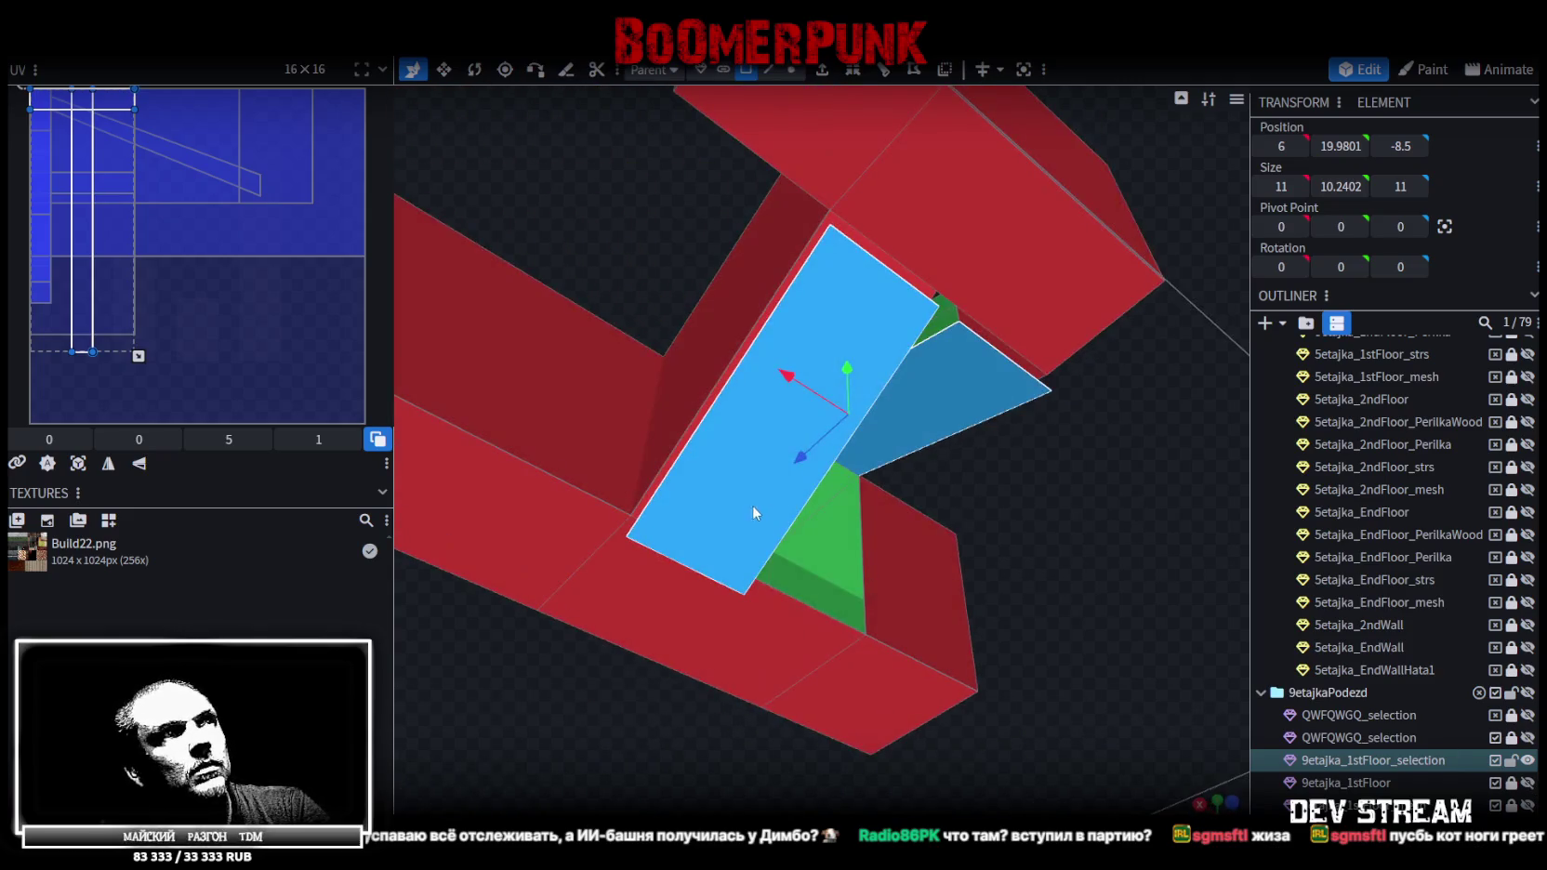
# Split both slanted strip faces into their own mesh and delete the extra duplicate copy
pyautogui.keyDown('shift'); pyautogui.click(947, 392); pyautogui.keyUp('shift')
pyautogui.rightClick(948, 372)
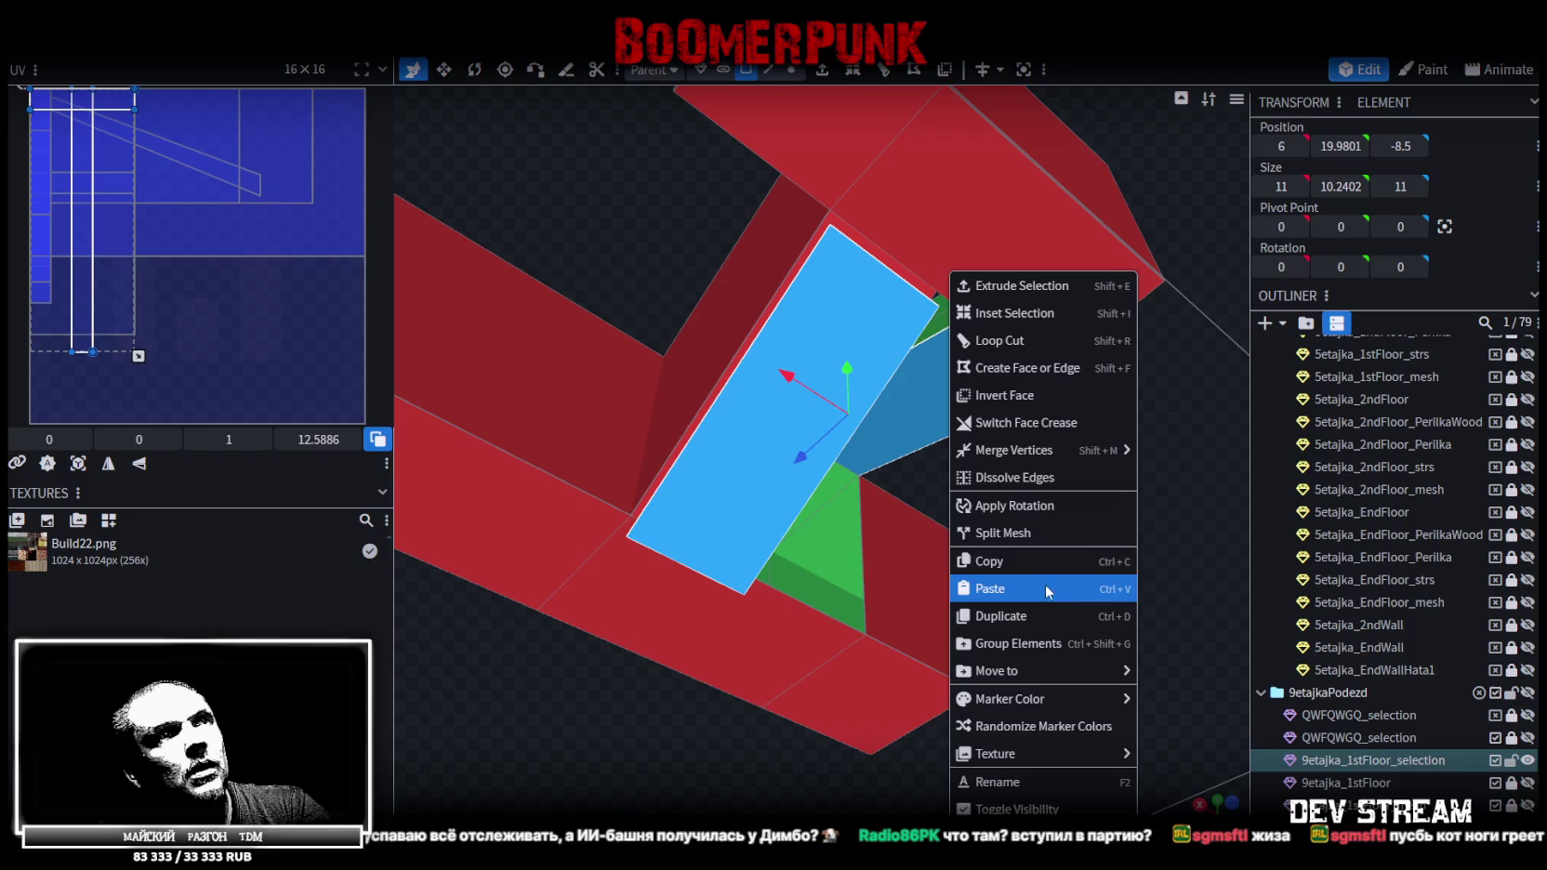
pyautogui.click(1040, 532)
pyautogui.moveTo(1059, 487)
pyautogui.mouseDown()
pyautogui.moveTo(1025, 548)
pyautogui.moveTo(972, 565)
pyautogui.moveTo(882, 314)
pyautogui.mouseUp()
pyautogui.moveTo(879, 401)
pyautogui.mouseDown()
pyautogui.moveTo(911, 713)
pyautogui.moveTo(1005, 722)
pyautogui.mouseUp()
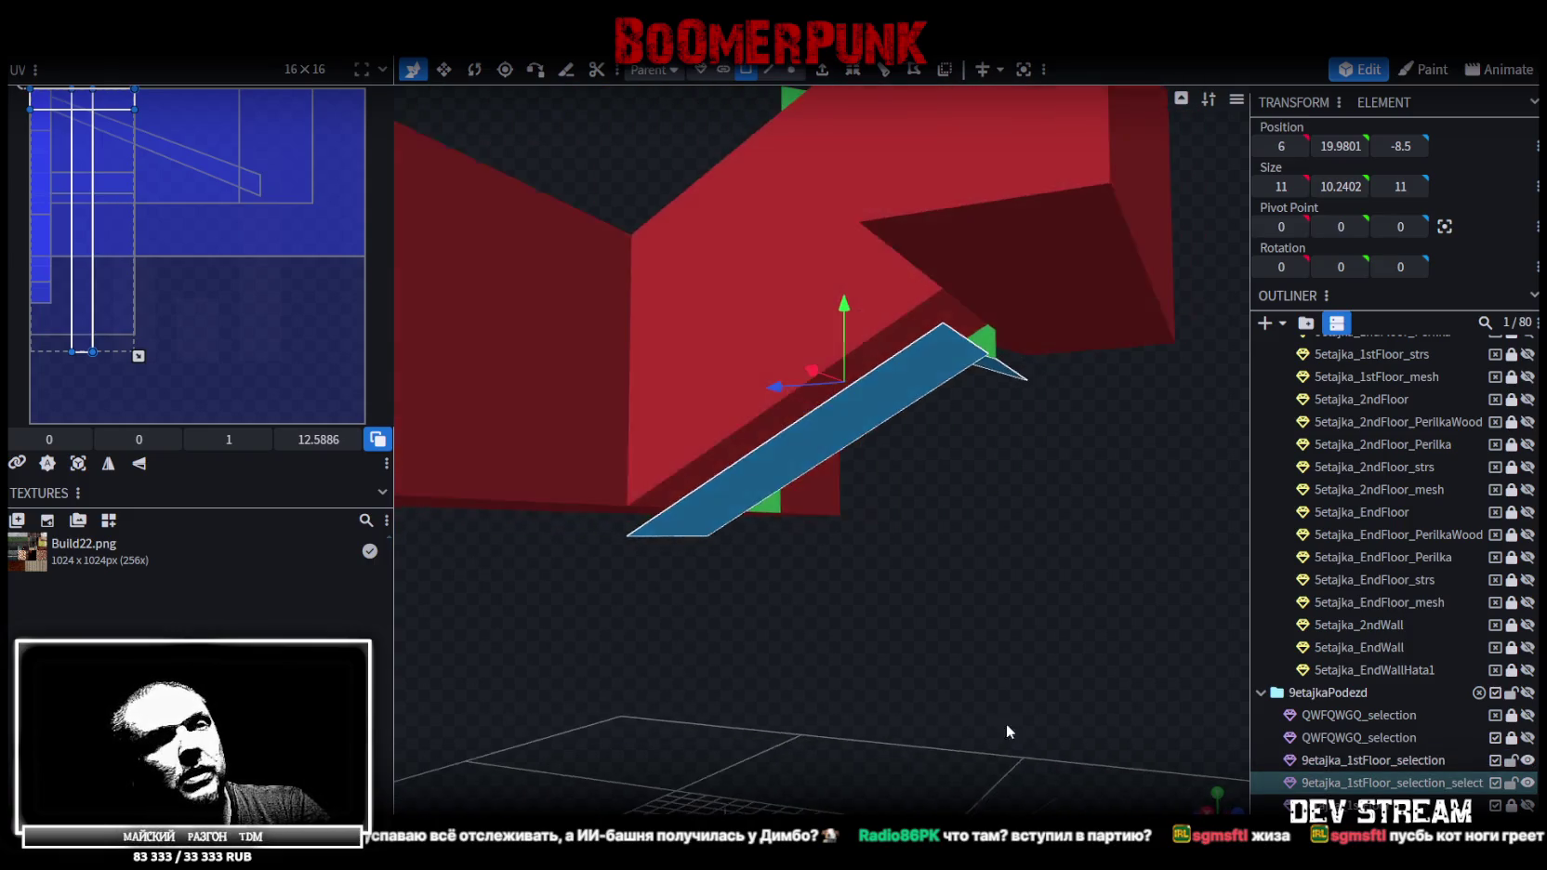
pyautogui.hotkey('ctrl', 'd')
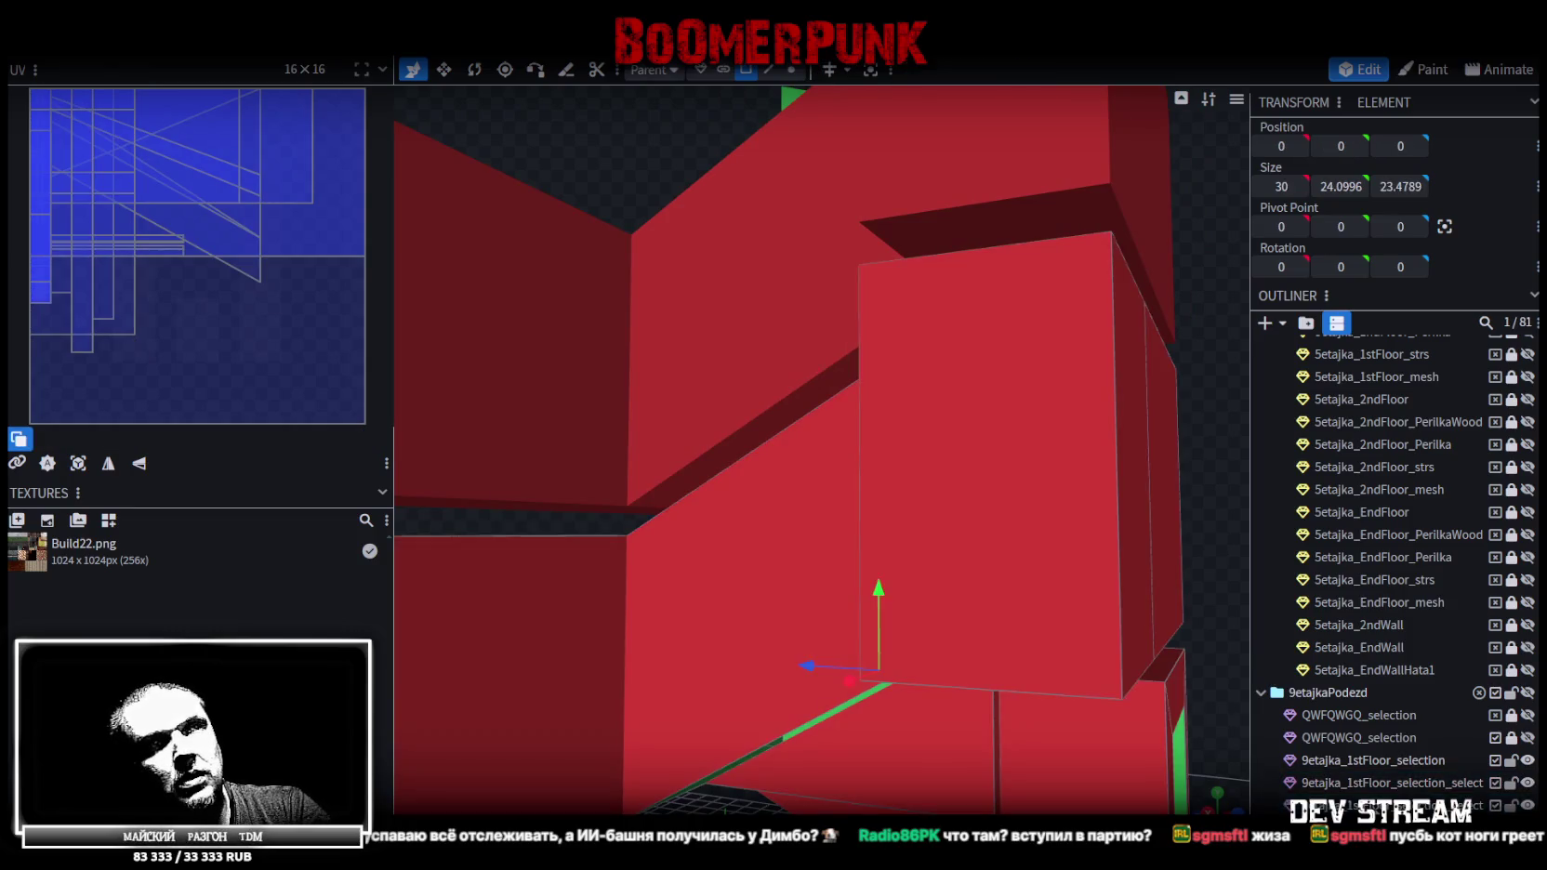
pyautogui.rightClick(1190, 445)
pyautogui.click(1296, 510)
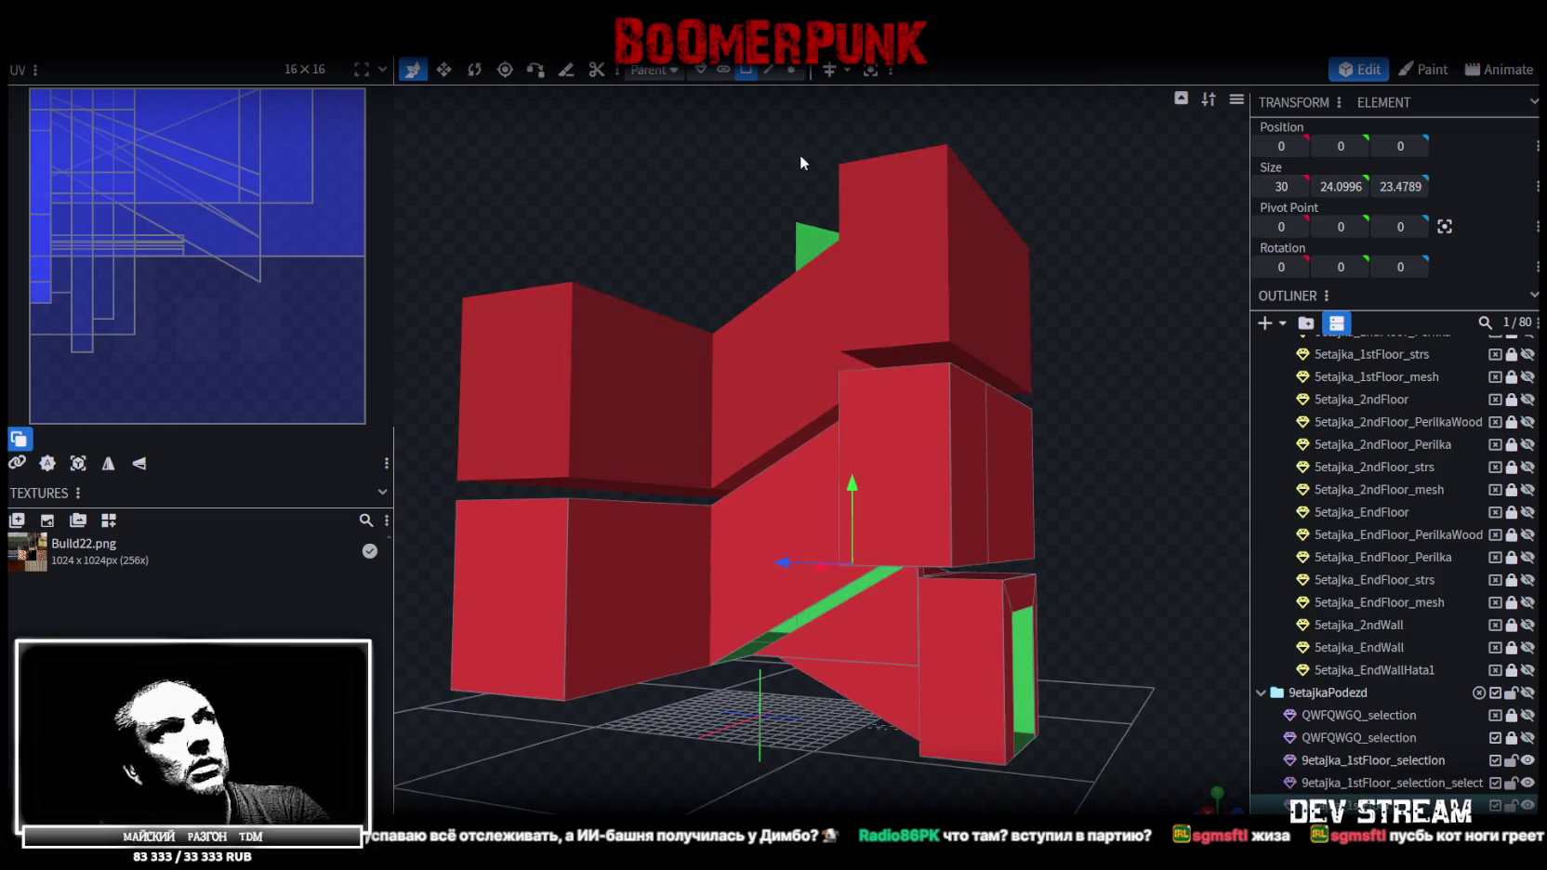
# Lower the wall vertices beside the strip and accept the Auto Fix vertex merge
pyautogui.click(789, 68)
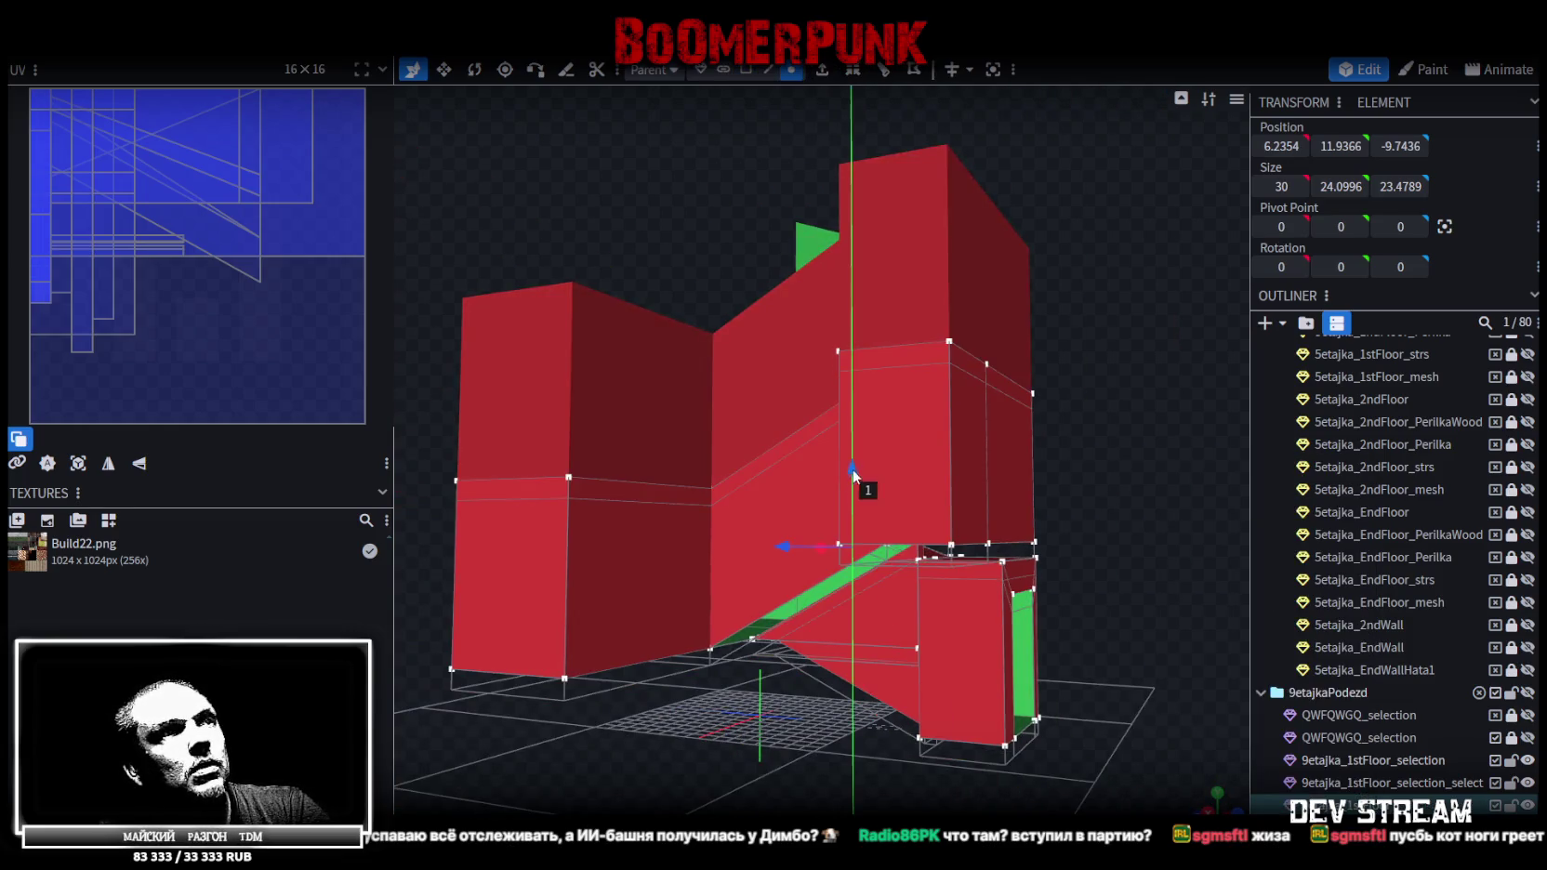
pyautogui.moveTo(849, 481); pyautogui.dragTo(831, 368)
pyautogui.click(734, 193)
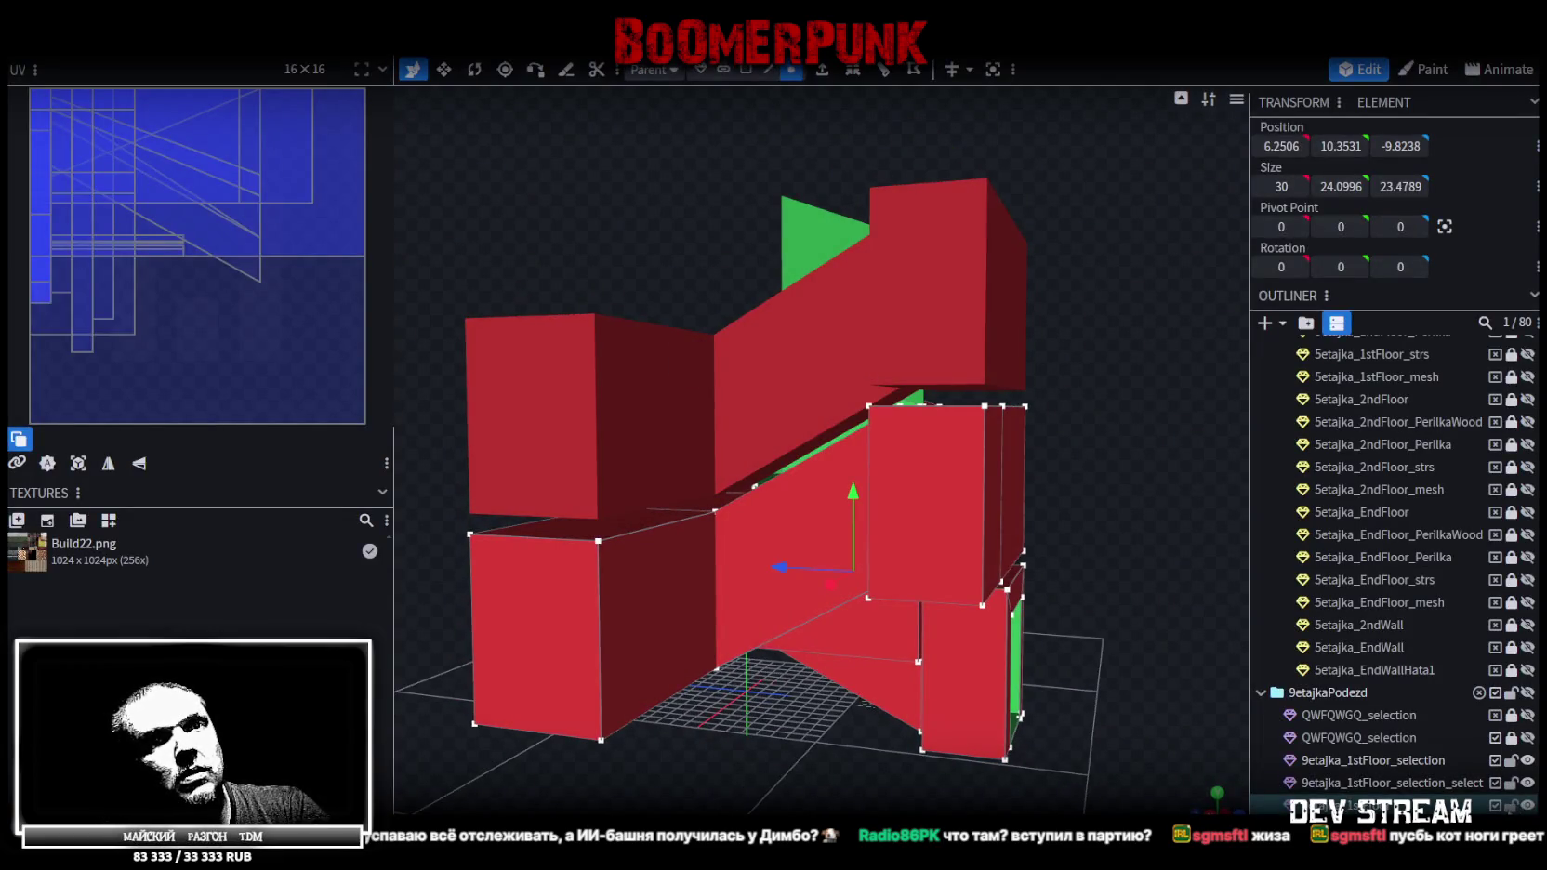
# Check the strip's top vertex against the matching wall vertex, then select both the strip and selection meshes
pyautogui.click(1373, 760)
pyautogui.moveTo(992, 574); pyautogui.dragTo(846, 413)
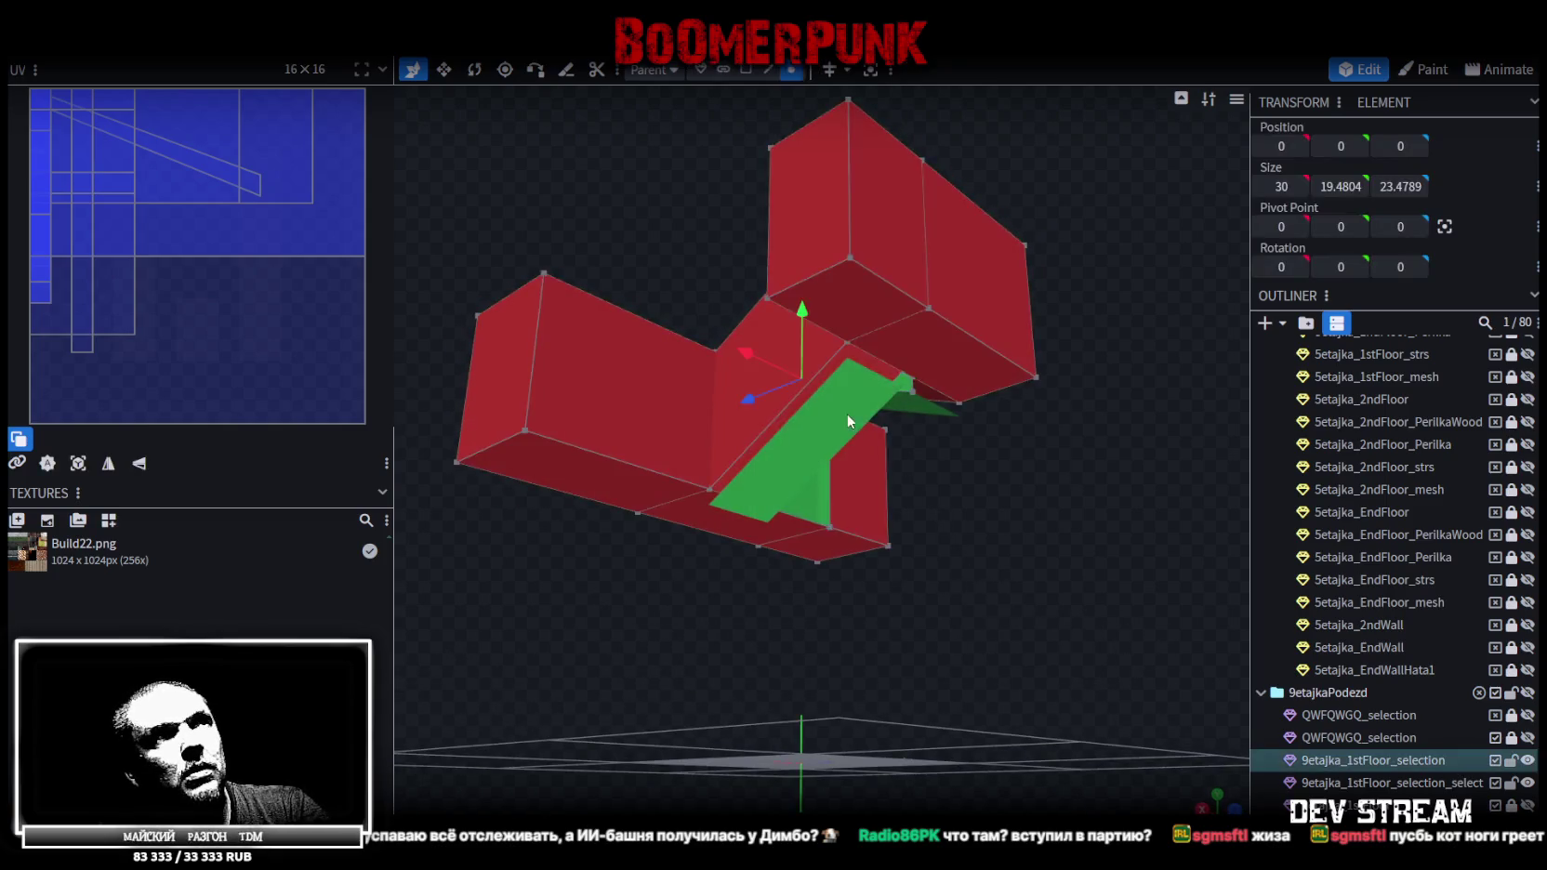
pyautogui.click(848, 421)
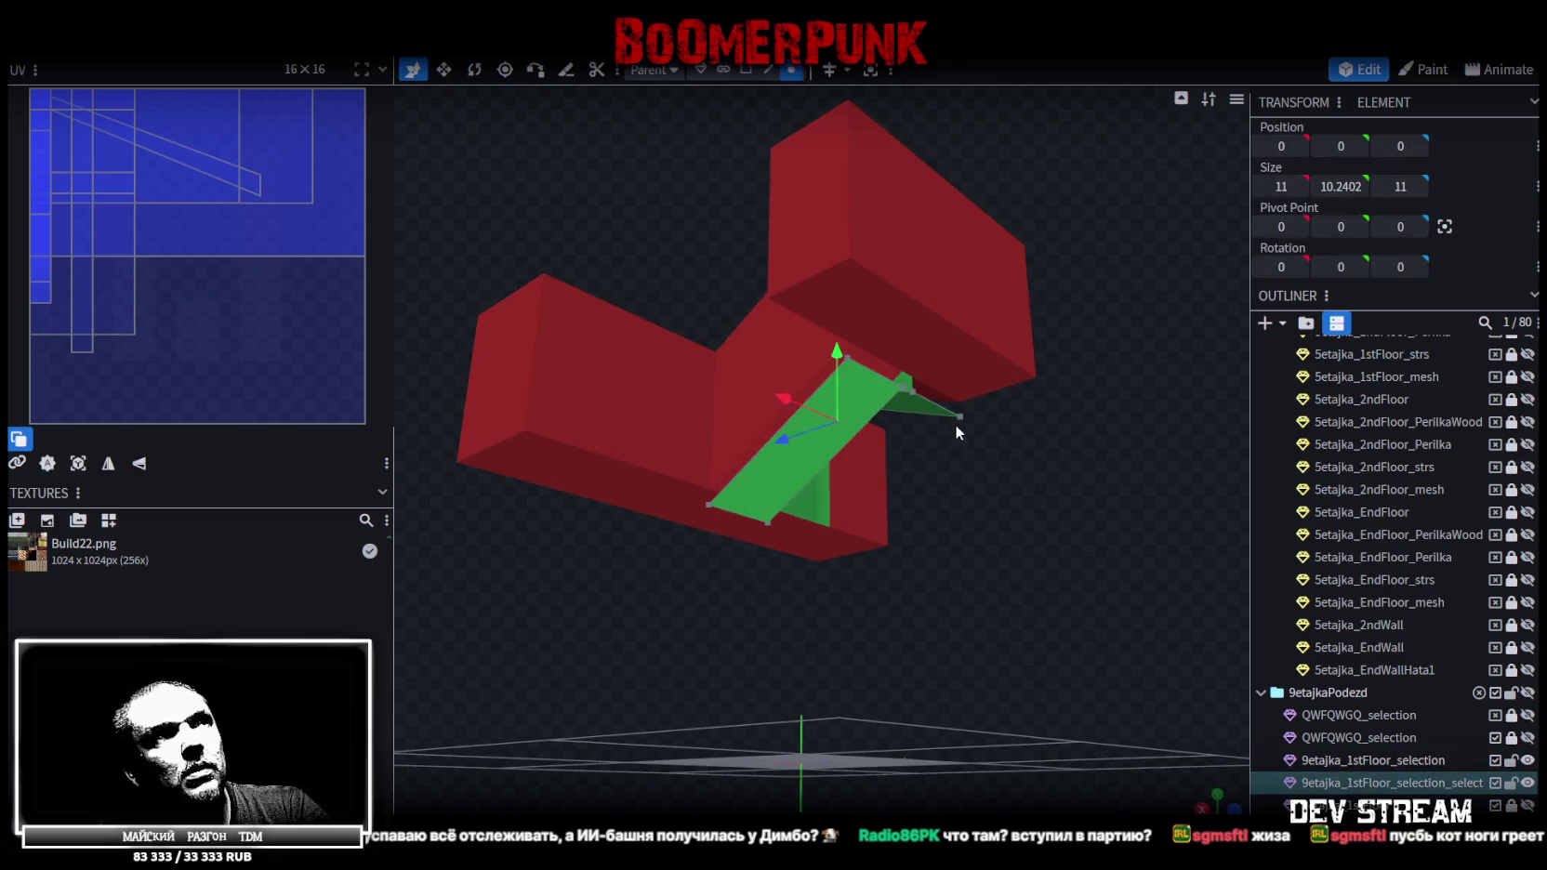
pyautogui.click(850, 361)
pyautogui.moveTo(1171, 483); pyautogui.dragTo(1024, 274)
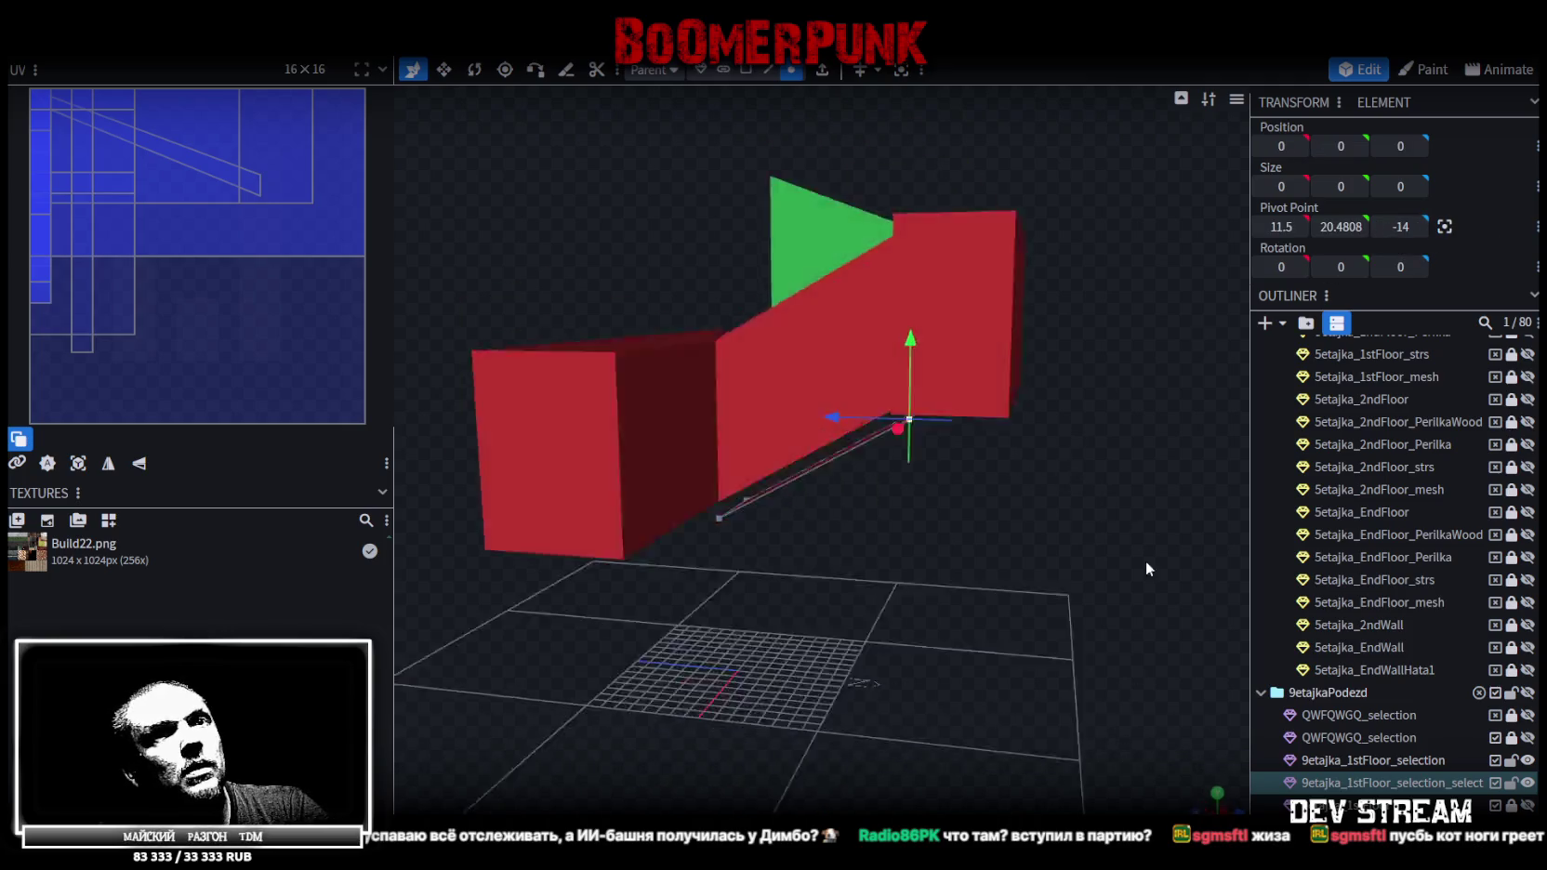
pyautogui.click(1025, 274)
pyautogui.click(975, 287)
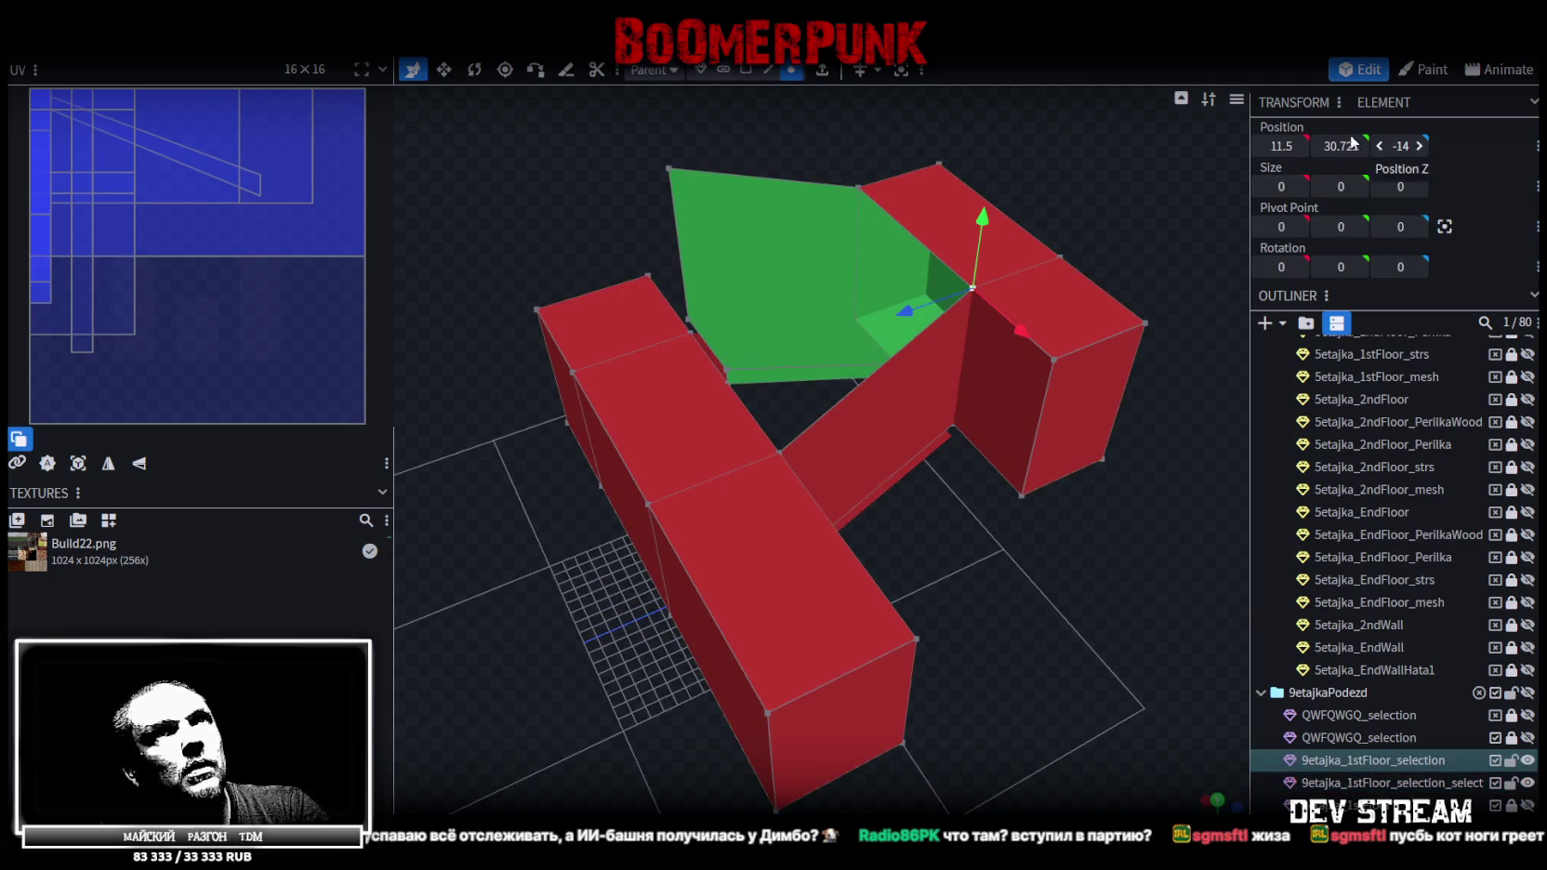
pyautogui.moveTo(1152, 664); pyautogui.dragTo(1305, 669)
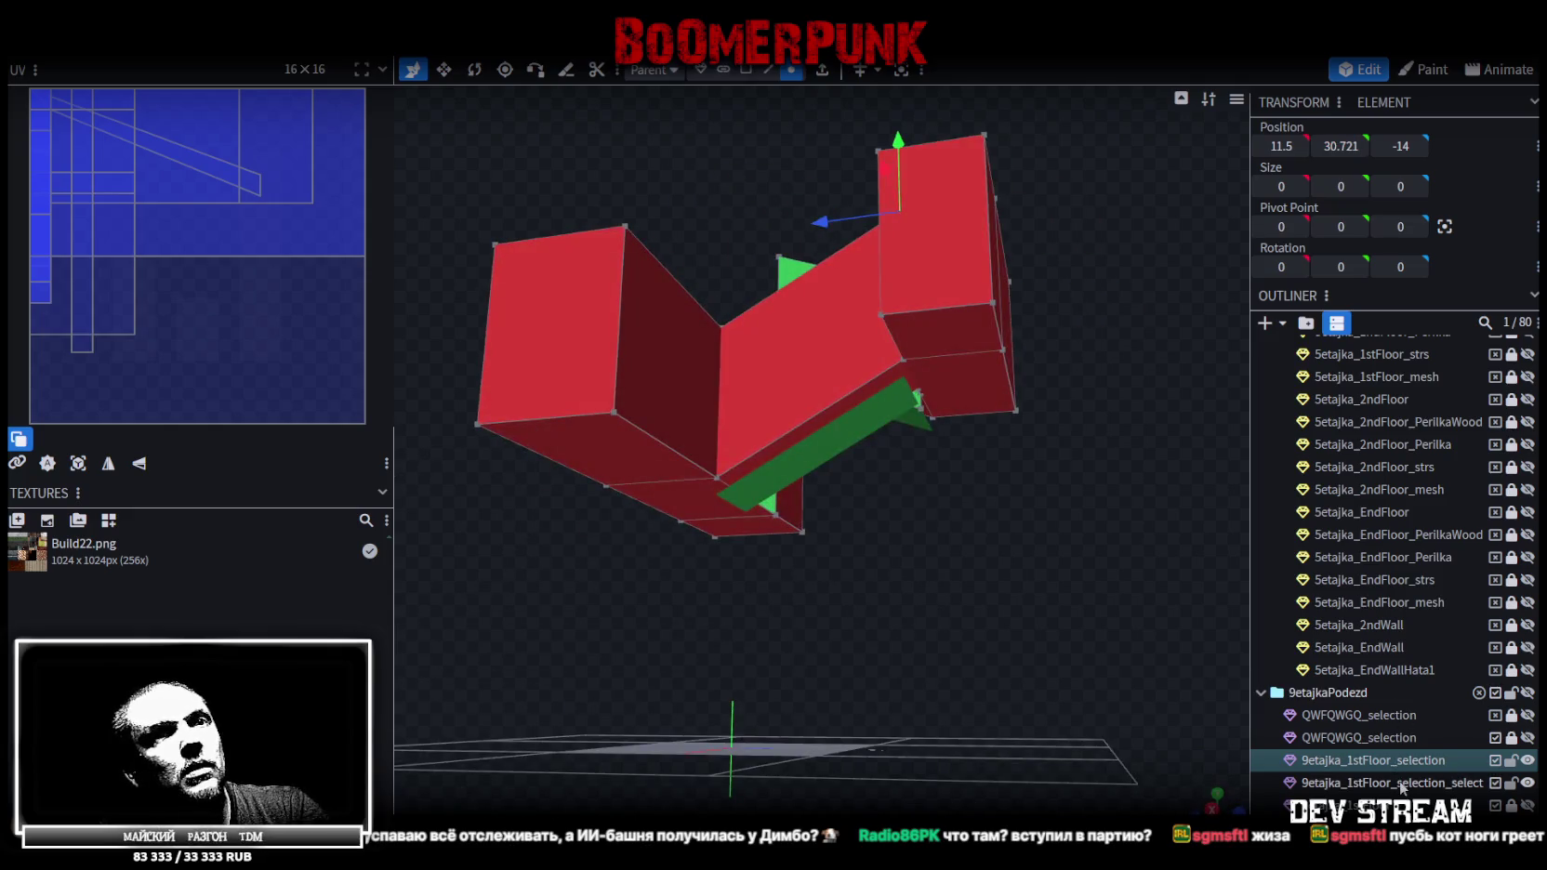
pyautogui.click(1400, 783)
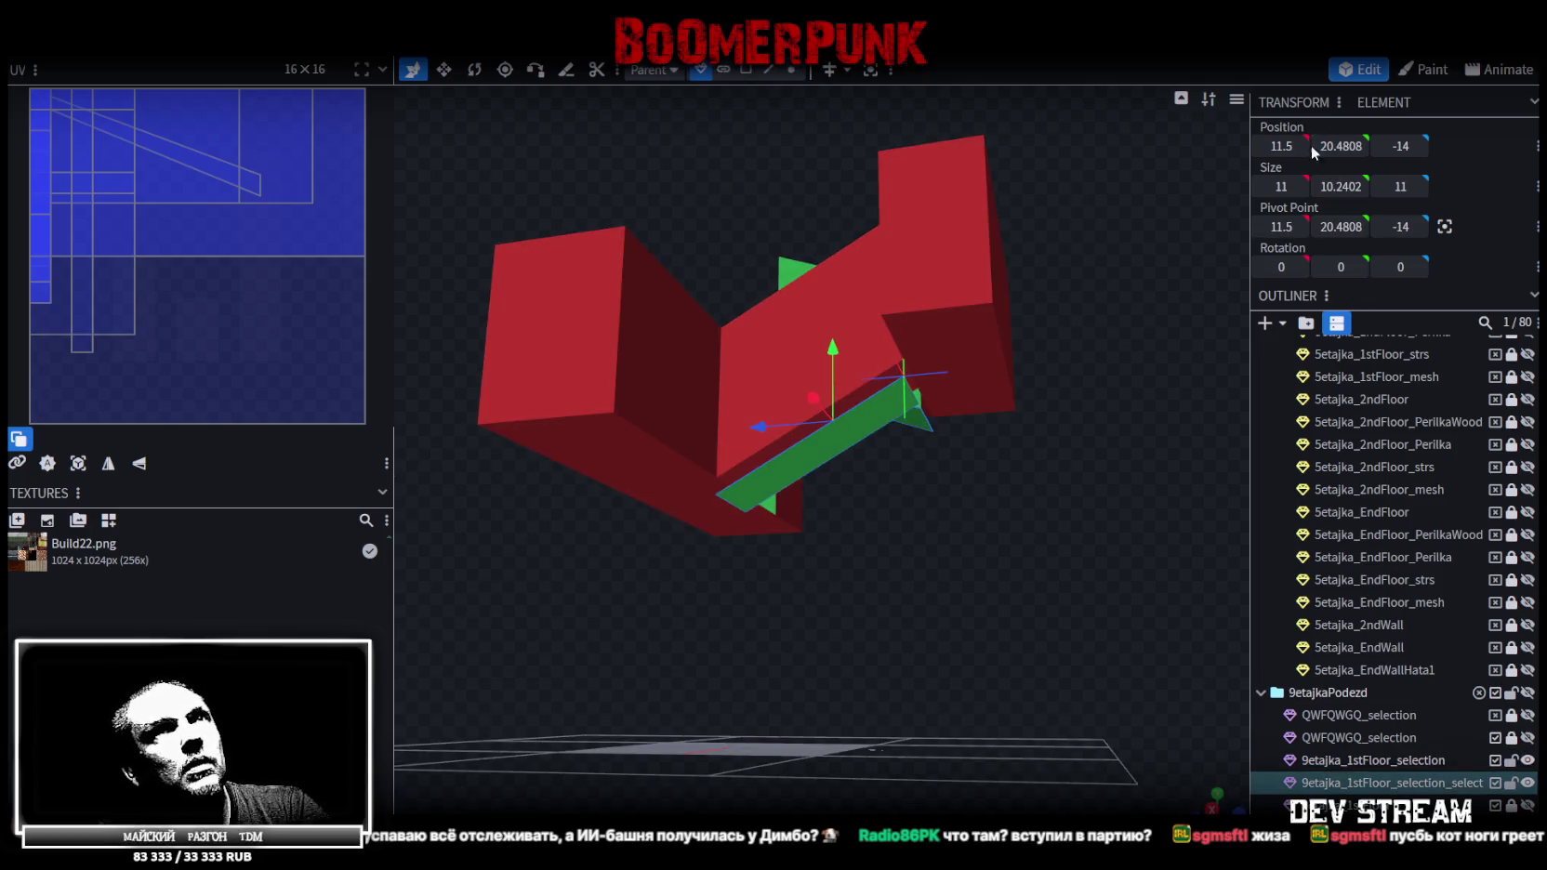
pyautogui.moveTo(1095, 499)
pyautogui.mouseDown()
pyautogui.moveTo(1109, 331)
pyautogui.moveTo(1153, 468)
pyautogui.moveTo(1312, 716)
pyautogui.mouseUp()
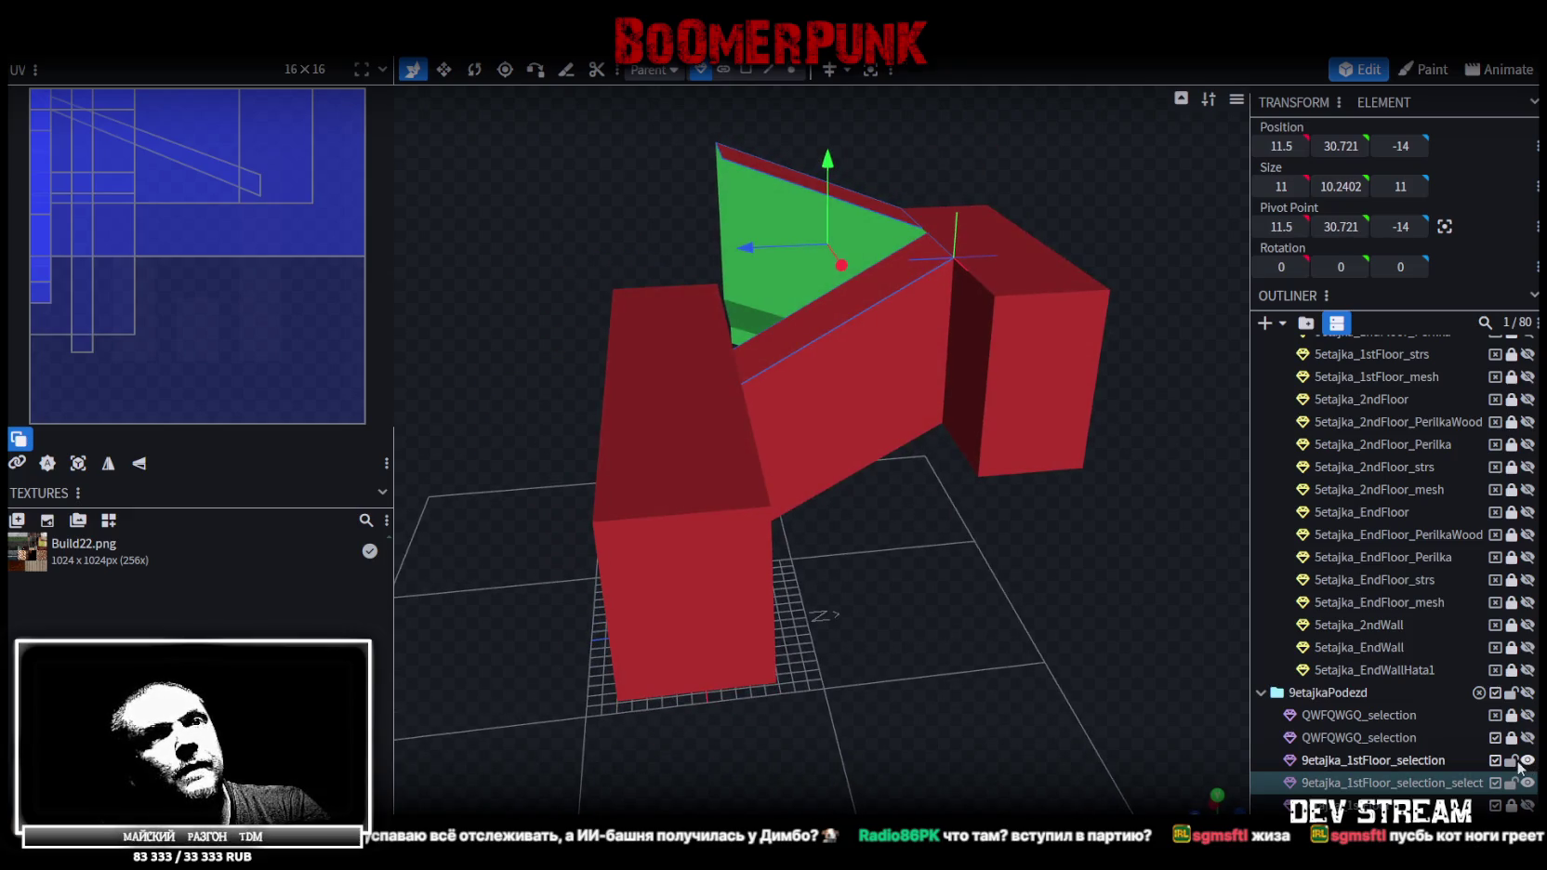
pyautogui.keyDown('ctrl'); pyautogui.click(1401, 760); pyautogui.keyUp('ctrl')
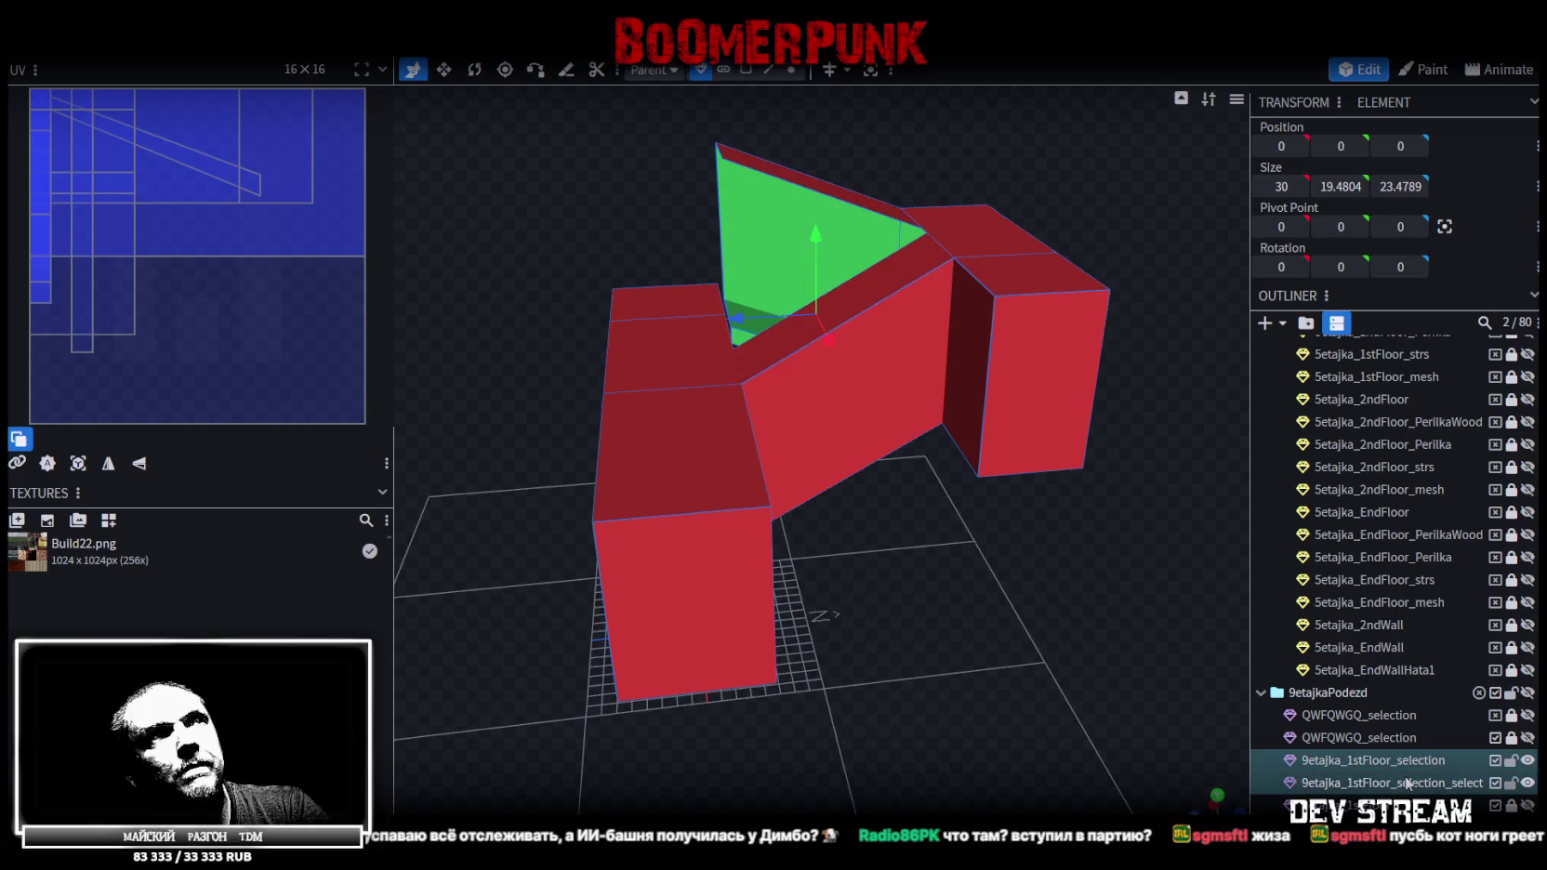
# Merge the two meshes and raise the part along Y so four overlapping vertices weld
pyautogui.rightClick(1404, 760)
pyautogui.click(1314, 461)
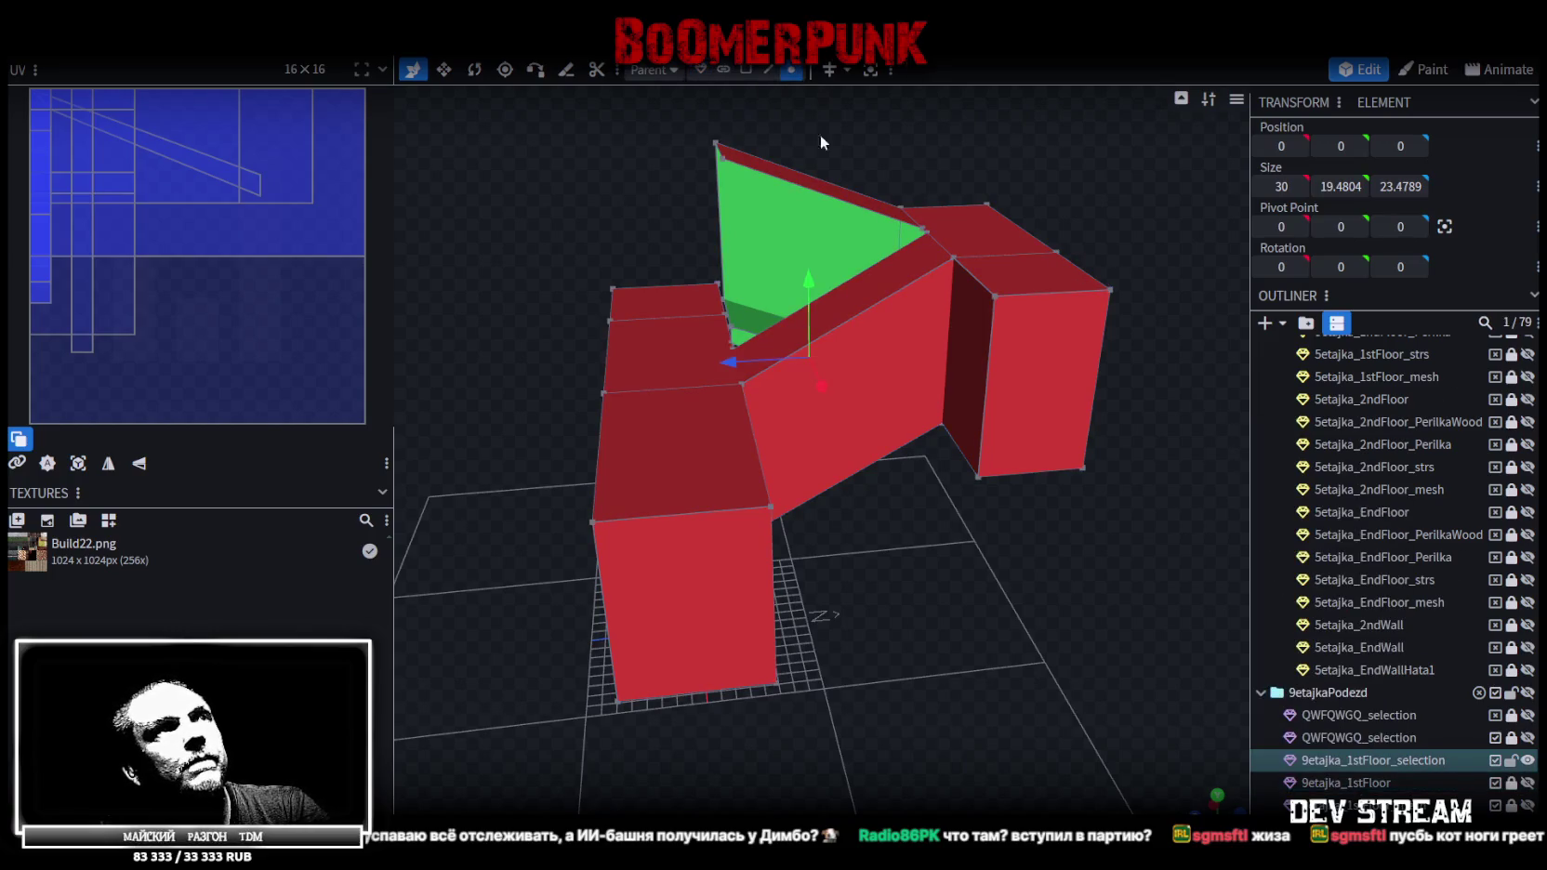
pyautogui.moveTo(817, 272); pyautogui.dragTo(815, 277)
pyautogui.click(705, 206)
# Look over the joined model and lock the first-floor selection mesh in the outliner
pyautogui.moveTo(1007, 552); pyautogui.dragTo(876, 622)
pyautogui.scroll(5, 1116, 610)
pyautogui.scroll(3, 1203, 576)
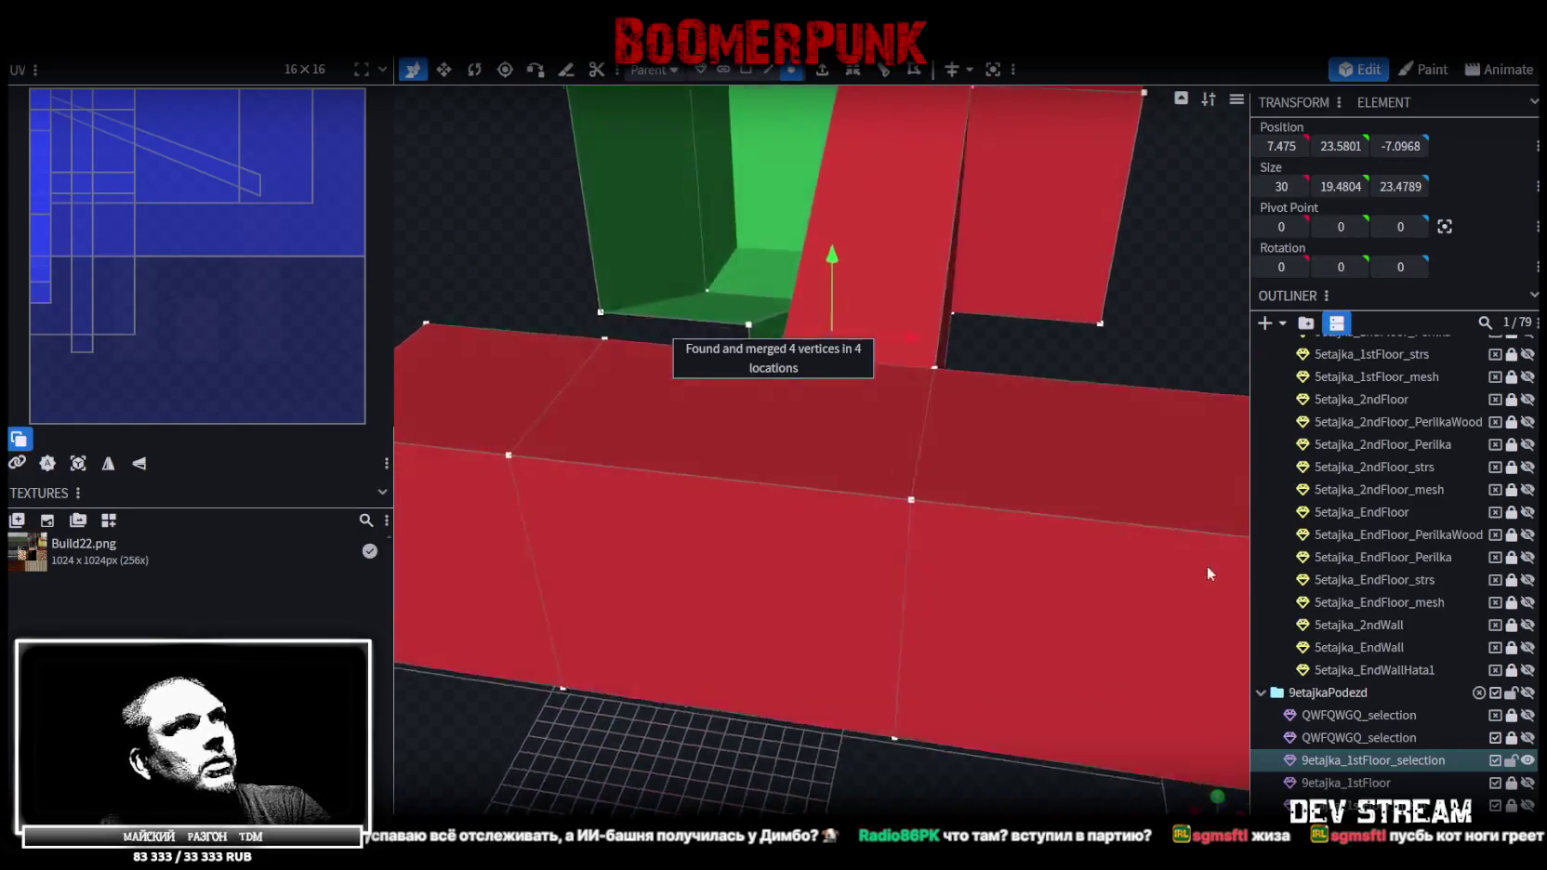
pyautogui.scroll(-5, 1203, 575)
pyautogui.scroll(-2, 1376, 558)
pyautogui.moveTo(1045, 741)
pyautogui.mouseDown()
pyautogui.moveTo(1082, 517)
pyautogui.moveTo(1113, 544)
pyautogui.moveTo(1132, 508)
pyautogui.moveTo(981, 711)
pyautogui.moveTo(989, 730)
pyautogui.moveTo(940, 730)
pyautogui.moveTo(1051, 680)
pyautogui.mouseUp()
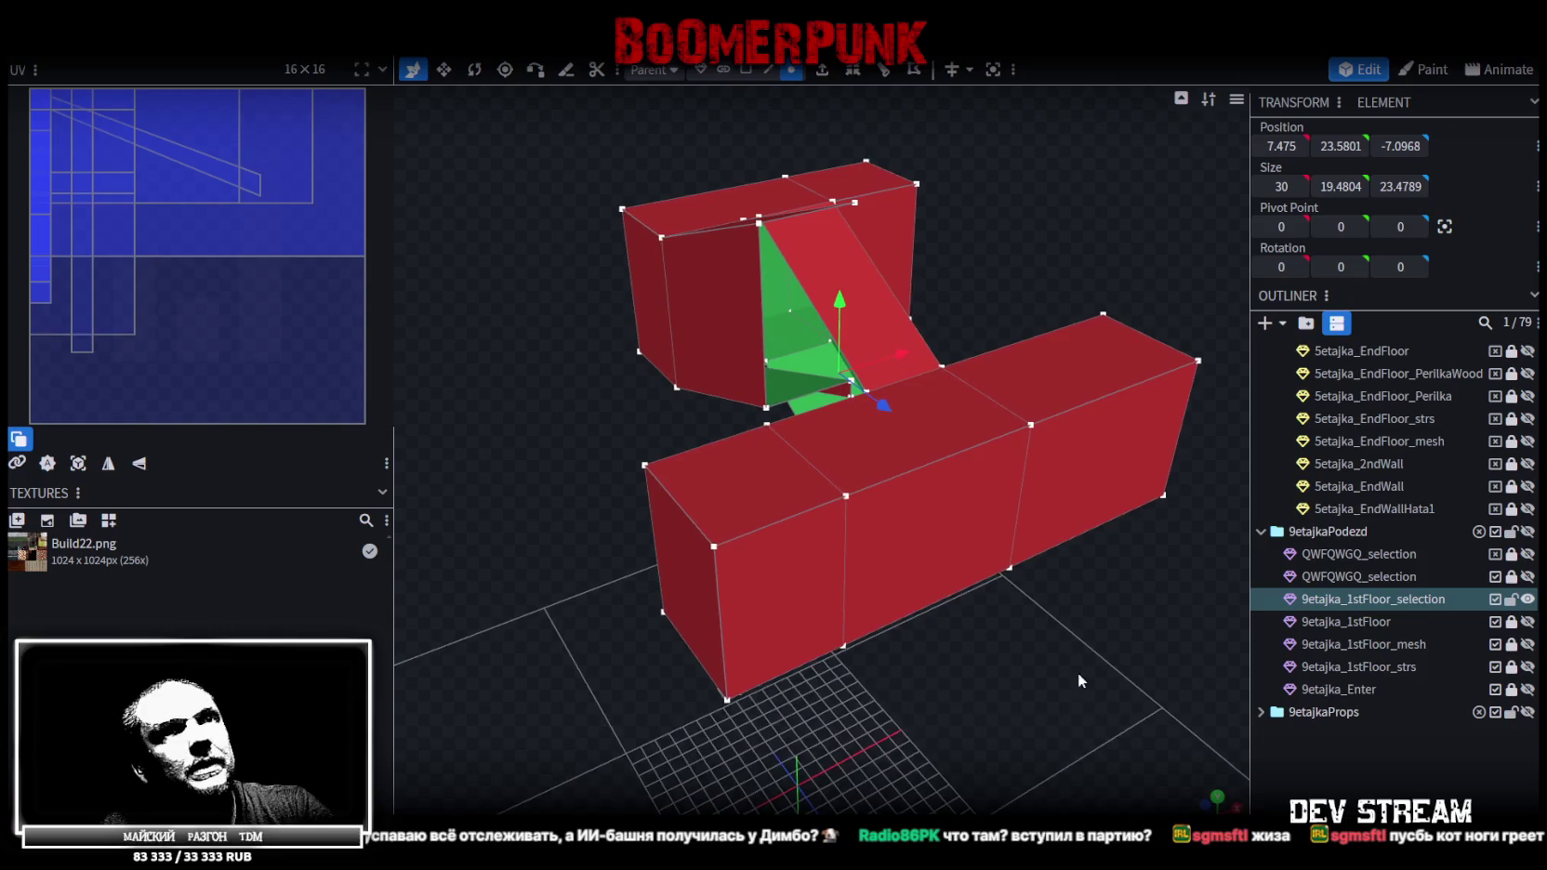
pyautogui.click(1512, 599)
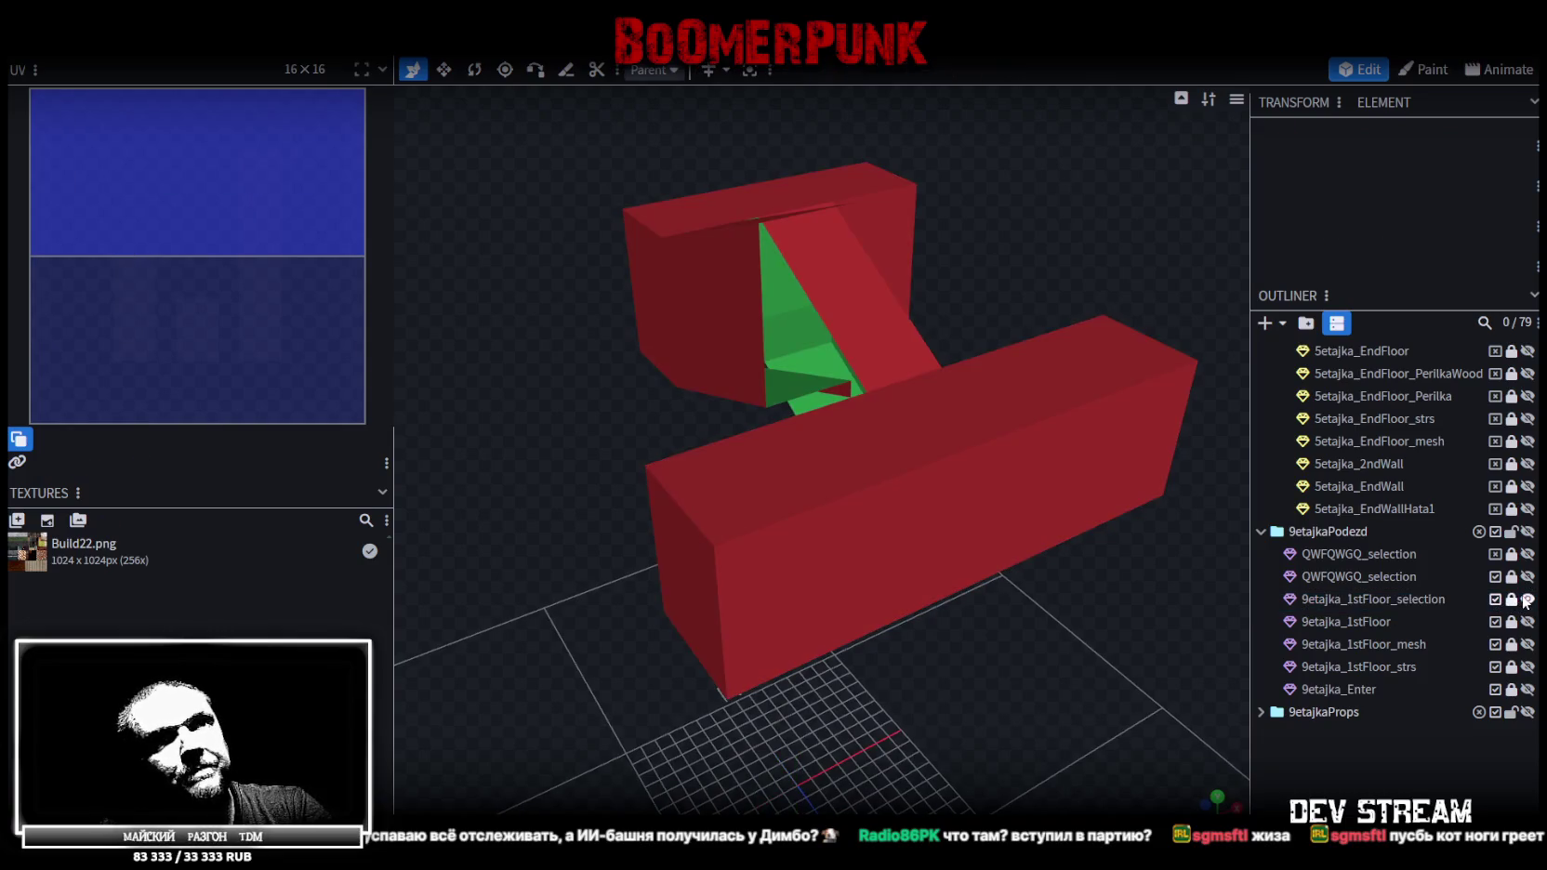
# Unlock and reselect the merged first-floor mesh, then view it from frontal, top and side angles
pyautogui.click(1527, 599)
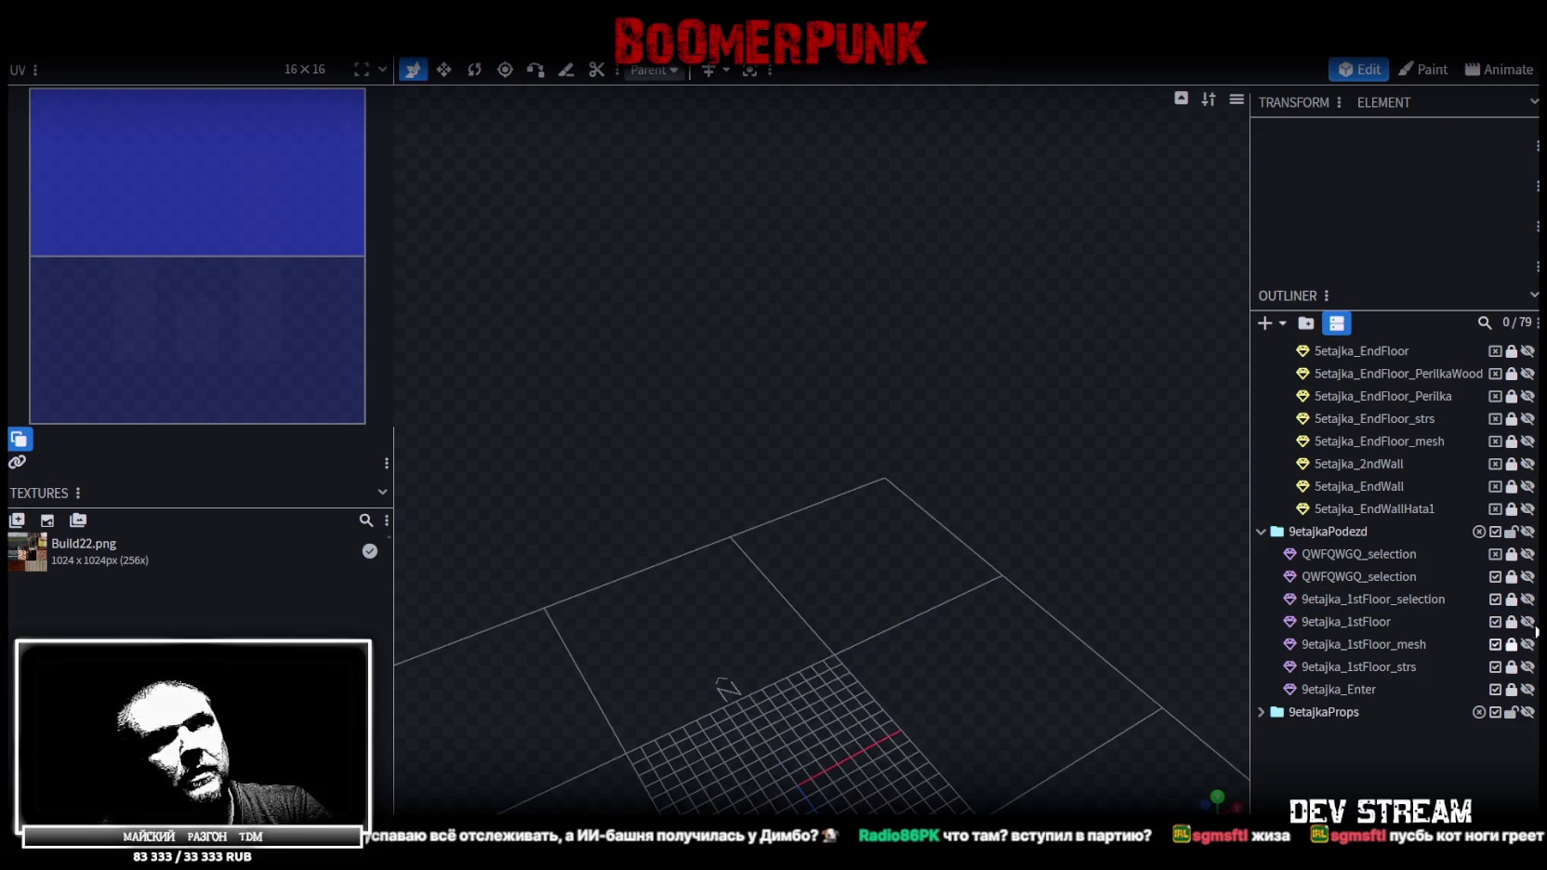
pyautogui.click(1527, 599)
pyautogui.click(1510, 600)
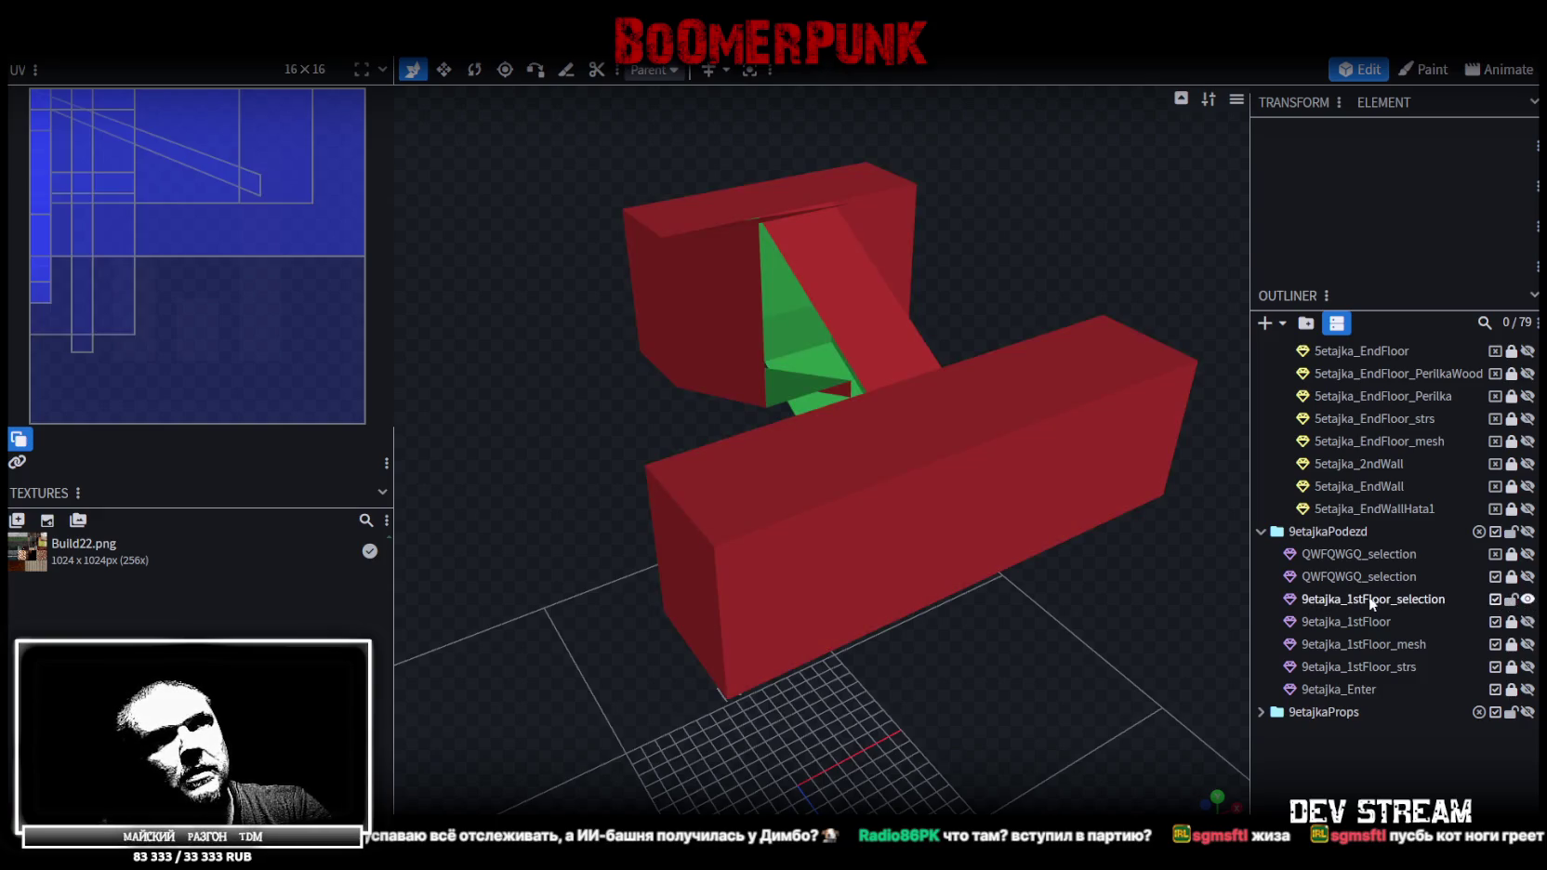
pyautogui.click(1349, 598)
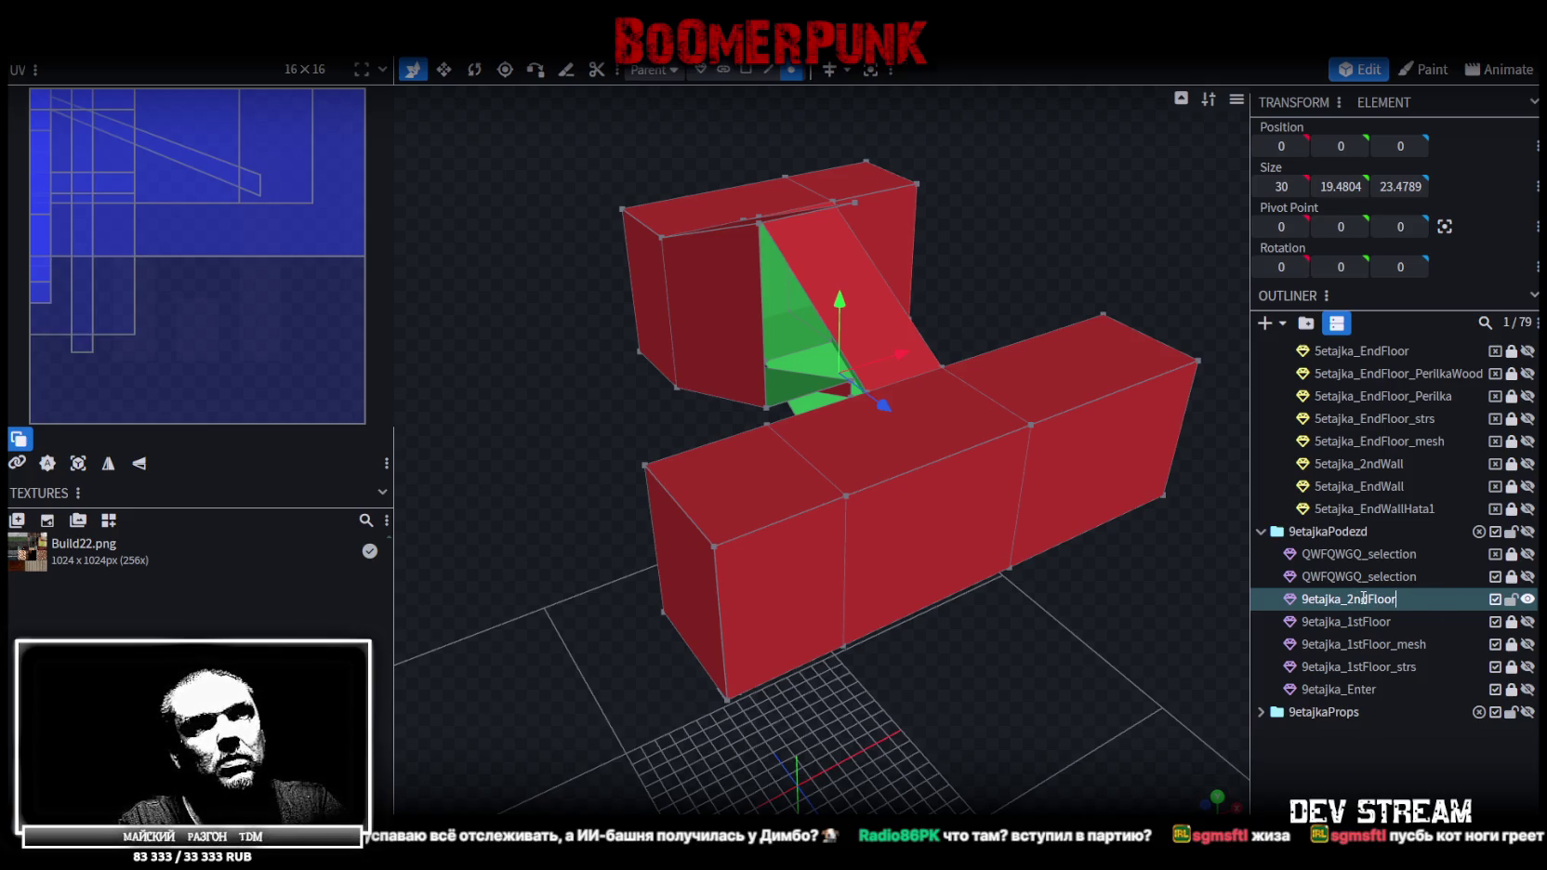
pyautogui.moveTo(955, 734); pyautogui.dragTo(988, 746)
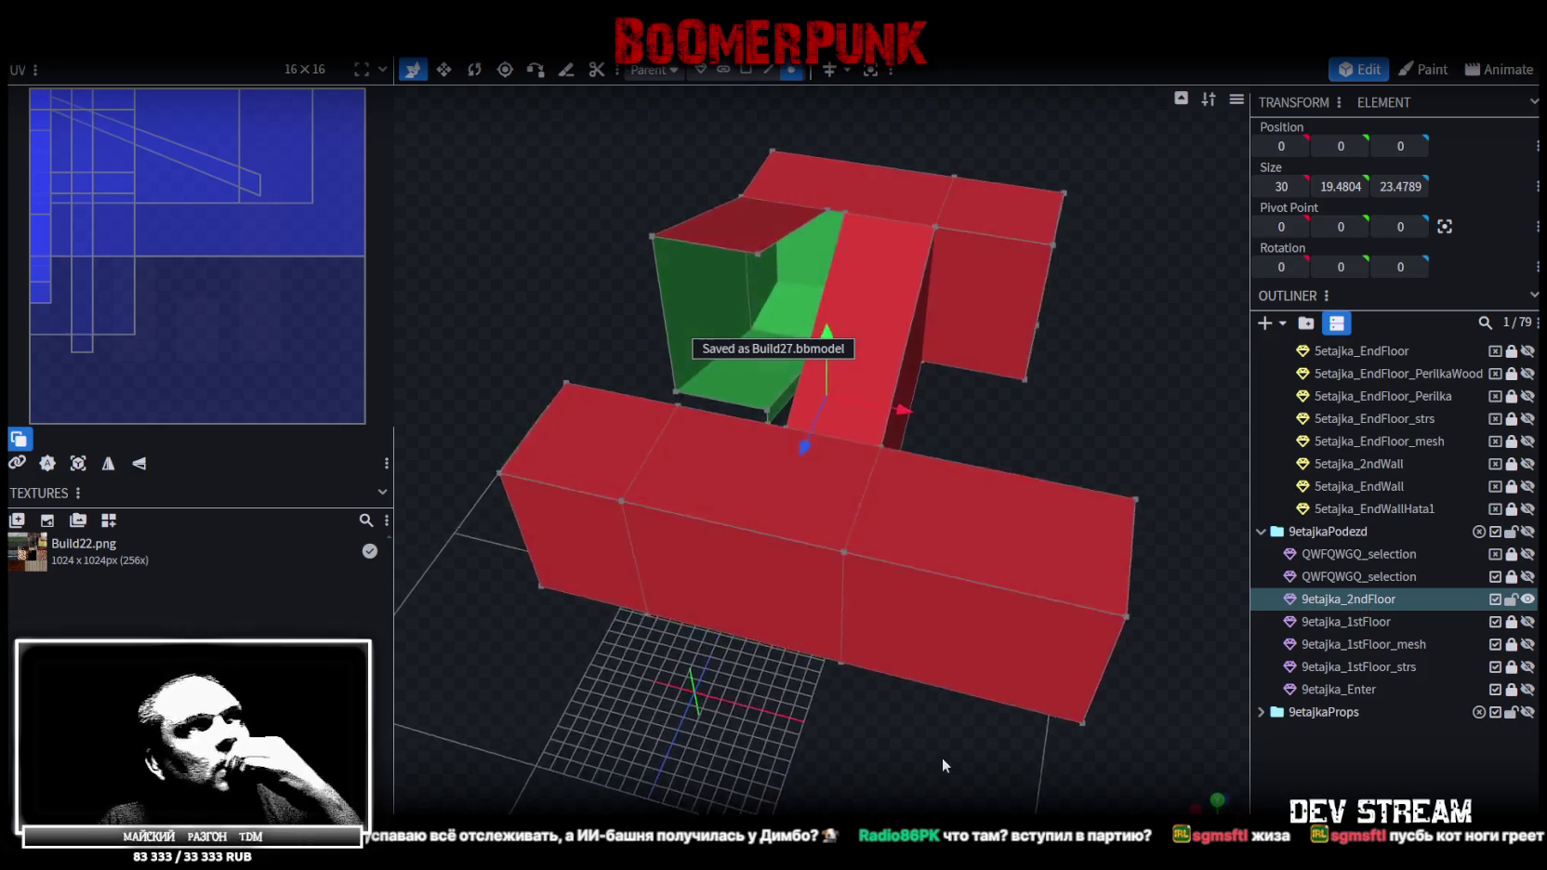
pyautogui.moveTo(853, 779); pyautogui.dragTo(943, 757)
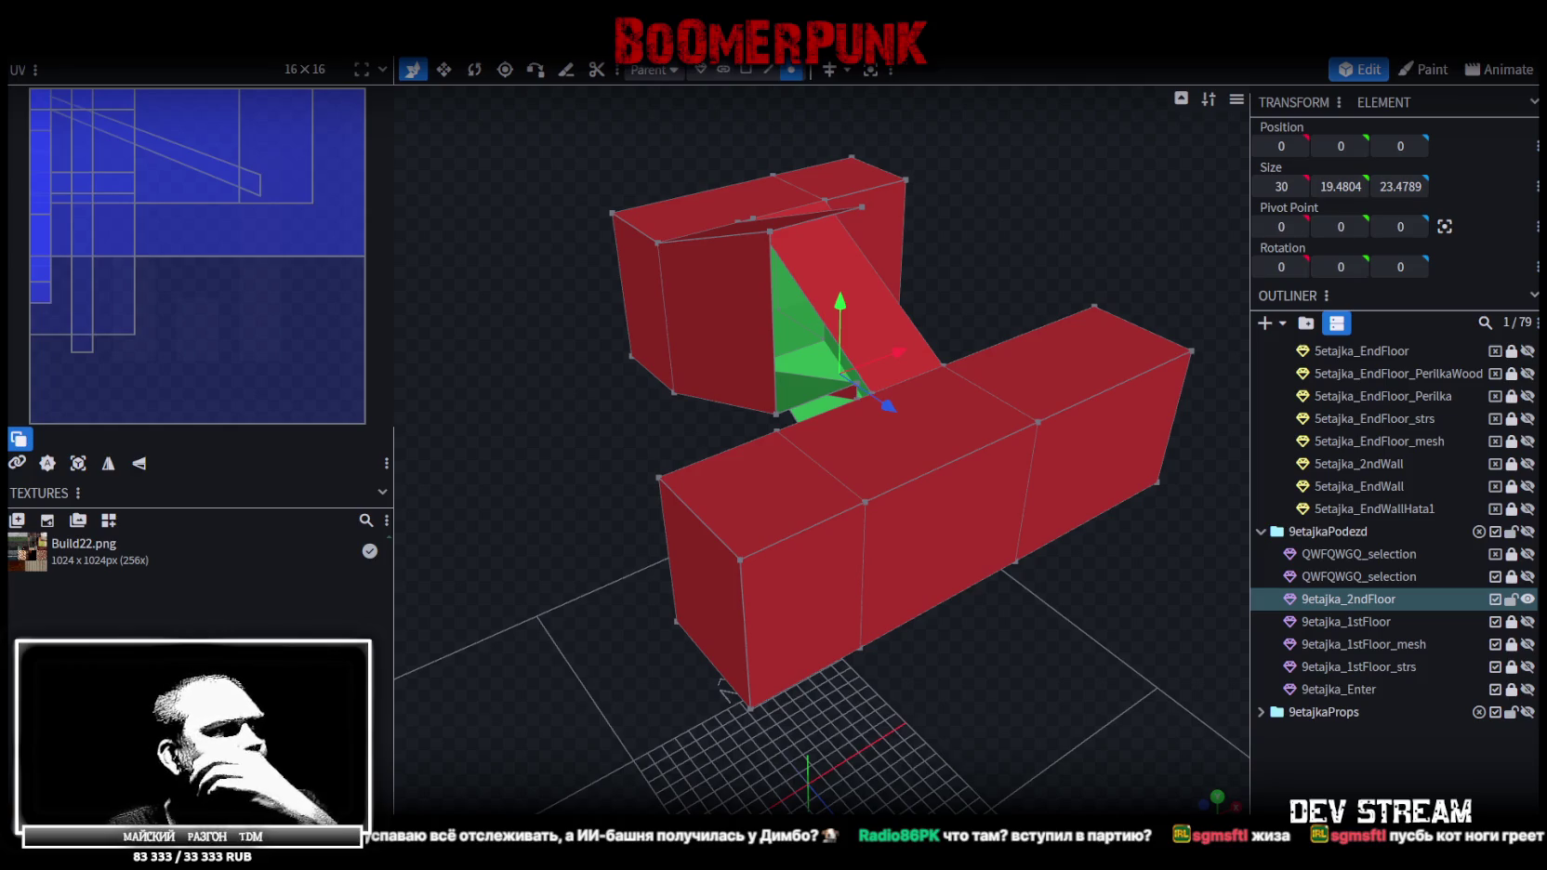
pyautogui.moveTo(836, 456)
pyautogui.mouseDown()
pyautogui.moveTo(951, 603)
pyautogui.moveTo(957, 531)
pyautogui.moveTo(914, 523)
pyautogui.moveTo(1057, 480)
pyautogui.moveTo(1249, 658)
pyautogui.moveTo(921, 702)
pyautogui.moveTo(1078, 728)
pyautogui.moveTo(1147, 694)
pyautogui.moveTo(1117, 682)
pyautogui.moveTo(1058, 730)
pyautogui.moveTo(1125, 734)
pyautogui.moveTo(1135, 726)
pyautogui.moveTo(914, 744)
pyautogui.moveTo(897, 555)
pyautogui.moveTo(846, 545)
pyautogui.moveTo(1337, 651)
pyautogui.mouseUp()
pyautogui.click(1528, 603)
# Show the 9etajka_2ndFloor mesh and zoom in on the green recess
pyautogui.moveTo(1013, 400); pyautogui.dragTo(1171, 456)
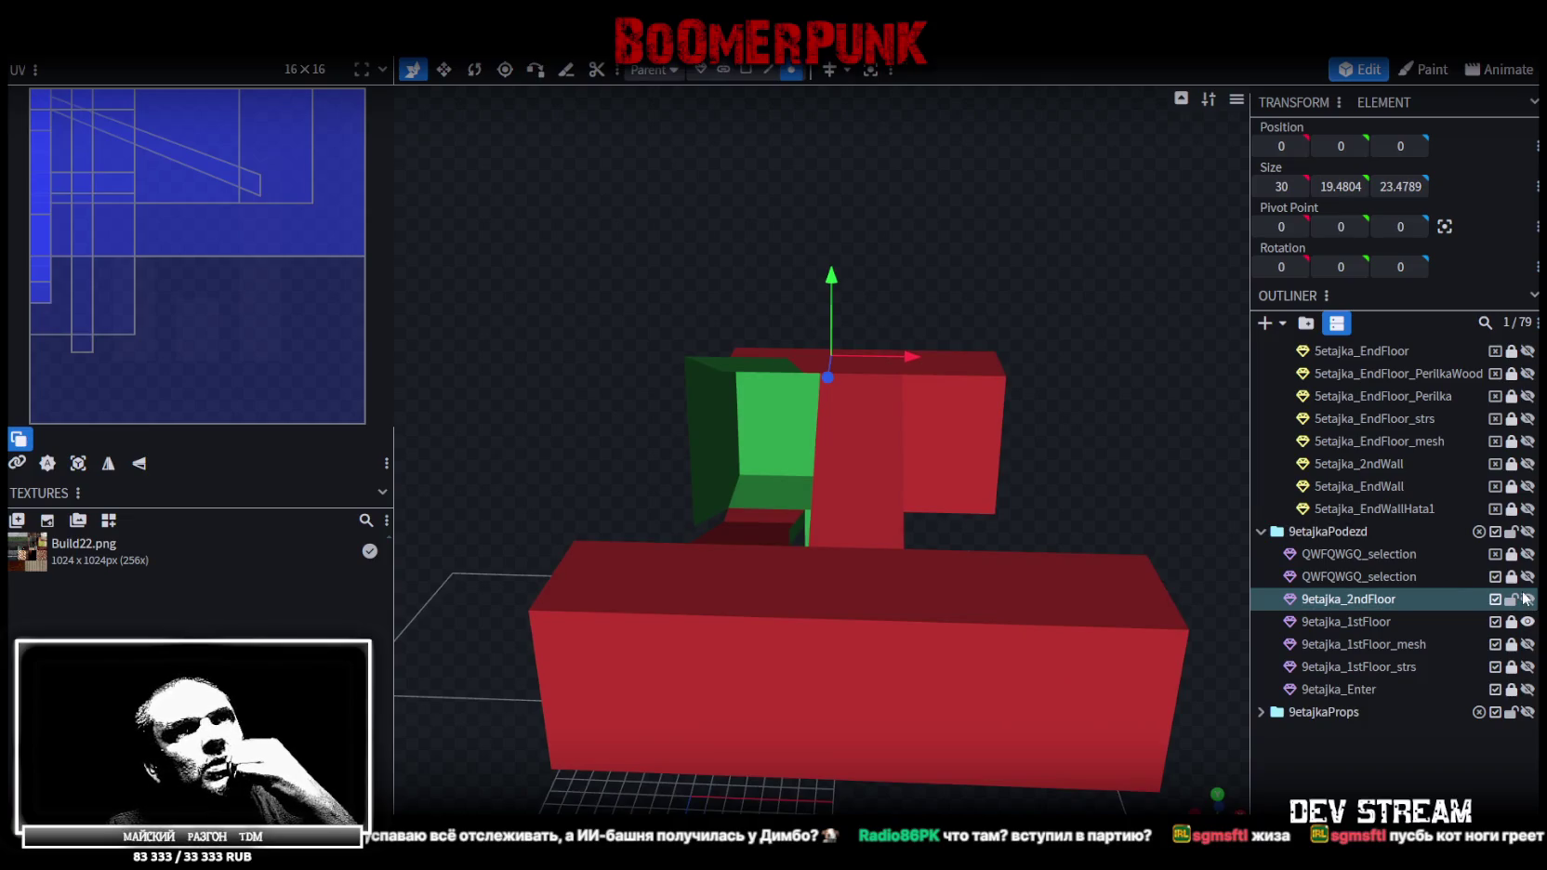
pyautogui.click(1526, 600)
pyautogui.scroll(5, 1141, 245)
pyautogui.moveTo(1141, 245)
pyautogui.mouseDown()
pyautogui.moveTo(1169, 247)
pyautogui.moveTo(1152, 274)
pyautogui.moveTo(1190, 275)
pyautogui.moveTo(1083, 306)
pyautogui.mouseUp()
pyautogui.scroll(1, 1075, 301)
pyautogui.scroll(2, 1087, 298)
pyautogui.scroll(3, 1084, 295)
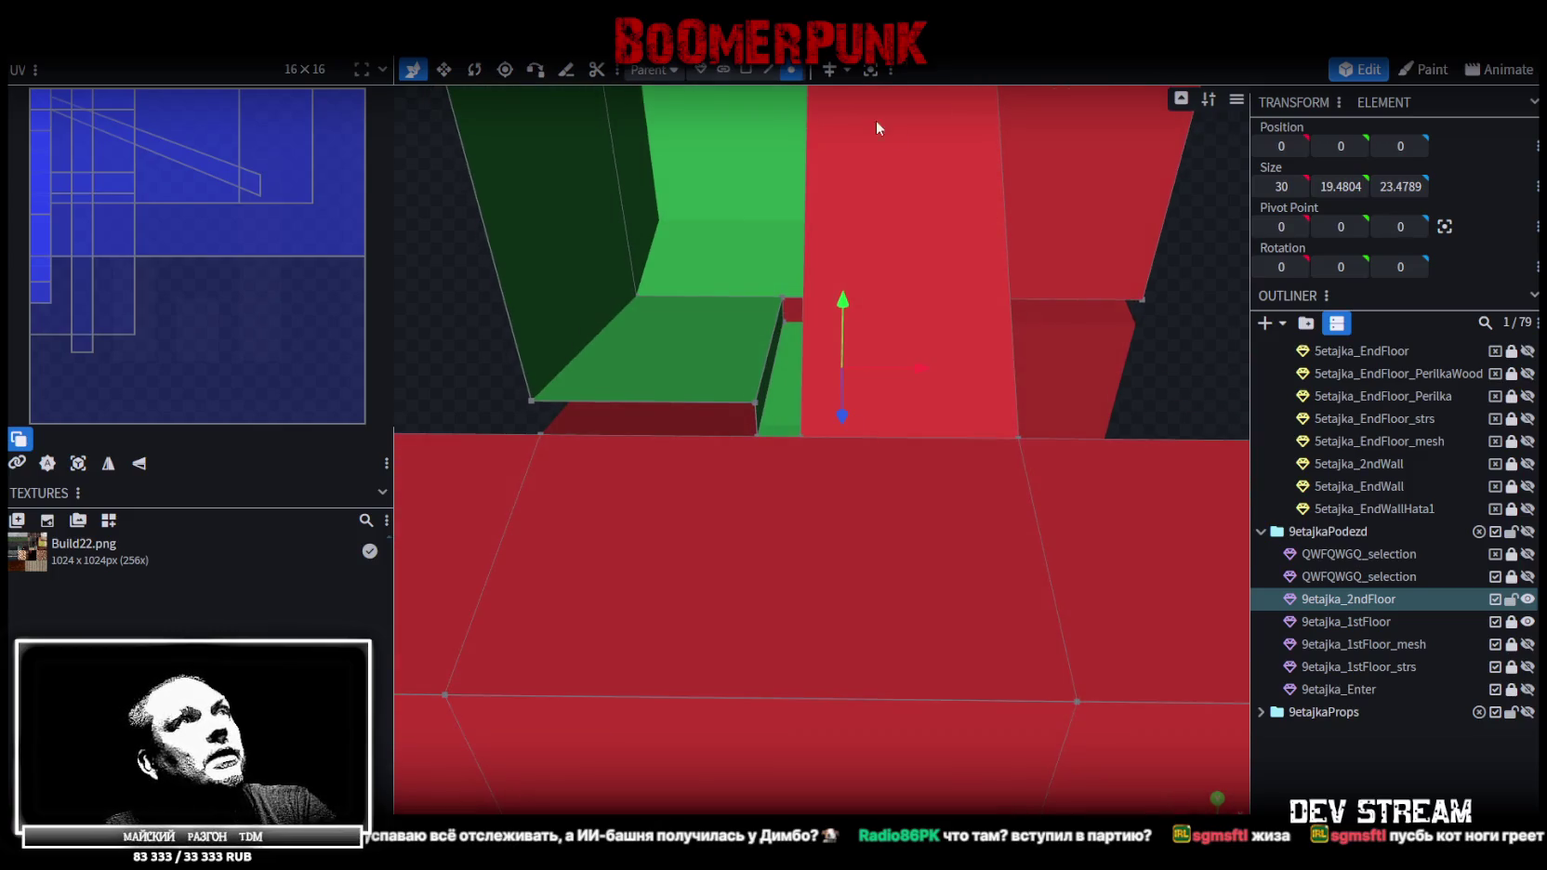
# In Edge selection mode, select the two short edges at the recess's lip
pyautogui.click(767, 70)
pyautogui.click(782, 308)
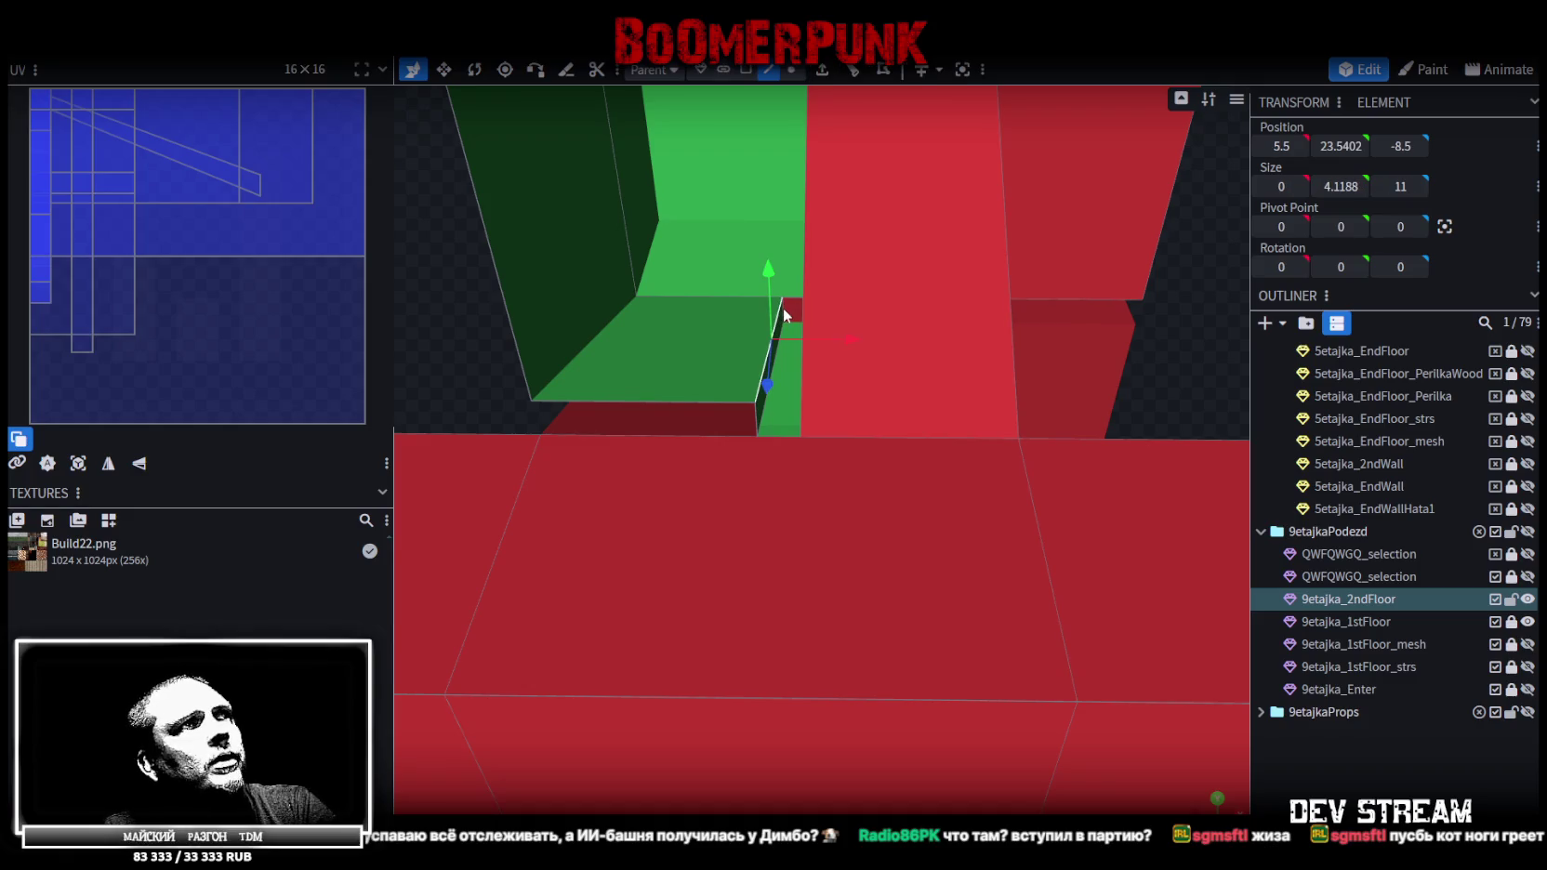
pyautogui.moveTo(783, 309); pyautogui.dragTo(750, 313)
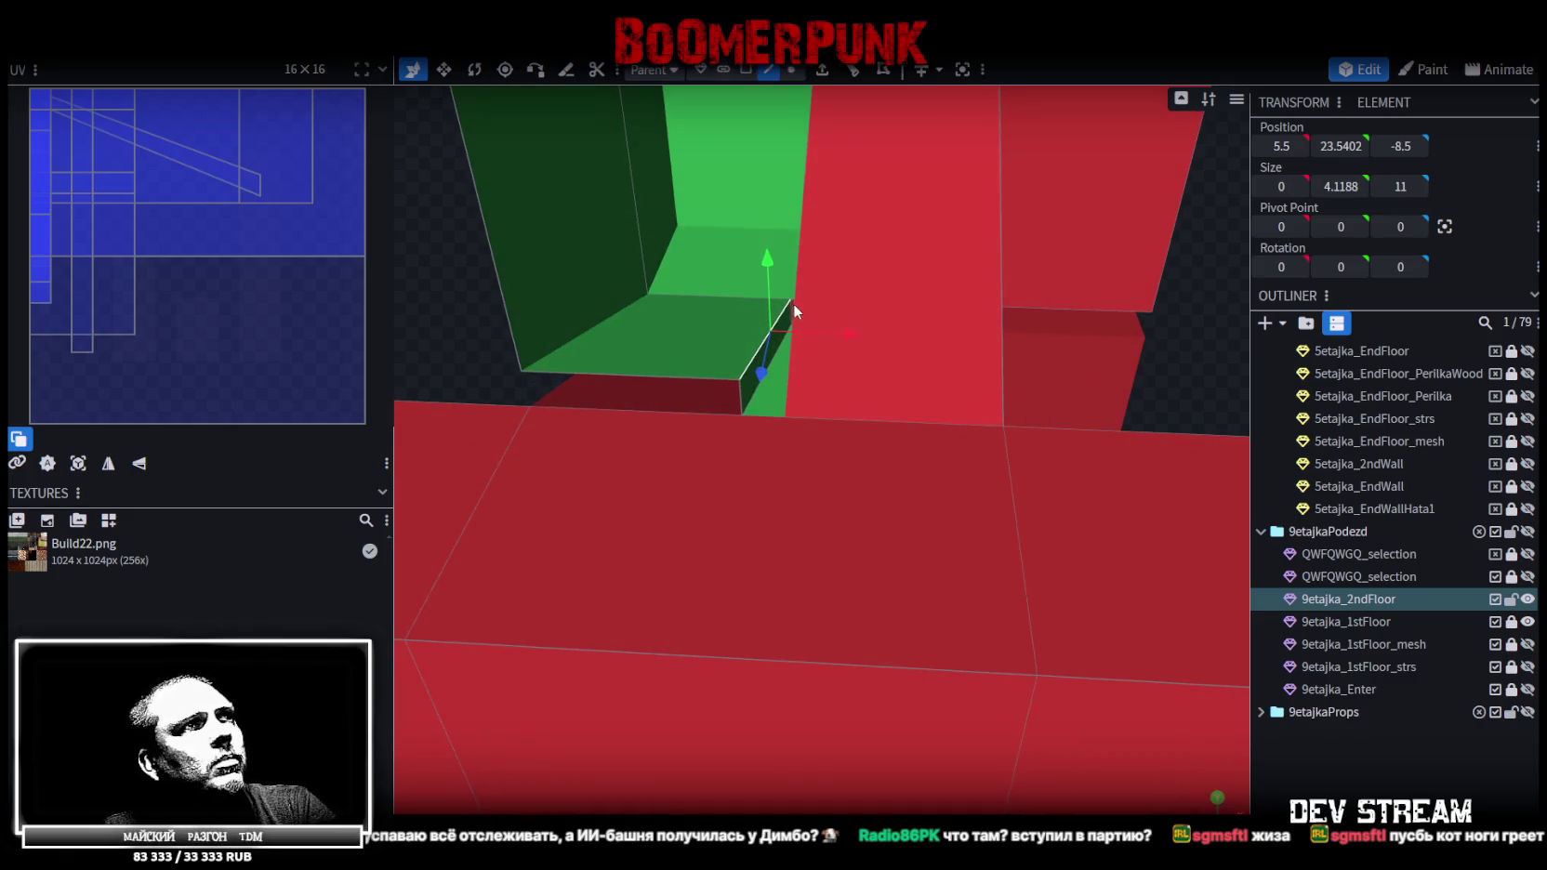
pyautogui.moveTo(453, 331); pyautogui.dragTo(447, 321)
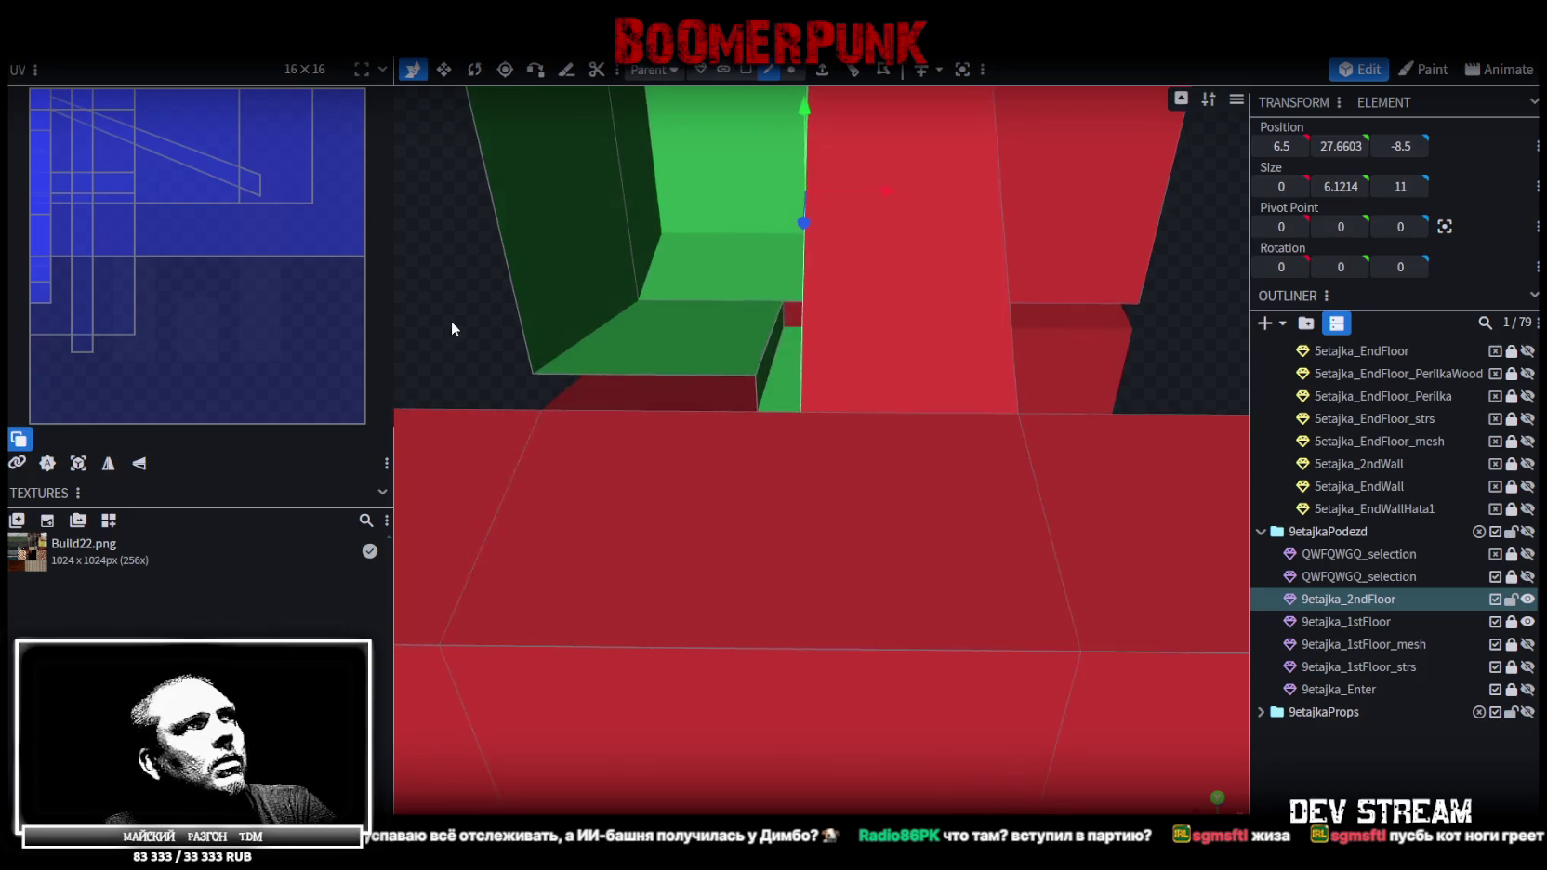
pyautogui.click(789, 320)
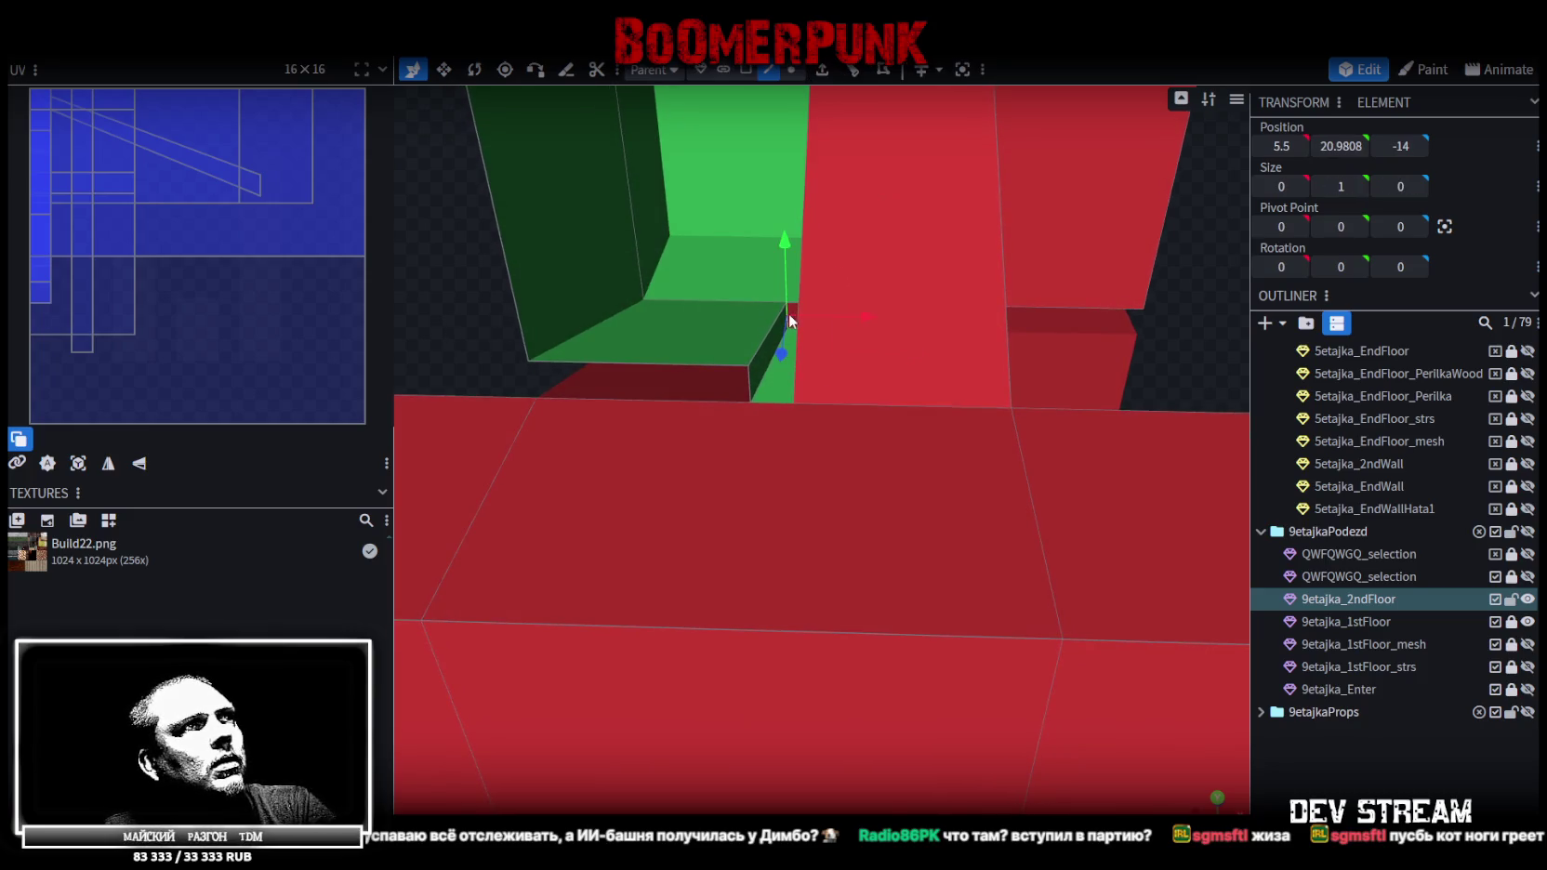
pyautogui.keyDown('shift'); pyautogui.click(748, 381); pyautogui.keyUp('shift')
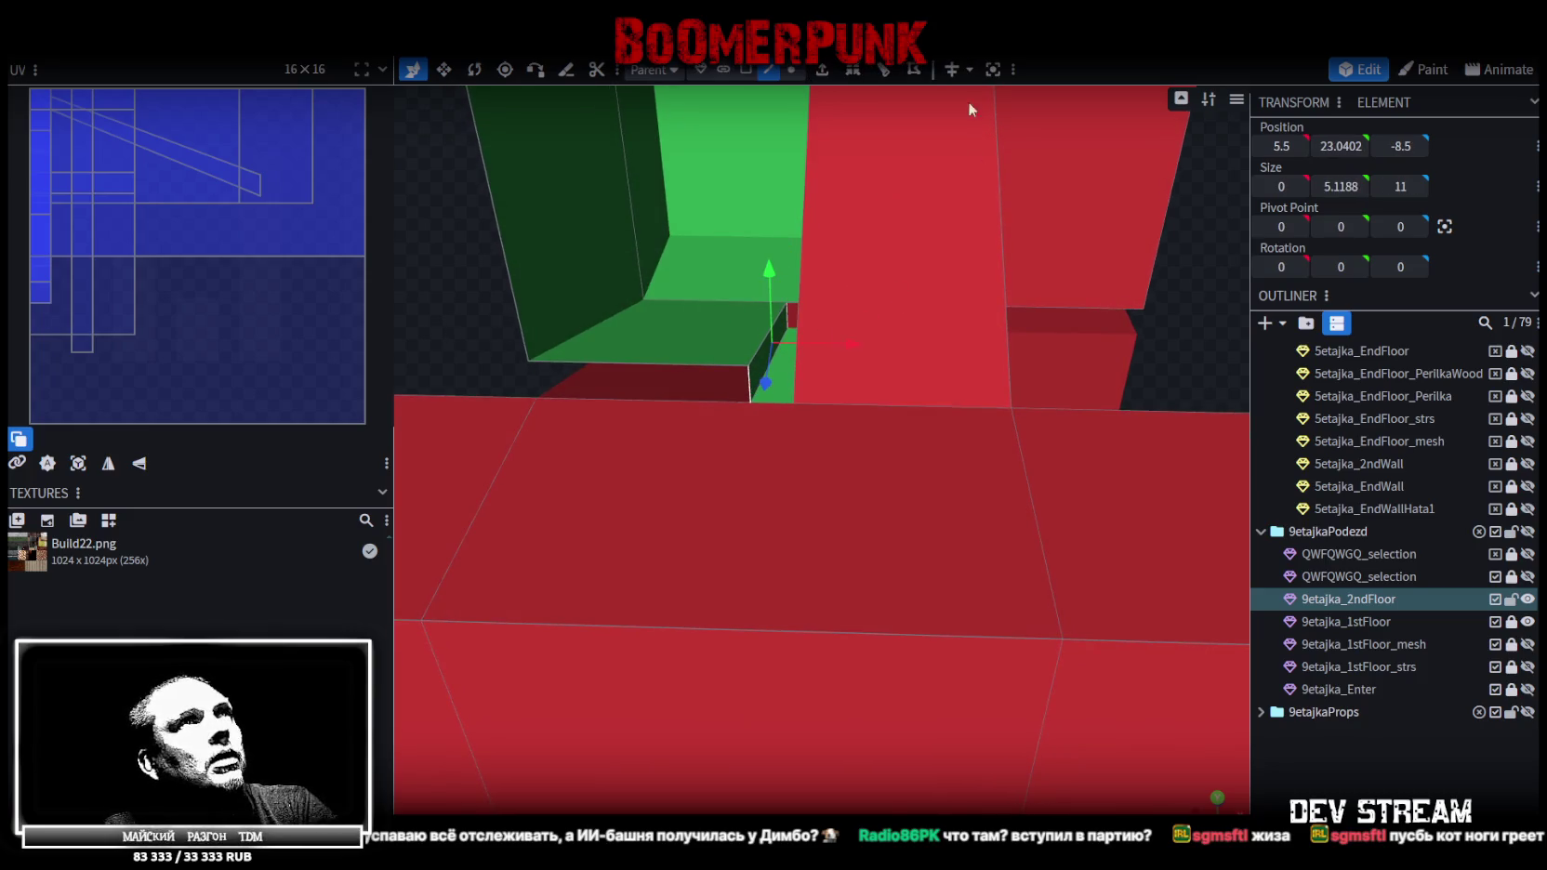
# Extrude the two edges 1 unit toward X+ and hide the 9etajka_1stFloor mesh
pyautogui.click(830, 73)
pyautogui.click(885, 805)
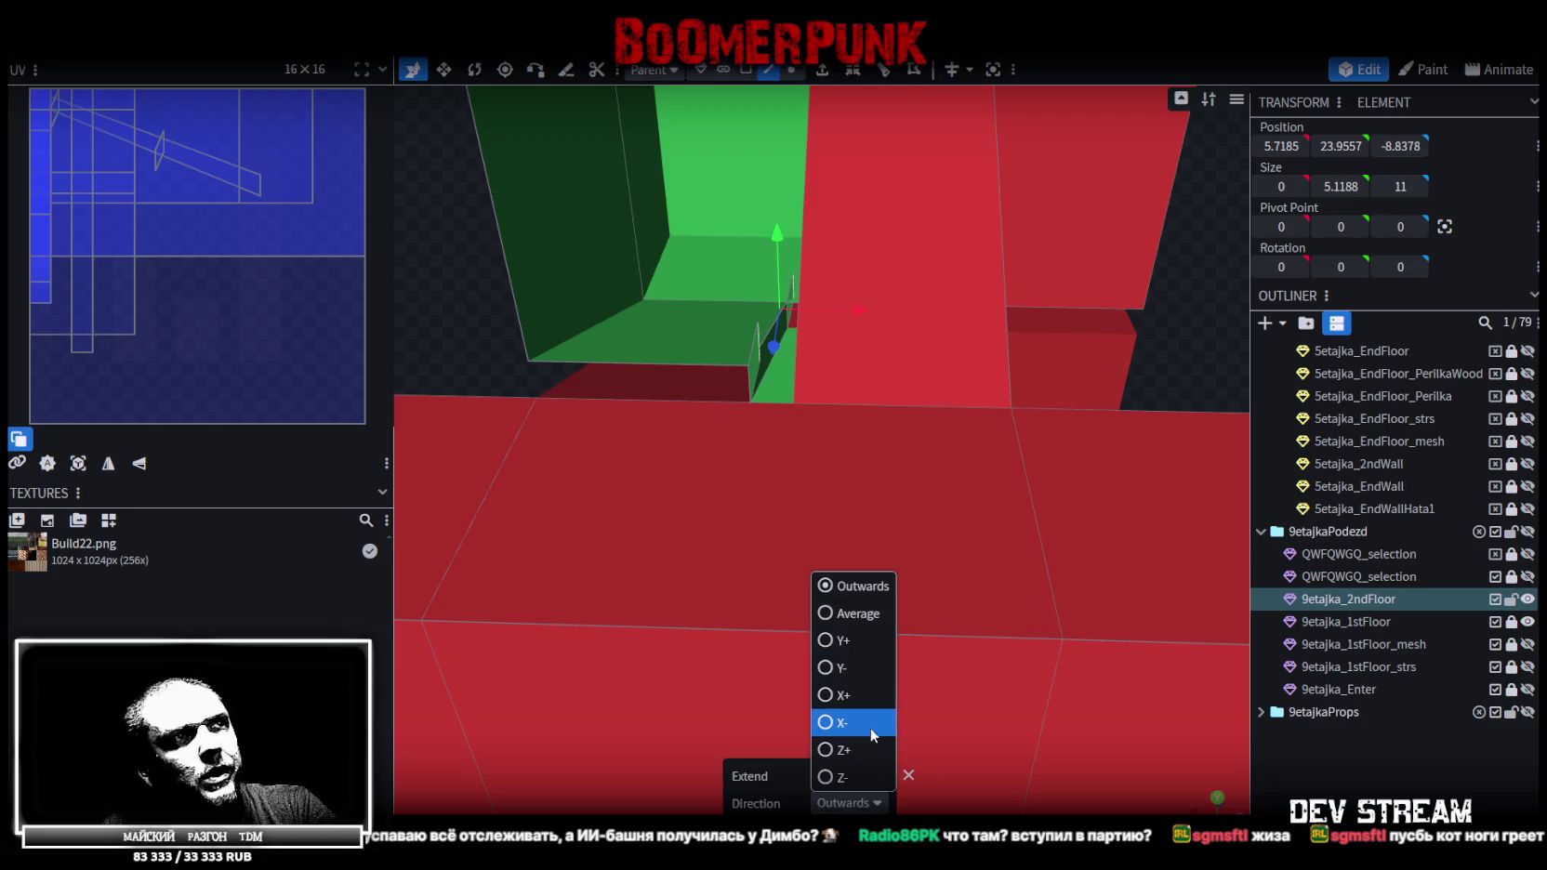
pyautogui.click(841, 695)
pyautogui.scroll(-3, 665, 535)
pyautogui.scroll(-3, 1052, 350)
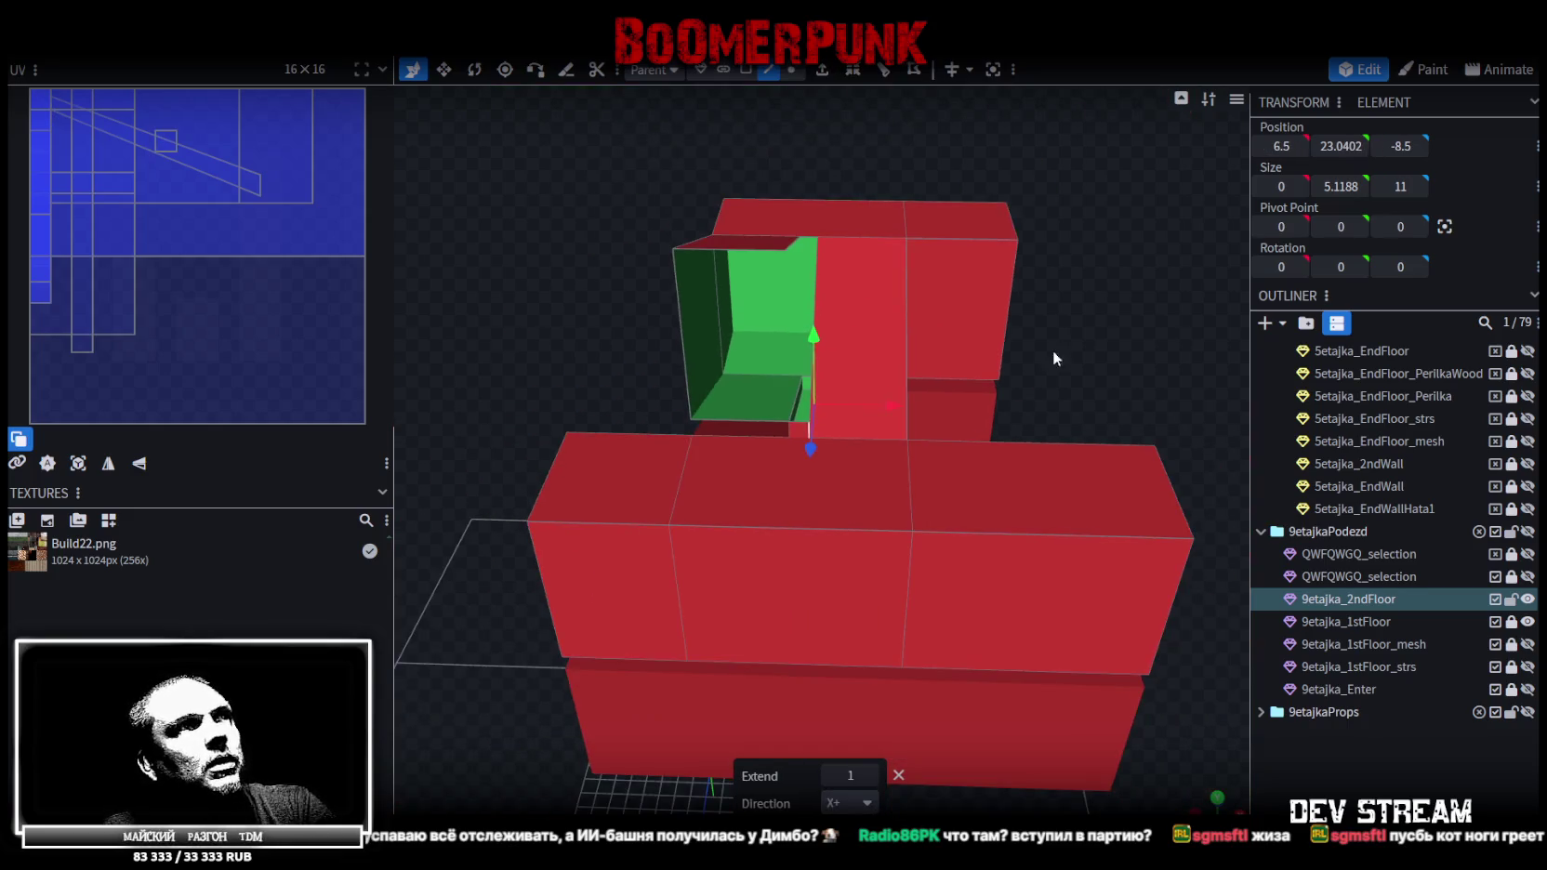
pyautogui.scroll(3, 1119, 331)
pyautogui.scroll(3, 1137, 362)
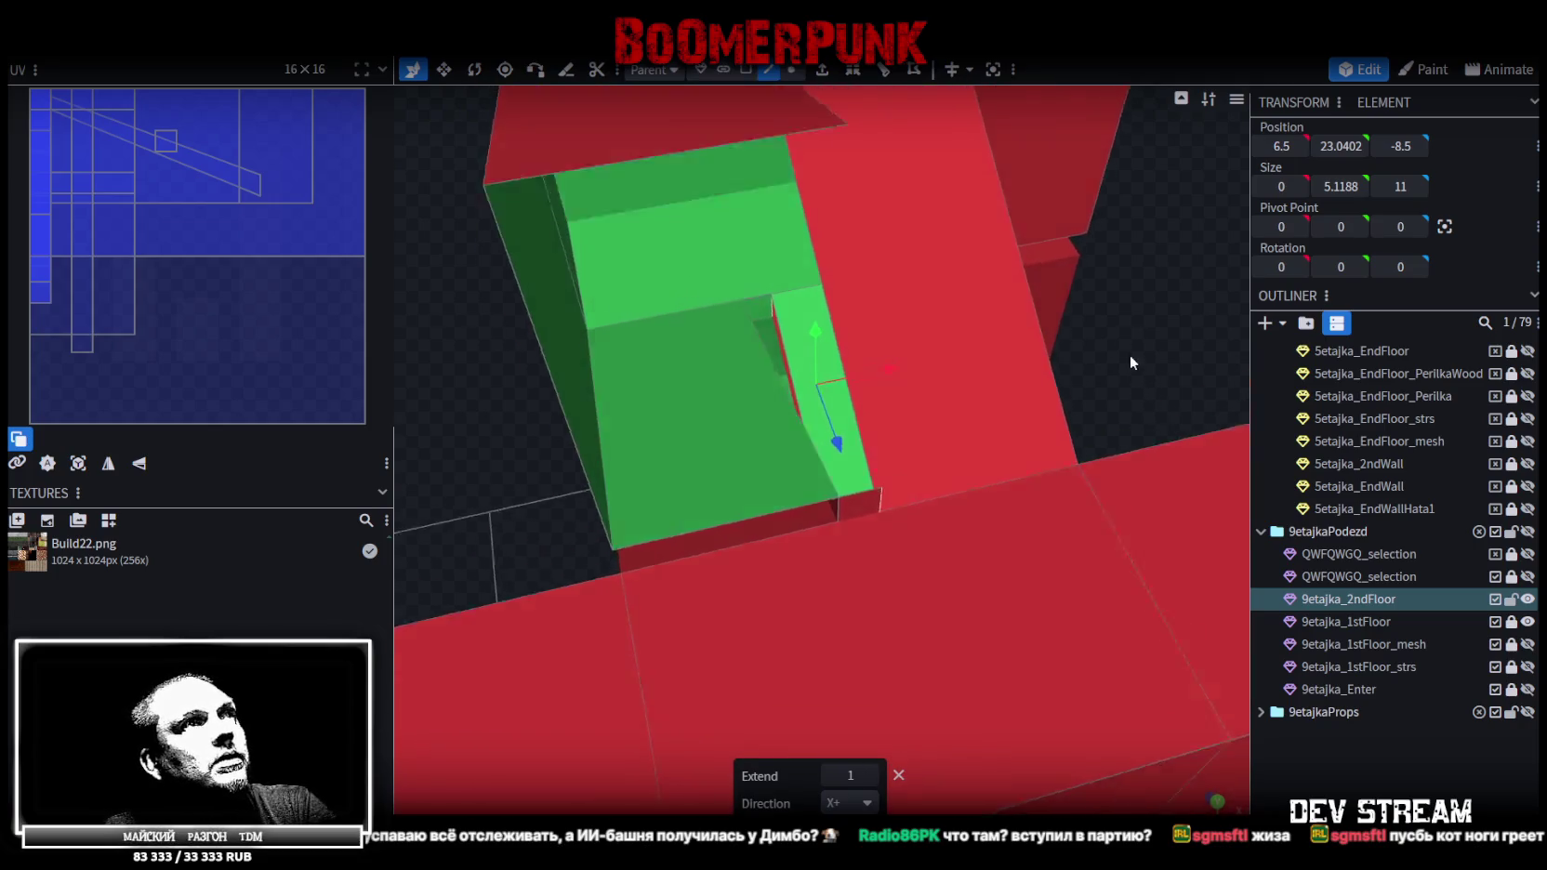
pyautogui.scroll(5, 1130, 354)
pyautogui.moveTo(1214, 213)
pyautogui.mouseDown()
pyautogui.moveTo(737, 519)
pyautogui.moveTo(695, 413)
pyautogui.moveTo(626, 407)
pyautogui.moveTo(667, 371)
pyautogui.moveTo(671, 336)
pyautogui.moveTo(535, 290)
pyautogui.moveTo(236, 418)
pyautogui.moveTo(223, 444)
pyautogui.moveTo(227, 426)
pyautogui.moveTo(474, 523)
pyautogui.moveTo(623, 529)
pyautogui.mouseUp()
pyautogui.click(1522, 623)
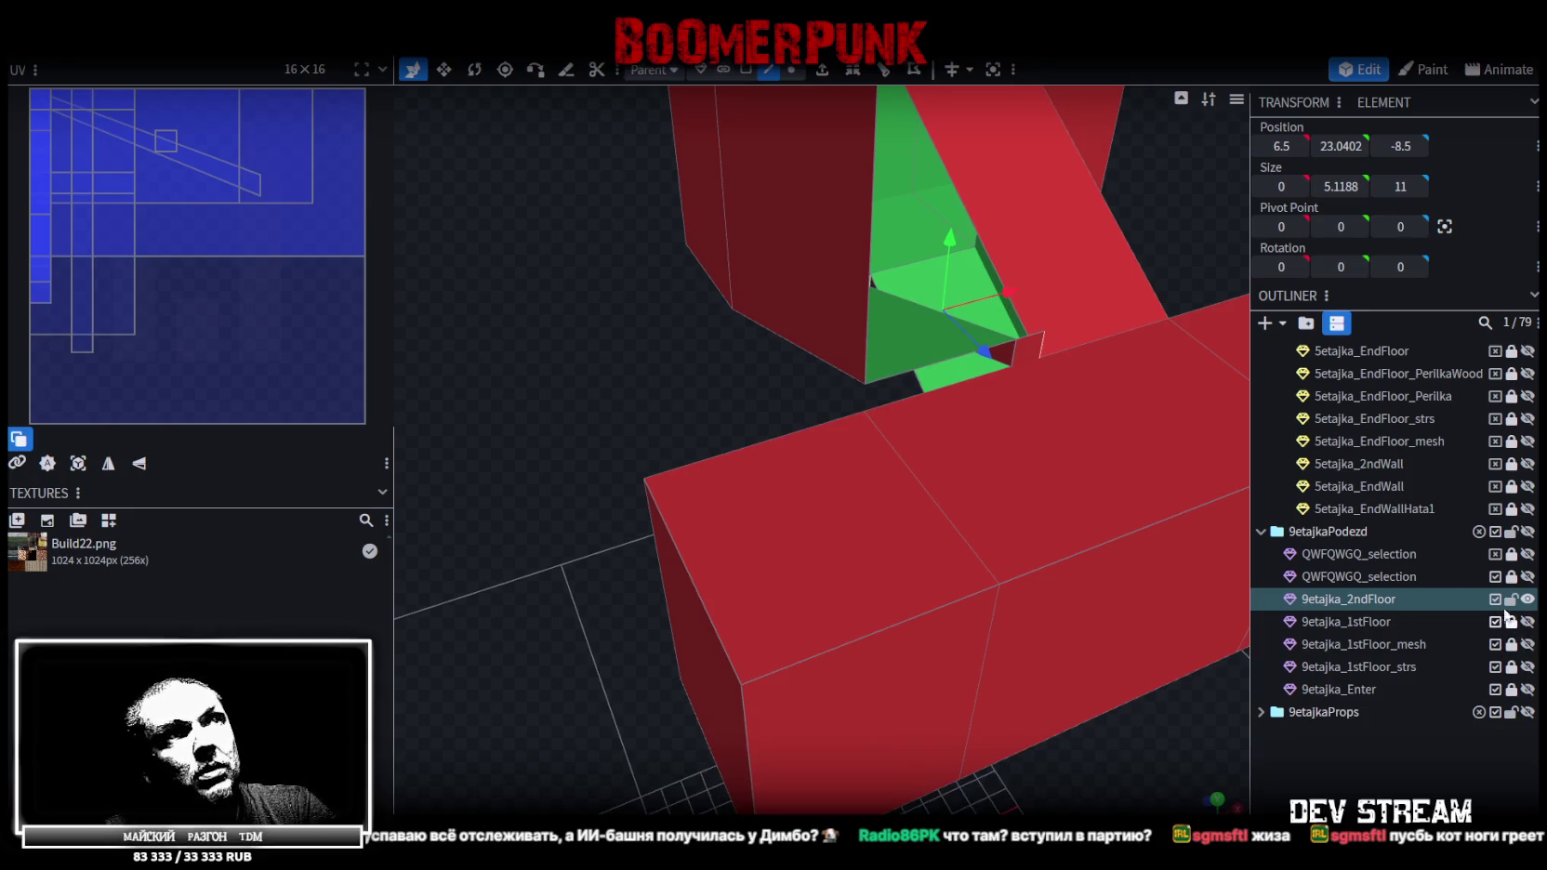
# Show 9etajka_1stFloor, hide 9etajka_2ndFloor, and select the 1stFloor mesh
pyautogui.moveTo(958, 593)
pyautogui.mouseDown()
pyautogui.moveTo(686, 448)
pyautogui.moveTo(762, 403)
pyautogui.moveTo(750, 561)
pyautogui.moveTo(749, 486)
pyautogui.moveTo(795, 534)
pyautogui.moveTo(775, 525)
pyautogui.moveTo(865, 563)
pyautogui.moveTo(764, 535)
pyautogui.mouseUp()
pyautogui.click(1526, 621)
pyautogui.moveTo(864, 594)
pyautogui.mouseDown()
pyautogui.moveTo(946, 728)
pyautogui.moveTo(1387, 632)
pyautogui.mouseUp()
pyautogui.click(1526, 598)
pyautogui.moveTo(930, 669)
pyautogui.mouseDown()
pyautogui.moveTo(911, 701)
pyautogui.moveTo(755, 754)
pyautogui.moveTo(1010, 608)
pyautogui.moveTo(1084, 668)
pyautogui.moveTo(872, 671)
pyautogui.moveTo(853, 651)
pyautogui.moveTo(1116, 669)
pyautogui.moveTo(1032, 227)
pyautogui.moveTo(889, 200)
pyautogui.moveTo(881, 262)
pyautogui.moveTo(902, 288)
pyautogui.mouseUp()
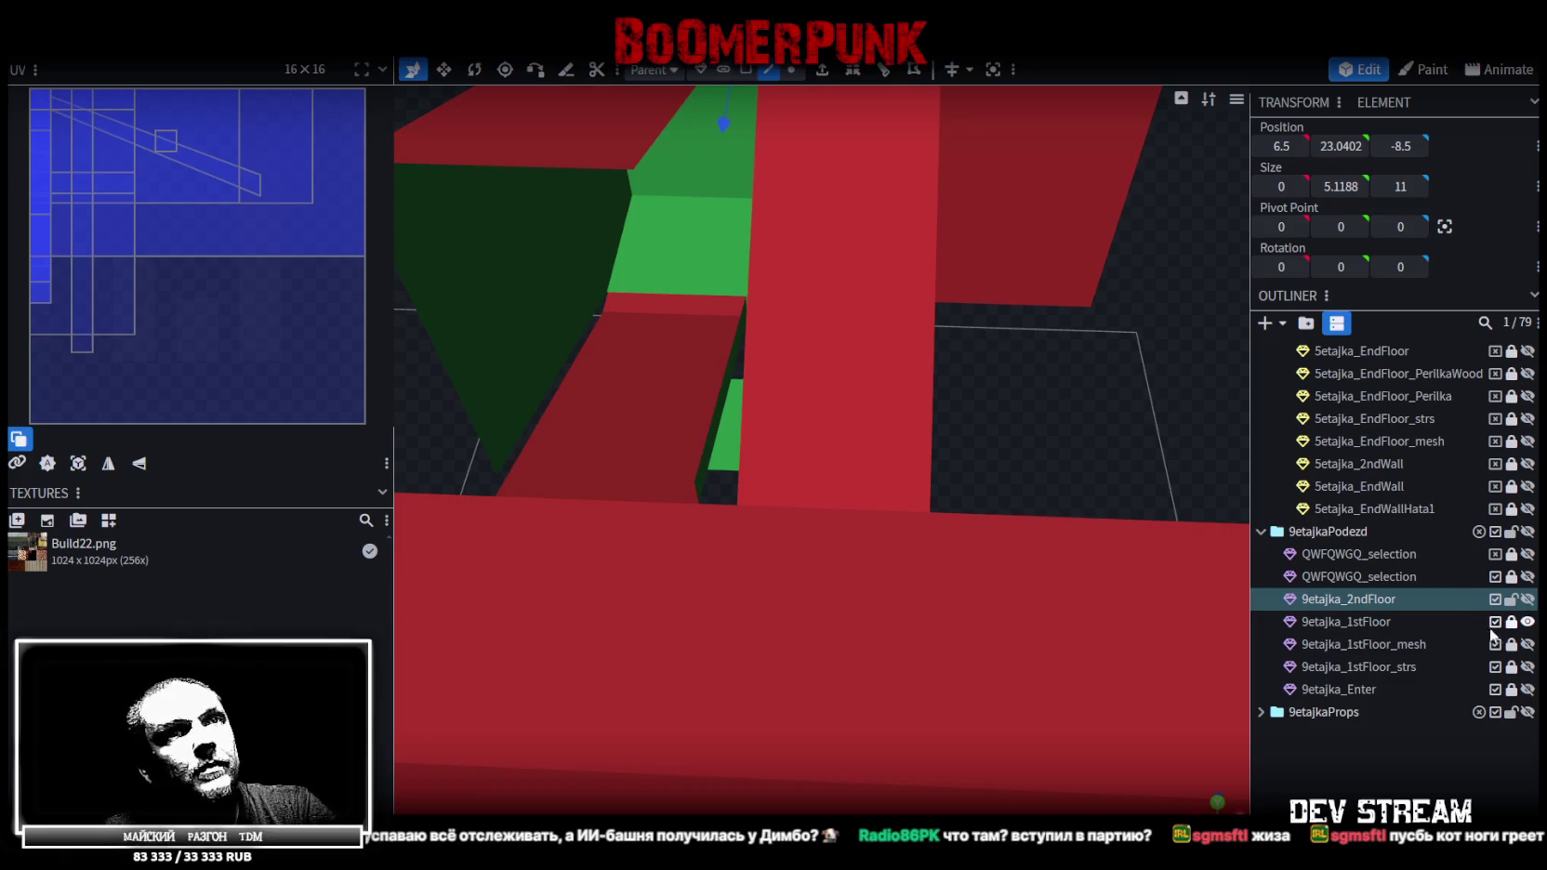
pyautogui.click(1358, 619)
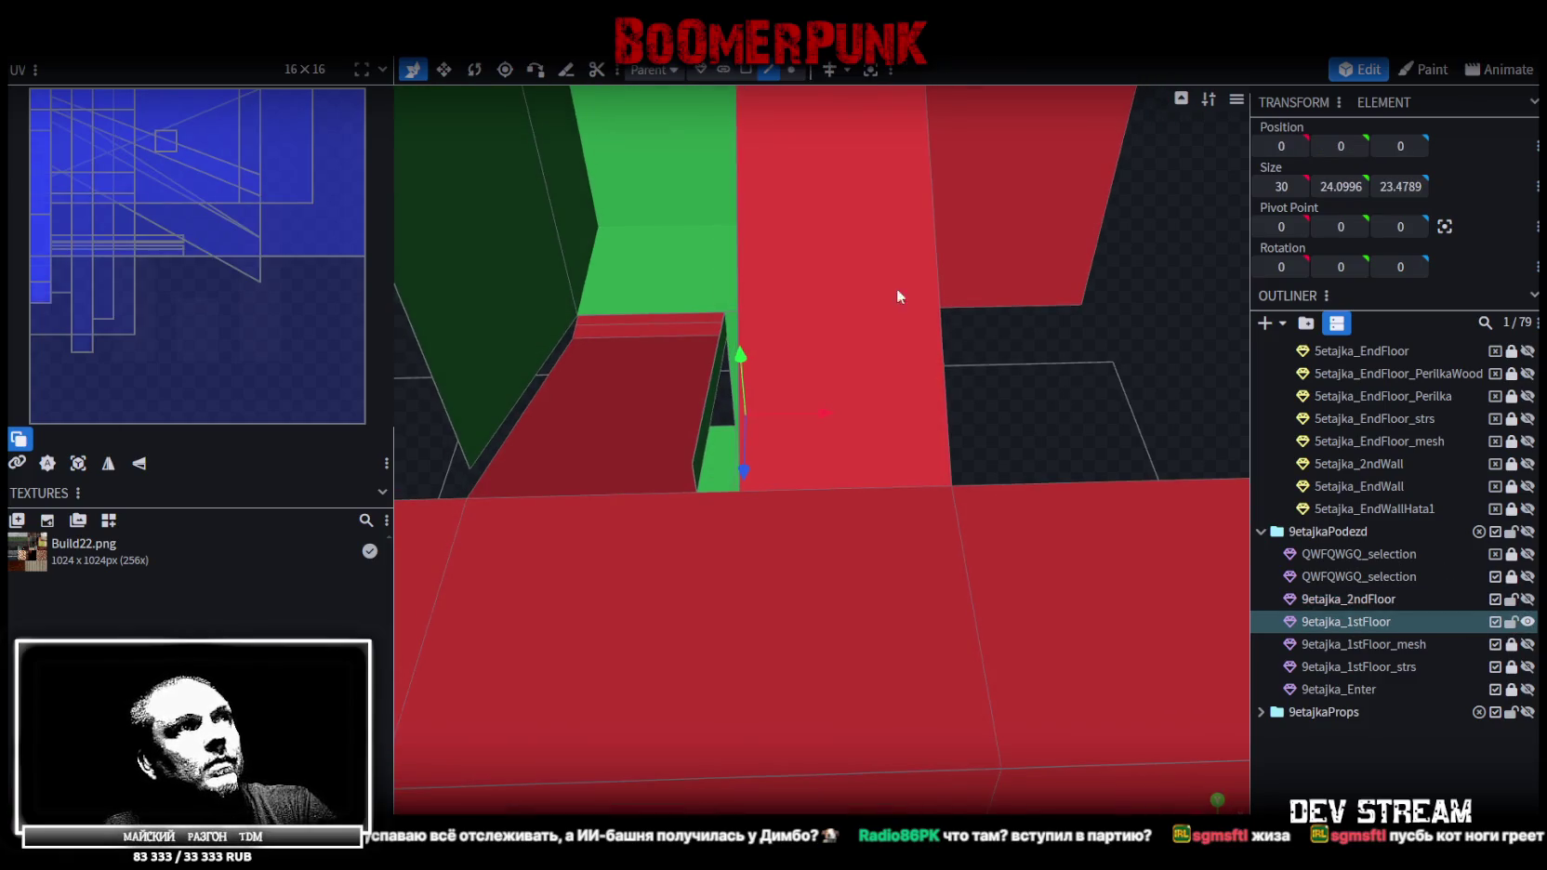
# Extrude the edge at the recess's lip in the X+ direction
pyautogui.click(696, 483)
pyautogui.scroll(-5, 1018, 421)
pyautogui.moveTo(1017, 420)
pyautogui.mouseDown()
pyautogui.moveTo(966, 361)
pyautogui.moveTo(997, 367)
pyautogui.moveTo(1030, 420)
pyautogui.mouseUp()
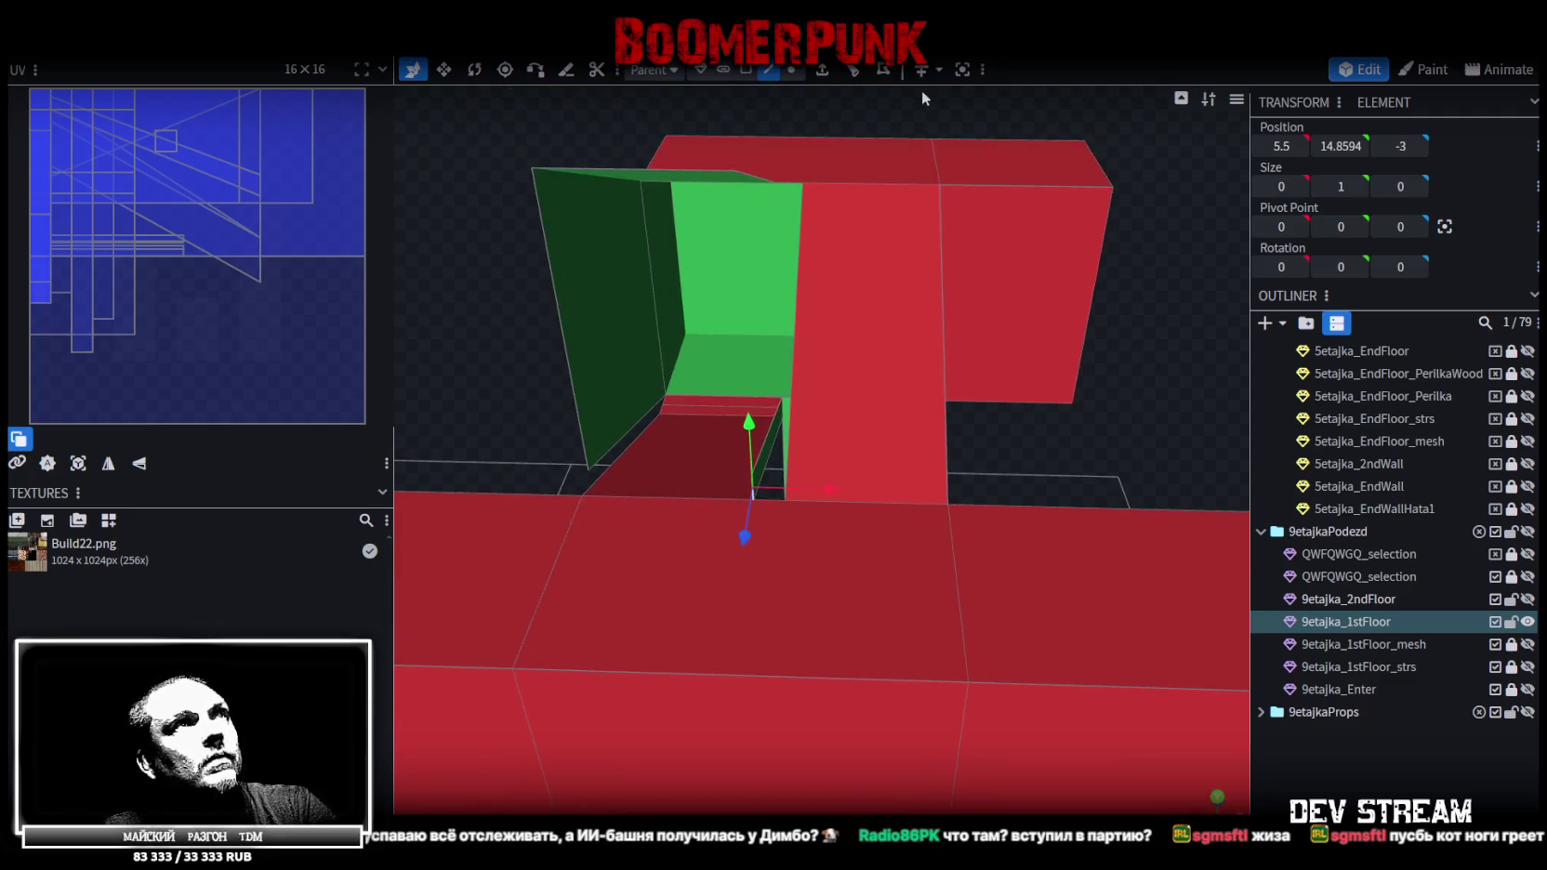
pyautogui.click(816, 72)
pyautogui.click(881, 802)
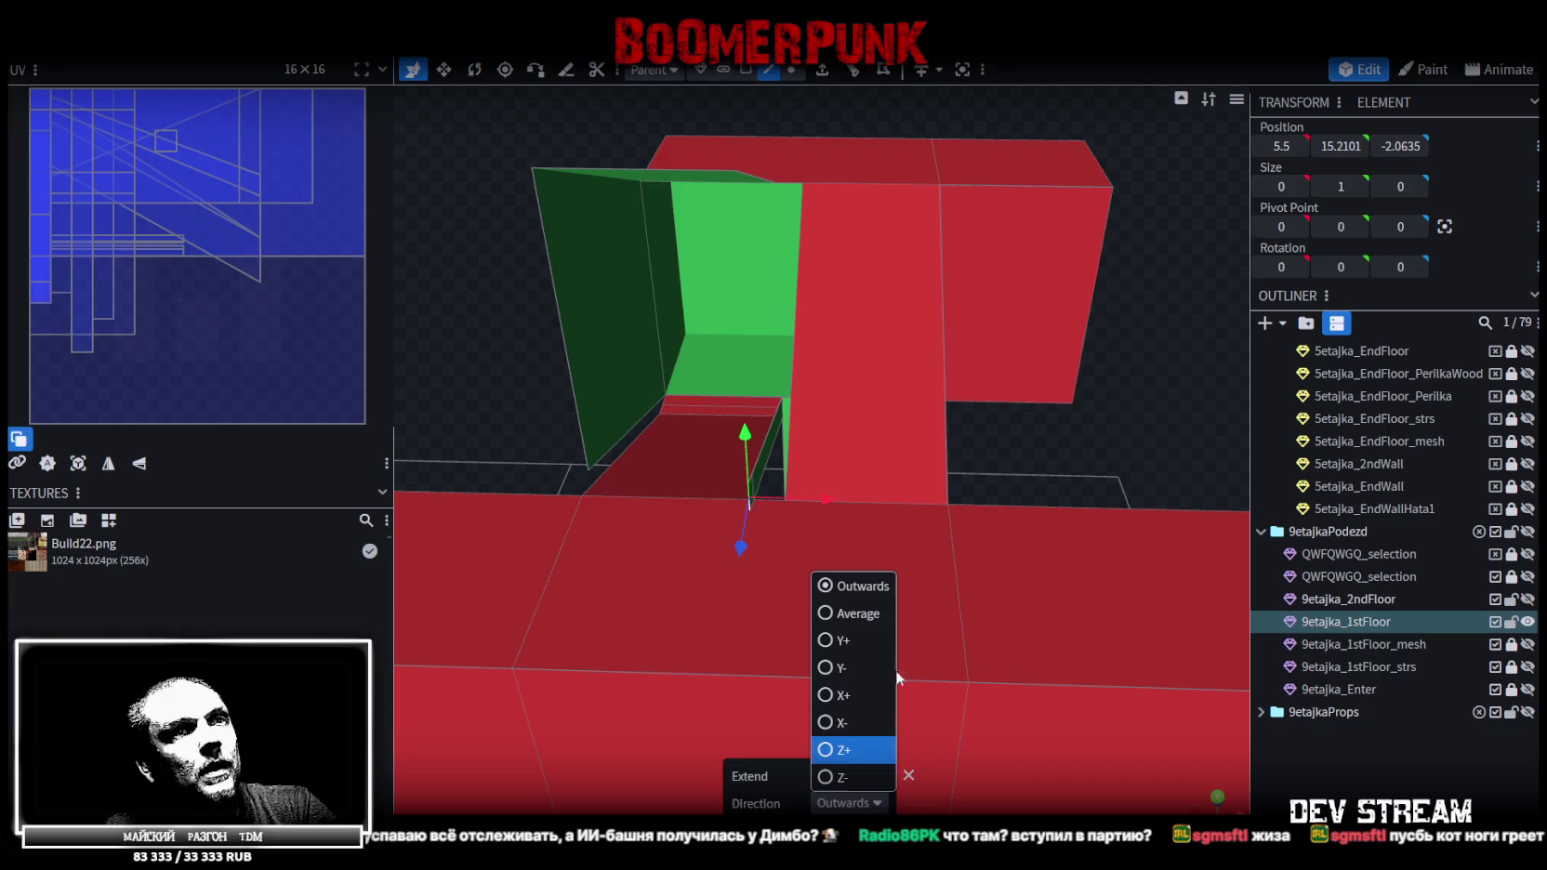
pyautogui.click(844, 695)
pyautogui.moveTo(1102, 478)
pyautogui.mouseDown()
pyautogui.moveTo(1138, 447)
pyautogui.moveTo(1125, 441)
pyautogui.mouseUp()
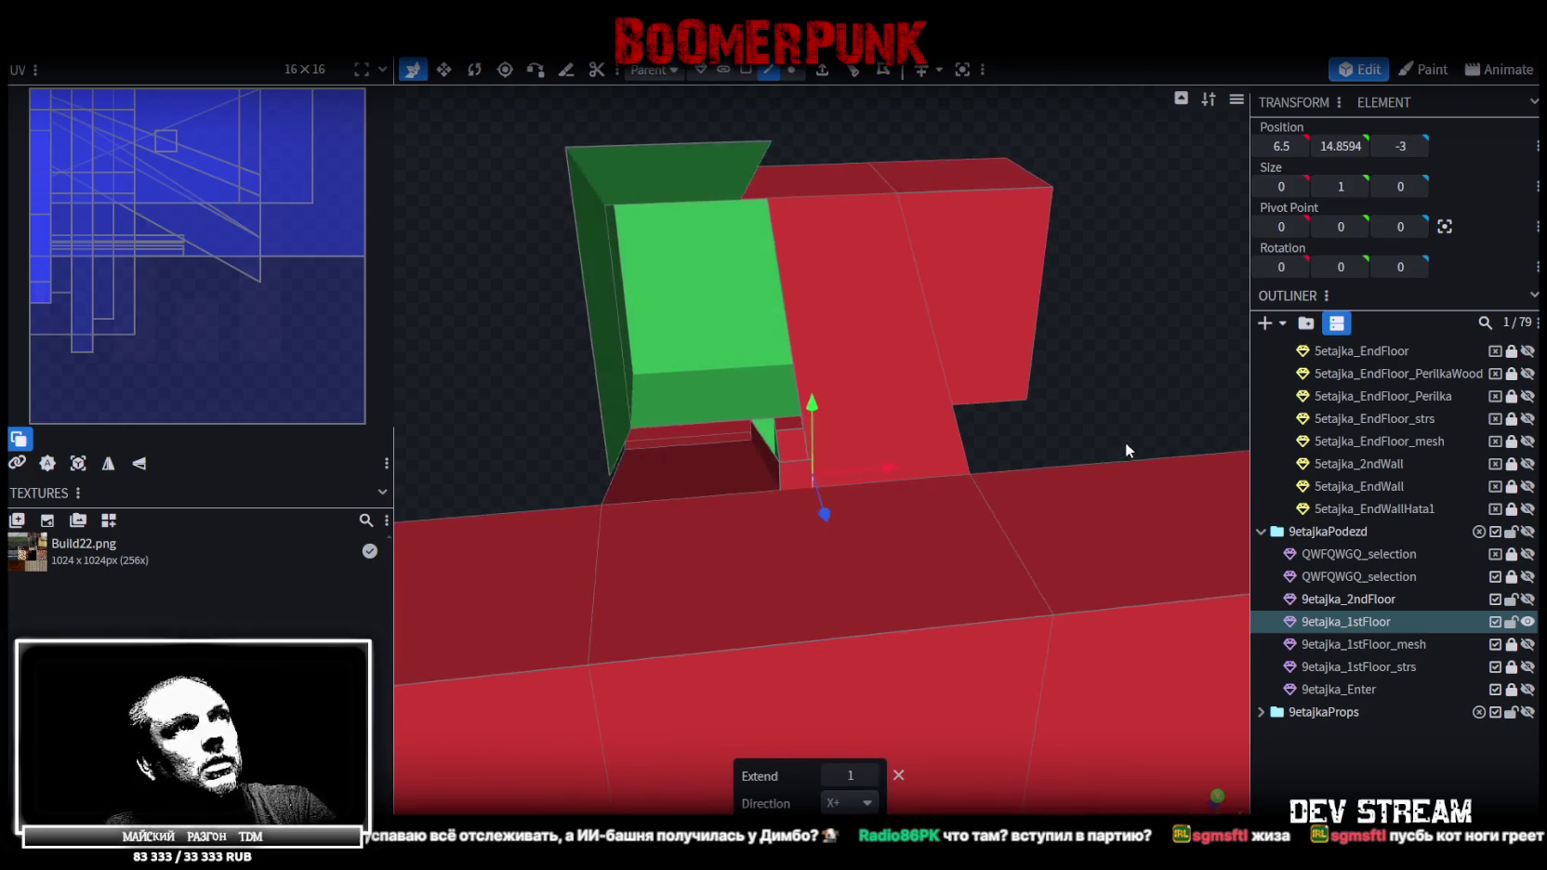
# Copy and paste the new small face, then split it off with Split Mesh
pyautogui.click(797, 481)
pyautogui.hotkey('ctrl', 'c')
pyautogui.hotkey('ctrl', 'v')
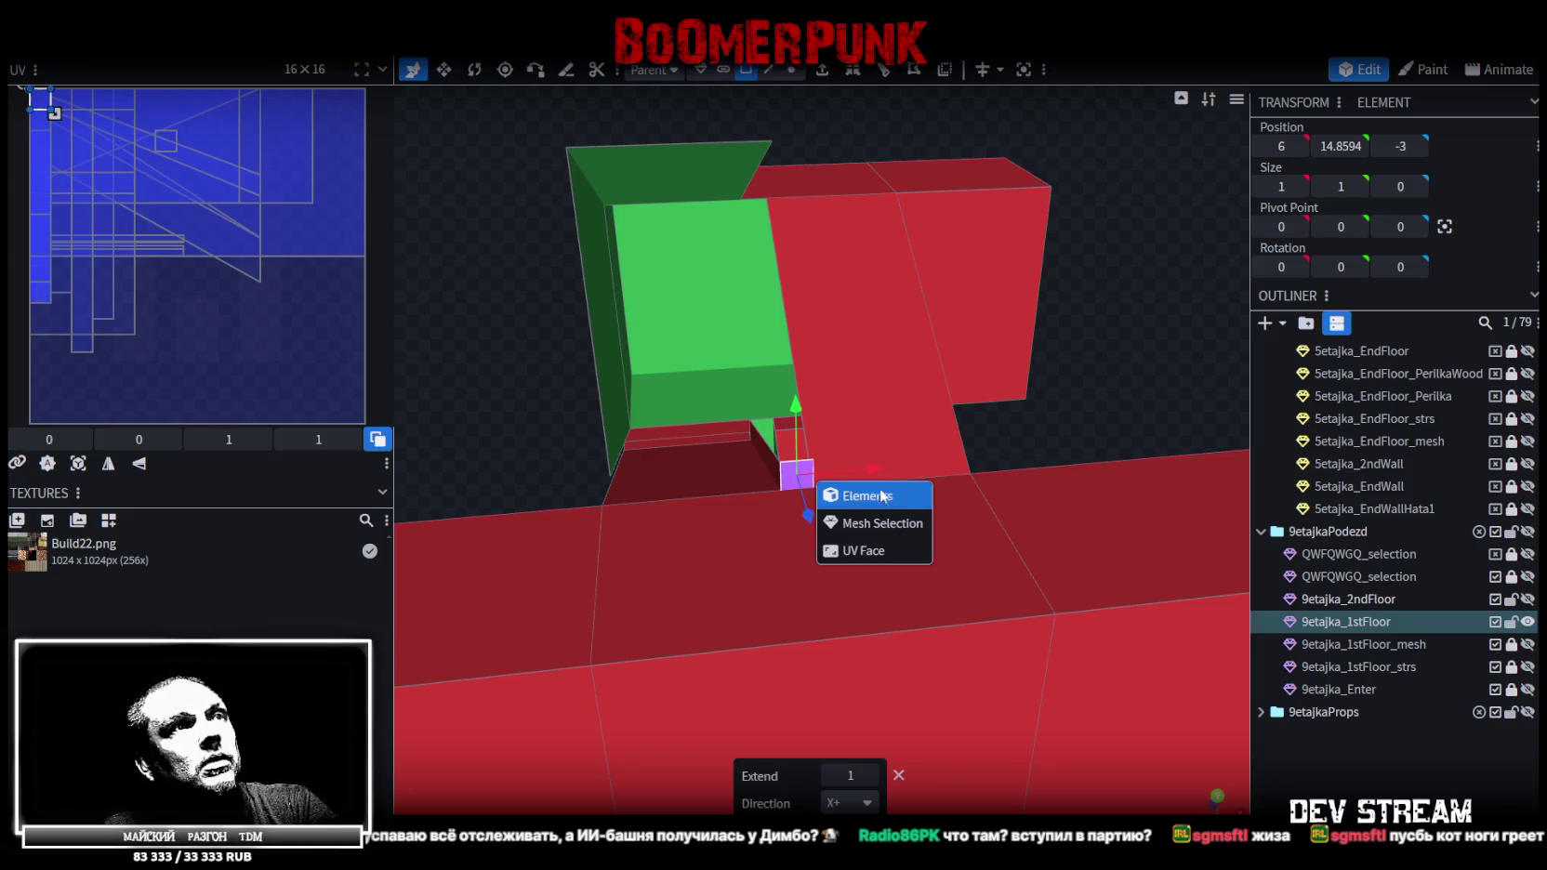
pyautogui.click(880, 519)
pyautogui.rightClick(788, 474)
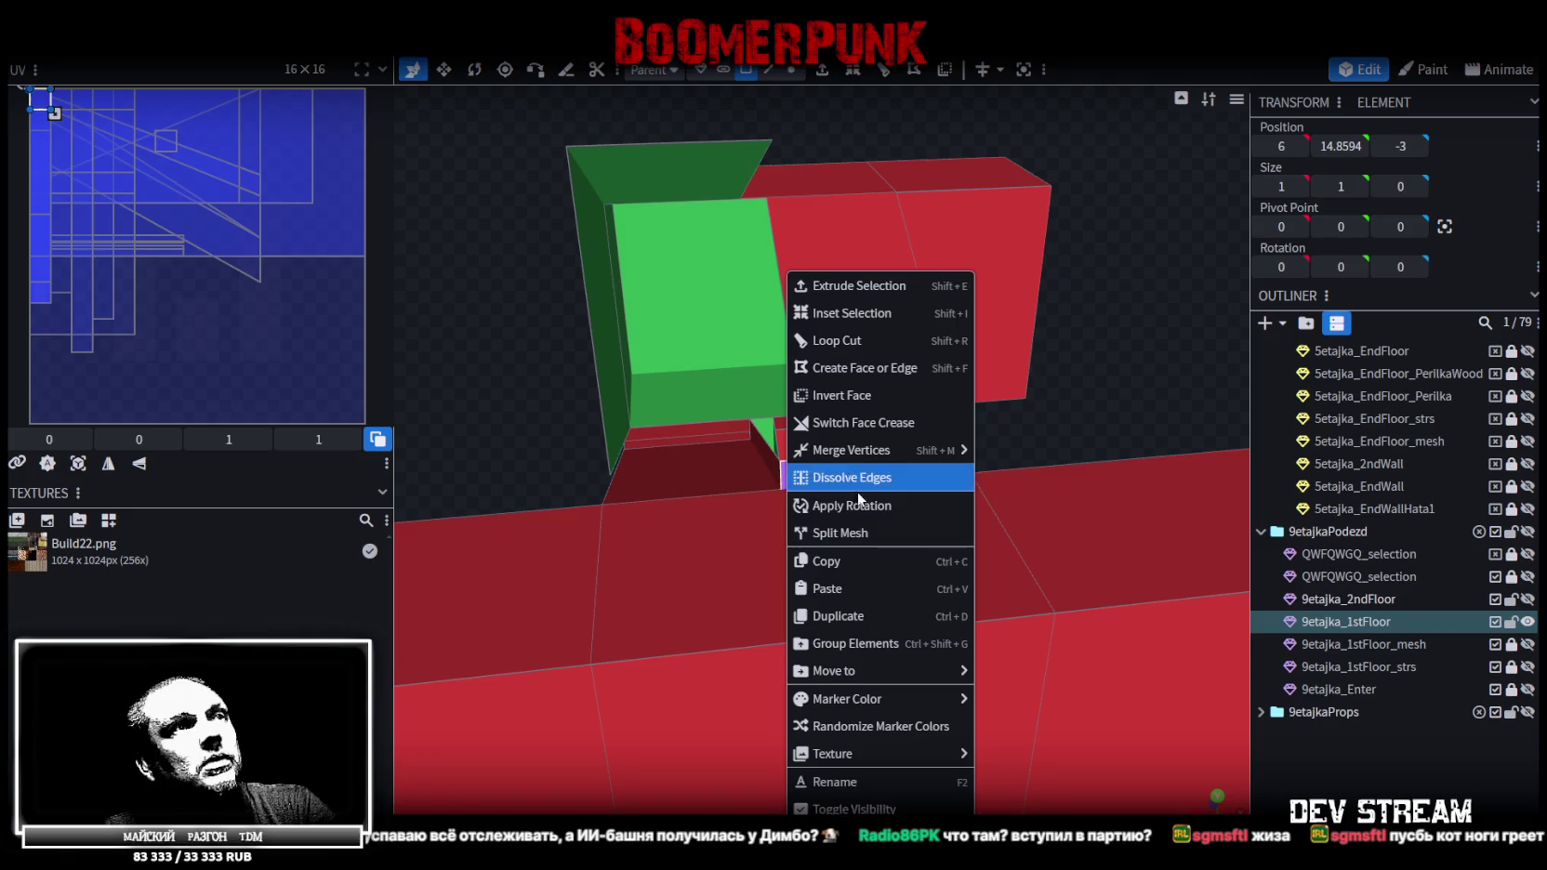
pyautogui.click(865, 531)
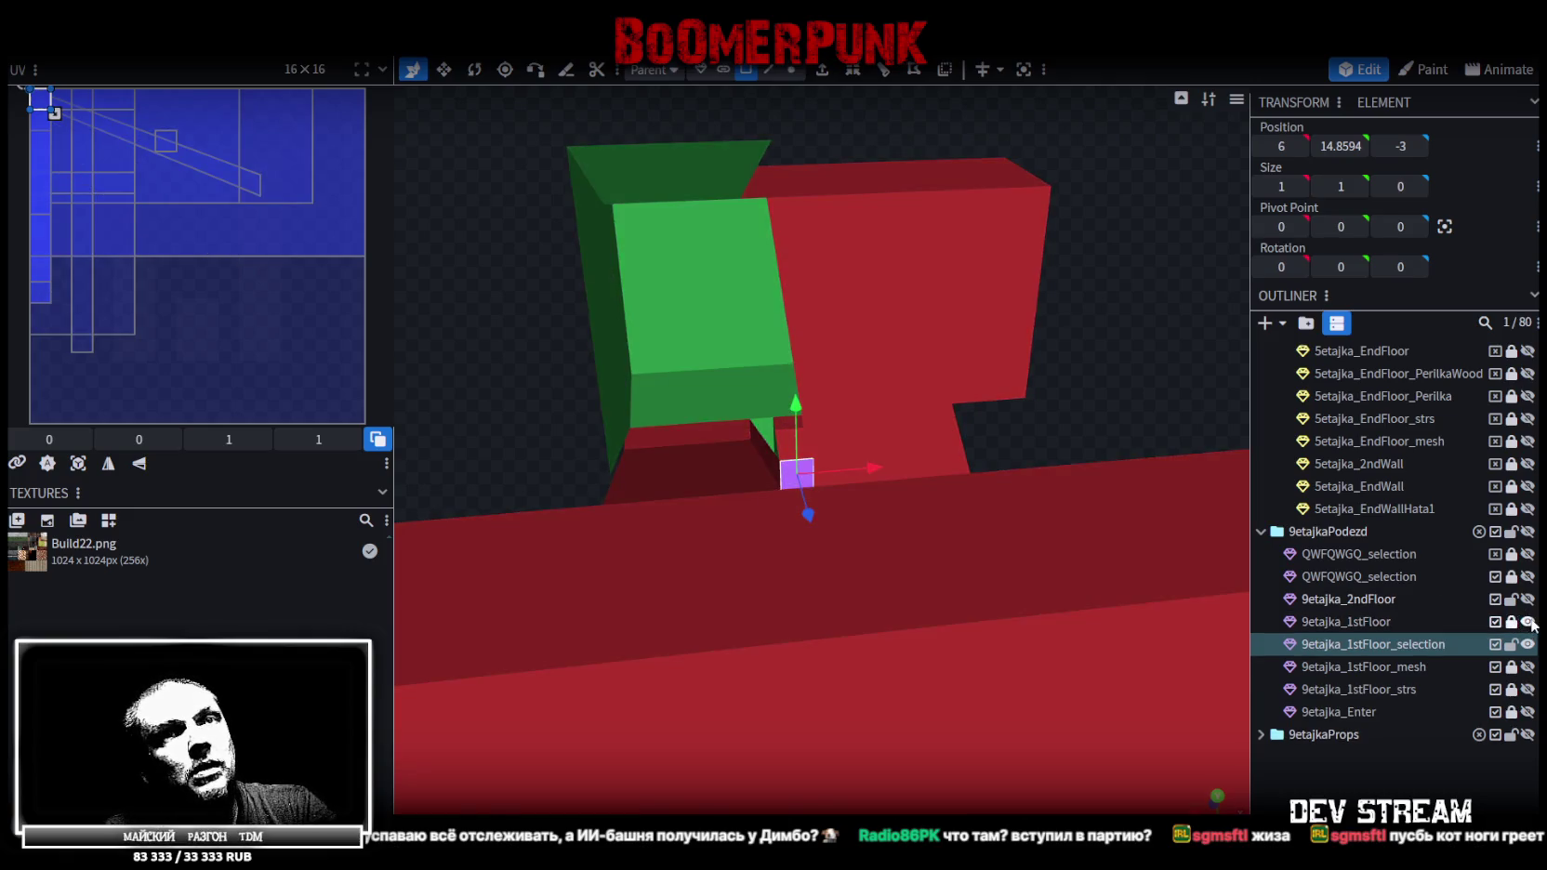
# Hide 9etajka_1stFloor, show and select 9etajka_2ndFloor, and bring up 9etajka_1stFloor_selection's actions
pyautogui.click(1527, 622)
pyautogui.click(1527, 599)
pyautogui.click(1099, 610)
pyautogui.scroll(-5, 1100, 609)
pyautogui.moveTo(1114, 604)
pyautogui.mouseDown()
pyautogui.moveTo(966, 528)
pyautogui.moveTo(1031, 500)
pyautogui.moveTo(1060, 508)
pyautogui.moveTo(1055, 552)
pyautogui.mouseUp()
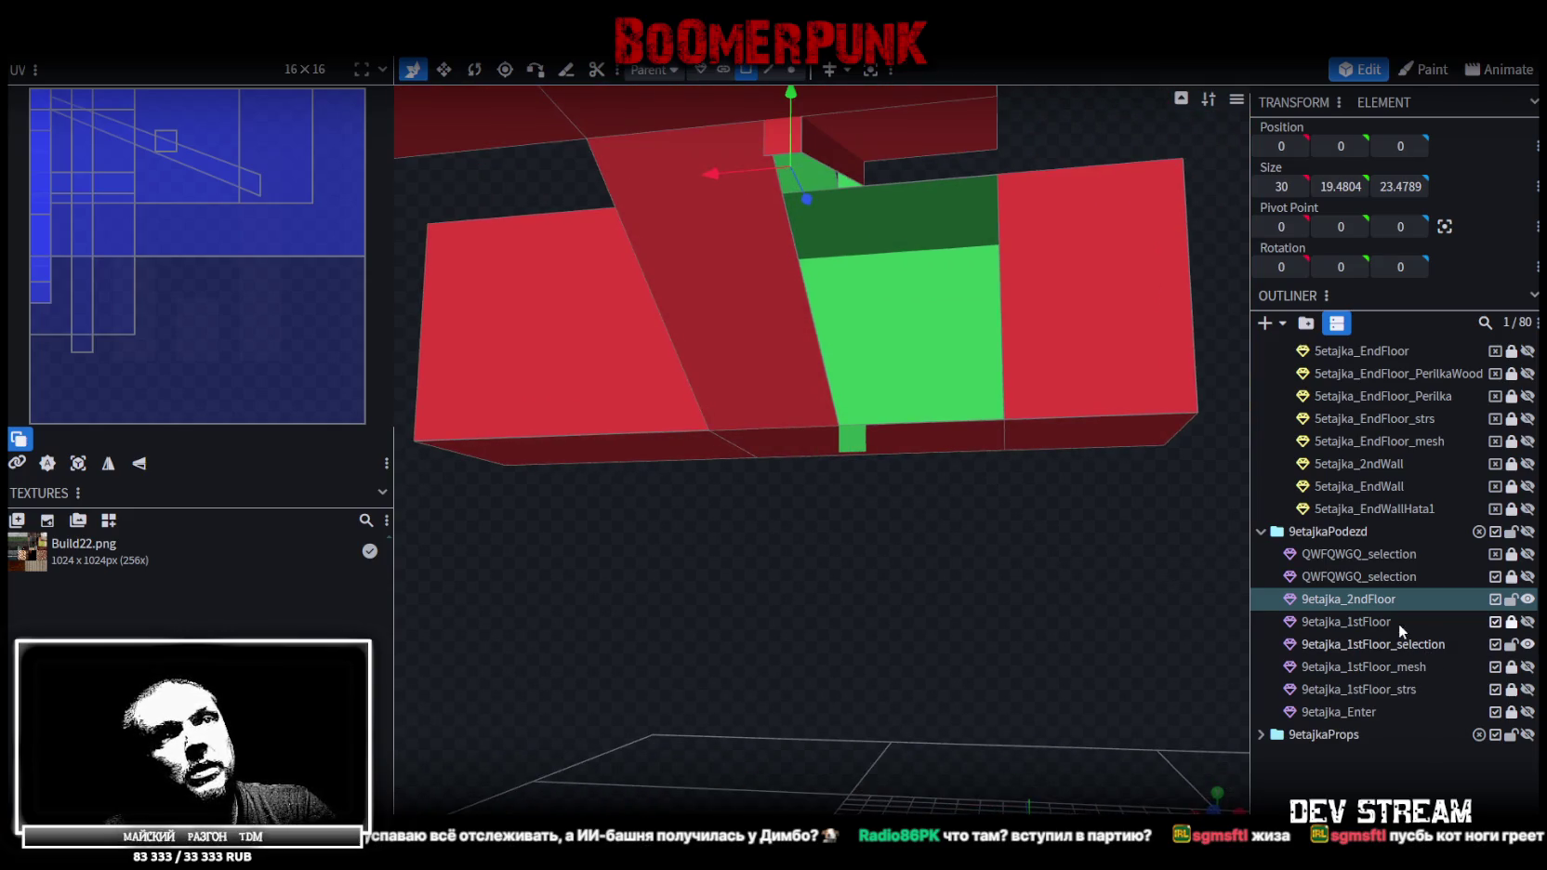
pyautogui.rightClick(1389, 652)
# Merge 9etajka_1stFloor_selection into 9etajka_2ndFloor and weld its overlapping vertices via Auto Fix
pyautogui.click(1283, 356)
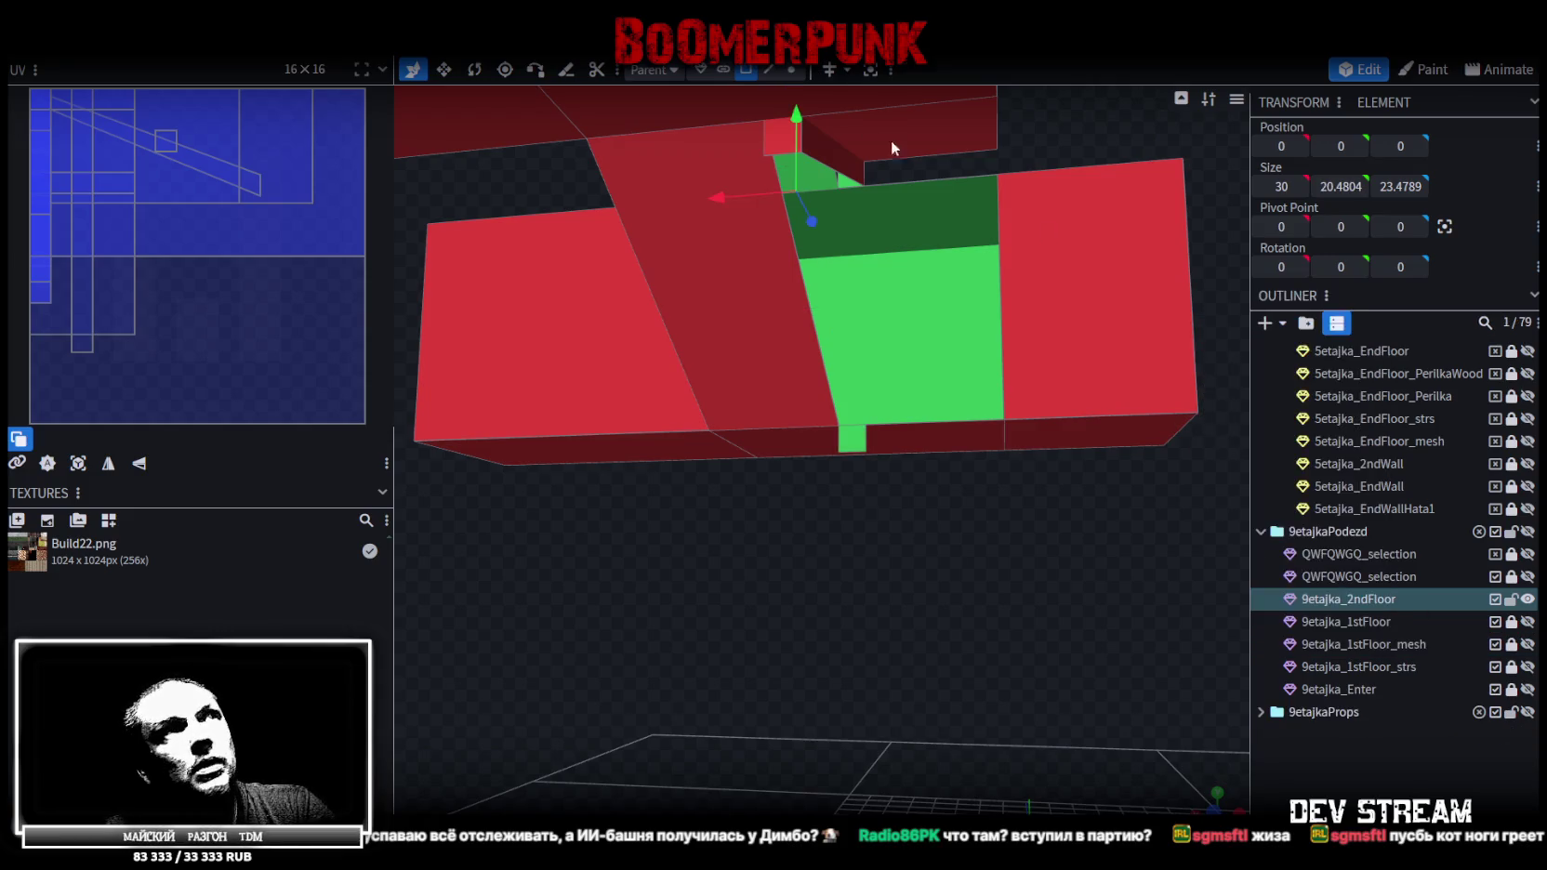
pyautogui.click(792, 72)
pyautogui.moveTo(796, 119); pyautogui.dragTo(793, 108)
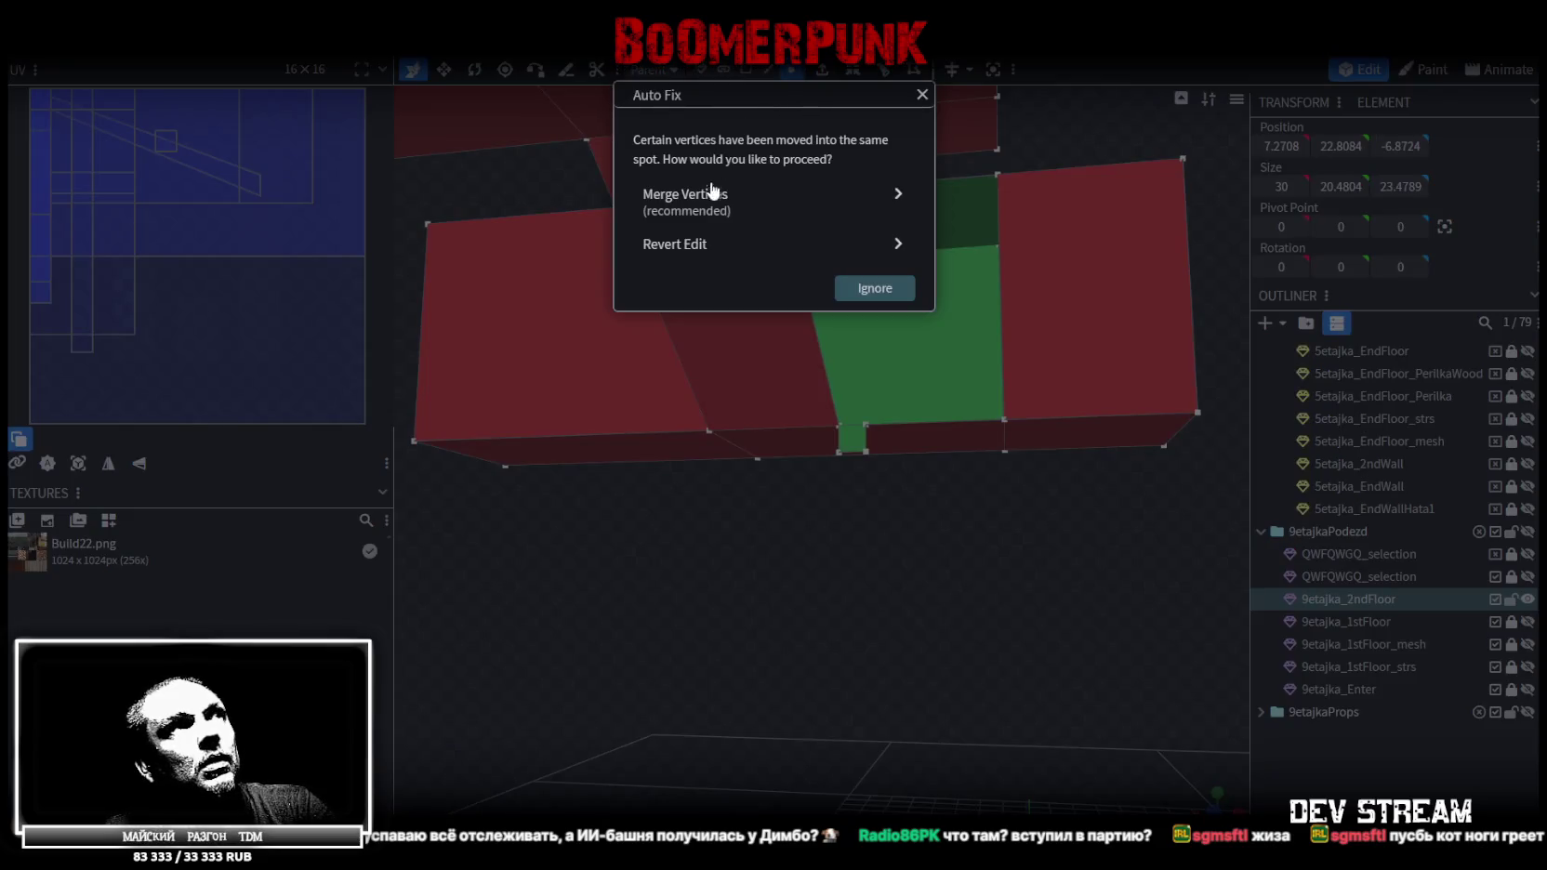
pyautogui.click(713, 194)
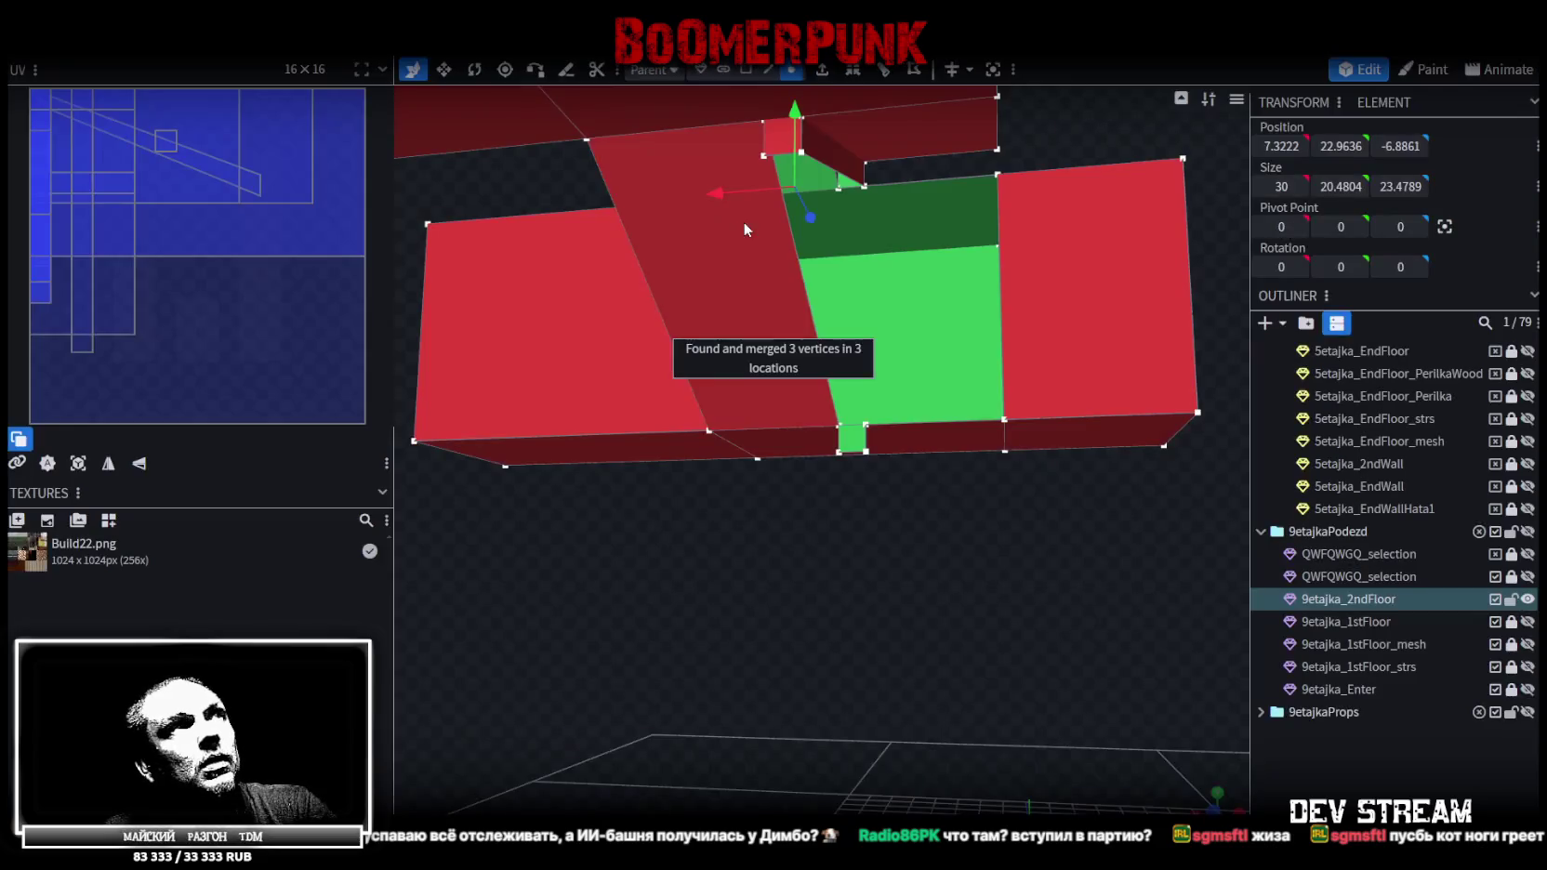
# Select the recess's short vertical and long diagonal edges, then save the model
pyautogui.click(768, 69)
pyautogui.moveTo(847, 456)
pyautogui.mouseDown()
pyautogui.moveTo(720, 527)
pyautogui.moveTo(830, 482)
pyautogui.mouseUp()
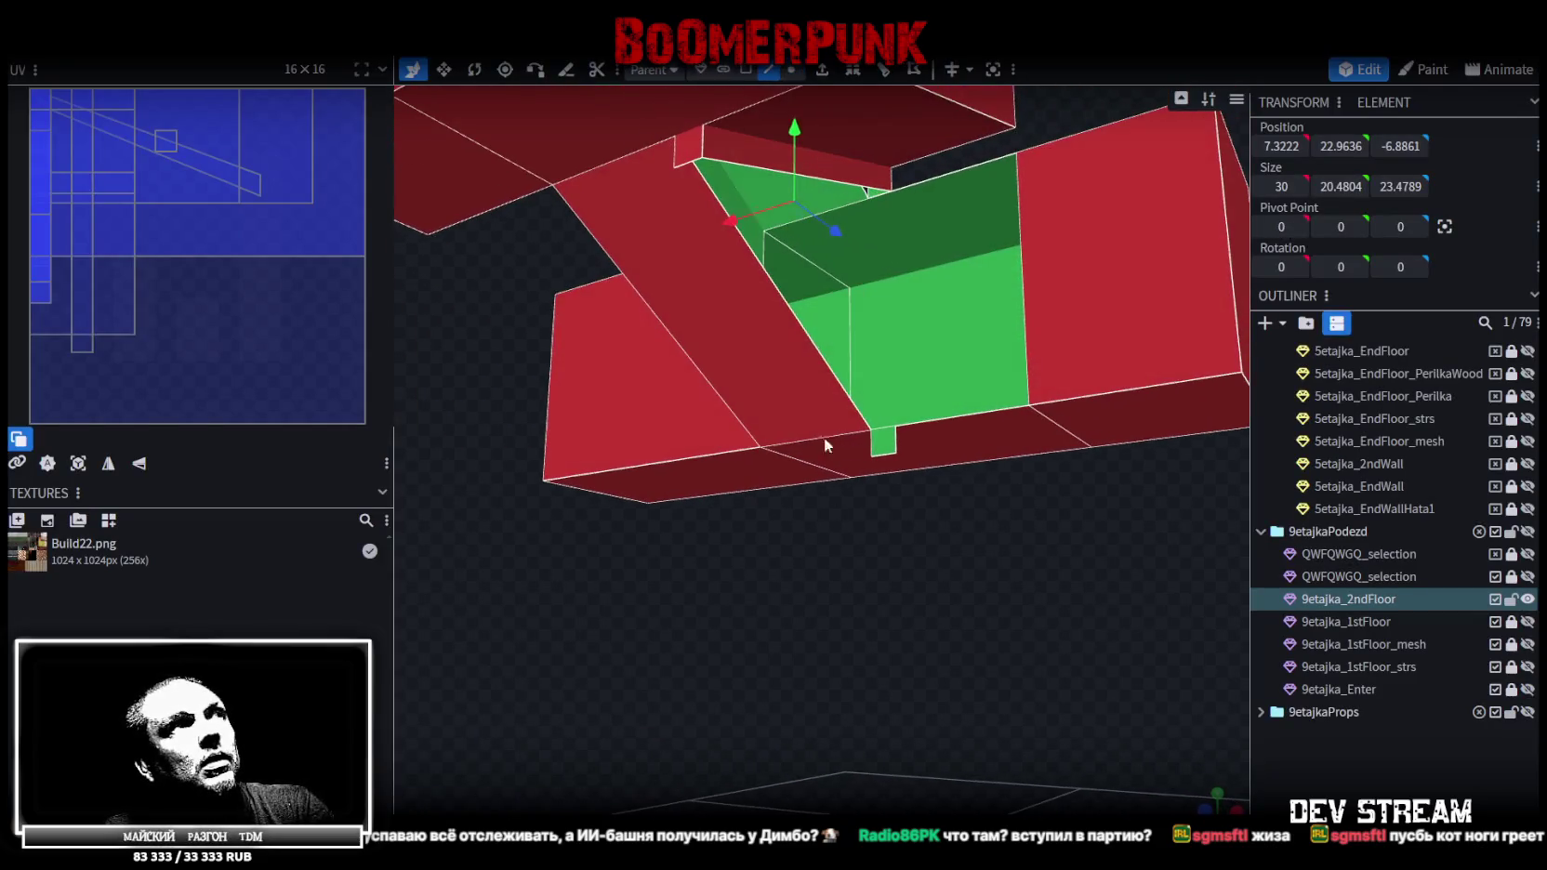
pyautogui.click(677, 156)
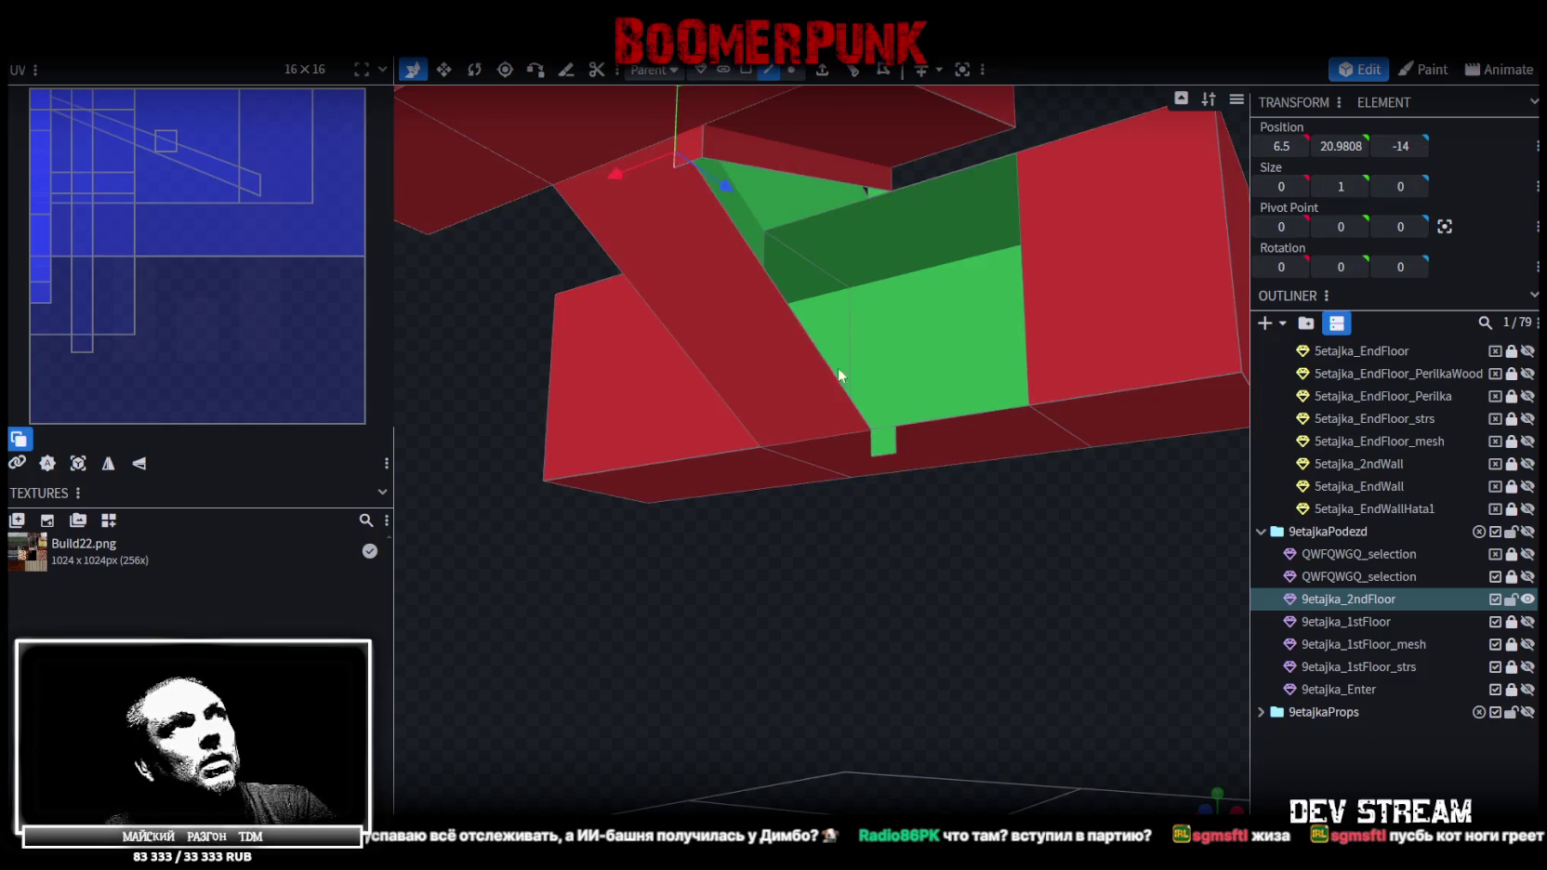
pyautogui.click(872, 451)
pyautogui.click(746, 69)
pyautogui.click(892, 448)
pyautogui.moveTo(1007, 502)
pyautogui.mouseDown()
pyautogui.moveTo(1006, 616)
pyautogui.moveTo(892, 513)
pyautogui.moveTo(798, 651)
pyautogui.mouseUp()
pyautogui.hotkey('ctrl', 's')
# Briefly show QWFQWGQ_selection, undo it, and inspect the model from below
pyautogui.moveTo(681, 520)
pyautogui.mouseDown()
pyautogui.moveTo(1199, 558)
pyautogui.moveTo(1208, 577)
pyautogui.moveTo(1048, 541)
pyautogui.moveTo(1444, 504)
pyautogui.mouseUp()
pyautogui.click(1527, 577)
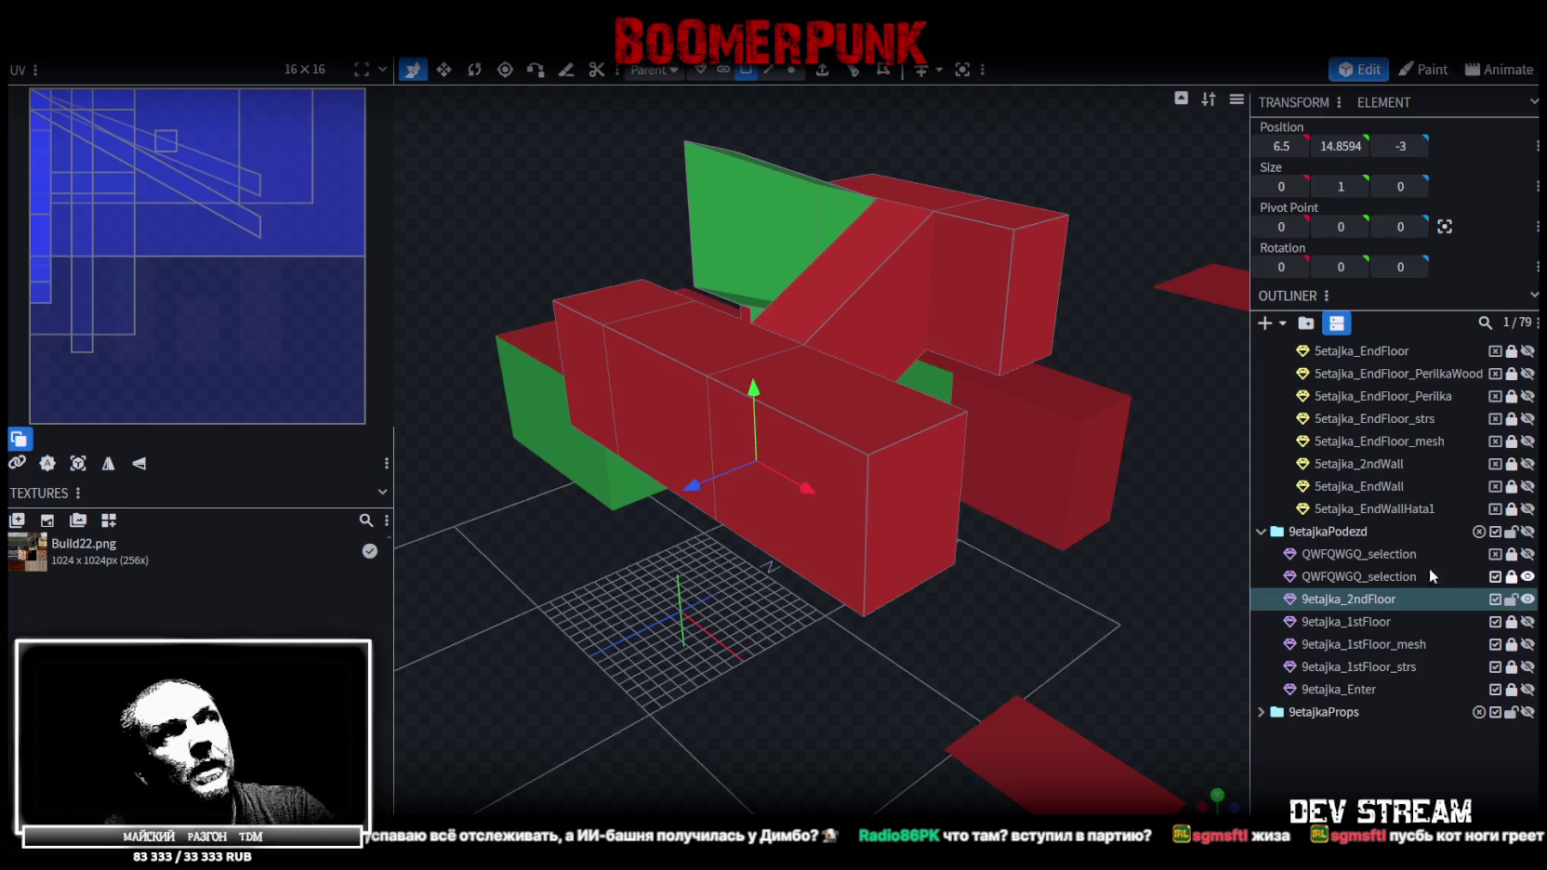
pyautogui.hotkey('ctrl', 'z')
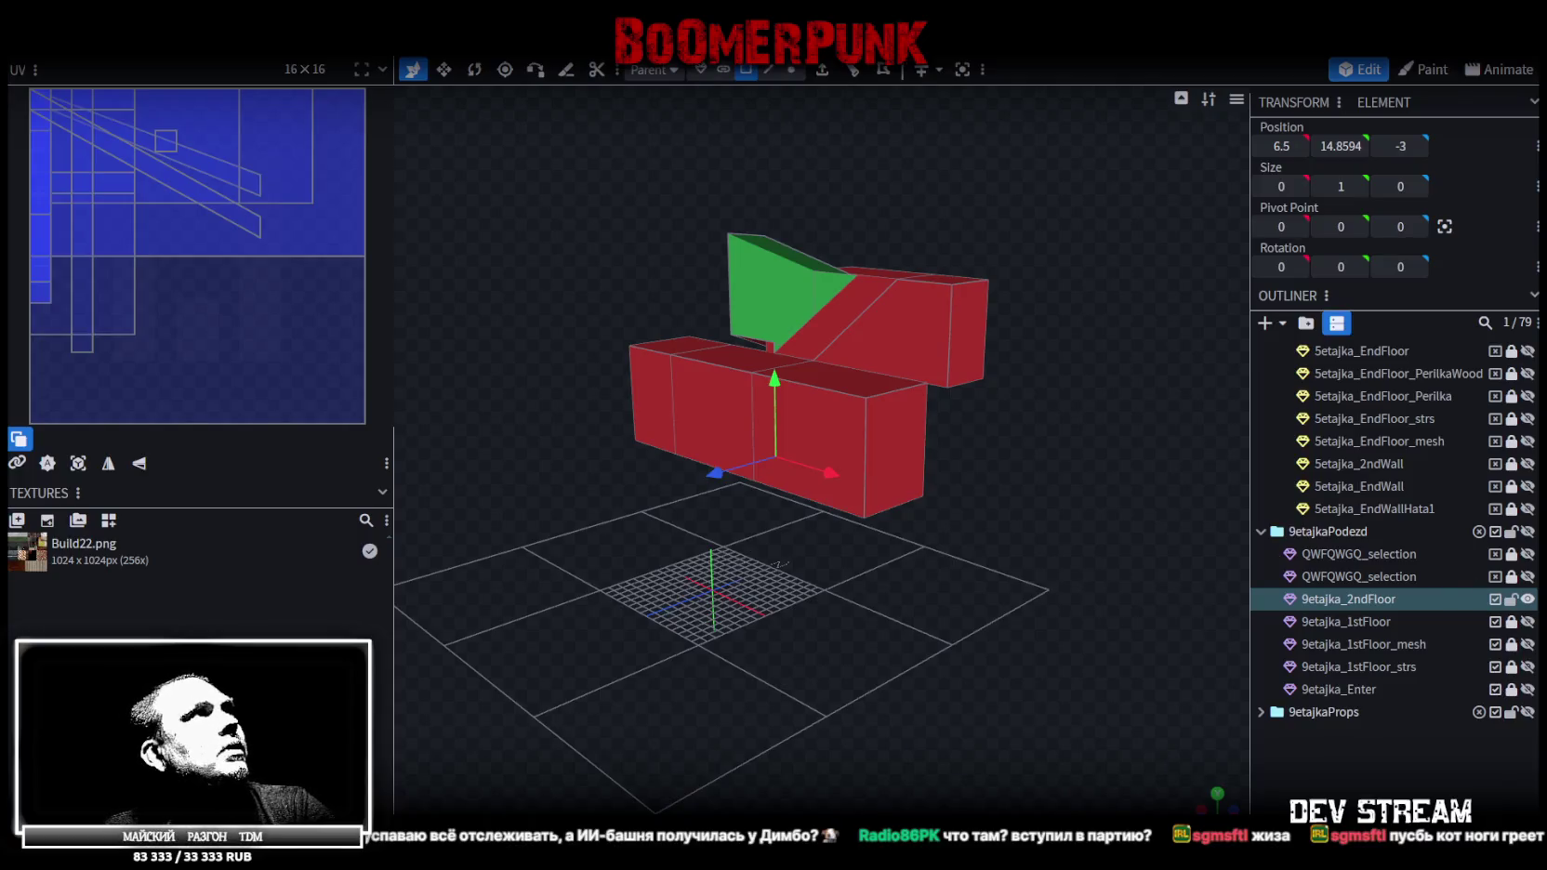
pyautogui.moveTo(930, 693)
pyautogui.mouseDown()
pyautogui.moveTo(779, 504)
pyautogui.moveTo(746, 110)
pyautogui.mouseUp()
pyautogui.scroll(5, 864, 532)
# Split the stair faces into a separate mesh named 9etajka_2ndFloor_strs and lock it
pyautogui.moveTo(746, 593)
pyautogui.mouseDown()
pyautogui.moveTo(777, 353)
pyautogui.moveTo(779, 419)
pyautogui.mouseUp()
pyautogui.click(777, 351)
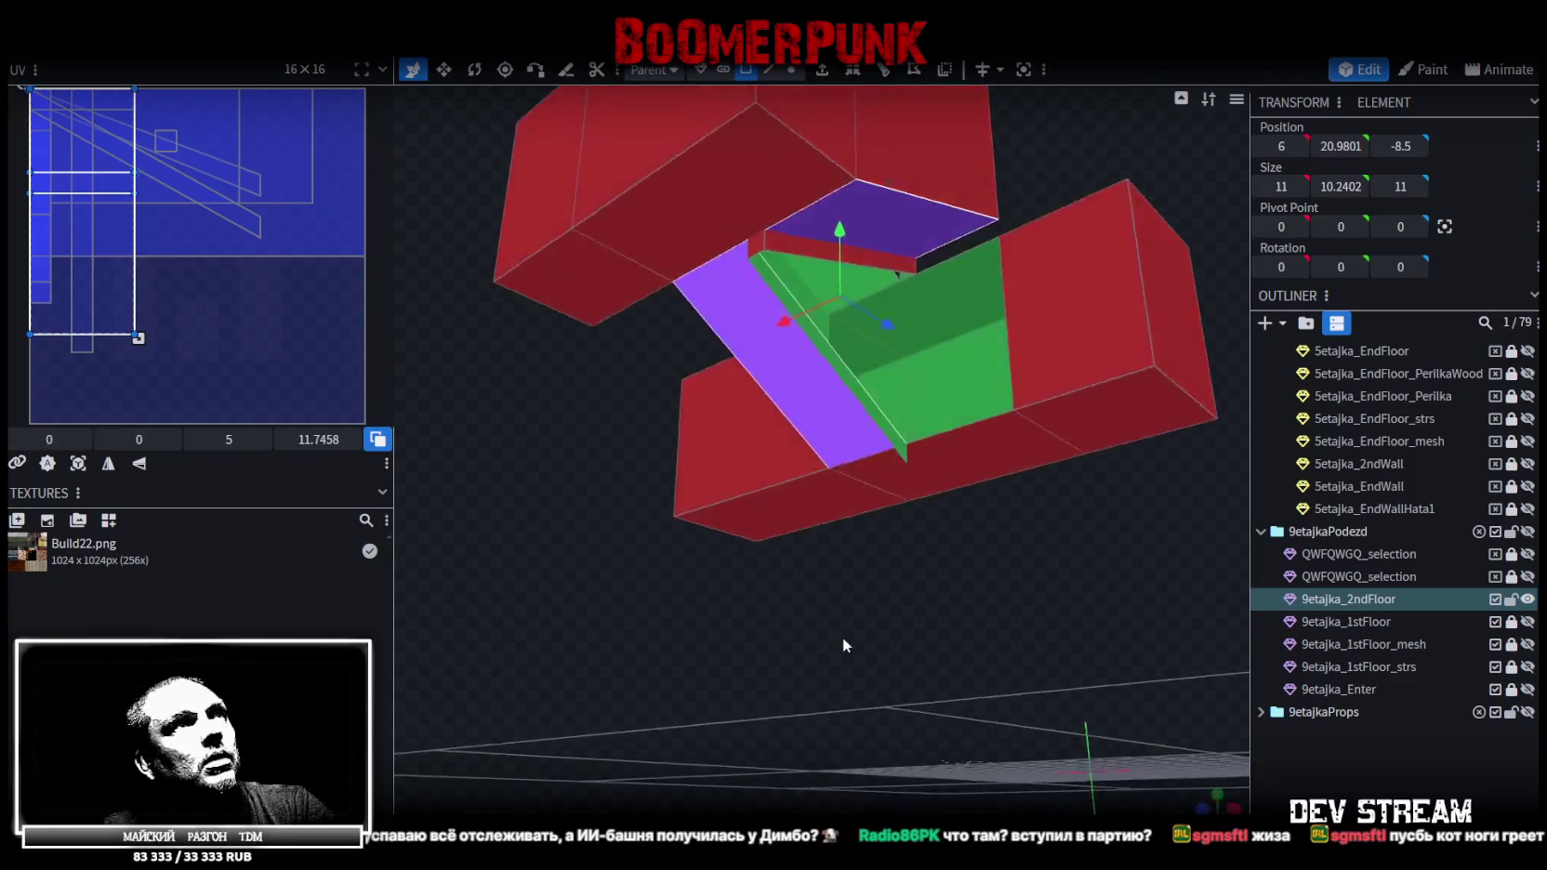
pyautogui.rightClick(791, 419)
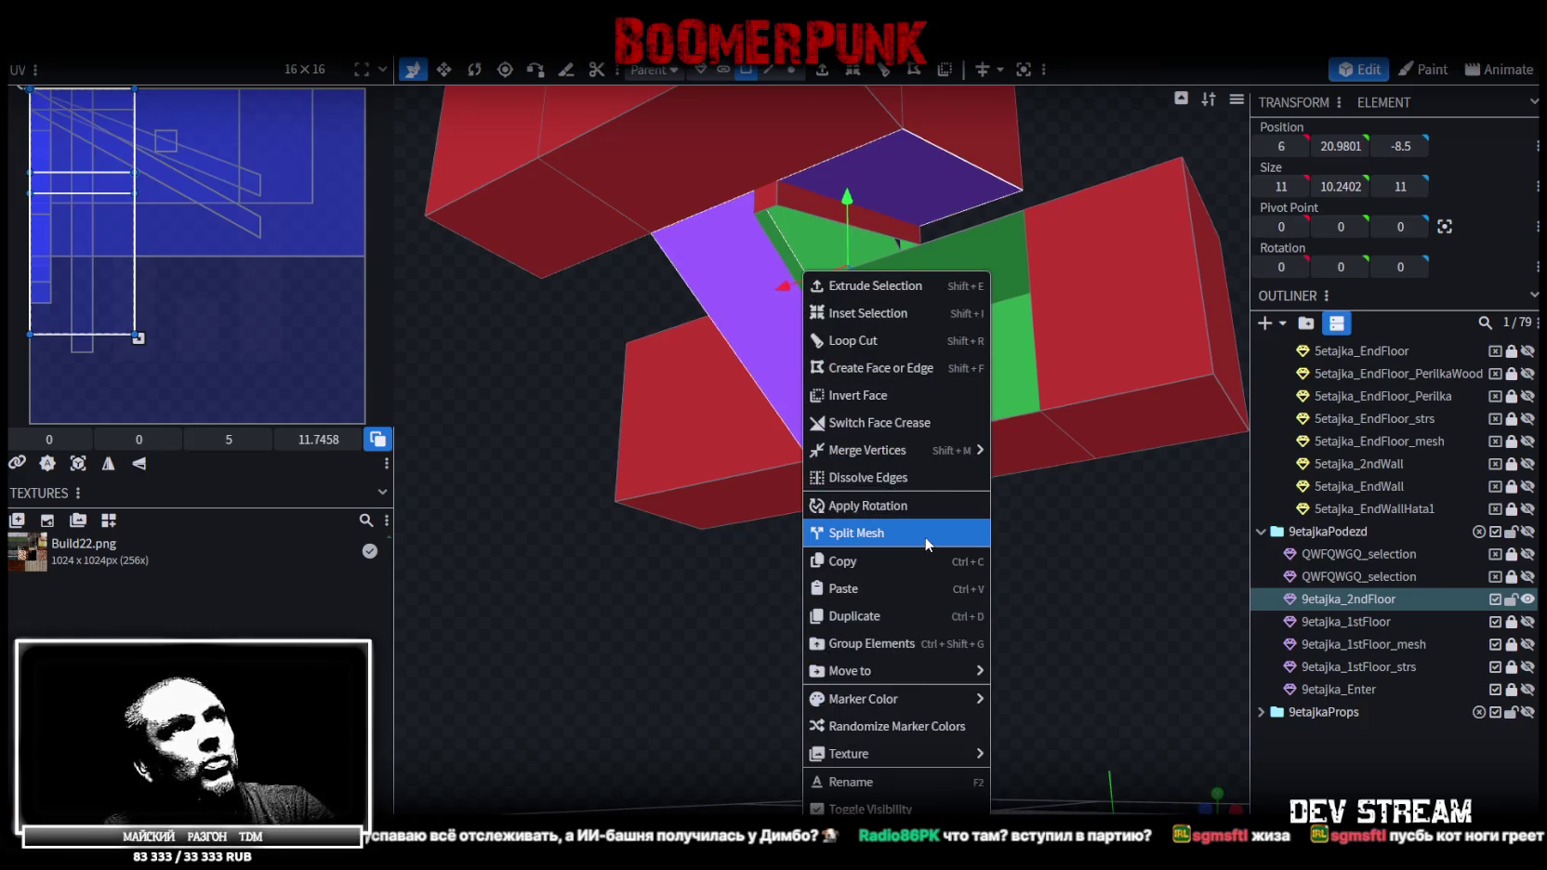
pyautogui.click(920, 533)
pyautogui.click(1399, 620)
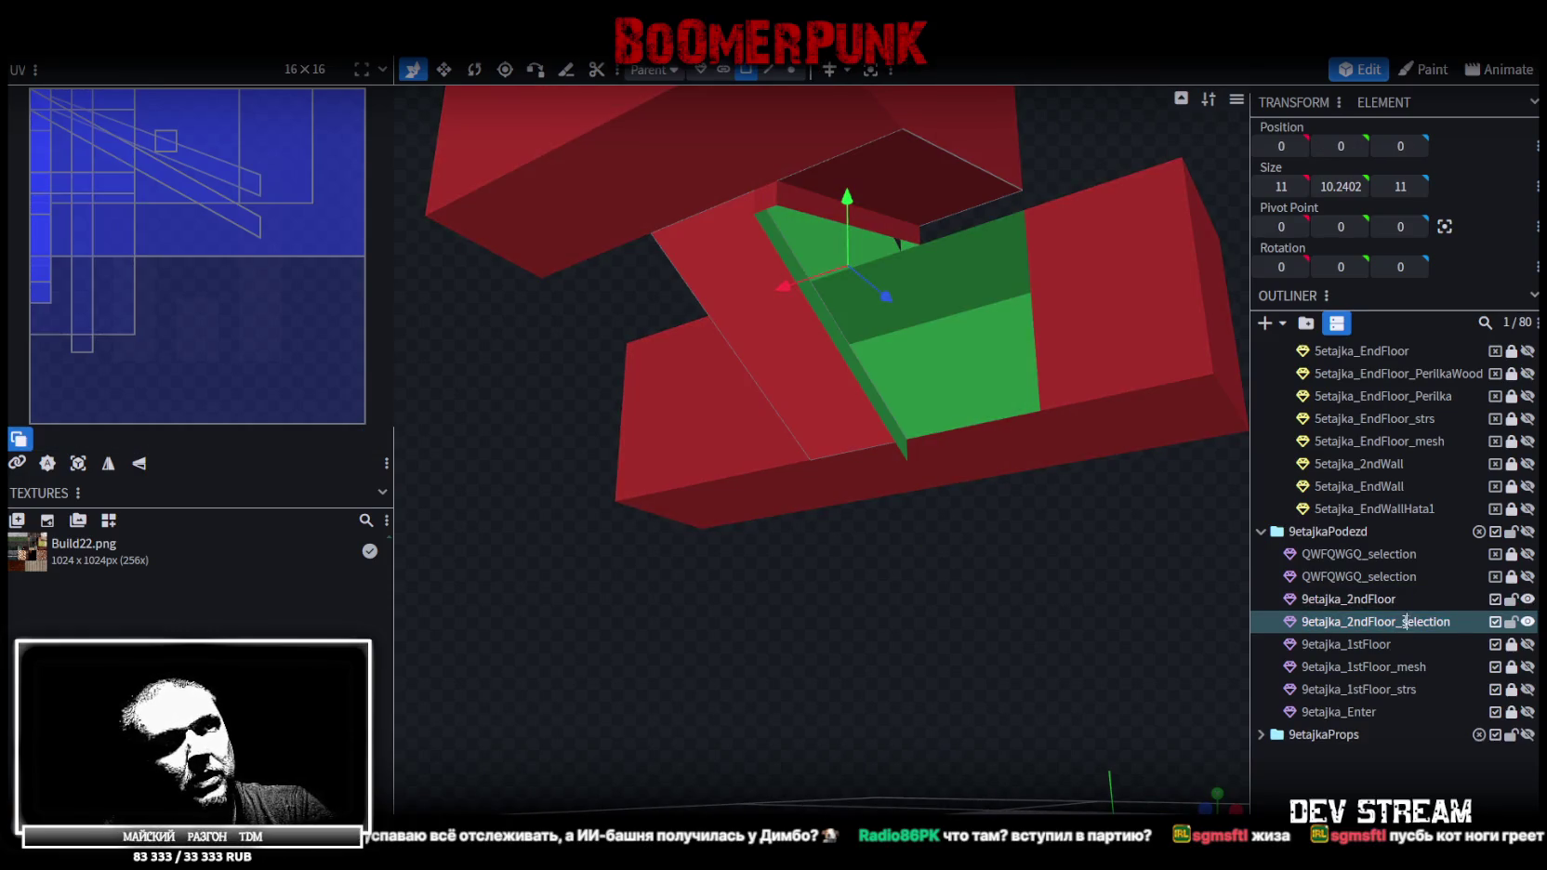
pyautogui.write('rs')
pyautogui.press('Return')
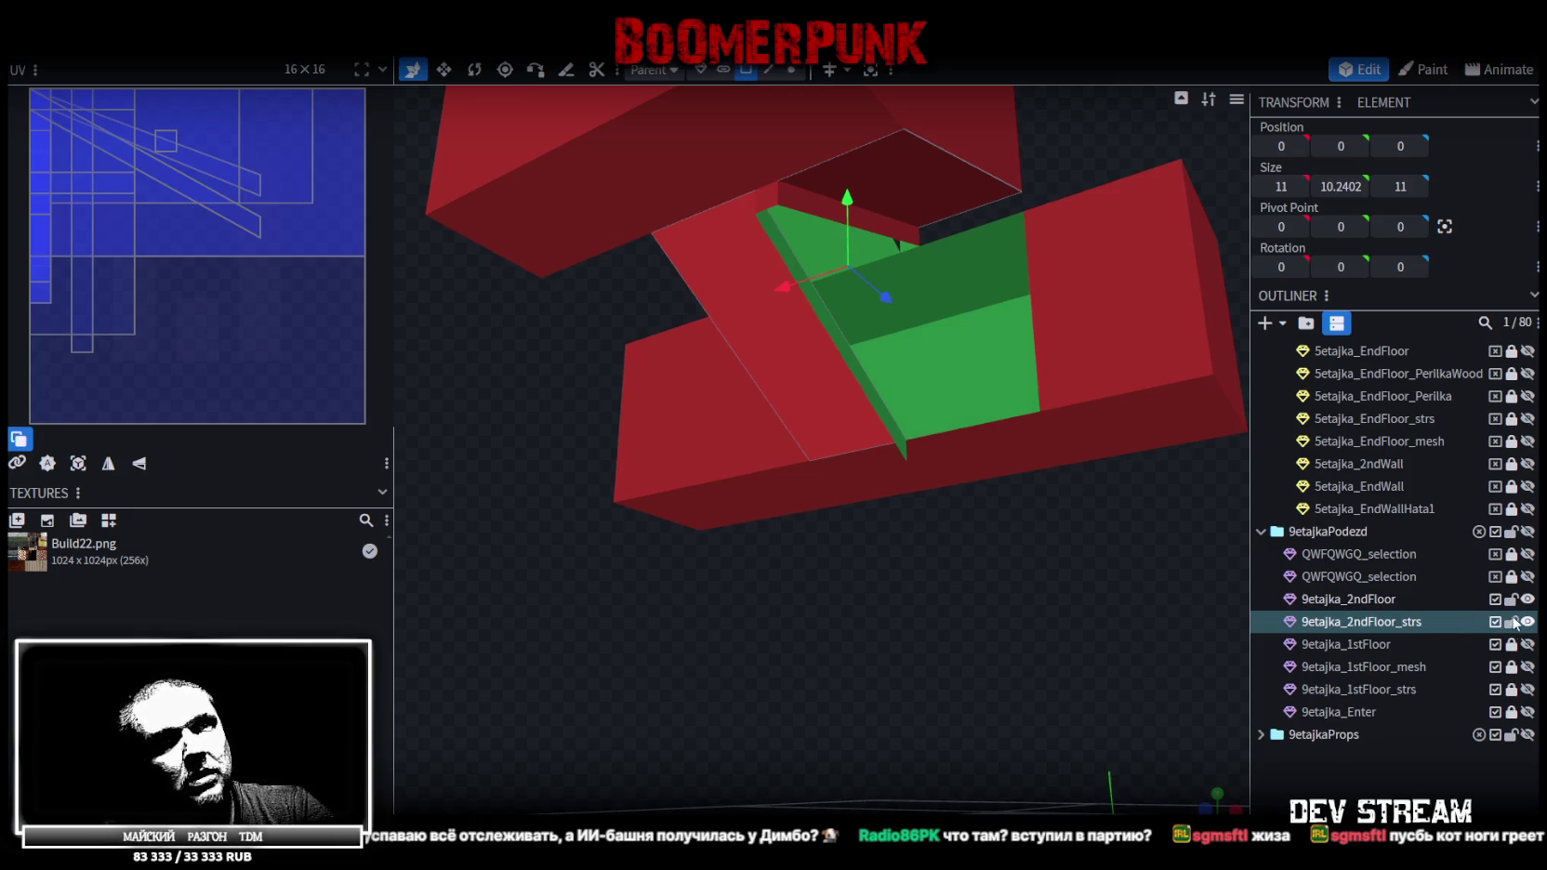
pyautogui.click(1512, 622)
# Duplicate 9etajka_1stFloor_mesh, rename the copy 9etajka_2ndFloor_mesh, and place it below 9etajka_2ndFloor_strs
pyautogui.click(1520, 669)
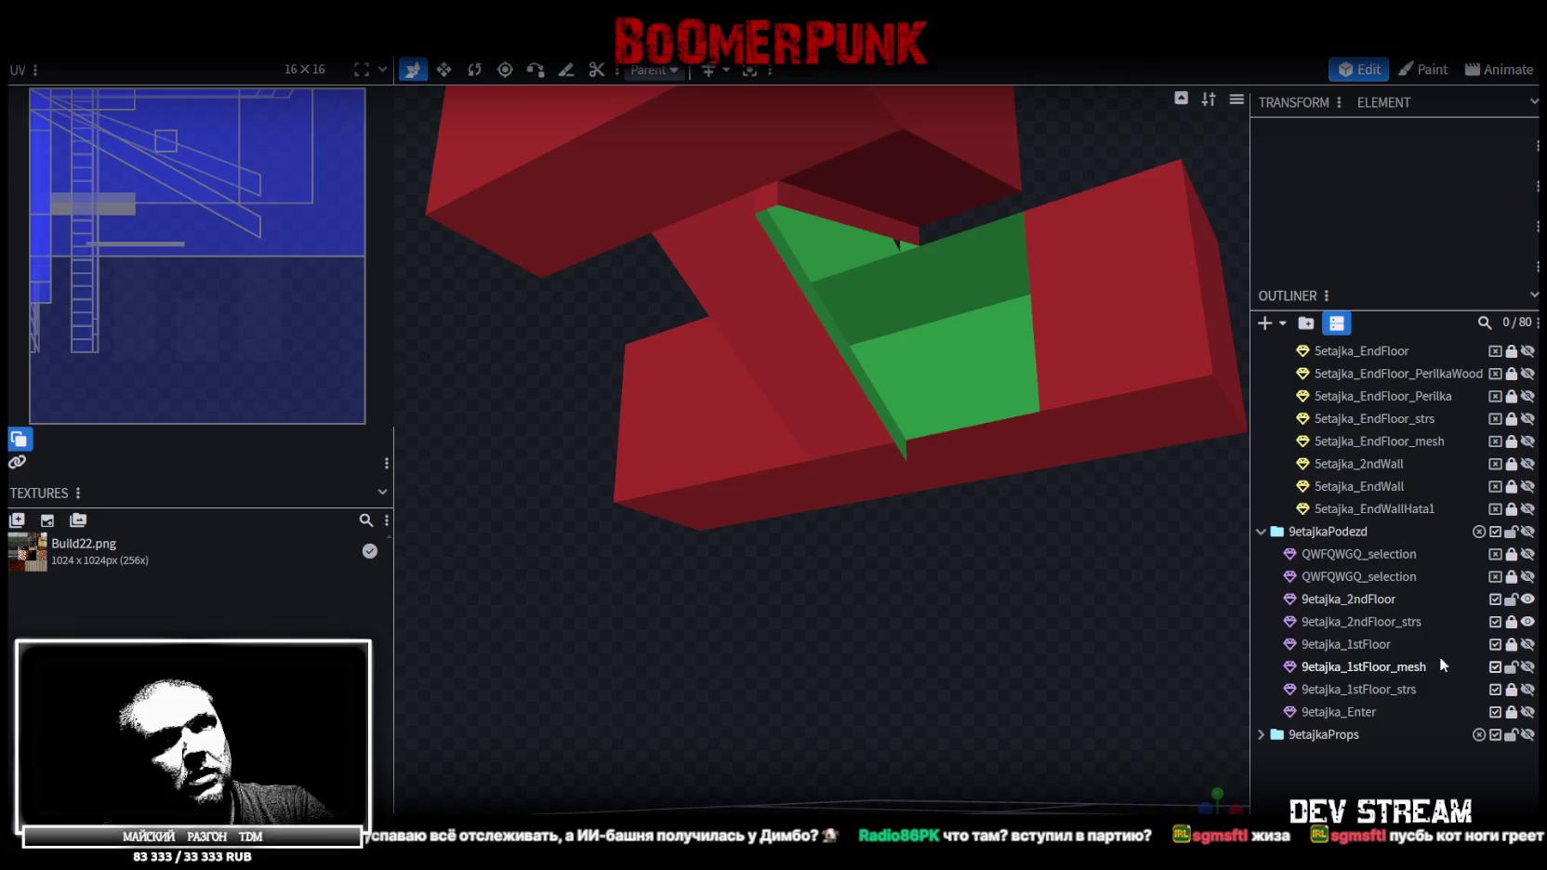
pyautogui.hotkey('ctrl', 'd')
pyautogui.click(1528, 667)
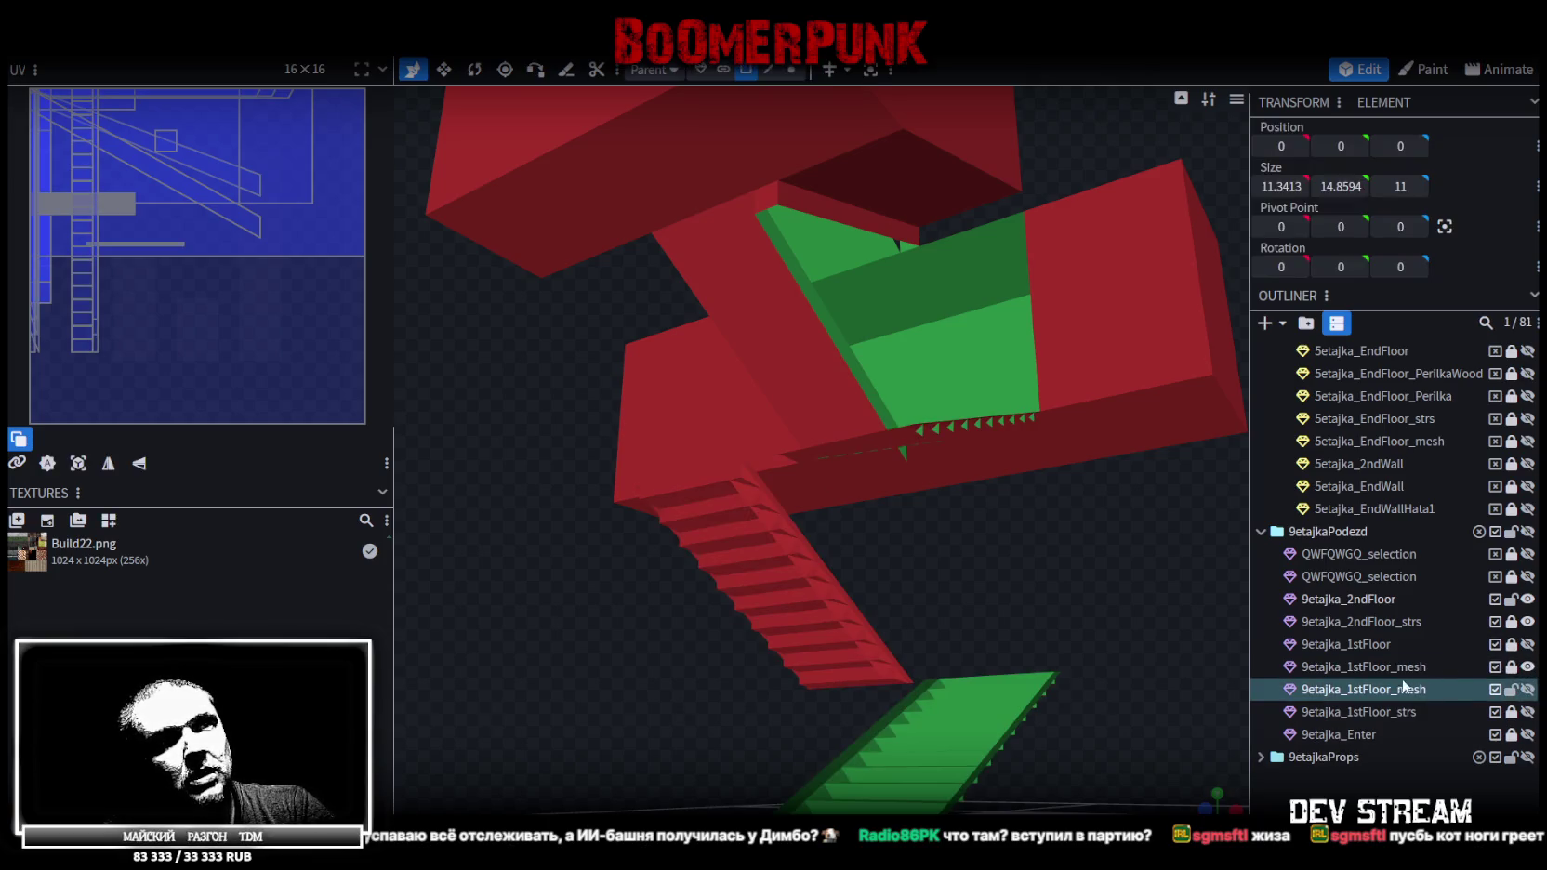
pyautogui.doubleClick(1362, 690)
pyautogui.write('2nd')
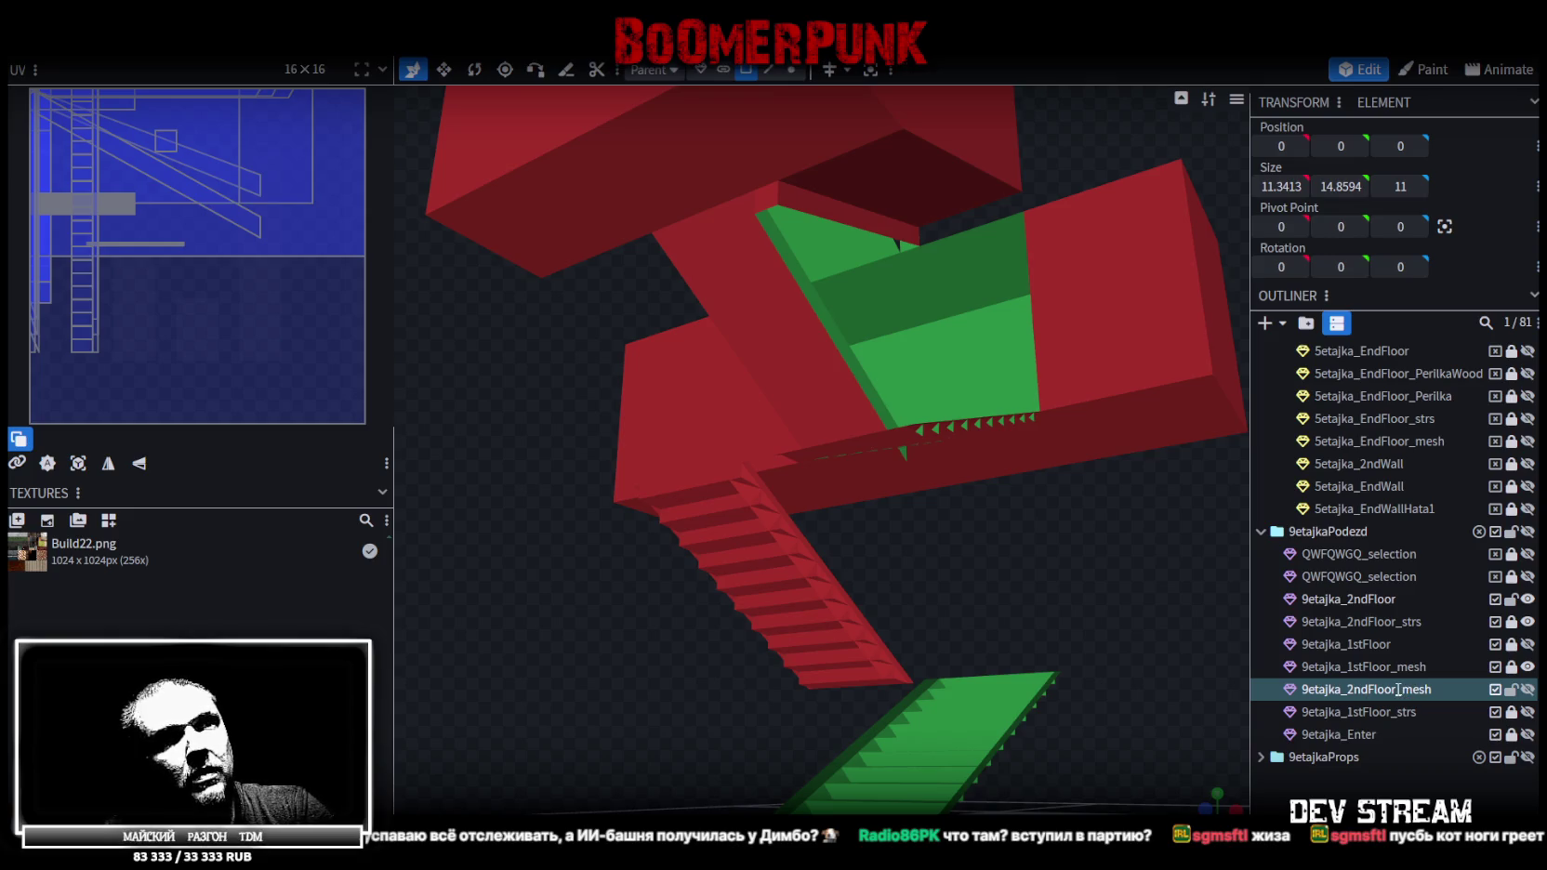
pyautogui.press('BackSpace')
pyautogui.press('Return')
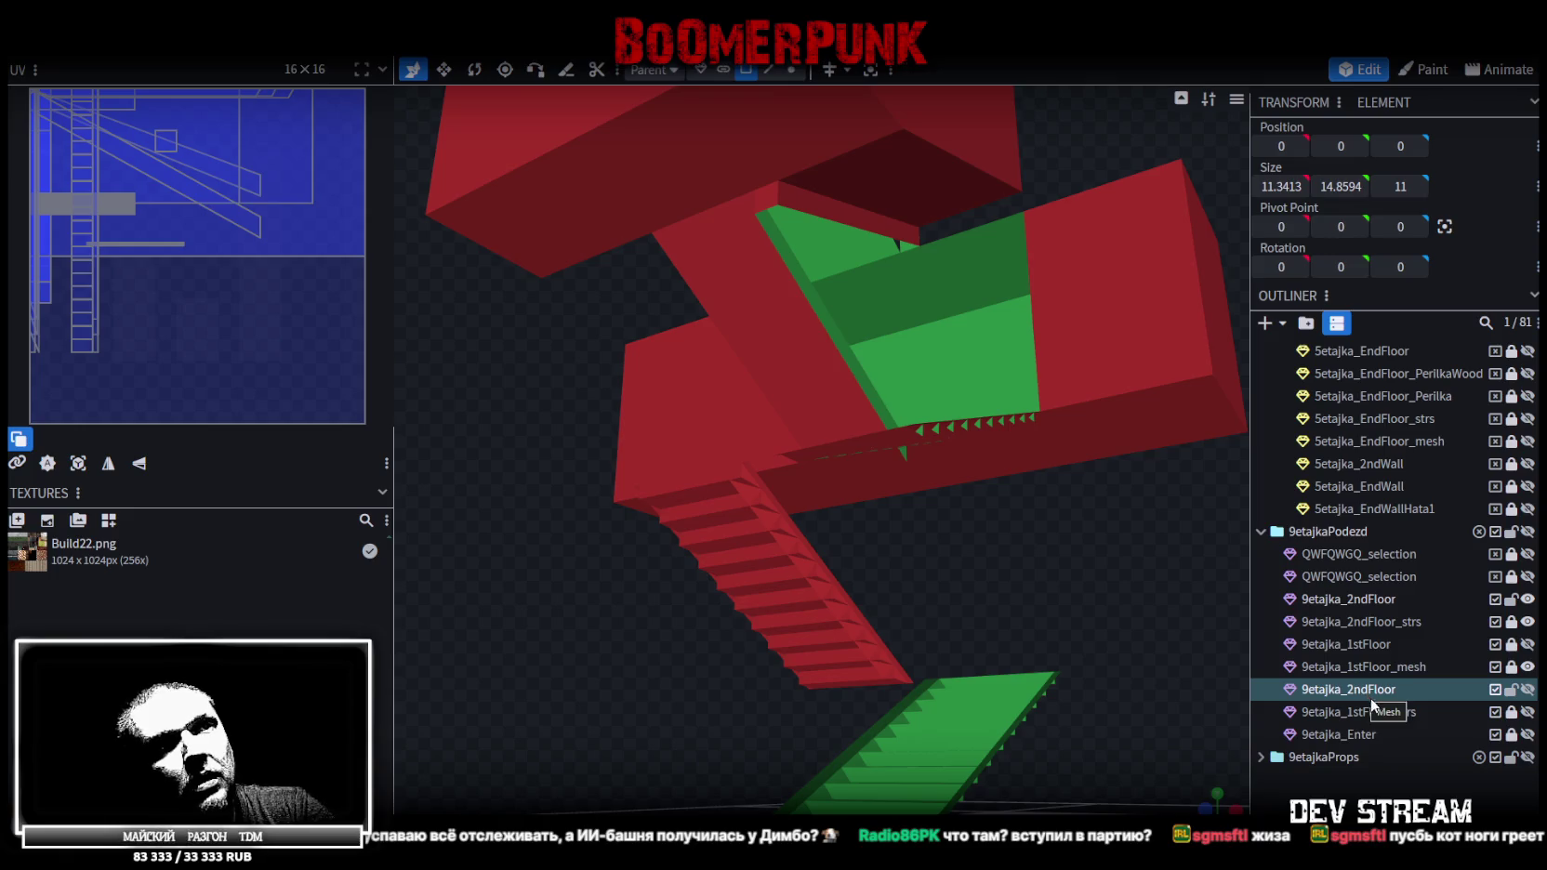
pyautogui.doubleClick(1401, 695)
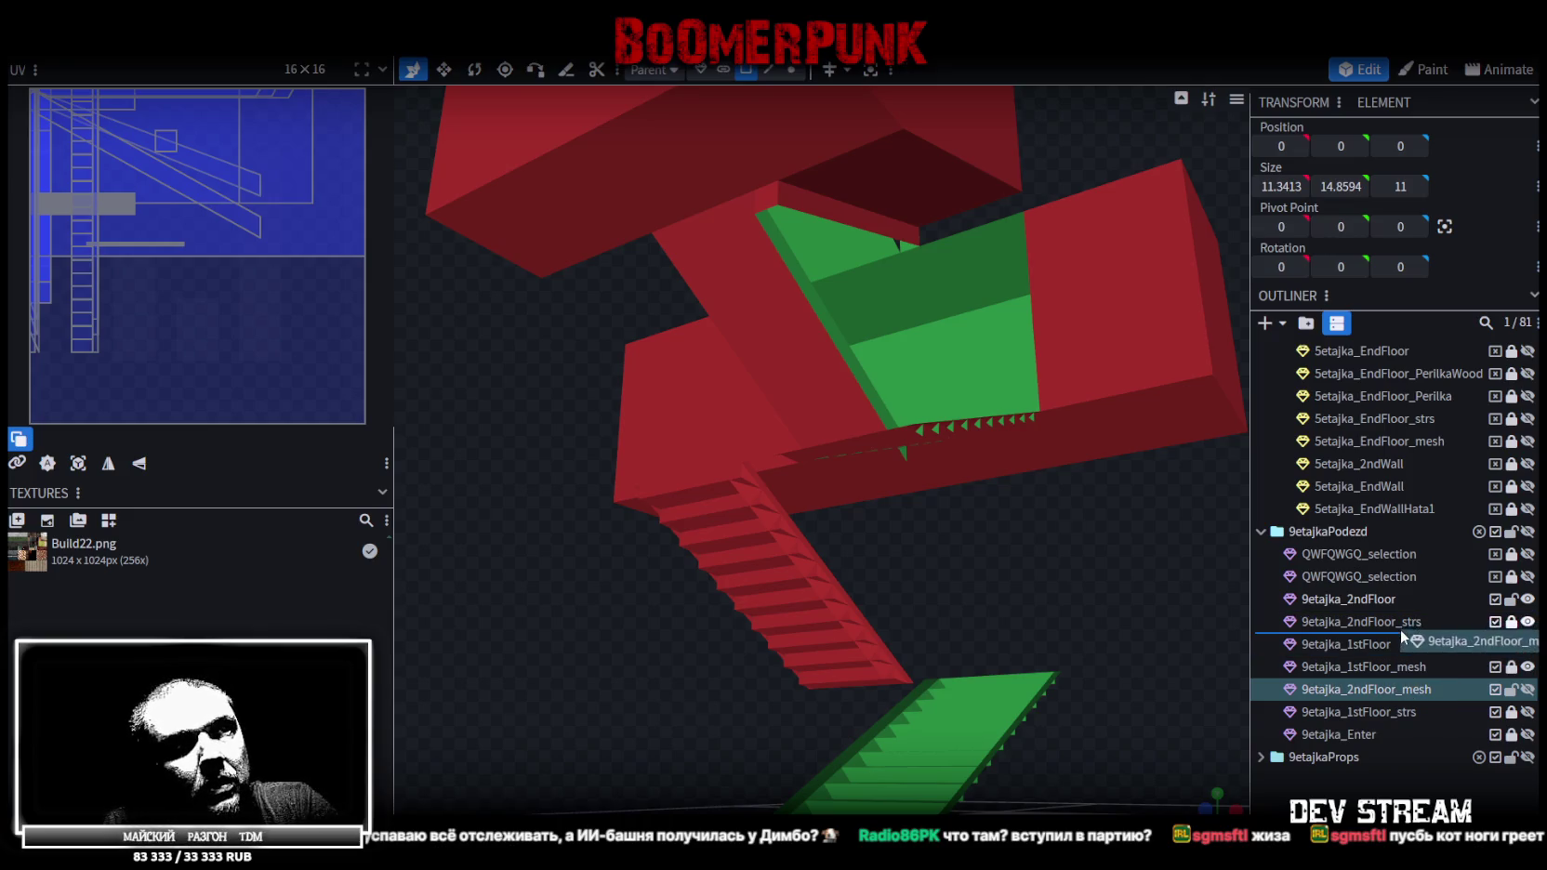
pyautogui.moveTo(1401, 668); pyautogui.dragTo(1394, 634)
pyautogui.moveTo(1025, 593)
pyautogui.mouseDown()
pyautogui.moveTo(716, 569)
pyautogui.moveTo(855, 265)
pyautogui.mouseUp()
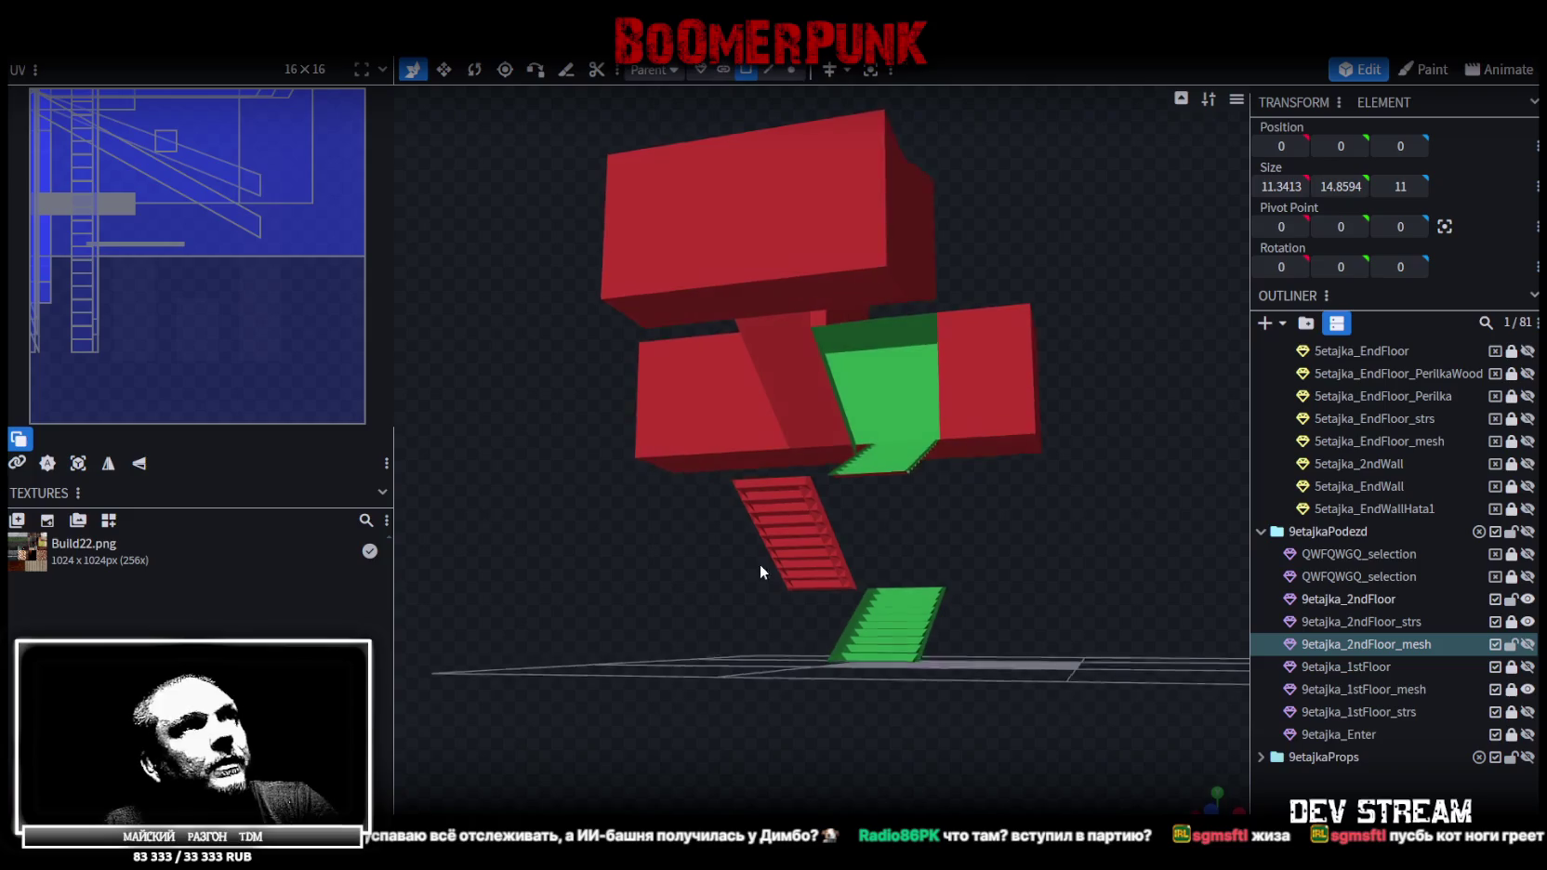
# Show 9etajka_2ndFloor_mesh and center its pivot on a vertex at the top of the stairs
pyautogui.click(748, 71)
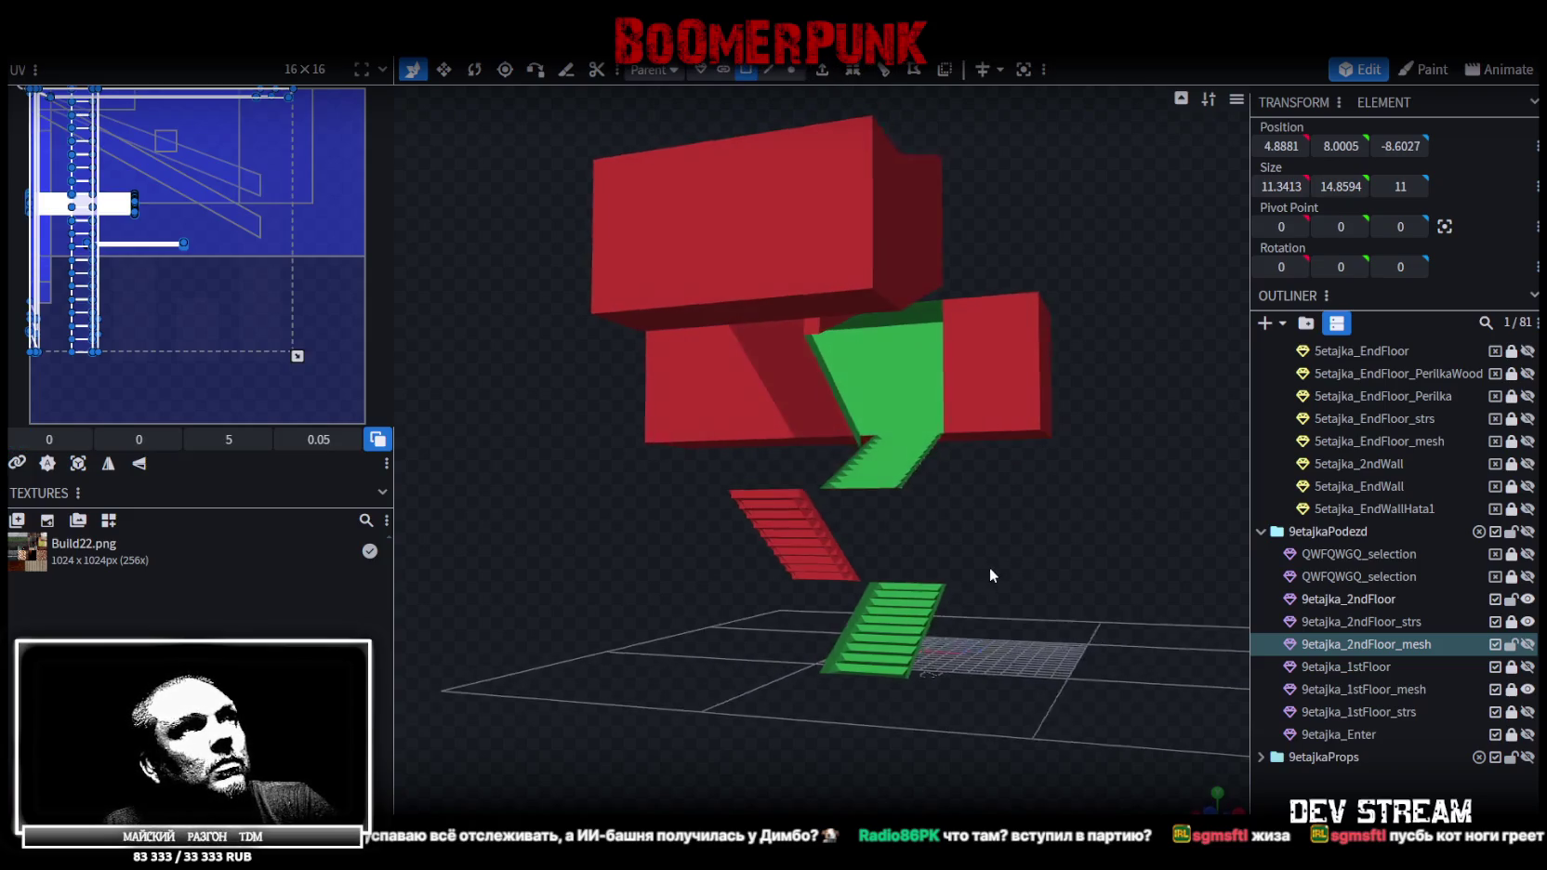
pyautogui.click(1526, 644)
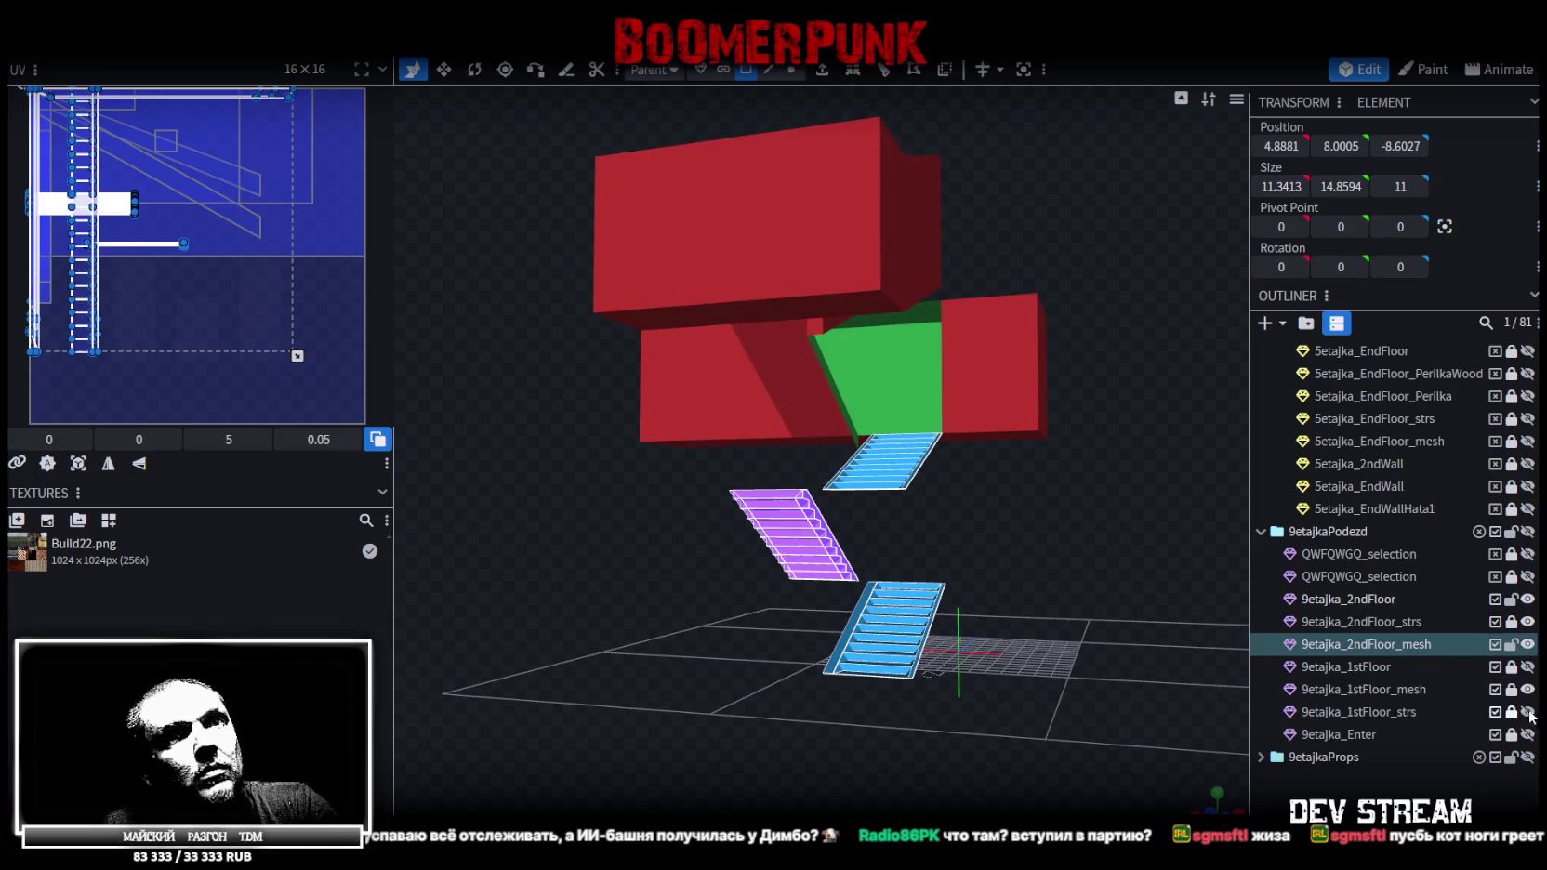
pyautogui.moveTo(991, 571)
pyautogui.mouseDown()
pyautogui.moveTo(1033, 532)
pyautogui.moveTo(933, 583)
pyautogui.moveTo(1009, 533)
pyautogui.moveTo(967, 484)
pyautogui.mouseUp()
pyautogui.scroll(3, 981, 547)
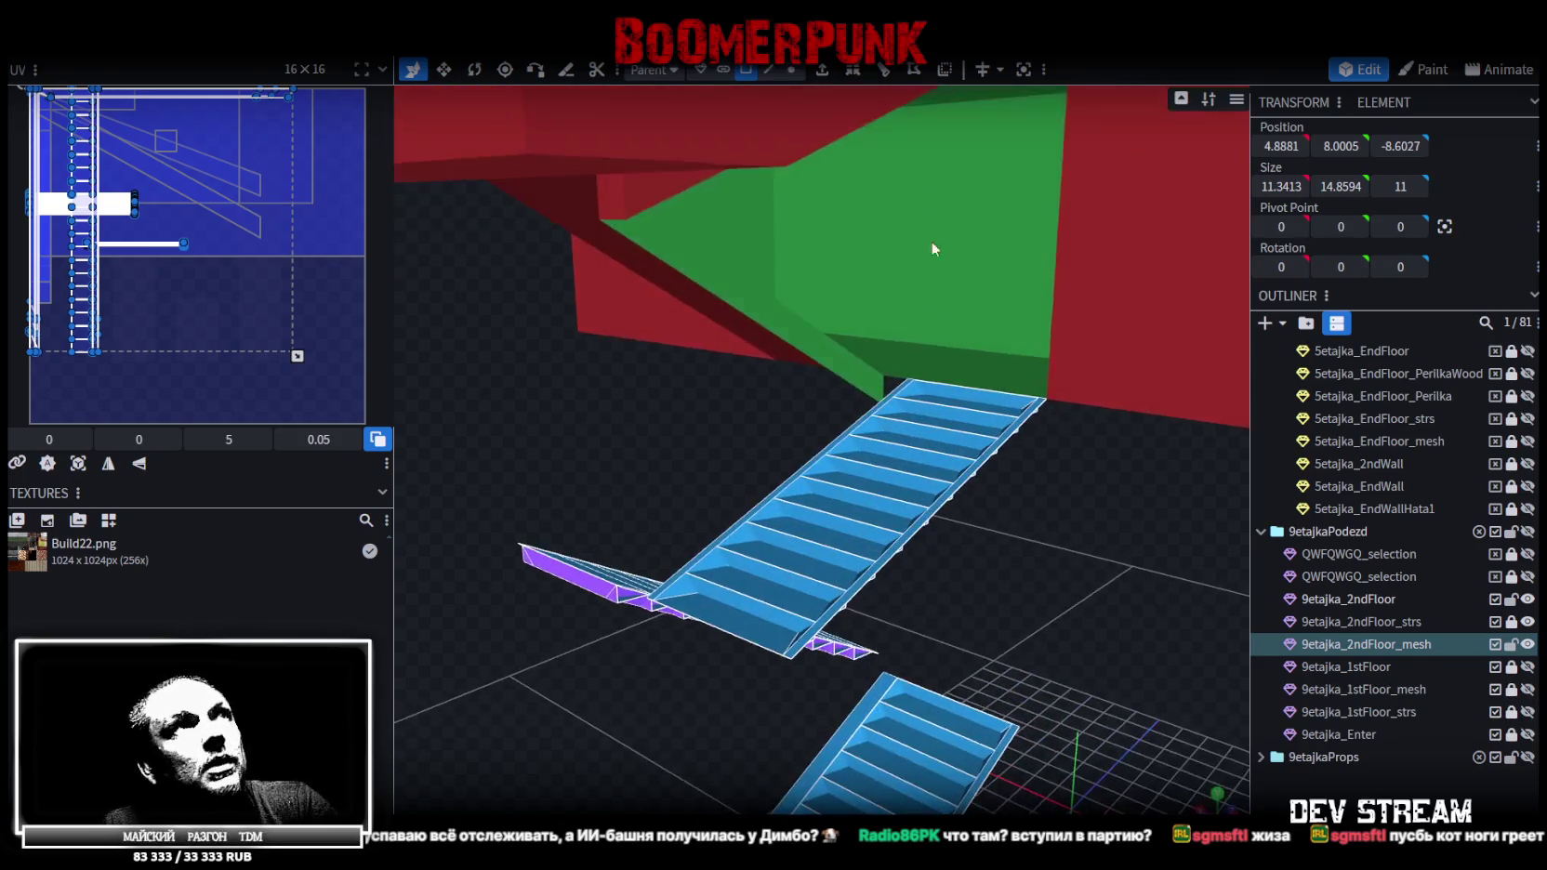
pyautogui.click(791, 71)
pyautogui.hotkey('ctrl', 'a')
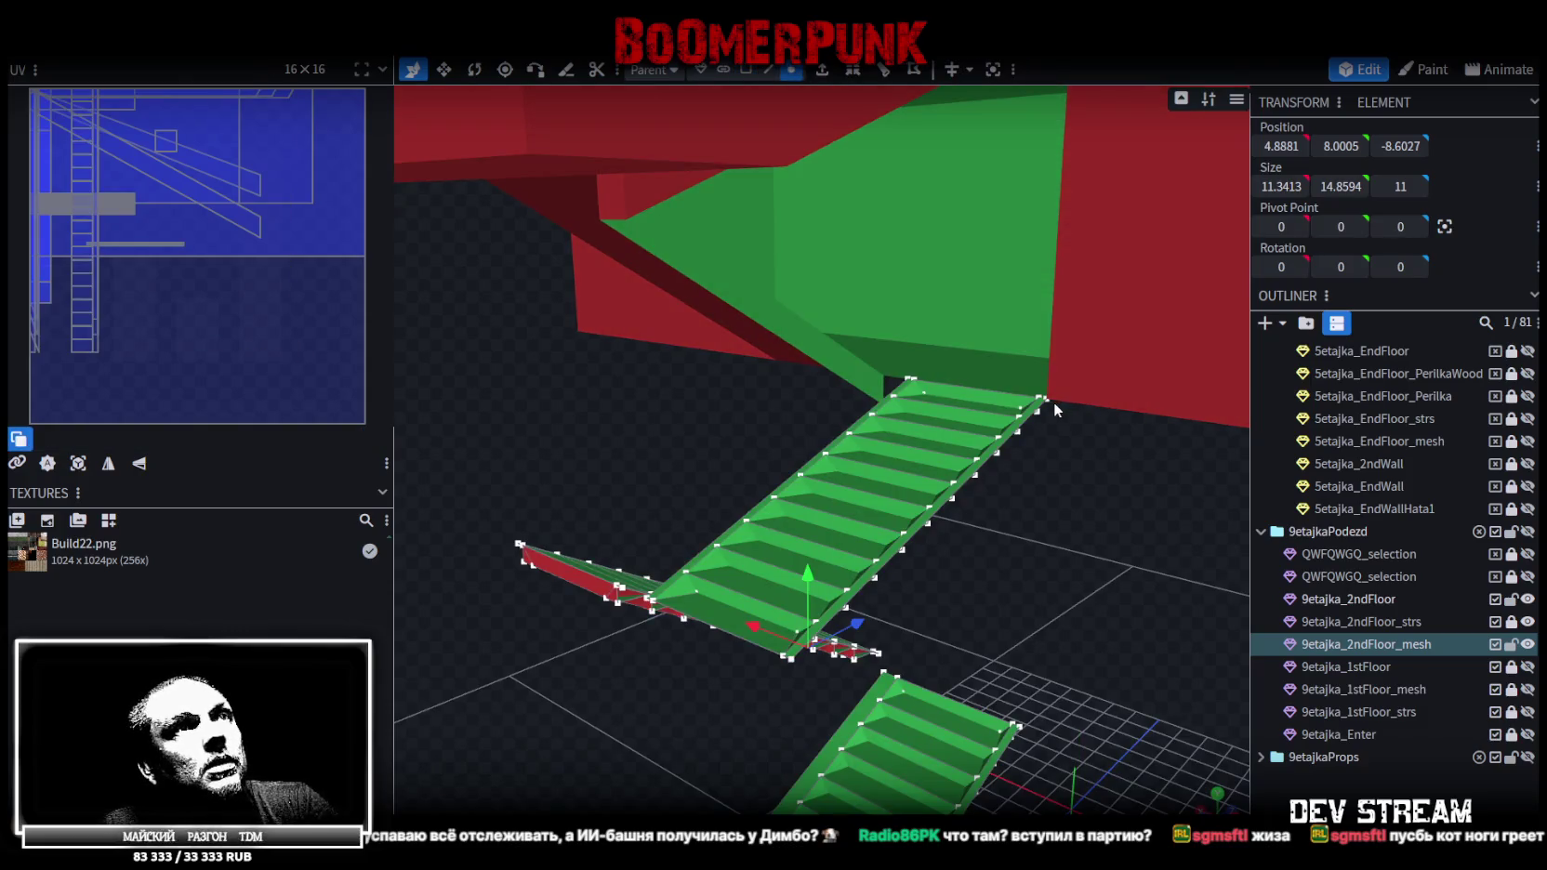
pyautogui.click(1046, 400)
pyautogui.click(1445, 226)
pyautogui.scroll(-3, 1091, 519)
pyautogui.moveTo(1090, 518)
pyautogui.mouseDown()
pyautogui.moveTo(1069, 422)
pyautogui.moveTo(1141, 396)
pyautogui.mouseUp()
# Select the lower stair faces, then a corner vertex of the 9etajka_2ndFloor walls
pyautogui.click(745, 71)
pyautogui.moveTo(1027, 473); pyautogui.dragTo(1036, 520)
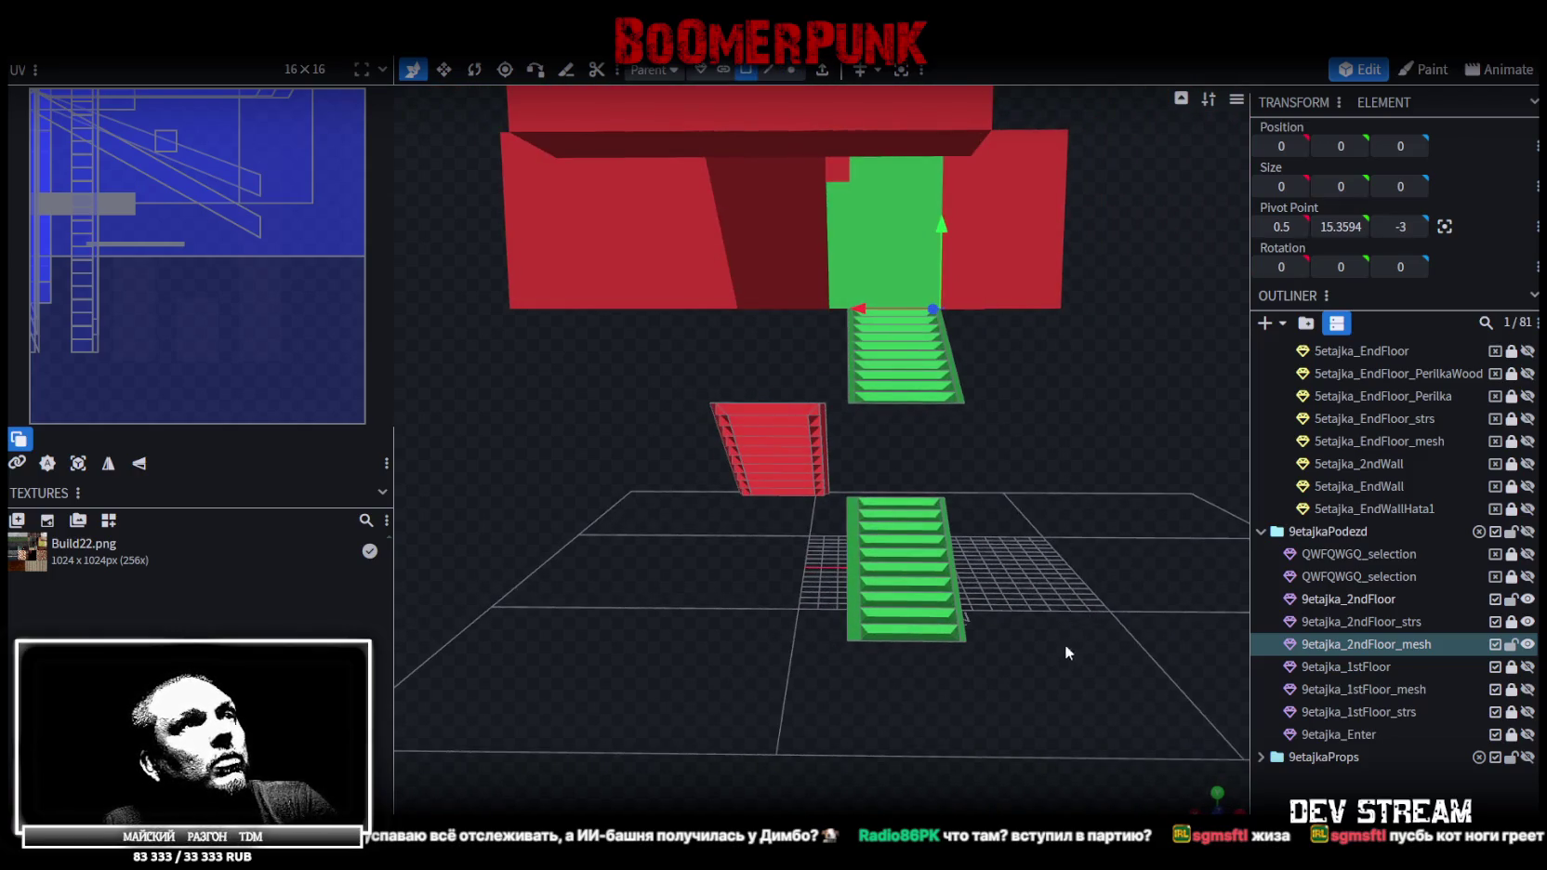
pyautogui.keyDown('ctrl'); pyautogui.moveTo(1042, 660); pyautogui.dragTo(836, 470); pyautogui.keyUp('ctrl')
pyautogui.click(1074, 406)
pyautogui.moveTo(1075, 406)
pyautogui.mouseDown()
pyautogui.moveTo(1032, 379)
pyautogui.moveTo(980, 402)
pyautogui.moveTo(1013, 409)
pyautogui.mouseUp()
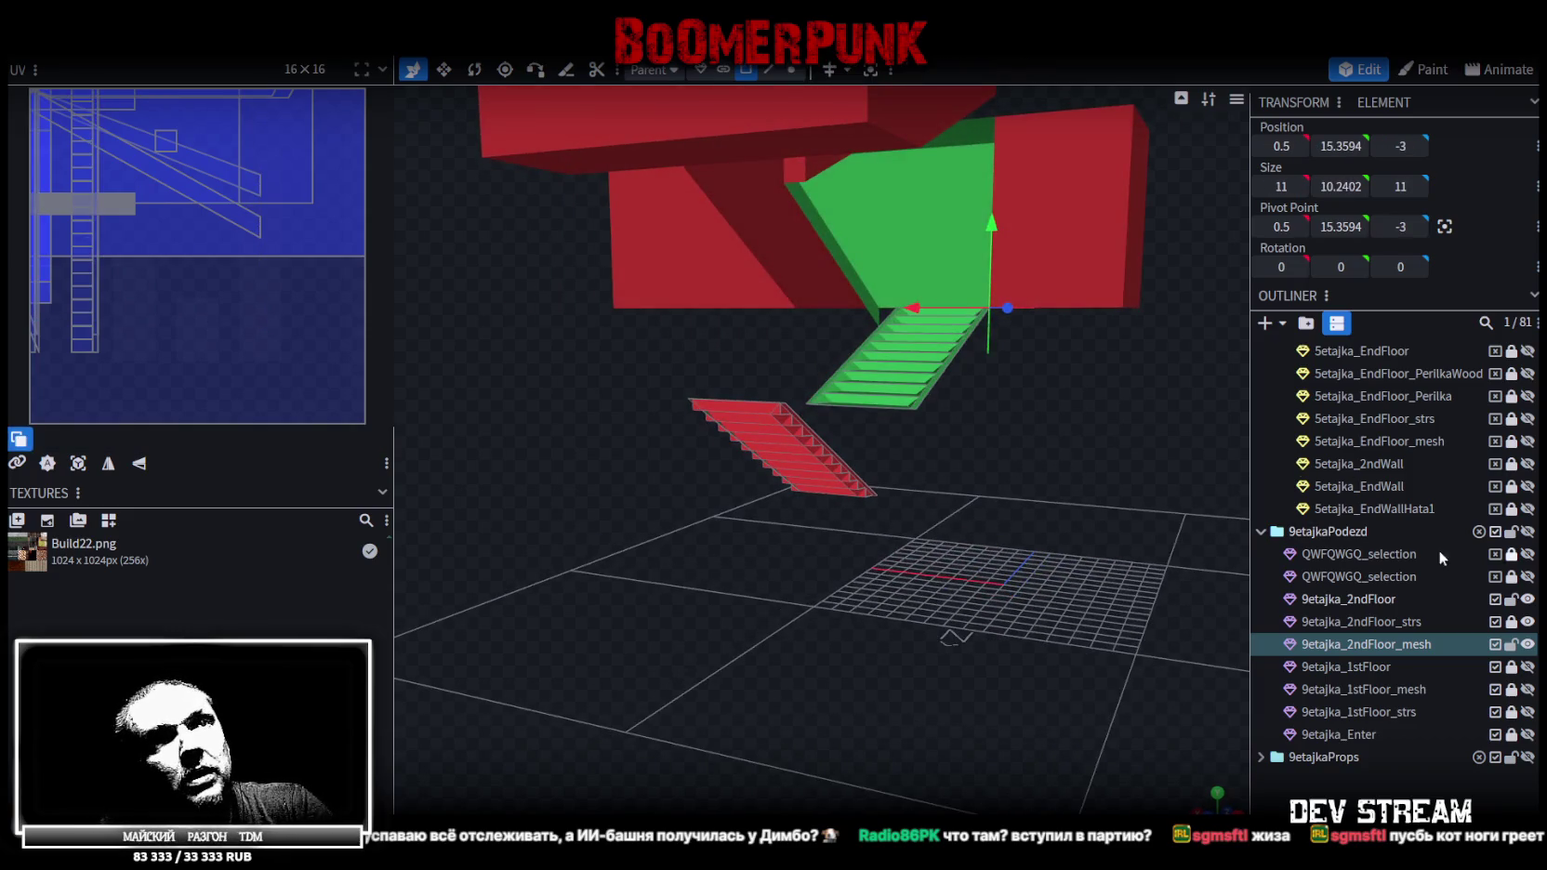
pyautogui.click(1371, 603)
pyautogui.moveTo(930, 558)
pyautogui.mouseDown()
pyautogui.moveTo(1029, 631)
pyautogui.moveTo(640, 300)
pyautogui.moveTo(650, 344)
pyautogui.mouseUp()
pyautogui.scroll(5, 649, 344)
pyautogui.click(791, 70)
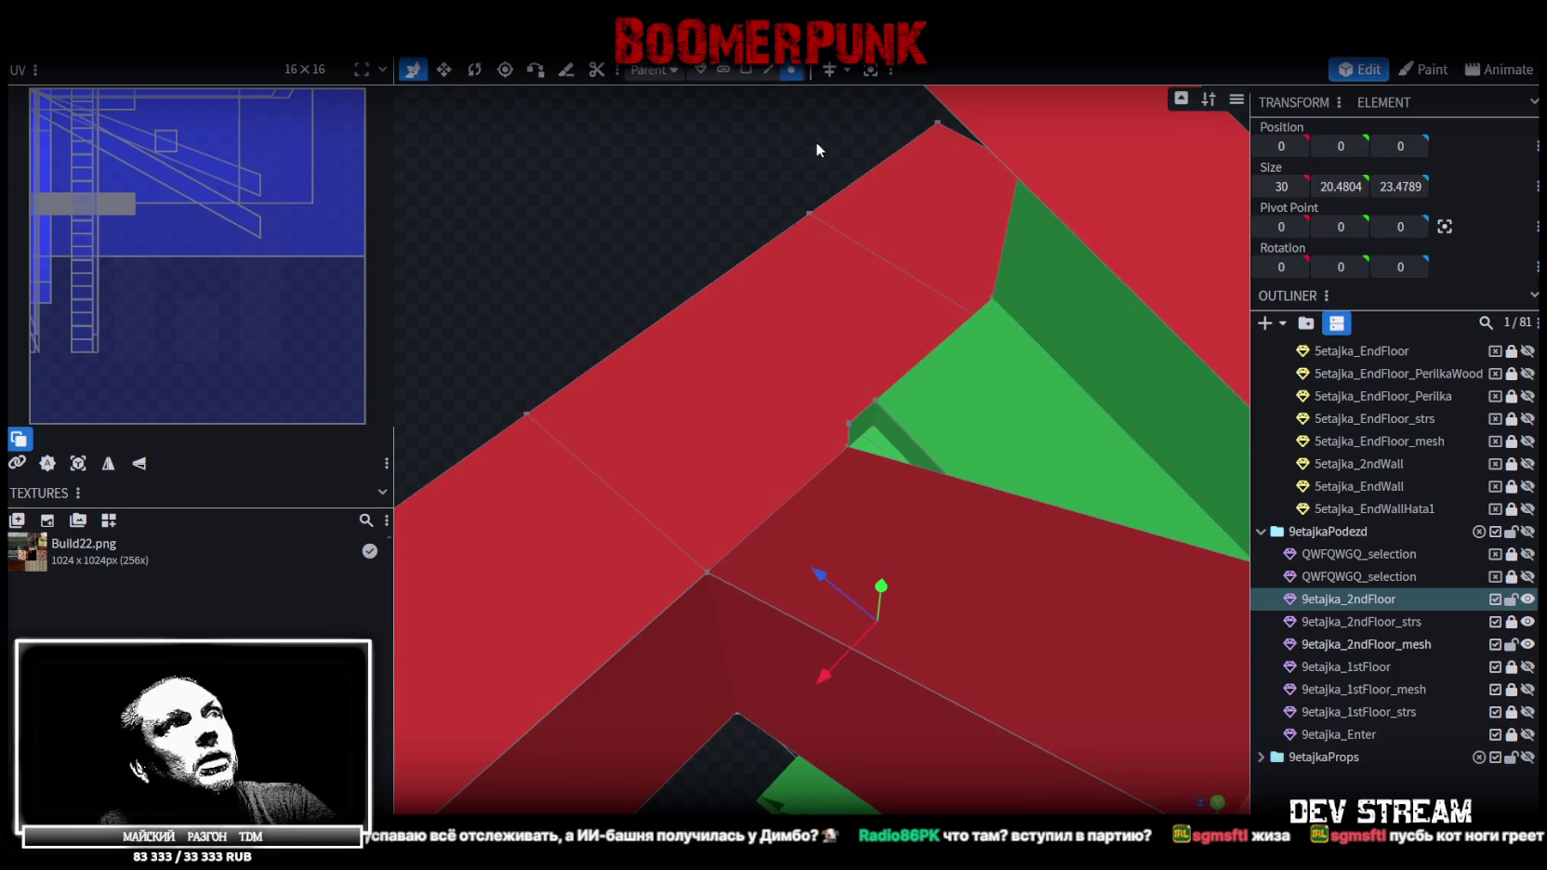
pyautogui.click(876, 400)
pyautogui.moveTo(850, 381); pyautogui.dragTo(940, 358)
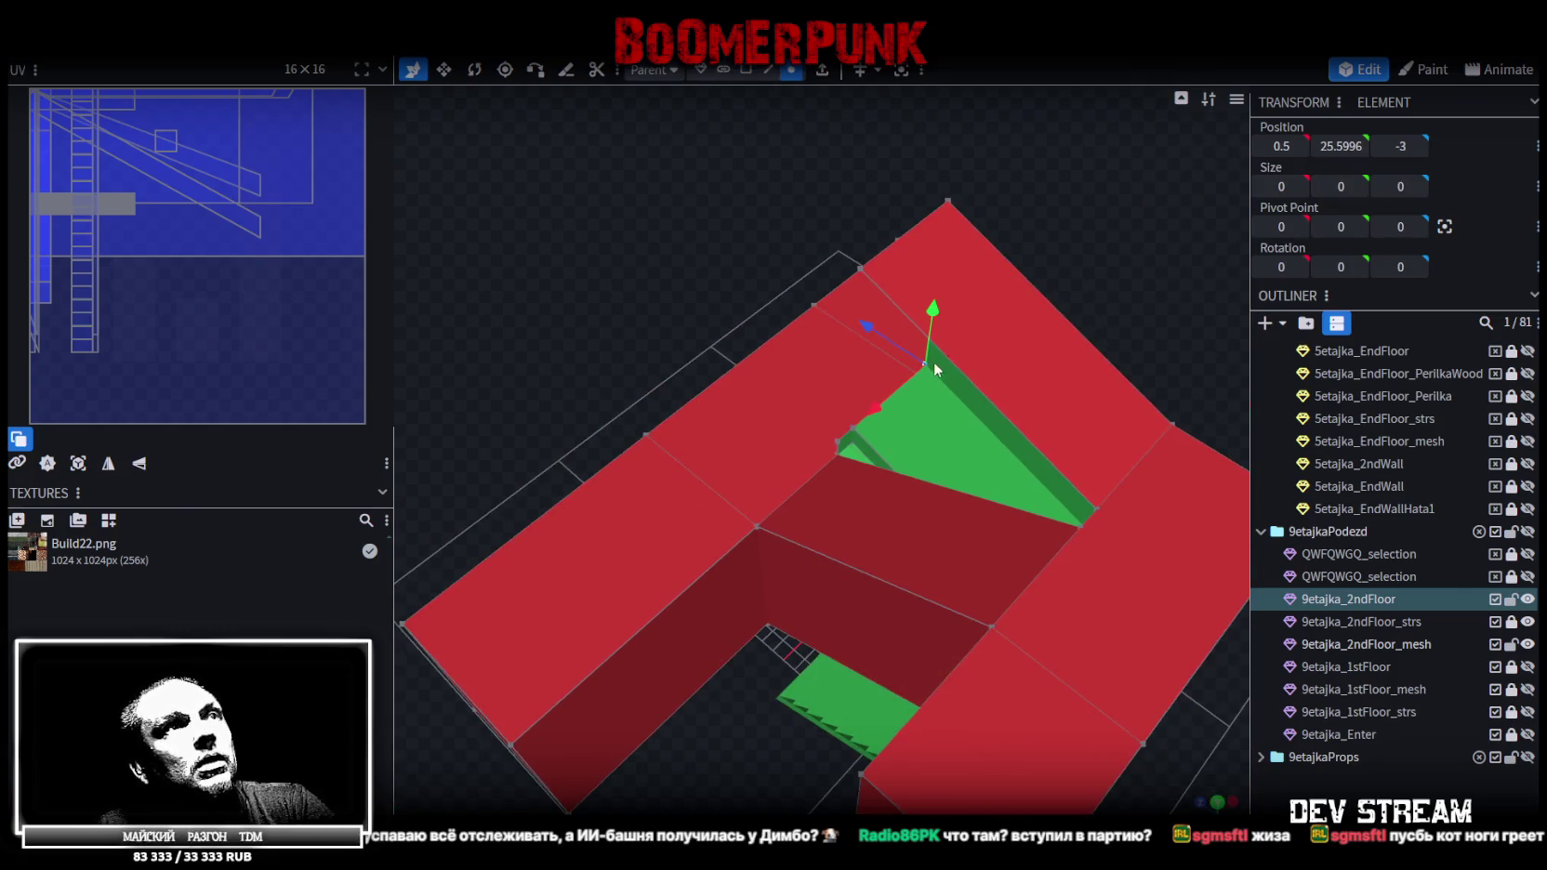
pyautogui.scroll(-1, 1529, 569)
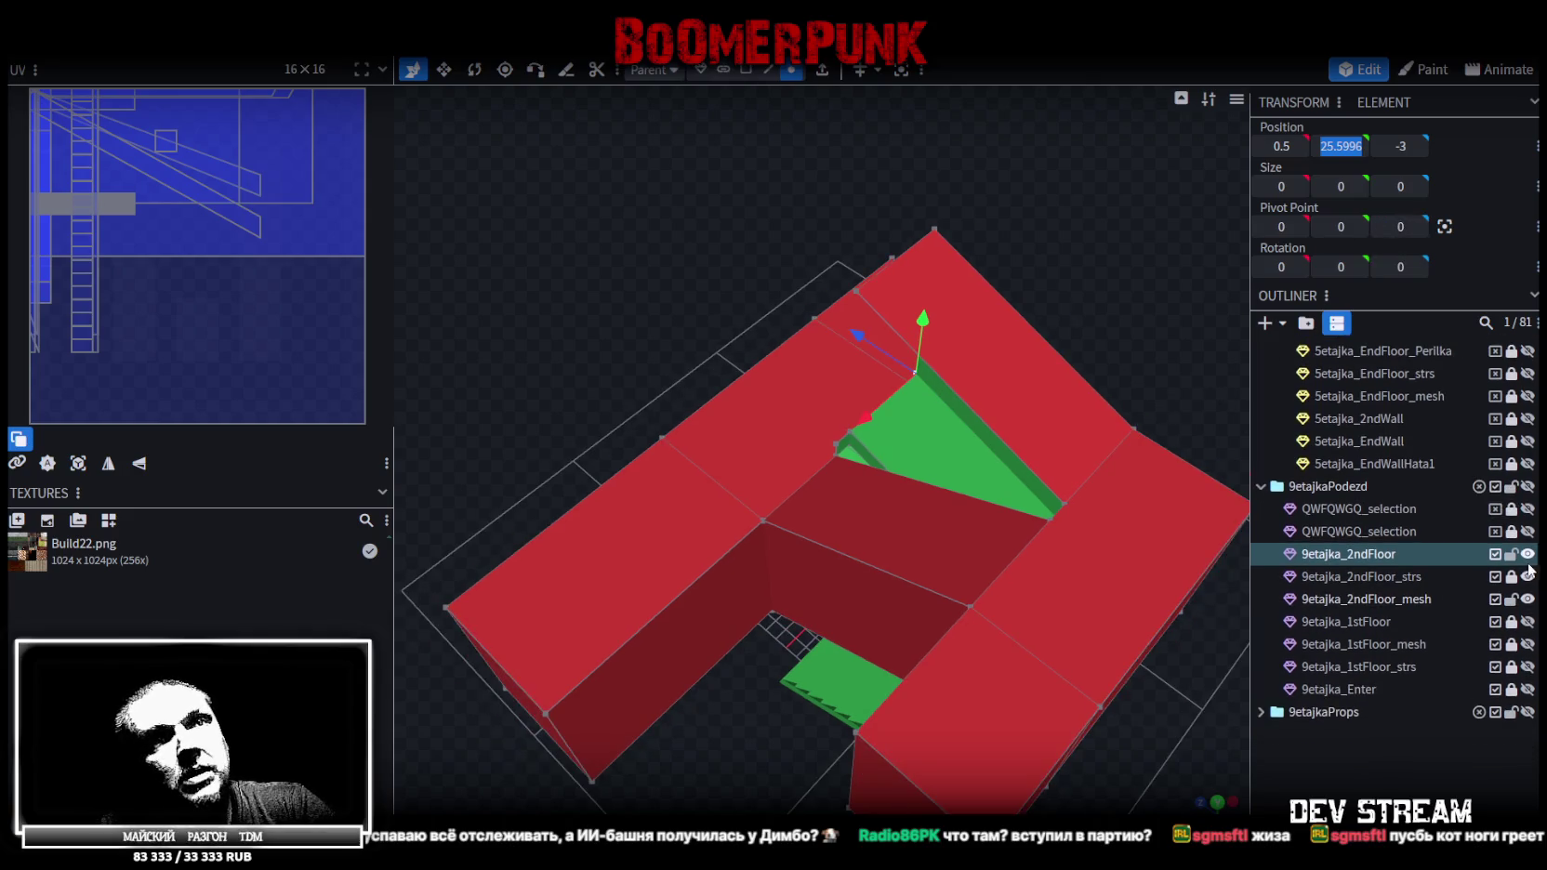
# Hide the second-floor walls and raise 9etajka_2ndFloor_mesh to Position Y 25.5996
pyautogui.click(1528, 556)
pyautogui.moveTo(929, 419); pyautogui.dragTo(818, 484)
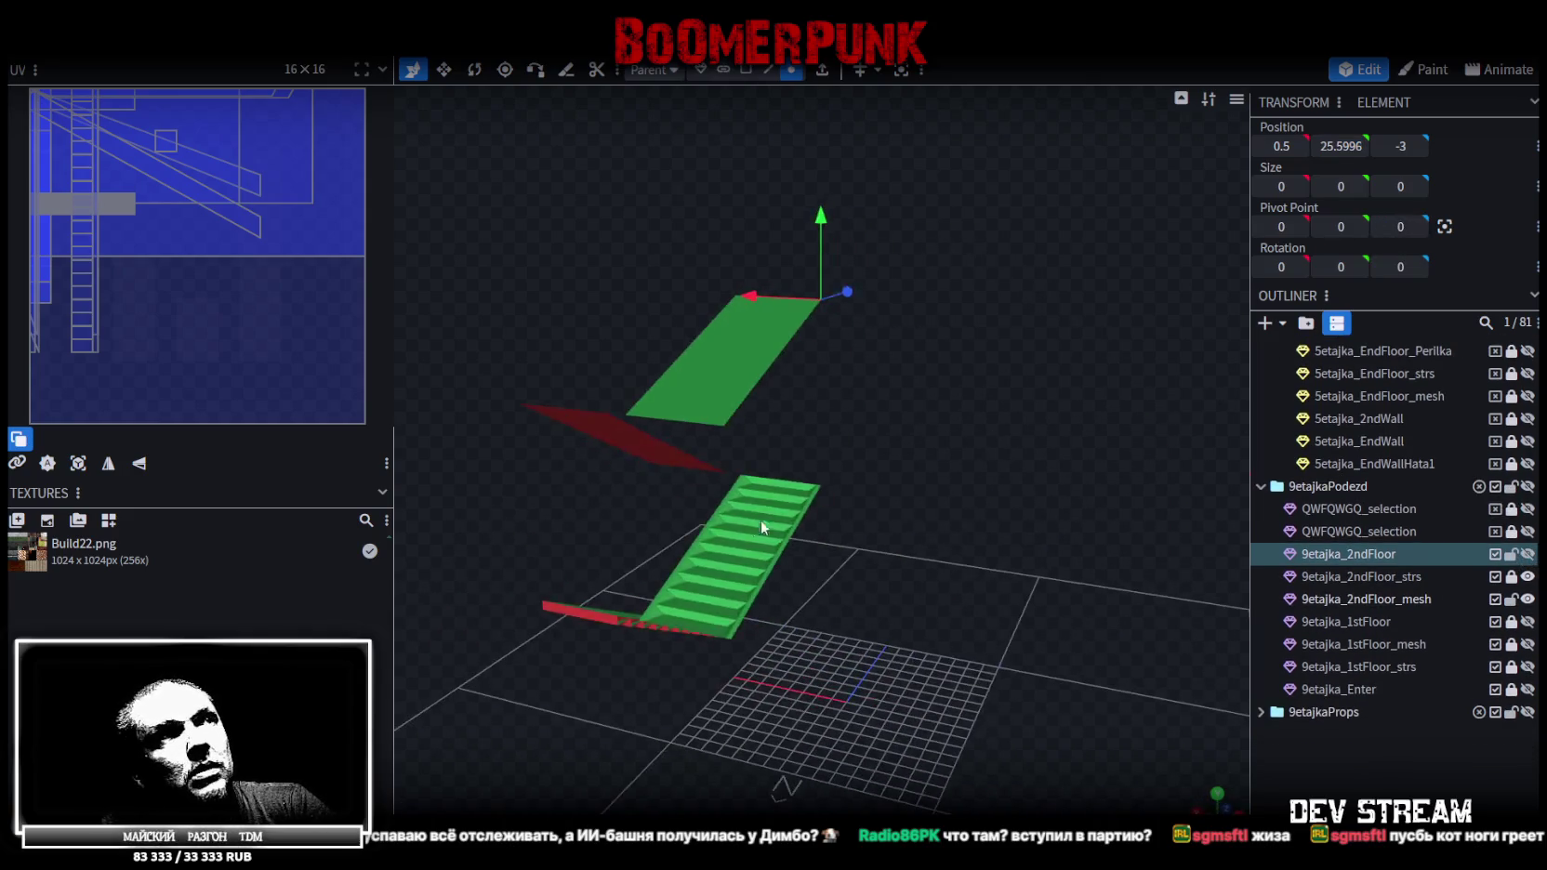
pyautogui.click(825, 492)
pyautogui.click(700, 70)
pyautogui.click(1340, 145)
pyautogui.write('25.5996')
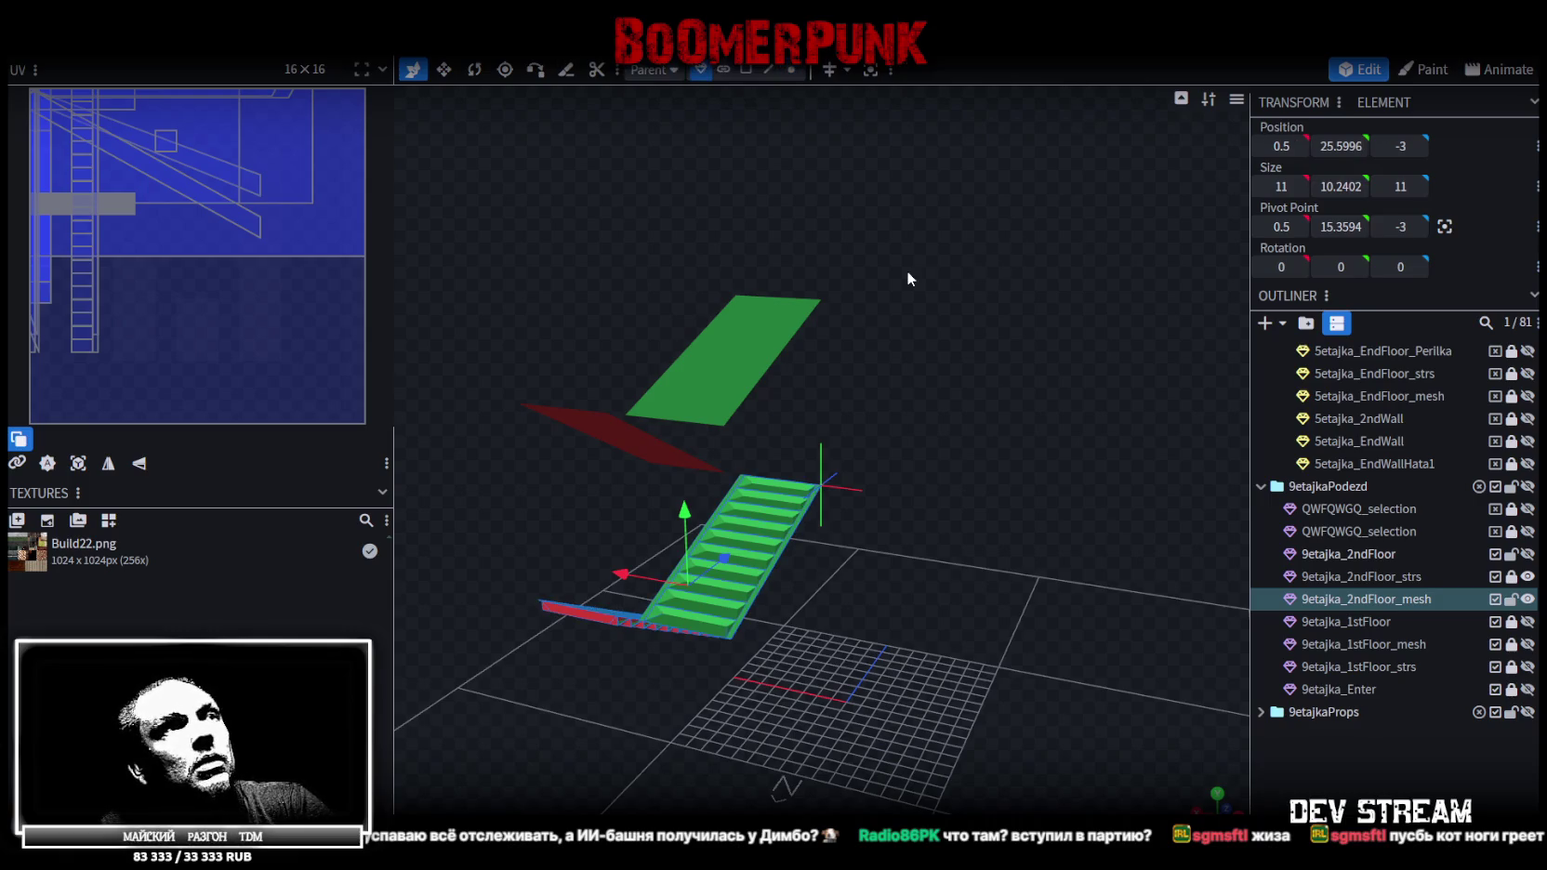
pyautogui.press('Return')
pyautogui.moveTo(937, 267)
pyautogui.mouseDown()
pyautogui.moveTo(1057, 373)
pyautogui.moveTo(1022, 565)
pyautogui.mouseUp()
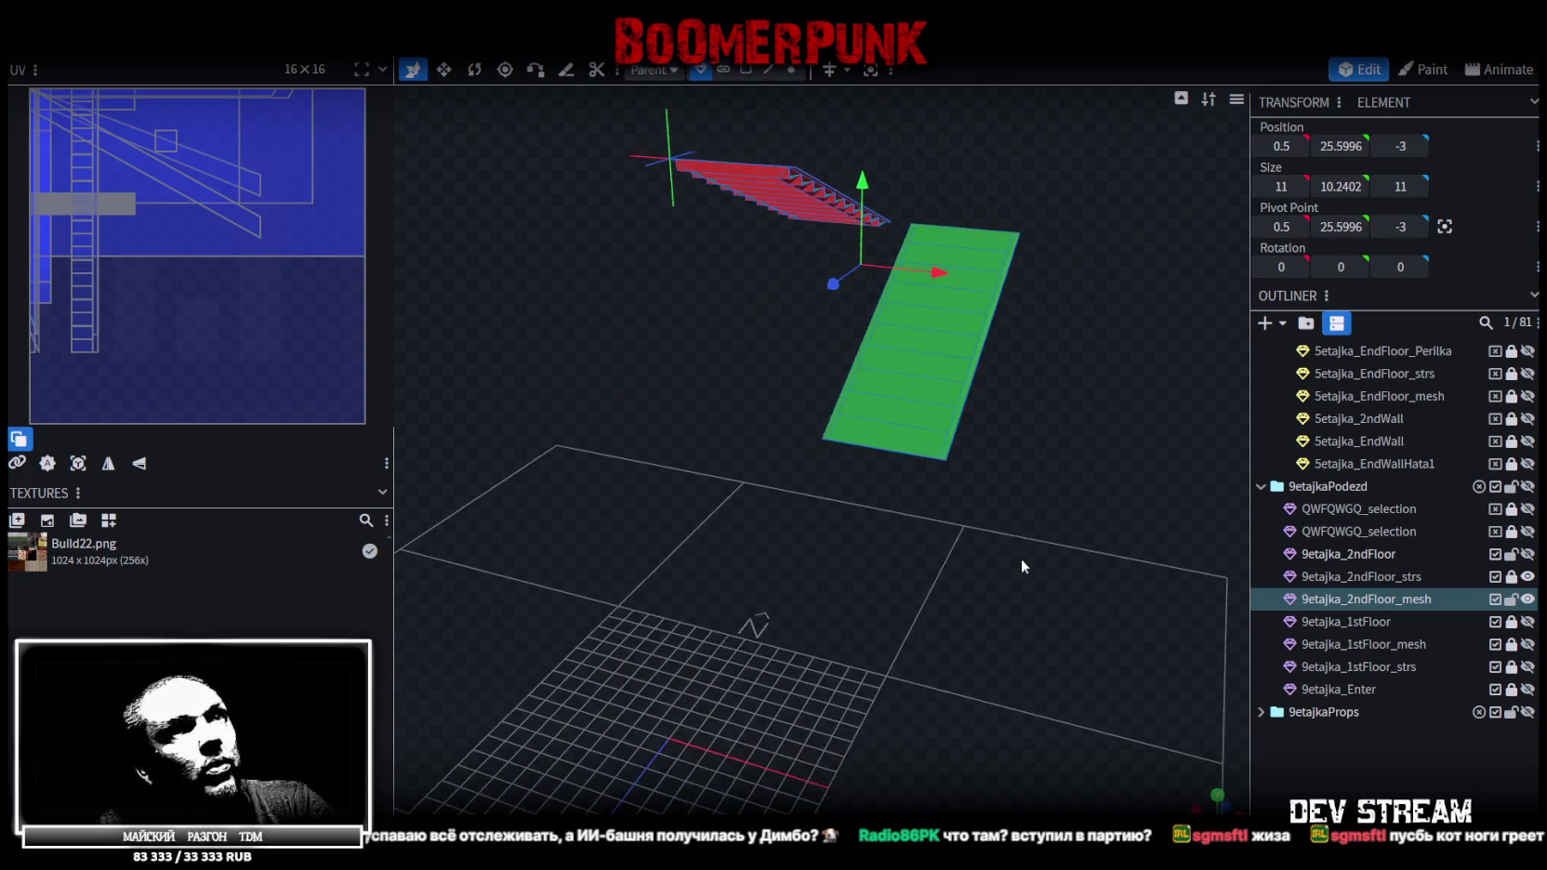
# Reset the stair mesh's pivot point values to 0 and show the second-floor walls again
pyautogui.click(743, 72)
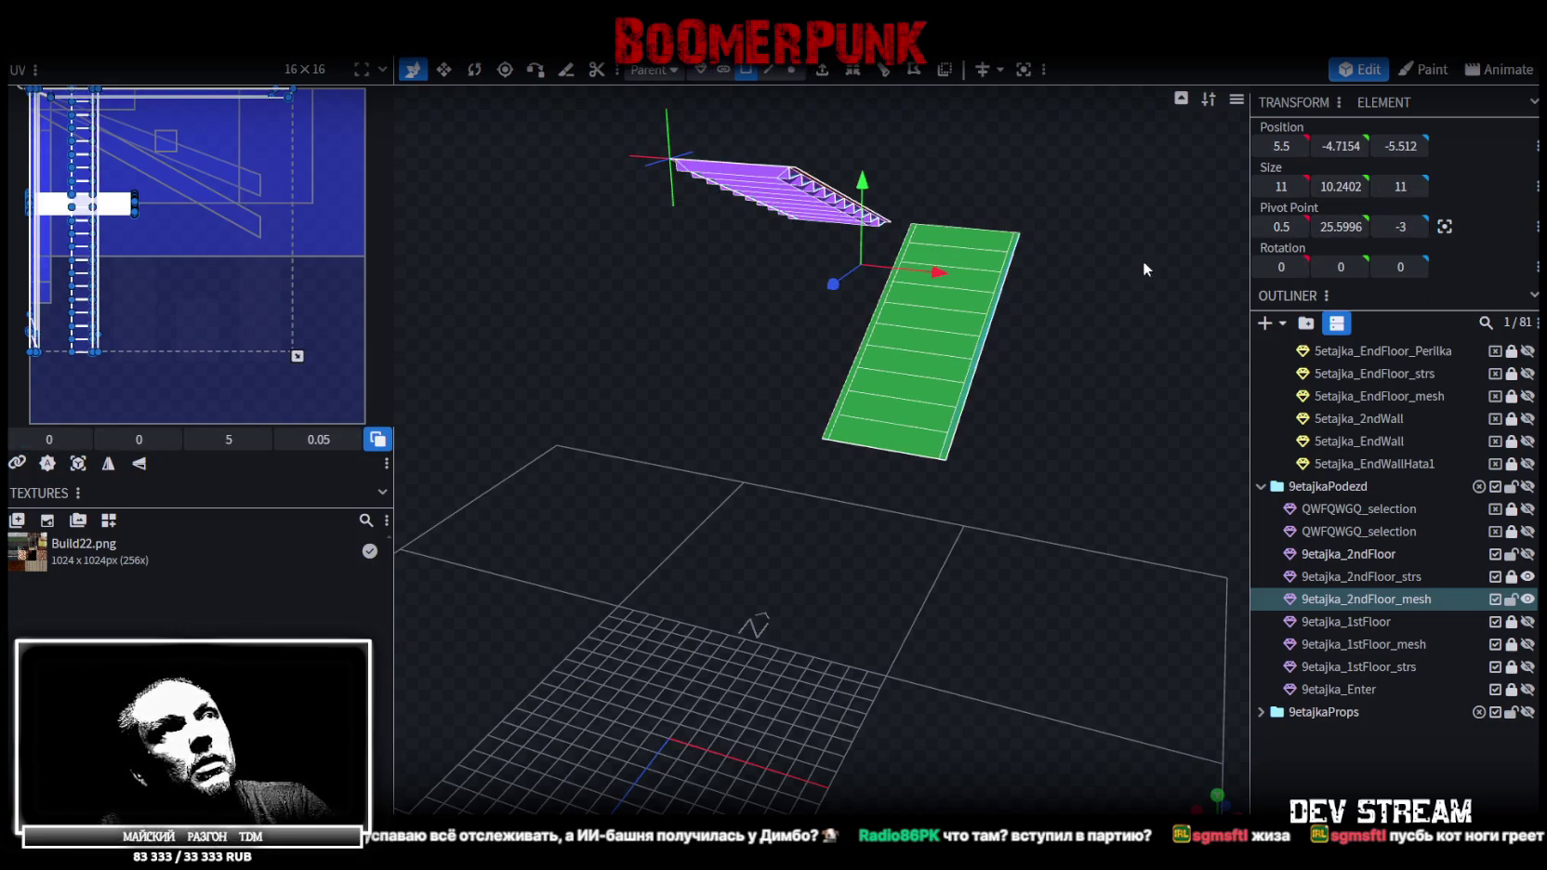
pyautogui.moveTo(1142, 260); pyautogui.dragTo(1147, 271)
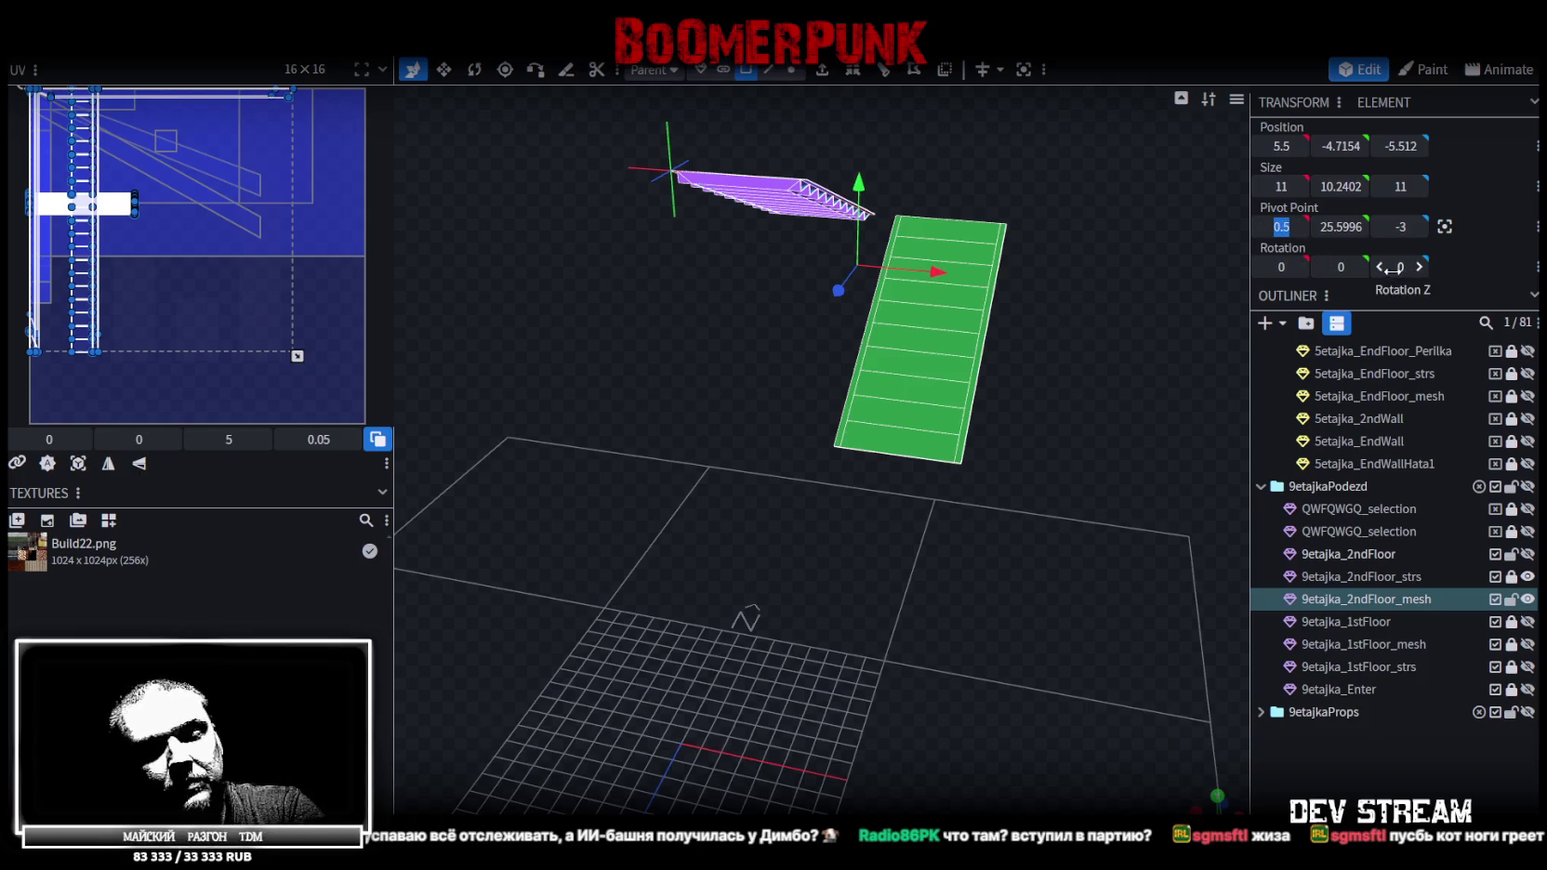
pyautogui.write('0')
pyautogui.press('Tab')
pyautogui.write('0')
pyautogui.press('Tab')
pyautogui.moveTo(1103, 464)
pyautogui.mouseDown()
pyautogui.moveTo(1076, 483)
pyautogui.moveTo(1088, 401)
pyautogui.moveTo(1175, 424)
pyautogui.moveTo(1018, 432)
pyautogui.moveTo(1025, 476)
pyautogui.moveTo(1097, 484)
pyautogui.mouseUp()
pyautogui.click(1525, 555)
pyautogui.click(1525, 555)
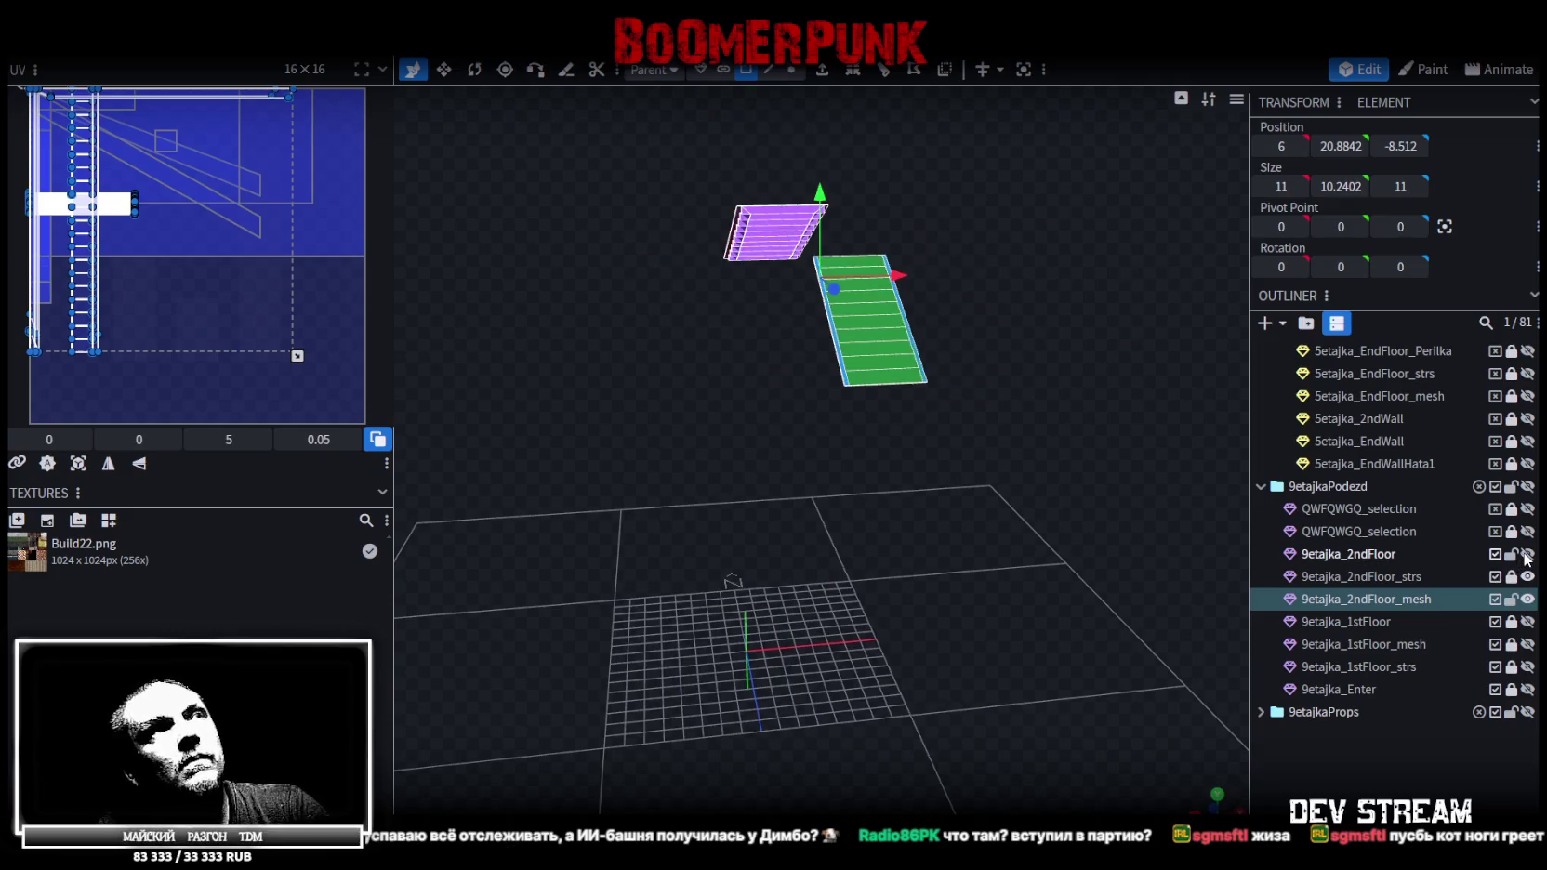
pyautogui.click(1526, 555)
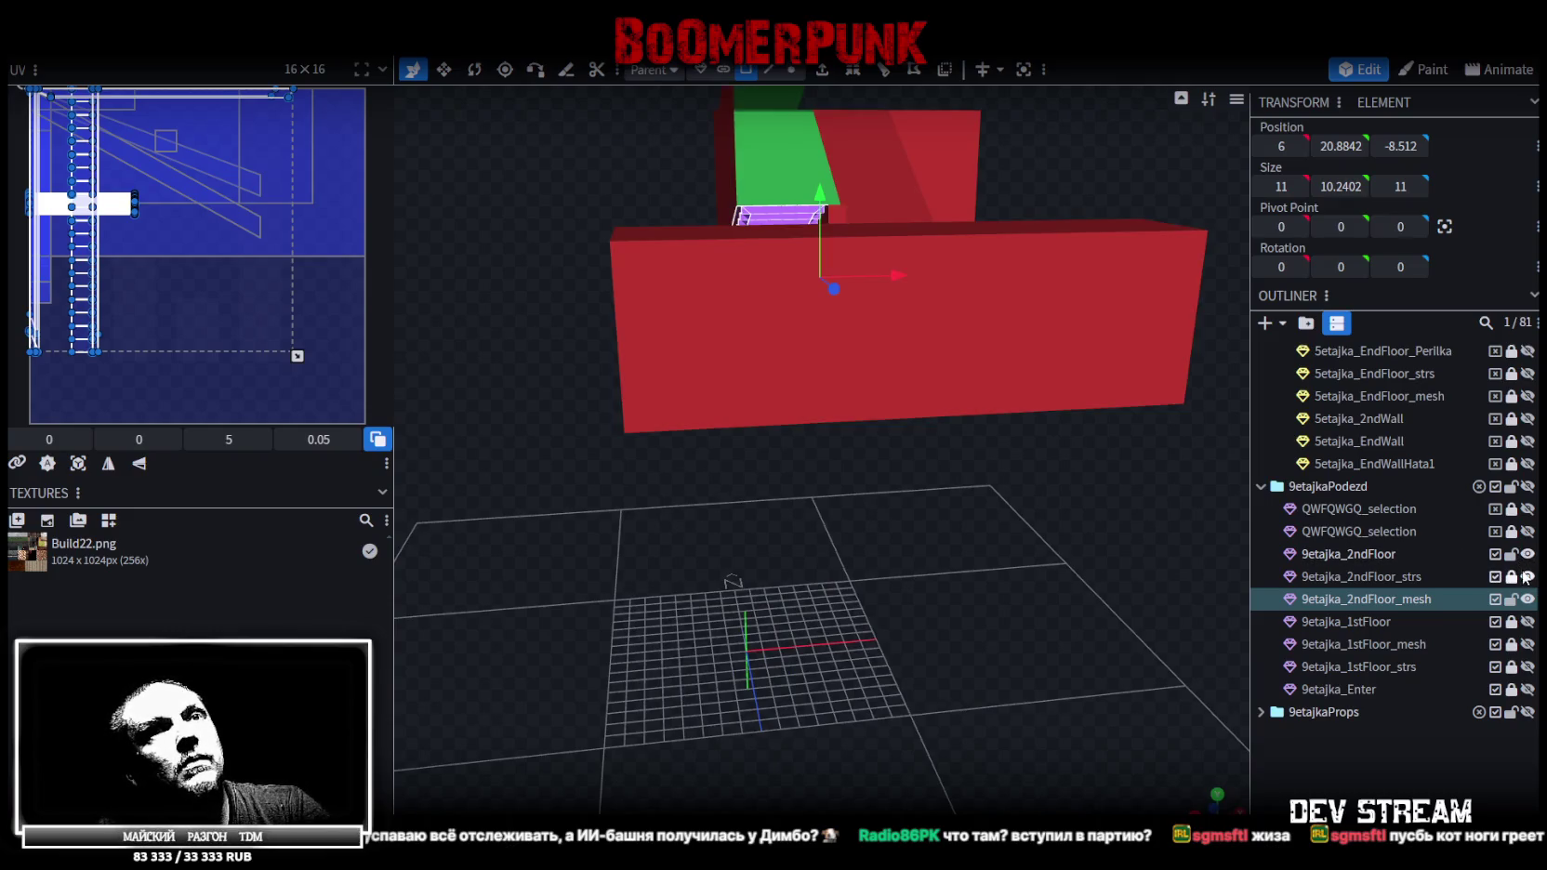
# Unlock 9etajka_2ndFloor_strs and save the model as Build27.bbmodel
pyautogui.click(1510, 576)
pyautogui.click(1406, 601)
pyautogui.moveTo(957, 578)
pyautogui.mouseDown()
pyautogui.moveTo(1112, 601)
pyautogui.moveTo(1203, 493)
pyautogui.moveTo(1348, 510)
pyautogui.moveTo(1251, 563)
pyautogui.moveTo(1028, 613)
pyautogui.moveTo(1061, 595)
pyautogui.mouseUp()
pyautogui.hotkey('ctrl', 's')
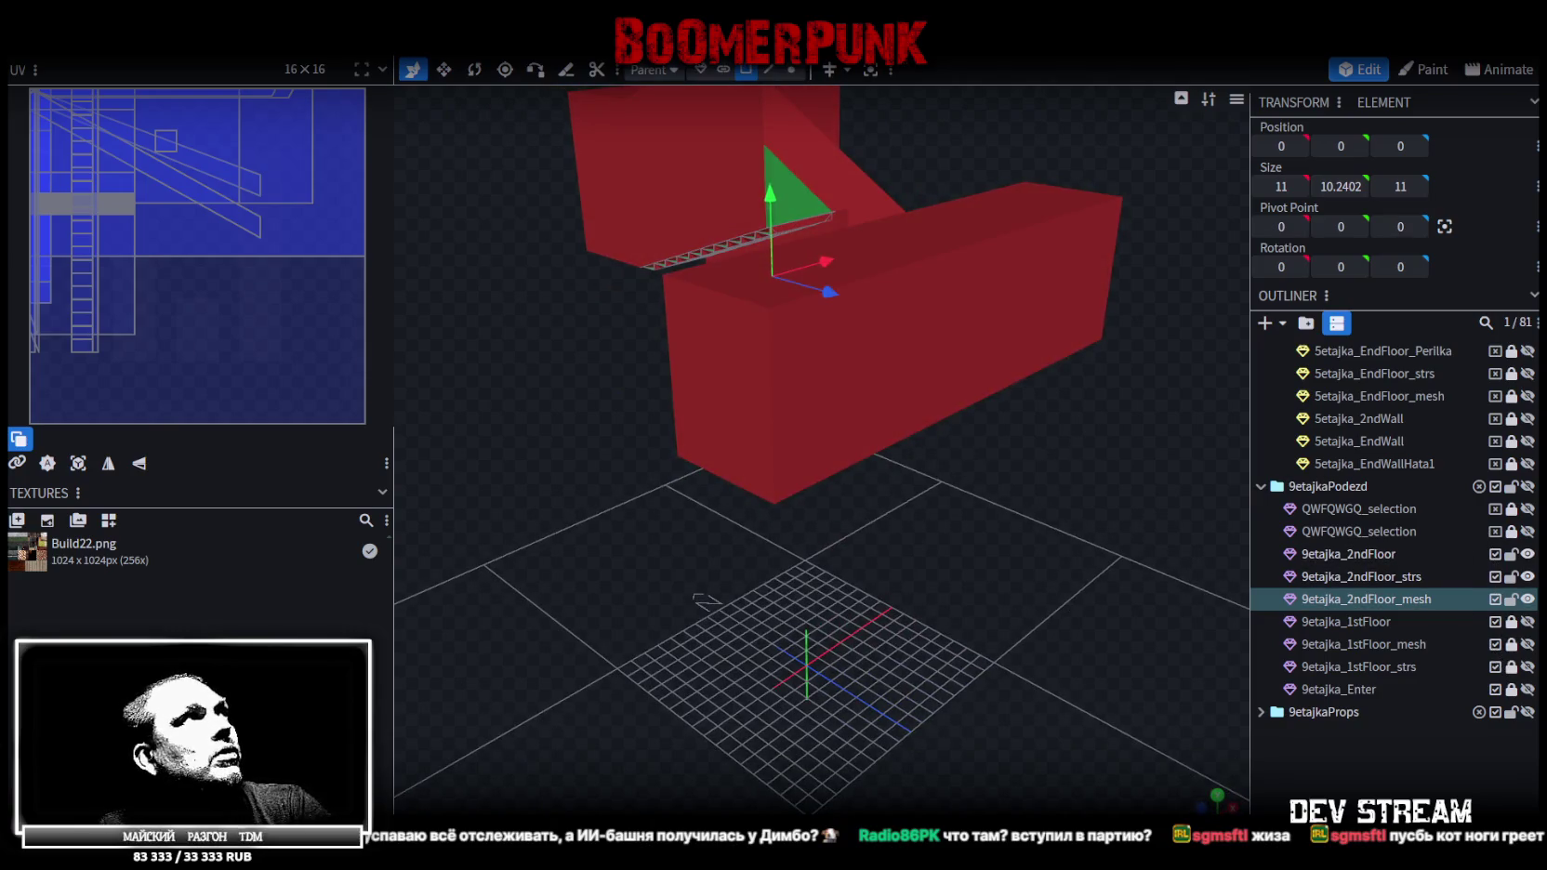
# Export the model as Build27.fbx with the default options and switch to Unity
pyautogui.click(144, 42)
pyautogui.click(445, 426)
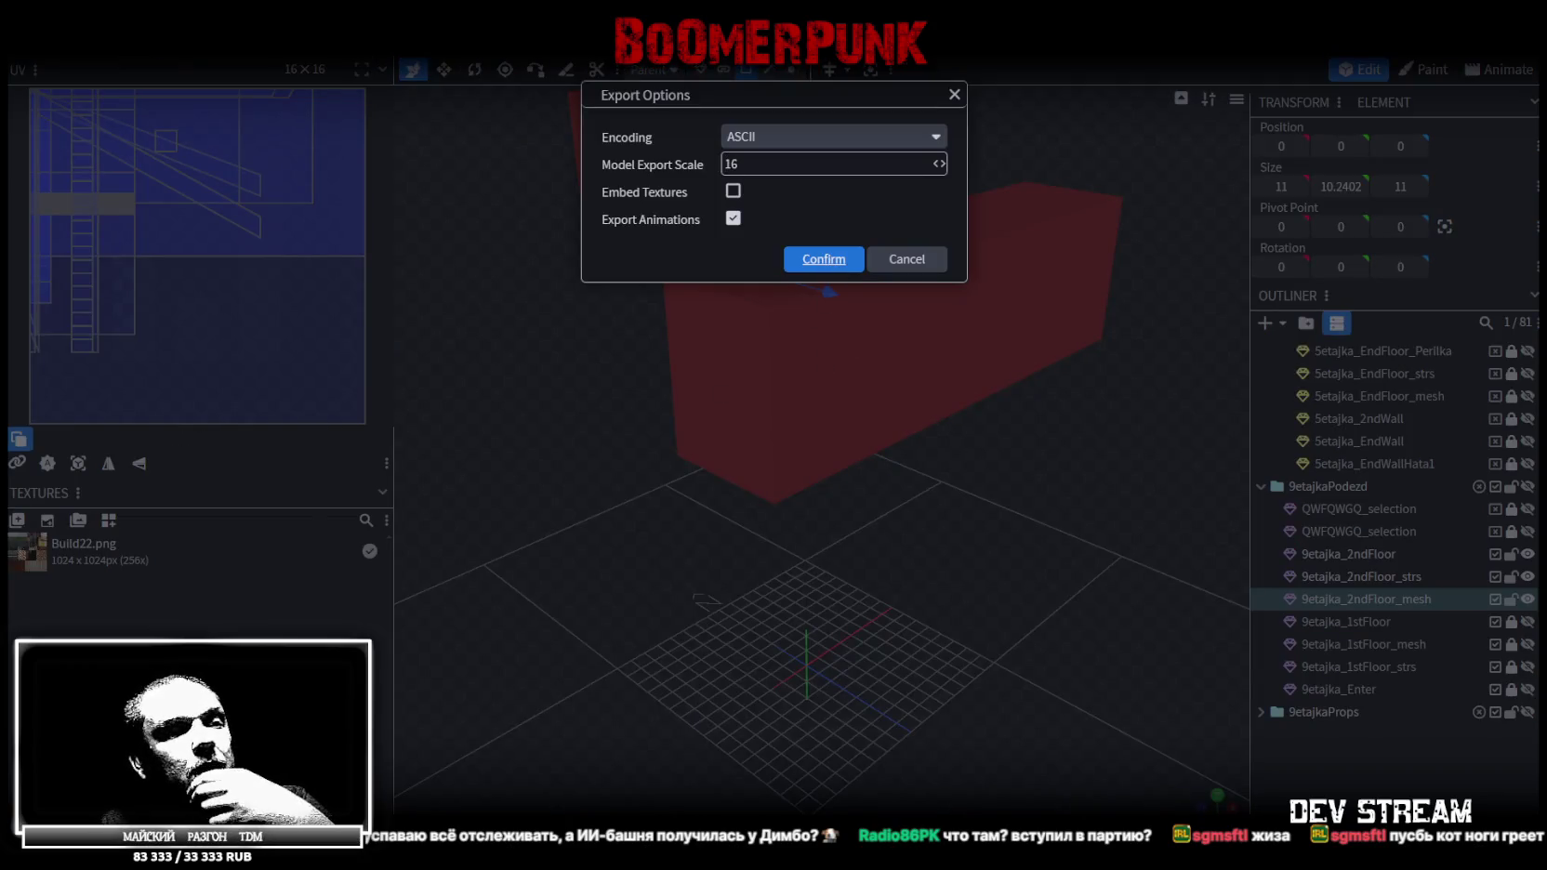
pyautogui.click(823, 259)
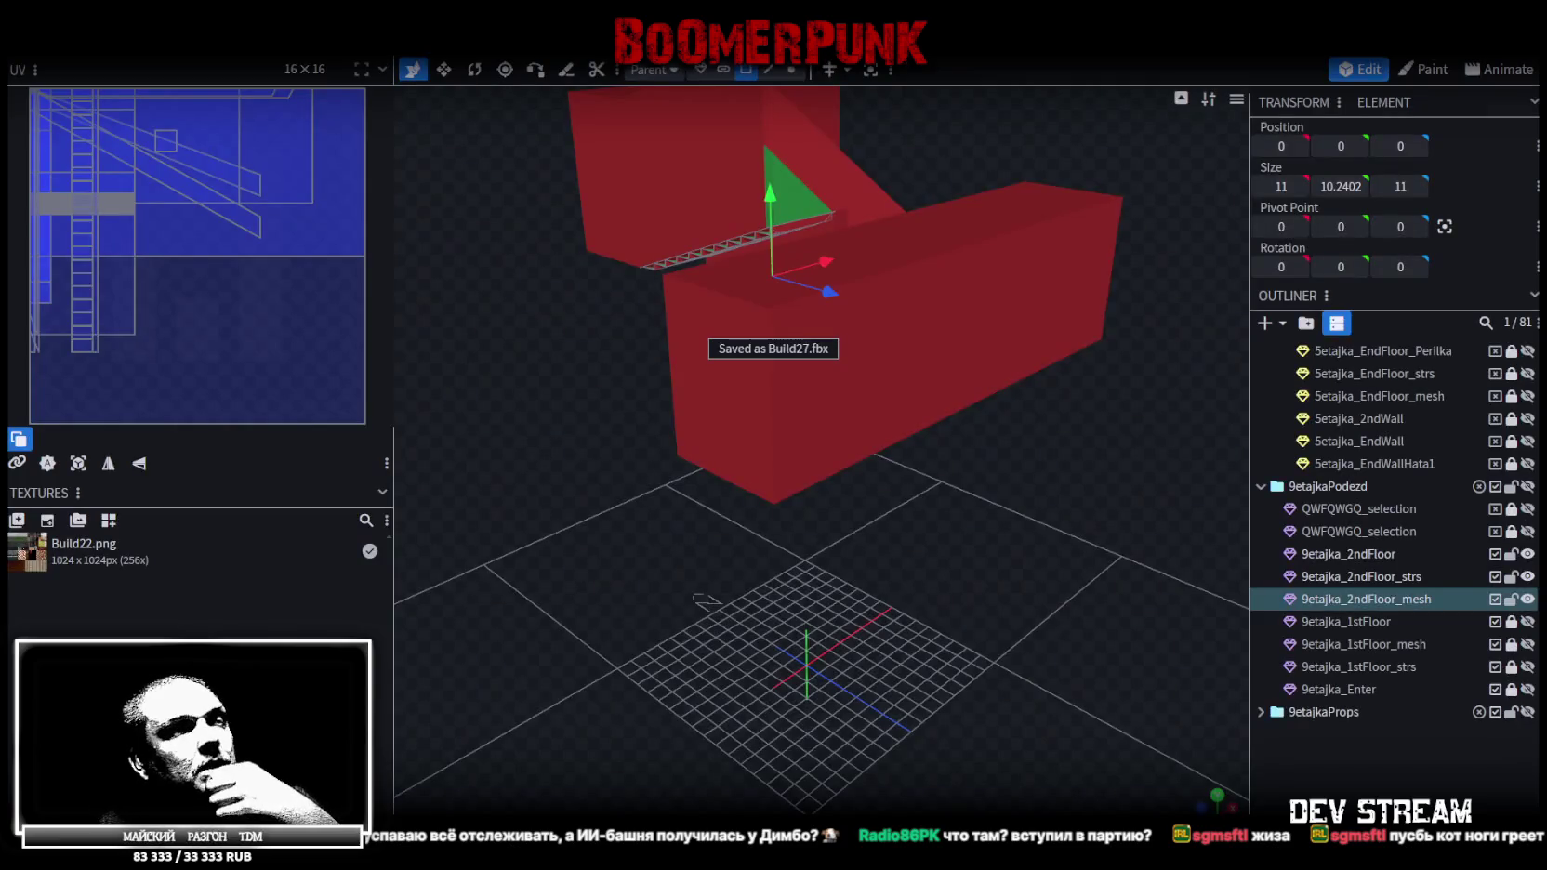
pyautogui.hotkey('alt', 'Tab')
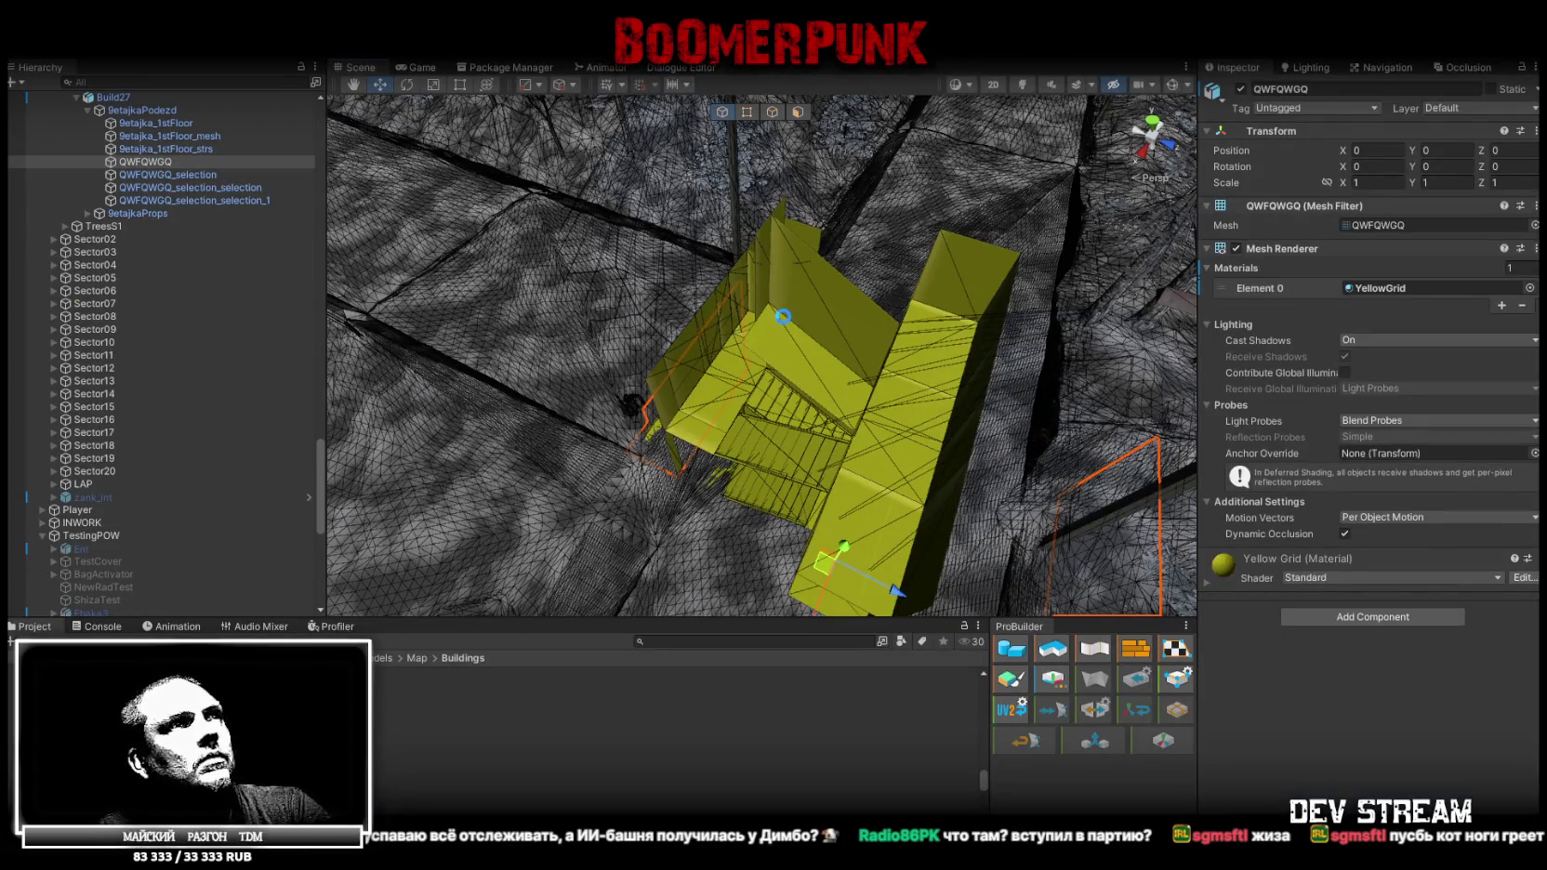
# Put 9etajka_2ndFloor_mesh on the FakeMesh layer and 9etajka_2ndFloor_strs on the Stairse layer
pyautogui.moveTo(784, 316)
pyautogui.keyDown('alt'); pyautogui.mouseDown()
pyautogui.moveTo(719, 325)
pyautogui.moveTo(578, 285)
pyautogui.moveTo(484, 307)
pyautogui.mouseUp(); pyautogui.keyUp('alt')
pyautogui.click(181, 124)
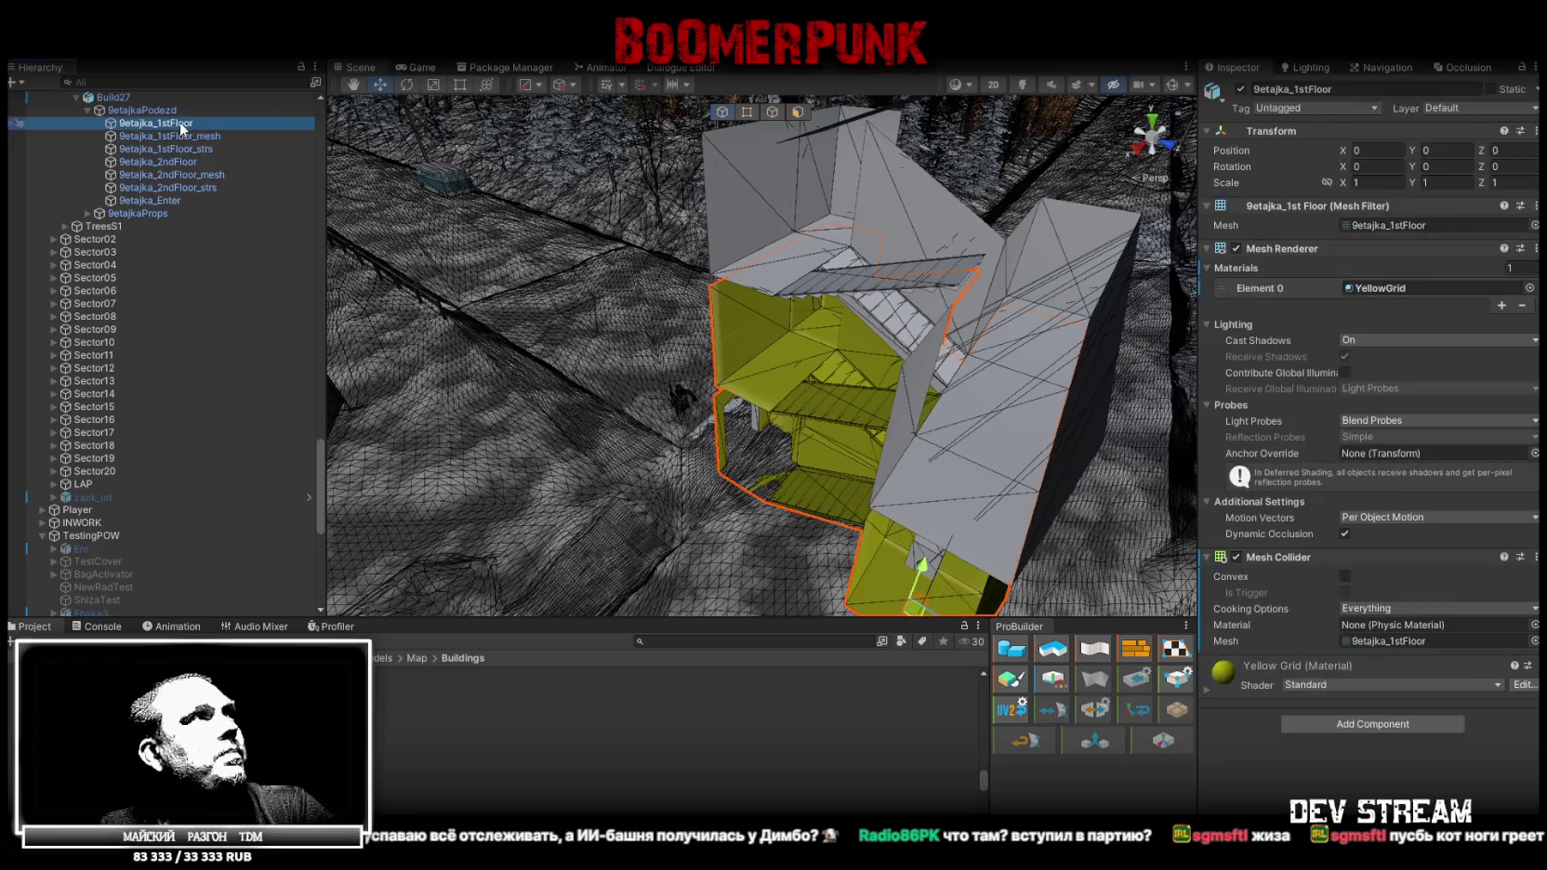
pyautogui.click(196, 136)
pyautogui.click(206, 148)
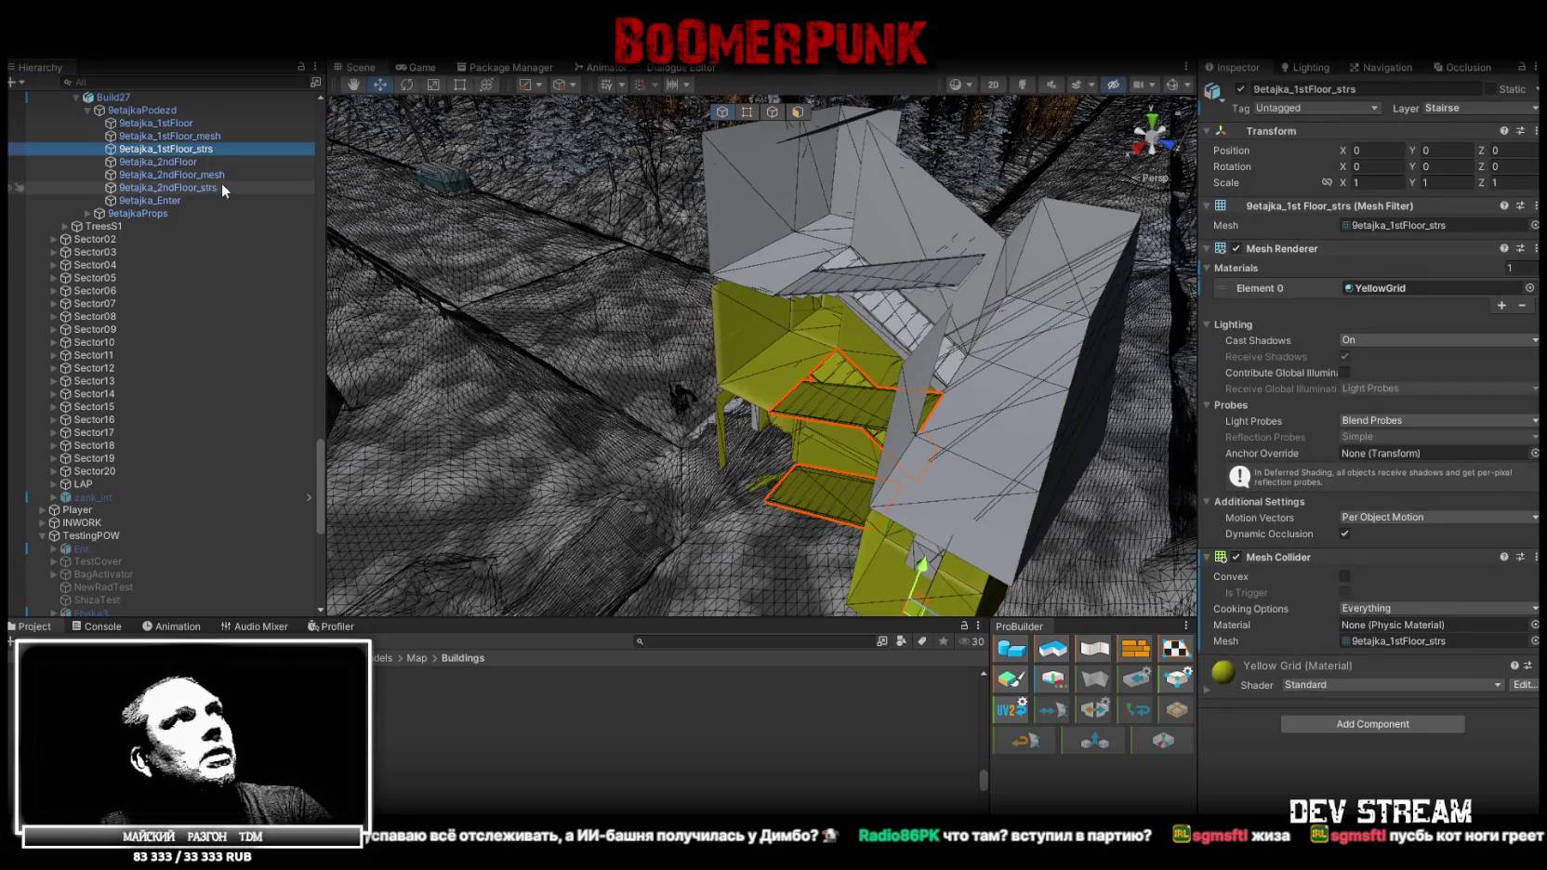
pyautogui.click(221, 186)
pyautogui.press('Up')
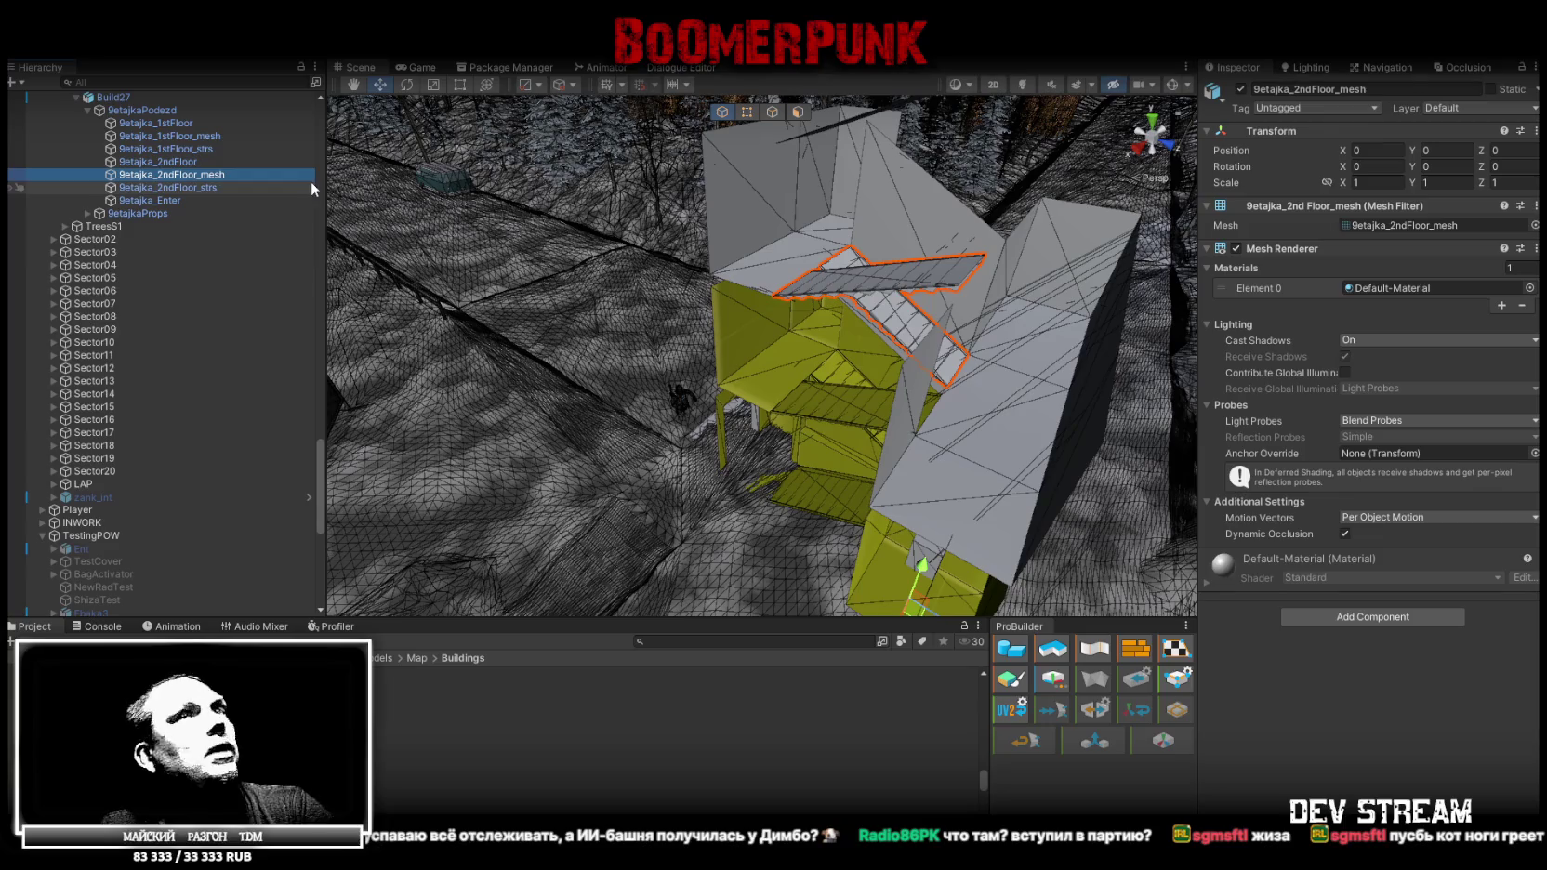
pyautogui.click(1450, 115)
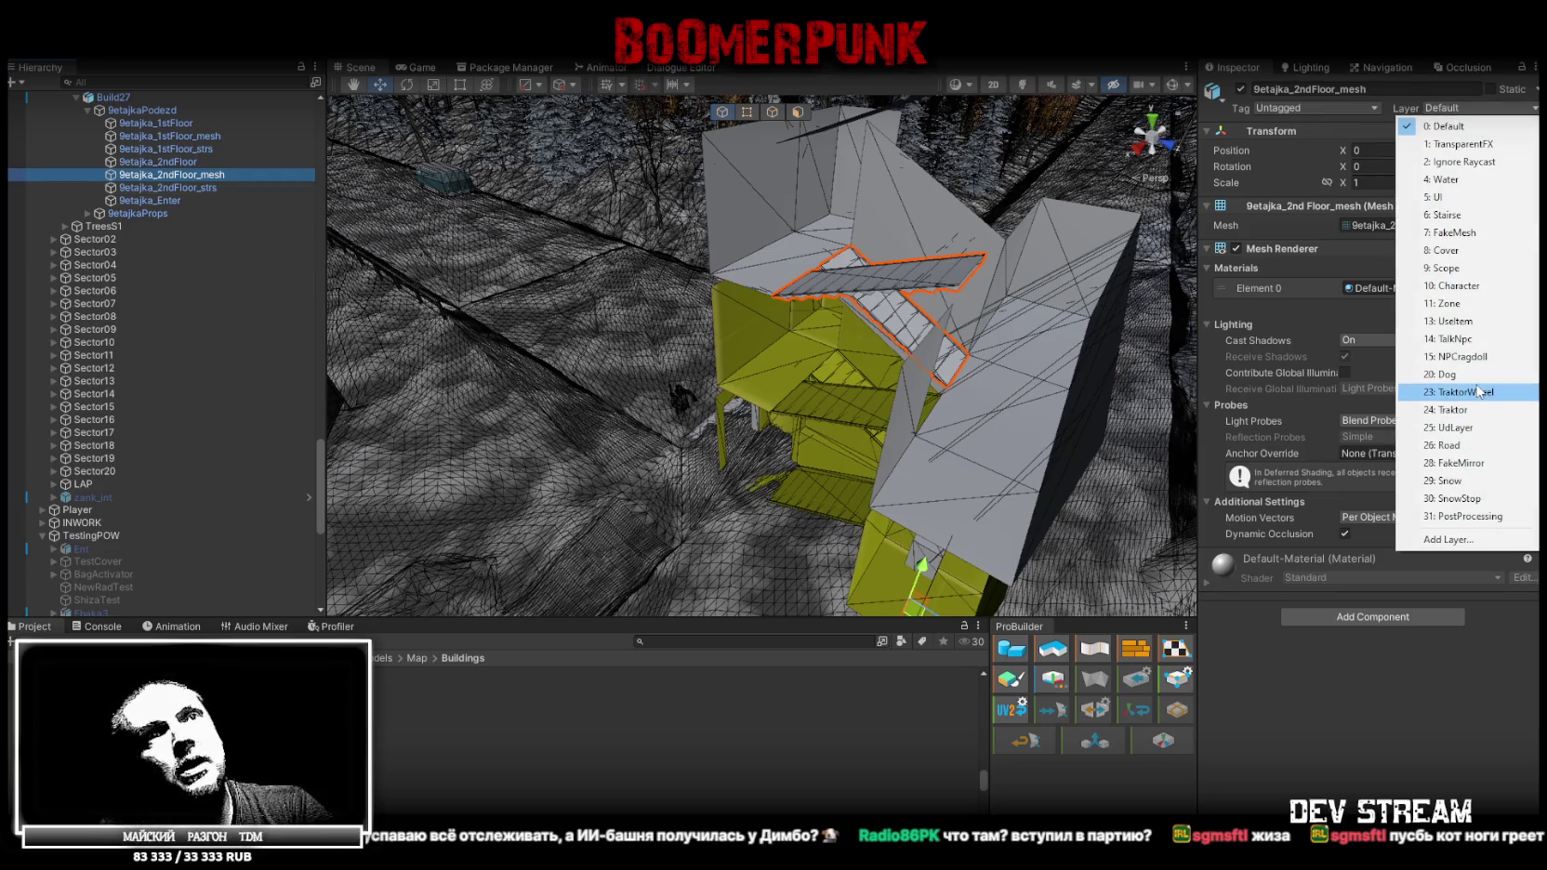
pyautogui.click(1485, 236)
pyautogui.press('Down')
pyautogui.click(1456, 115)
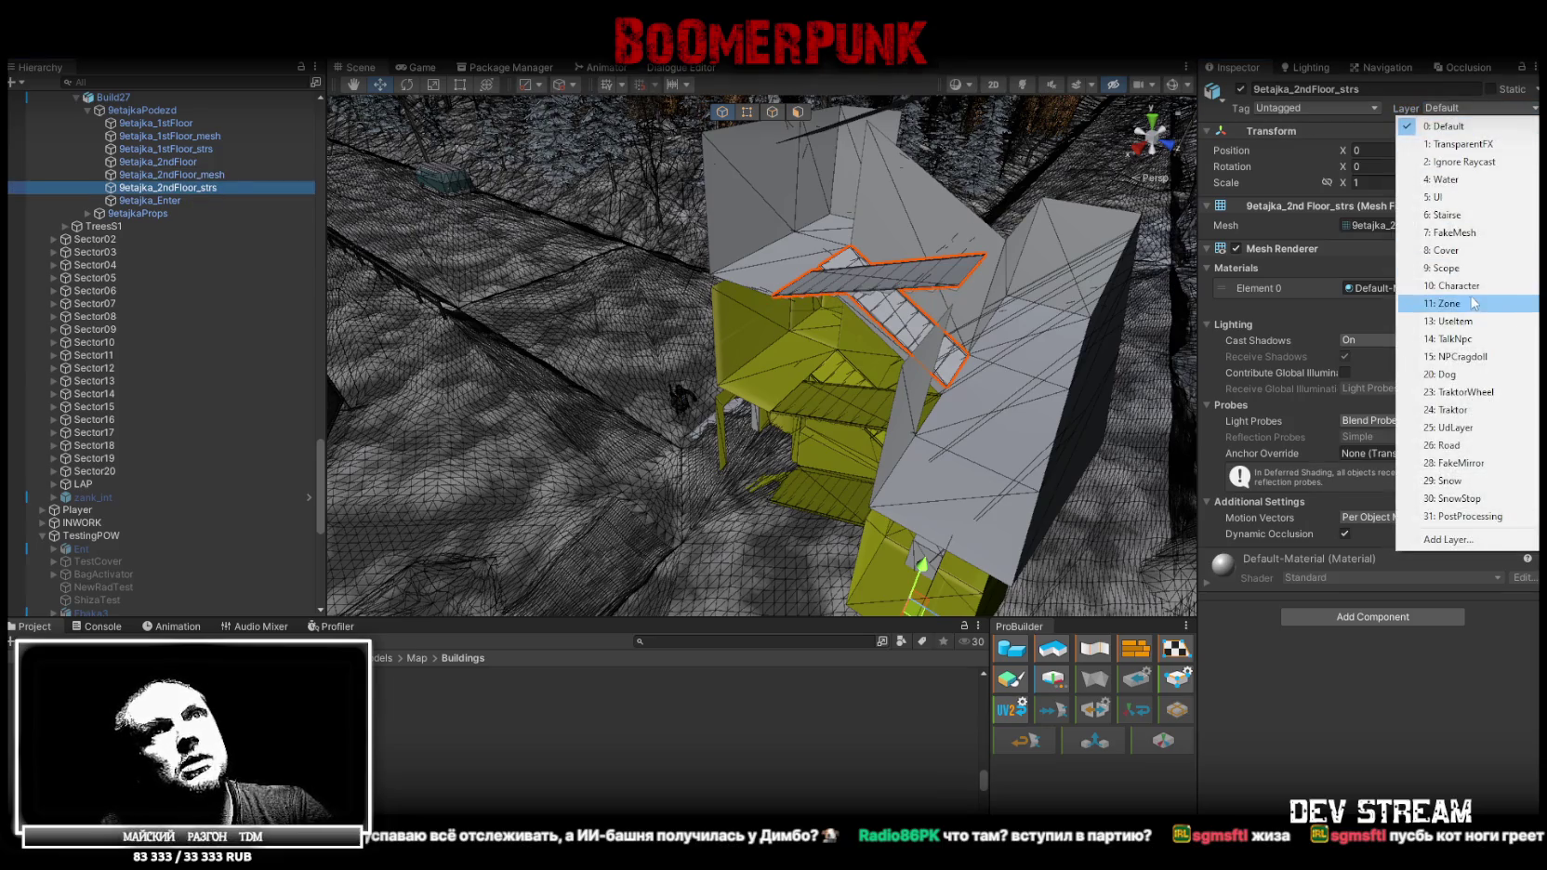
pyautogui.click(1473, 217)
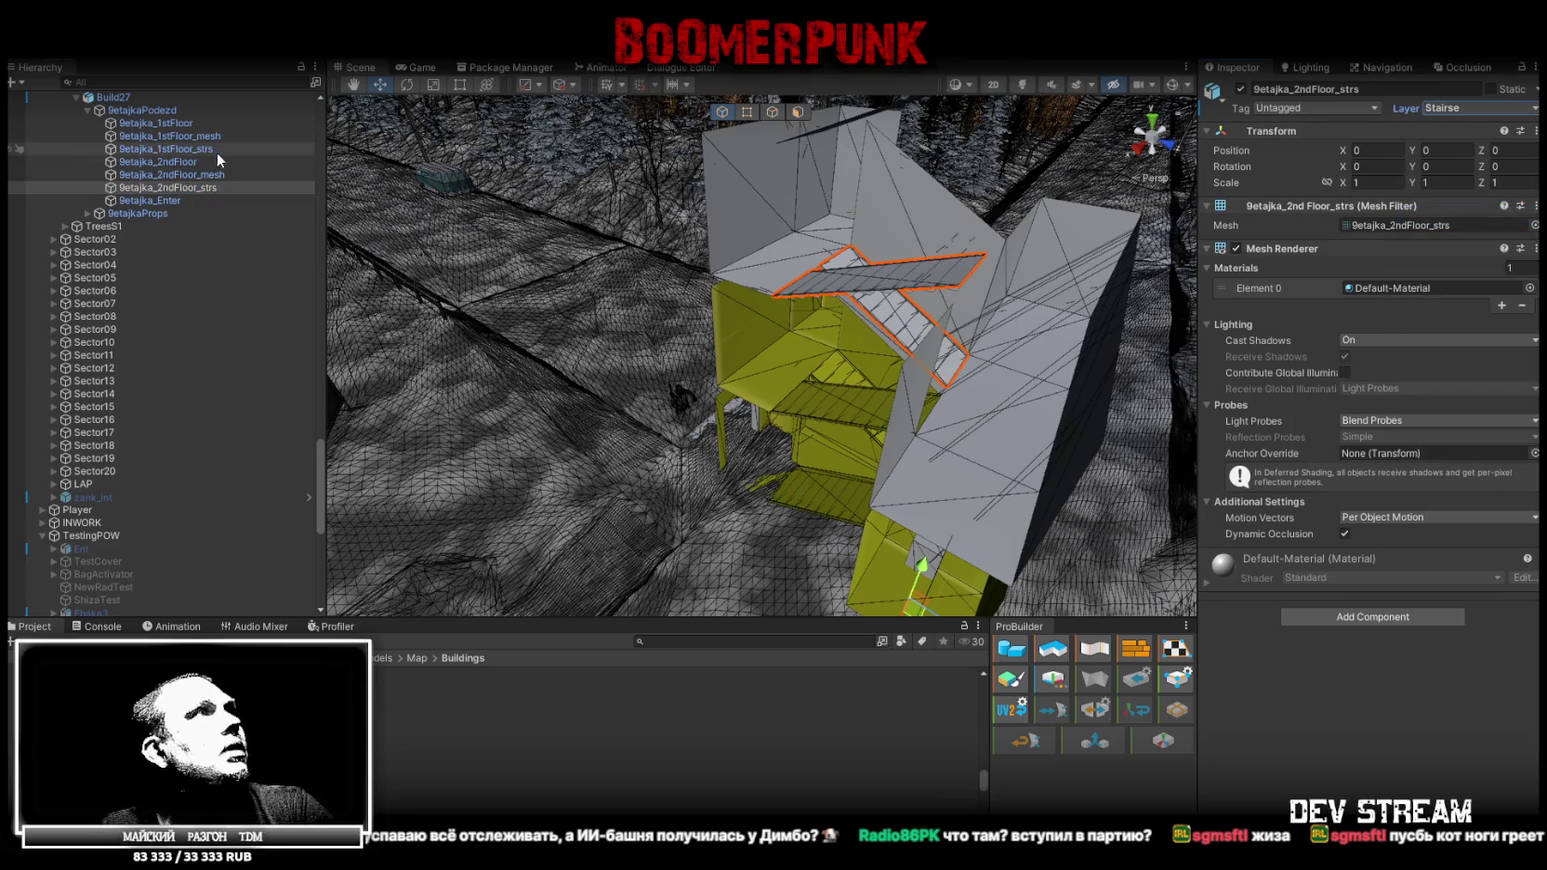
# Select 9etajka_2ndFloor, its mesh and its stairs together and duplicate them with Ctrl+D
pyautogui.click(182, 162)
pyautogui.click(186, 149)
pyautogui.click(186, 165)
pyautogui.keyDown('shift'); pyautogui.click(191, 187); pyautogui.keyUp('shift')
pyautogui.hotkey('ctrl', 'd')
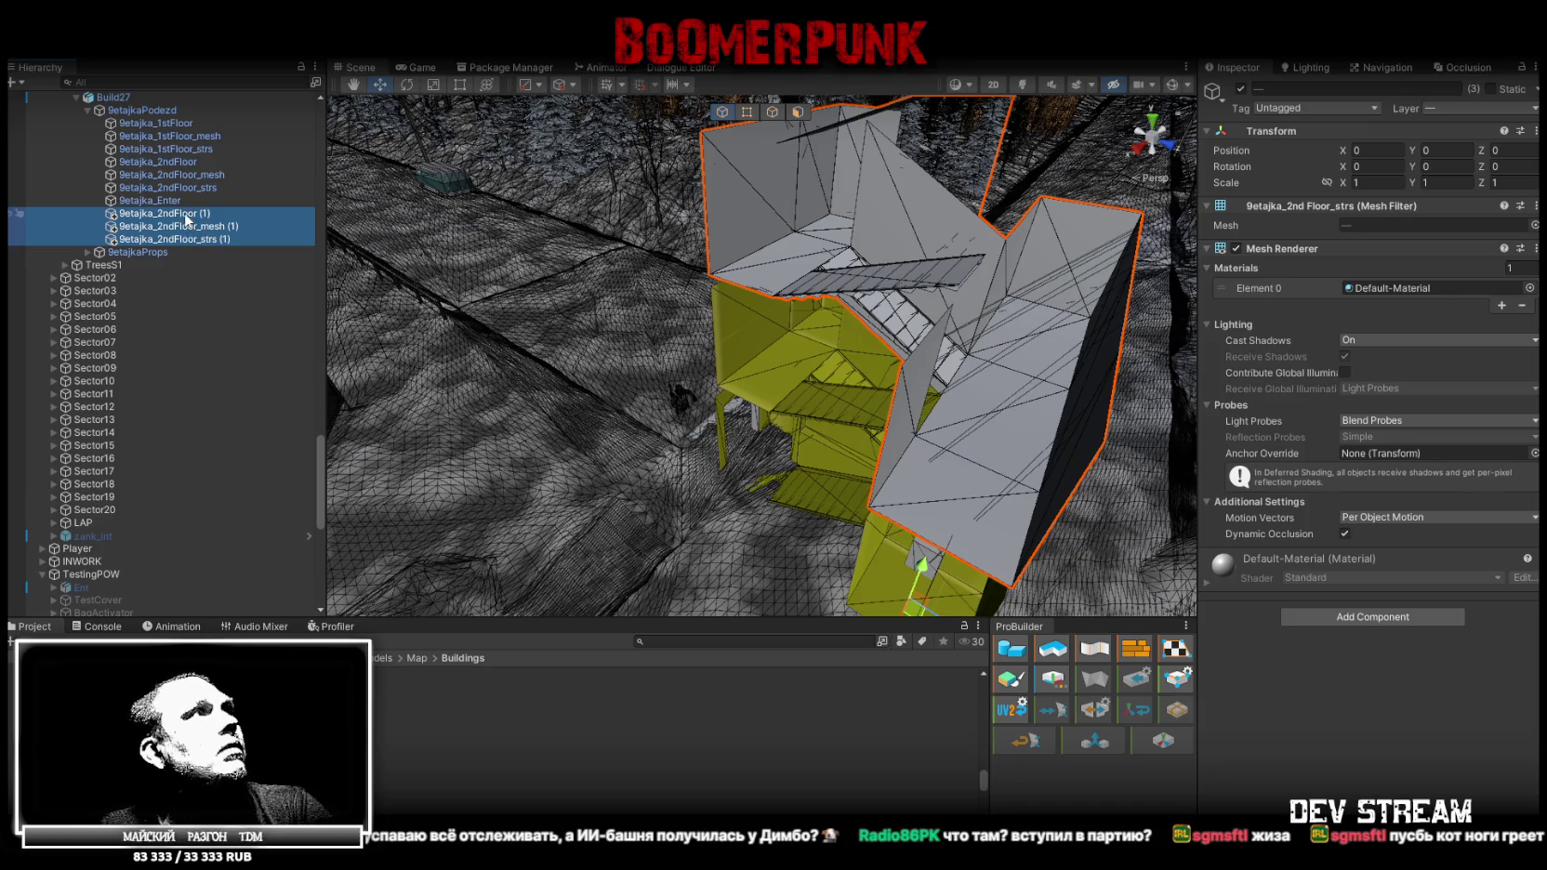
# Parent the copied mesh and stairs under 9etajka_2ndFloor (1) and hide 9etajkaProps
pyautogui.moveTo(185, 220); pyautogui.dragTo(192, 217)
pyautogui.click(191, 215)
pyautogui.moveTo(676, 367)
pyautogui.keyDown('alt'); pyautogui.mouseDown()
pyautogui.moveTo(906, 528)
pyautogui.moveTo(830, 508)
pyautogui.mouseUp(); pyautogui.keyUp('alt')
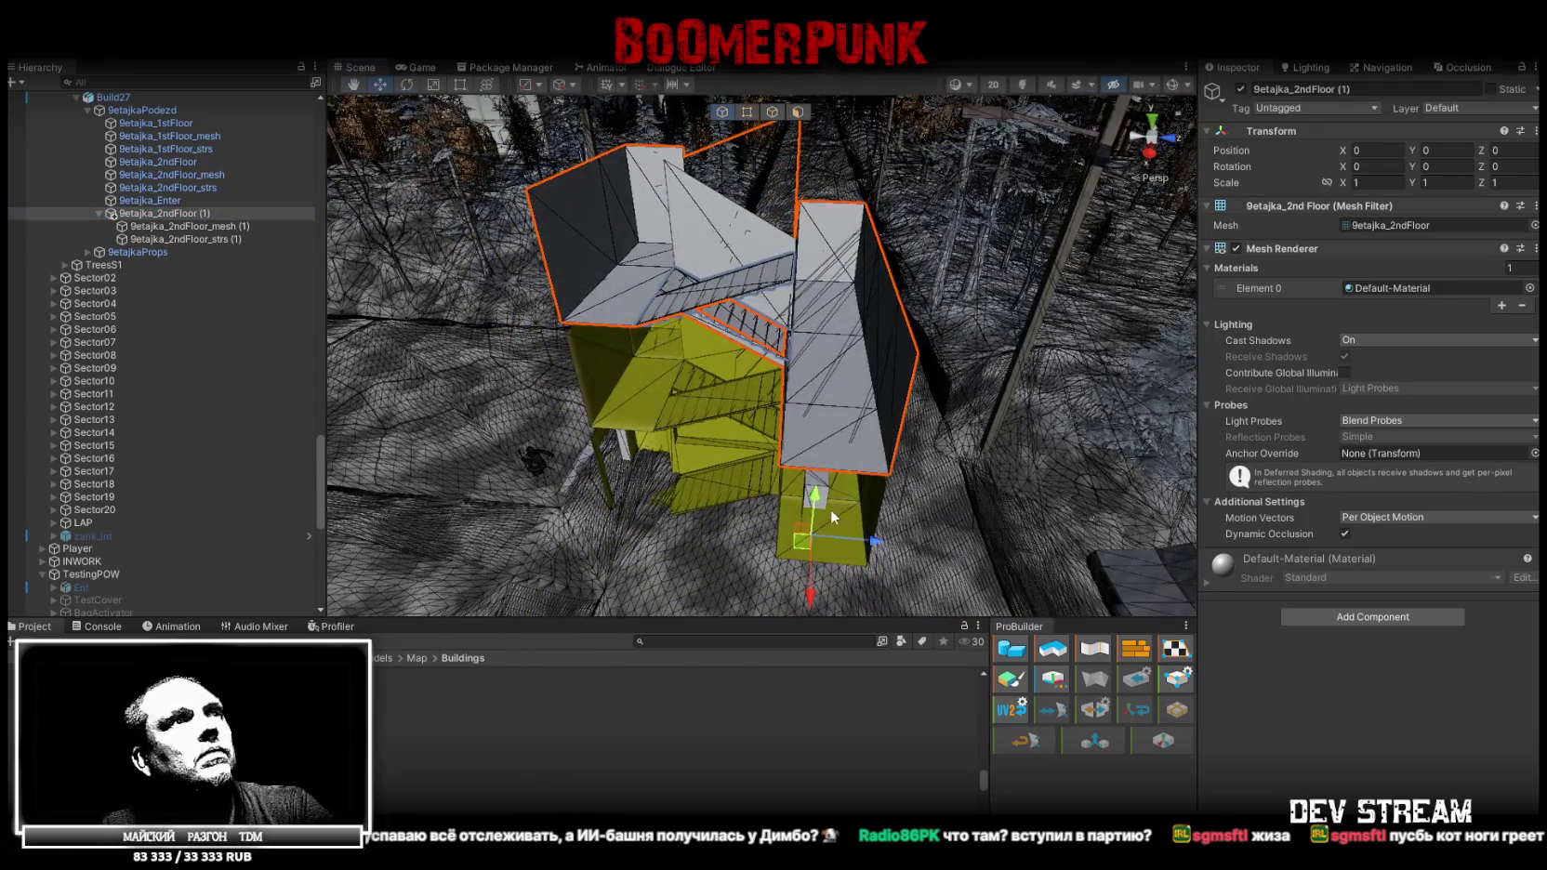
pyautogui.click(138, 252)
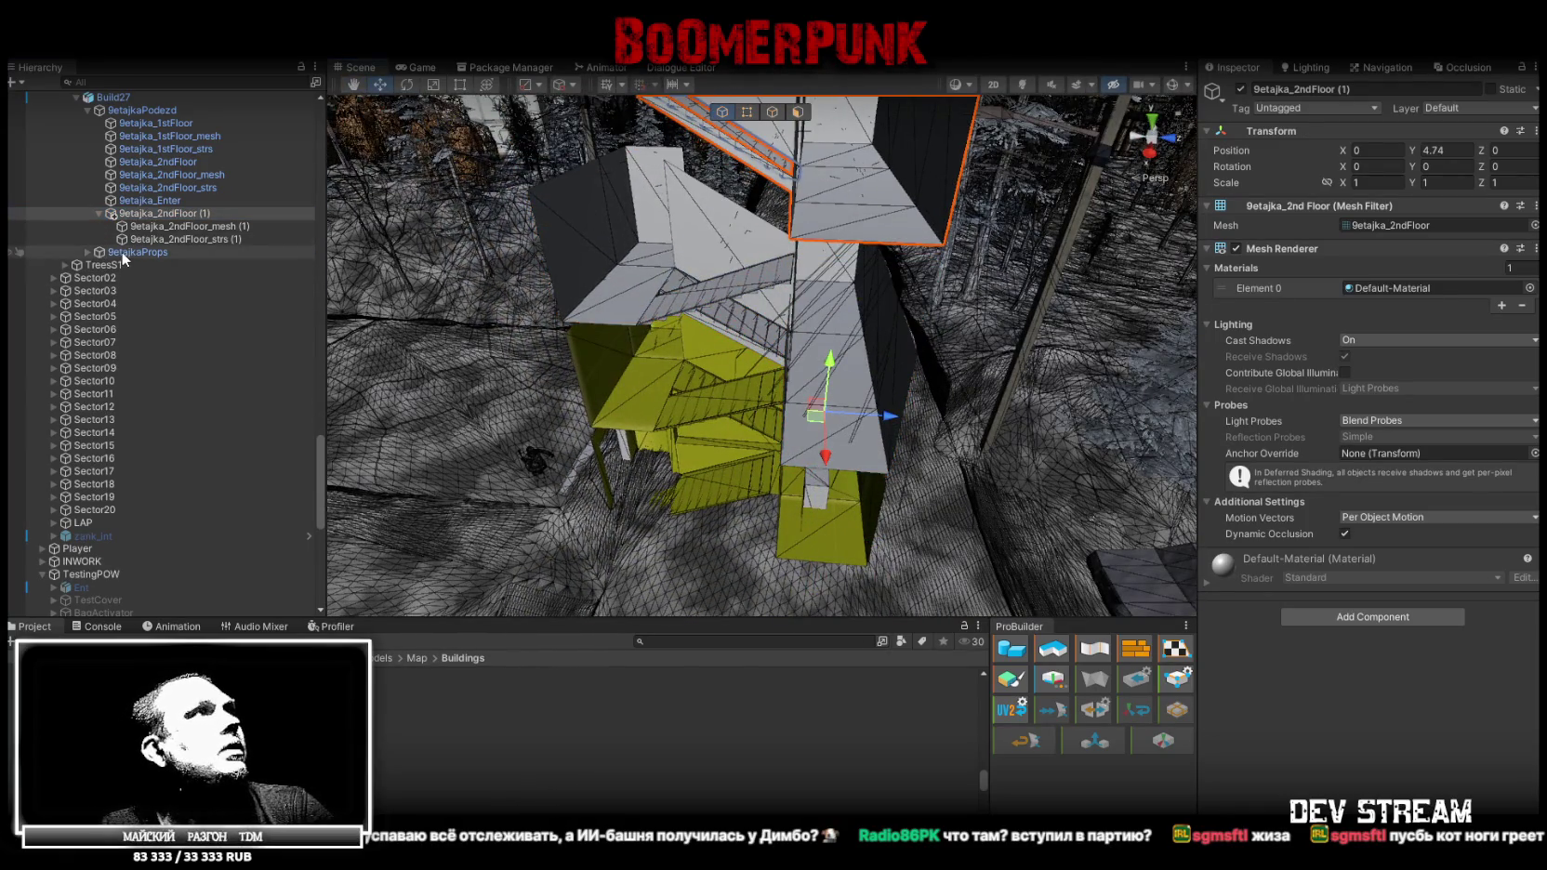
pyautogui.click(1240, 89)
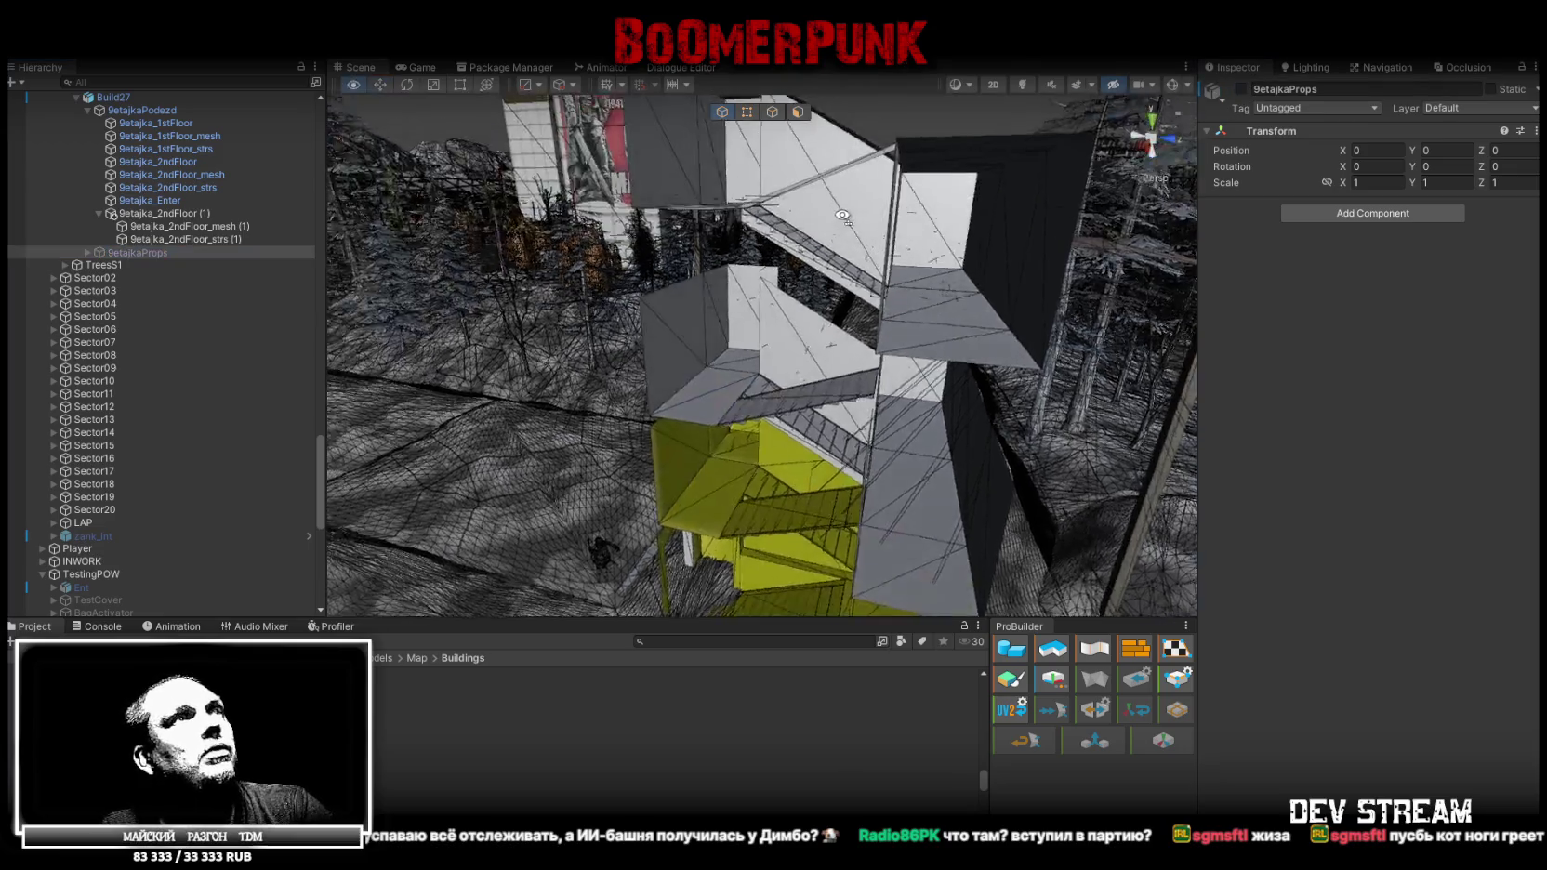
# Vertex-snap 9etajka_2ndFloor (1) onto the first floor at Y 3.2
pyautogui.doubleClick(179, 212)
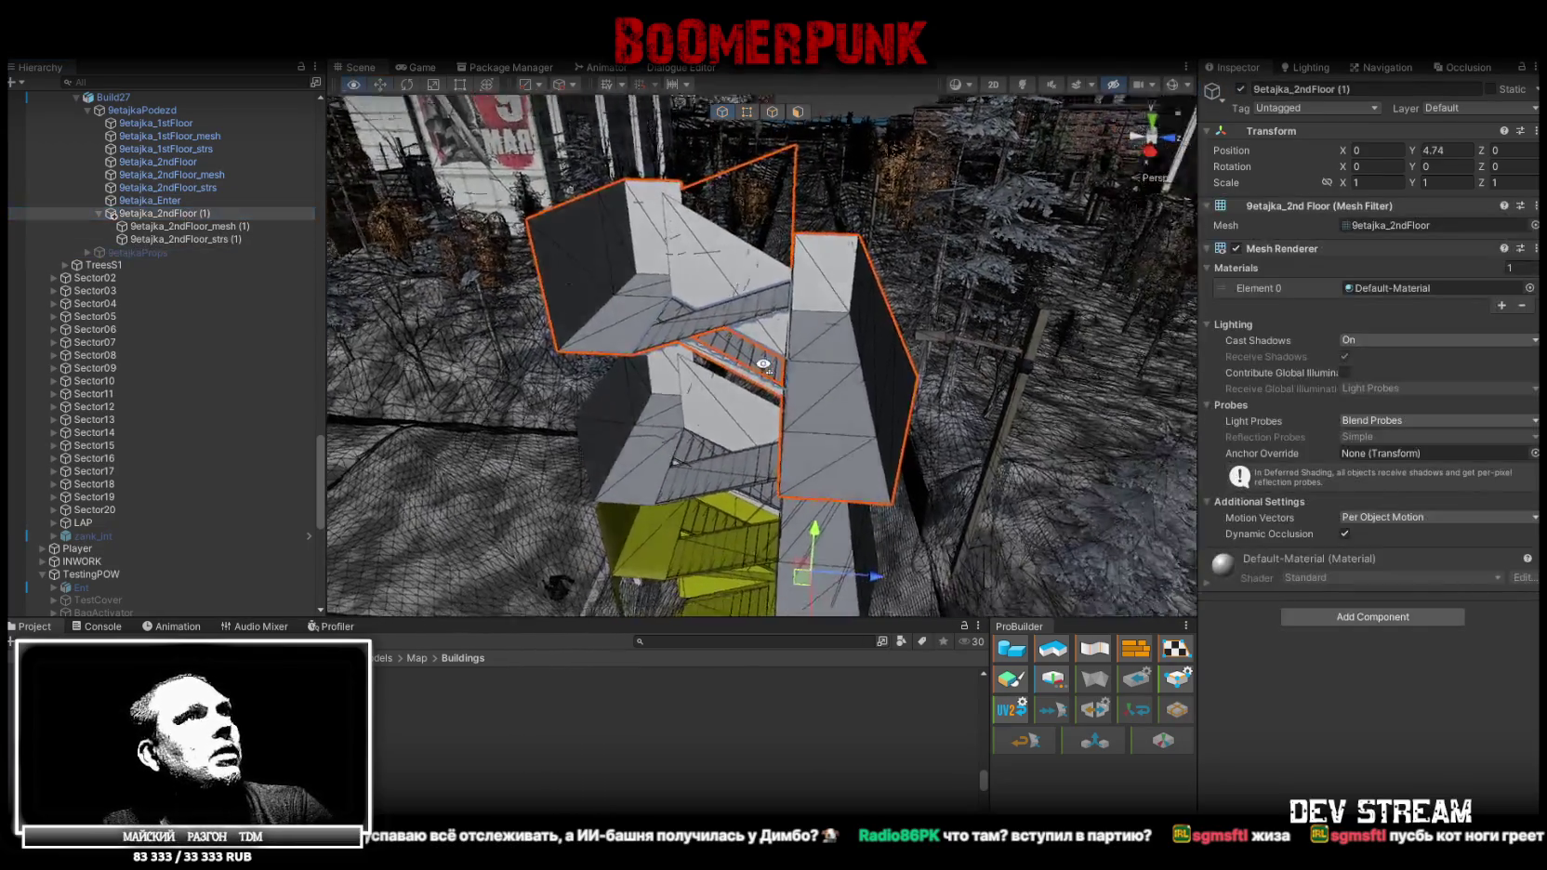
pyautogui.moveTo(865, 401)
pyautogui.keyDown('alt'); pyautogui.mouseDown()
pyautogui.moveTo(917, 395)
pyautogui.moveTo(827, 448)
pyautogui.moveTo(854, 292)
pyautogui.moveTo(927, 343)
pyautogui.mouseUp(); pyautogui.keyUp('alt')
pyautogui.press('v')
pyautogui.moveTo(746, 390)
pyautogui.mouseDown()
pyautogui.moveTo(743, 407)
pyautogui.moveTo(916, 210)
pyautogui.moveTo(755, 348)
pyautogui.moveTo(790, 354)
pyautogui.mouseUp()
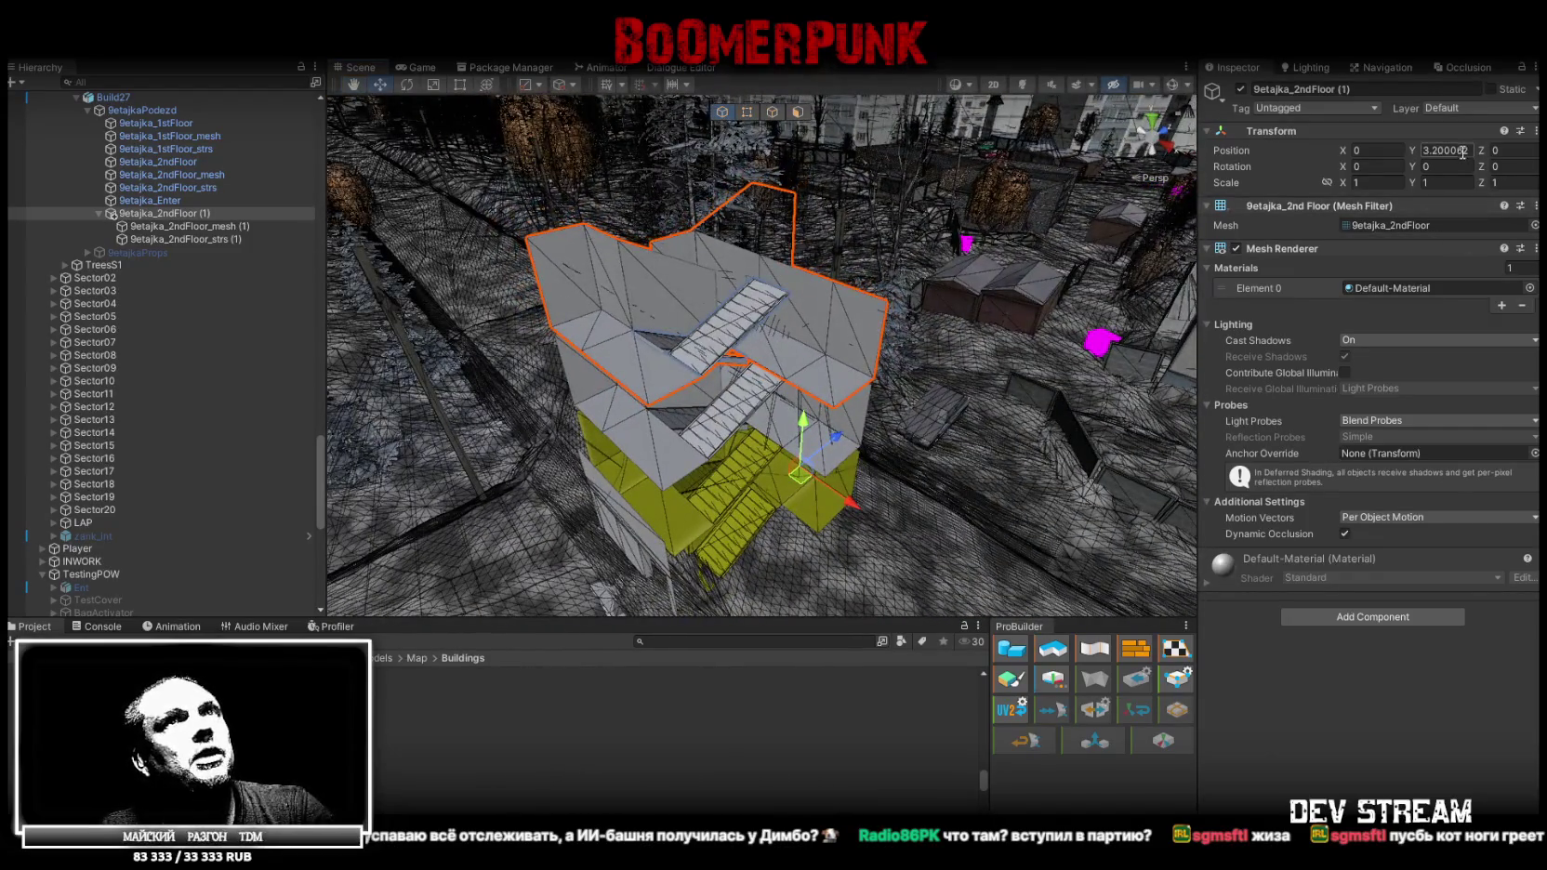
pyautogui.click(159, 213)
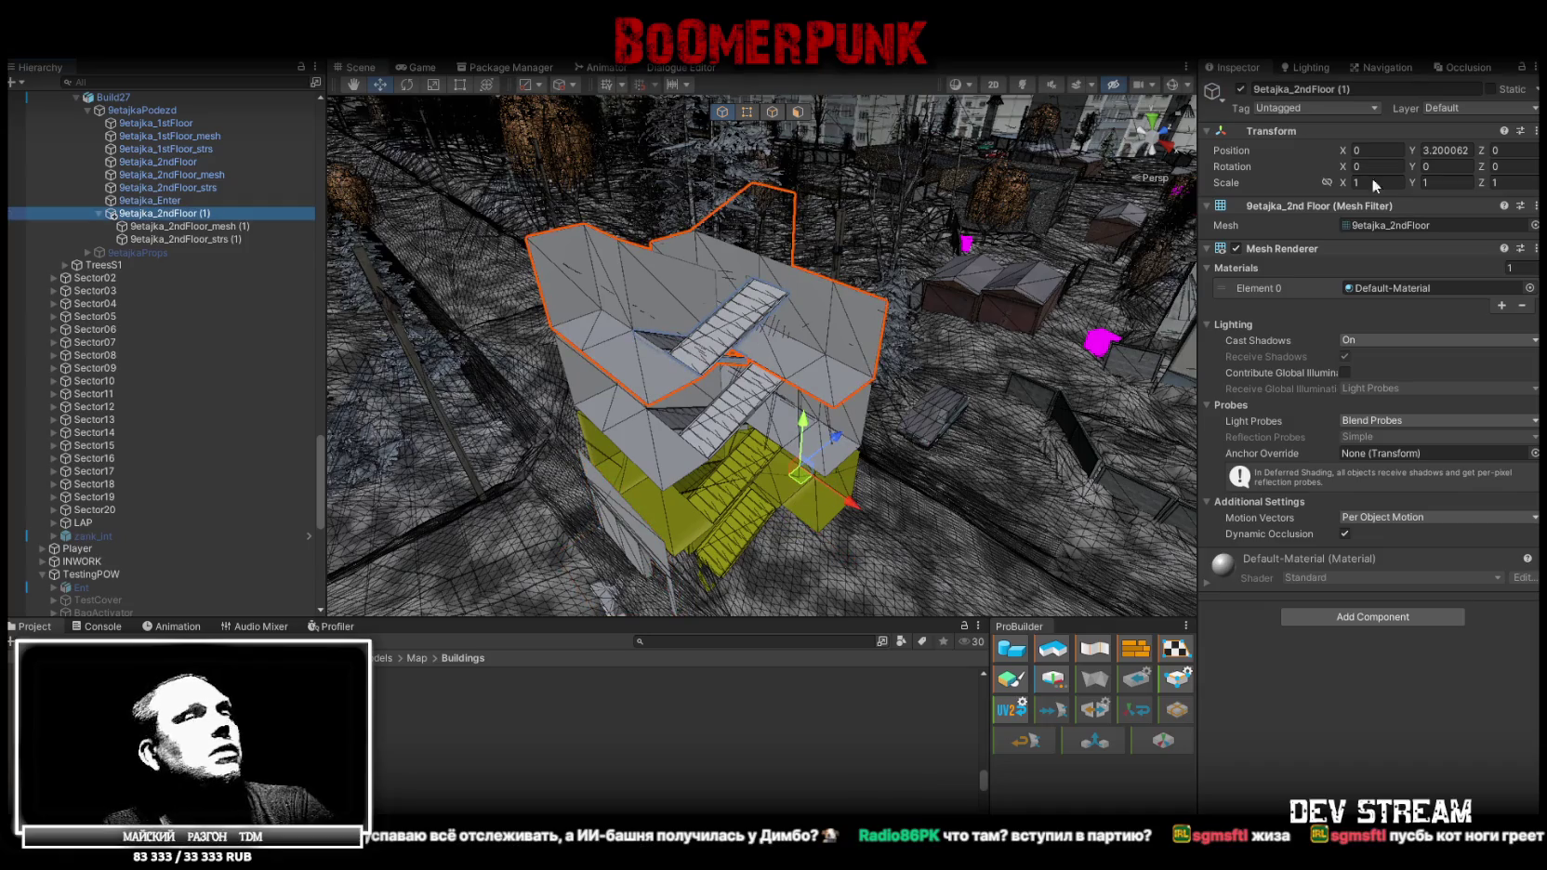
# Duplicate that floor copy and raise 9etajka_2ndFloor (2) to Y 6.4
pyautogui.hotkey('ctrl', 'd')
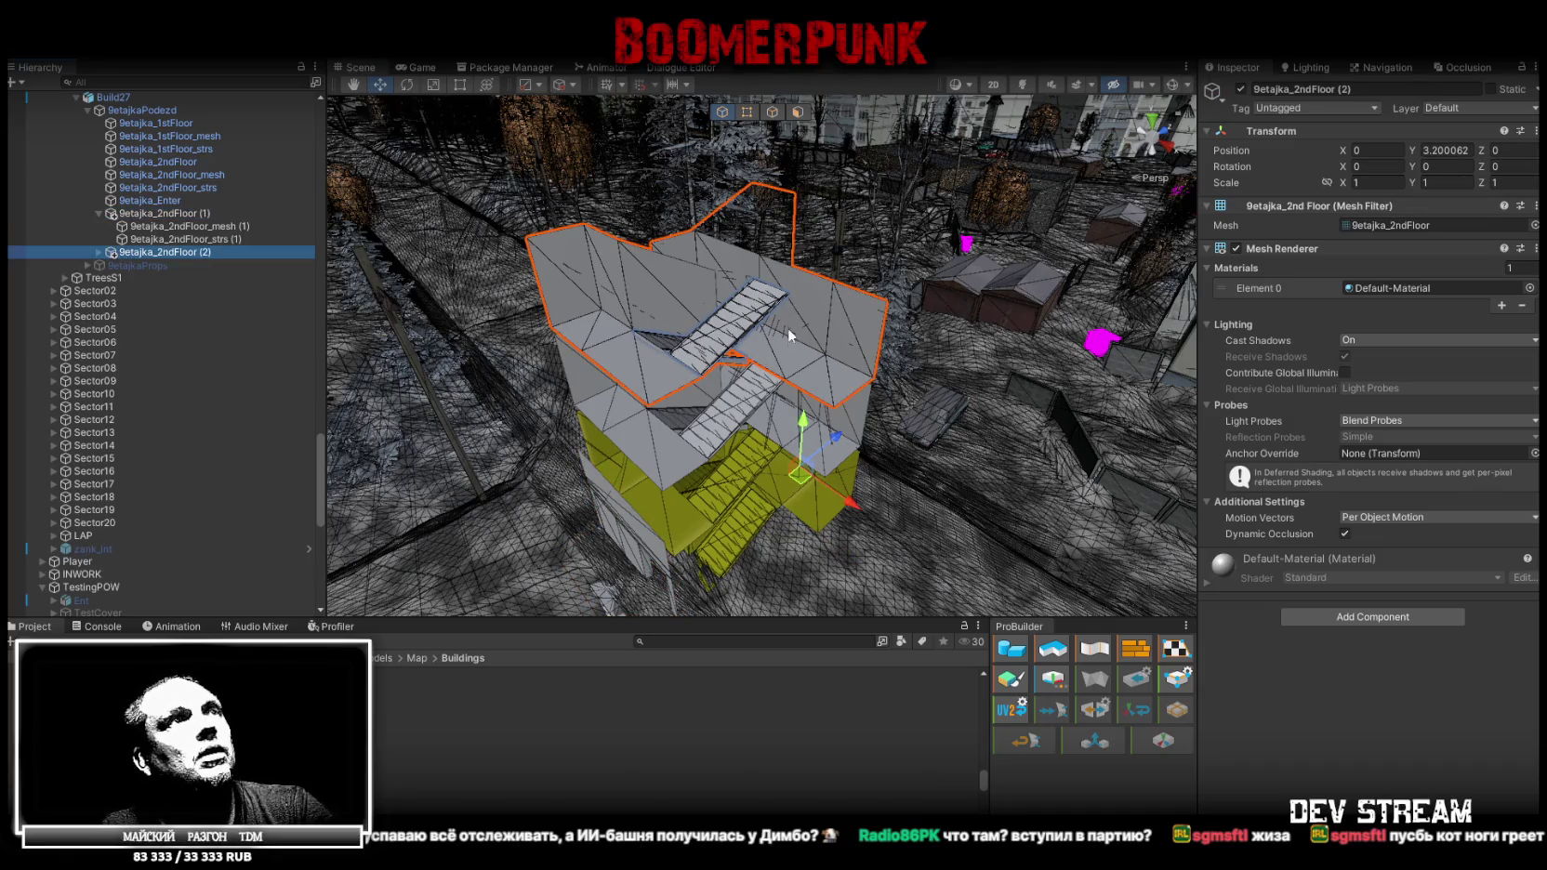
pyautogui.moveTo(804, 418)
pyautogui.mouseDown()
pyautogui.moveTo(819, 311)
pyautogui.moveTo(812, 334)
pyautogui.mouseUp()
pyautogui.moveTo(812, 334)
pyautogui.mouseDown(button='right')
pyautogui.moveTo(833, 366)
pyautogui.moveTo(692, 238)
pyautogui.mouseUp(button='right')
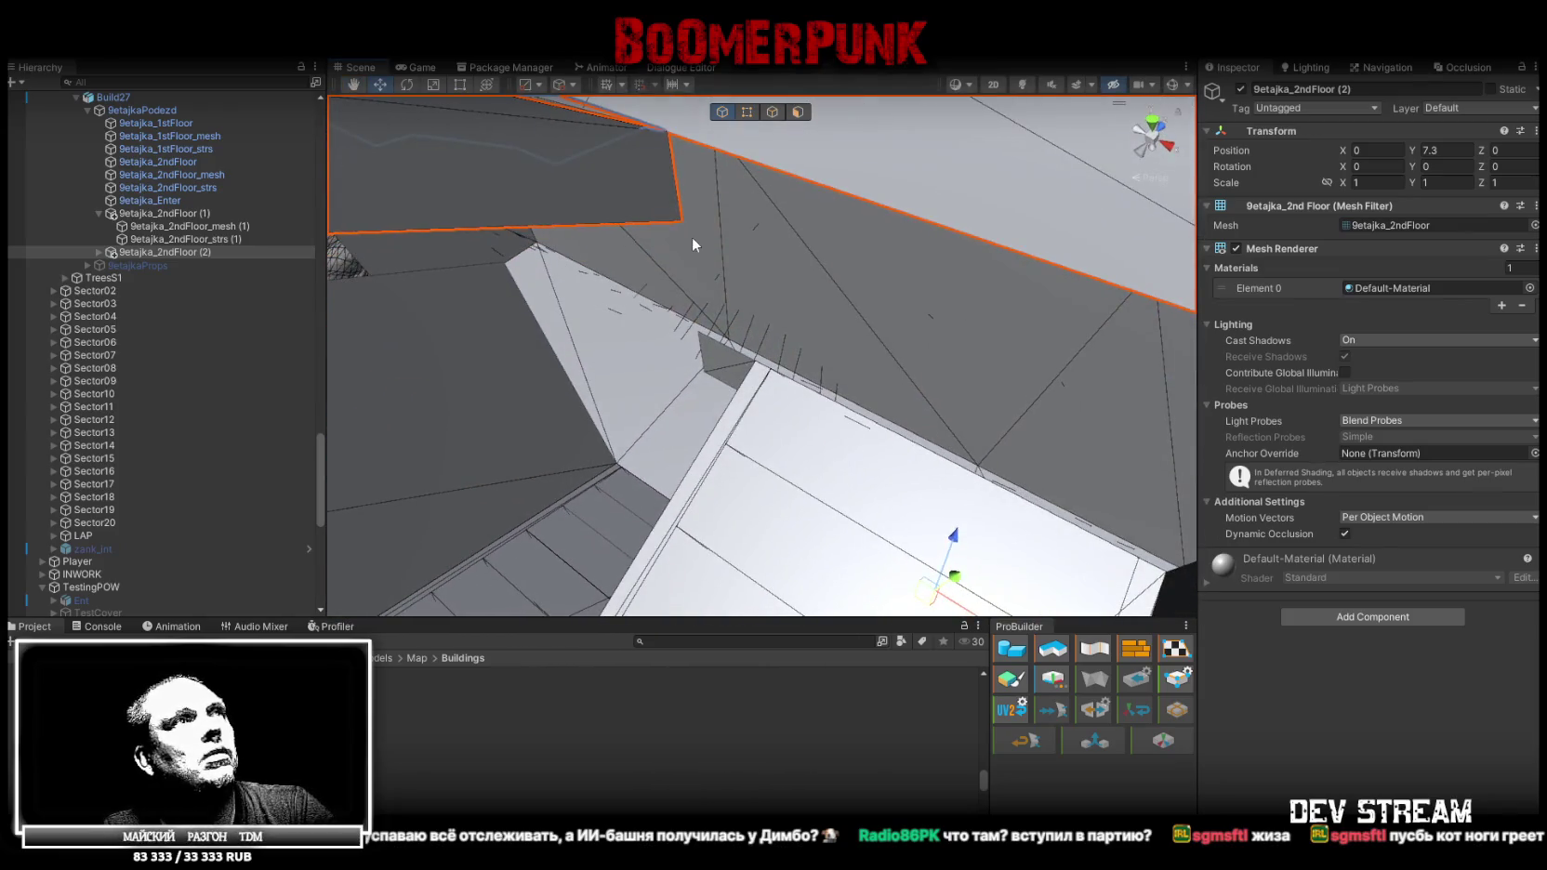
pyautogui.moveTo(682, 219); pyautogui.dragTo(689, 388)
pyautogui.moveTo(691, 395)
pyautogui.mouseDown(button='right')
pyautogui.moveTo(854, 327)
pyautogui.moveTo(707, 307)
pyautogui.mouseUp(button='right')
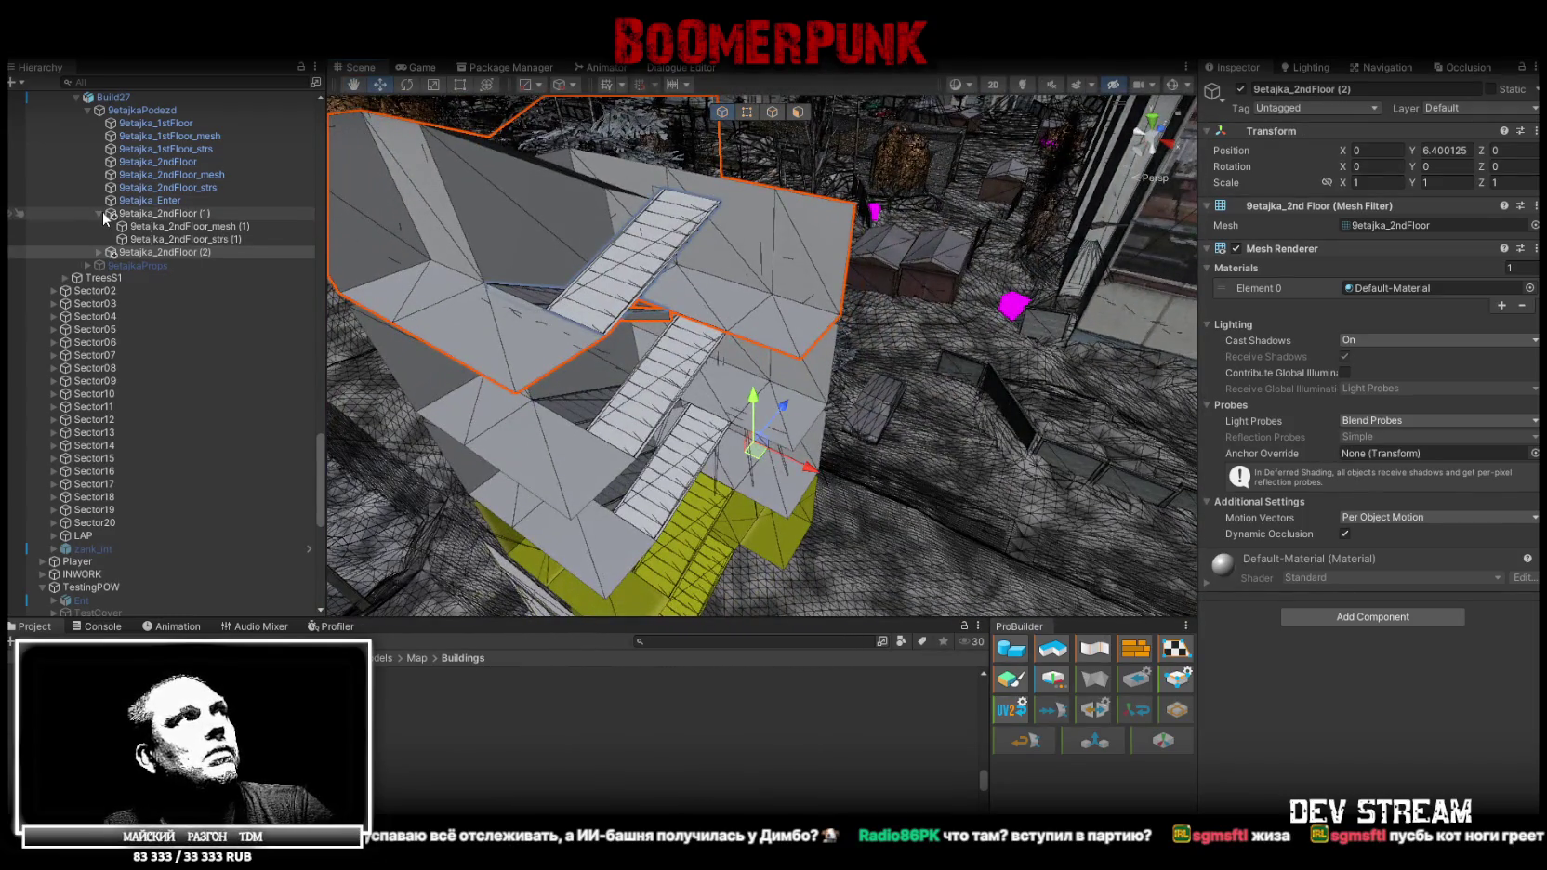
pyautogui.click(100, 214)
pyautogui.keyDown('ctrl'); pyautogui.click(149, 214); pyautogui.keyUp('ctrl')
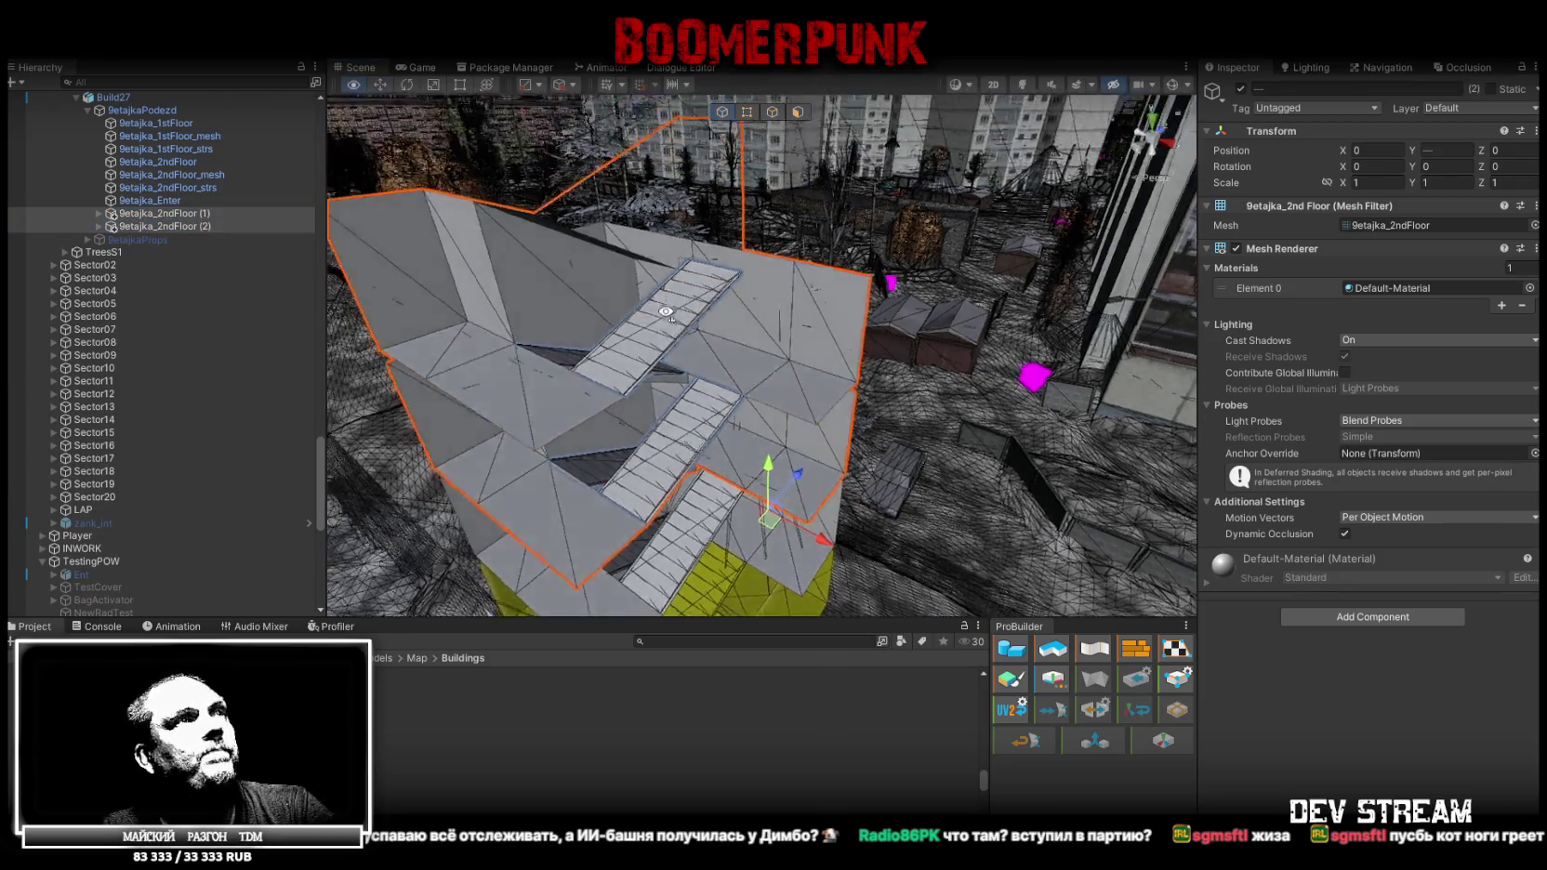
# Duplicate the two floor copies and raise the new pair to heights 9.6 and 12.8
pyautogui.moveTo(696, 319); pyautogui.dragTo(822, 453, button='right')
pyautogui.hotkey('ctrl', 'd')
pyautogui.moveTo(802, 439); pyautogui.dragTo(789, 354)
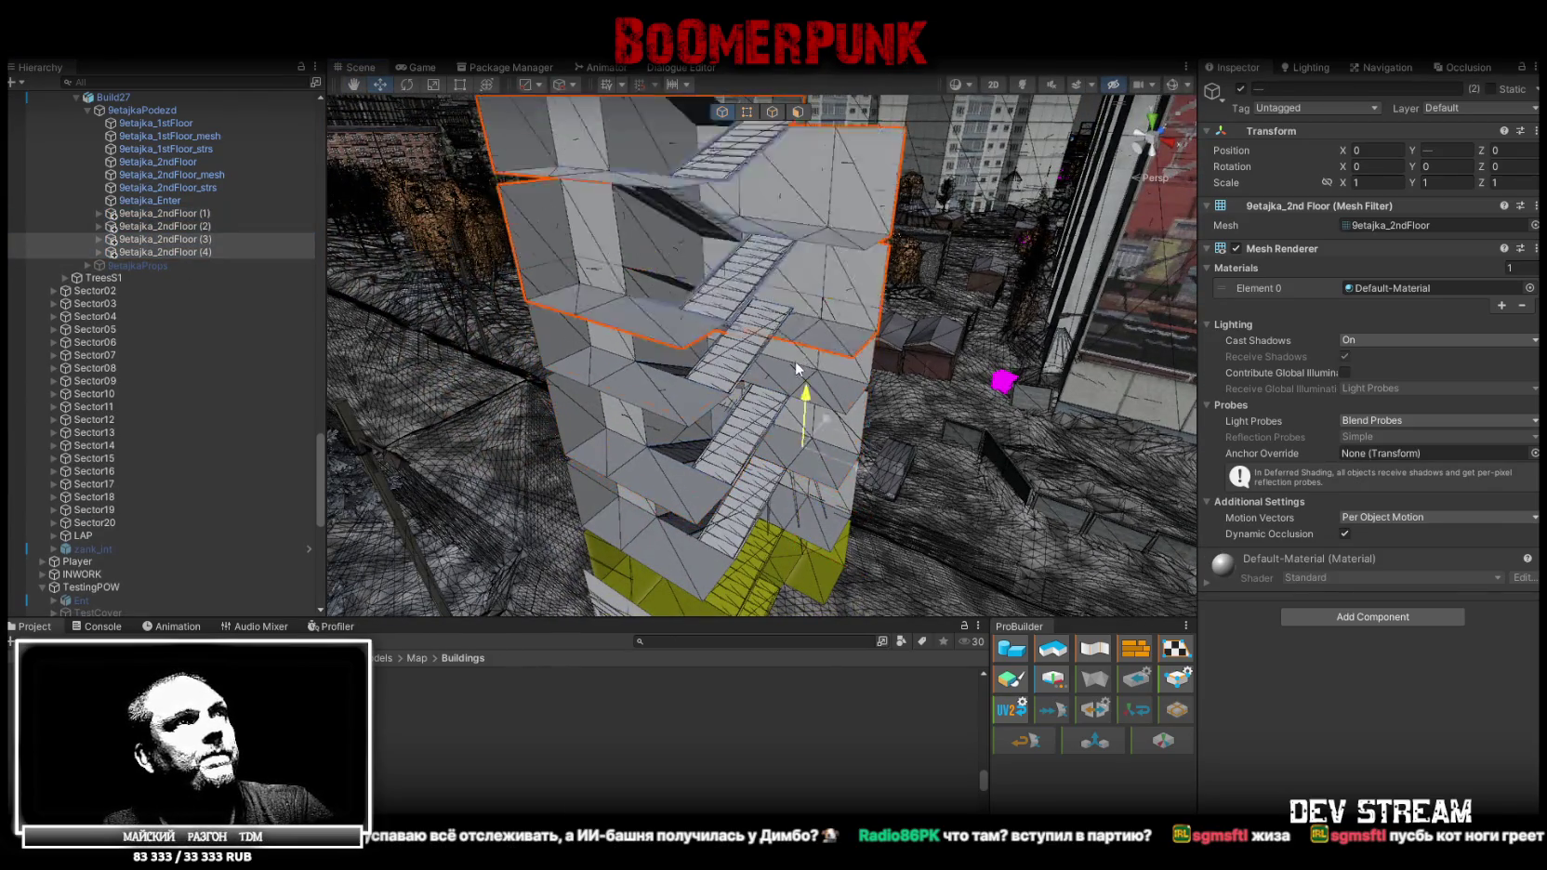
pyautogui.moveTo(789, 354); pyautogui.dragTo(940, 305, button='right')
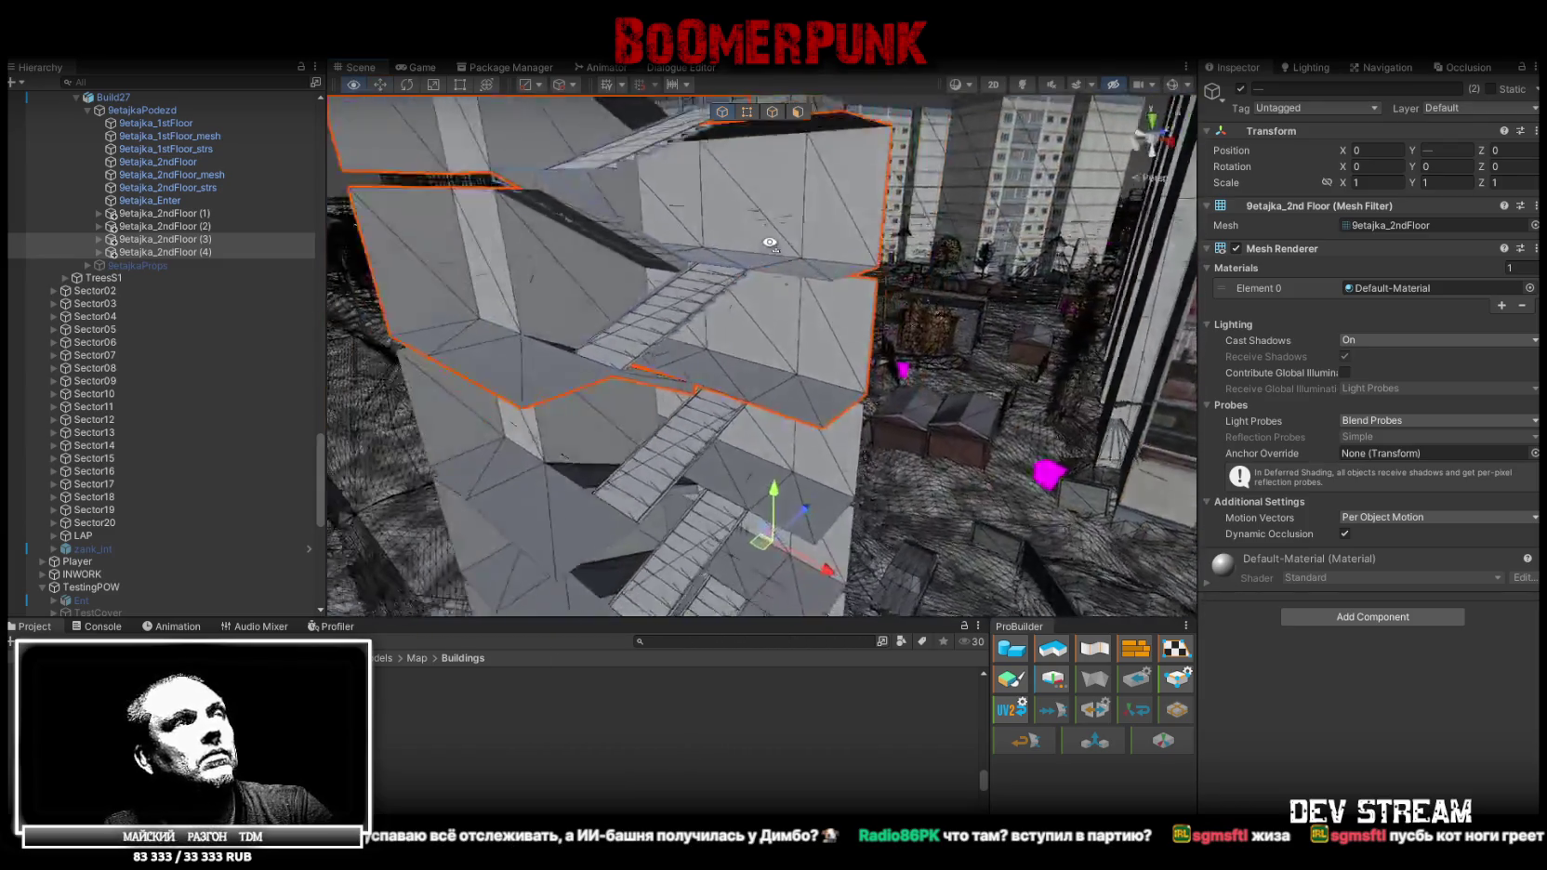
pyautogui.moveTo(941, 305); pyautogui.dragTo(808, 477, button='right')
pyautogui.scroll(2, 809, 477)
pyautogui.scroll(2, 814, 451)
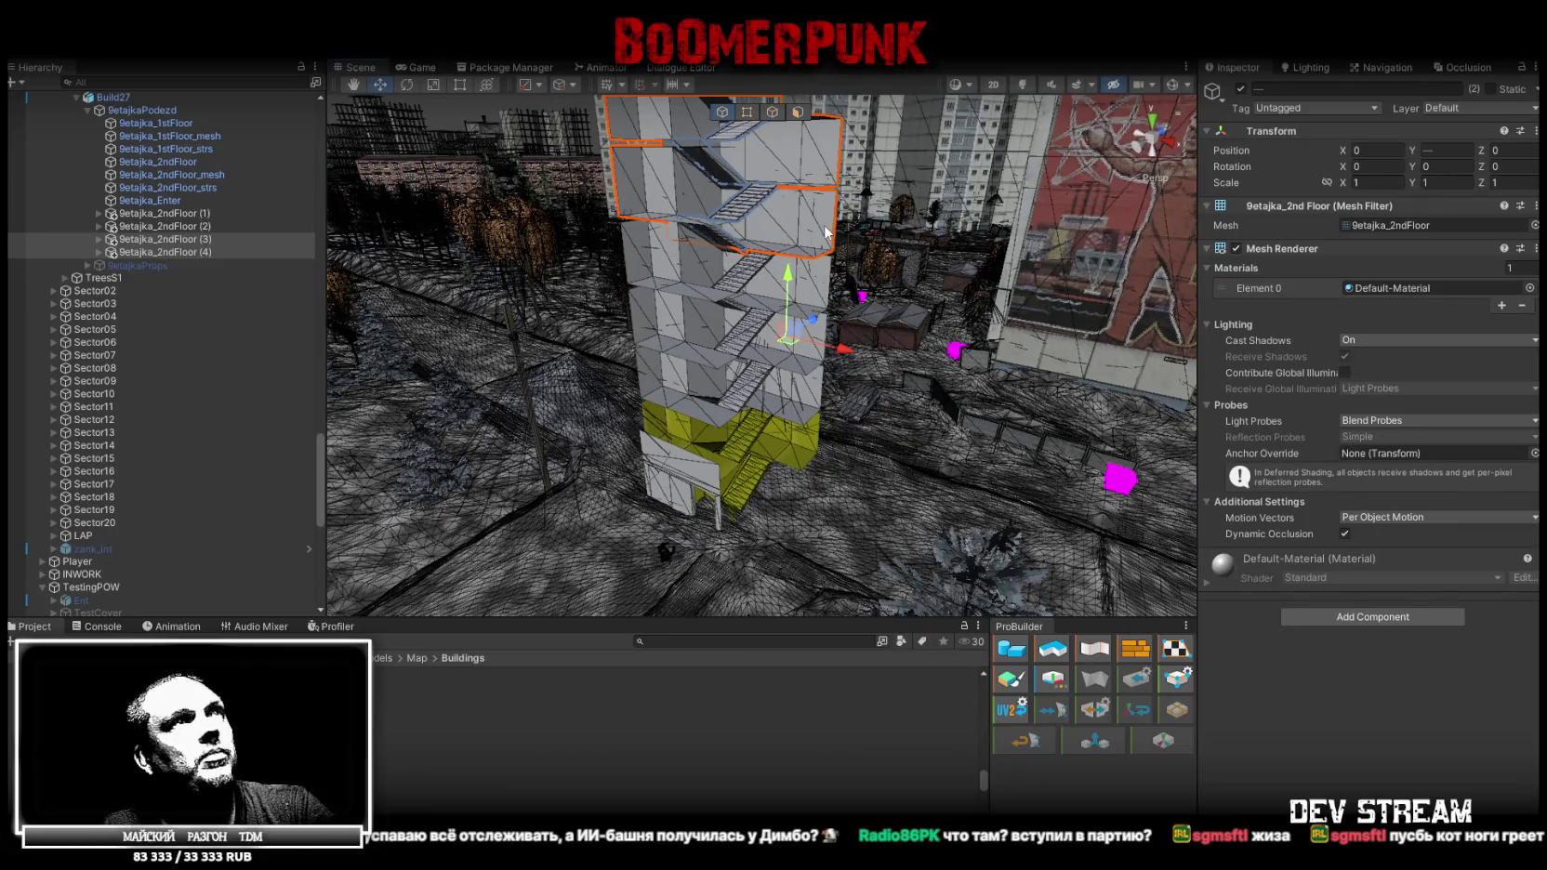
pyautogui.scroll(2, 866, 210)
pyautogui.scroll(2, 869, 223)
pyautogui.scroll(2, 872, 232)
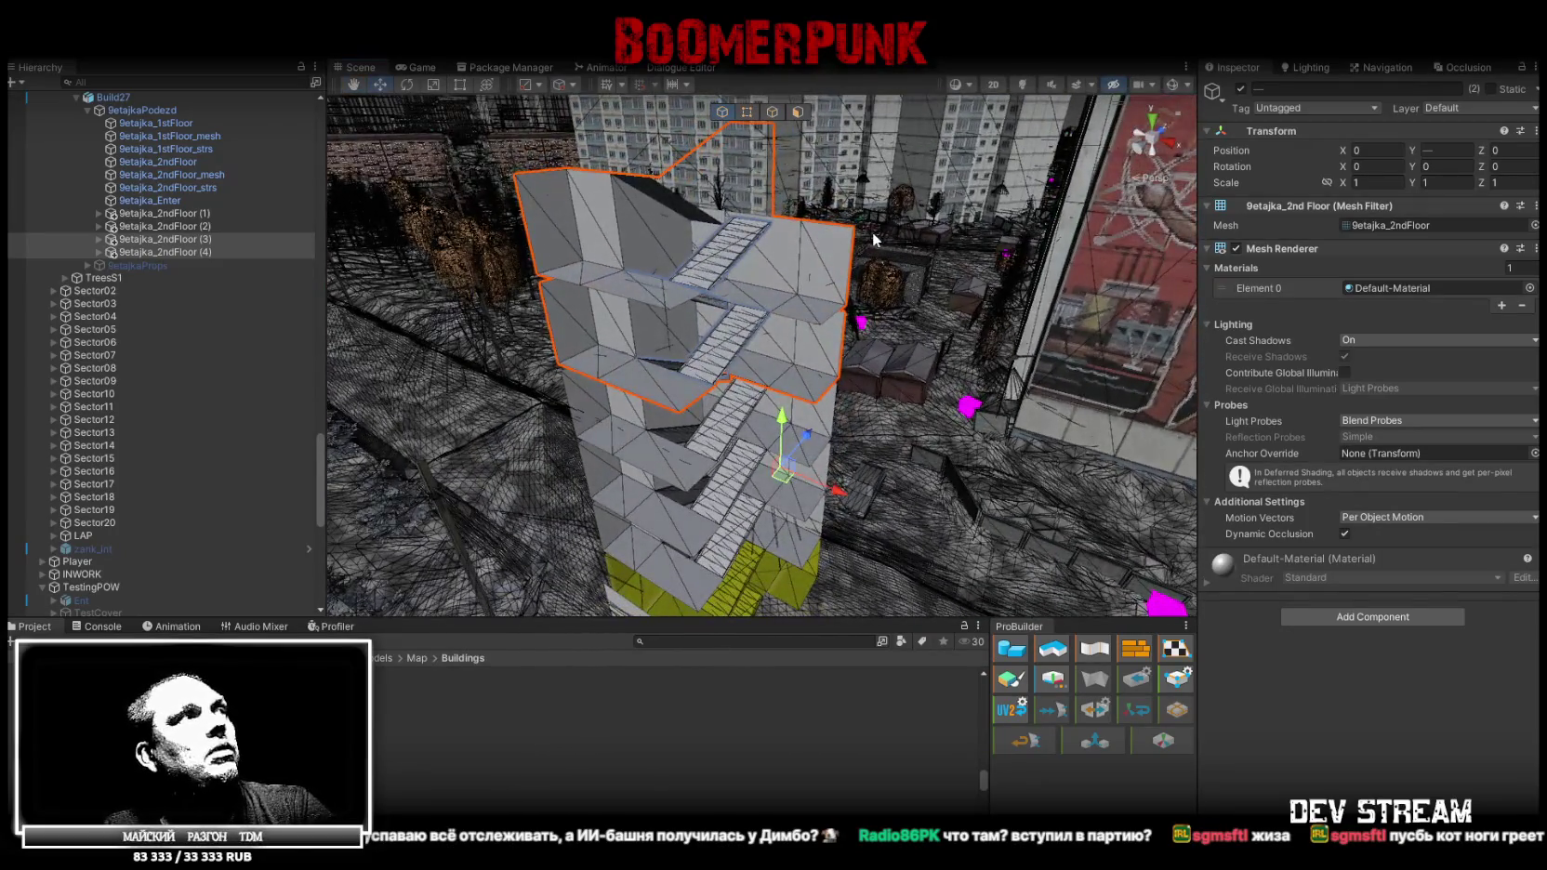
pyautogui.moveTo(181, 251)
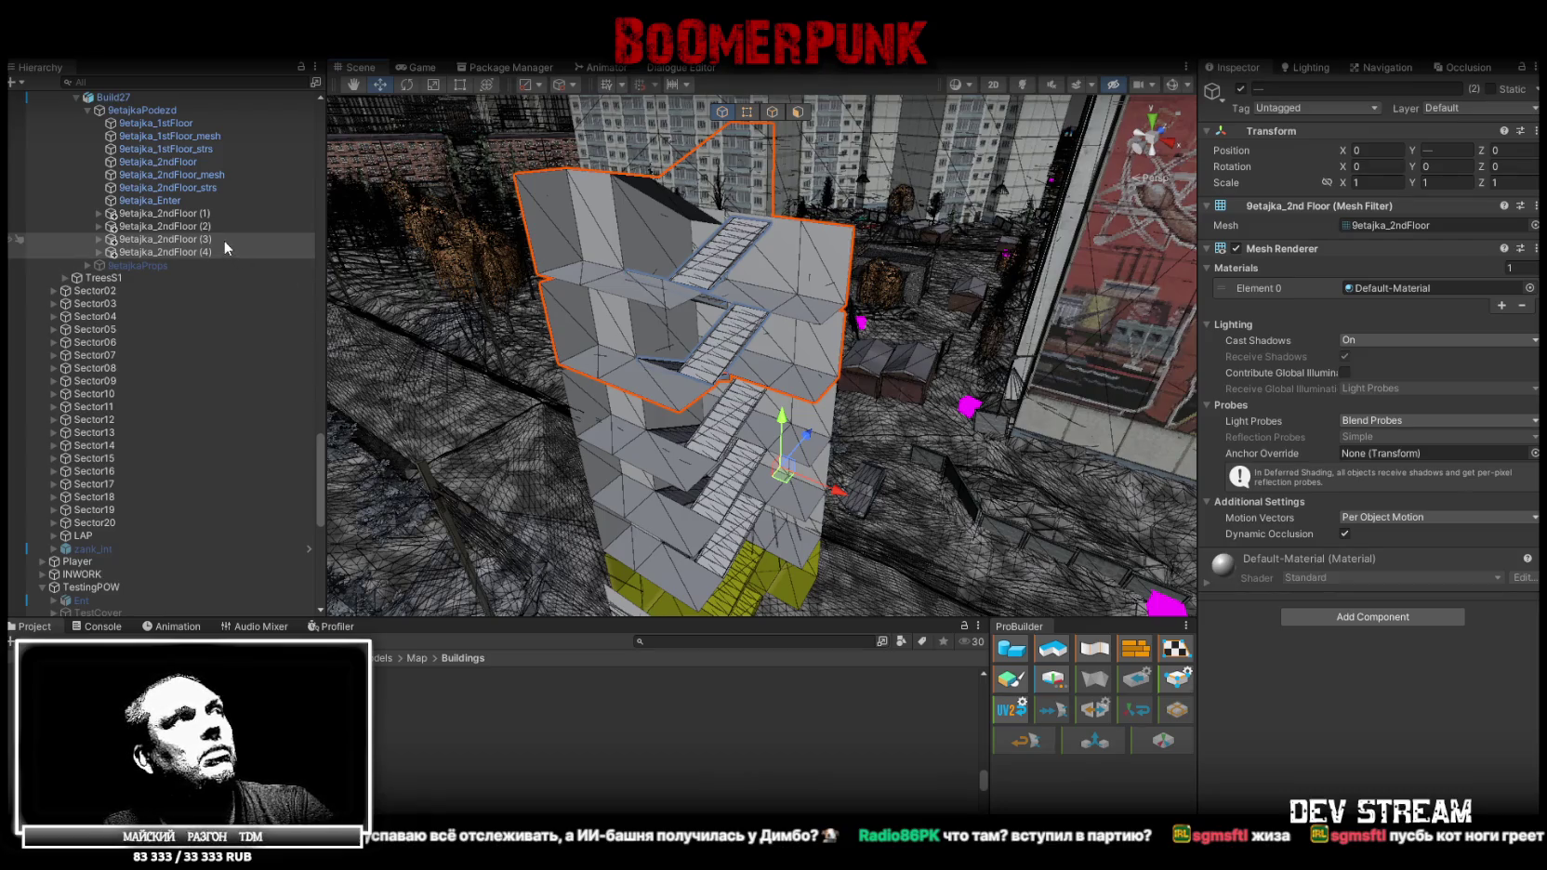
pyautogui.press('f')
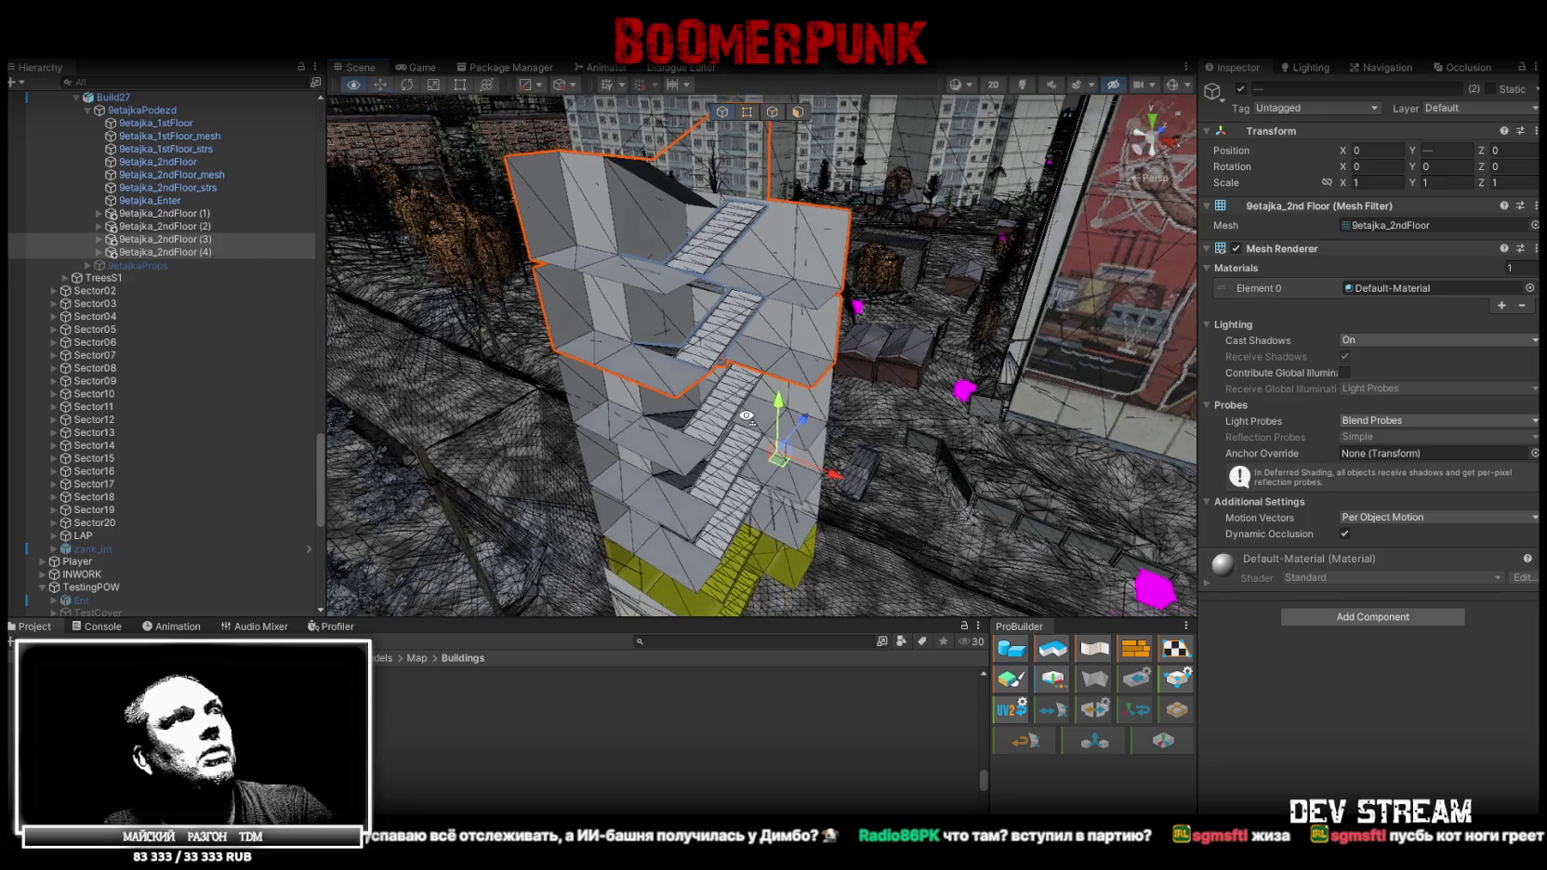
# Move 9etajka_2ndFloor (3) below (4) in the Hierarchy, then duplicate the top floor copy
pyautogui.click(192, 249)
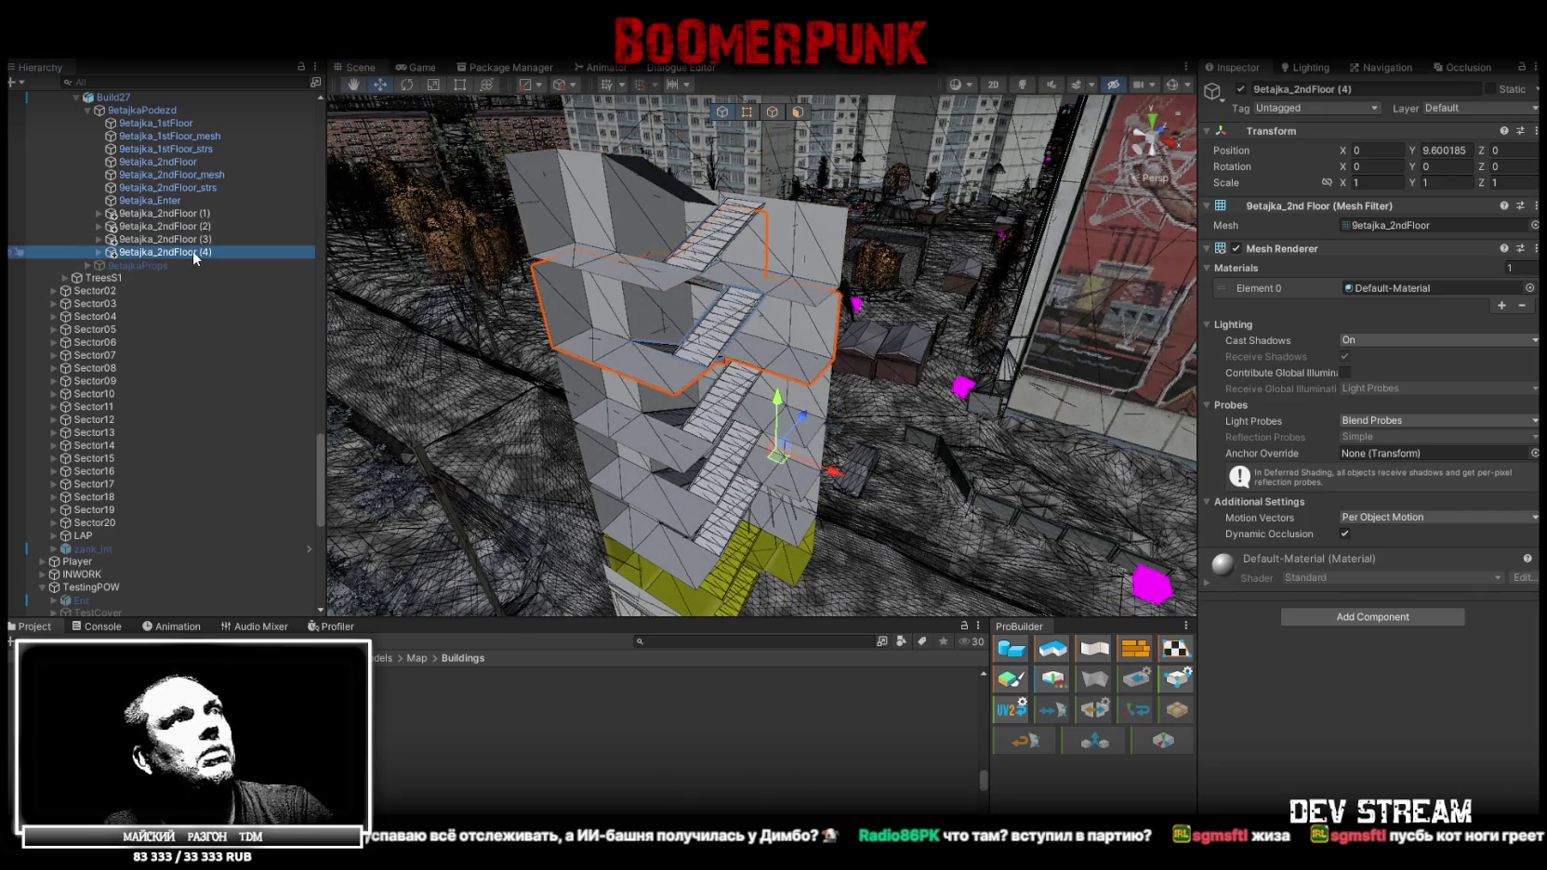
pyautogui.click(205, 240)
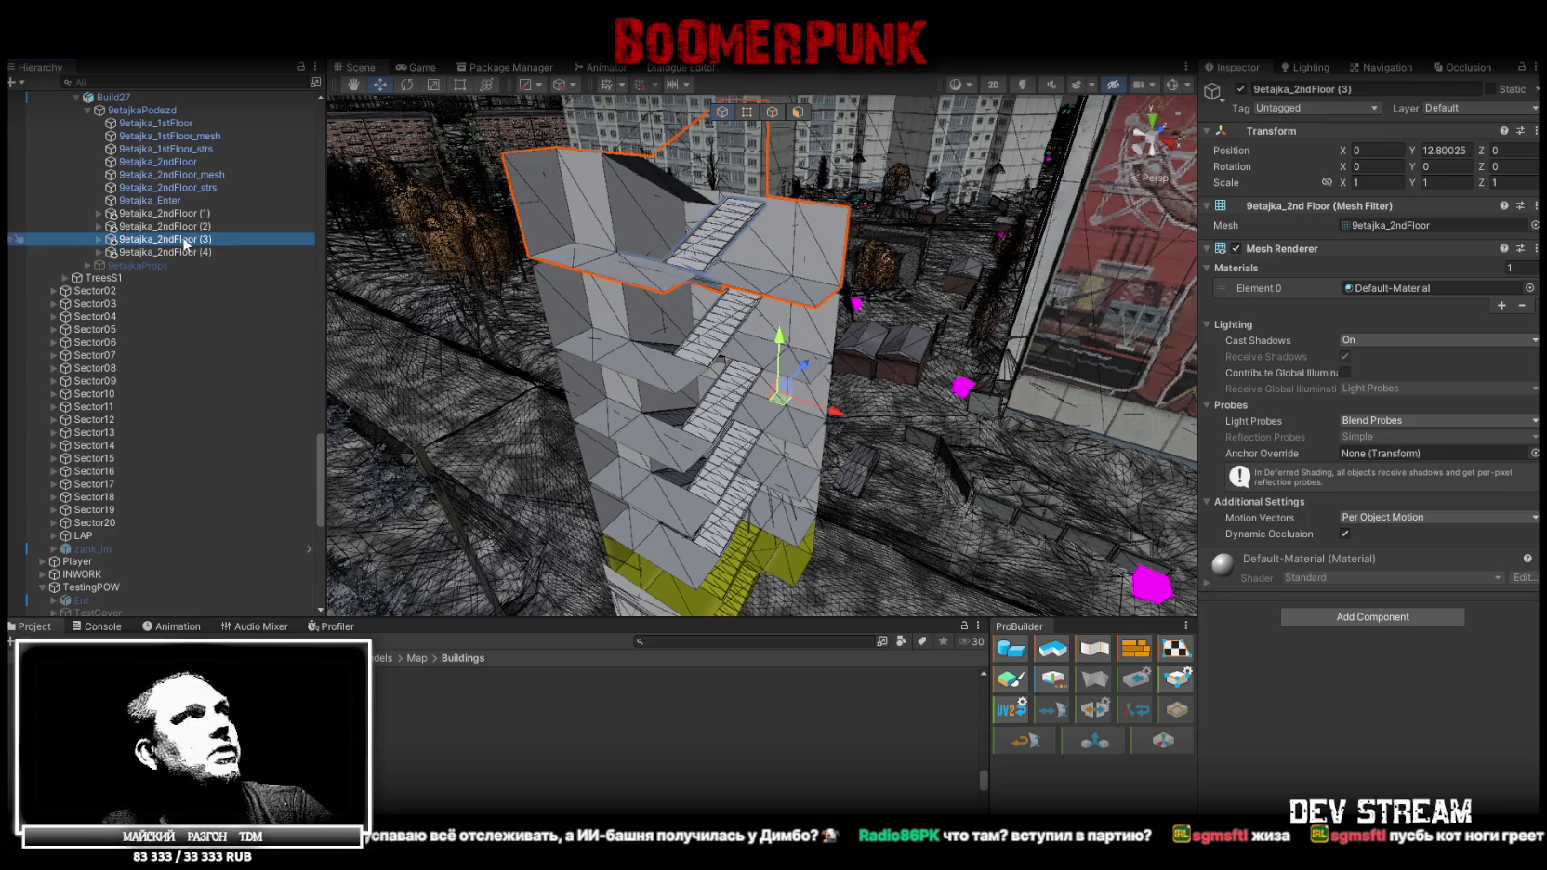
pyautogui.moveTo(181, 256); pyautogui.dragTo(182, 256)
pyautogui.click(195, 201)
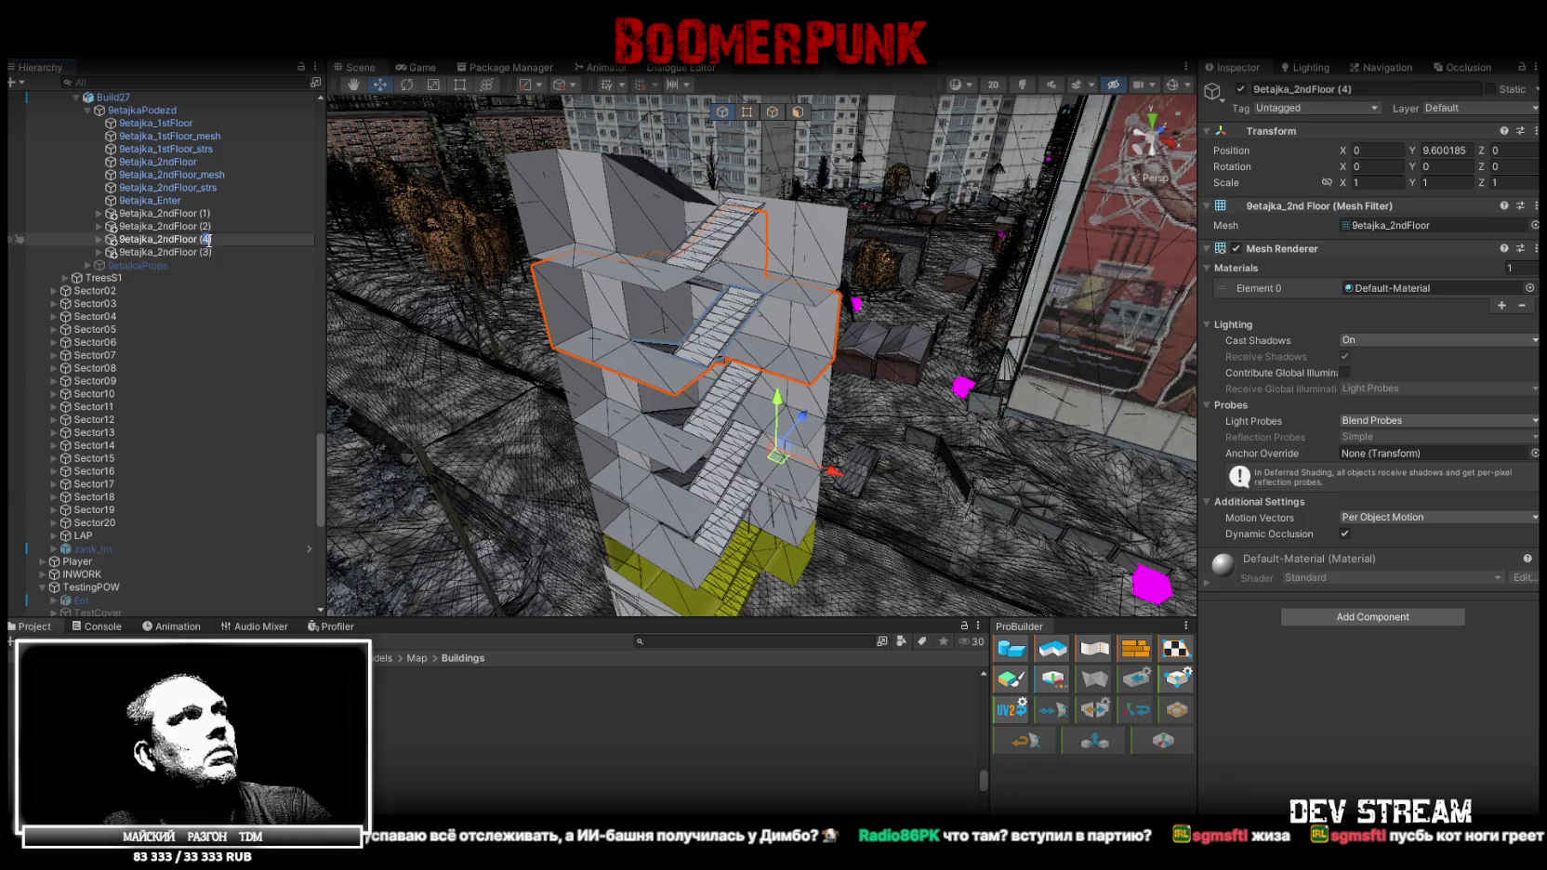
pyautogui.click(207, 253)
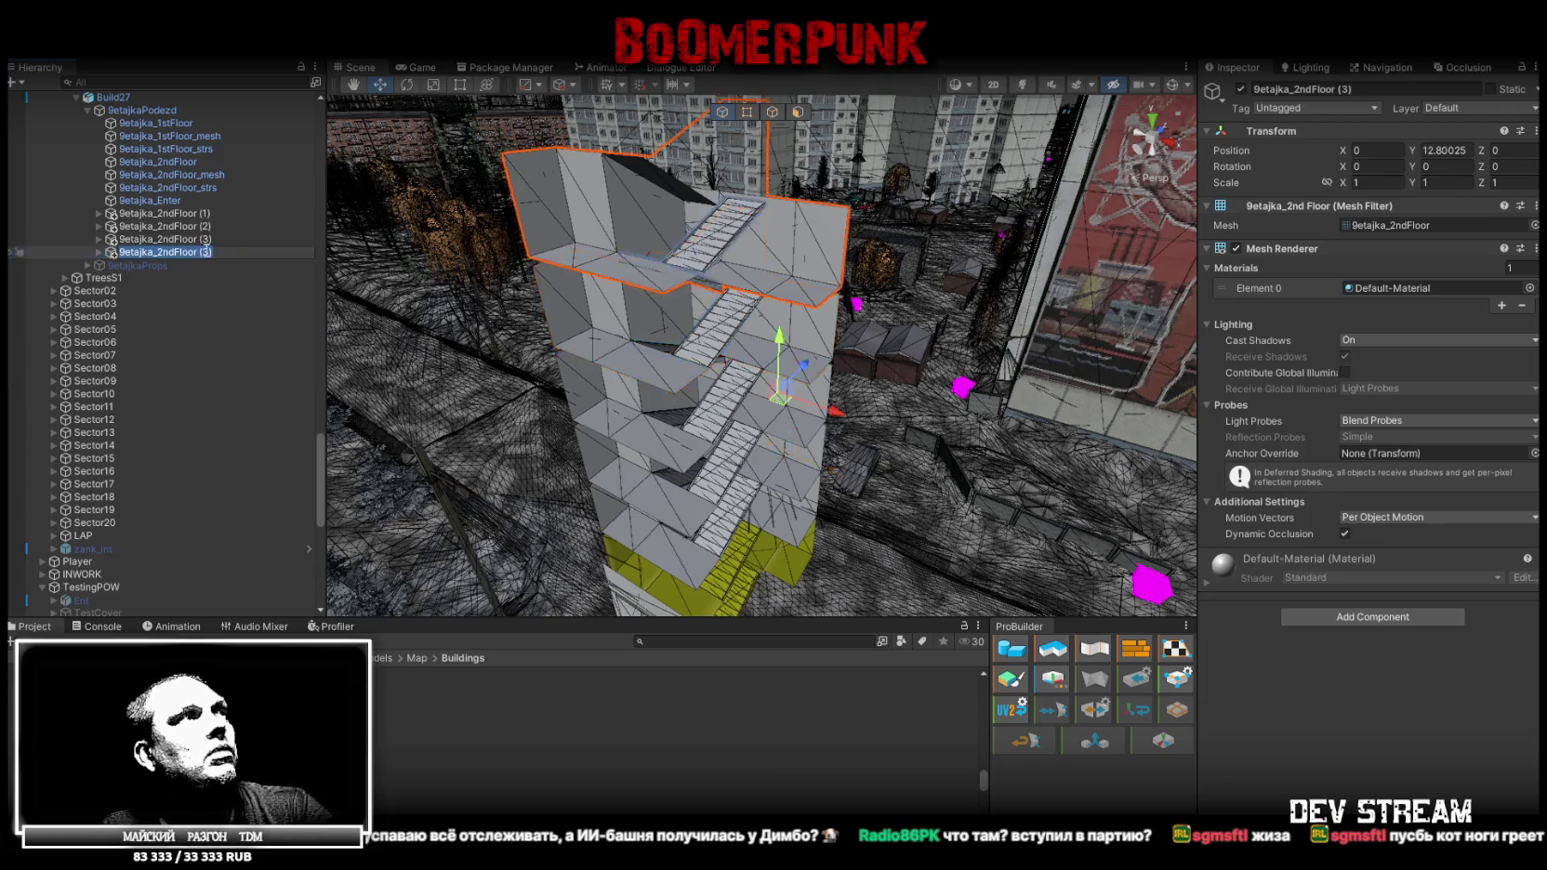
pyautogui.click(208, 250)
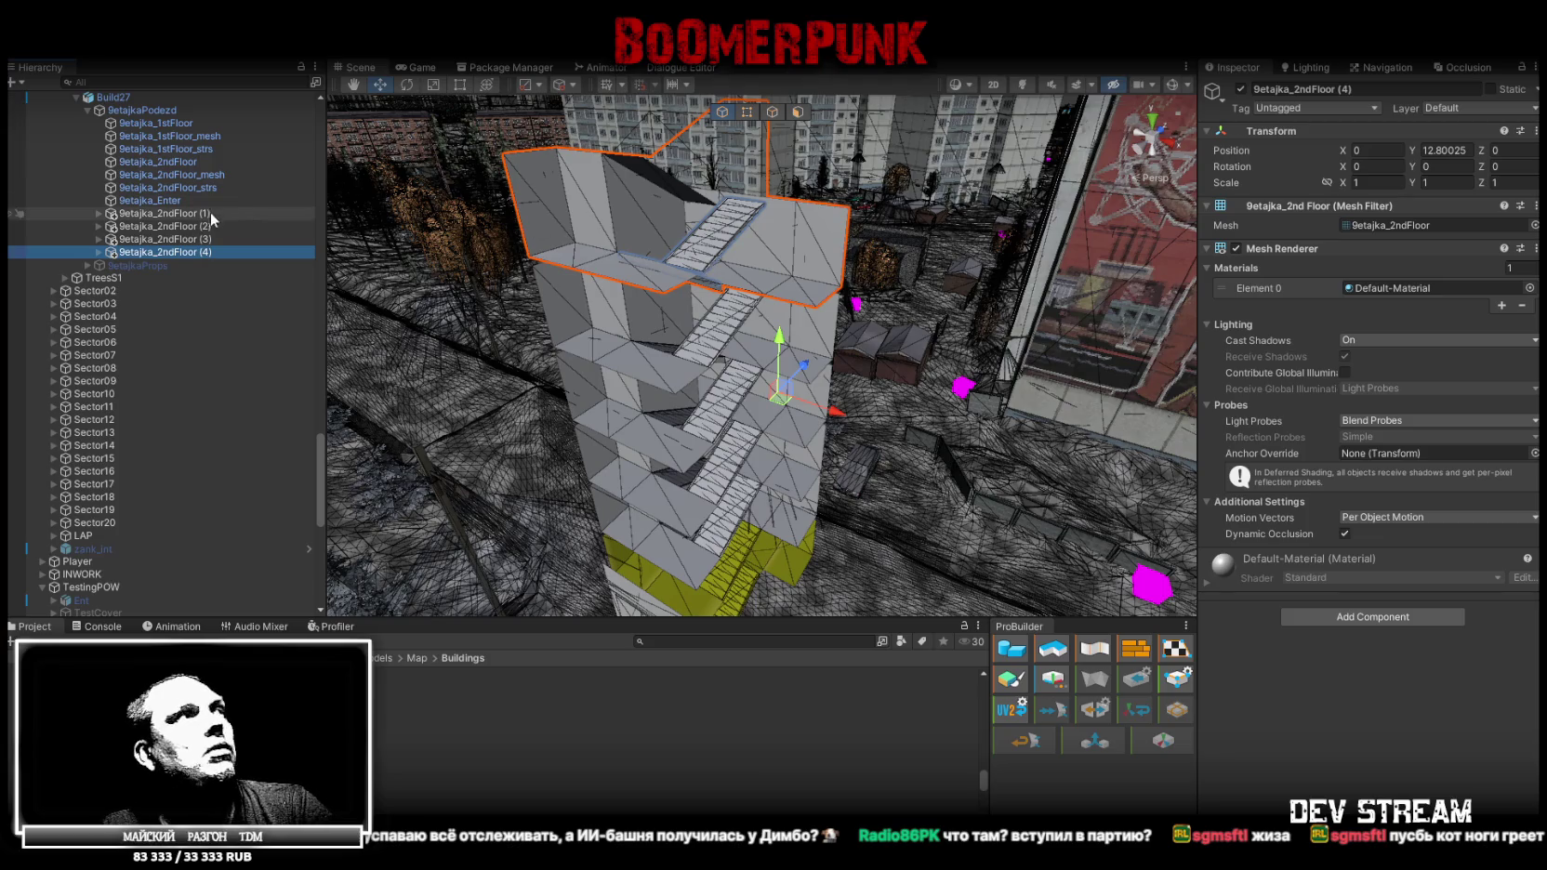
pyautogui.hotkey('ctrl', 'd')
# Raise the 9etajka_2ndFloor (6) copy and snap it onto the top of the tower
pyautogui.moveTo(779, 353); pyautogui.dragTo(781, 256)
pyautogui.moveTo(781, 256)
pyautogui.mouseDown(button='right')
pyautogui.moveTo(770, 188)
pyautogui.moveTo(752, 269)
pyautogui.mouseUp(button='right')
pyautogui.moveTo(752, 269); pyautogui.dragTo(758, 335)
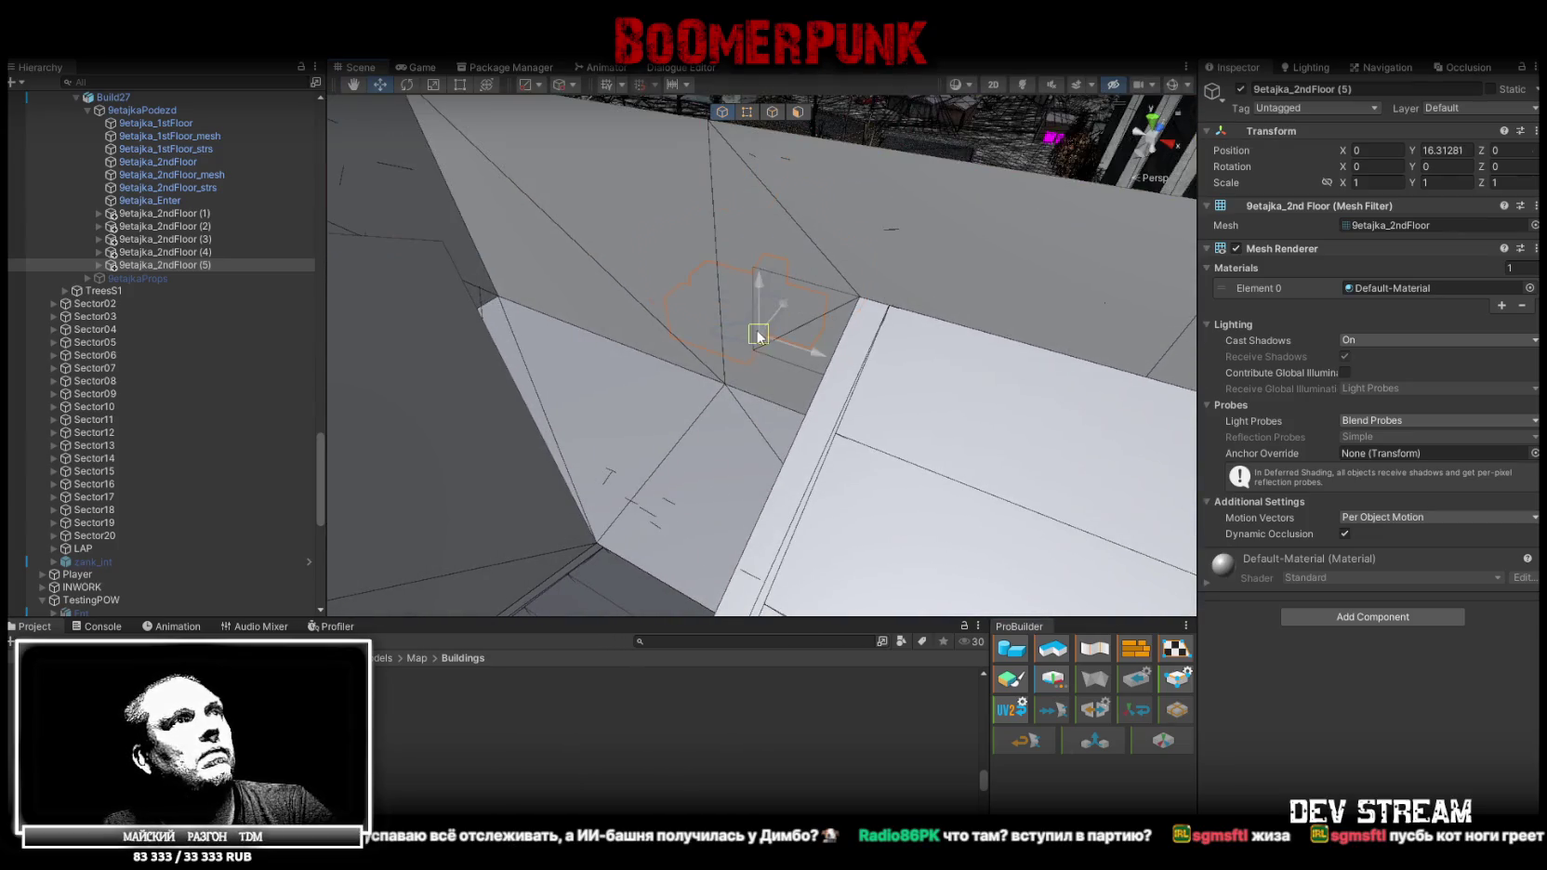
pyautogui.moveTo(758, 352)
pyautogui.mouseDown(button='right')
pyautogui.moveTo(605, 327)
pyautogui.moveTo(706, 486)
pyautogui.mouseUp(button='right')
pyautogui.moveTo(707, 483); pyautogui.dragTo(713, 386)
pyautogui.moveTo(713, 386); pyautogui.dragTo(686, 388, button='right')
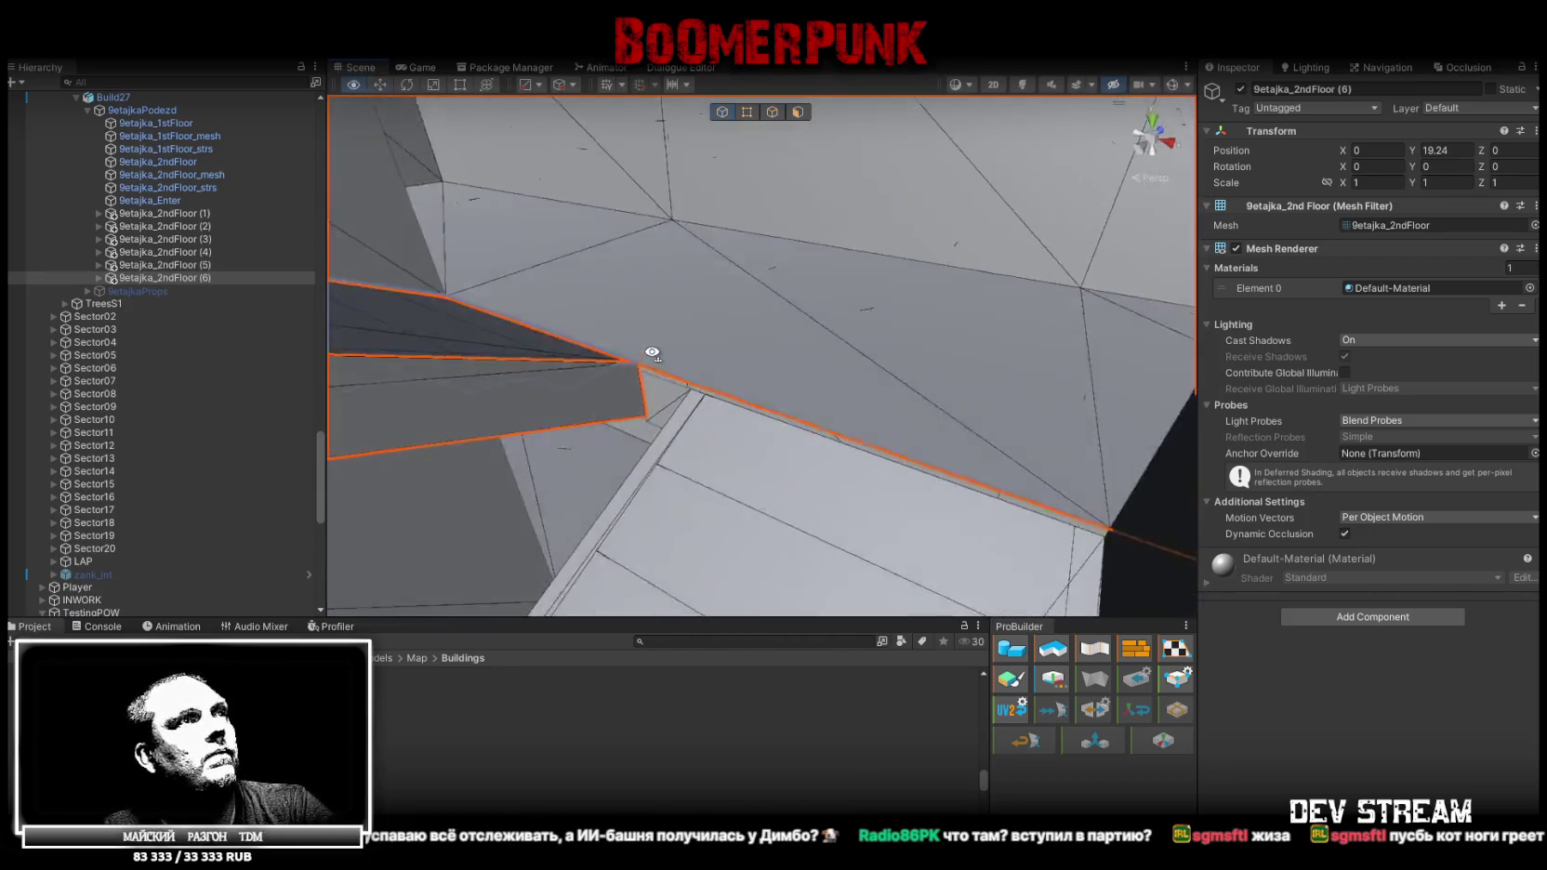
pyautogui.moveTo(681, 394); pyautogui.dragTo(681, 391)
pyautogui.moveTo(681, 391)
pyautogui.mouseDown(button='right')
pyautogui.moveTo(741, 351)
pyautogui.moveTo(789, 532)
pyautogui.mouseUp(button='right')
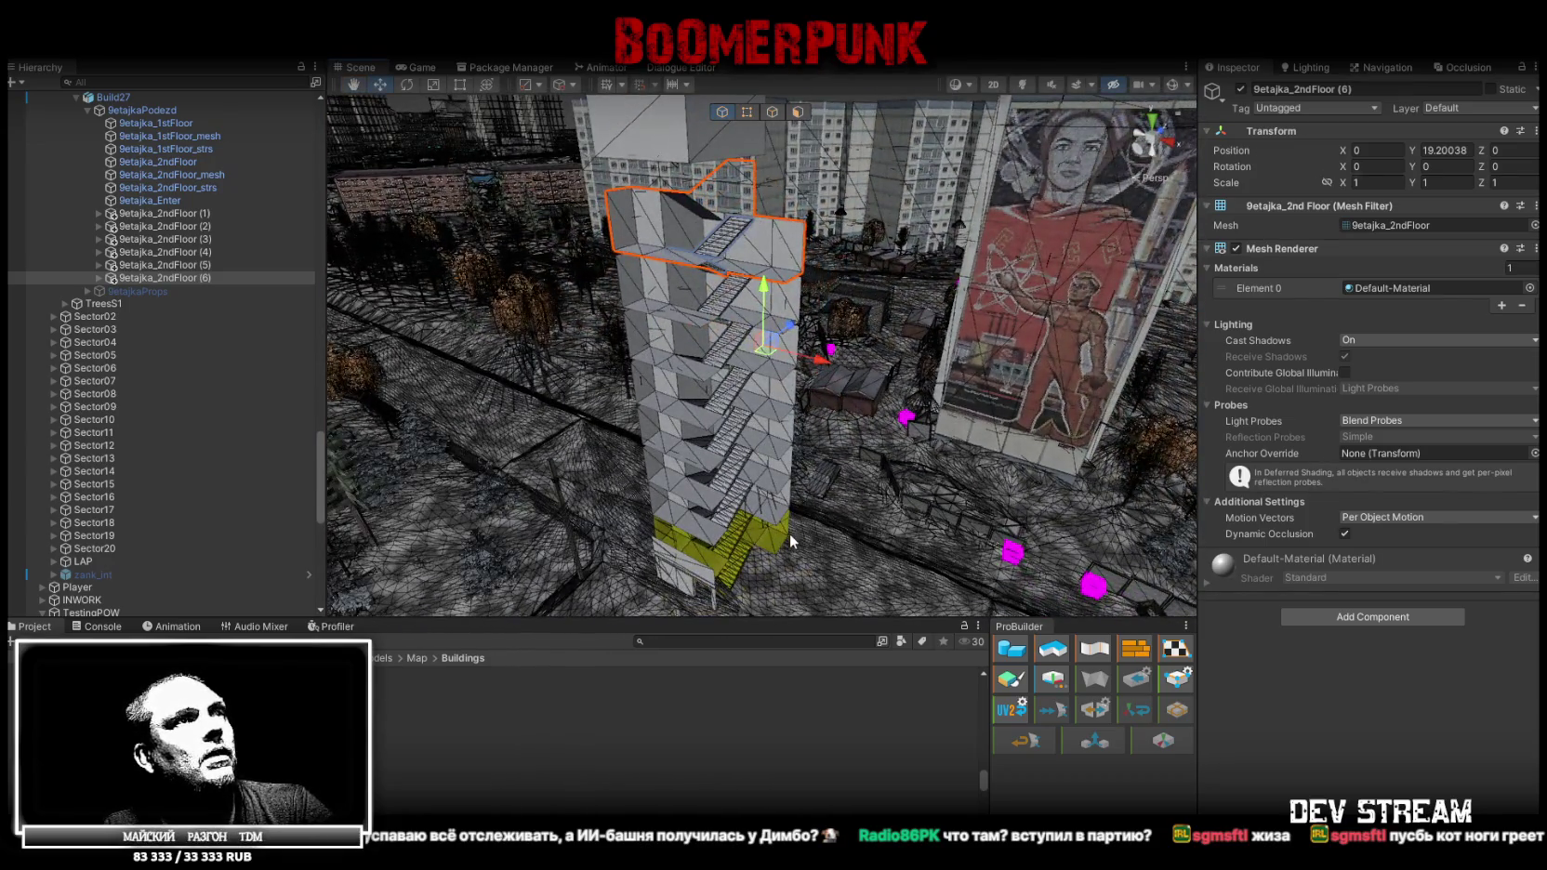
pyautogui.moveTo(786, 468)
pyautogui.mouseDown(button='right')
pyautogui.moveTo(817, 361)
pyautogui.moveTo(792, 262)
pyautogui.moveTo(802, 406)
pyautogui.moveTo(751, 462)
pyautogui.mouseUp(button='right')
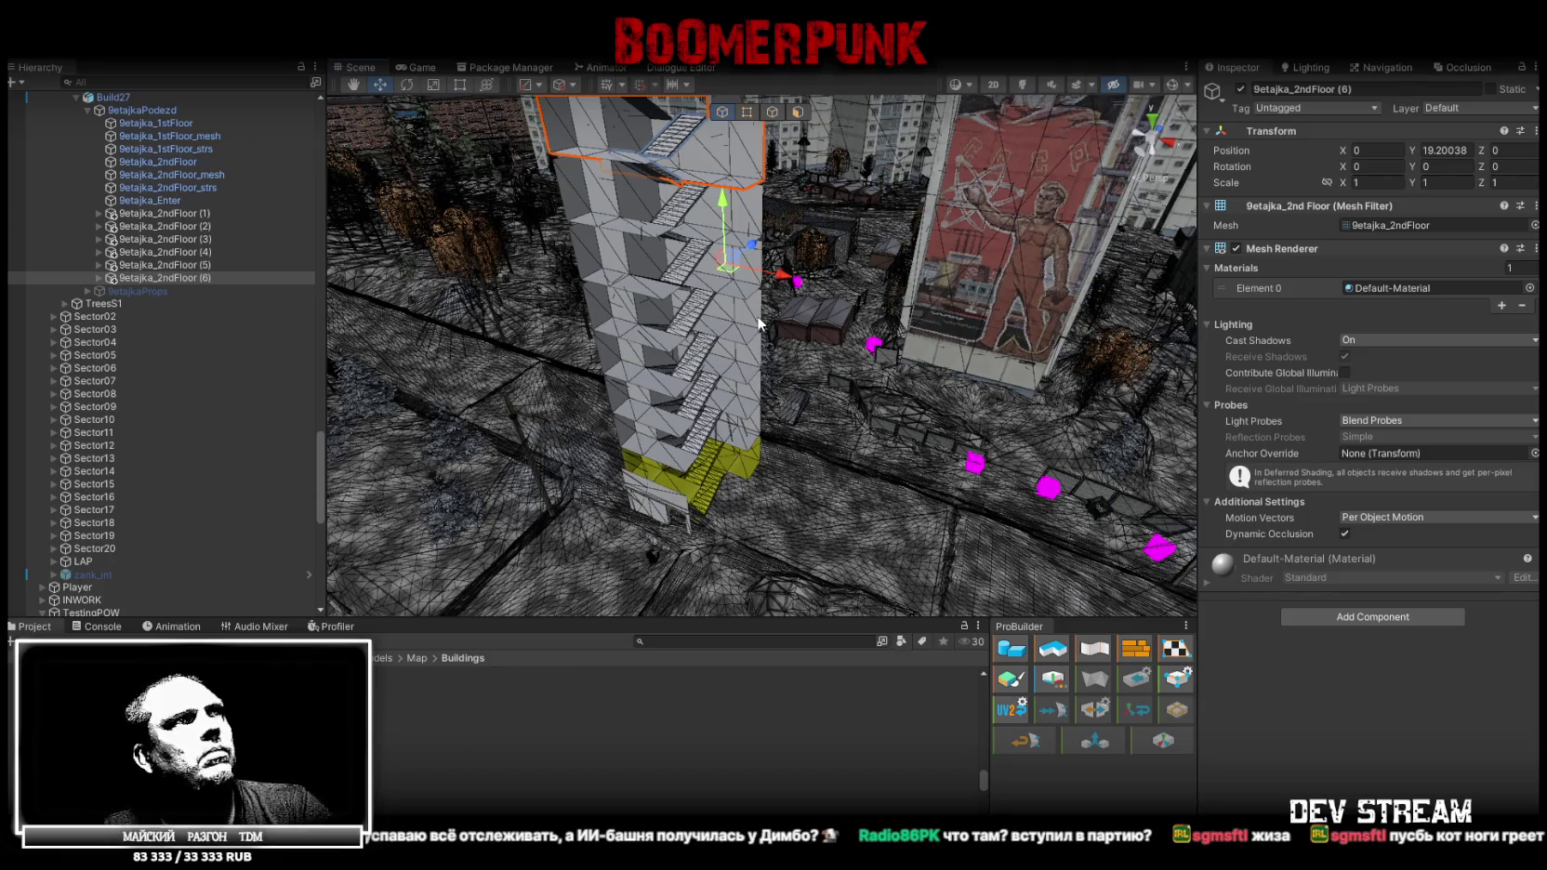
pyautogui.press('f')
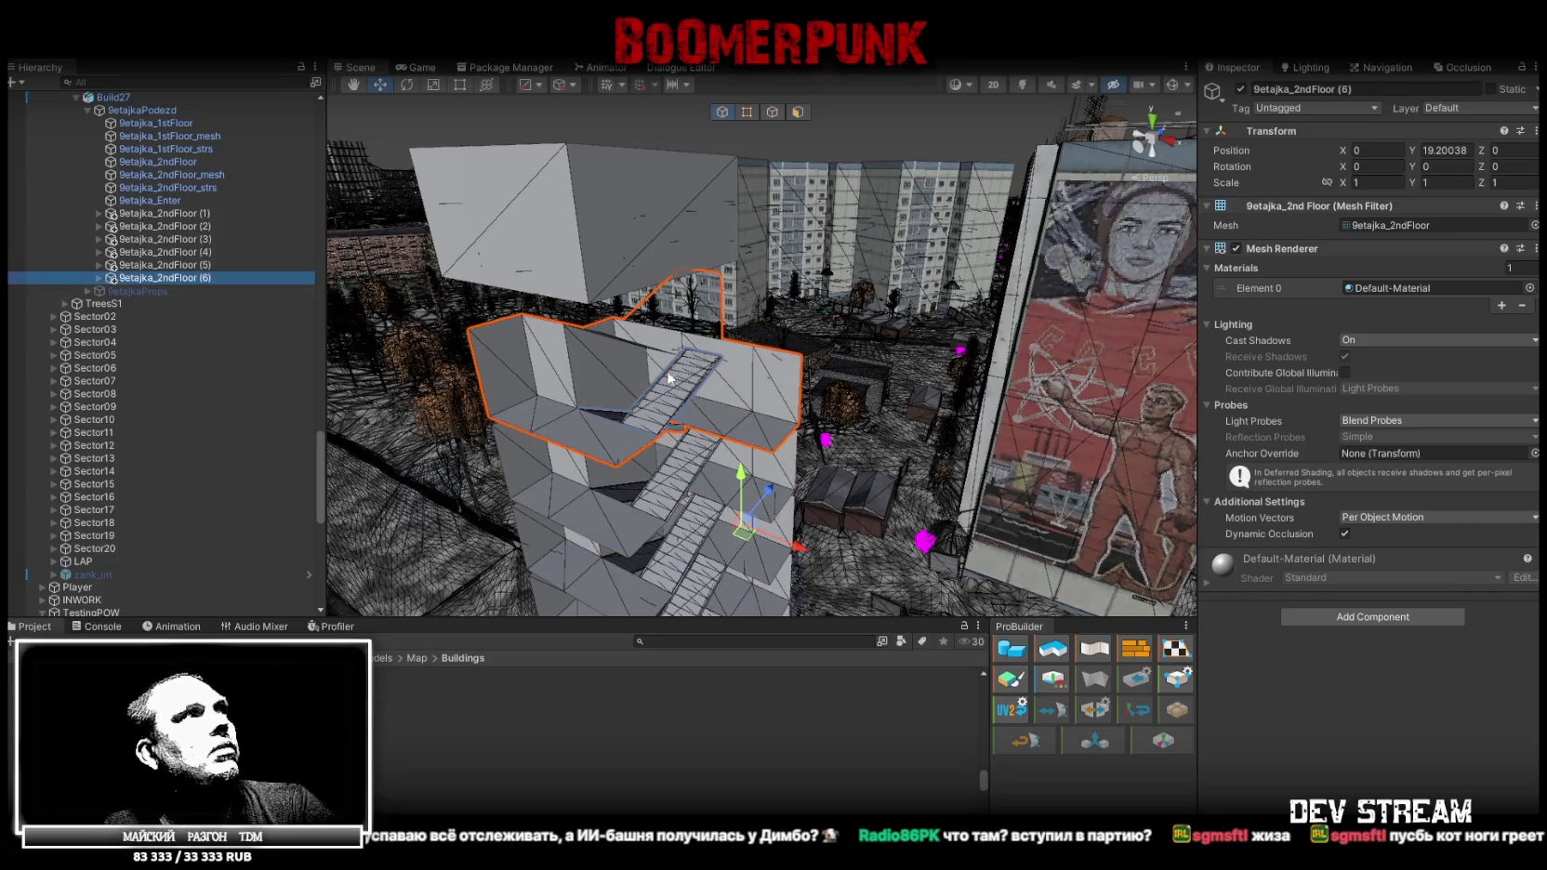
# Duplicate the top floor and raise the new copy, 9etajka_2ndFloor (7), to Y 22.82
pyautogui.hotkey('ctrl', 'd')
pyautogui.moveTo(742, 538); pyautogui.dragTo(743, 400)
pyautogui.moveTo(745, 412)
pyautogui.mouseDown(button='right')
pyautogui.moveTo(911, 356)
pyautogui.moveTo(670, 305)
pyautogui.moveTo(741, 383)
pyautogui.mouseUp(button='right')
pyautogui.moveTo(745, 296)
pyautogui.mouseDown(button='right')
pyautogui.moveTo(614, 267)
pyautogui.moveTo(504, 271)
pyautogui.moveTo(950, 448)
pyautogui.moveTo(509, 320)
pyautogui.moveTo(168, 194)
pyautogui.mouseUp(button='right')
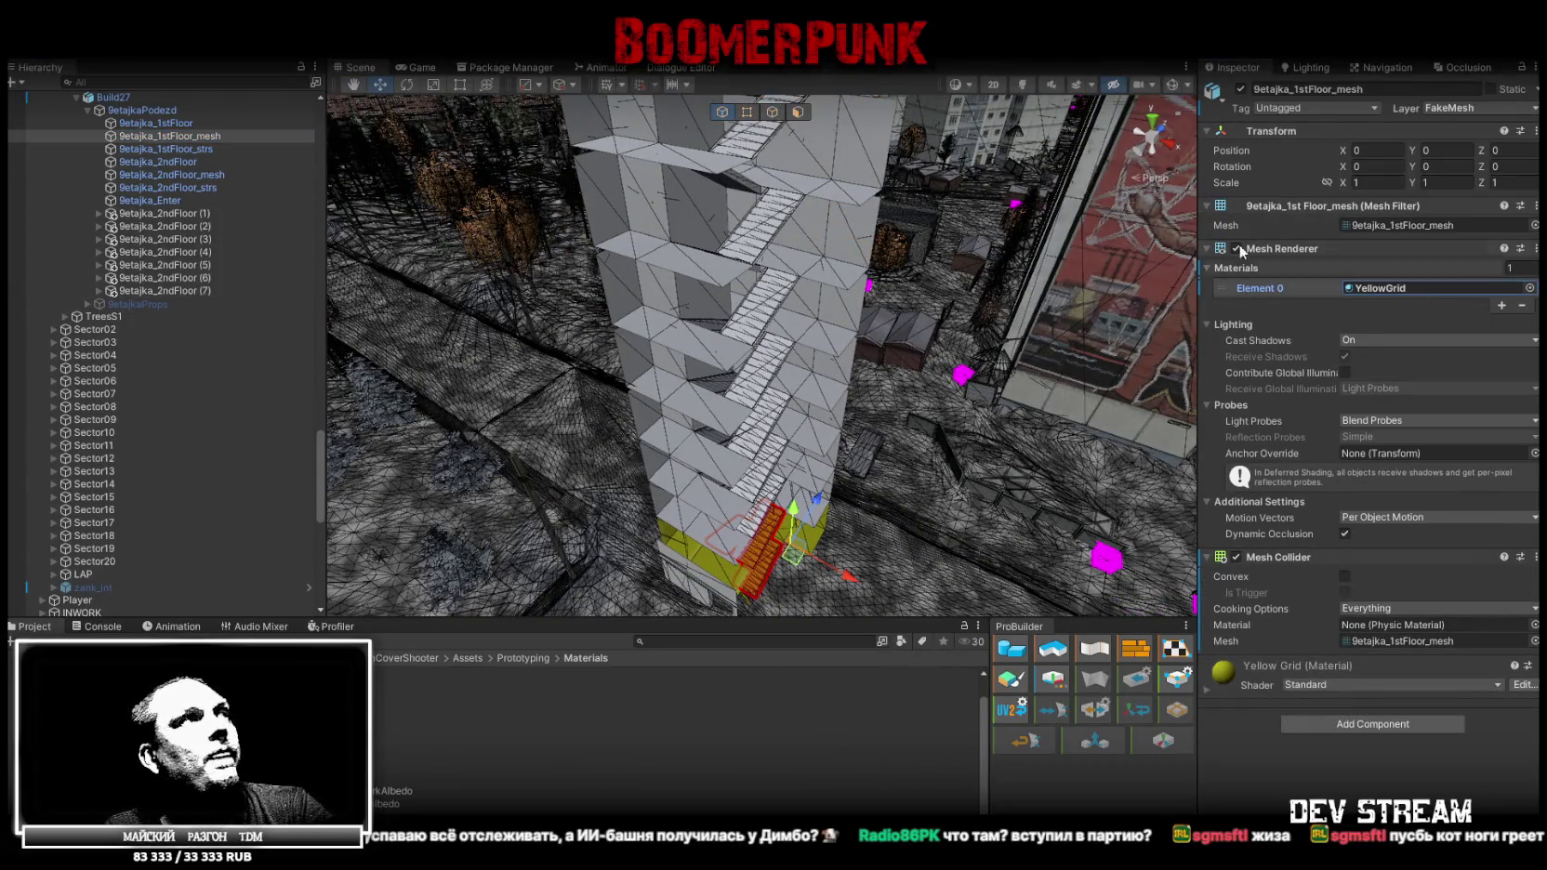
pyautogui.click(204, 214)
# Select all 28 upper-floor meshes and stairs and assign them the YellowGrid material
pyautogui.keyDown('alt'); pyautogui.click(88, 113); pyautogui.keyUp('alt')
pyautogui.keyDown('alt'); pyautogui.click(88, 113); pyautogui.keyUp('alt')
pyautogui.click(154, 110)
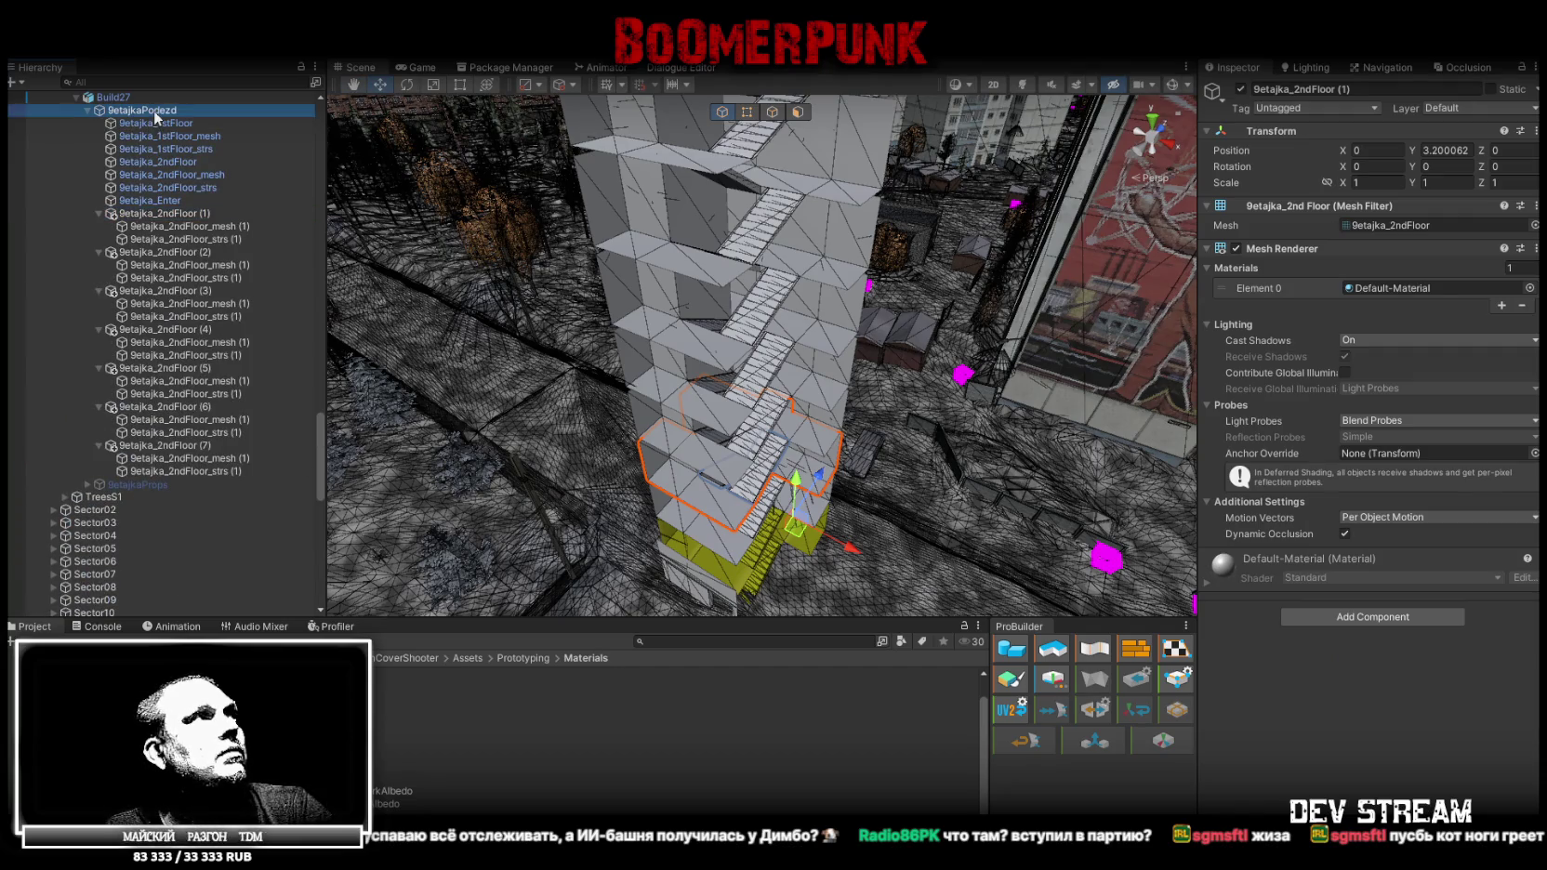
pyautogui.keyDown('shift'); pyautogui.click(199, 472); pyautogui.keyUp('shift')
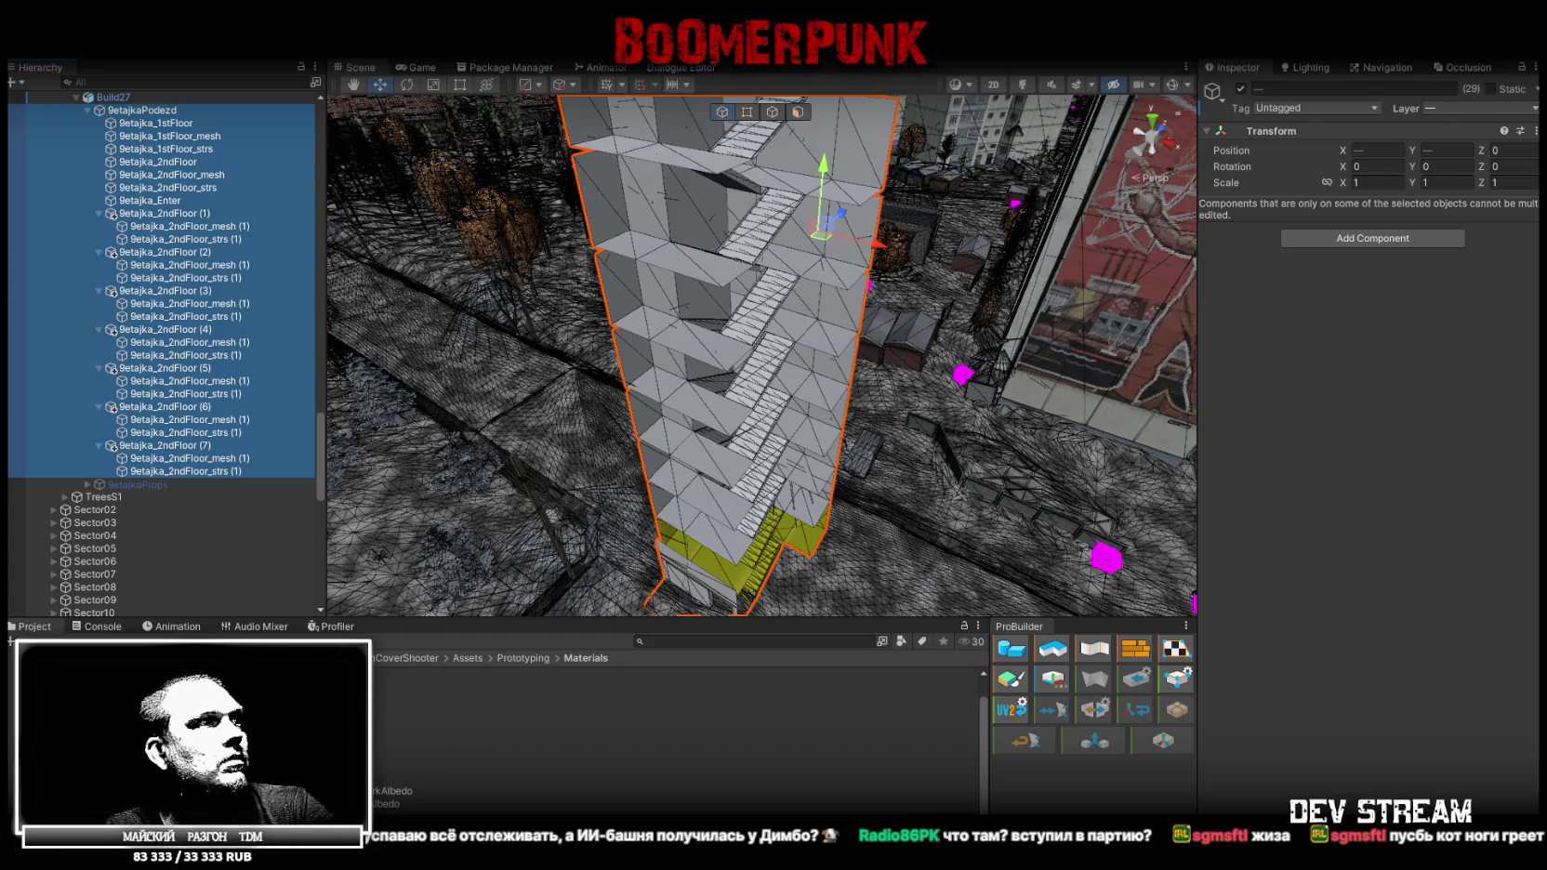
pyautogui.moveTo(199, 471); pyautogui.dragTo(589, 718)
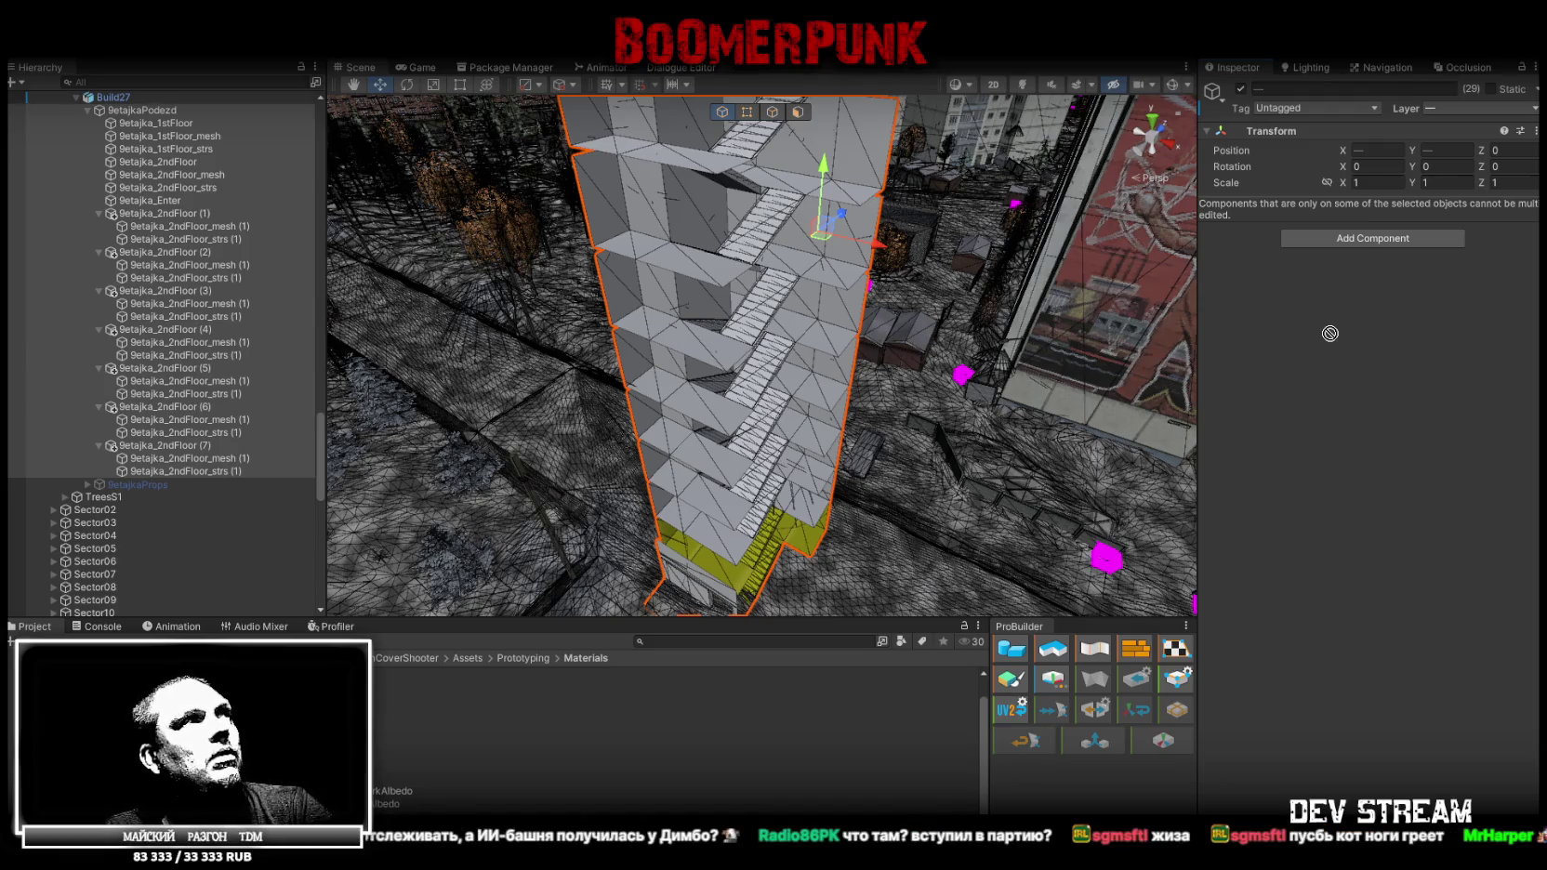
pyautogui.keyDown('ctrl'); pyautogui.click(134, 111); pyautogui.keyUp('ctrl')
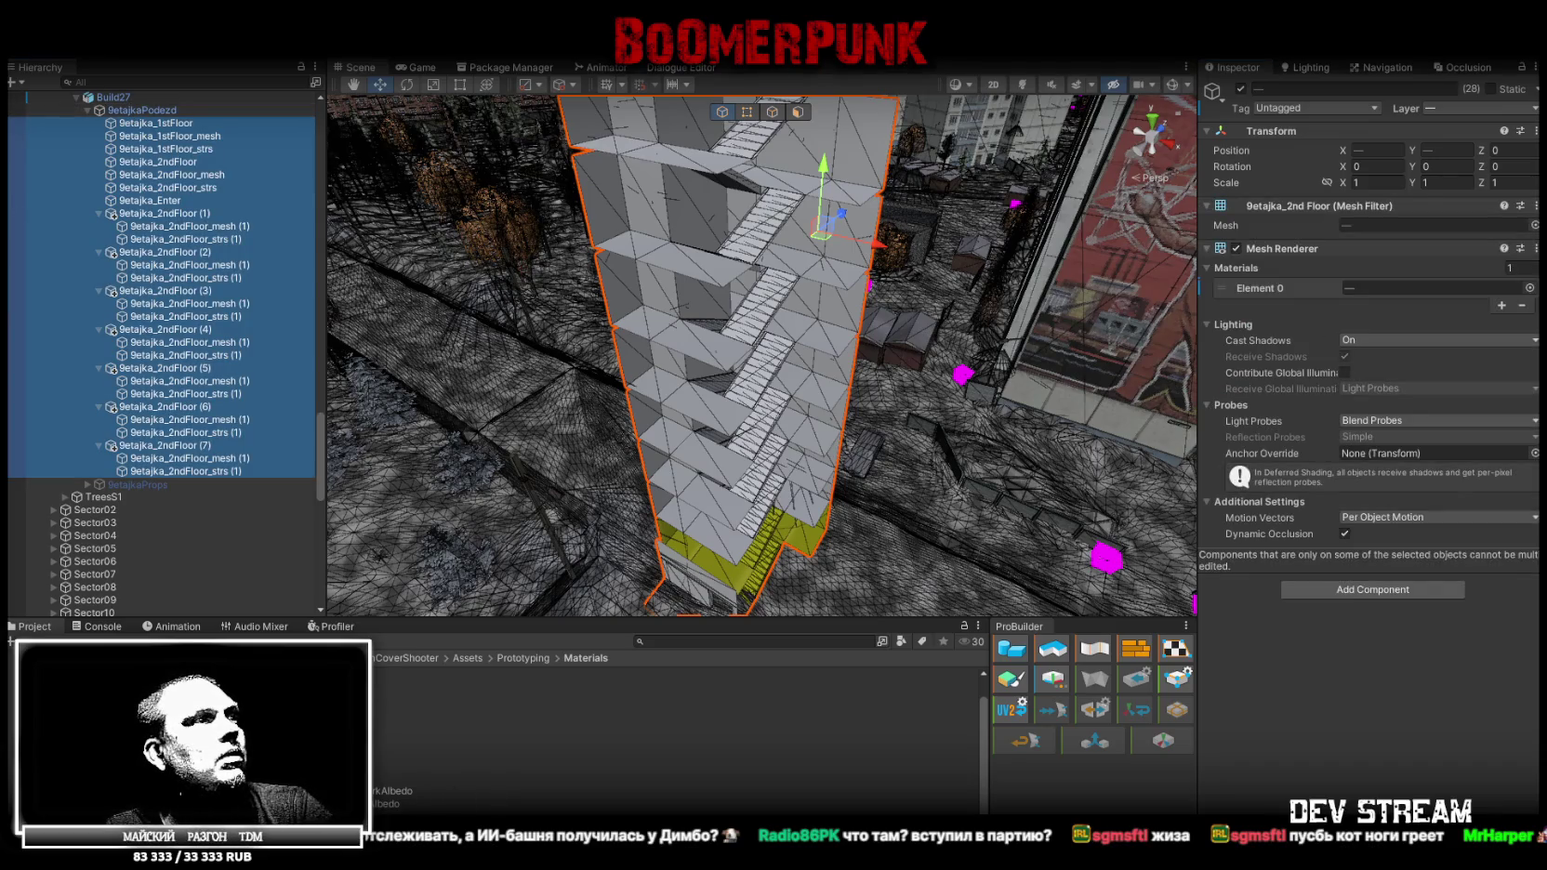
pyautogui.click(1186, 550)
pyautogui.moveTo(1370, 297); pyautogui.dragTo(1370, 287)
pyautogui.moveTo(874, 316); pyautogui.dragTo(885, 309, button='right')
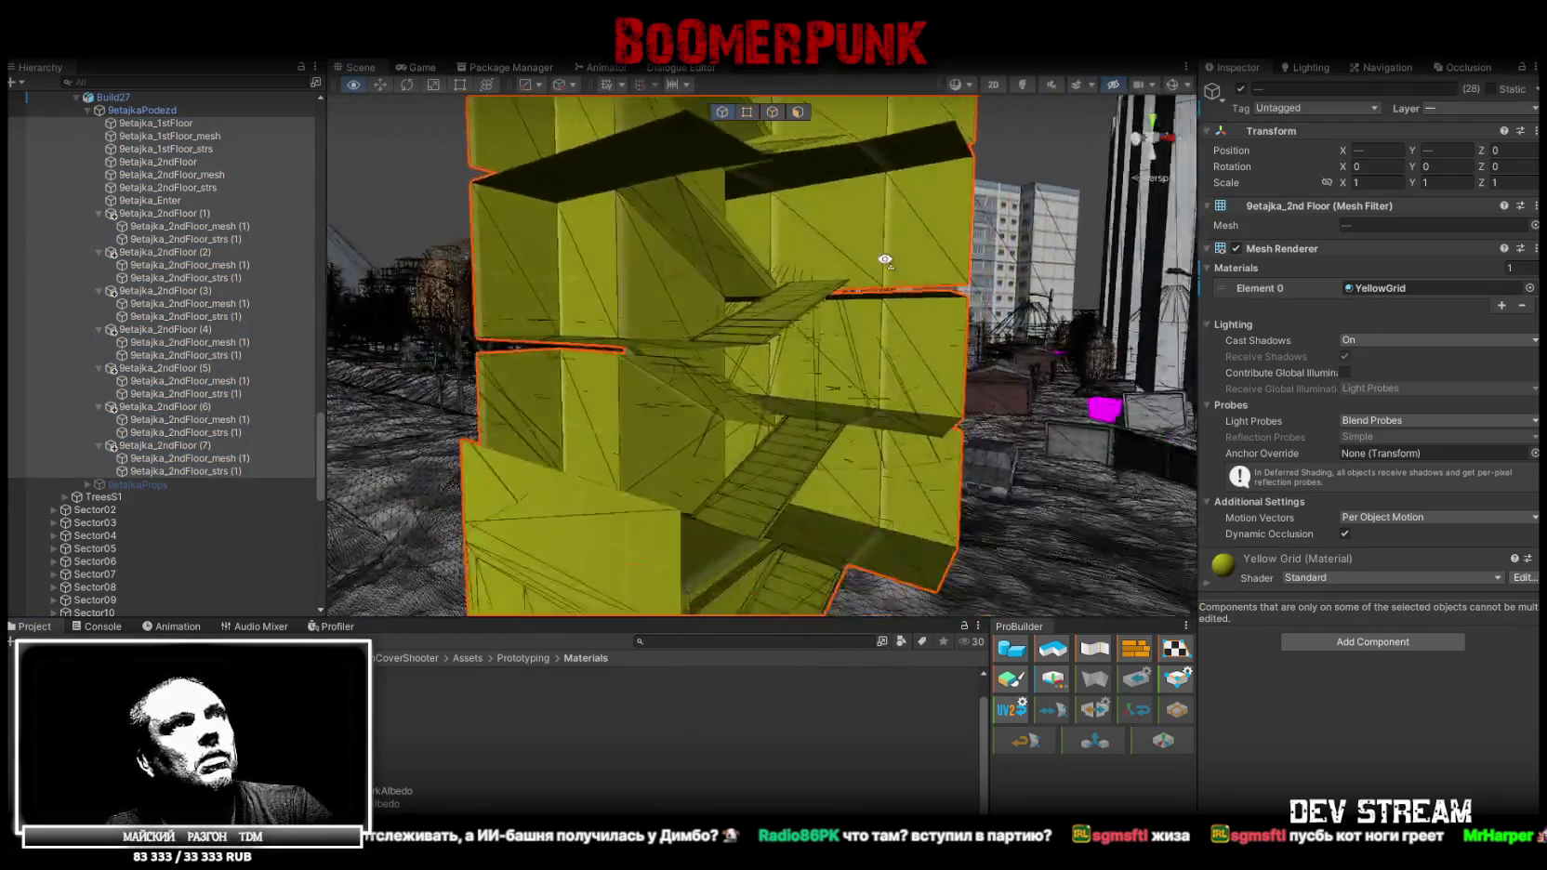
pyautogui.moveTo(885, 309); pyautogui.dragTo(954, 297, button='right')
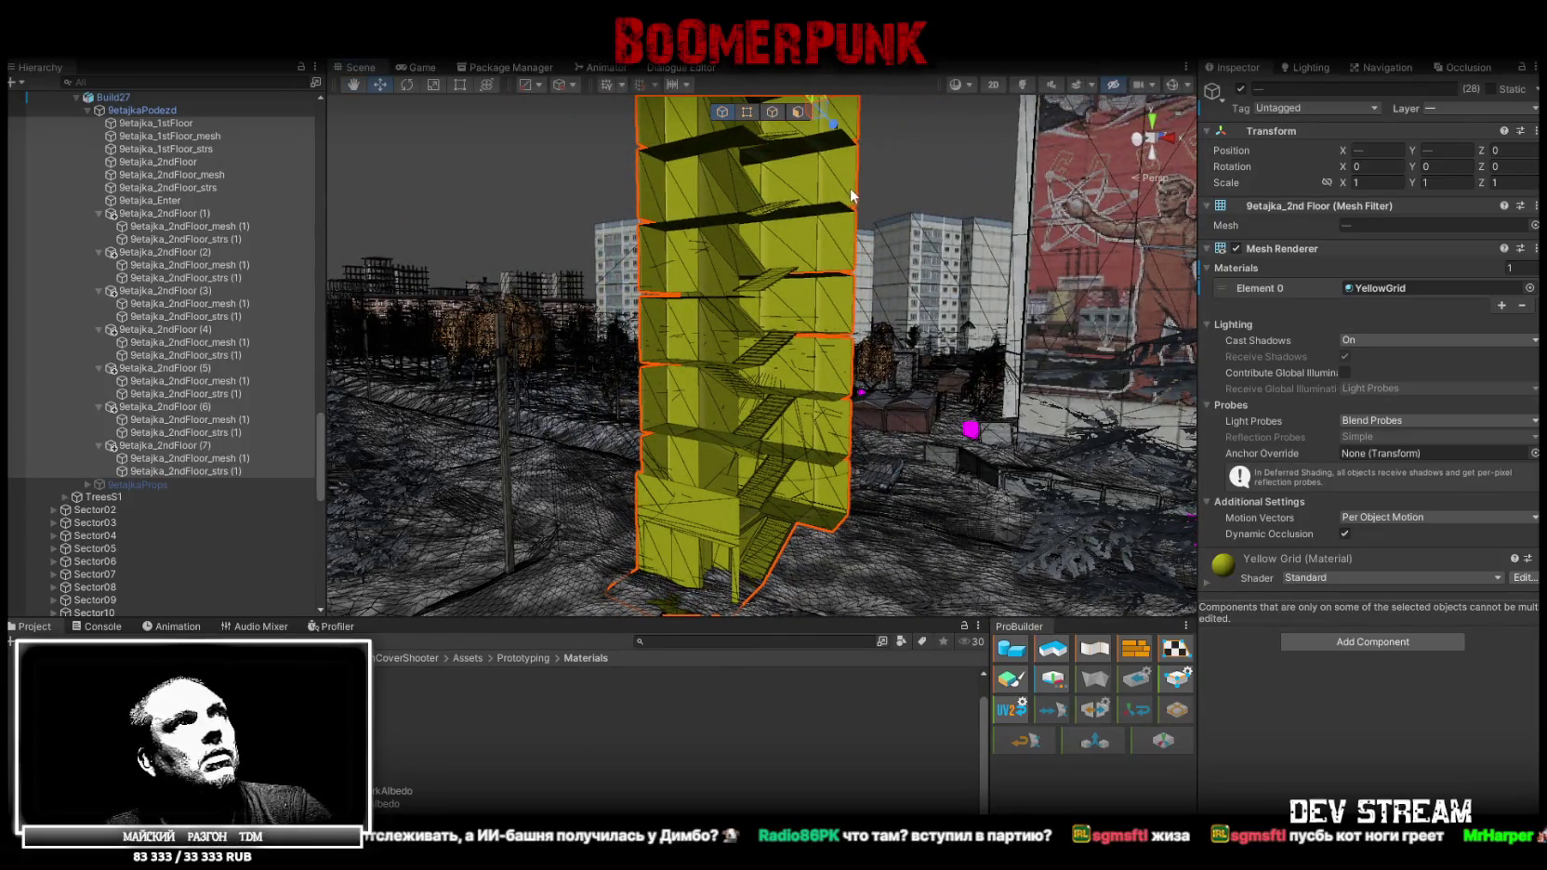
pyautogui.click(154, 213)
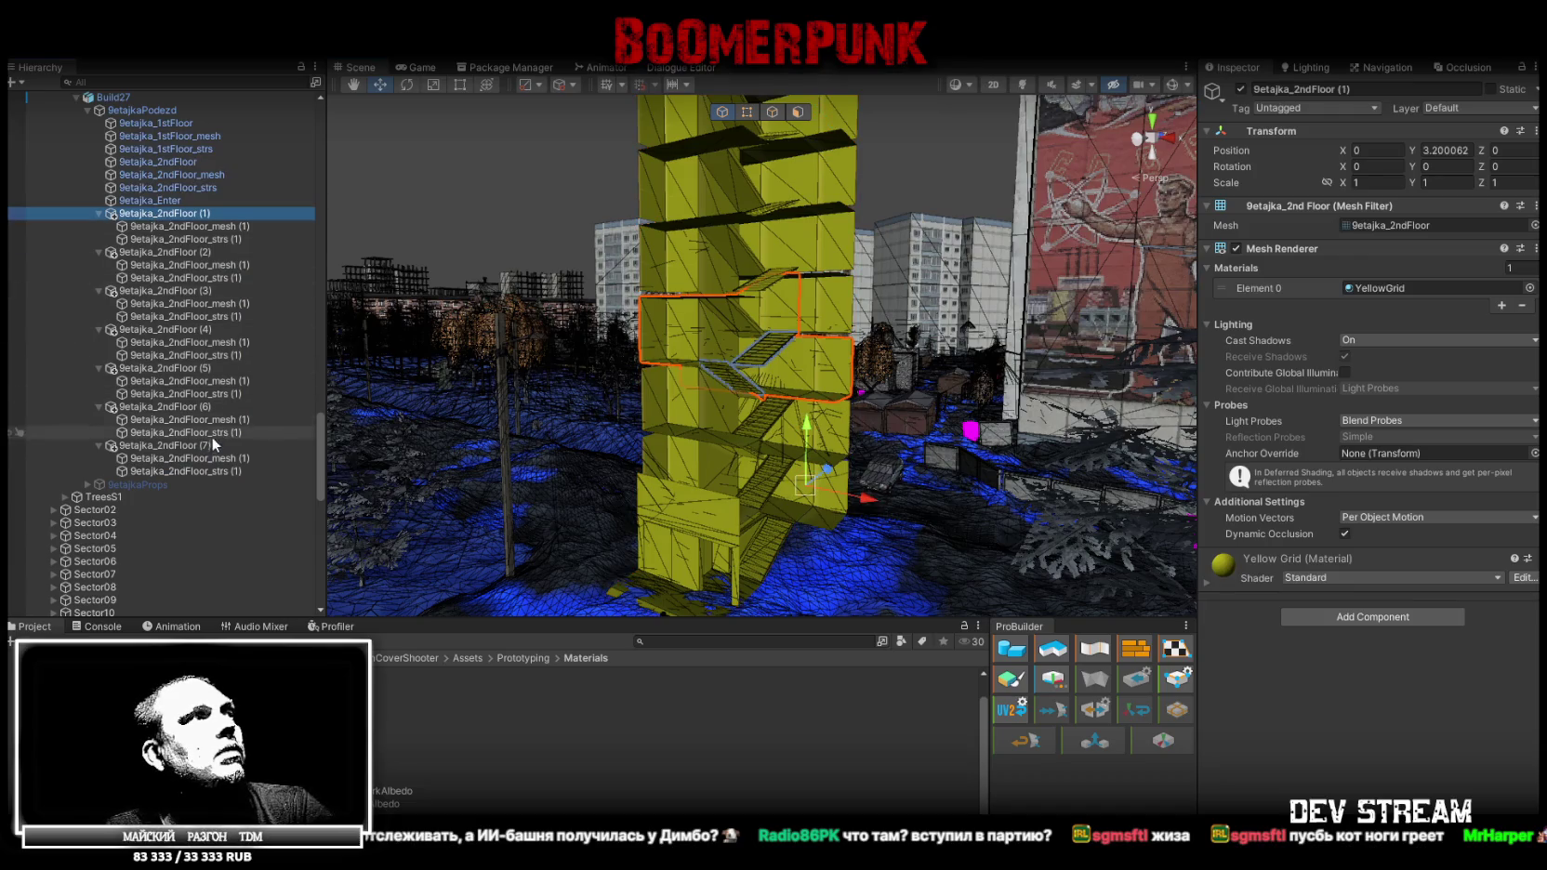
# Add a Mesh Collider to all the upper-floor copies and their parts
pyautogui.keyDown('shift'); pyautogui.click(212, 471); pyautogui.keyUp('shift')
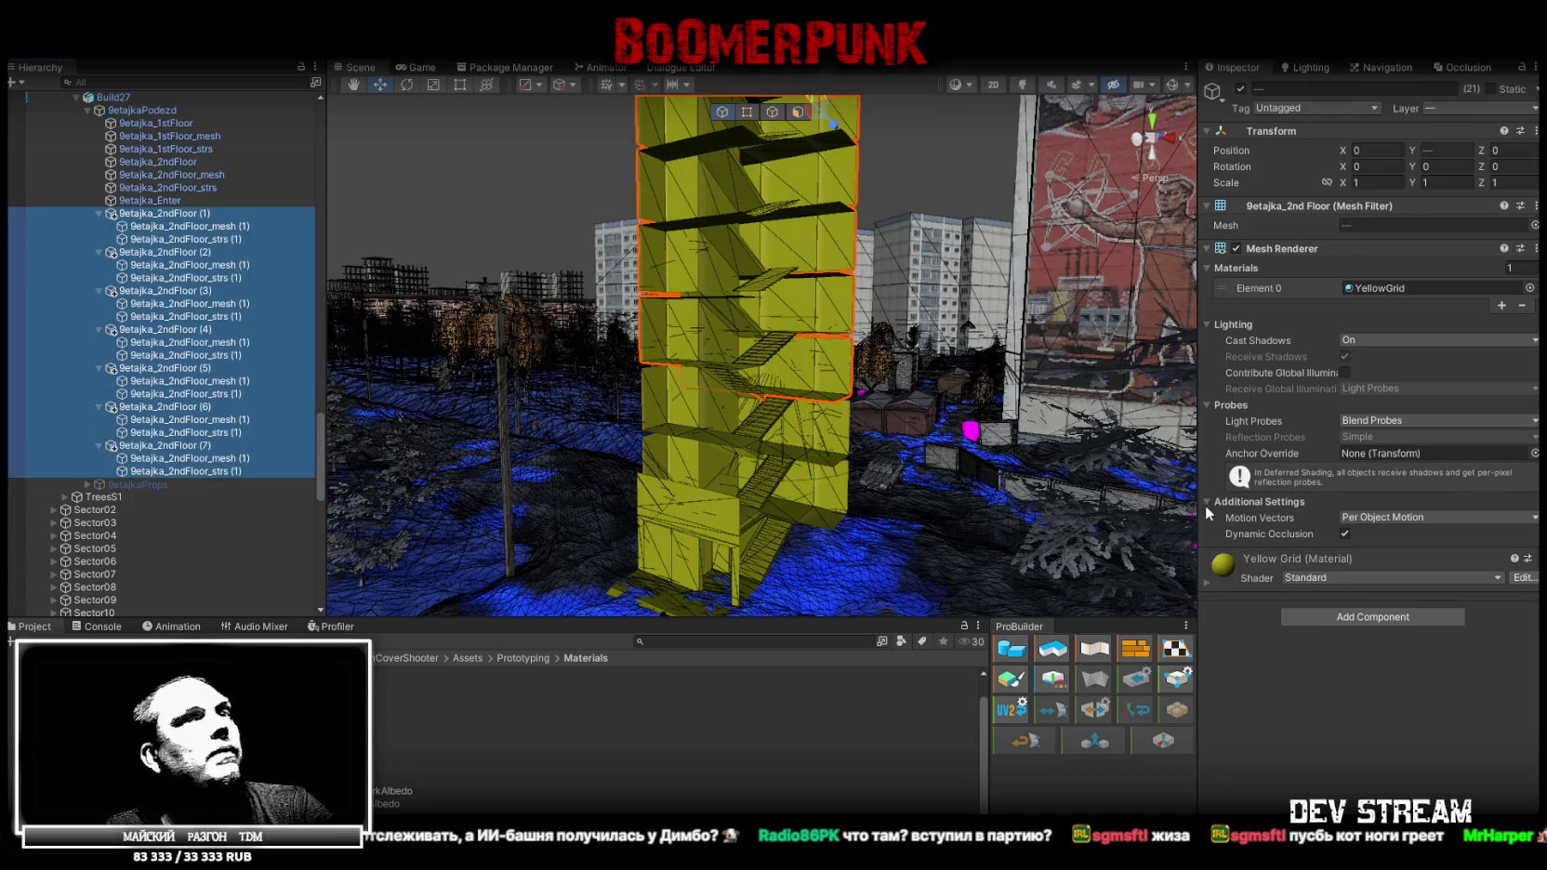
pyautogui.click(1387, 616)
pyautogui.click(1353, 662)
pyautogui.moveTo(807, 409)
pyautogui.mouseDown(button='right')
pyautogui.moveTo(863, 411)
pyautogui.moveTo(909, 441)
pyautogui.mouseUp(button='right')
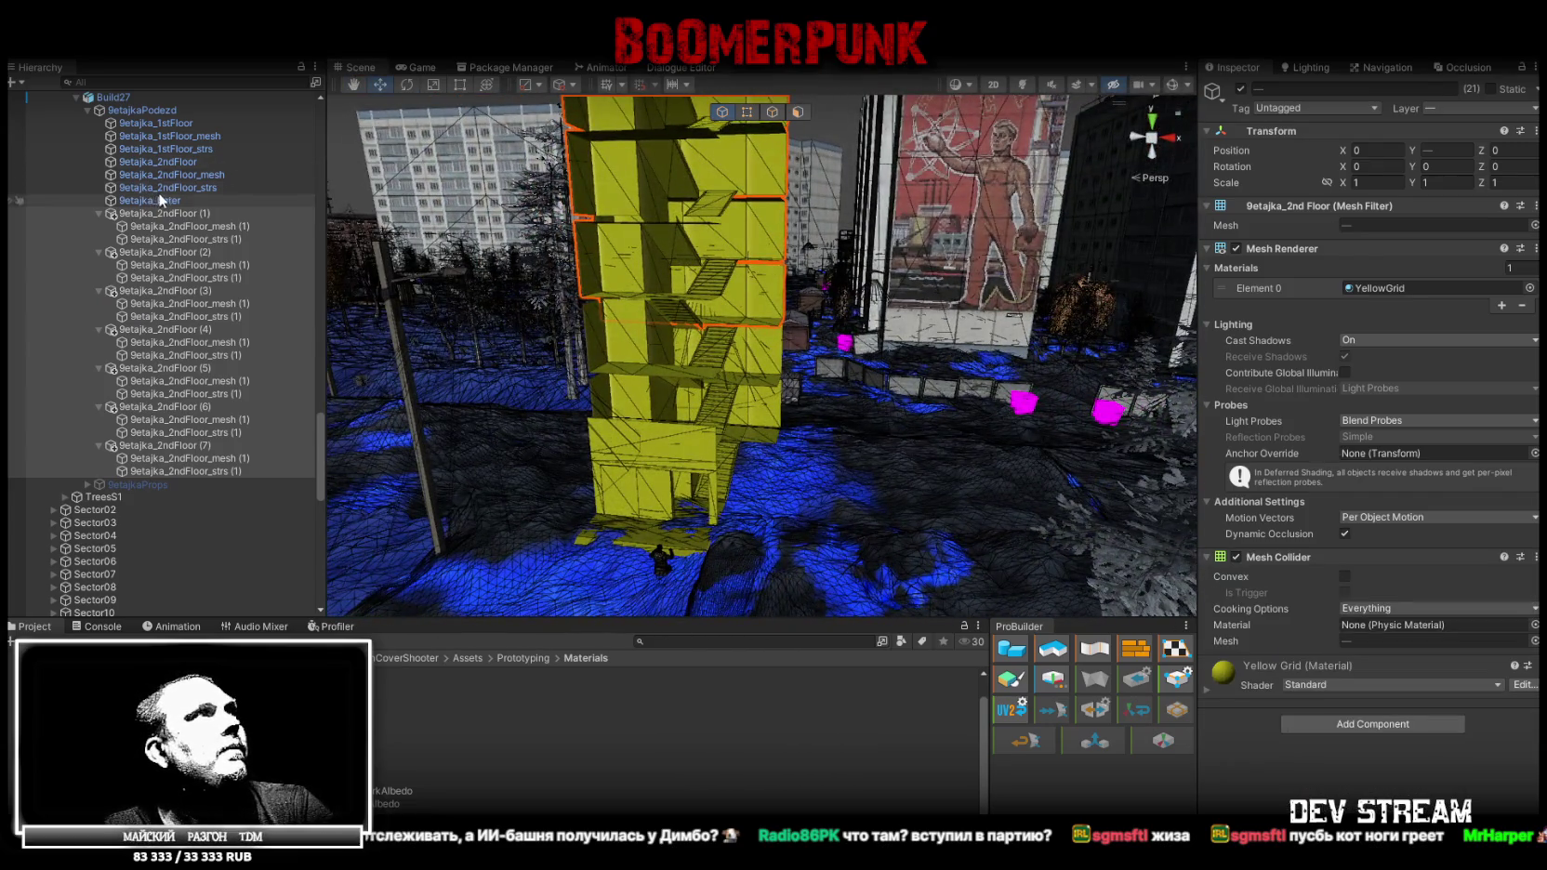
# Add a Mesh Collider to the 9etajka_2ndFloor mesh and stairs
pyautogui.click(185, 162)
pyautogui.keyDown('shift'); pyautogui.click(184, 187); pyautogui.keyUp('shift')
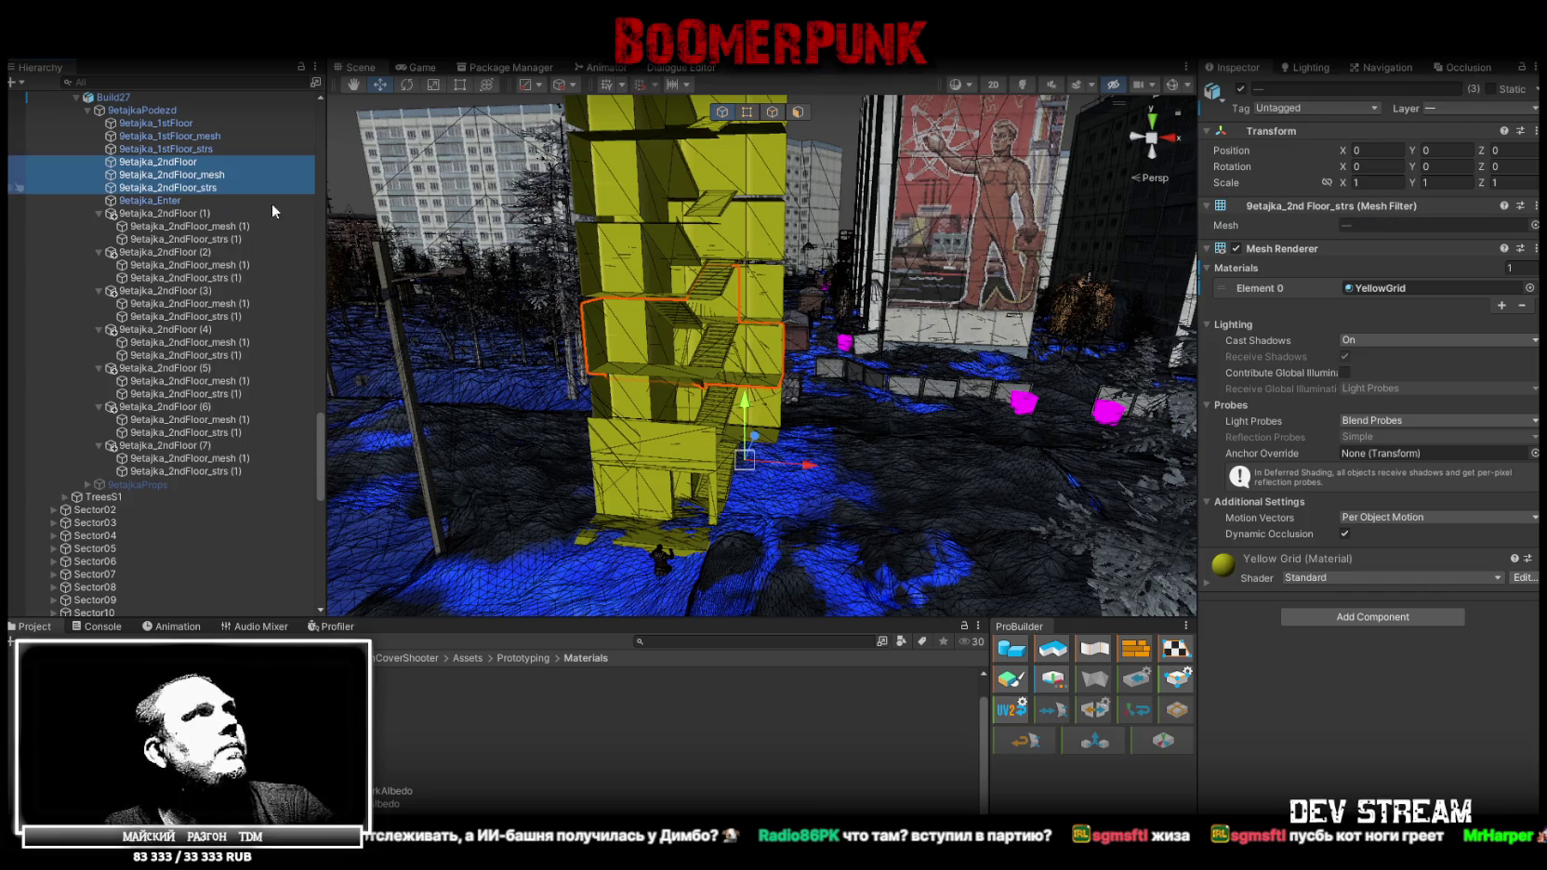
pyautogui.click(1392, 616)
pyautogui.click(1348, 666)
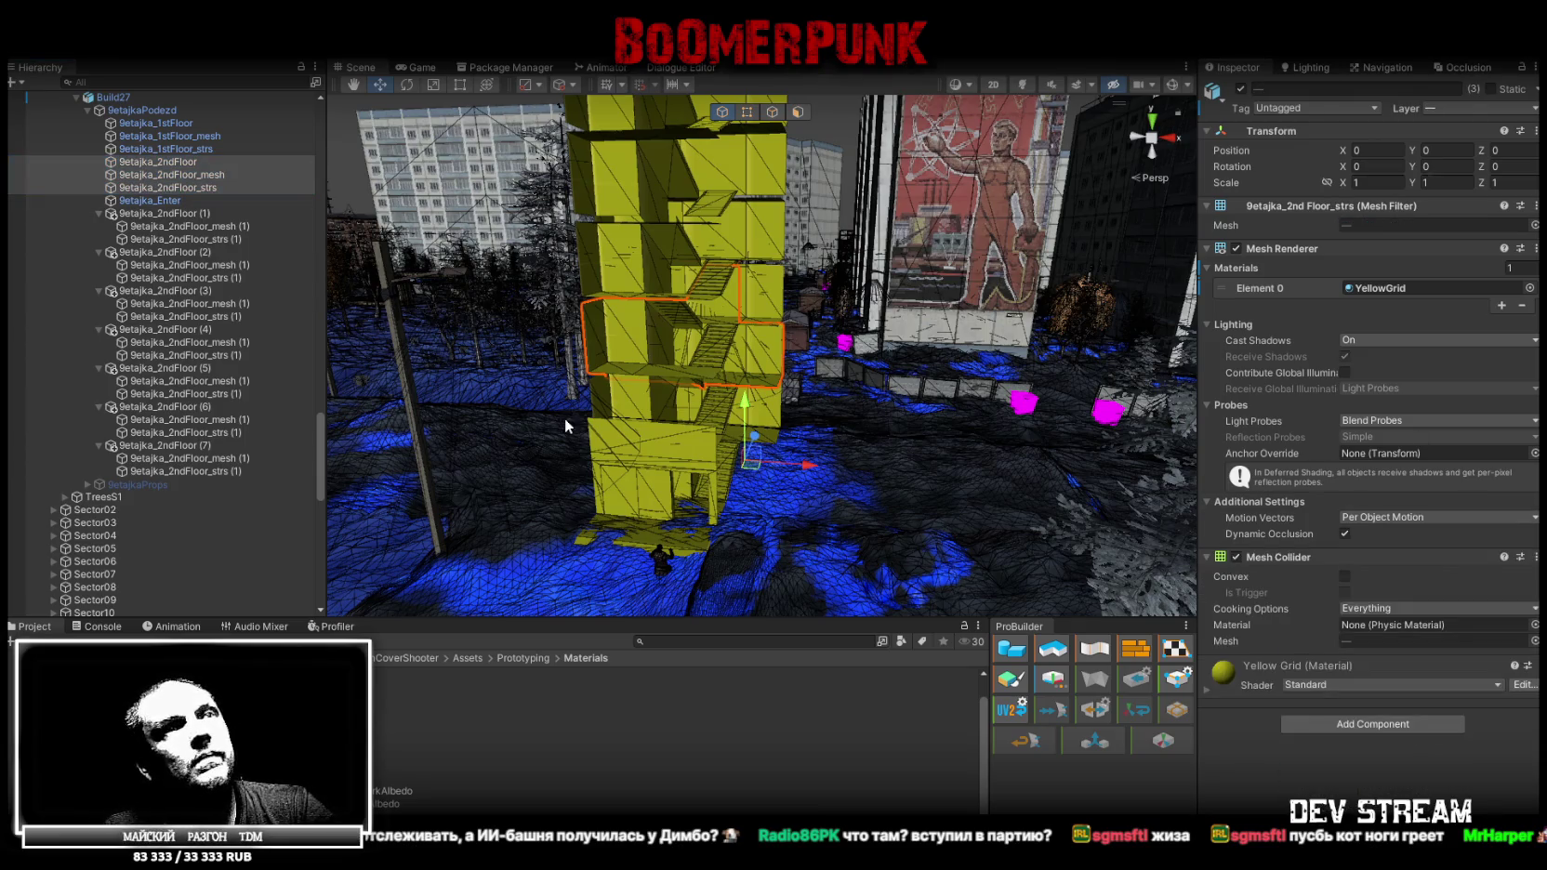
# Add a Mesh Collider to the 9etajka_Enter entrance object
pyautogui.click(153, 201)
pyautogui.click(1342, 616)
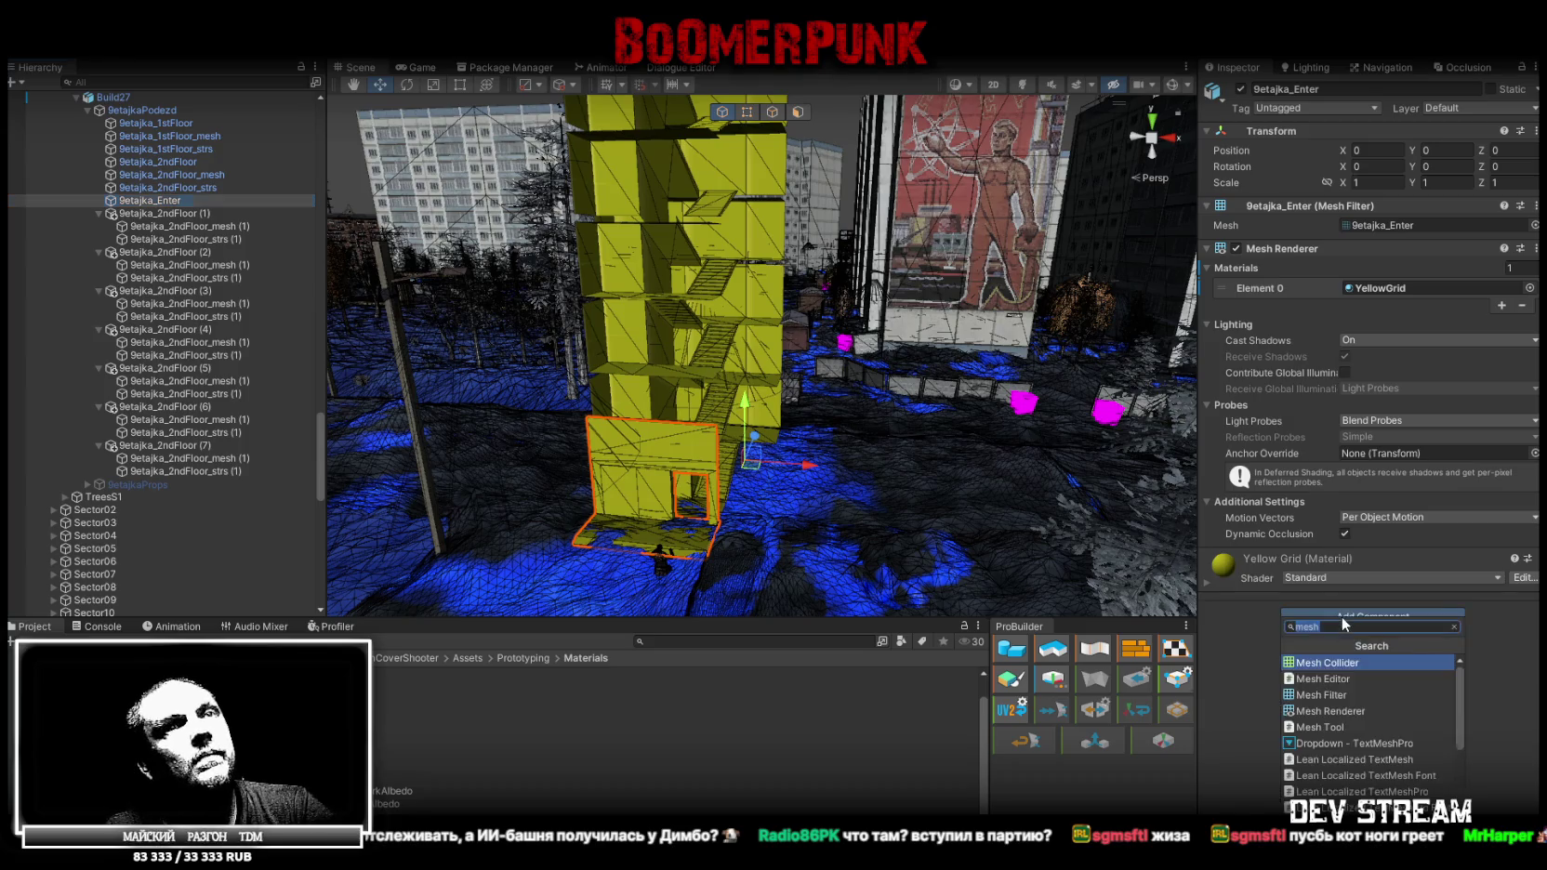
pyautogui.click(1350, 665)
pyautogui.keyDown('alt'); pyautogui.moveTo(800, 419); pyautogui.dragTo(921, 417); pyautogui.keyUp('alt')
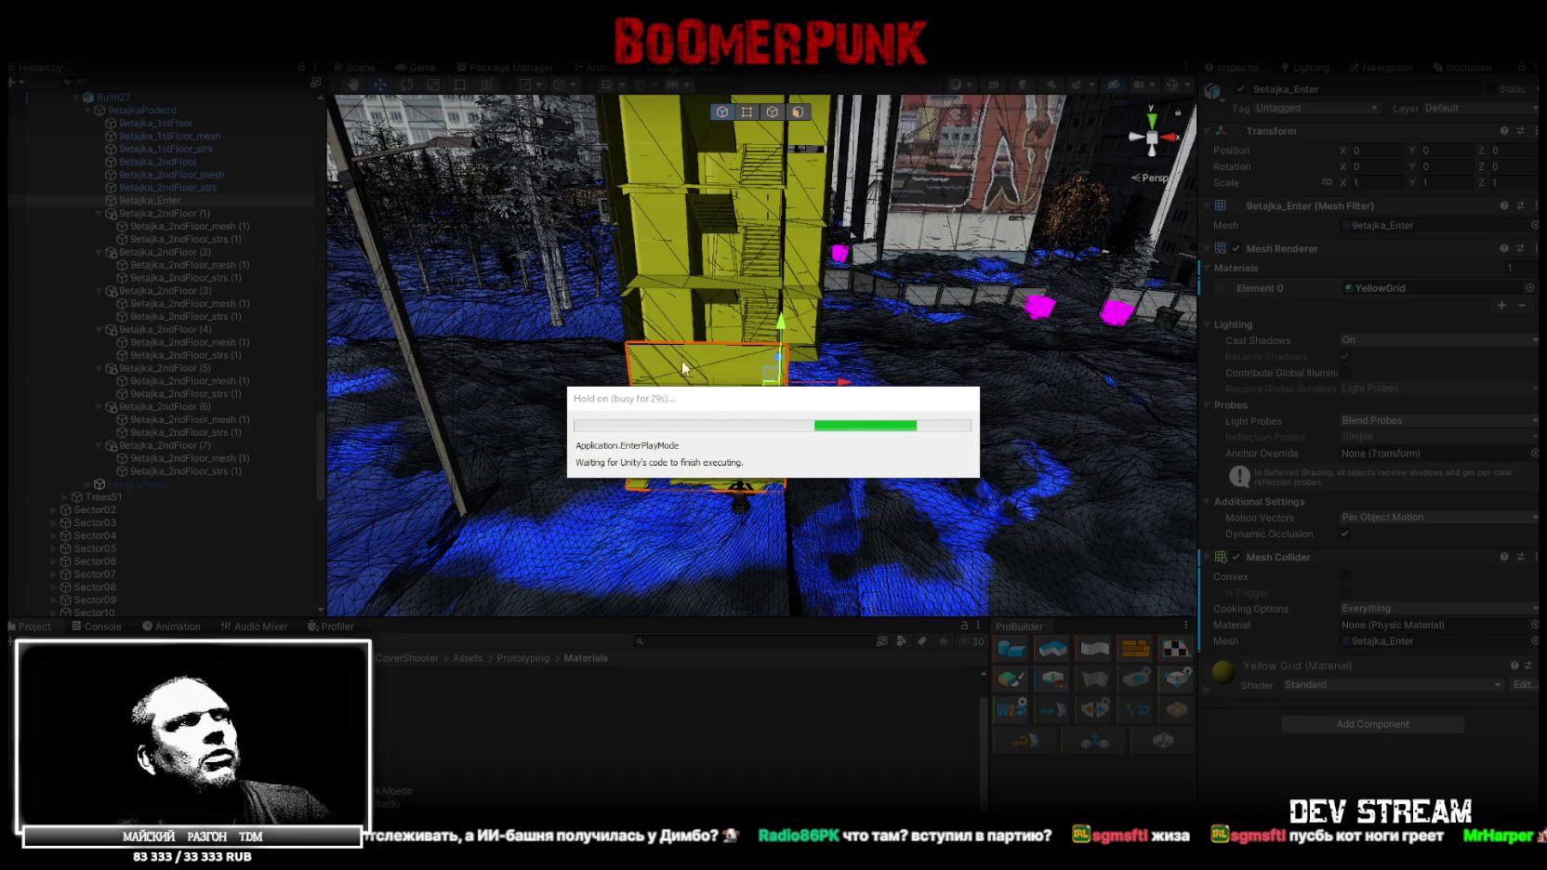
# Maximize the Game view and walk the character up the stairwell from landing to landing
pyautogui.doubleClick(418, 68)
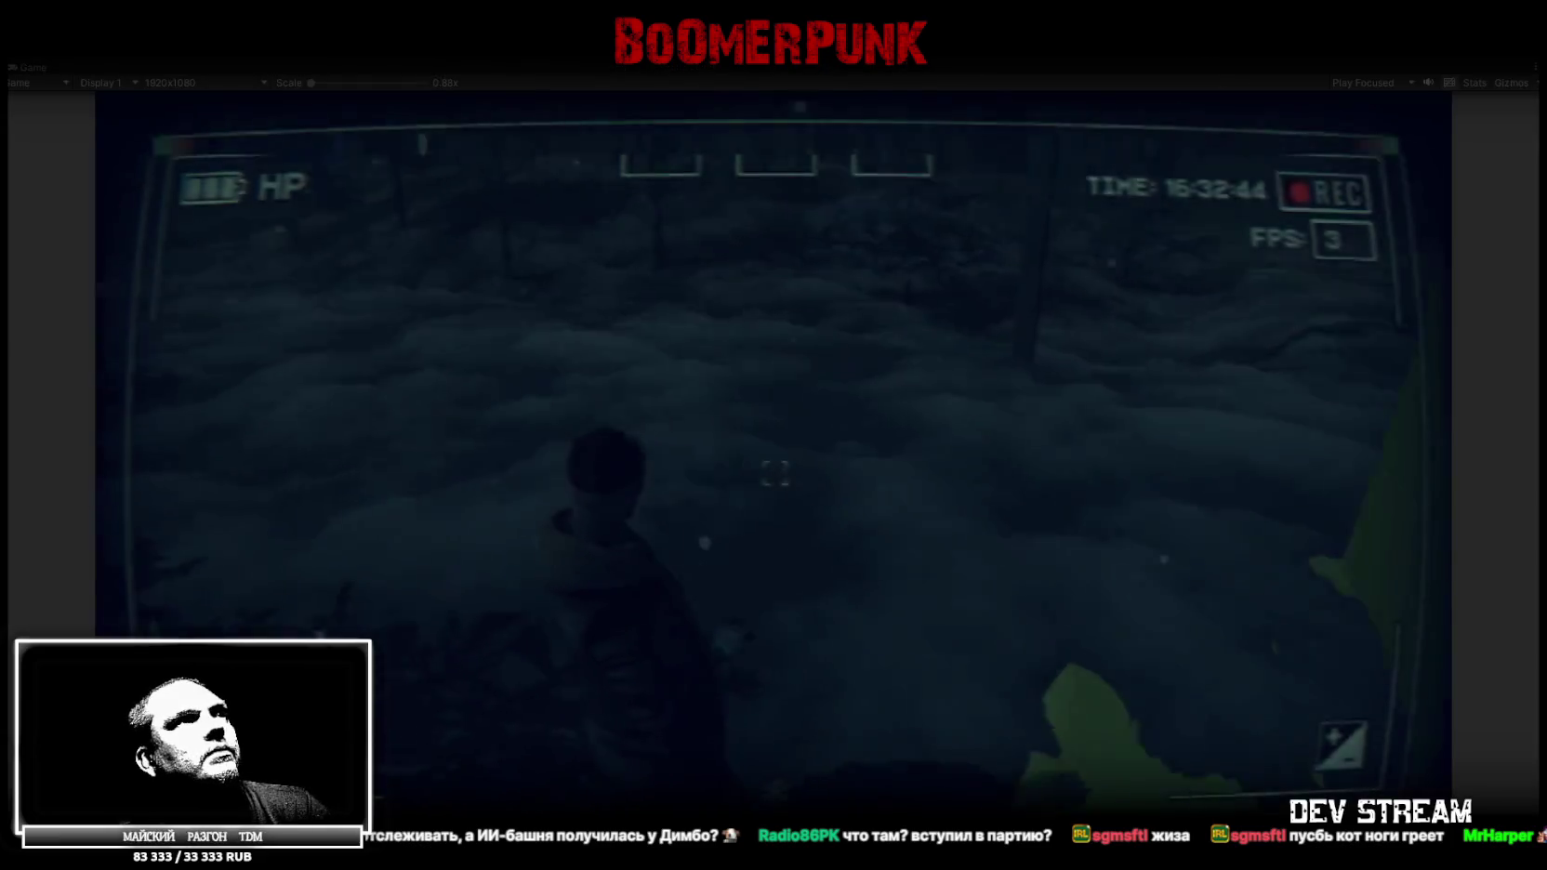
pyautogui.press('w')
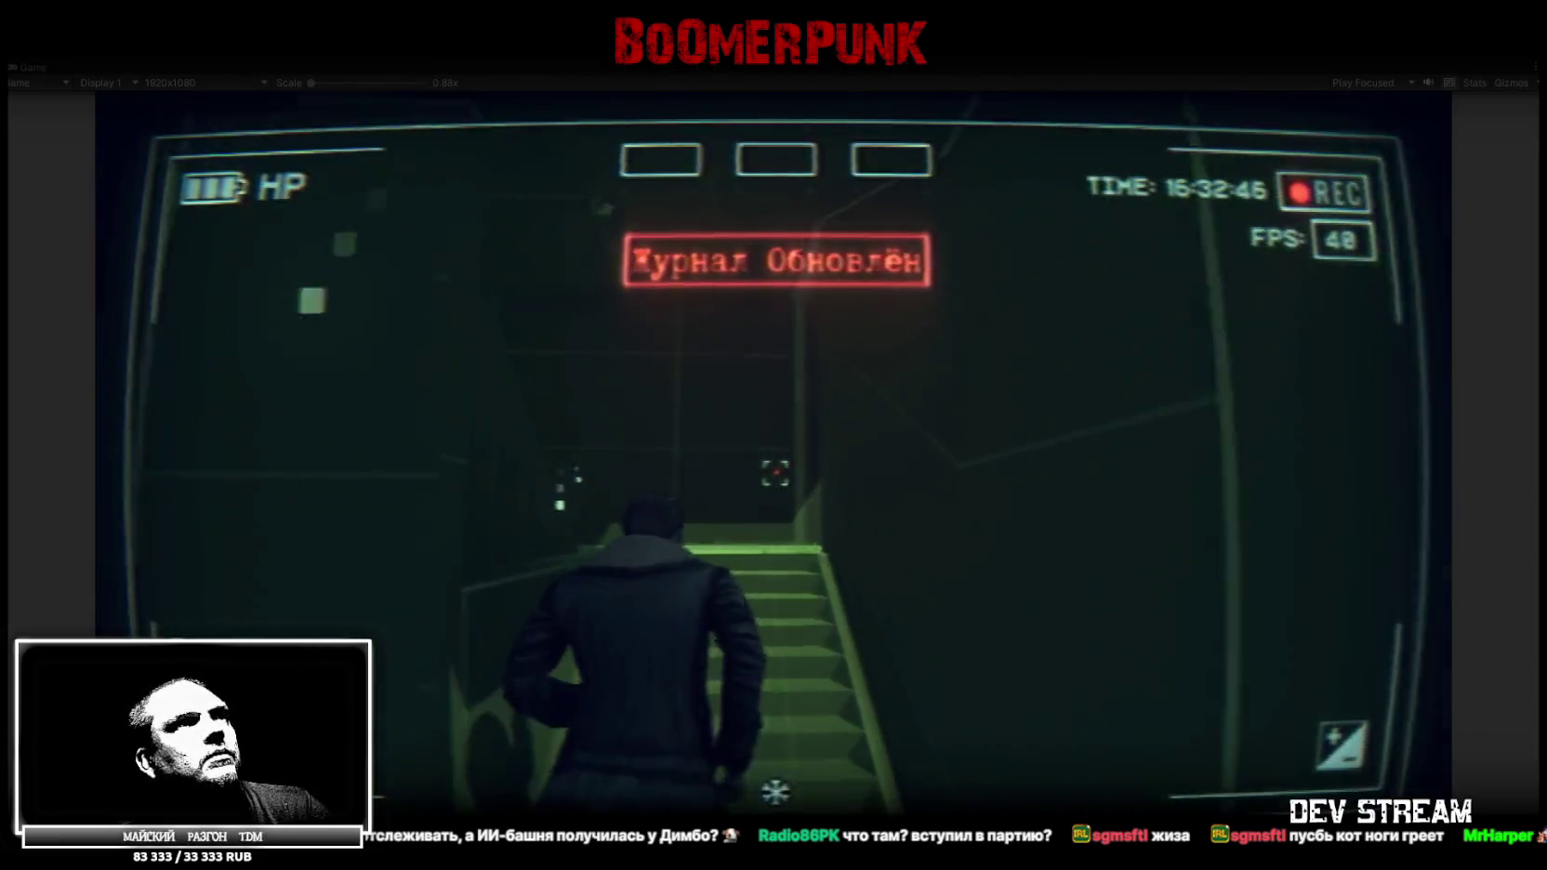
pyautogui.press('w')
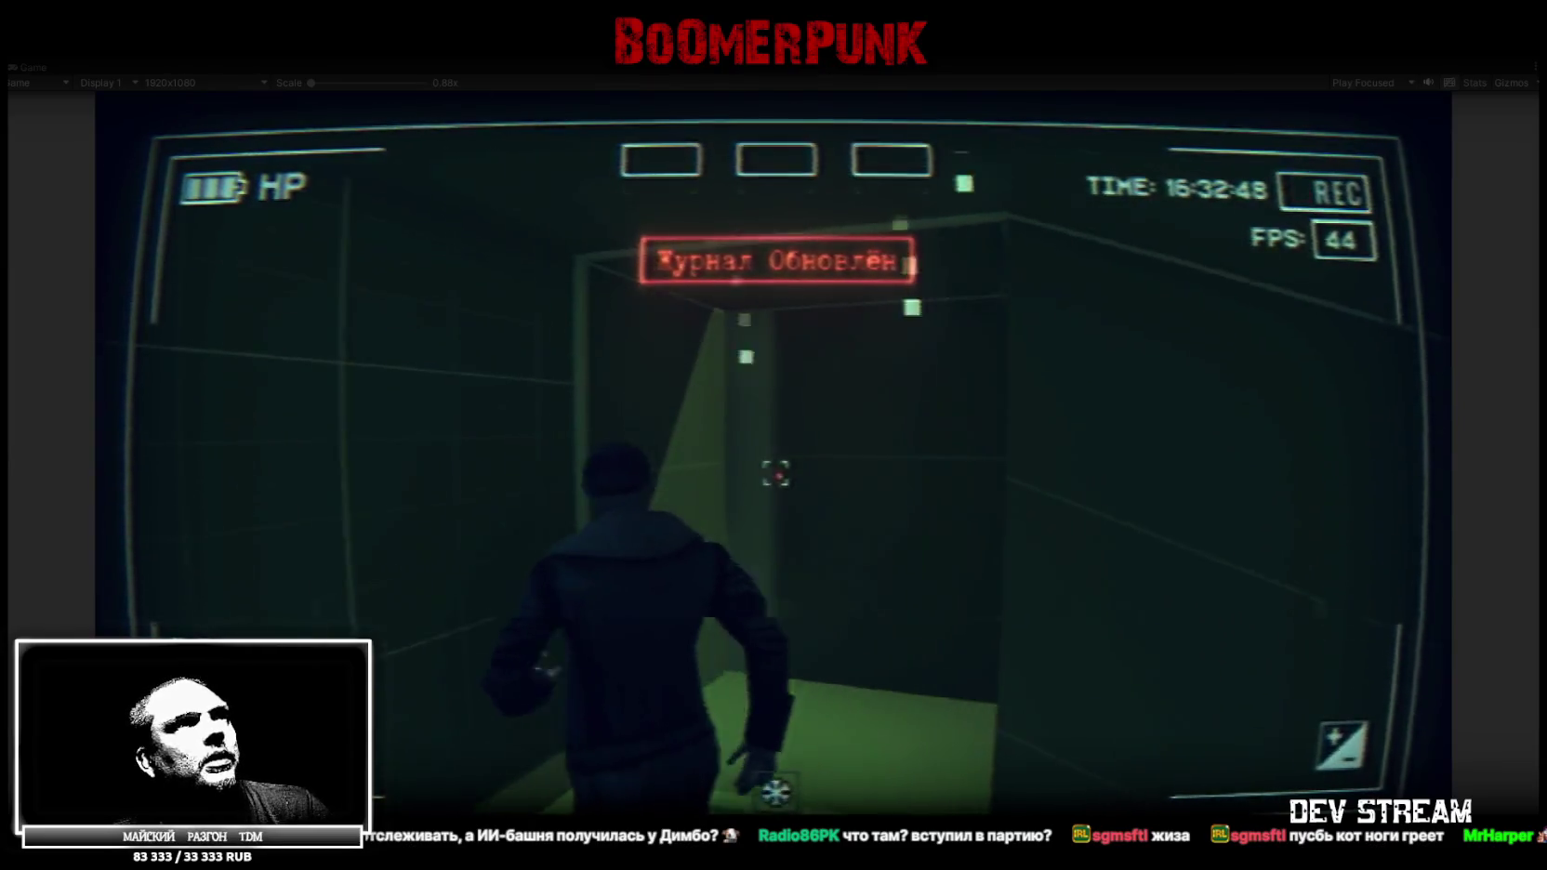
pyautogui.press('w')
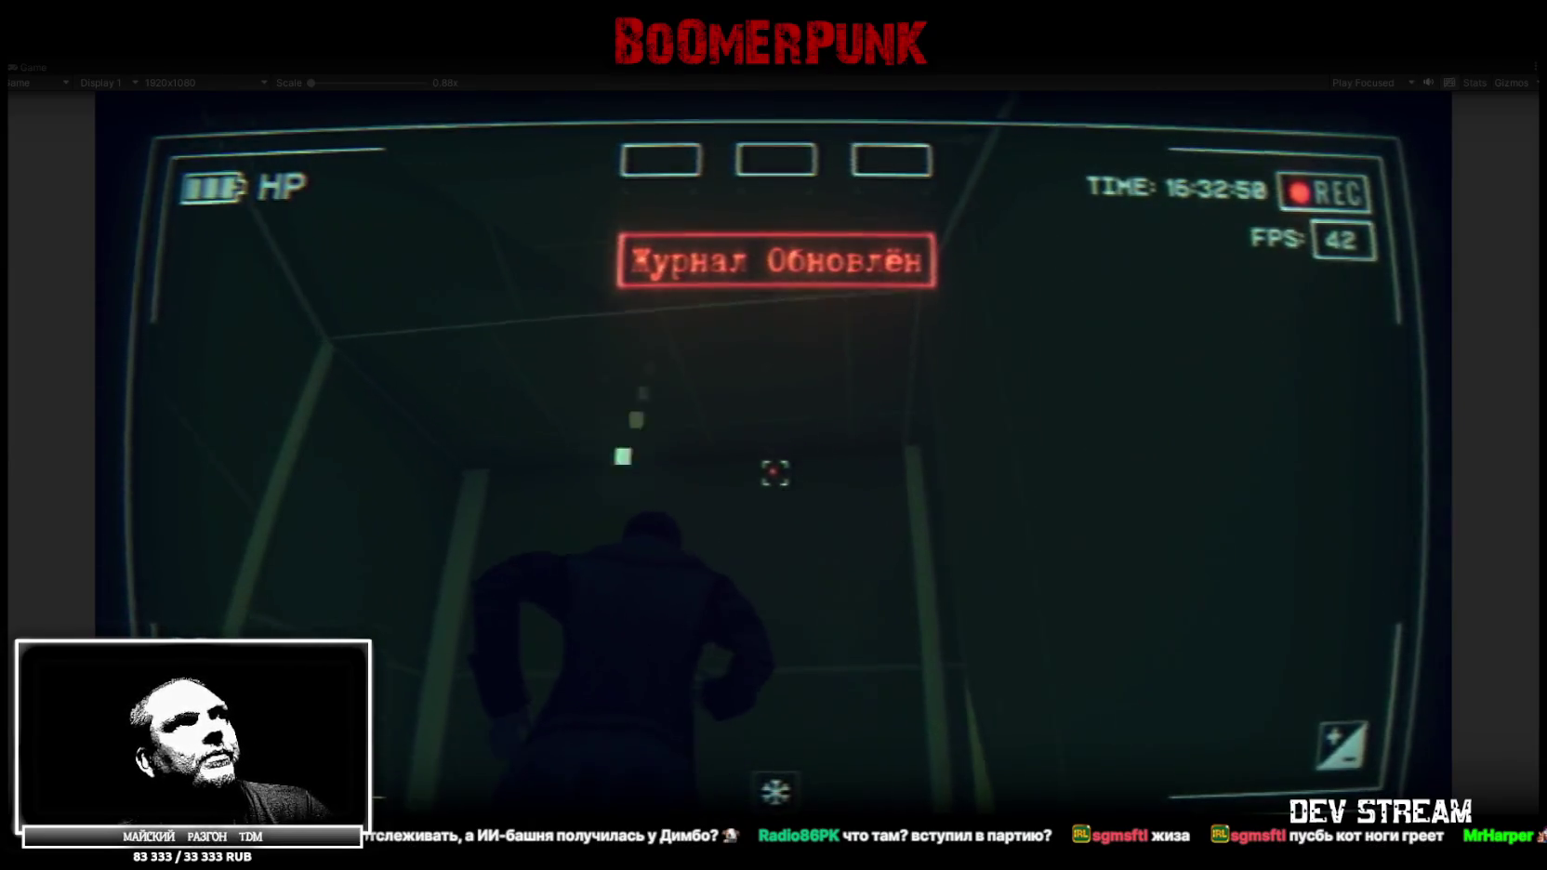
pyautogui.press('w')
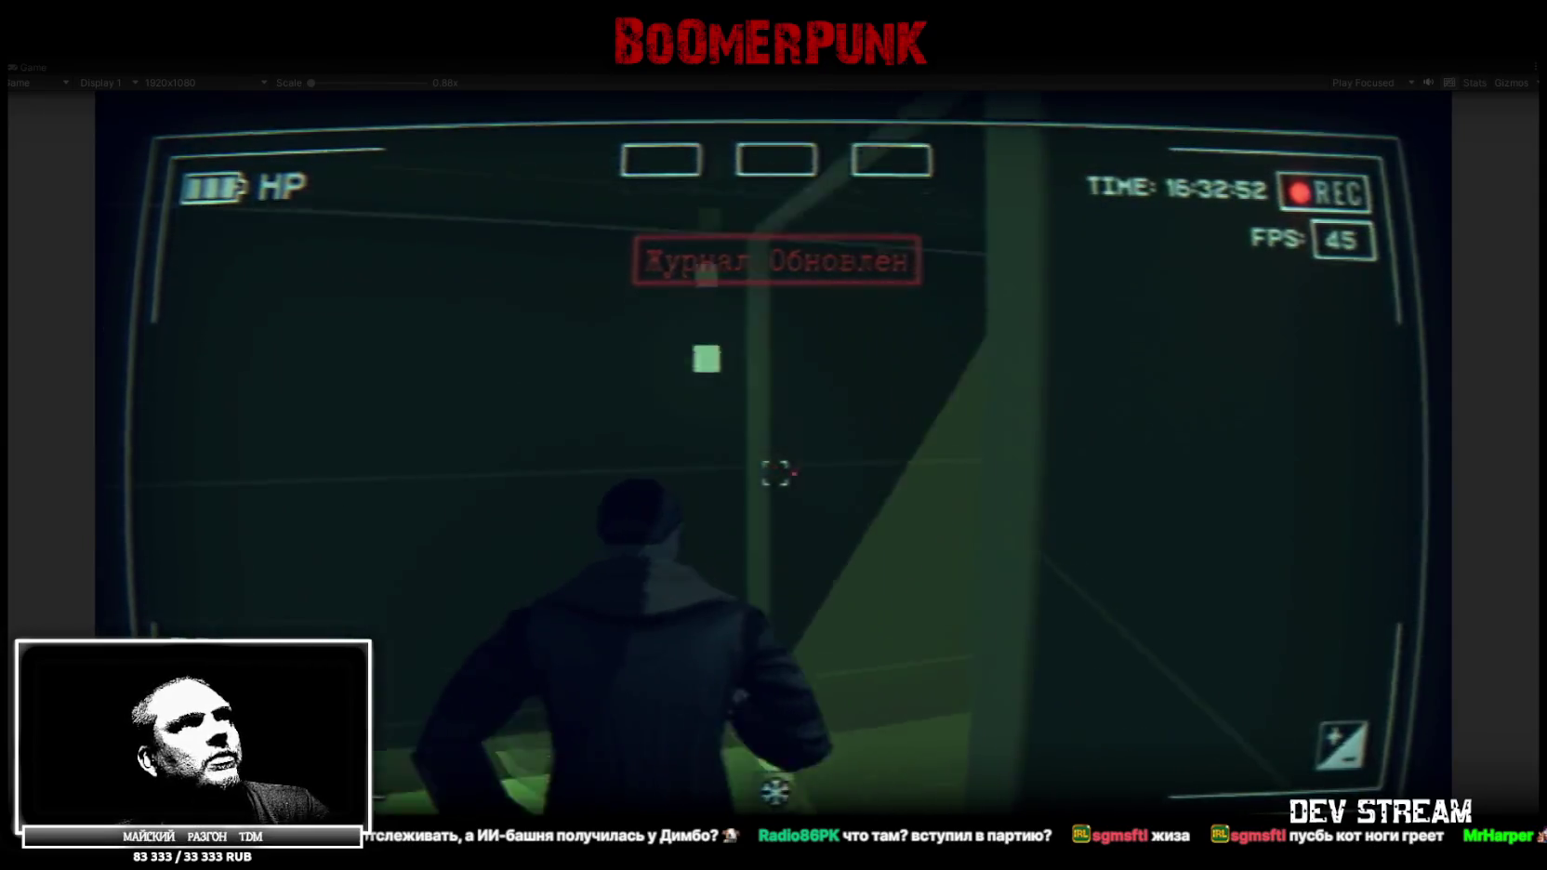
pyautogui.press('w')
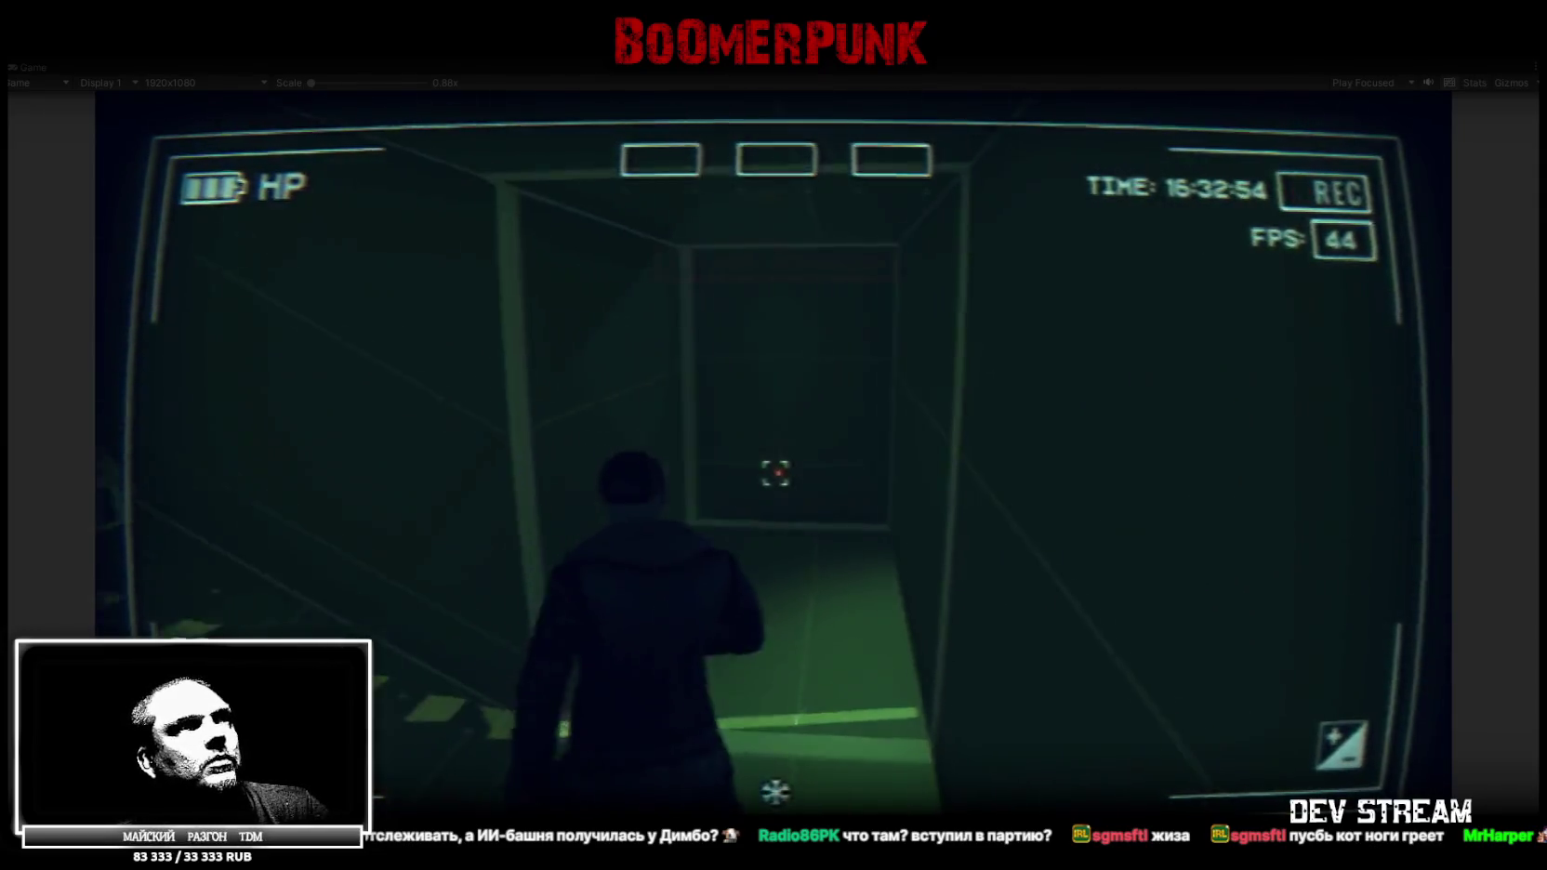
pyautogui.press('w')
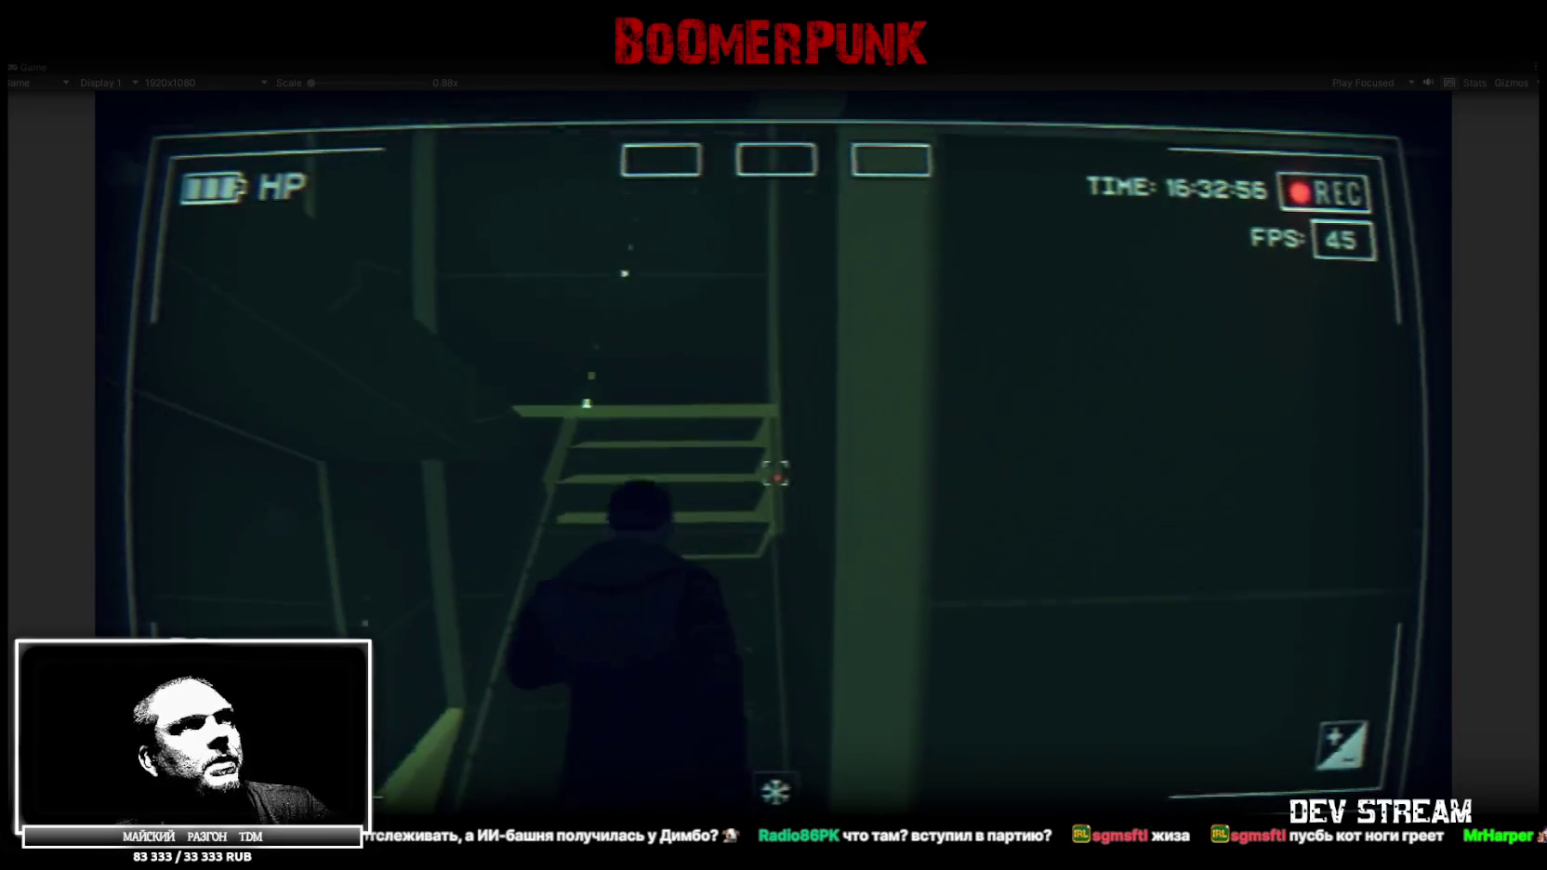
pyautogui.press('w')
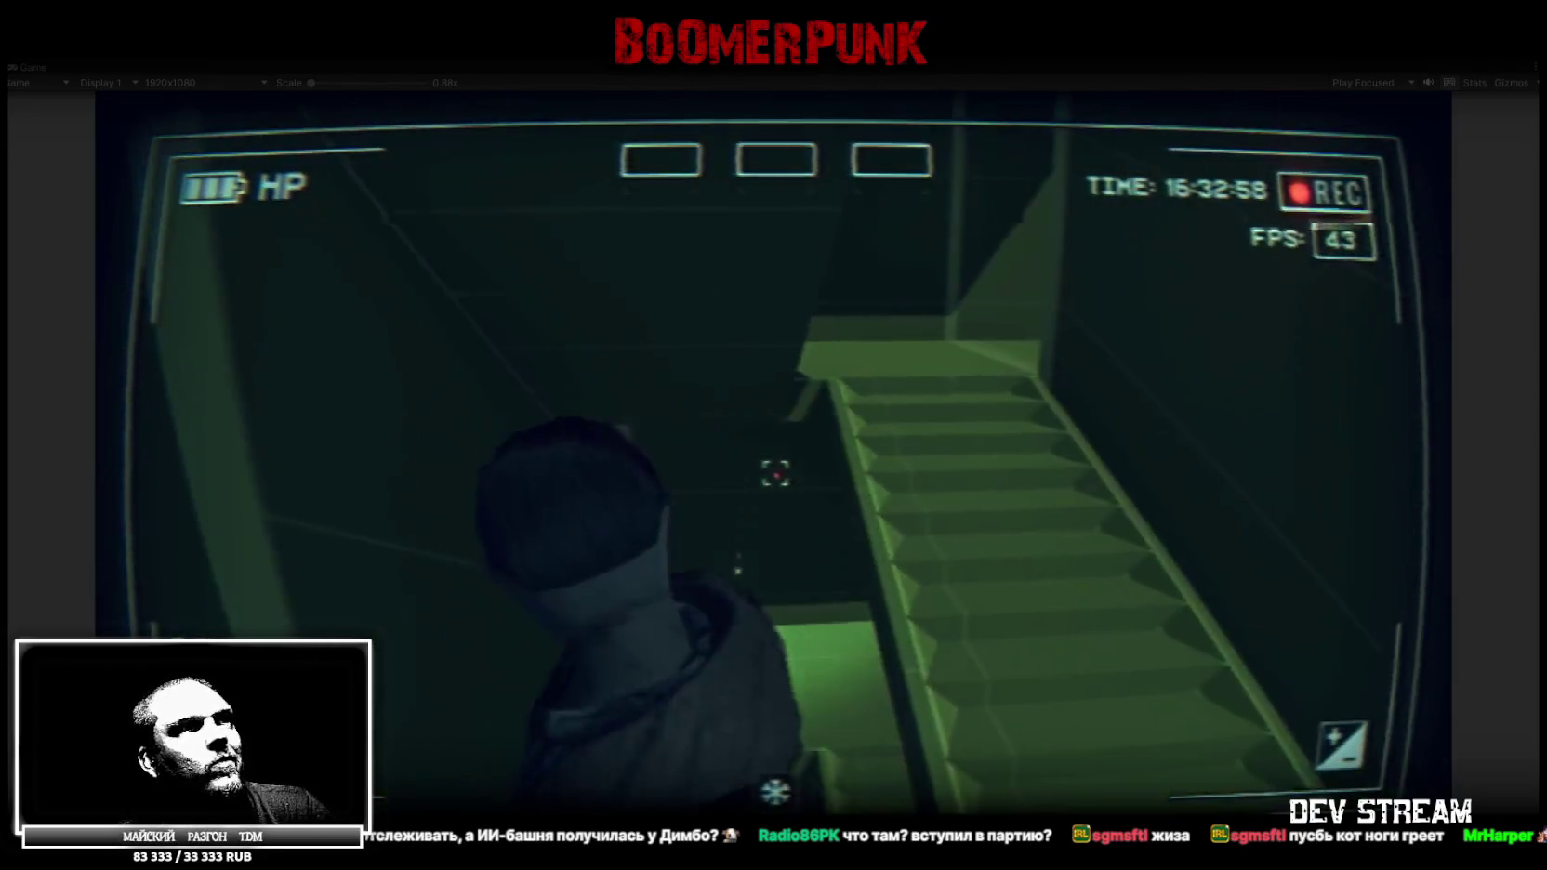
pyautogui.press('w')
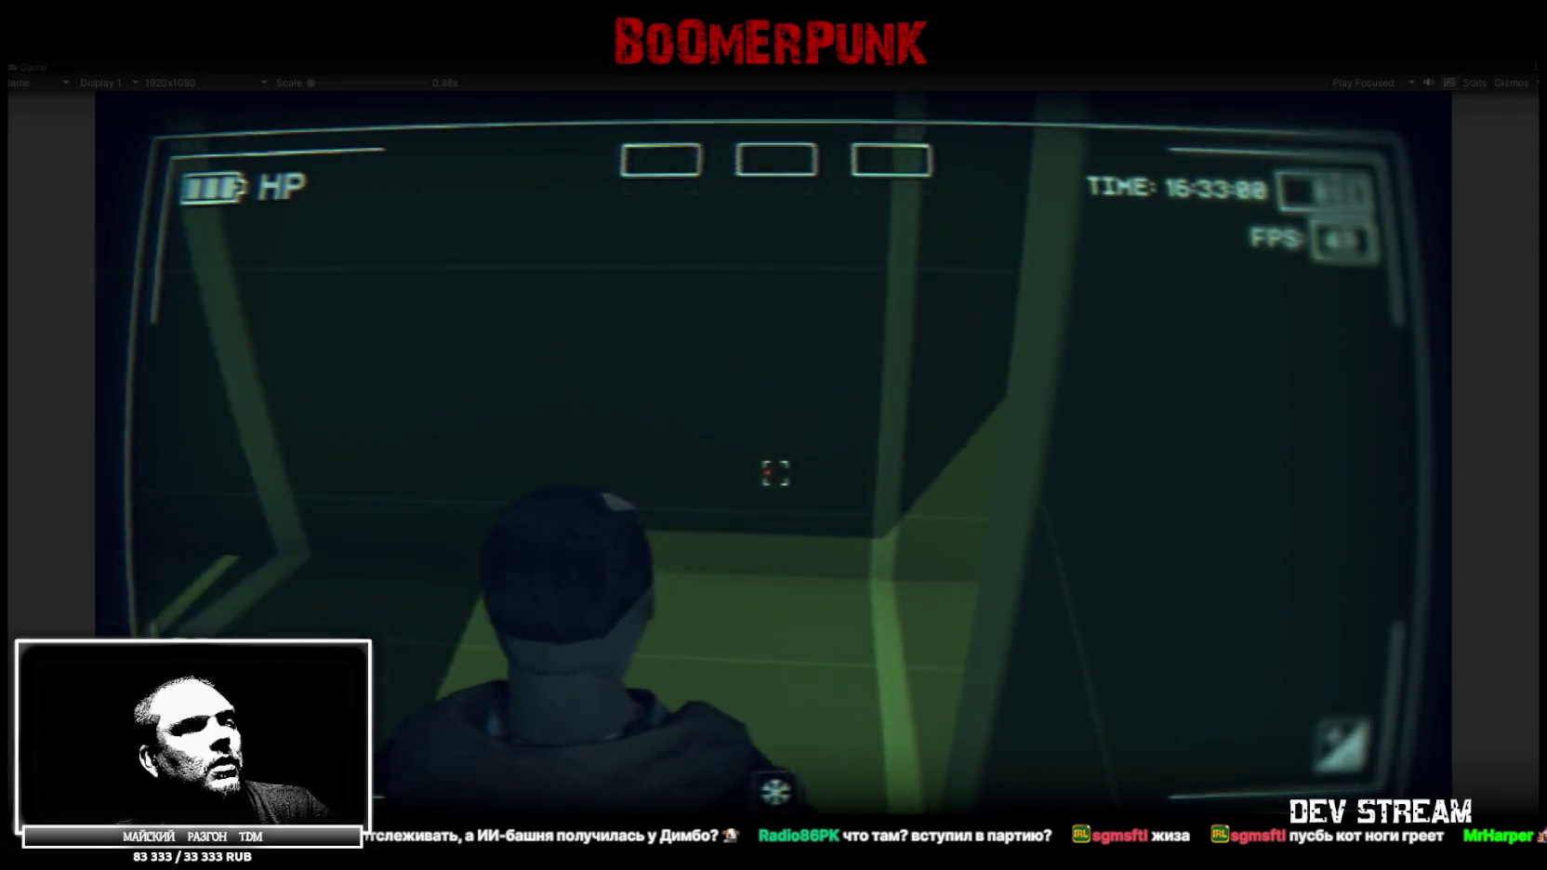
pyautogui.press('w')
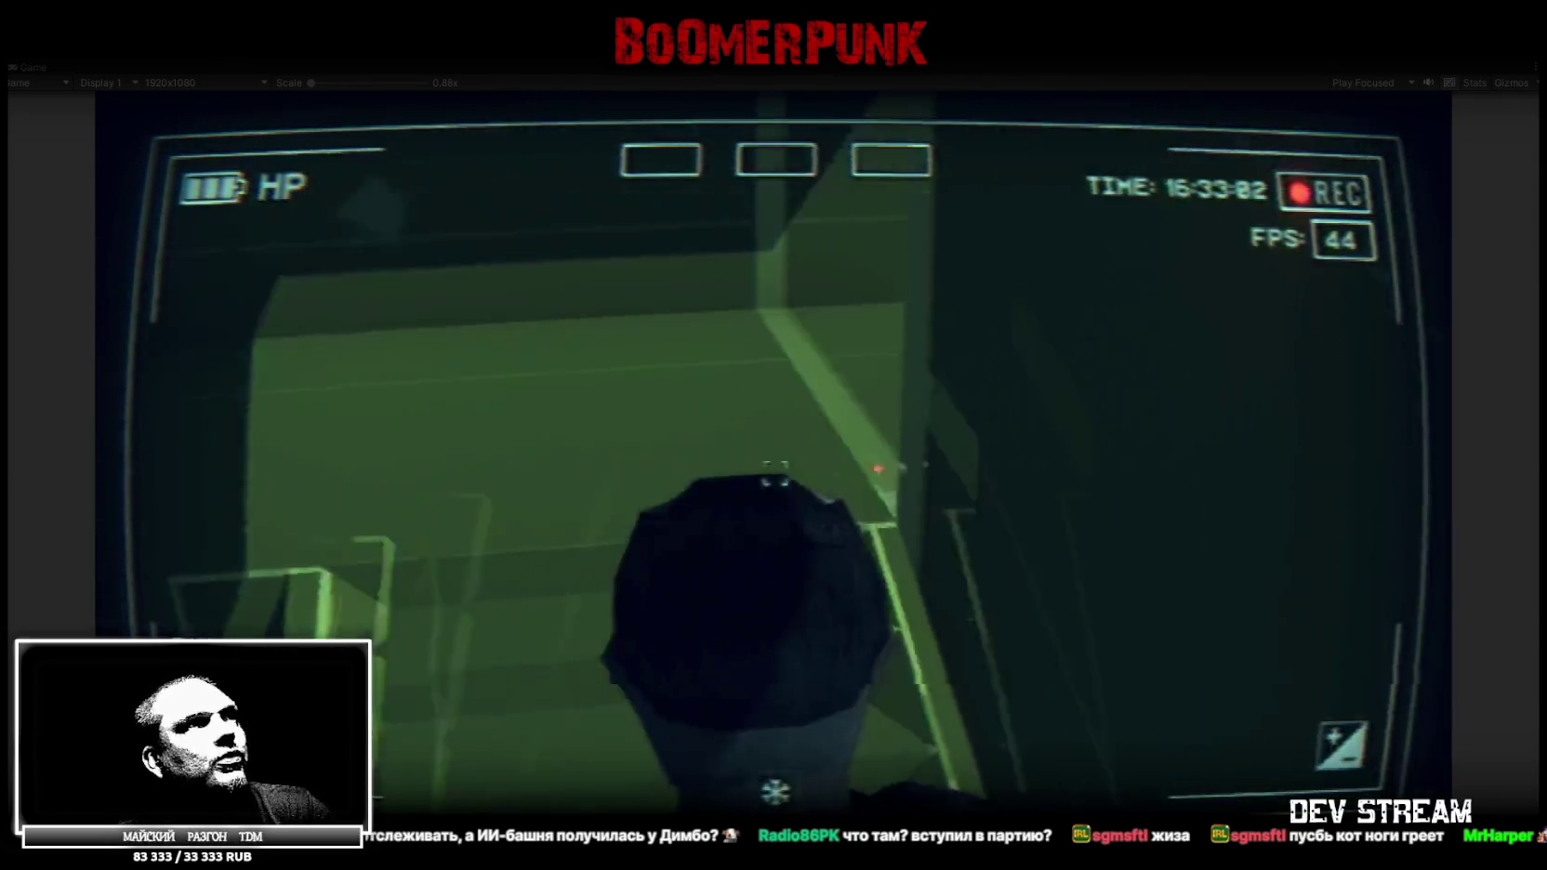
pyautogui.press('w')
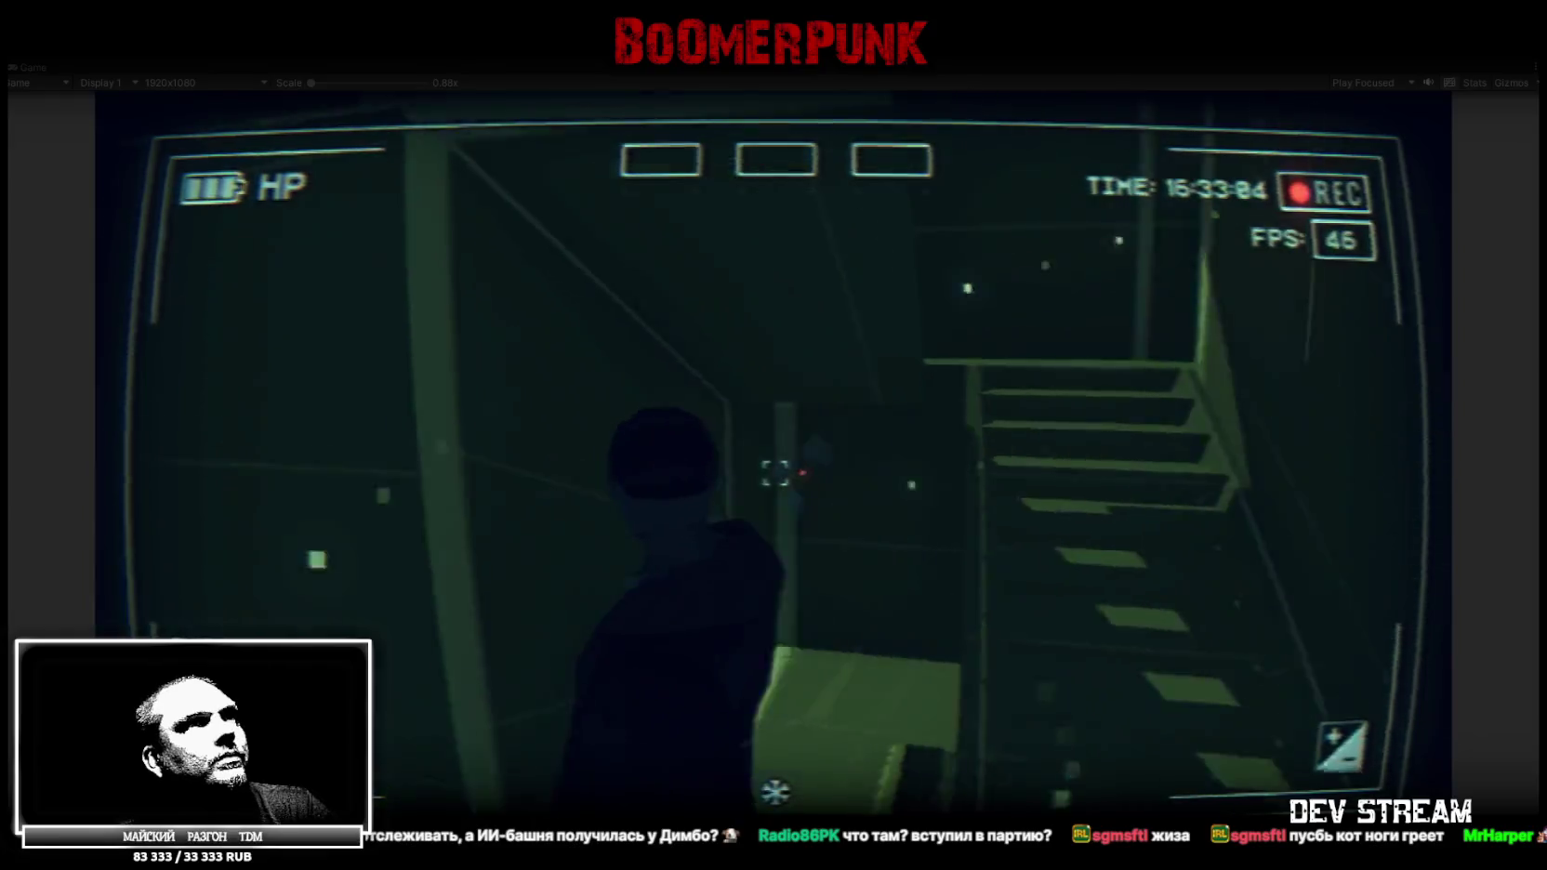
pyautogui.press('w')
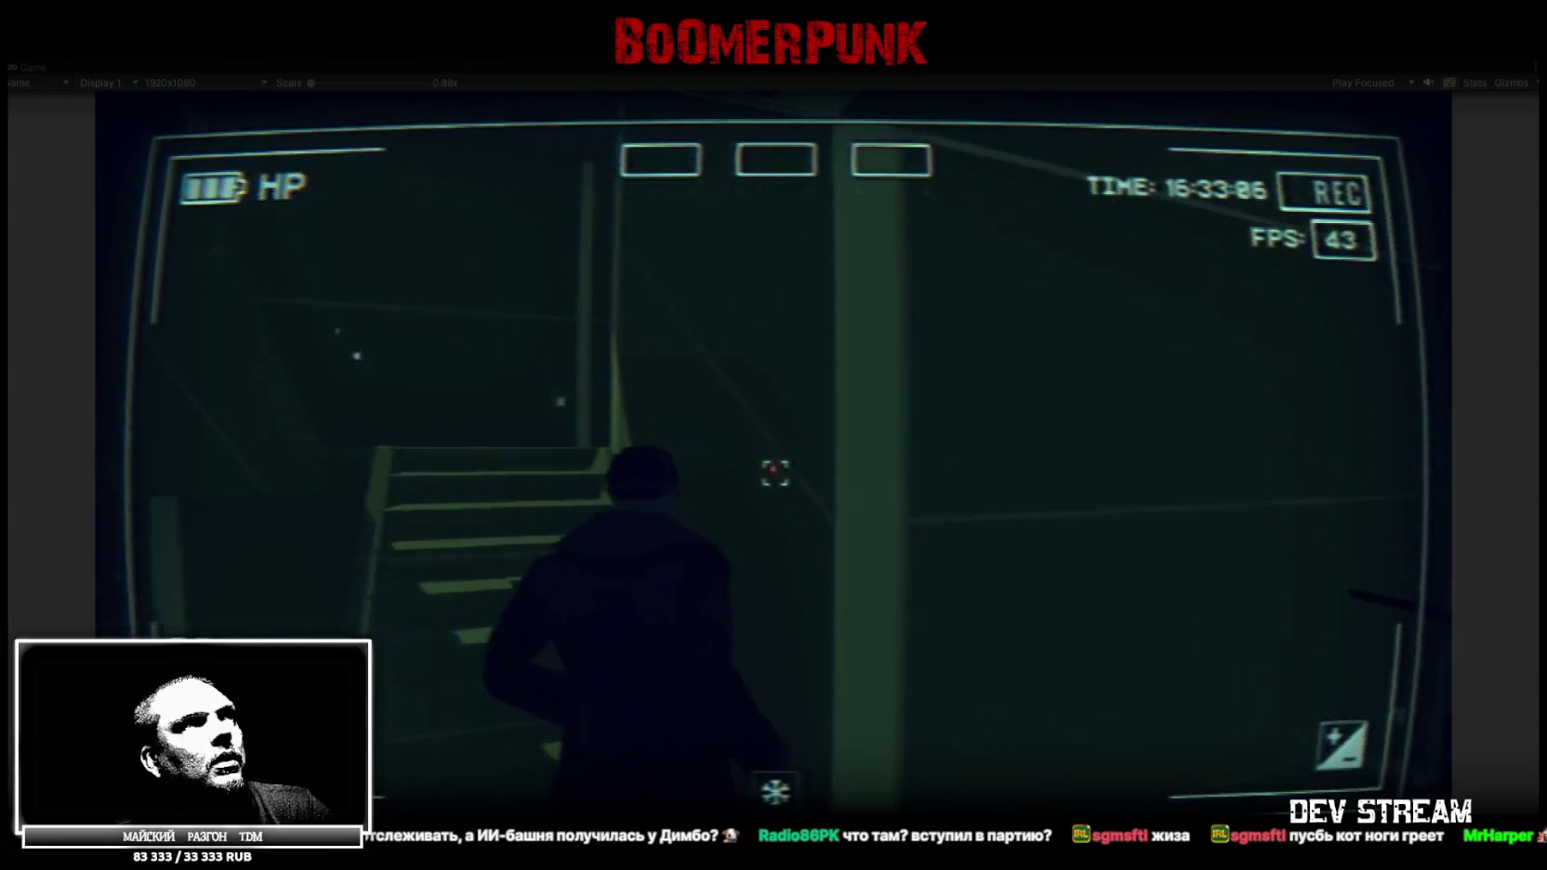
pyautogui.press('w')
pyautogui.press('w')
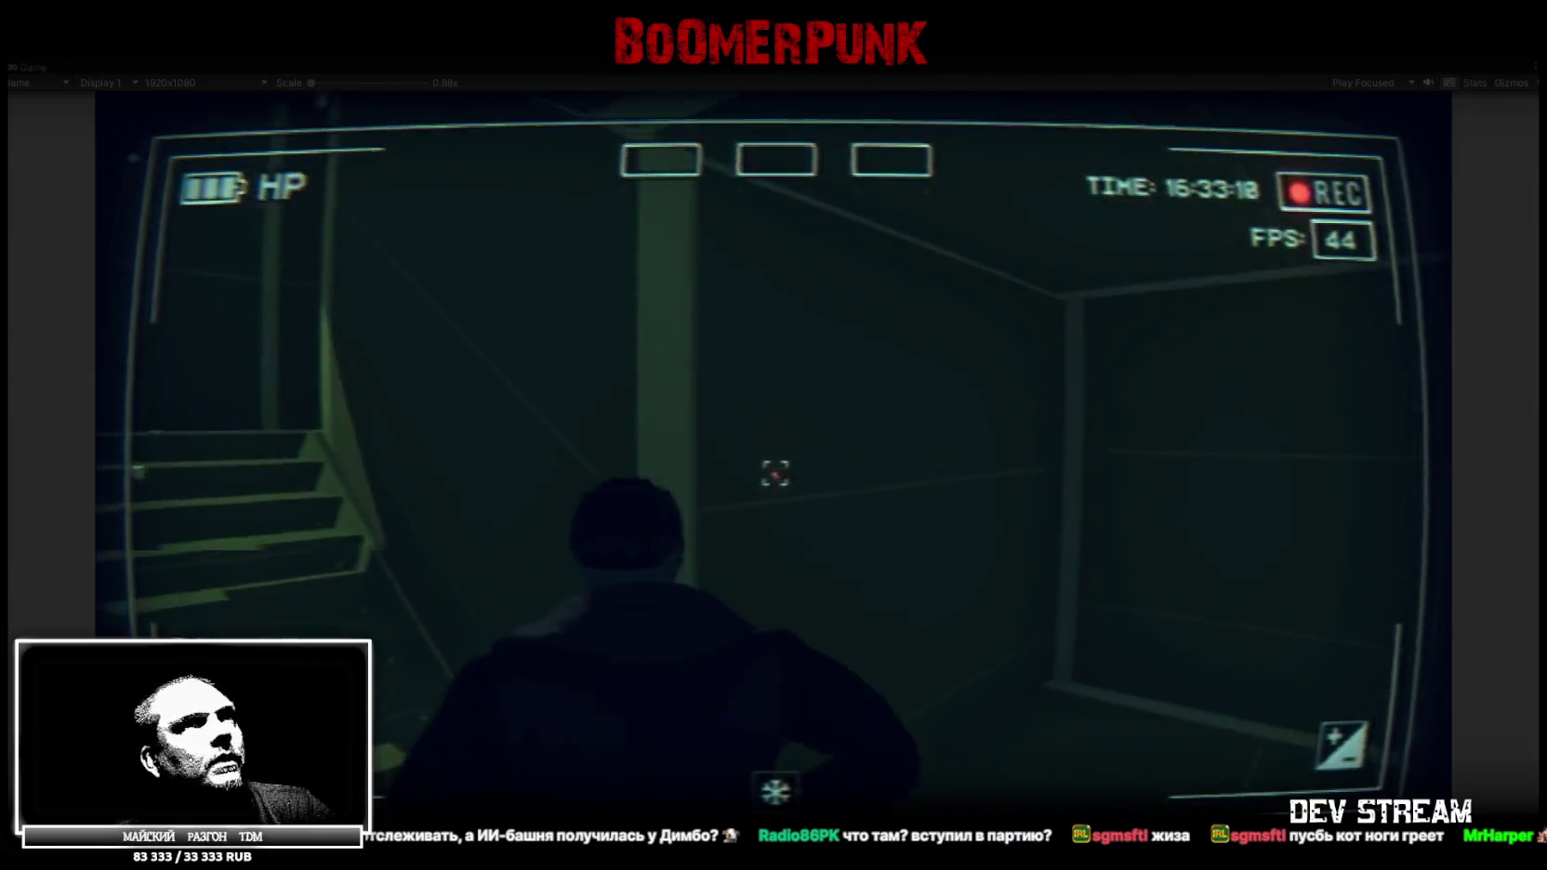
# Walk through the dark rooms, doorways and corridors, then bring up the pause menu
pyautogui.press('w')
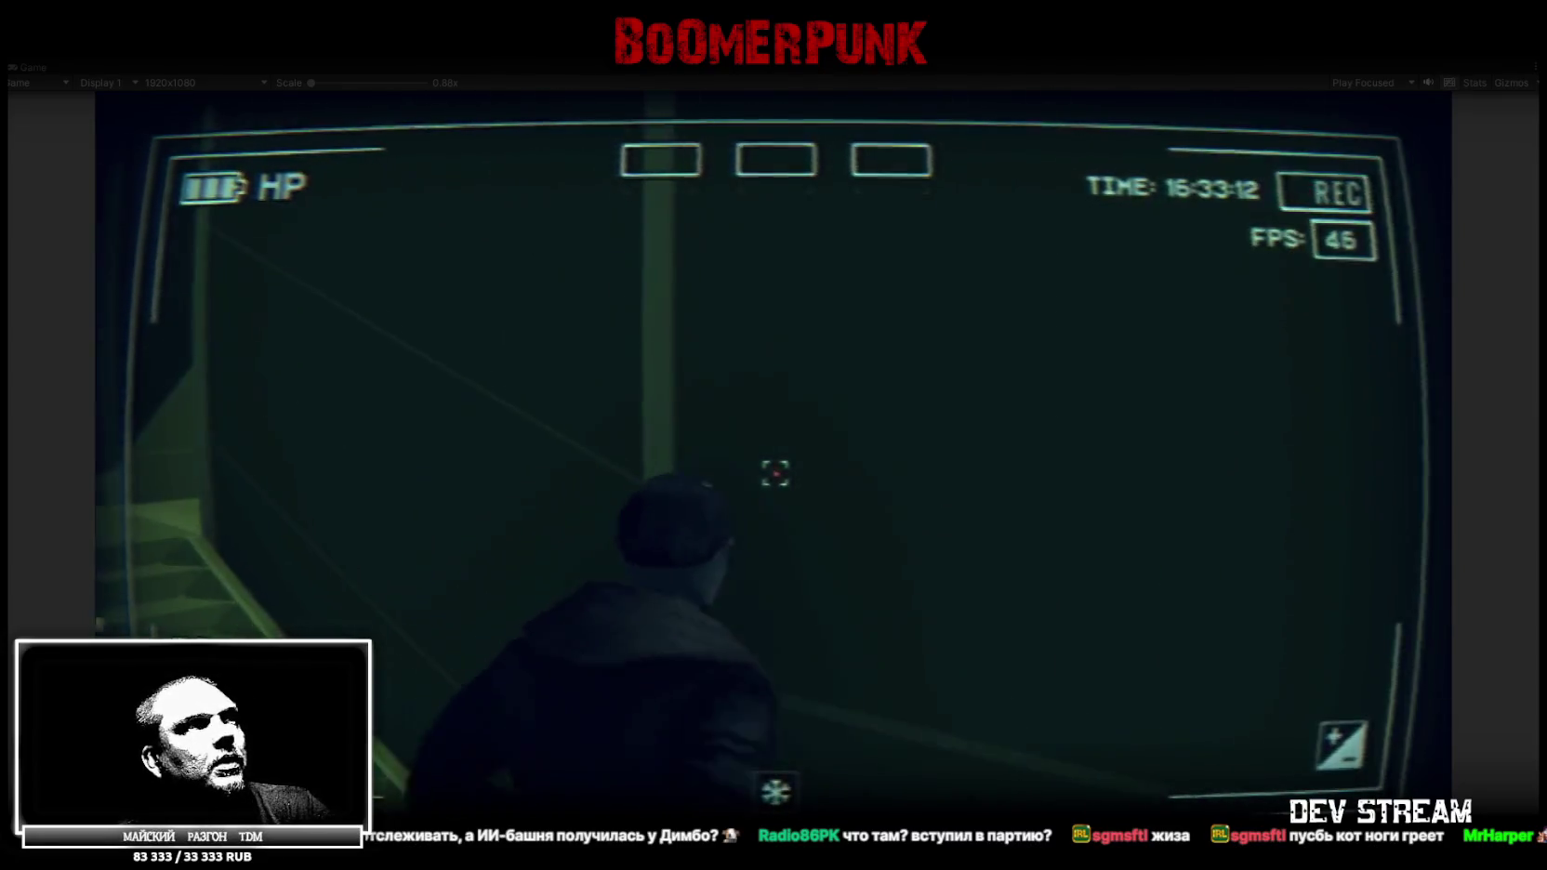
pyautogui.press('w')
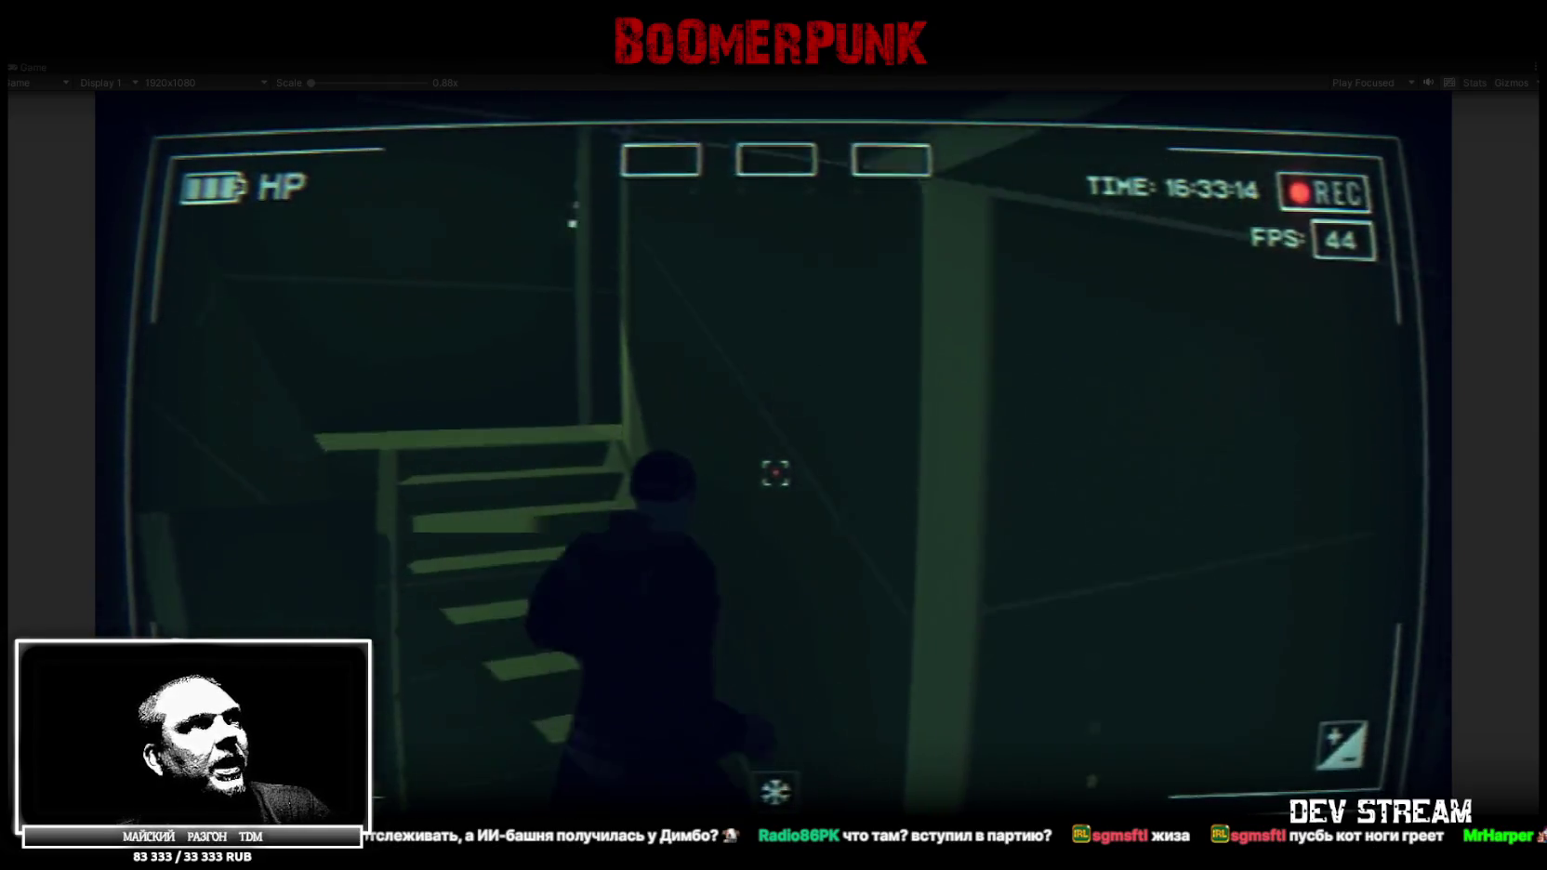
pyautogui.press('w')
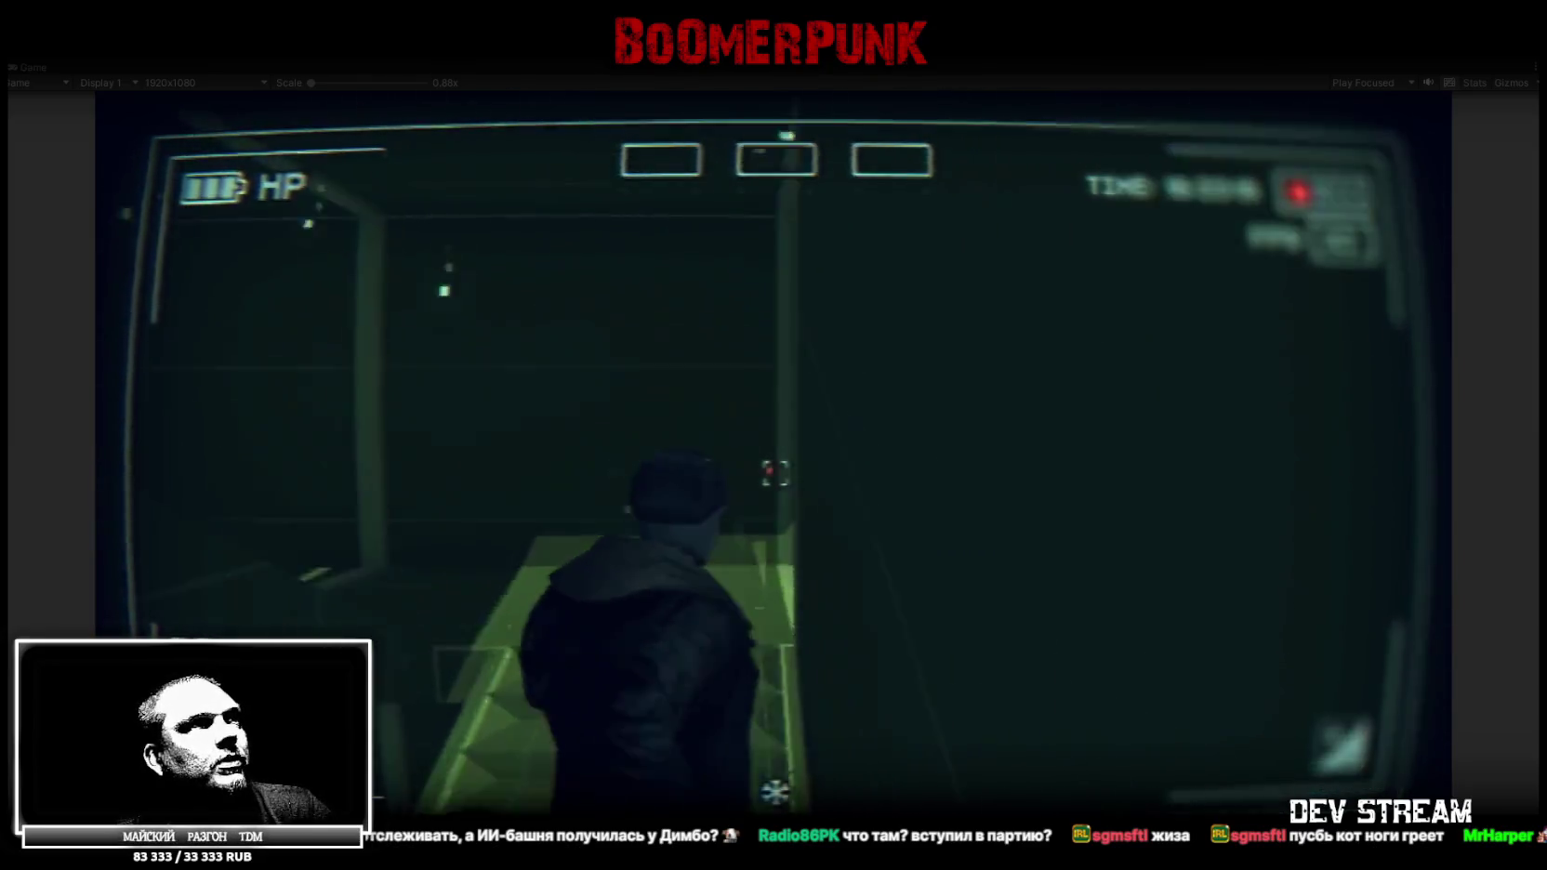
pyautogui.press('w')
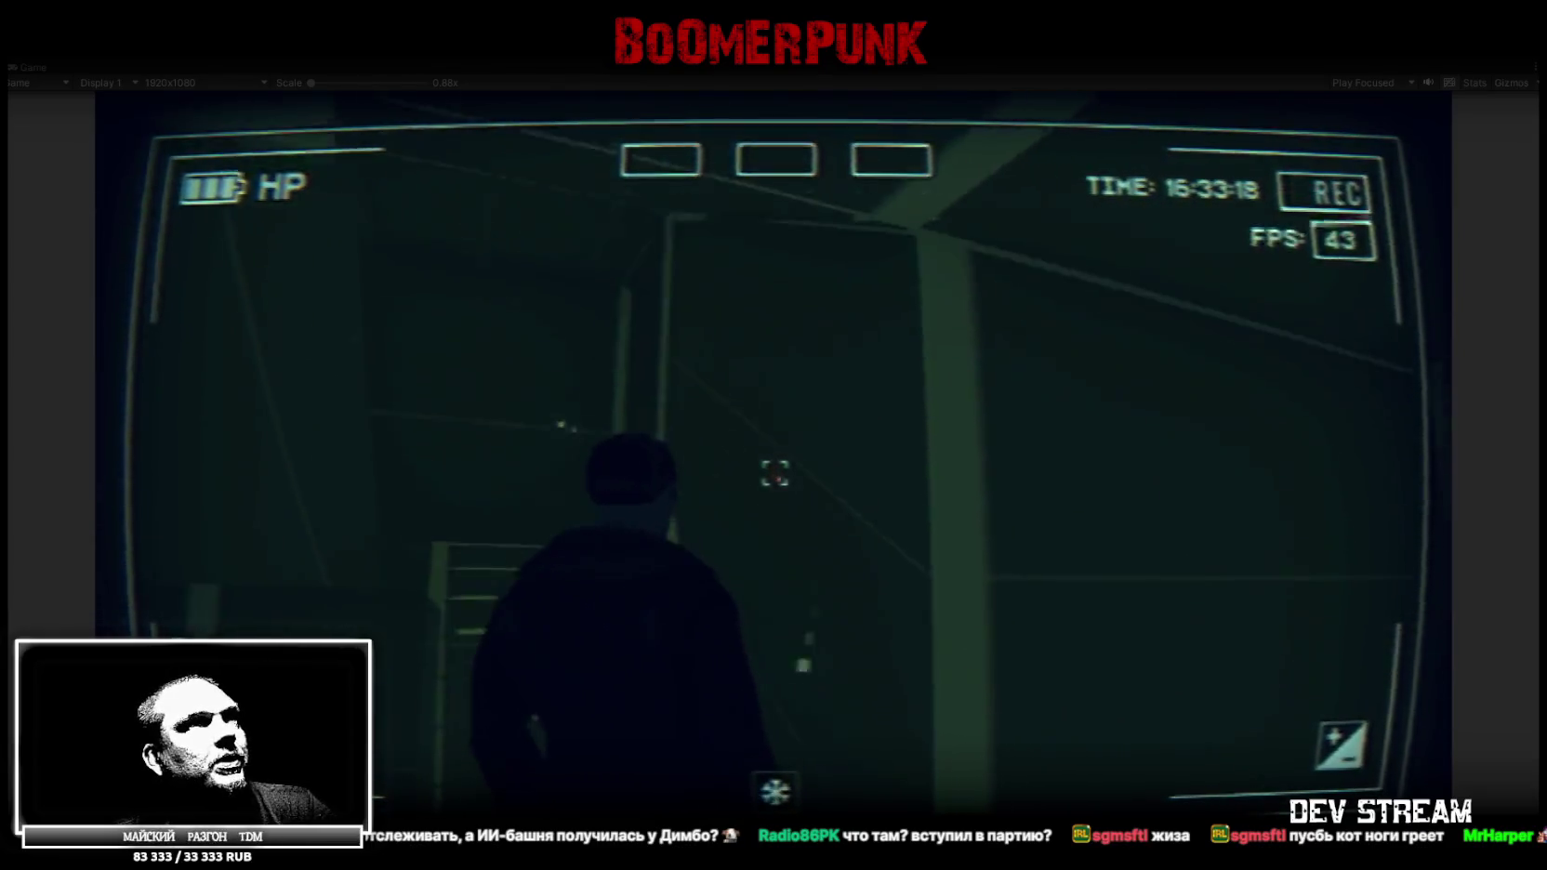
pyautogui.press('w')
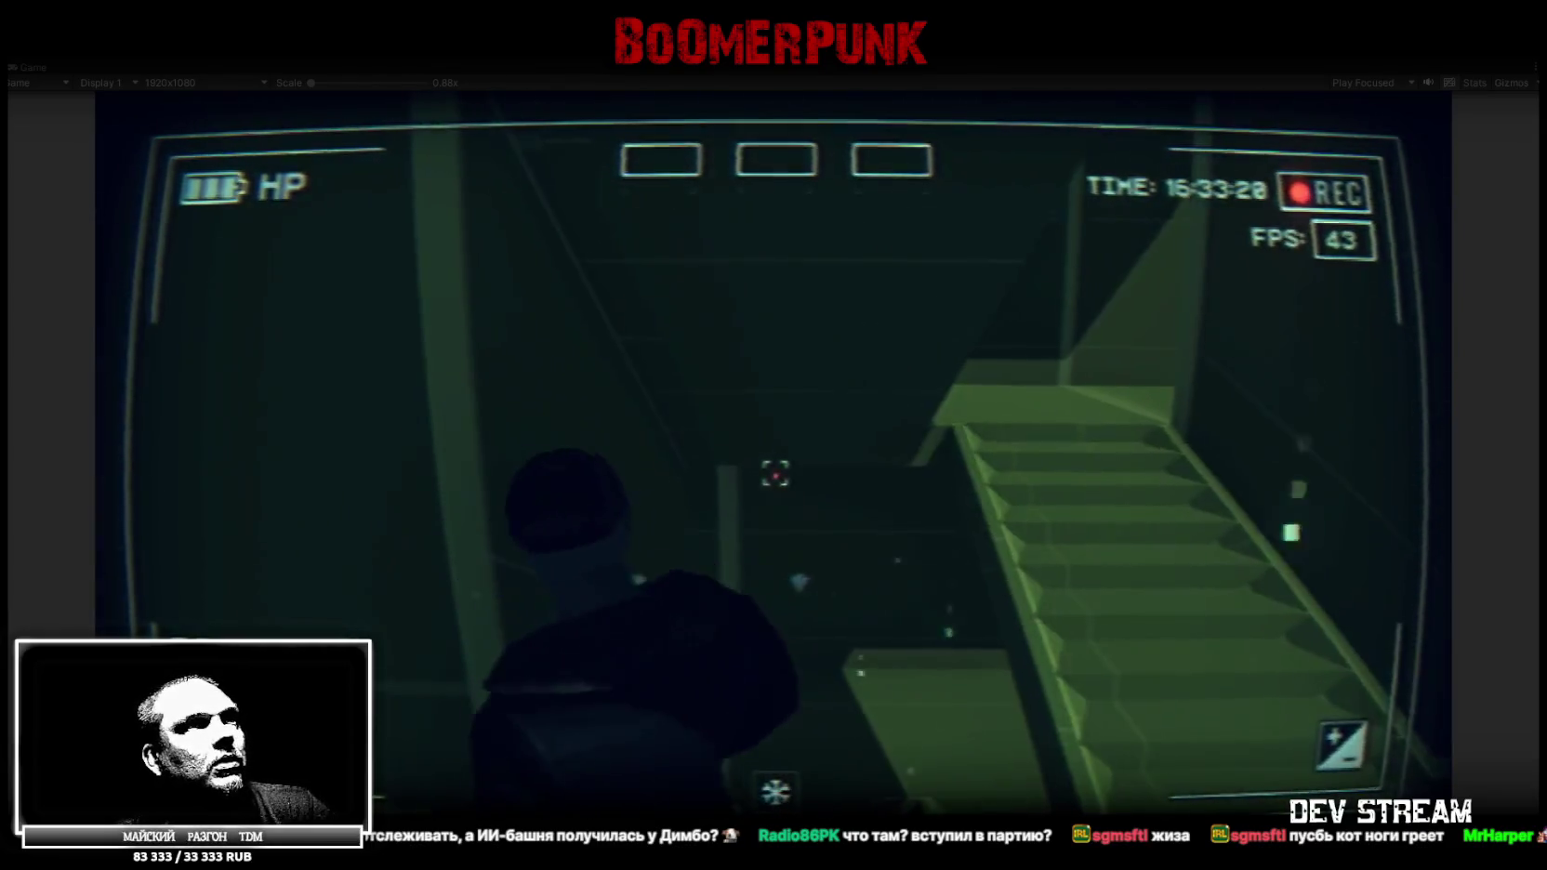
pyautogui.press('w')
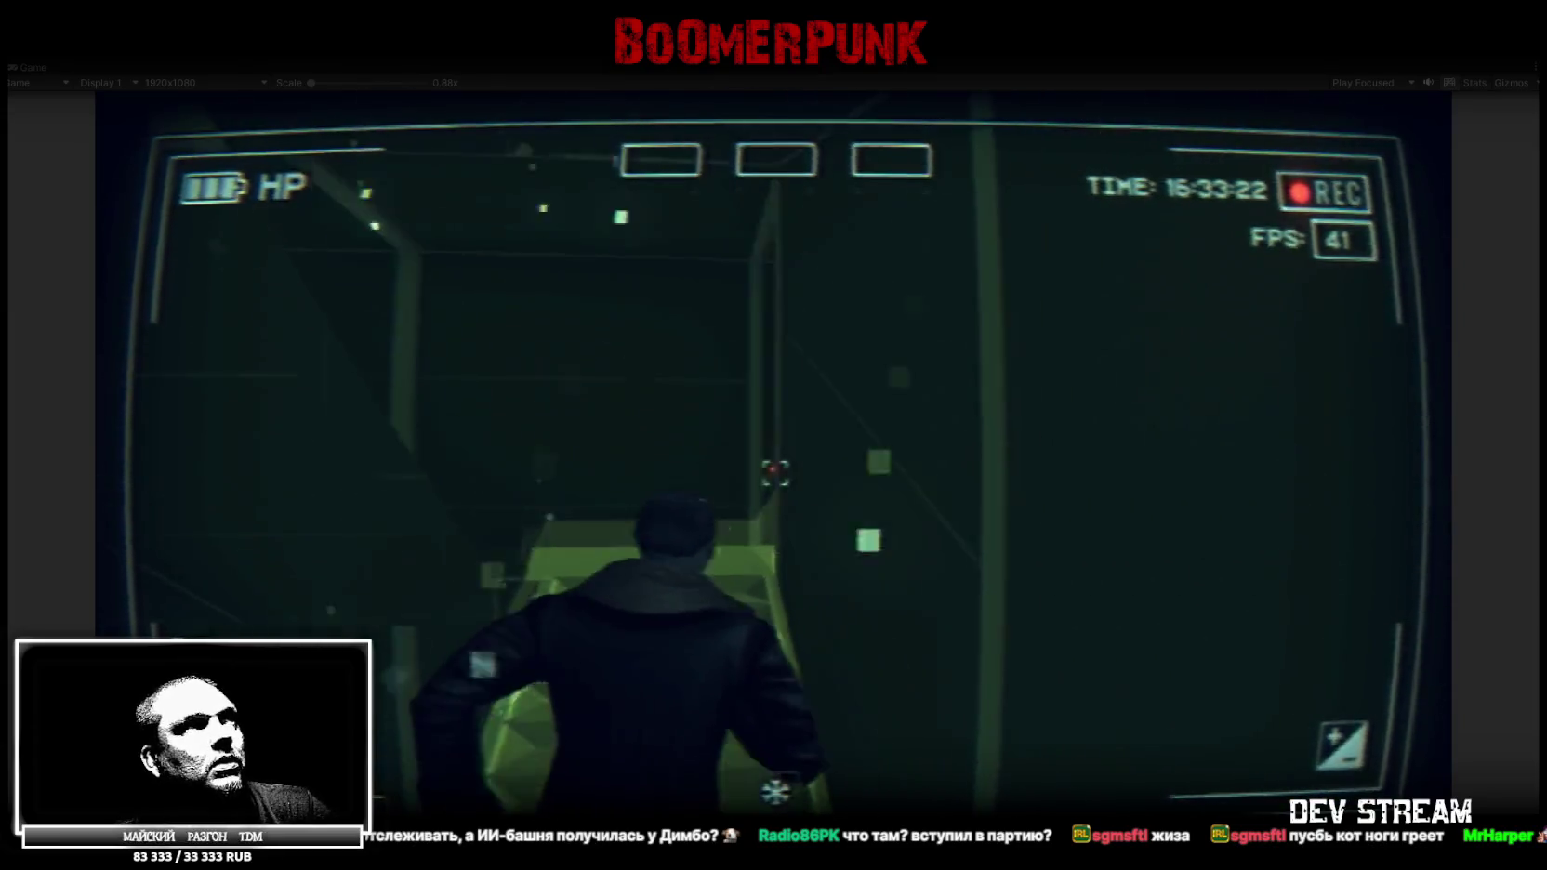
pyautogui.press('w')
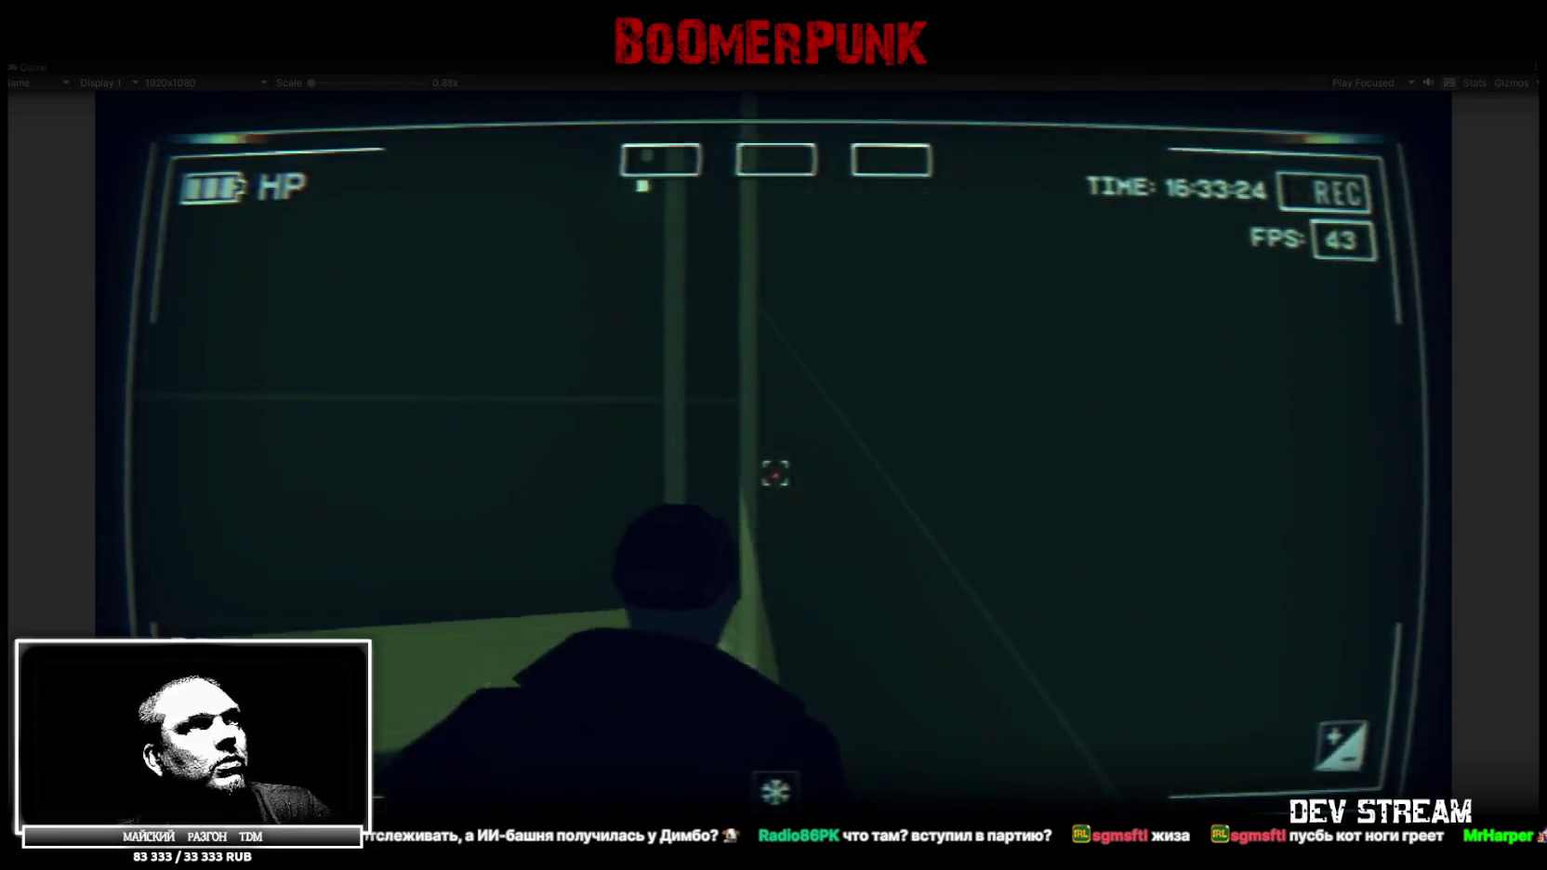
pyautogui.press('w')
pyautogui.press('w')
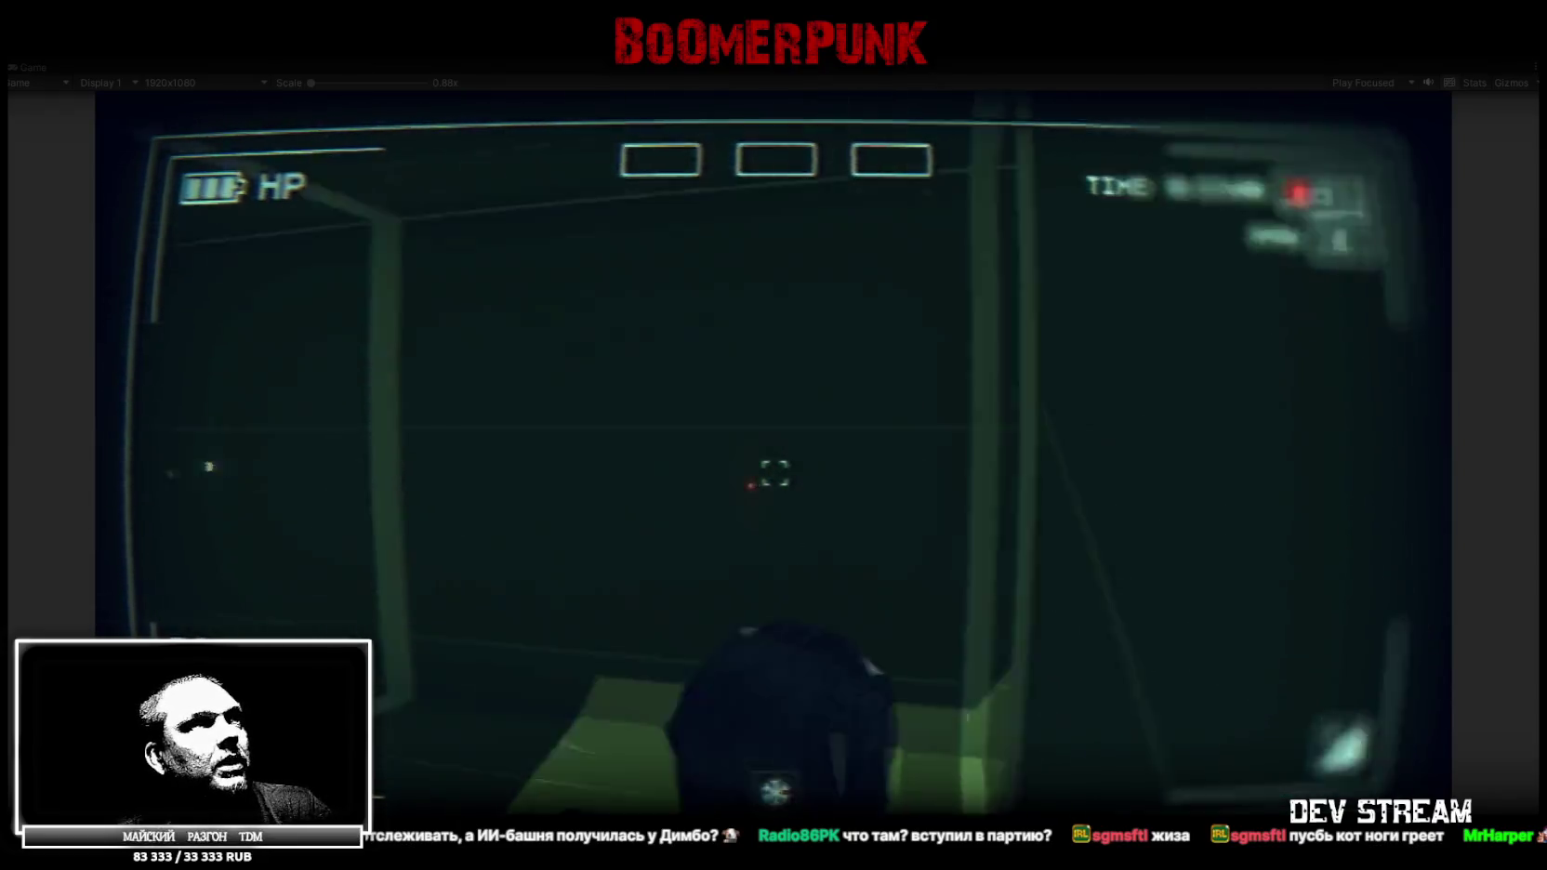
pyautogui.press('w')
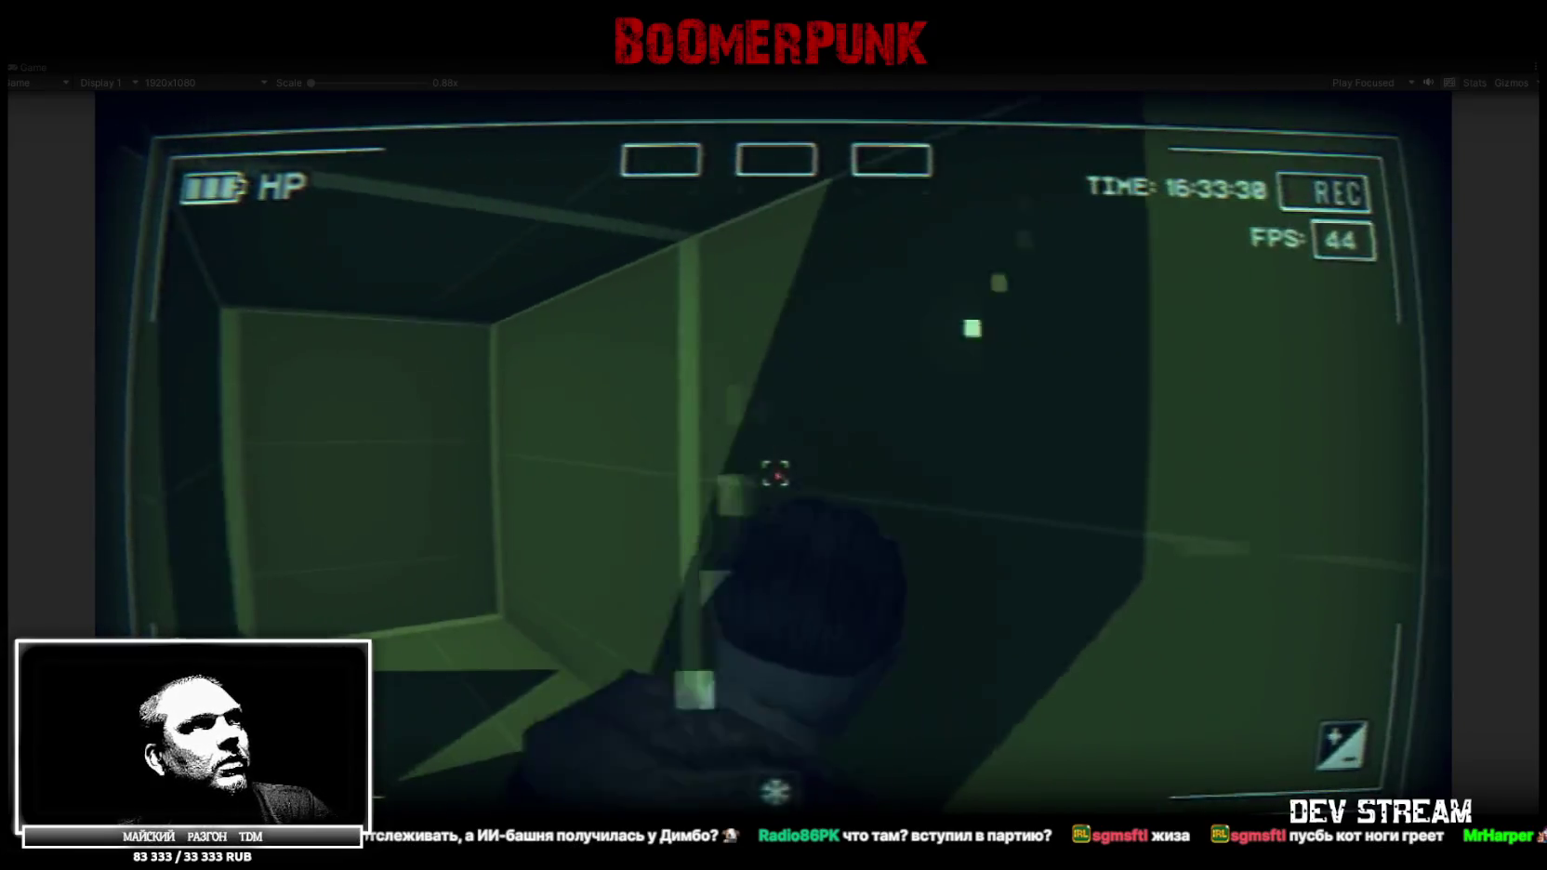
pyautogui.press('w')
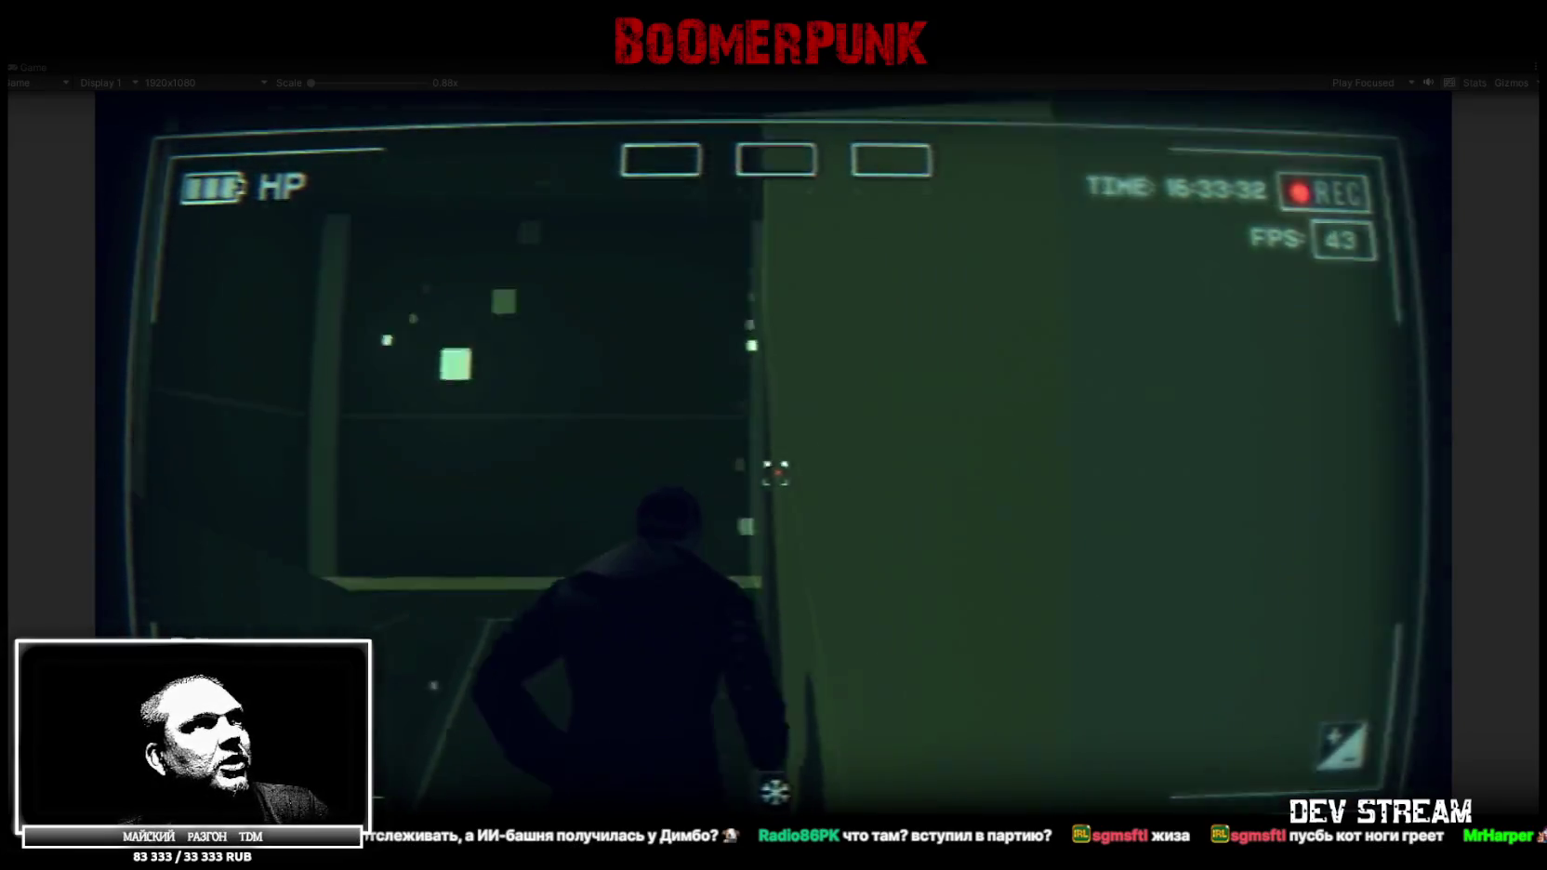
pyautogui.press('w')
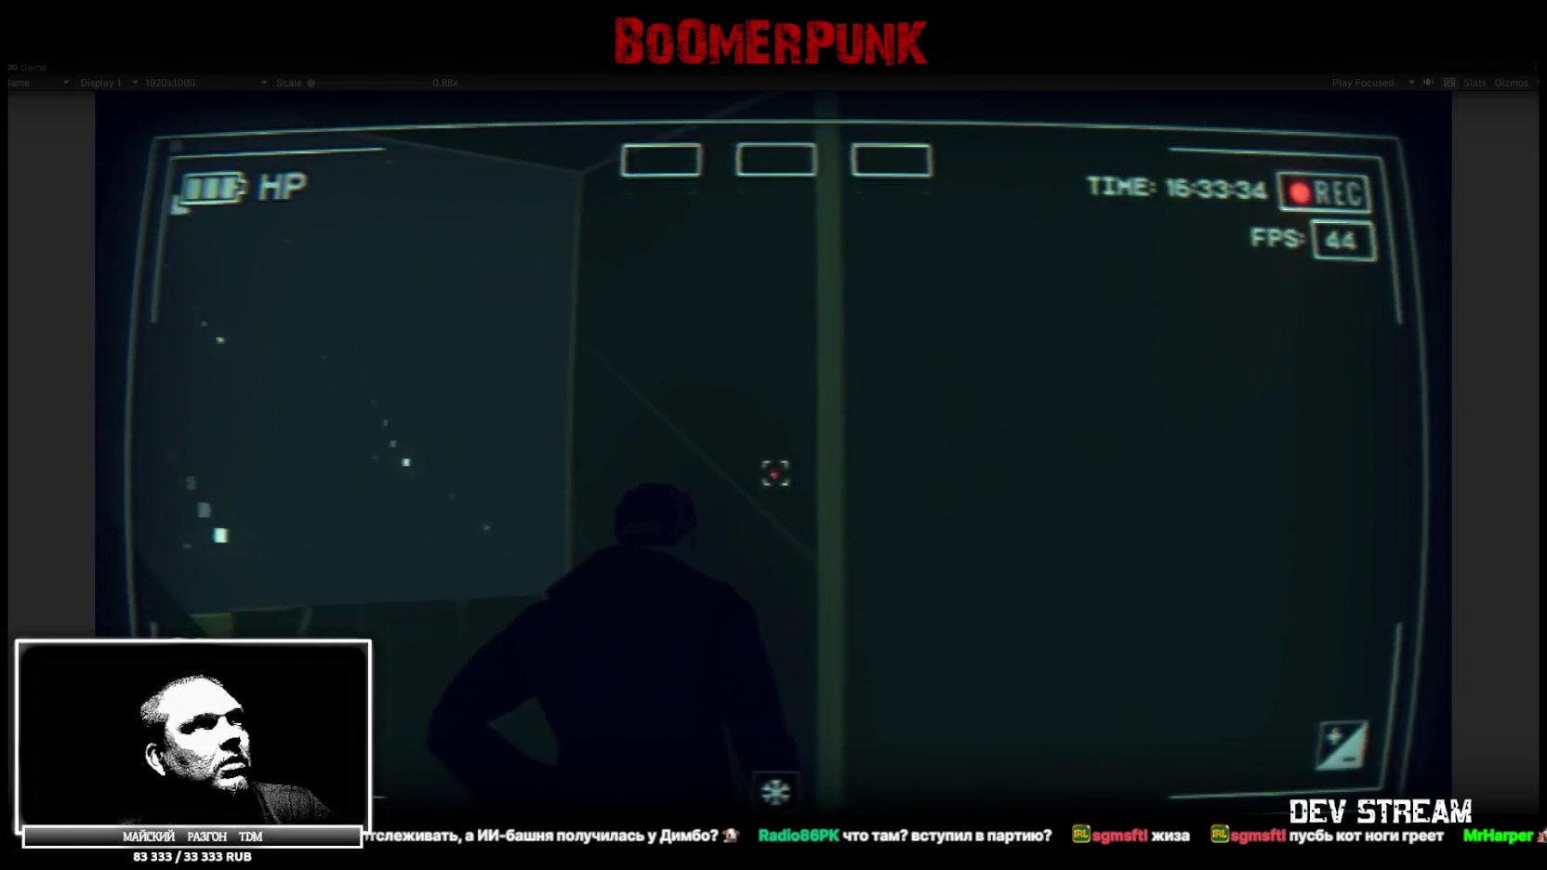
pyautogui.press('w')
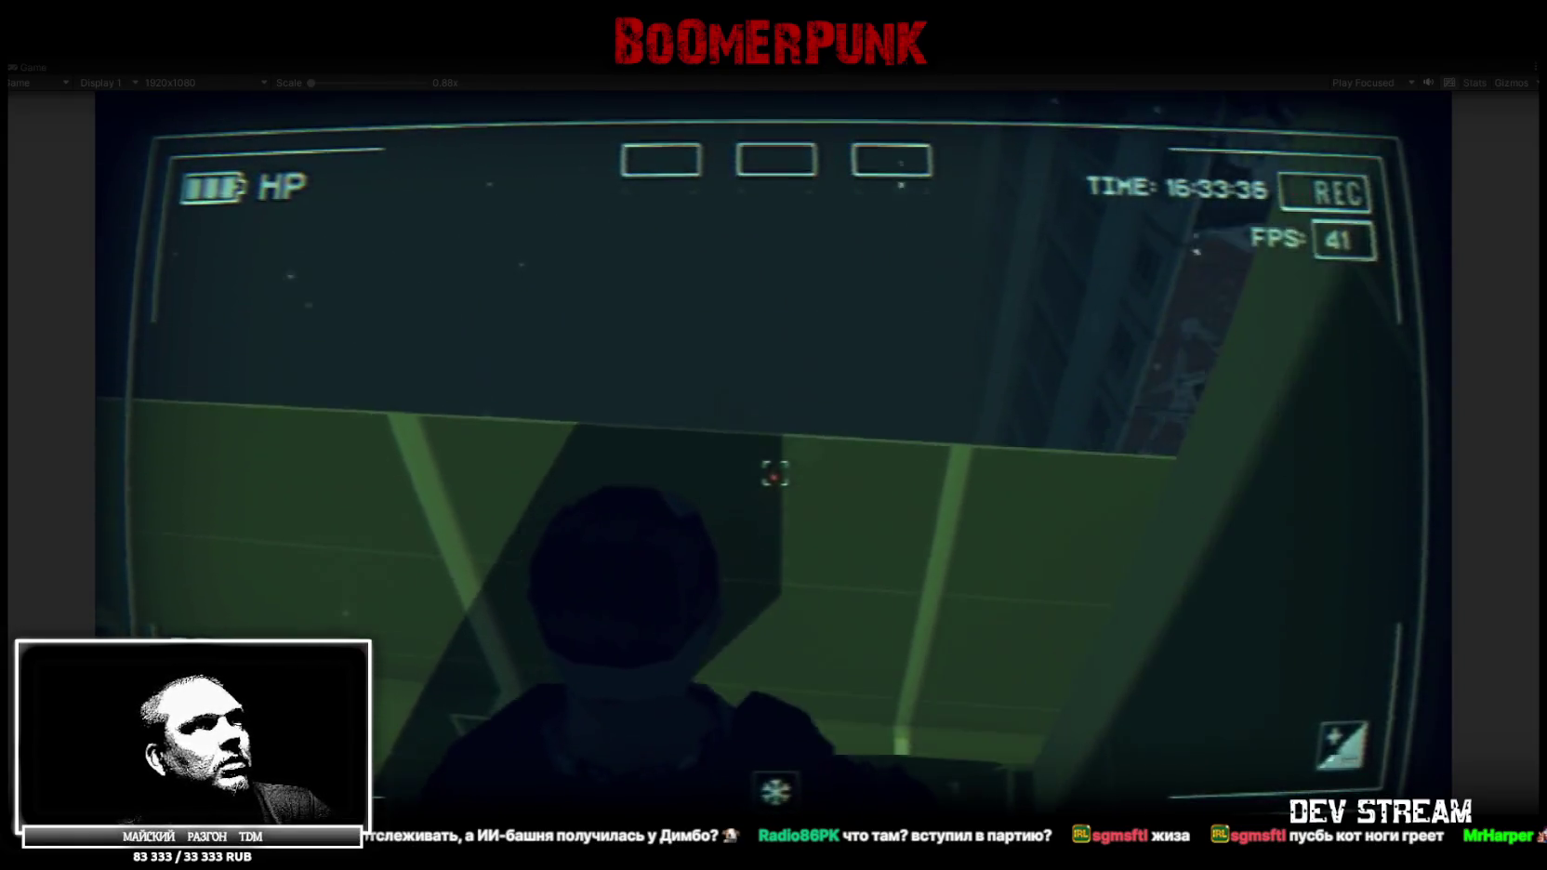
pyautogui.press('w')
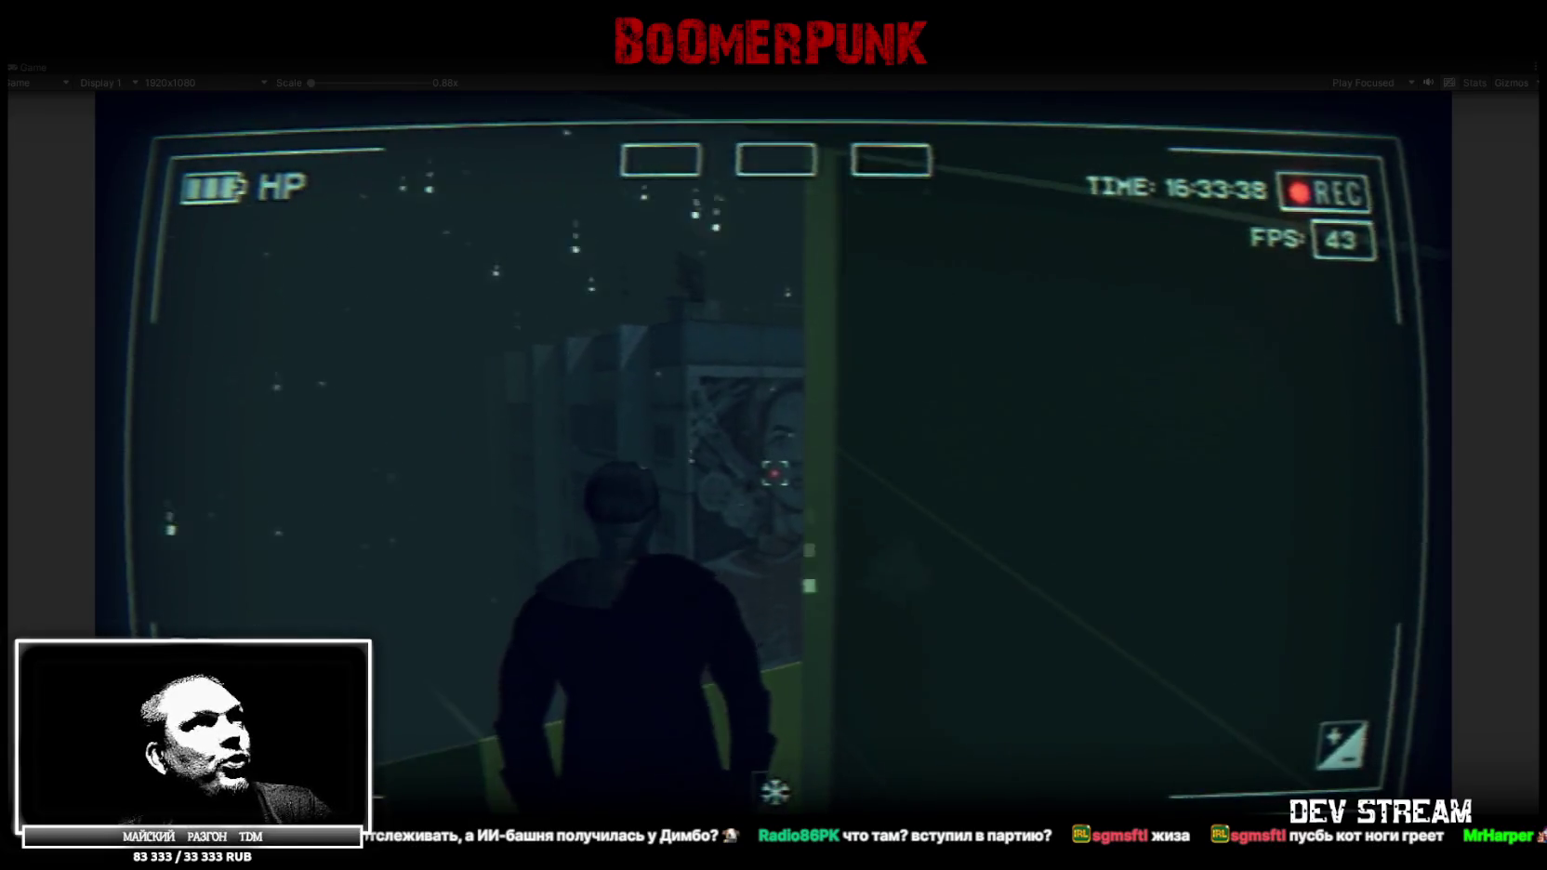
pyautogui.press('w')
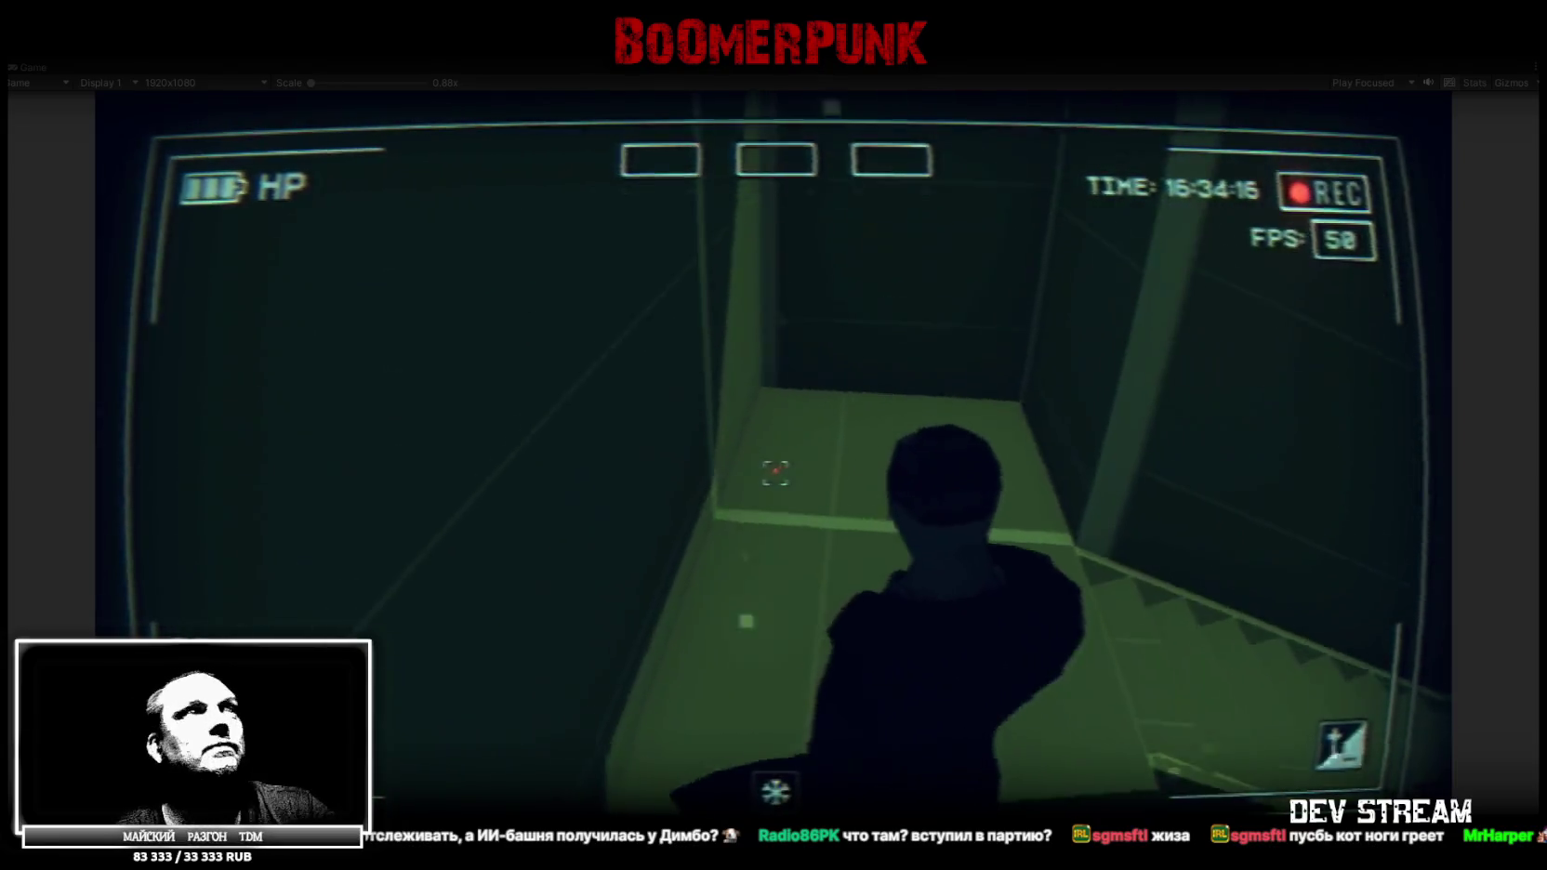
pyautogui.press('Escape')
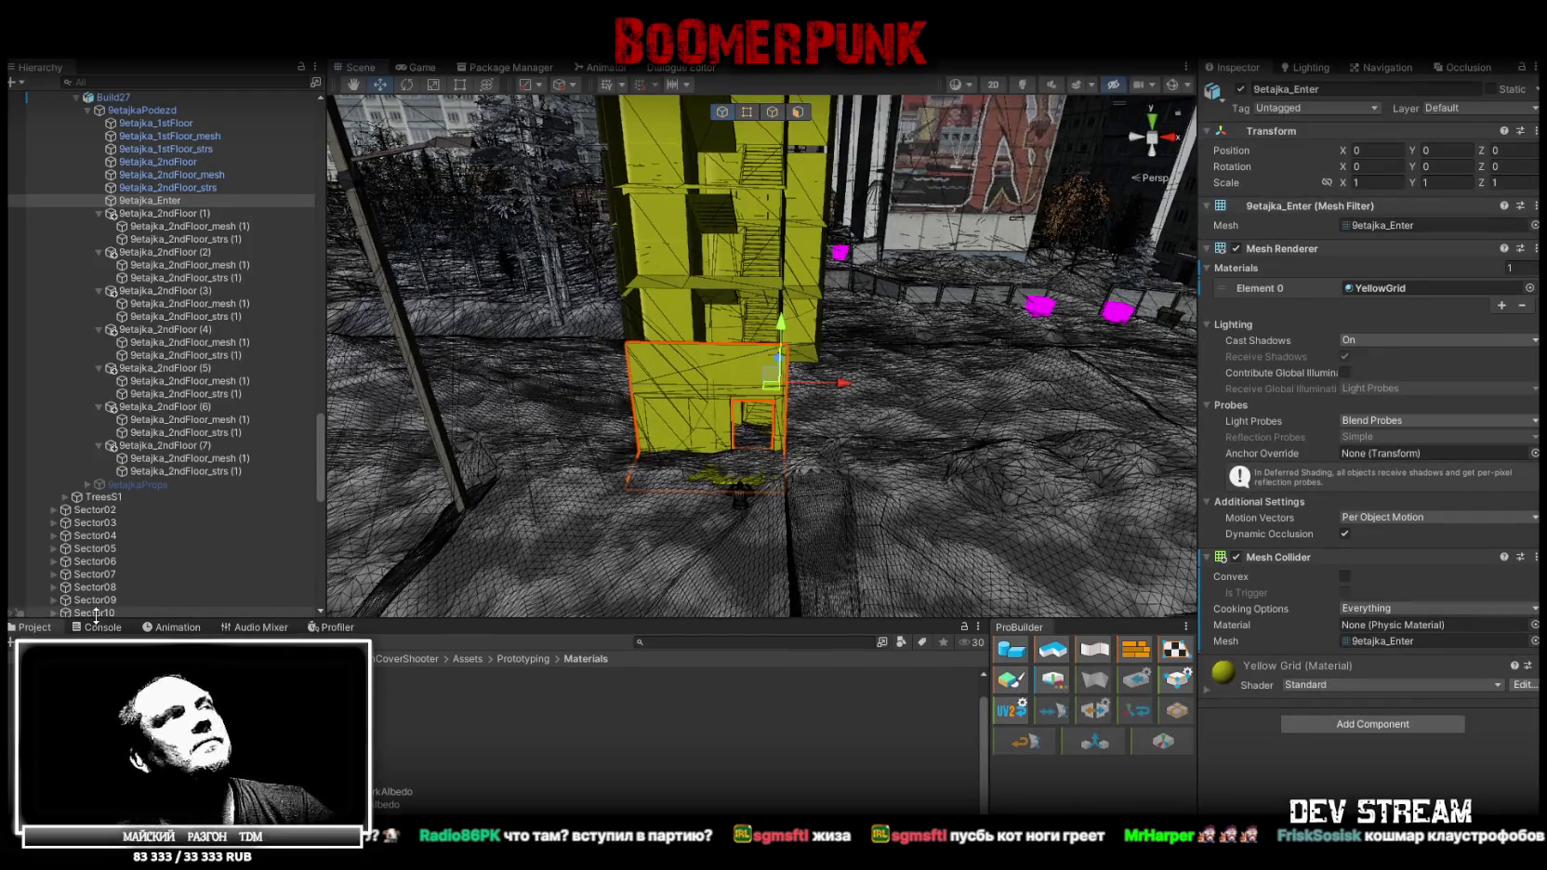
# Glance at the Console, return to the Project folder, and collapse the 2ndFloor (1)–(7) groups
pyautogui.click(97, 625)
pyautogui.click(34, 626)
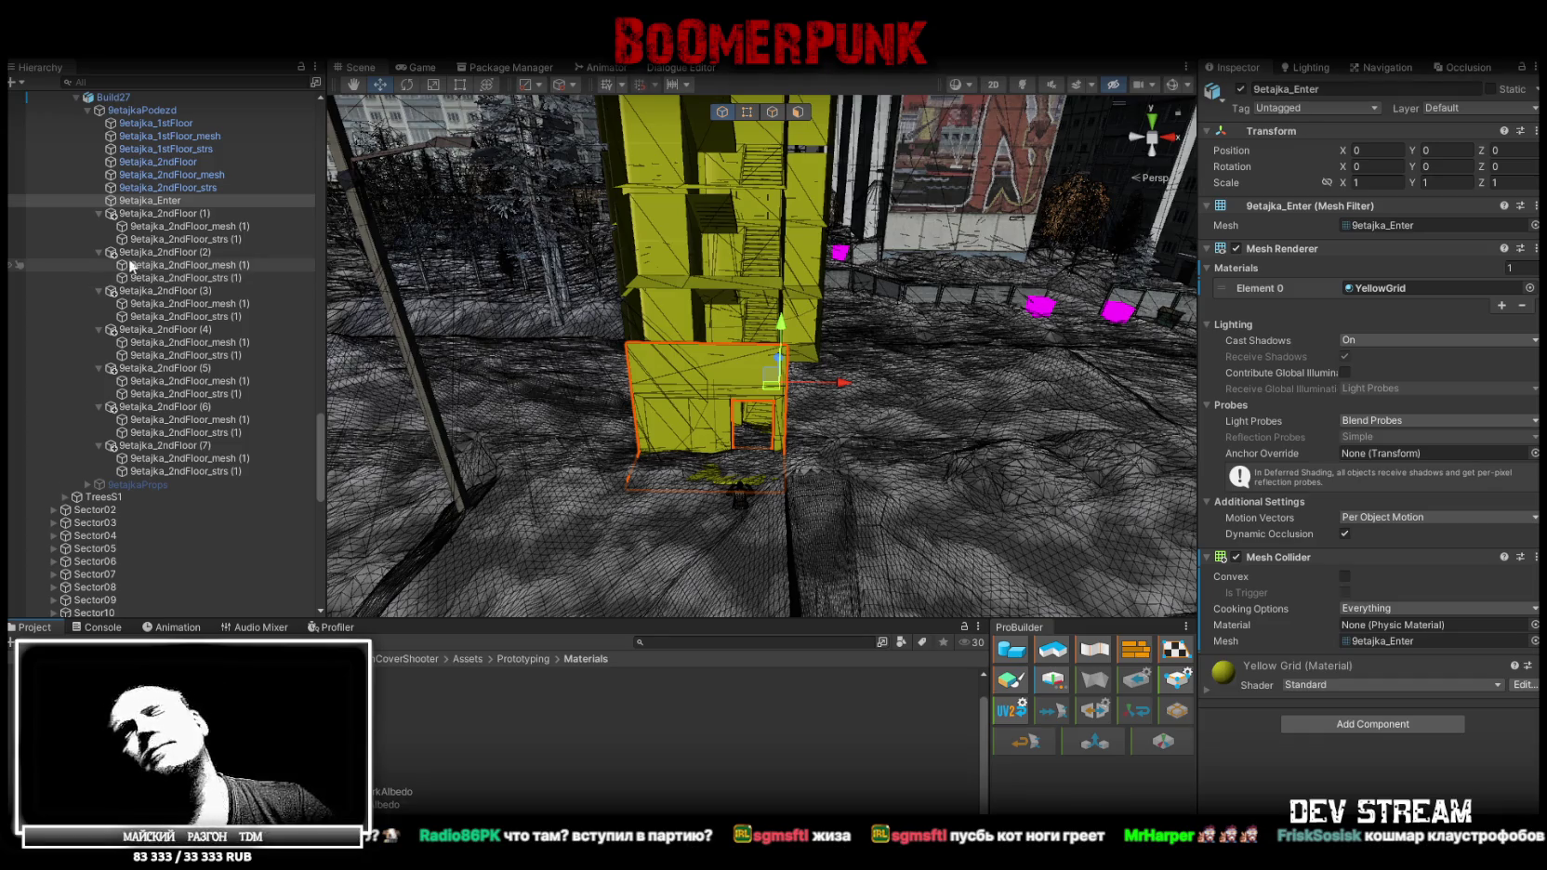
pyautogui.click(99, 213)
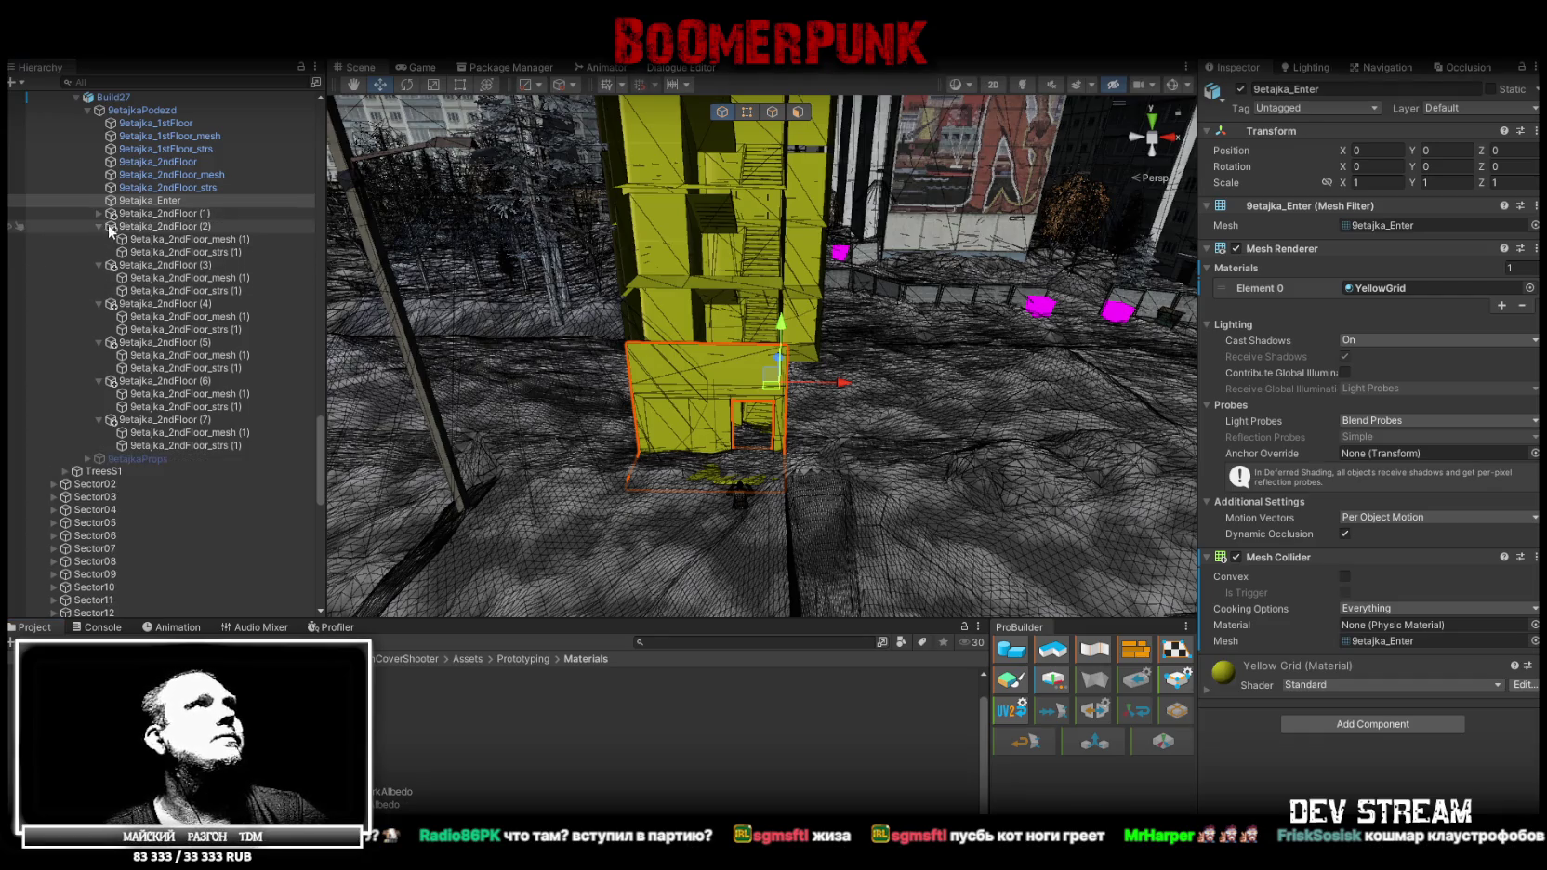
pyautogui.click(100, 226)
pyautogui.click(100, 239)
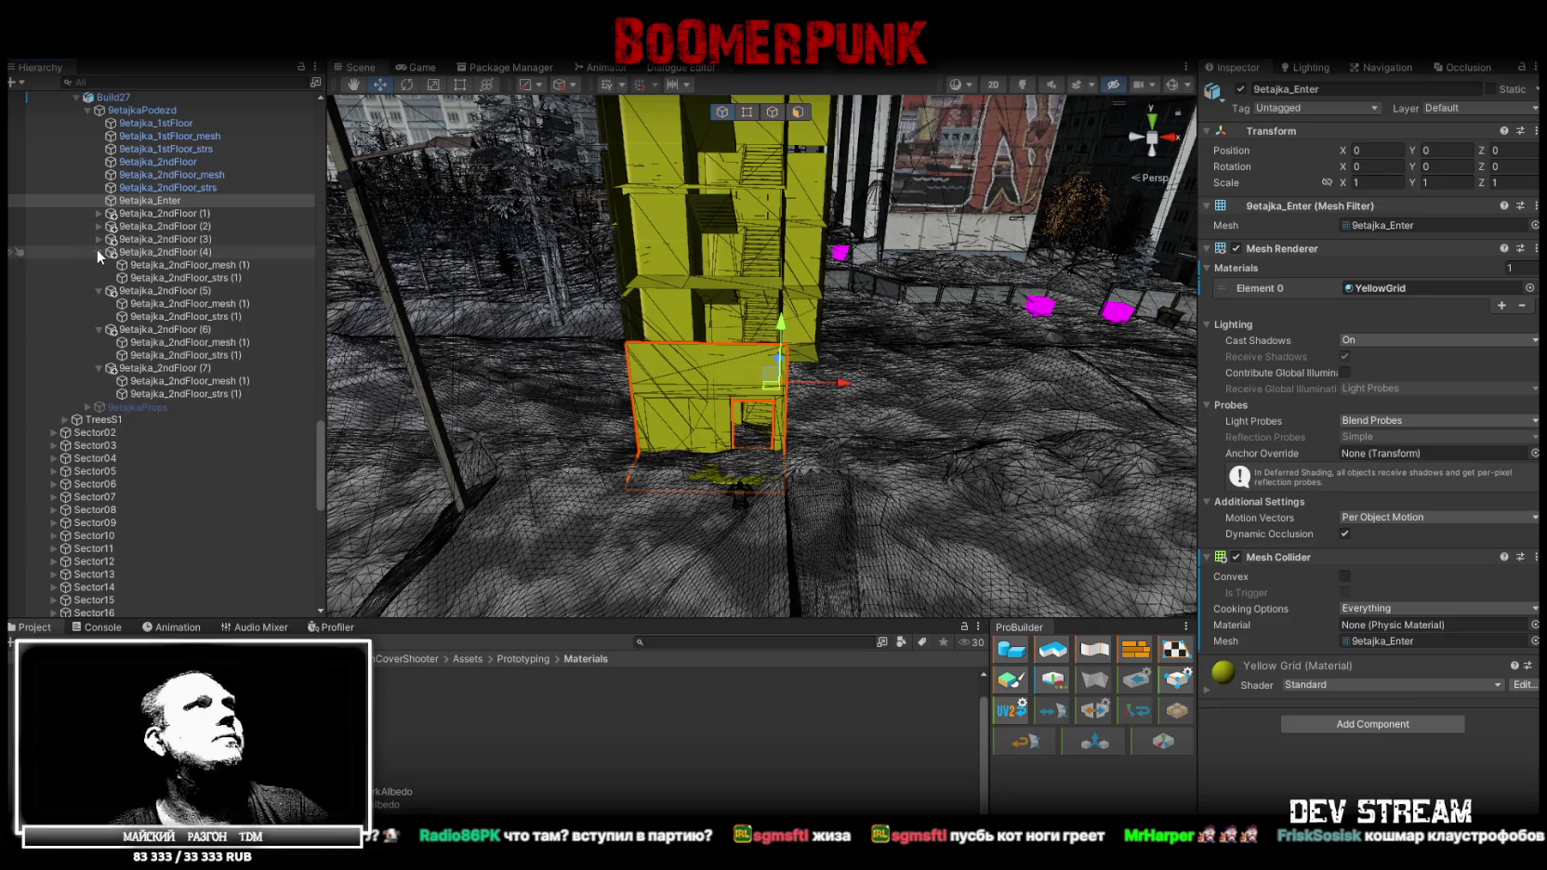
pyautogui.click(100, 252)
pyautogui.click(99, 265)
pyautogui.click(99, 265)
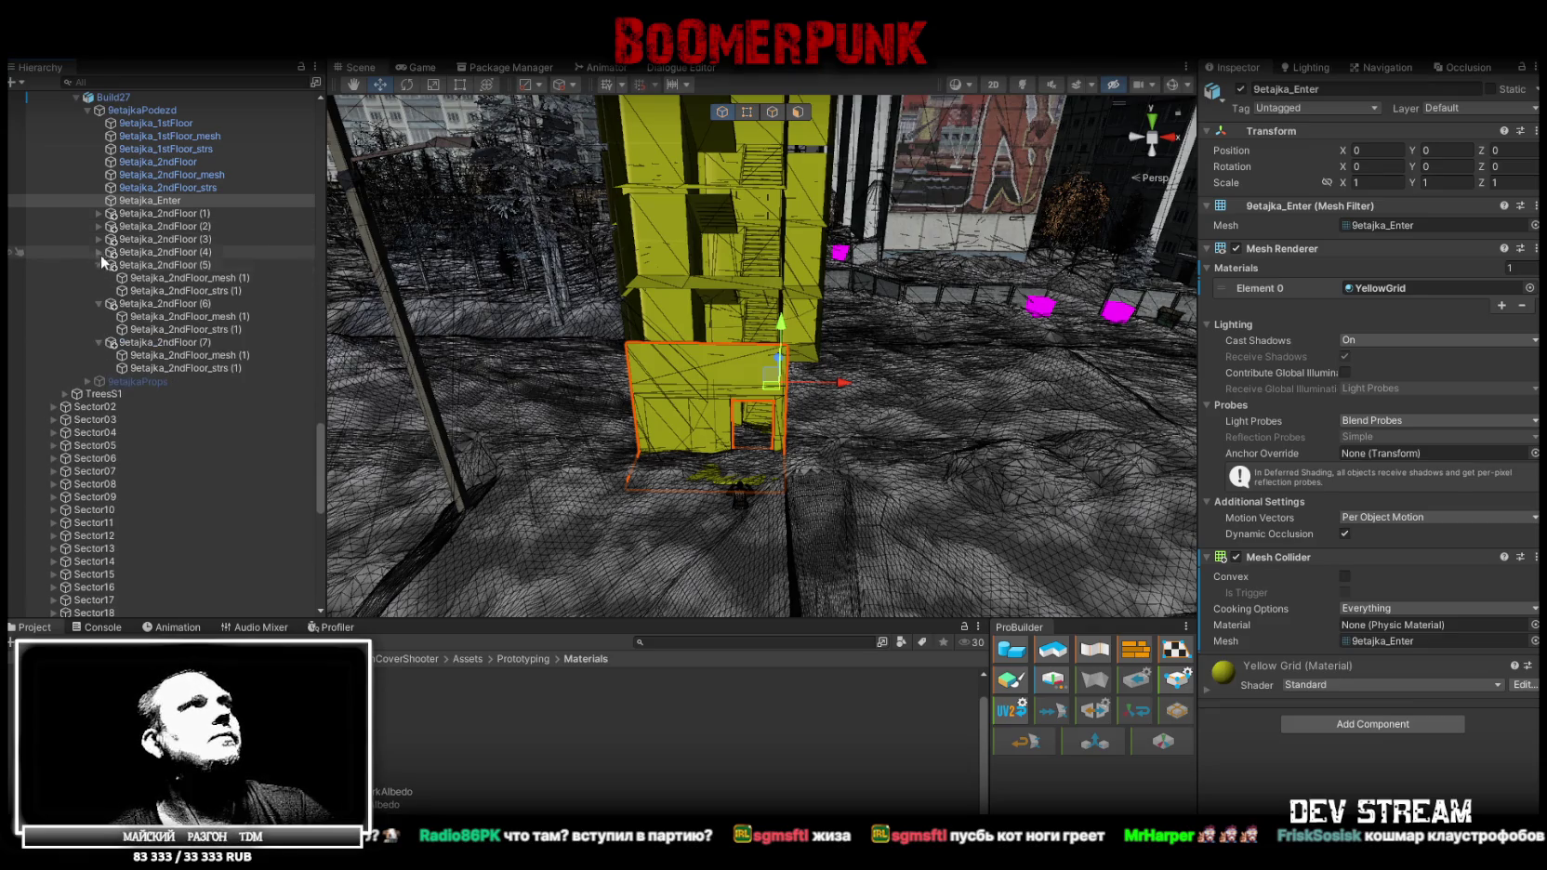
pyautogui.click(100, 265)
pyautogui.click(99, 278)
pyautogui.click(99, 291)
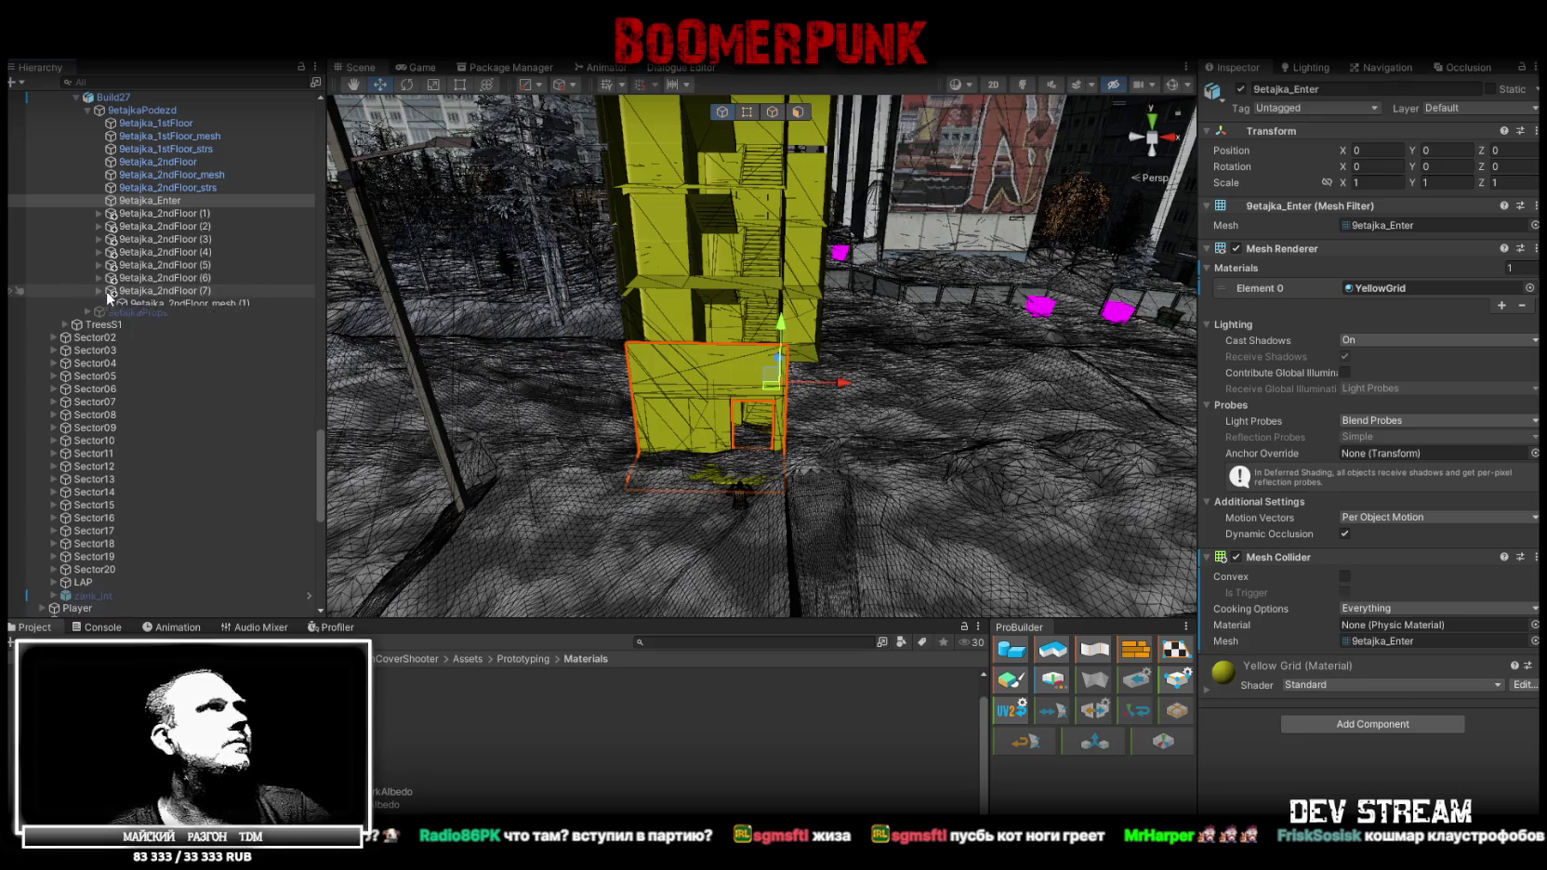
# Check each copy's Y position, from (7) near 22.4 down to (1) near 3.2
pyautogui.click(154, 292)
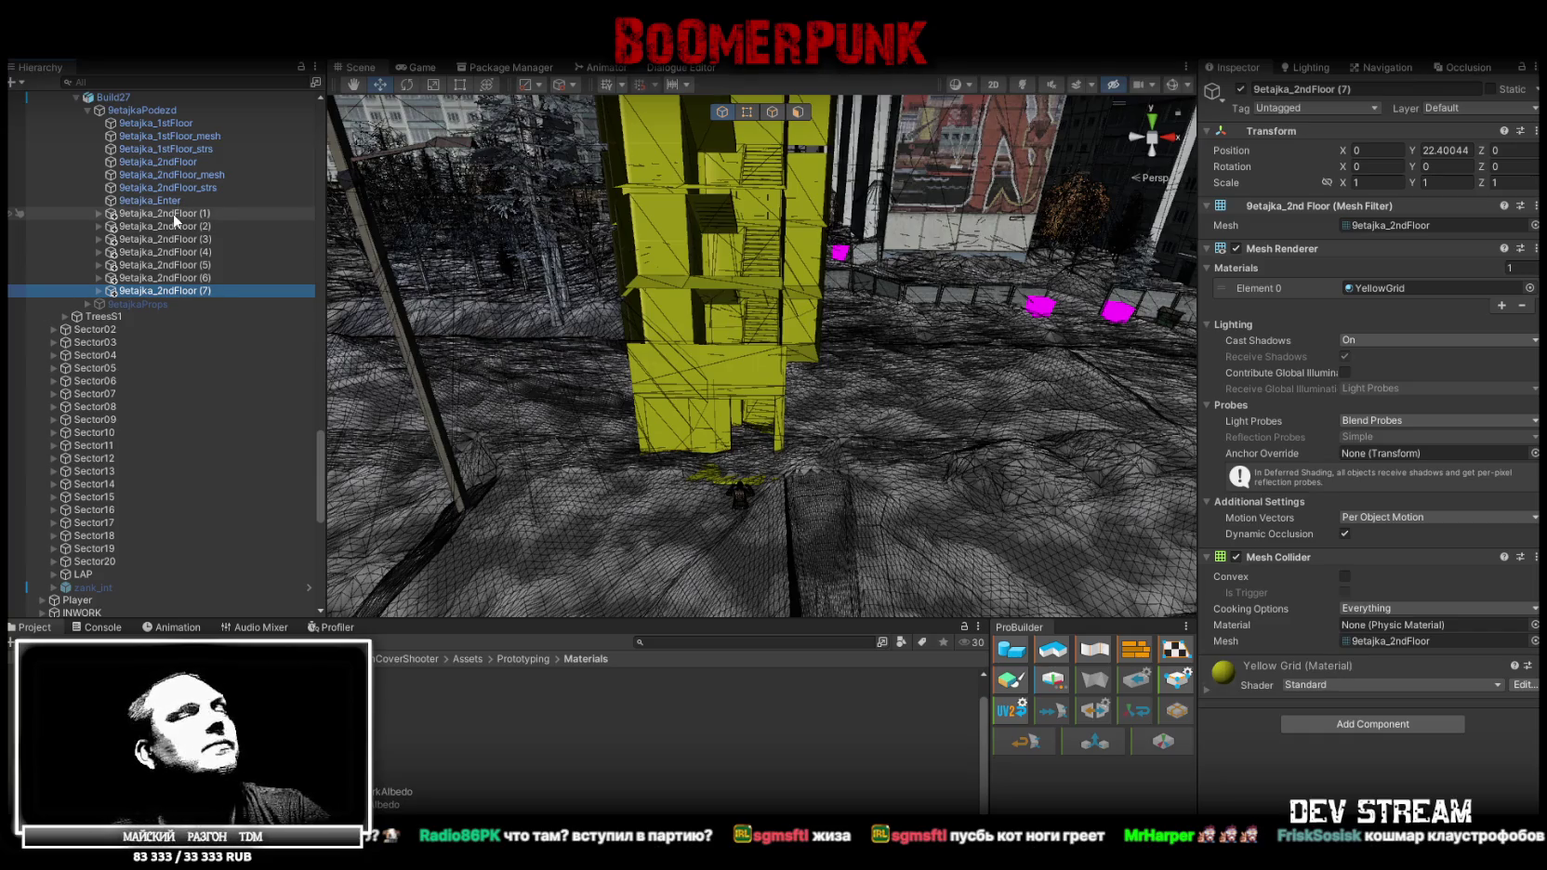
pyautogui.click(181, 277)
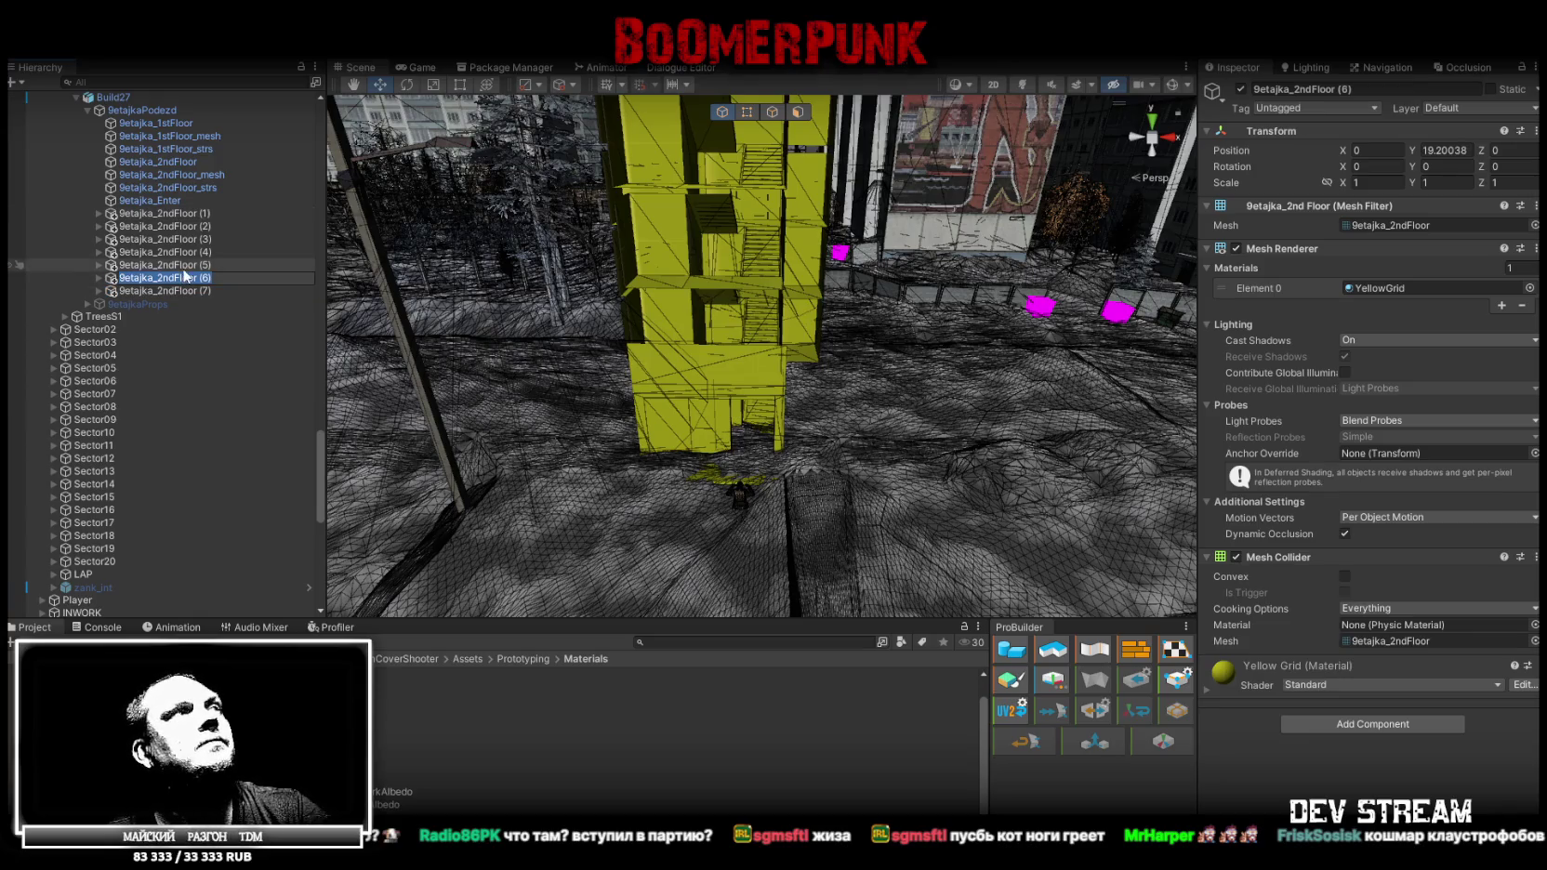
pyautogui.click(185, 264)
pyautogui.click(184, 255)
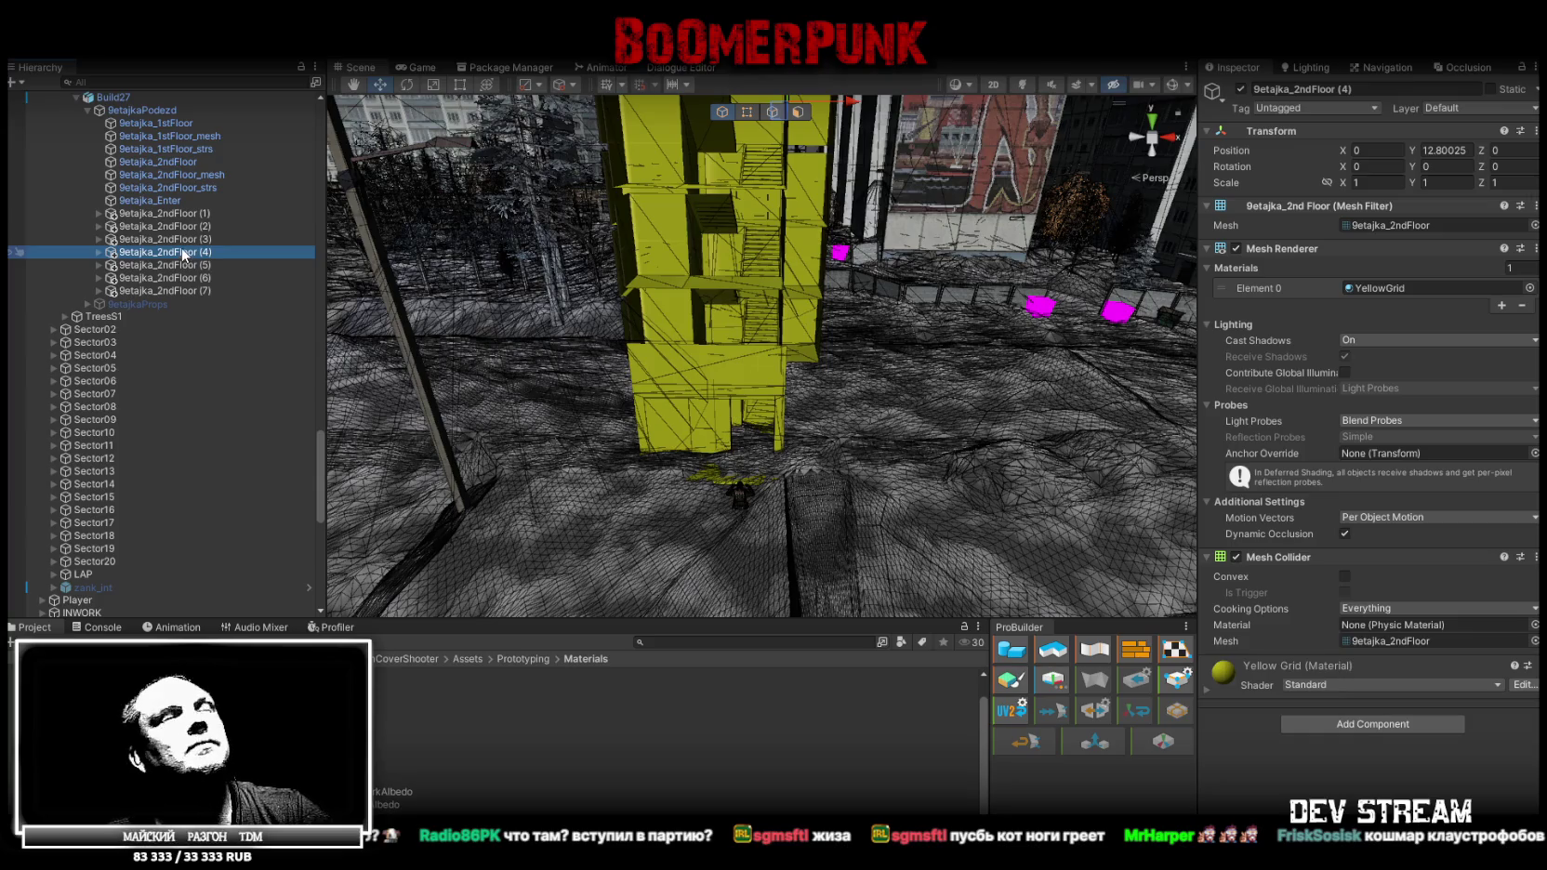
pyautogui.click(185, 240)
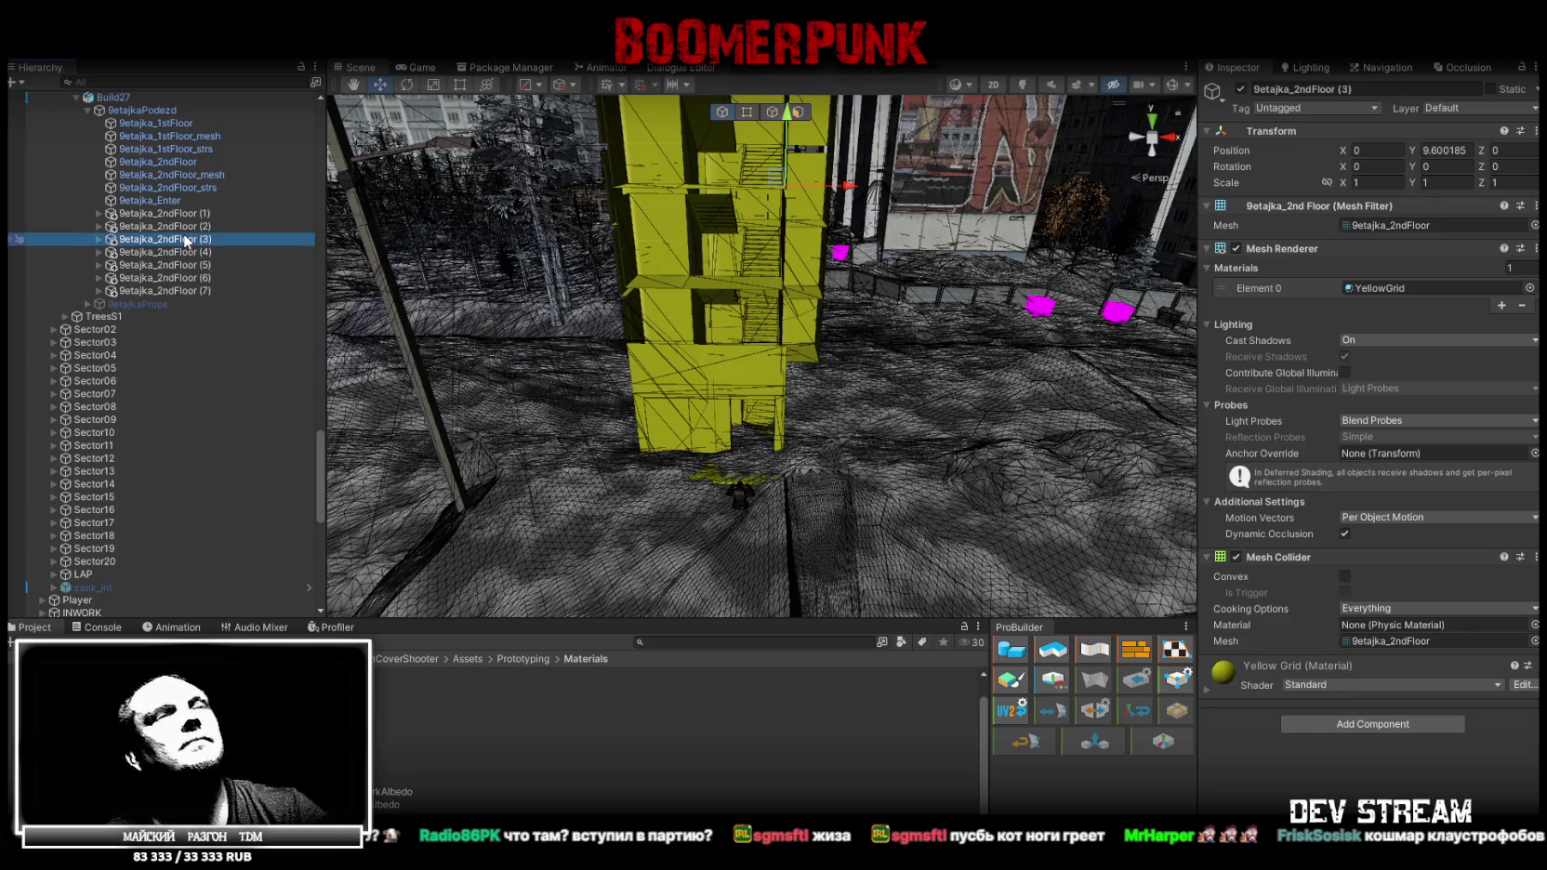
pyautogui.click(187, 227)
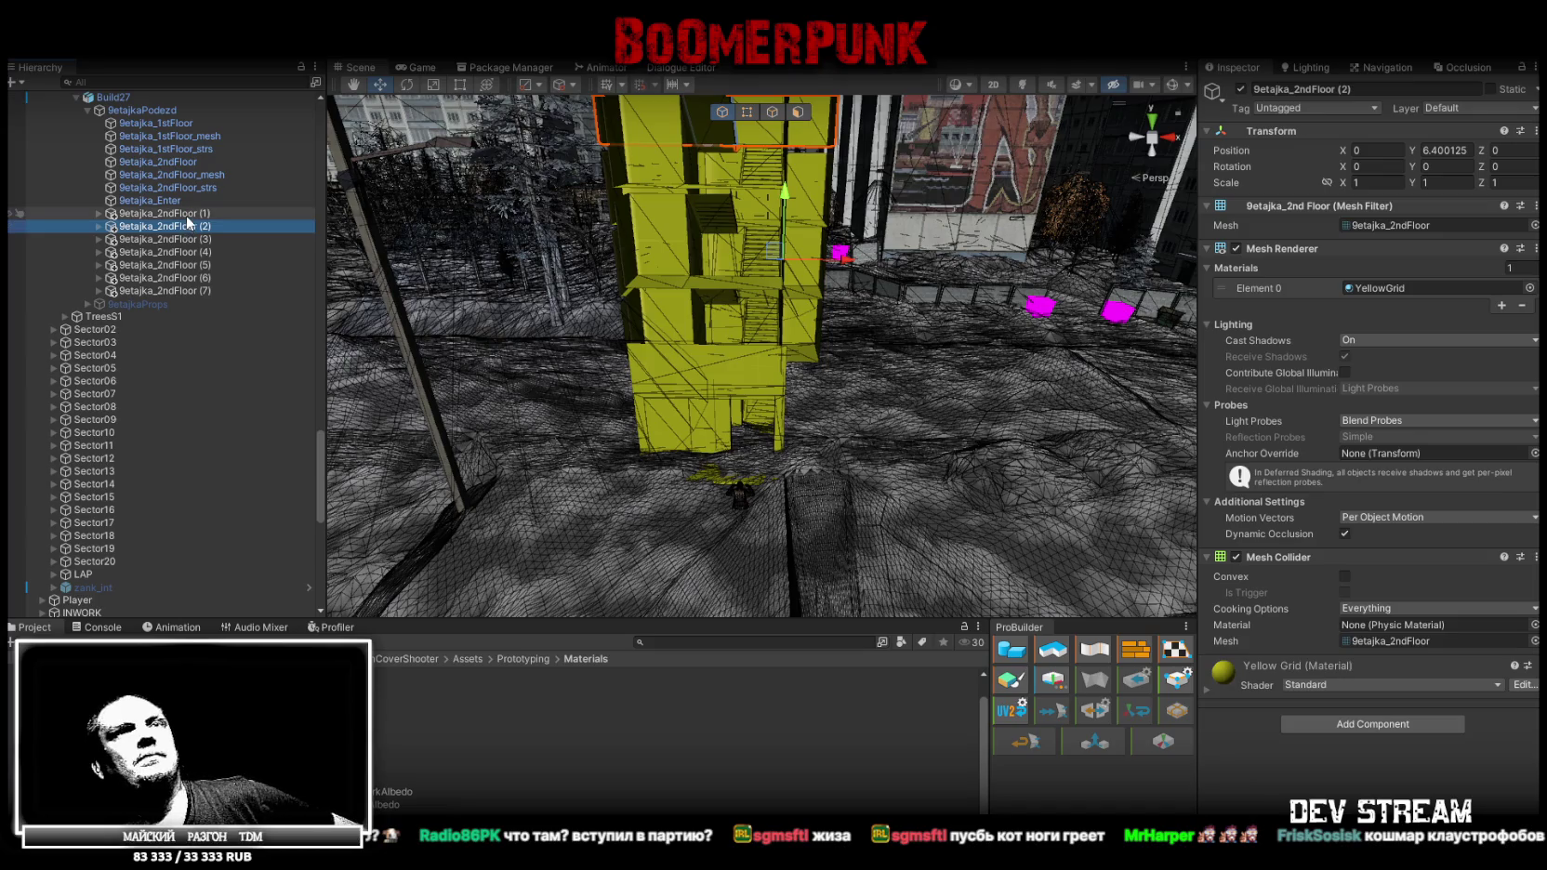
pyautogui.click(187, 214)
pyautogui.click(187, 227)
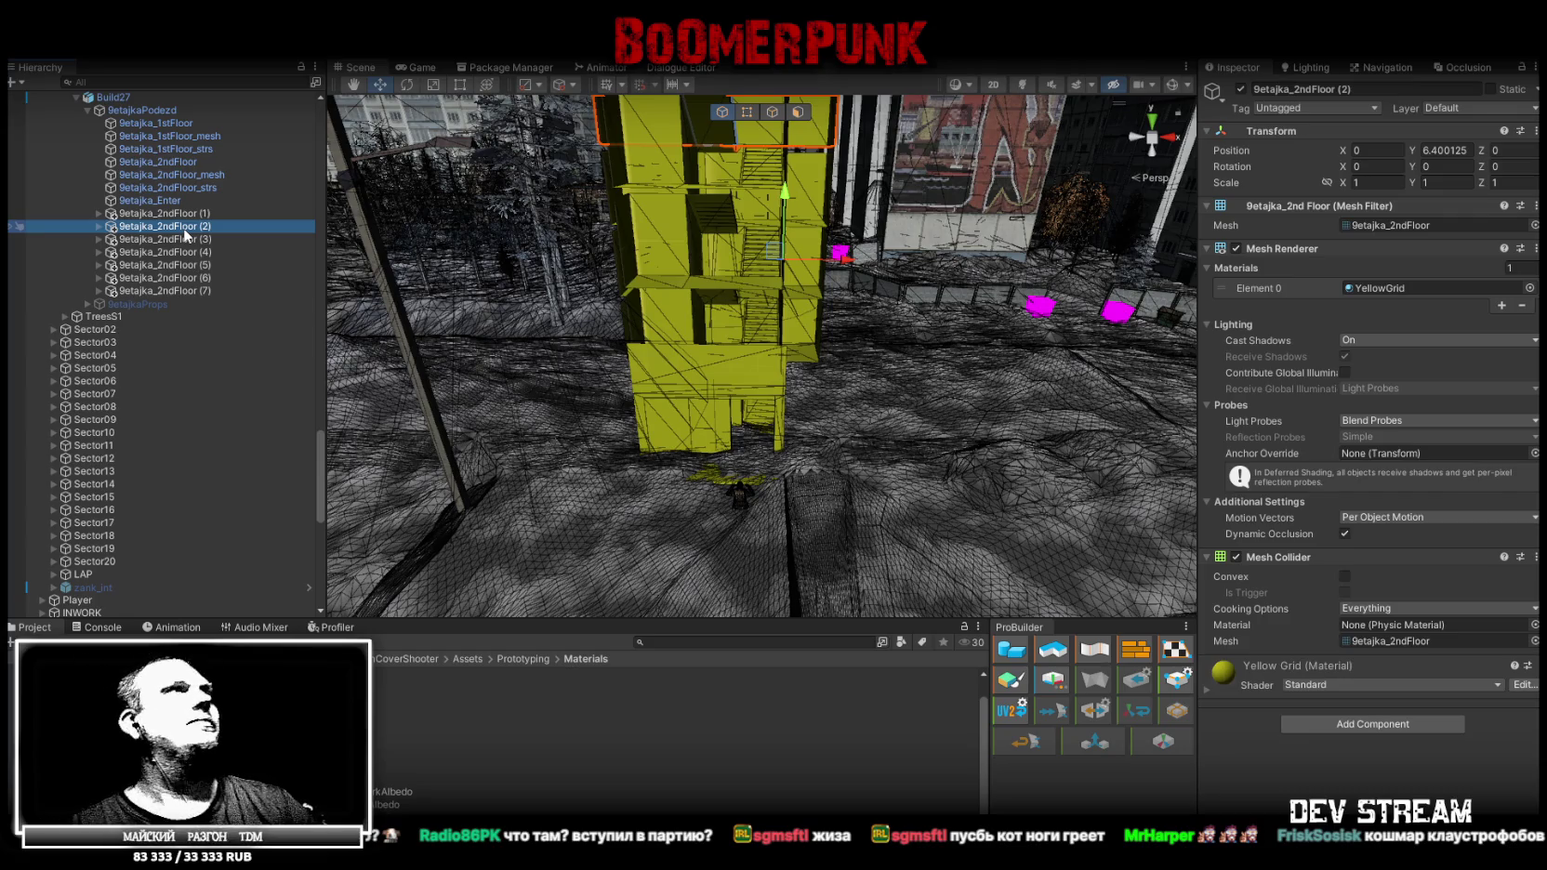
# Frame 9etajka_2ndFloor (2), then orbit and zoom out to see the whole tower
pyautogui.press('f')
pyautogui.moveTo(749, 378)
pyautogui.keyDown('alt'); pyautogui.mouseDown()
pyautogui.moveTo(543, 259)
pyautogui.moveTo(651, 196)
pyautogui.mouseUp(); pyautogui.keyUp('alt')
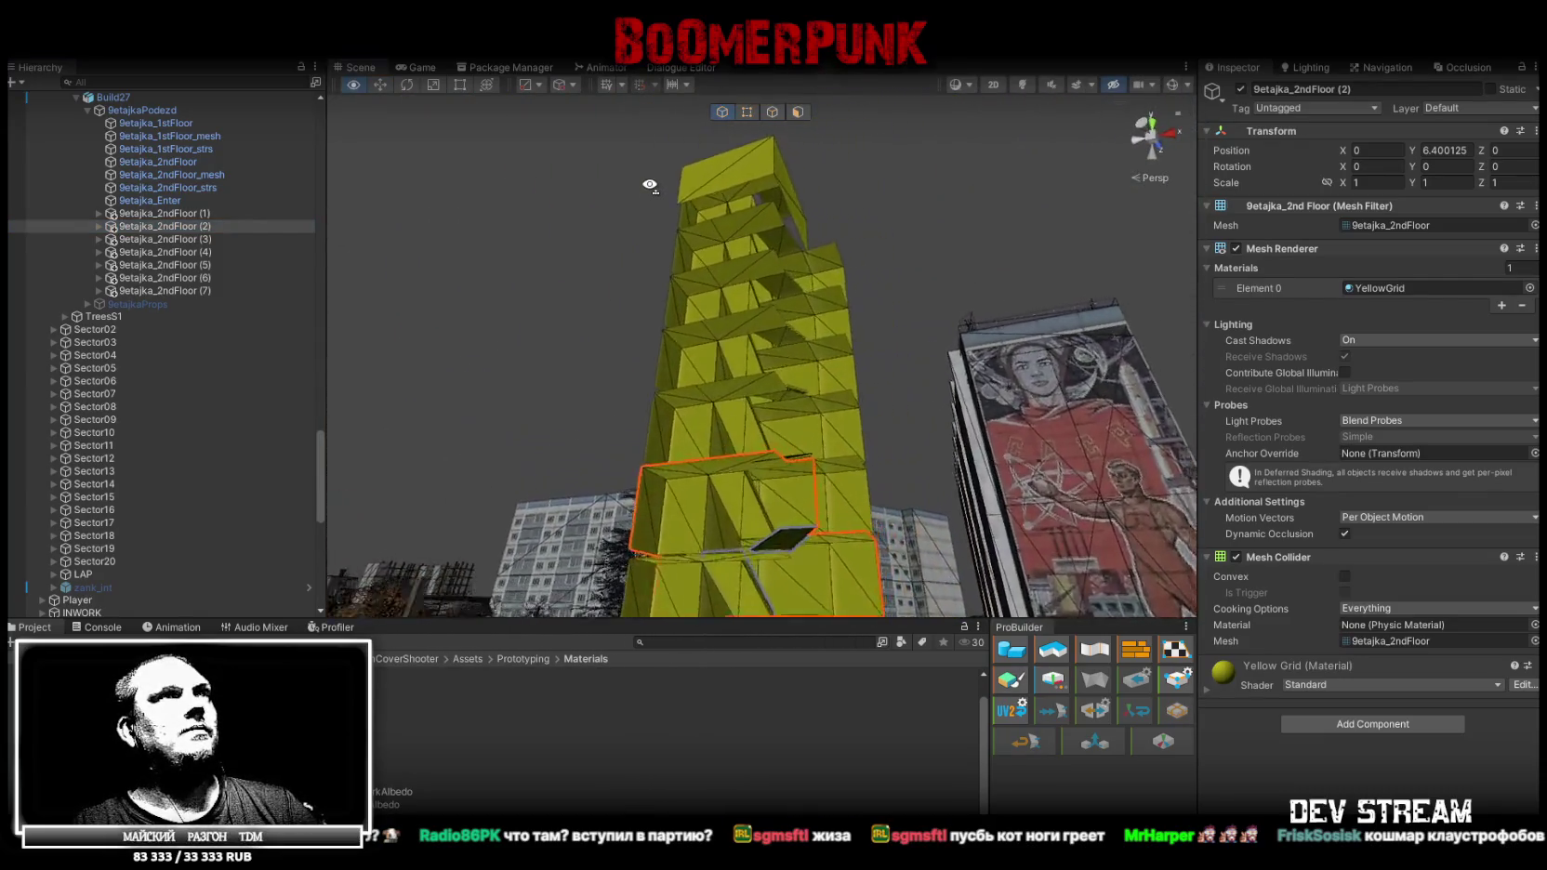
pyautogui.scroll(10, 643, 190)
pyautogui.moveTo(761, 295)
pyautogui.keyDown('alt'); pyautogui.mouseDown()
pyautogui.moveTo(1372, 353)
pyautogui.moveTo(1329, 414)
pyautogui.moveTo(1273, 441)
pyautogui.moveTo(1068, 484)
pyautogui.mouseUp(); pyautogui.keyUp('alt')
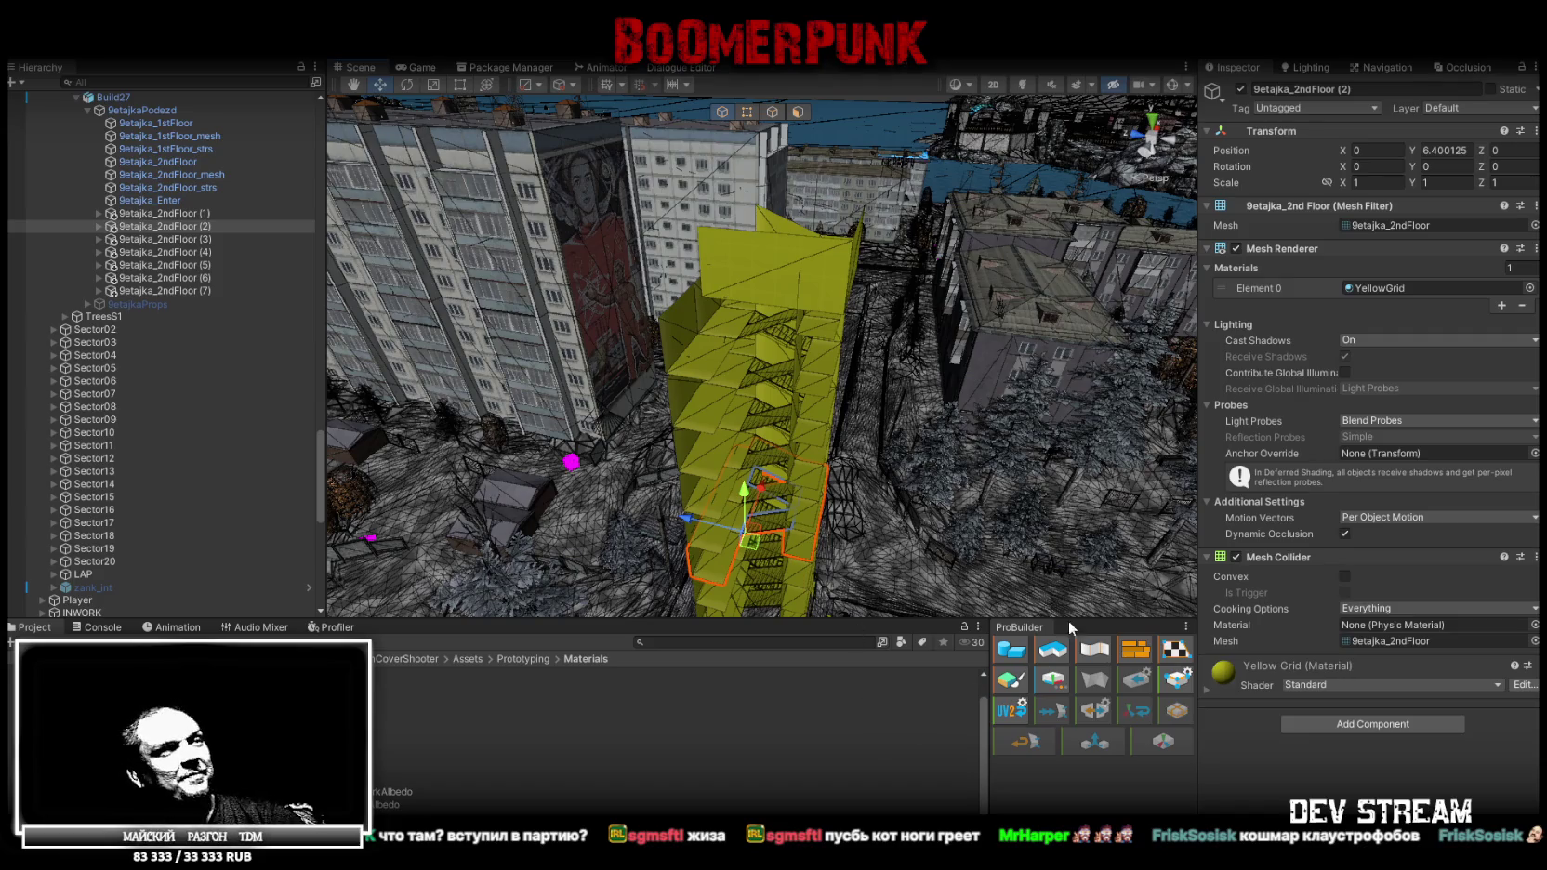
# Select 9etajka_2ndFloor copies (1) through (7) and orbit the tower around them
pyautogui.click(158, 213)
pyautogui.keyDown('shift'); pyautogui.click(191, 289); pyautogui.keyUp('shift')
pyautogui.keyDown('alt'); pyautogui.moveTo(689, 368); pyautogui.dragTo(509, 359); pyautogui.keyUp('alt')
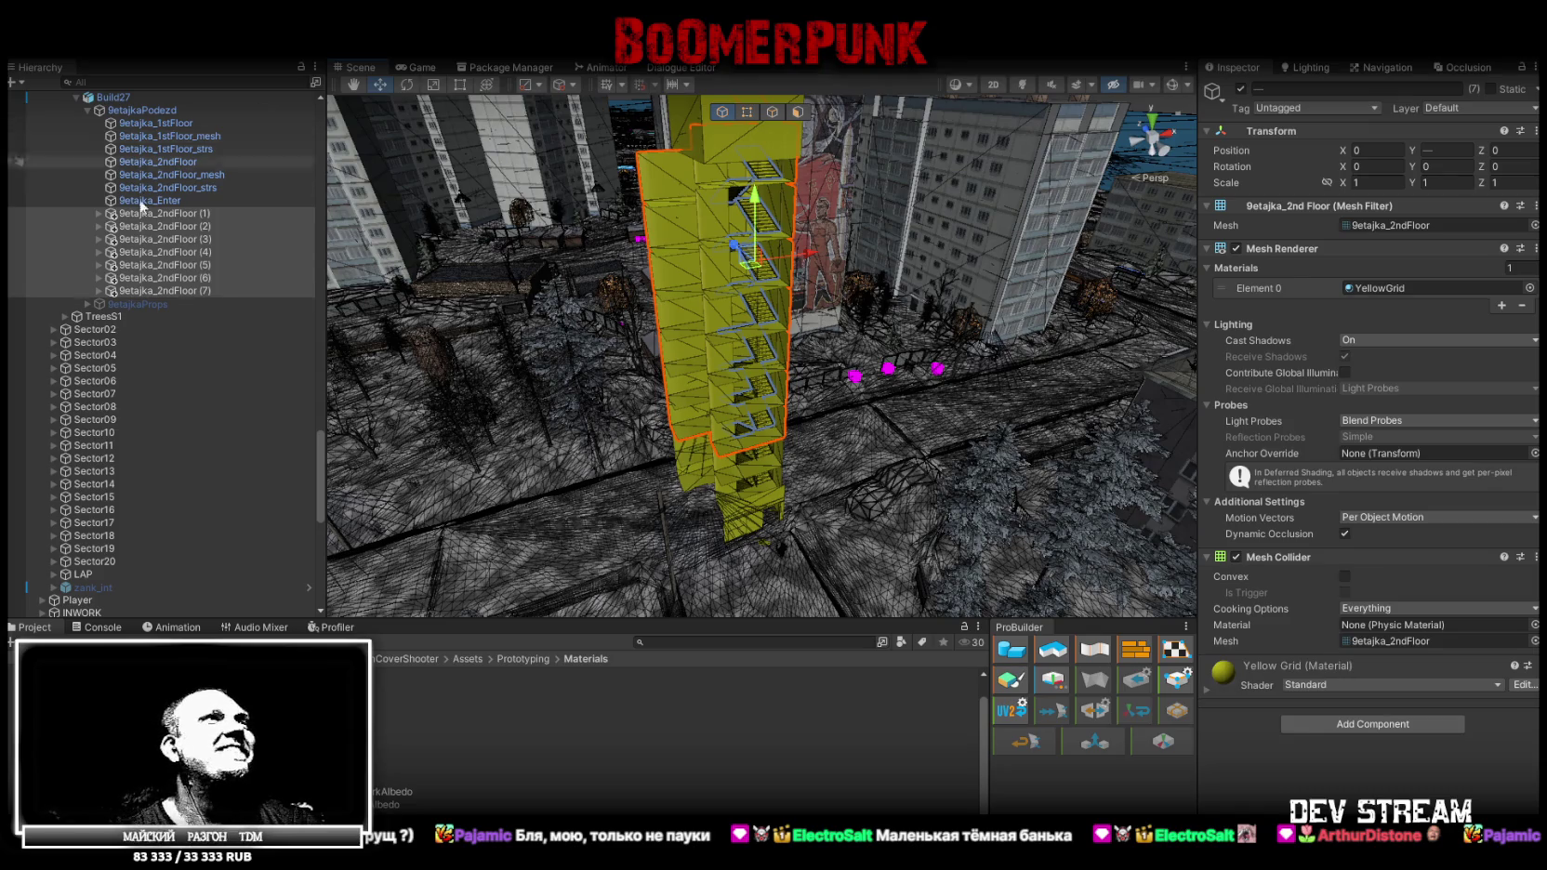
# Reselect copies (1)–(7) and orbit in close to inspect the nine-storey yellow tower
pyautogui.click(163, 213)
pyautogui.keyDown('shift'); pyautogui.click(203, 291); pyautogui.keyUp('shift')
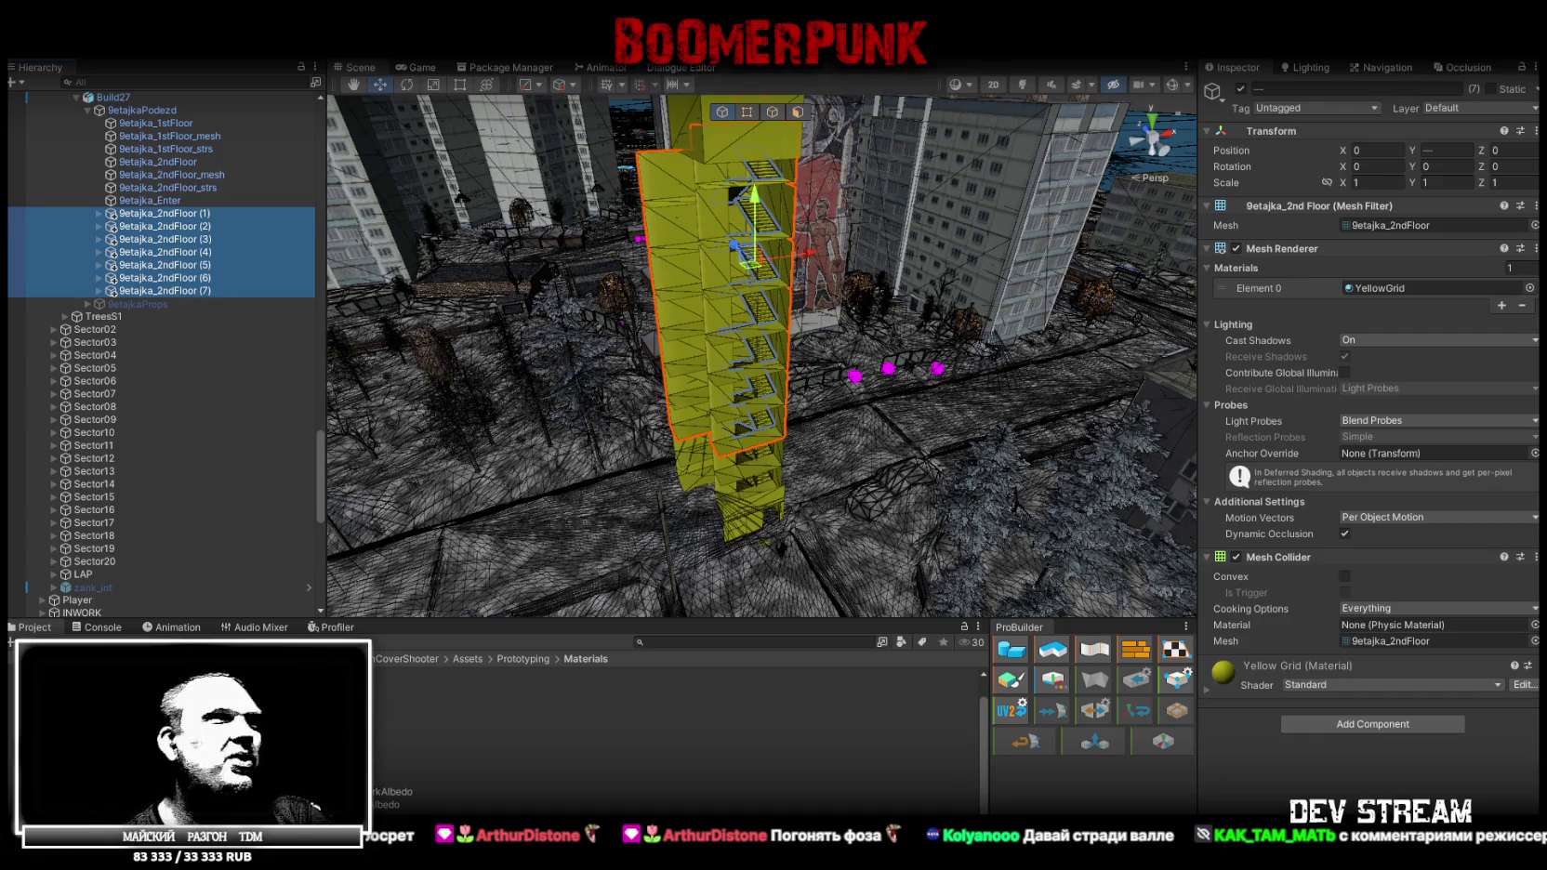
pyautogui.moveTo(679, 514)
pyautogui.keyDown('alt'); pyautogui.mouseDown()
pyautogui.moveTo(701, 436)
pyautogui.moveTo(696, 451)
pyautogui.mouseUp(); pyautogui.keyUp('alt')
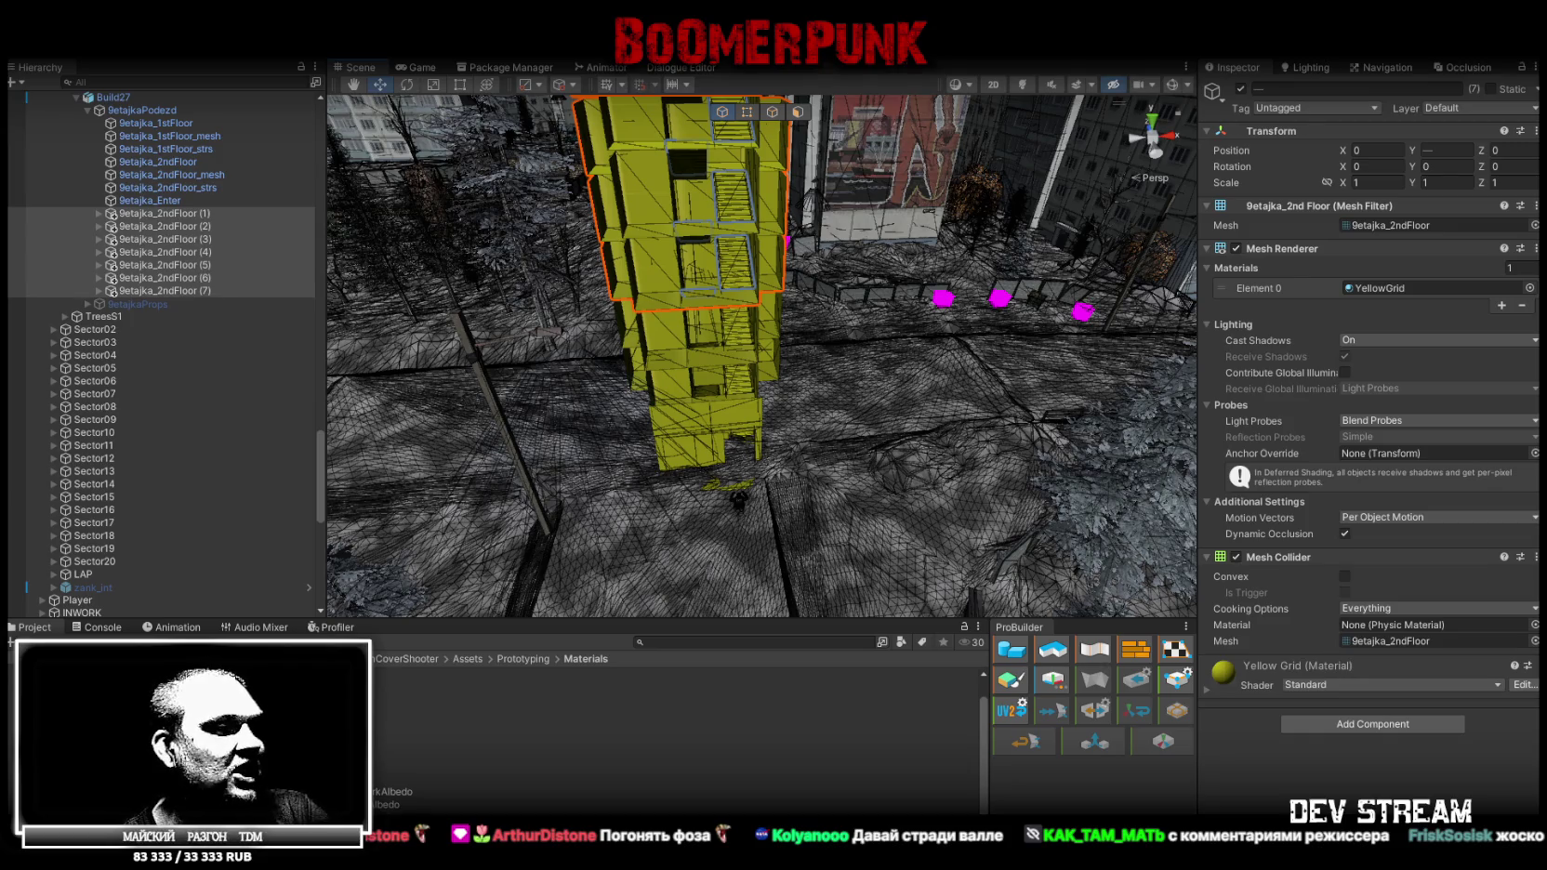
pyautogui.hotkey('alt', 'Tab')
# Save the model as Build27.bbmodel, then lock and hide the three 2ndFloor parts
pyautogui.moveTo(719, 561)
pyautogui.mouseDown()
pyautogui.moveTo(819, 593)
pyautogui.moveTo(949, 586)
pyautogui.mouseUp()
pyautogui.hotkey('ctrl', 's')
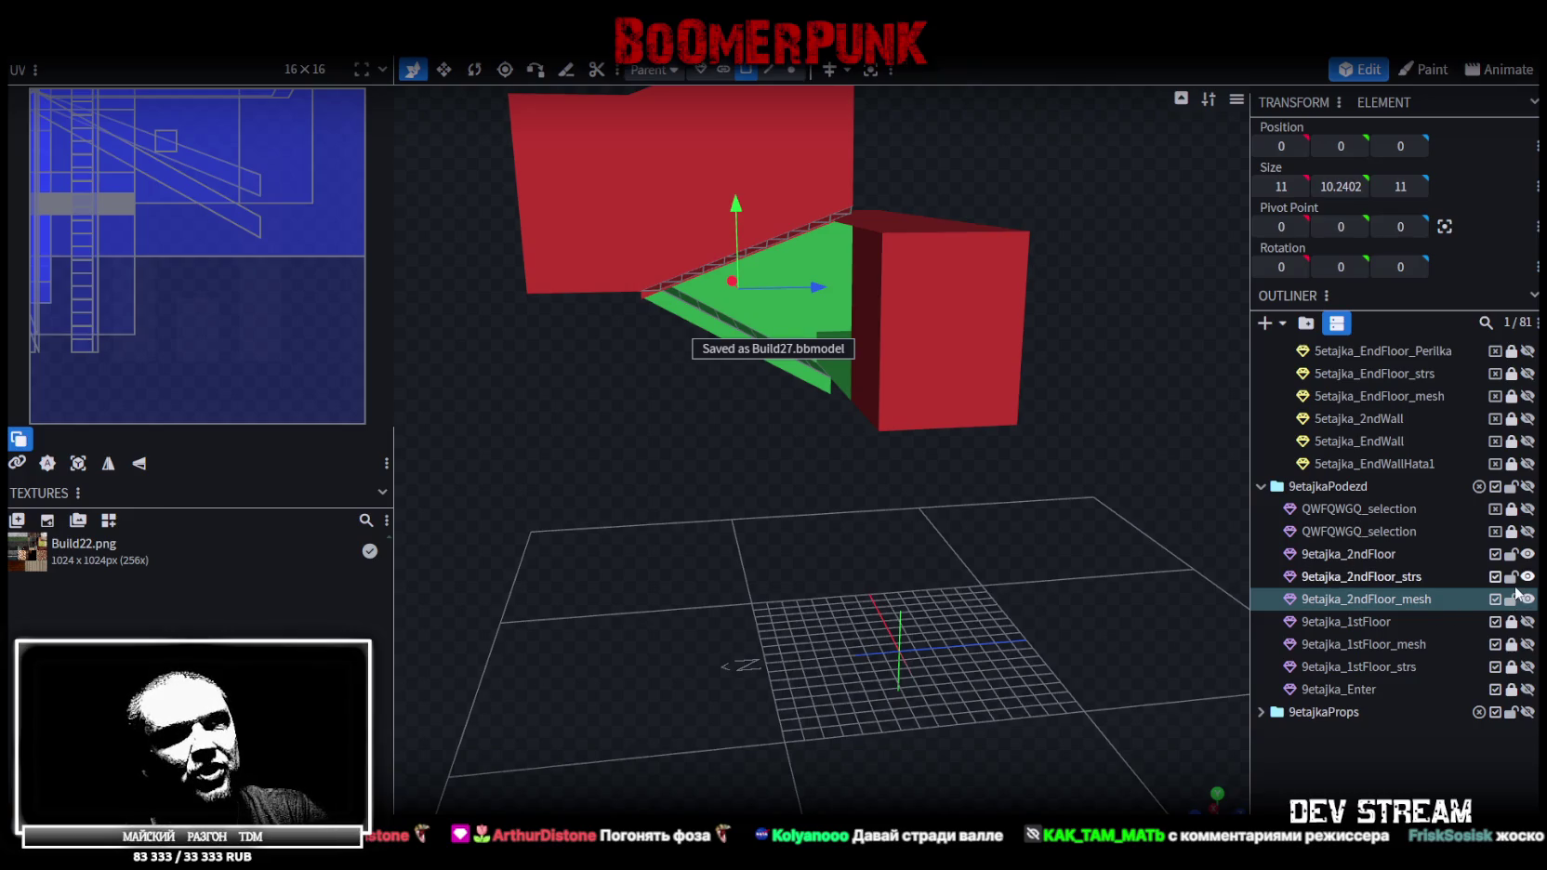
pyautogui.click(1511, 598)
pyautogui.click(1511, 576)
pyautogui.click(1510, 554)
pyautogui.click(1527, 554)
pyautogui.click(1527, 554)
pyautogui.click(1527, 554)
pyautogui.click(1527, 576)
pyautogui.click(1528, 598)
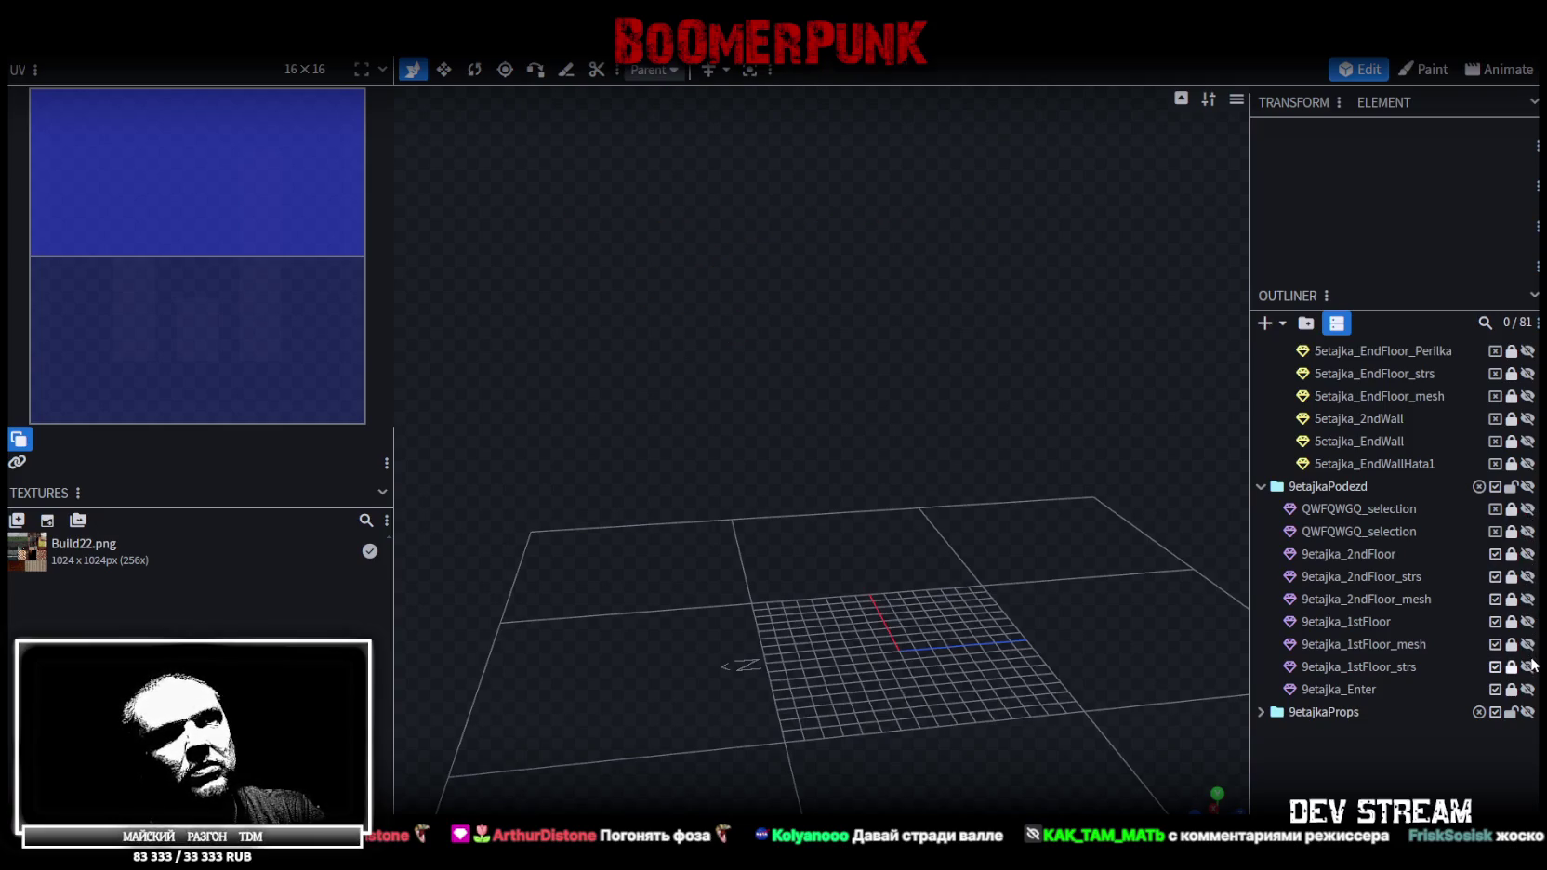
# Show and unlock 9etajka_1stFloor, select it, inspect its walls and pick the front wall face
pyautogui.click(1527, 621)
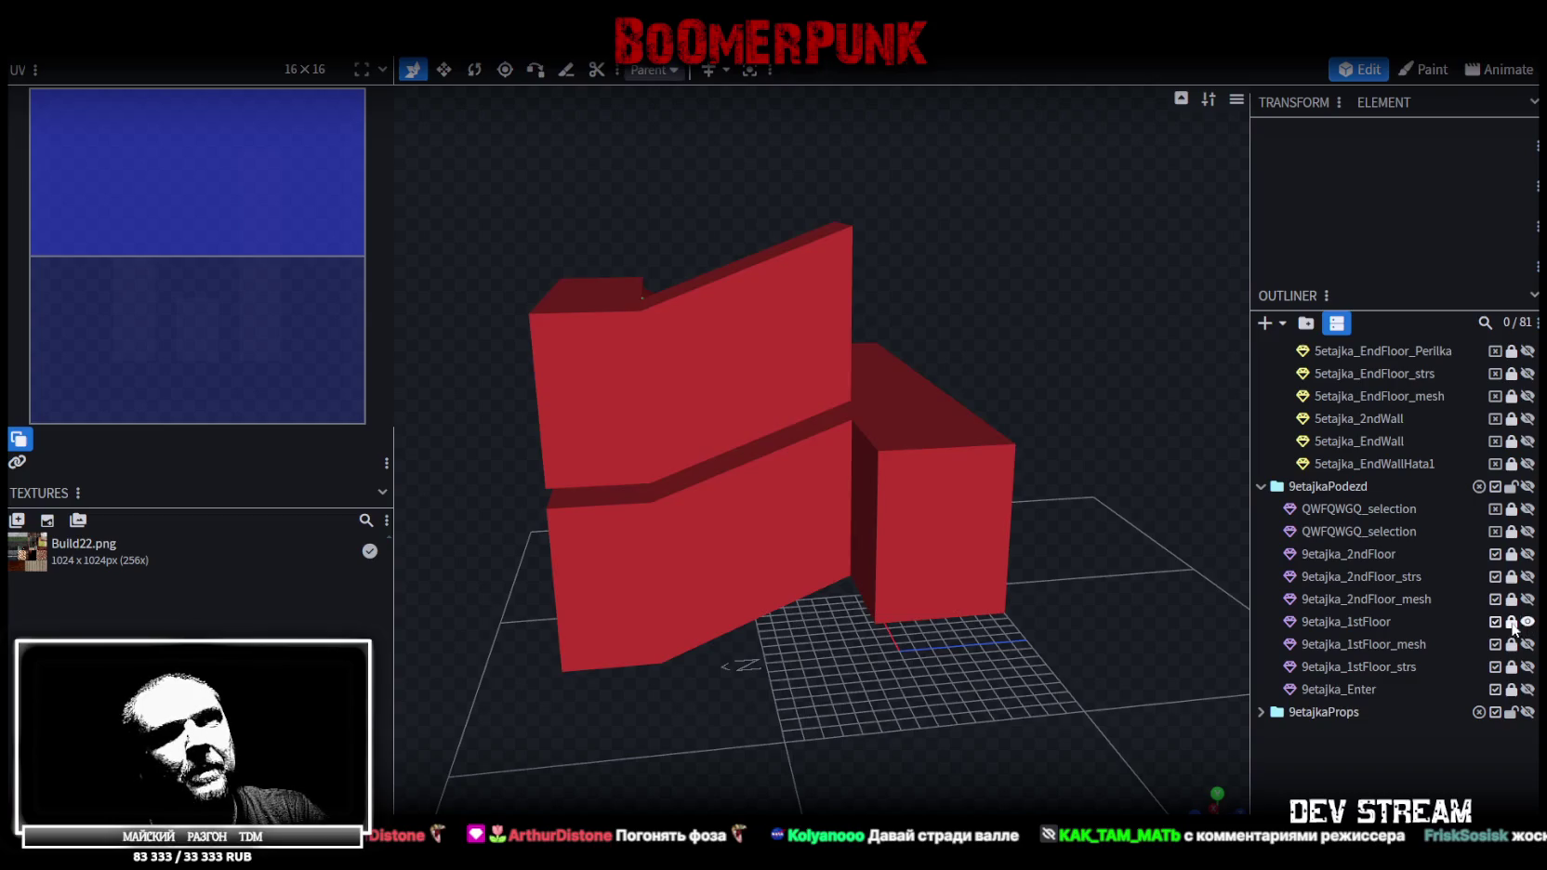
pyautogui.click(1510, 621)
pyautogui.click(1476, 623)
pyautogui.click(1359, 623)
pyautogui.scroll(5, 868, 695)
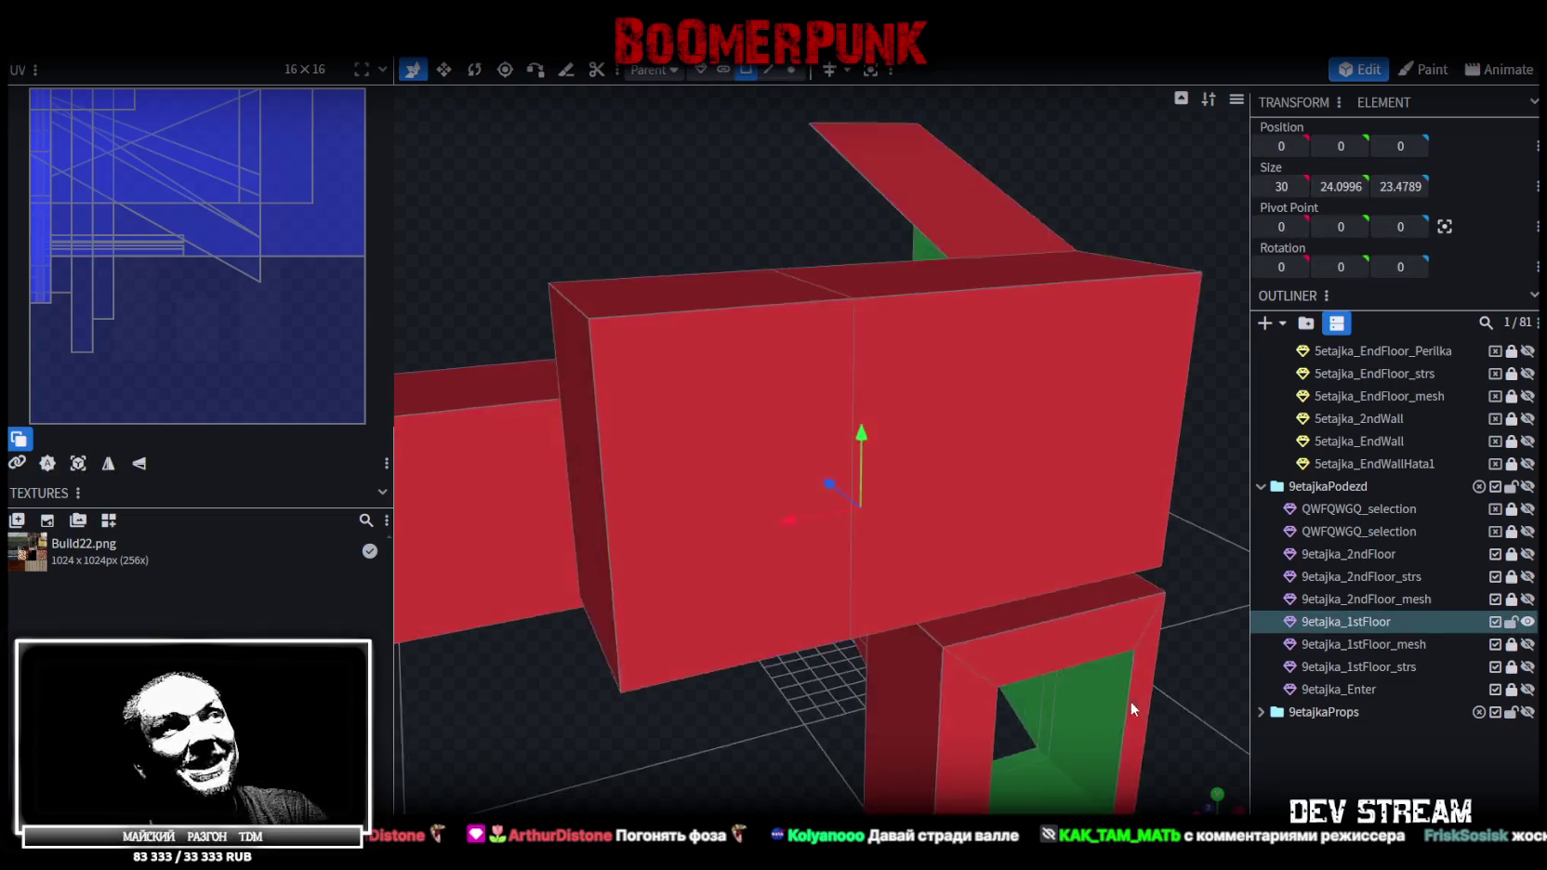
pyautogui.moveTo(737, 736)
pyautogui.mouseDown()
pyautogui.moveTo(921, 559)
pyautogui.moveTo(968, 673)
pyautogui.mouseUp()
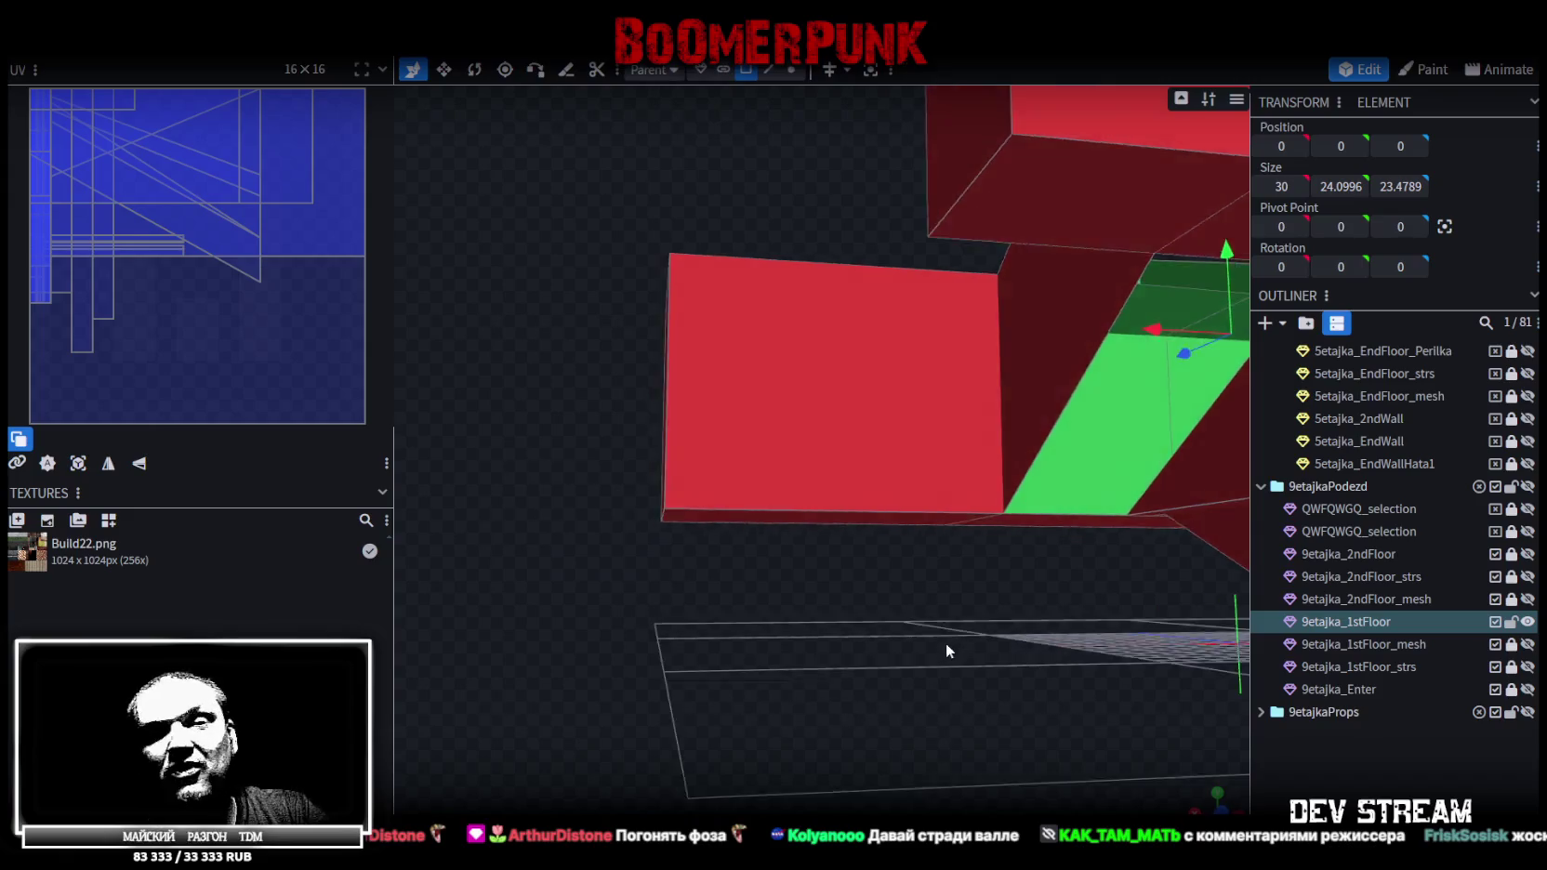
pyautogui.scroll(-5, 968, 682)
pyautogui.moveTo(968, 682); pyautogui.dragTo(908, 546)
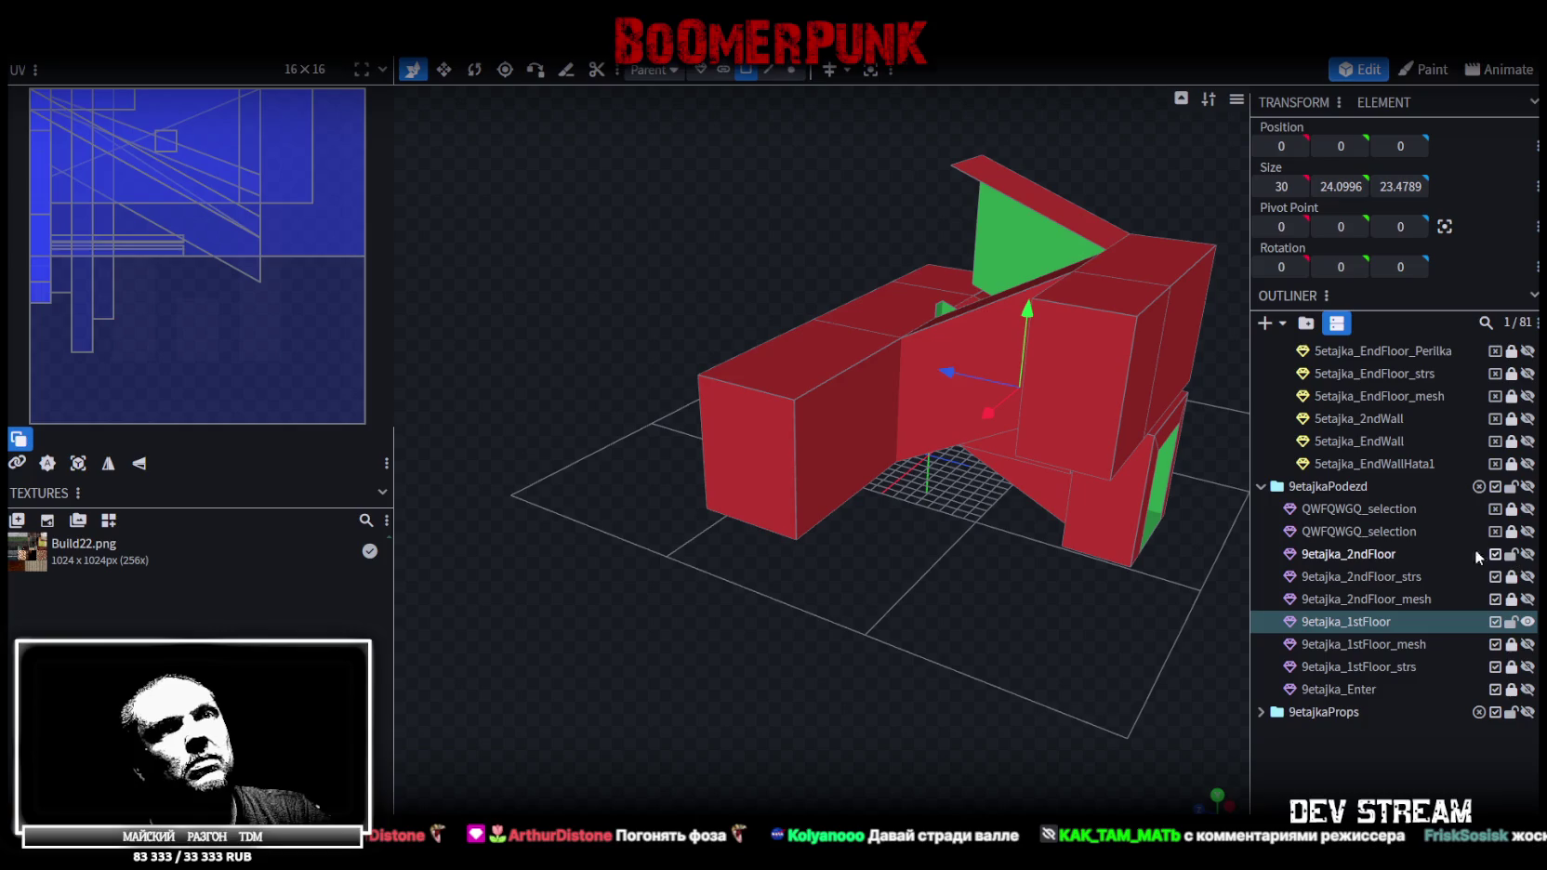
pyautogui.click(1376, 555)
pyautogui.click(1346, 621)
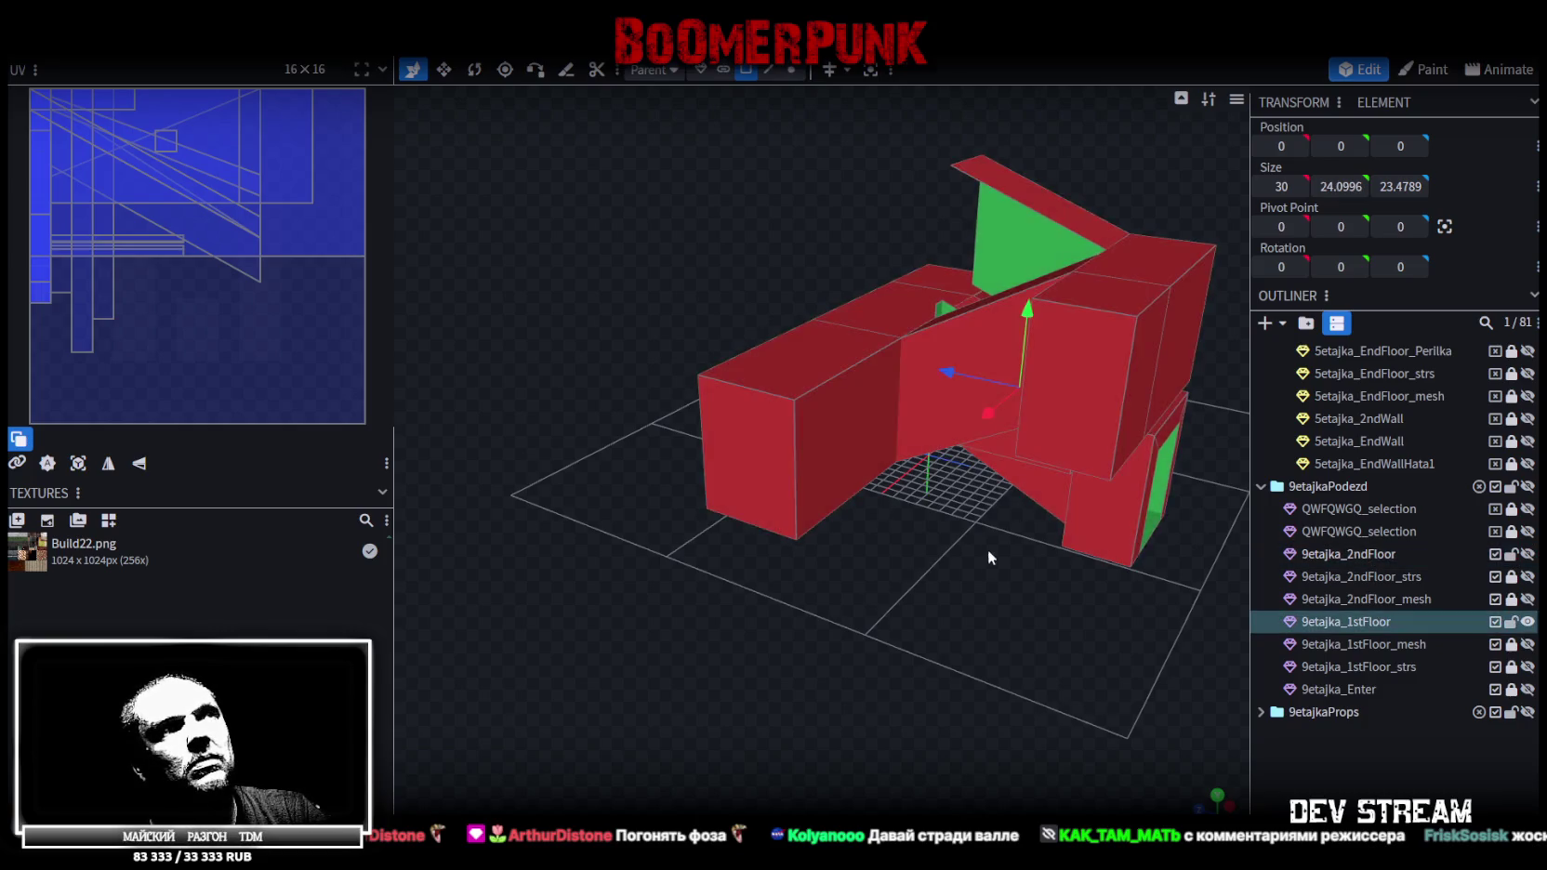
pyautogui.scroll(3, 987, 550)
pyautogui.click(842, 419)
# Orbit around the selected wall face, then bring up the Chrome results for old brown elevators
pyautogui.scroll(3, 924, 559)
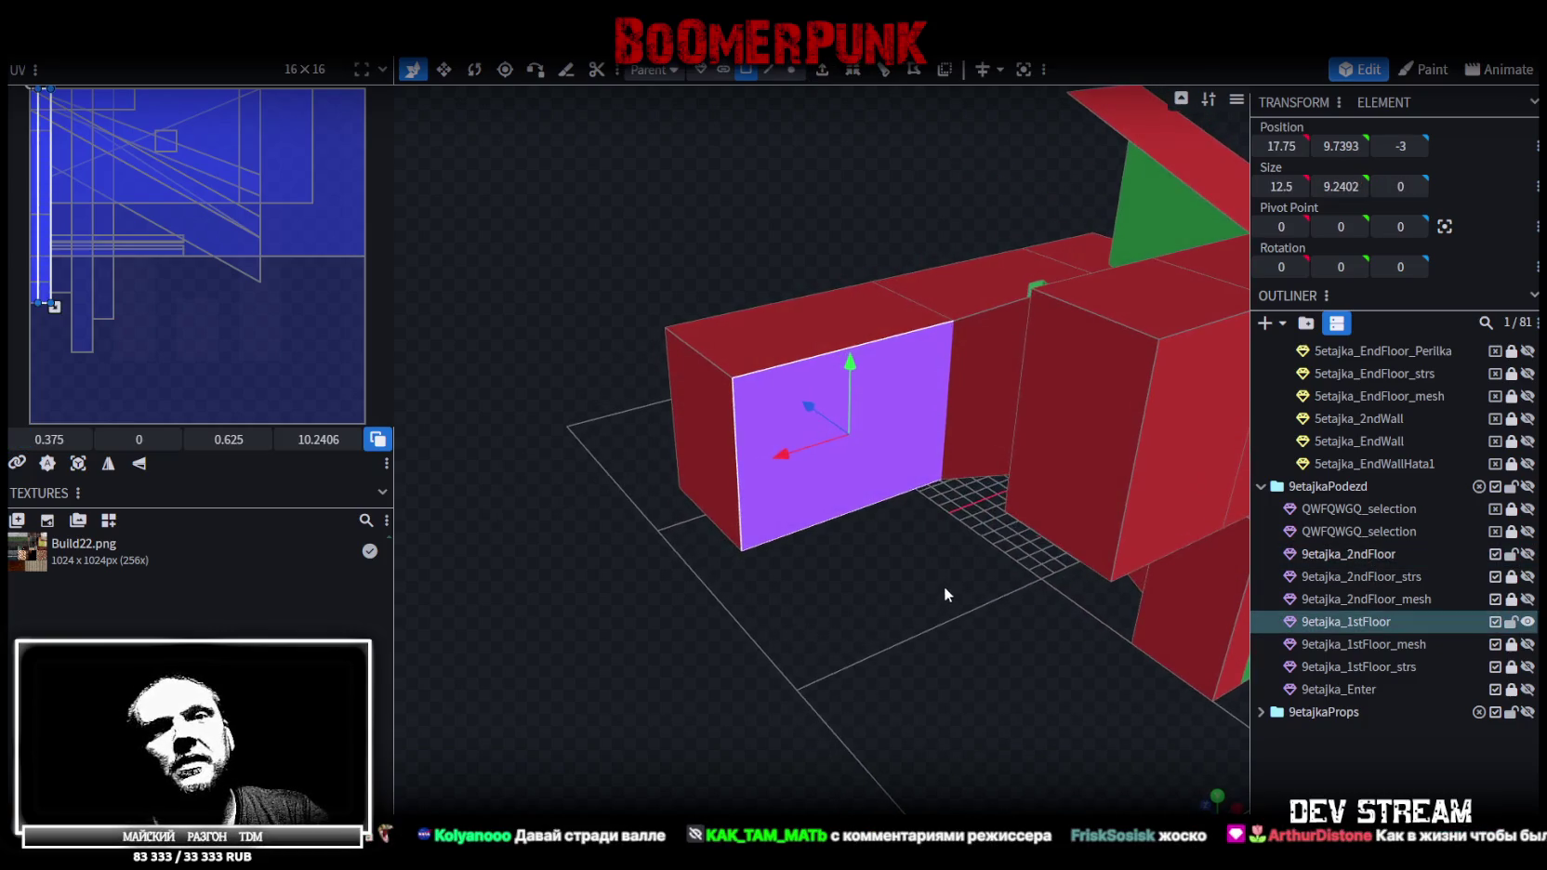
pyautogui.scroll(2, 969, 586)
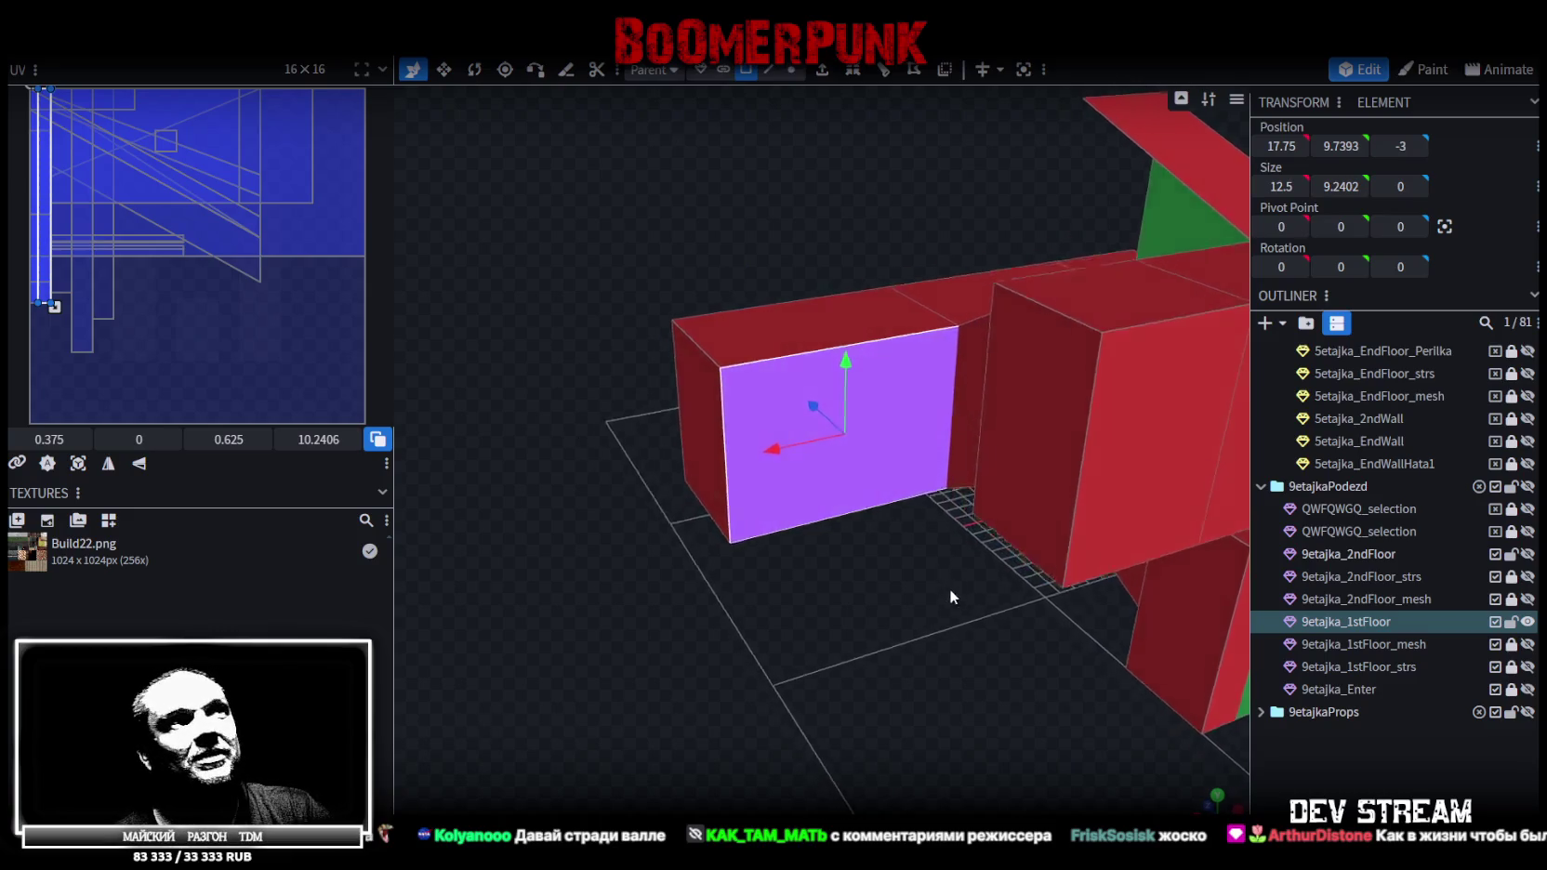
pyautogui.moveTo(948, 589)
pyautogui.mouseDown()
pyautogui.moveTo(918, 644)
pyautogui.moveTo(906, 595)
pyautogui.mouseUp()
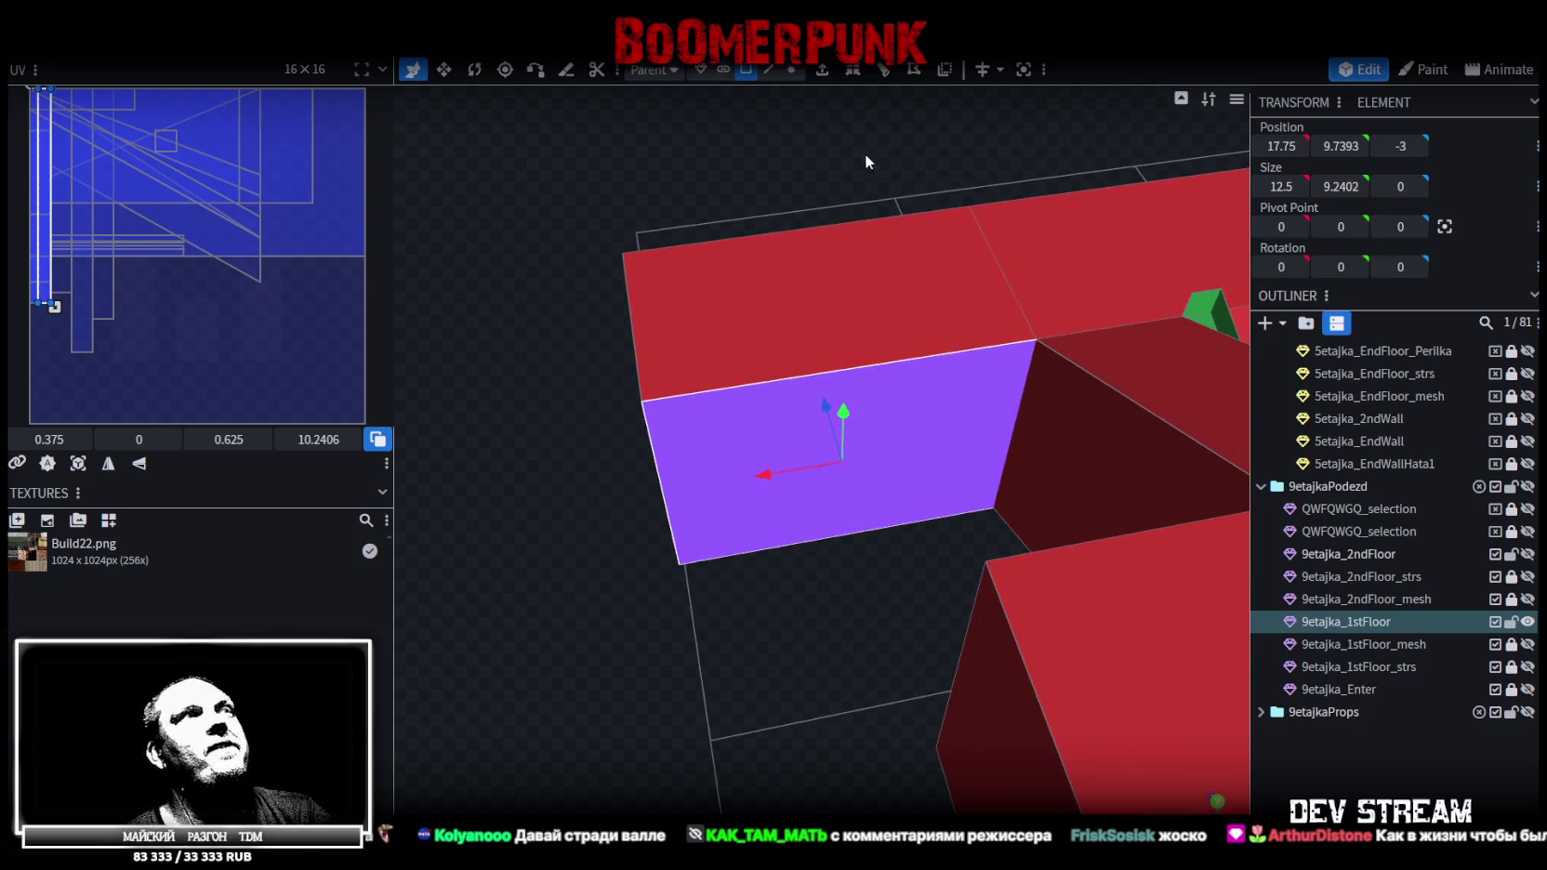
pyautogui.moveTo(867, 160); pyautogui.dragTo(825, 181)
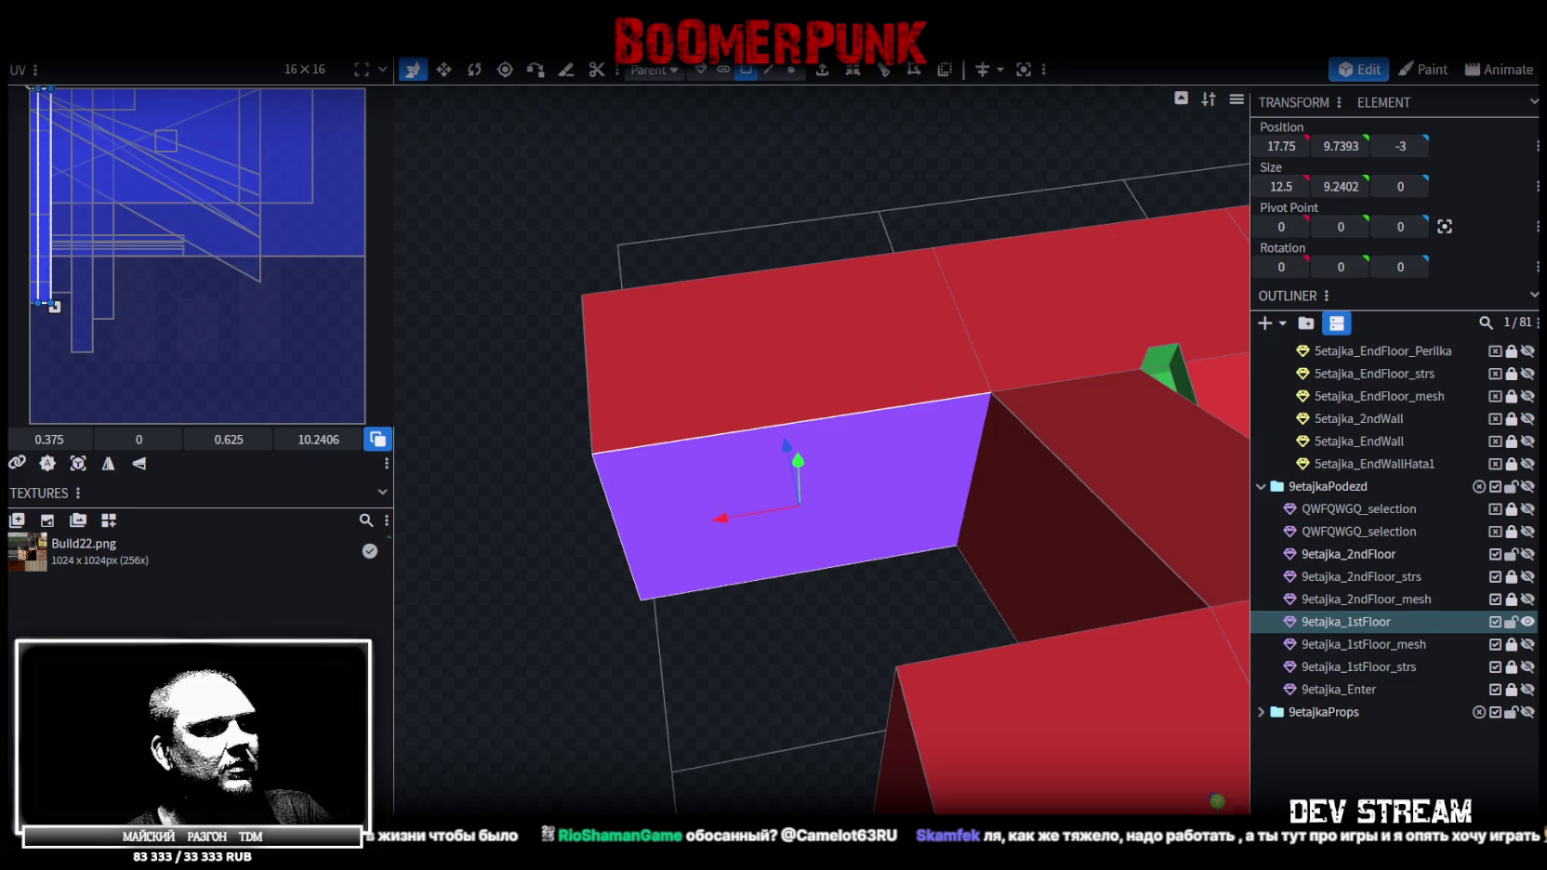
pyautogui.hotkey('alt', 'Tab')
pyautogui.moveTo(651, 160); pyautogui.dragTo(651, 161)
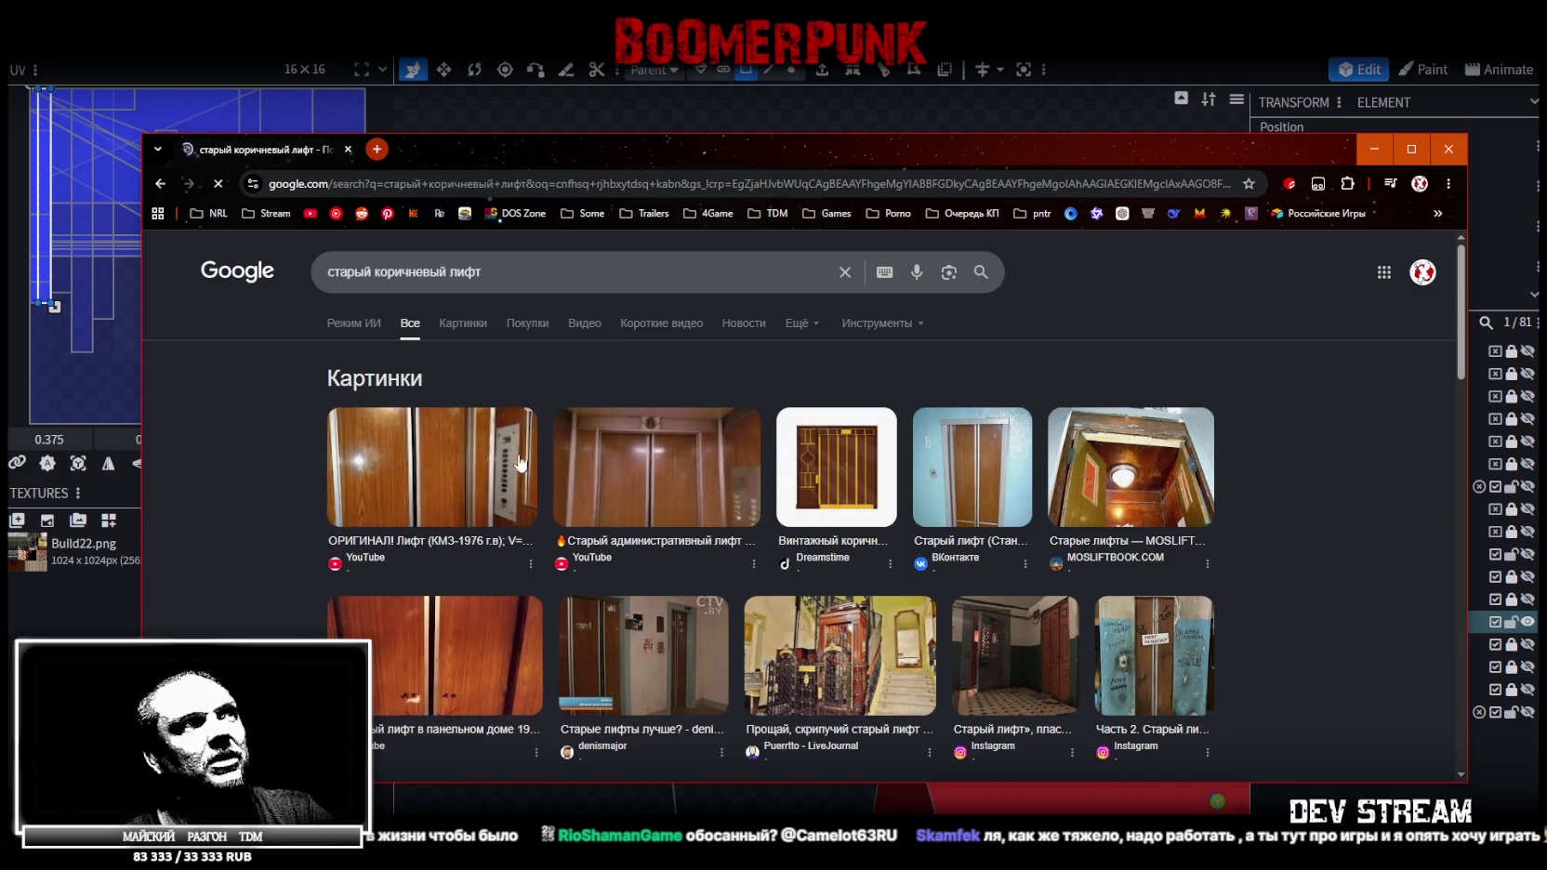
# Preview the first old brown elevator photo and browse its related images, then return to Blockbench
pyautogui.click(427, 484)
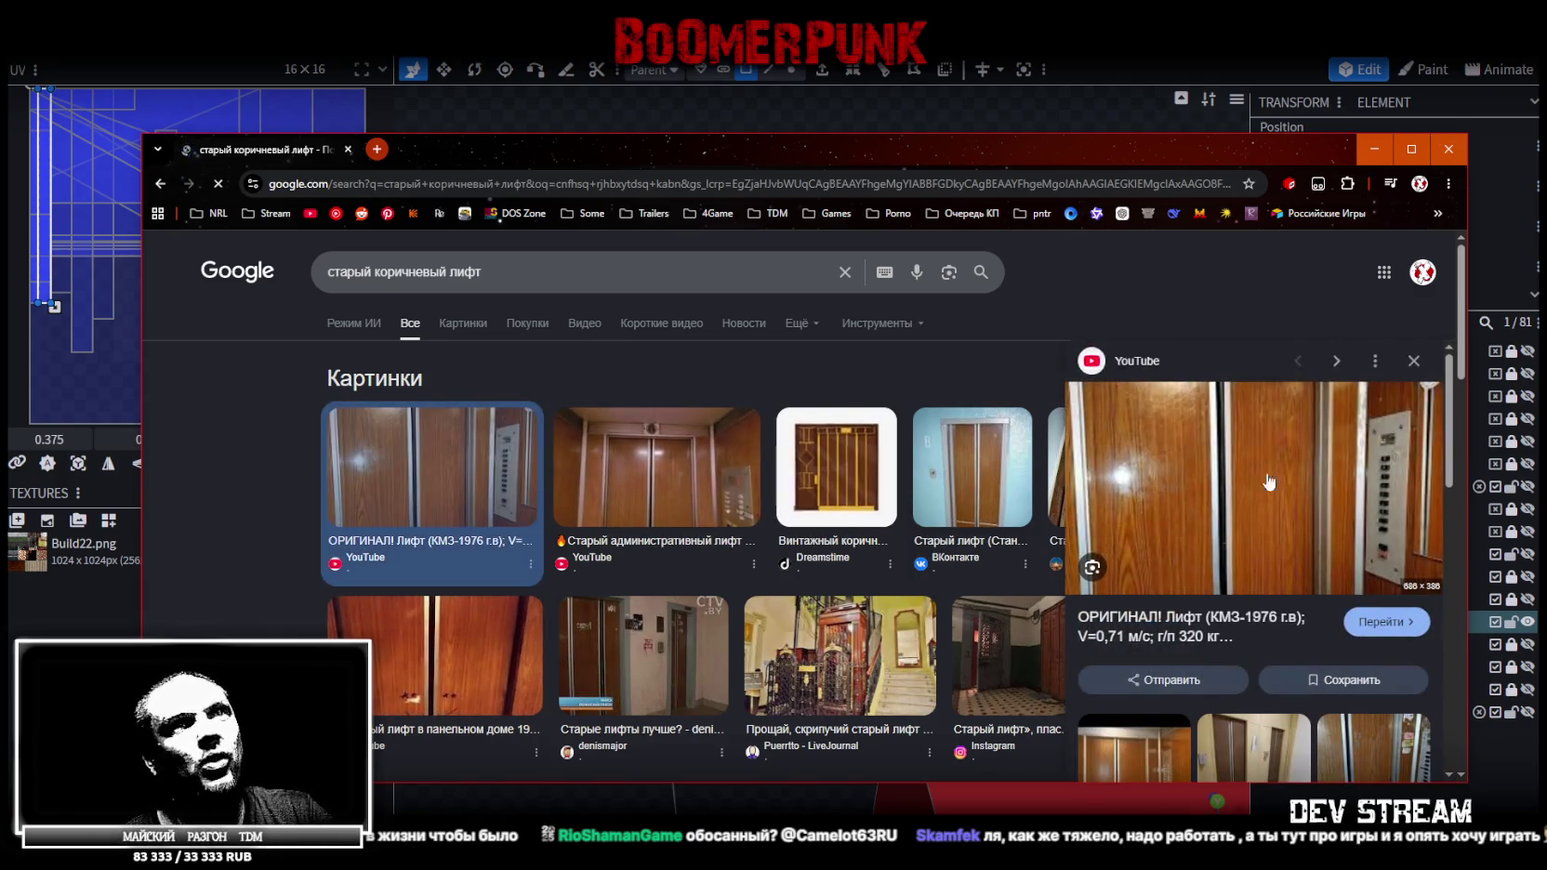
pyautogui.scroll(-2, 1292, 582)
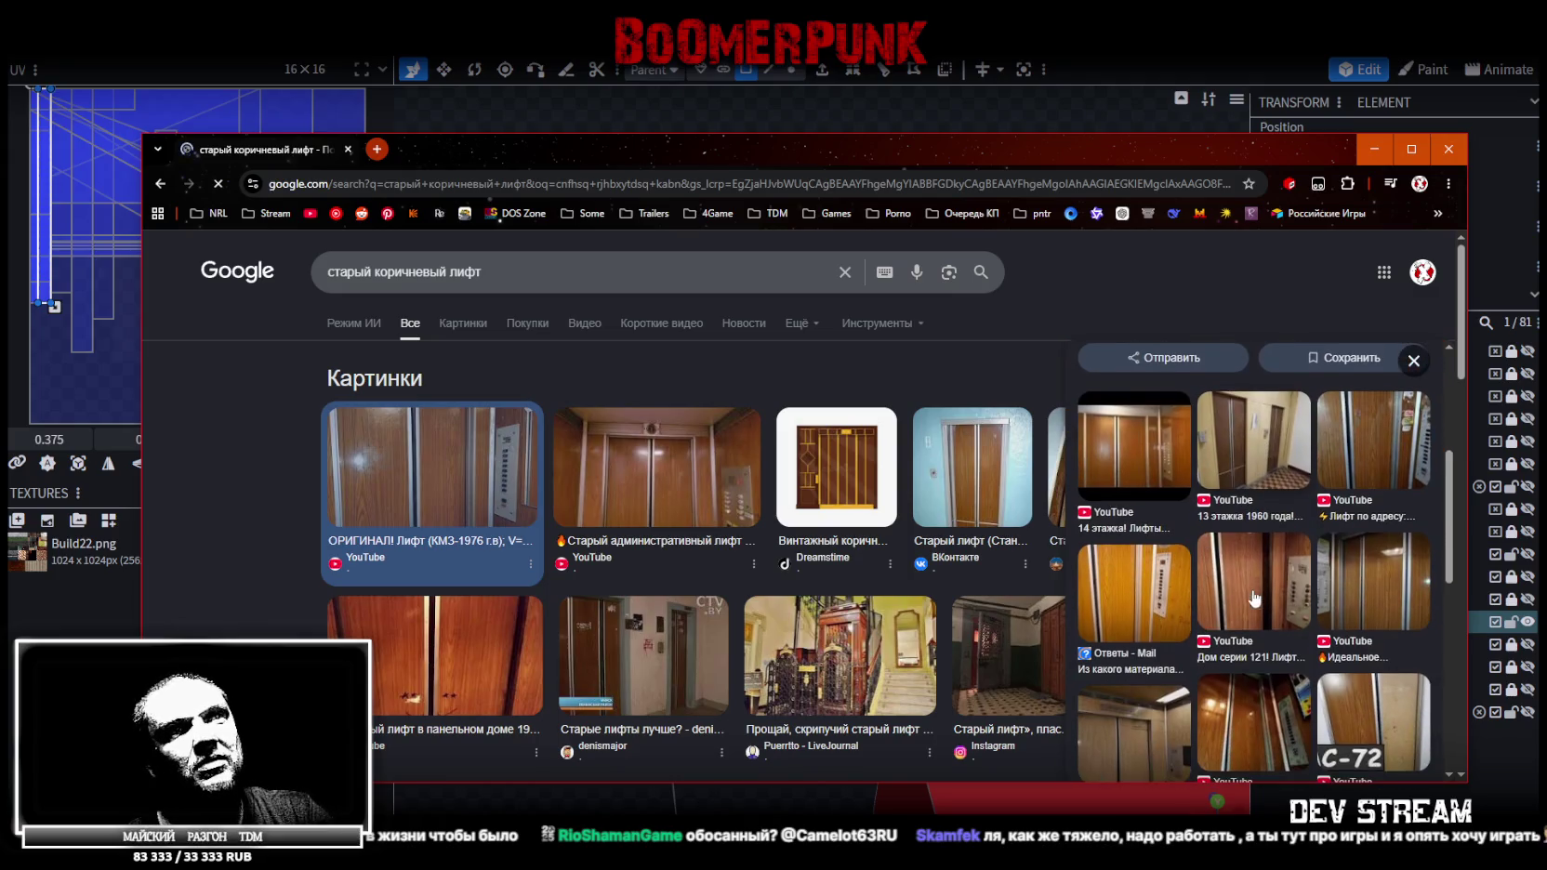
pyautogui.scroll(-2, 1345, 582)
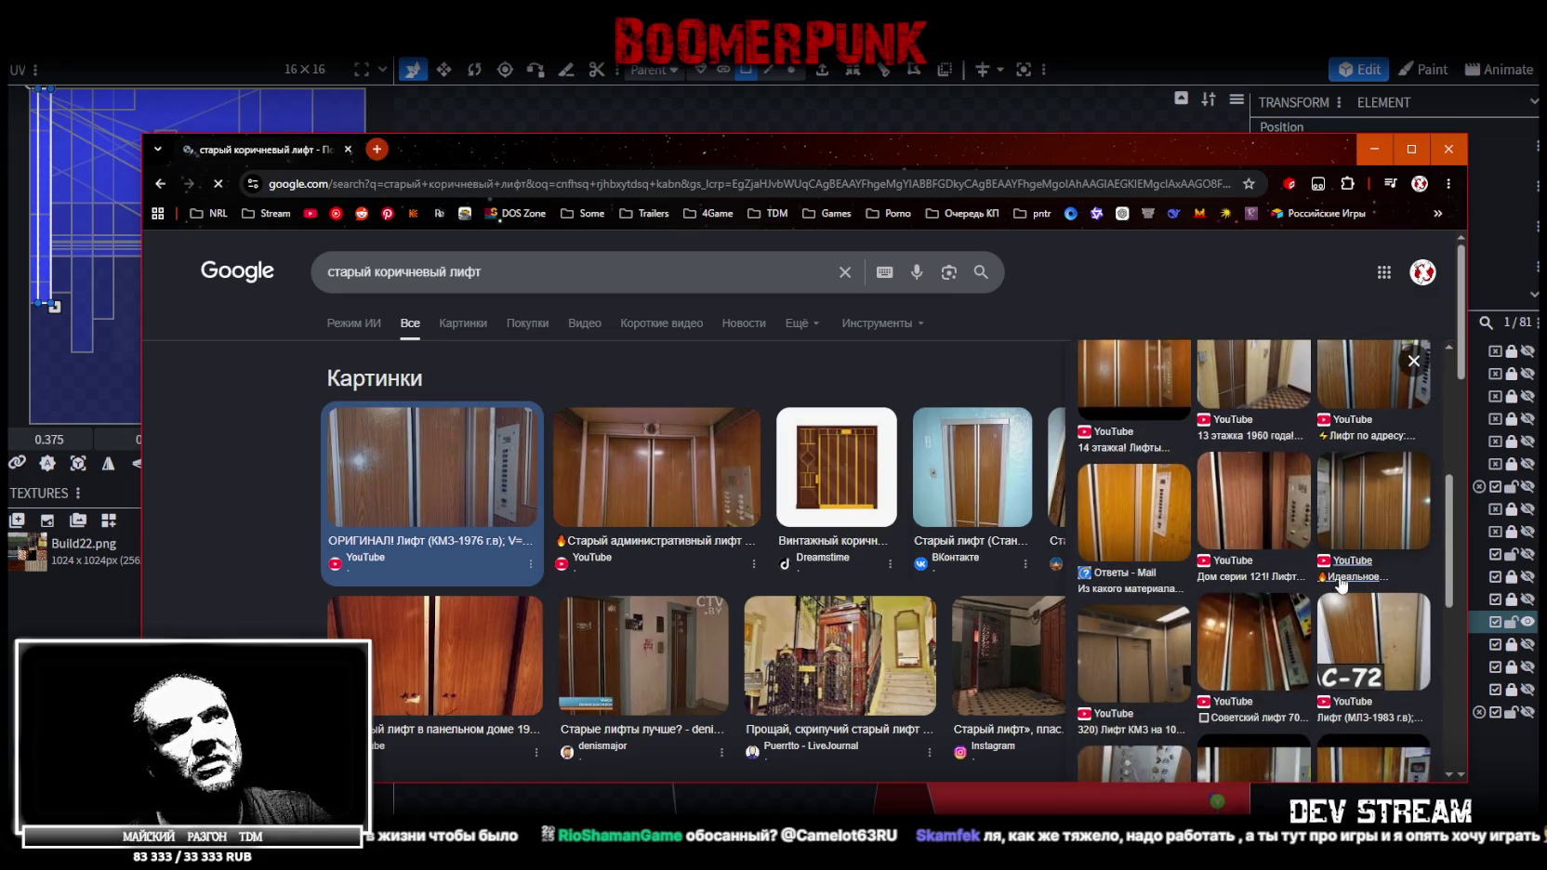
pyautogui.scroll(5, 1345, 583)
pyautogui.hotkey('alt', 'Tab')
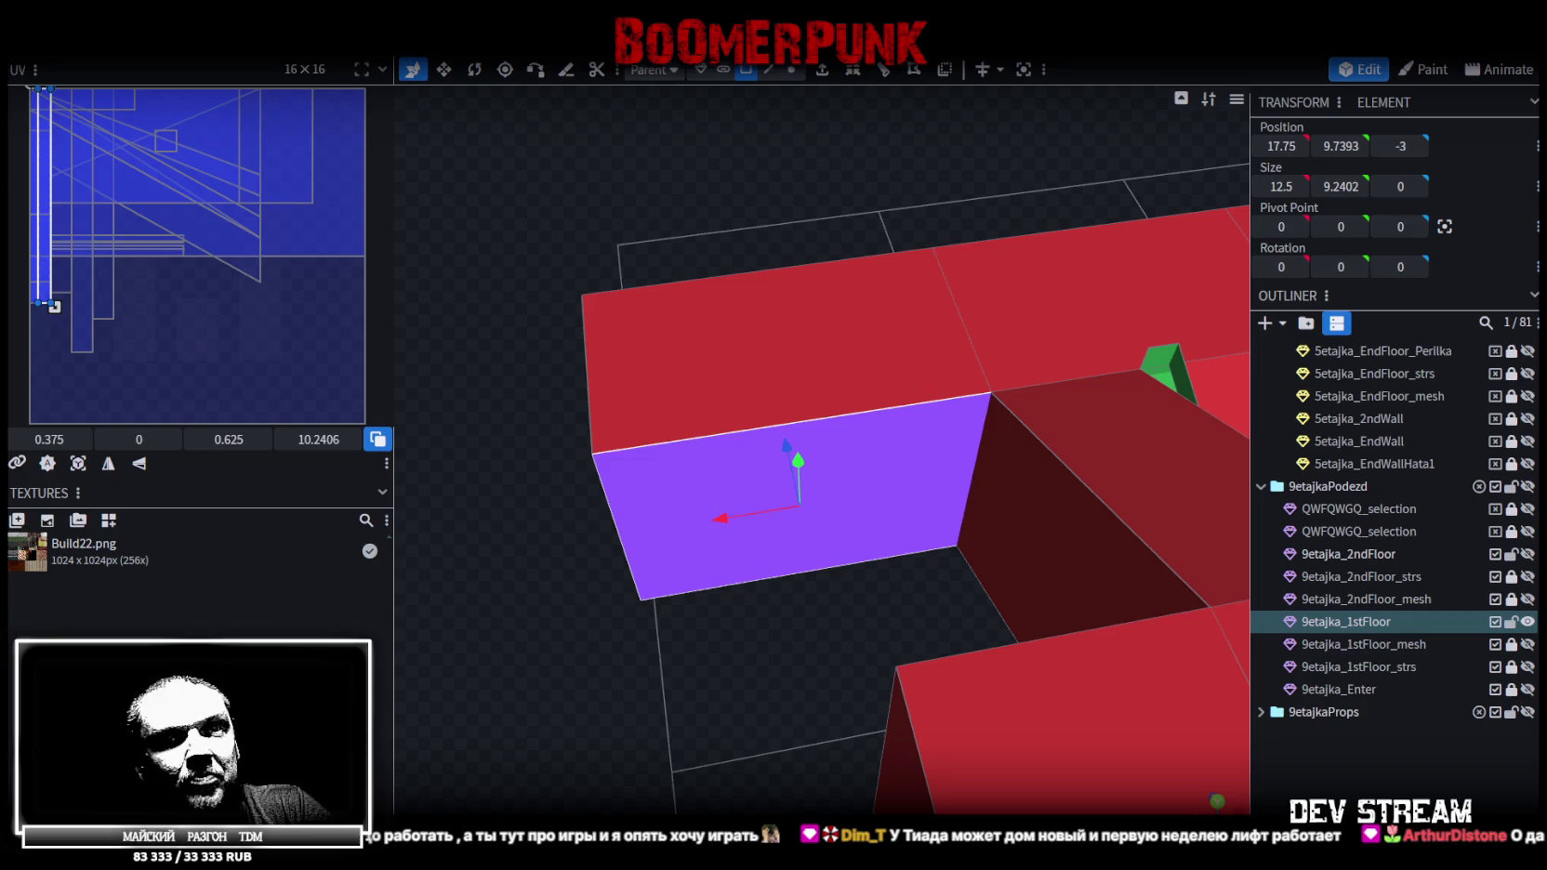
pyautogui.moveTo(682, 698)
pyautogui.mouseDown()
pyautogui.moveTo(750, 657)
pyautogui.moveTo(809, 567)
pyautogui.moveTo(766, 653)
pyautogui.moveTo(801, 653)
pyautogui.moveTo(828, 580)
pyautogui.moveTo(779, 537)
pyautogui.moveTo(777, 609)
pyautogui.mouseUp()
pyautogui.moveTo(777, 604)
pyautogui.mouseDown()
pyautogui.moveTo(747, 631)
pyautogui.moveTo(775, 658)
pyautogui.mouseUp()
pyautogui.scroll(3, 774, 658)
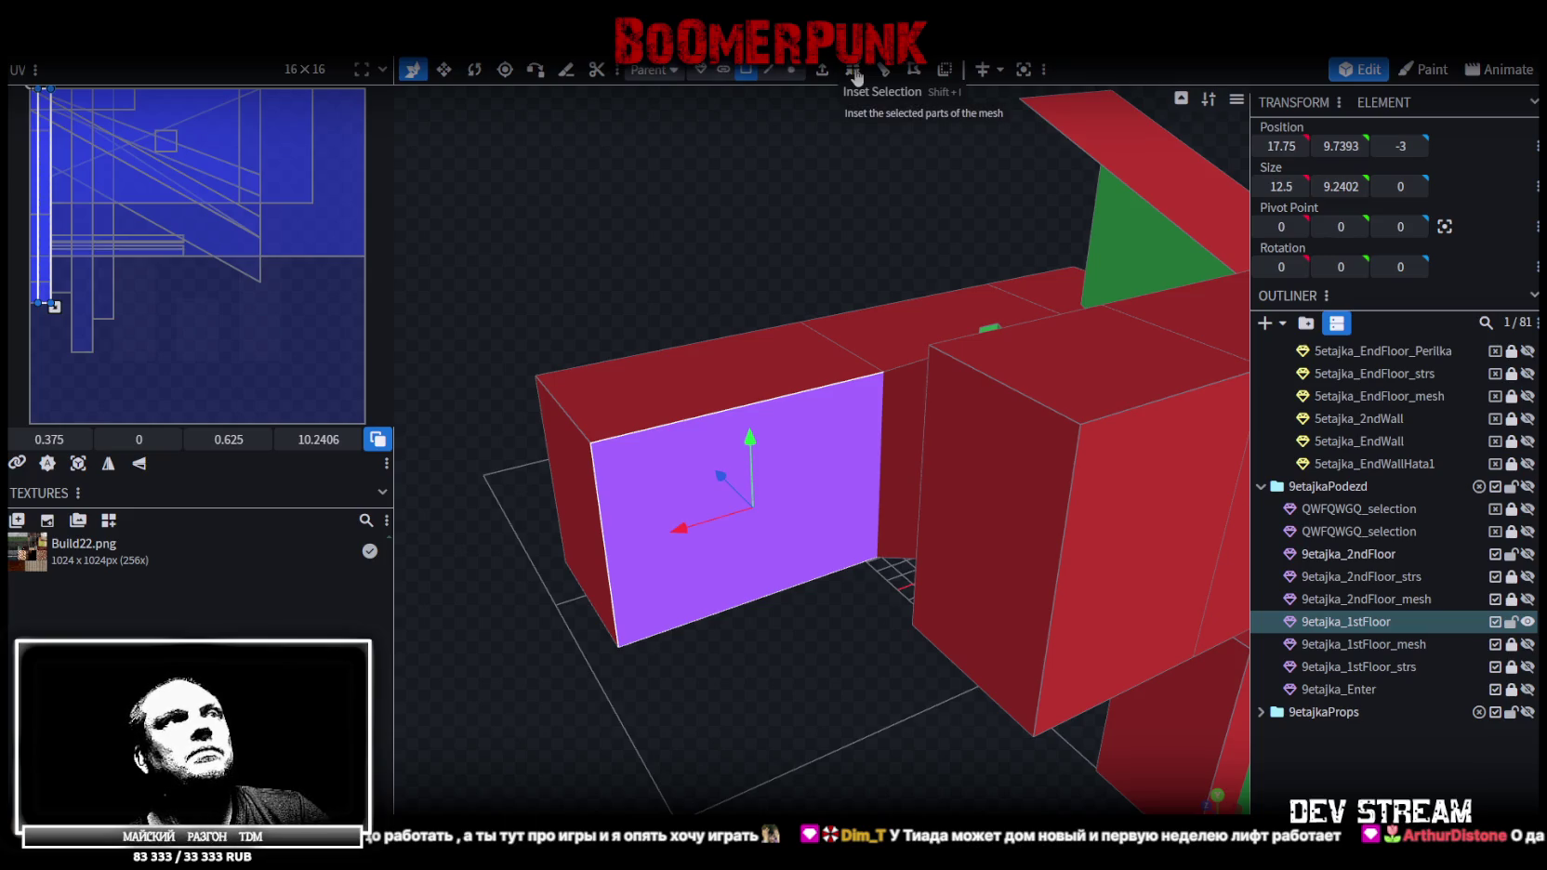
pyautogui.moveTo(665, 260); pyautogui.dragTo(680, 255)
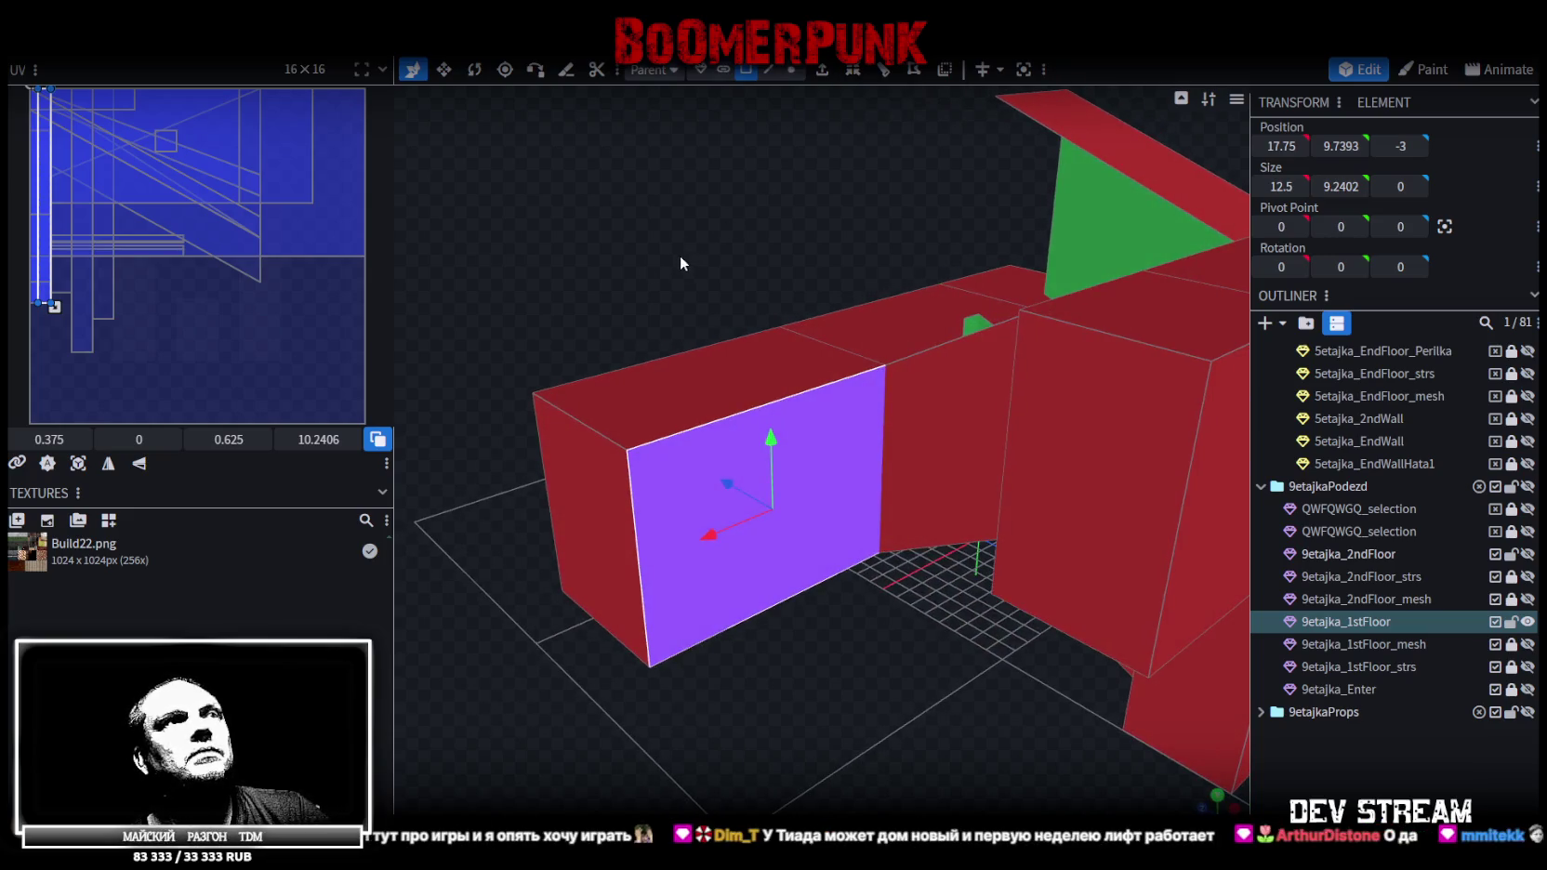
pyautogui.moveTo(713, 577)
pyautogui.mouseDown()
pyautogui.moveTo(853, 614)
pyautogui.moveTo(882, 682)
pyautogui.mouseUp()
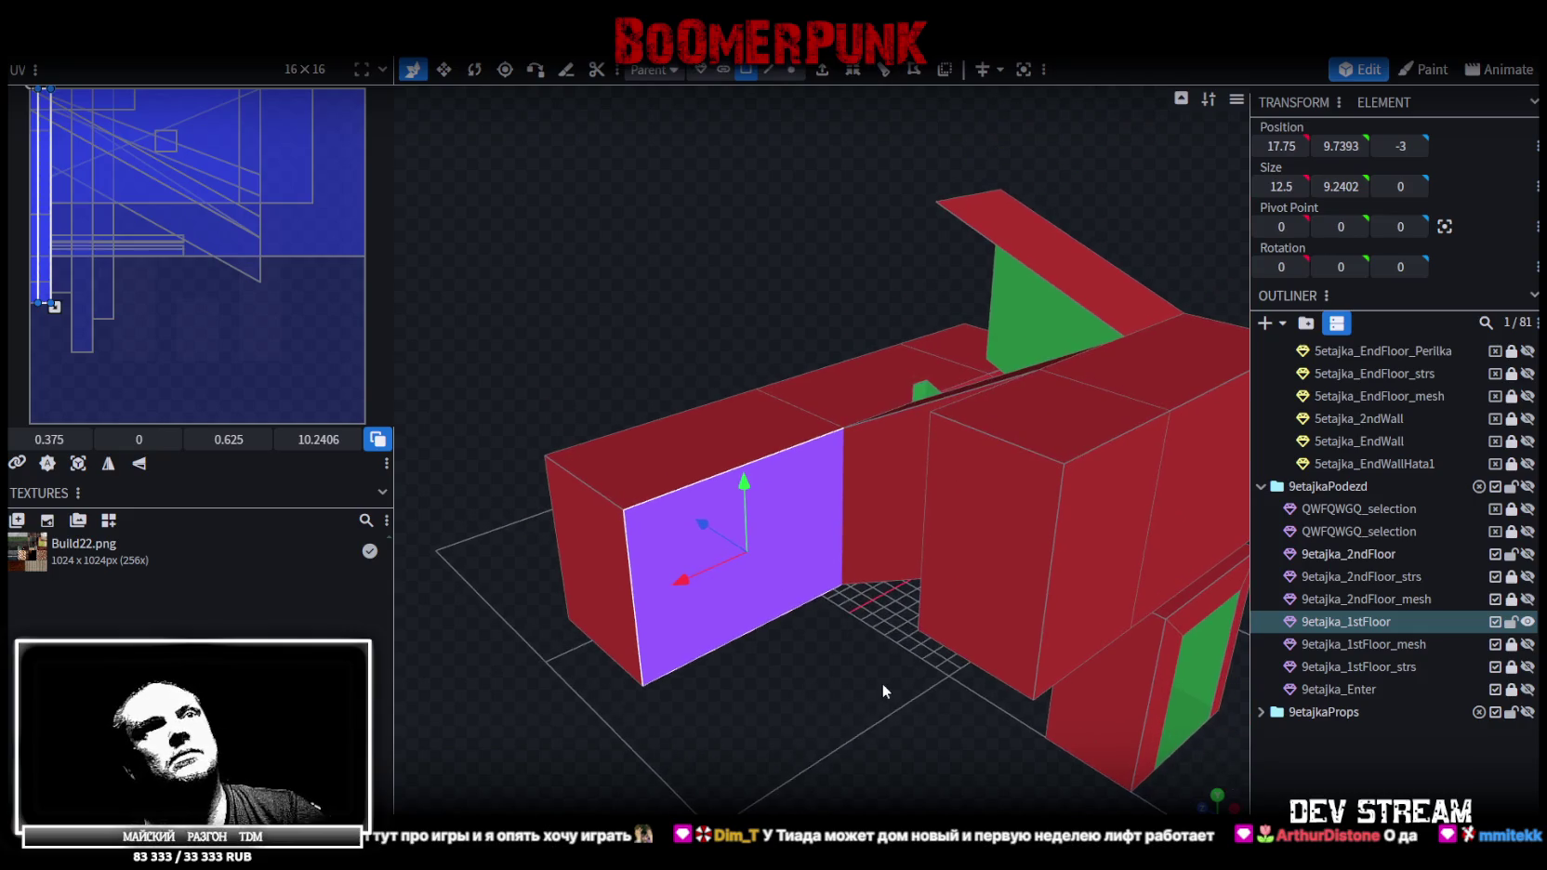
pyautogui.rightClick(717, 623)
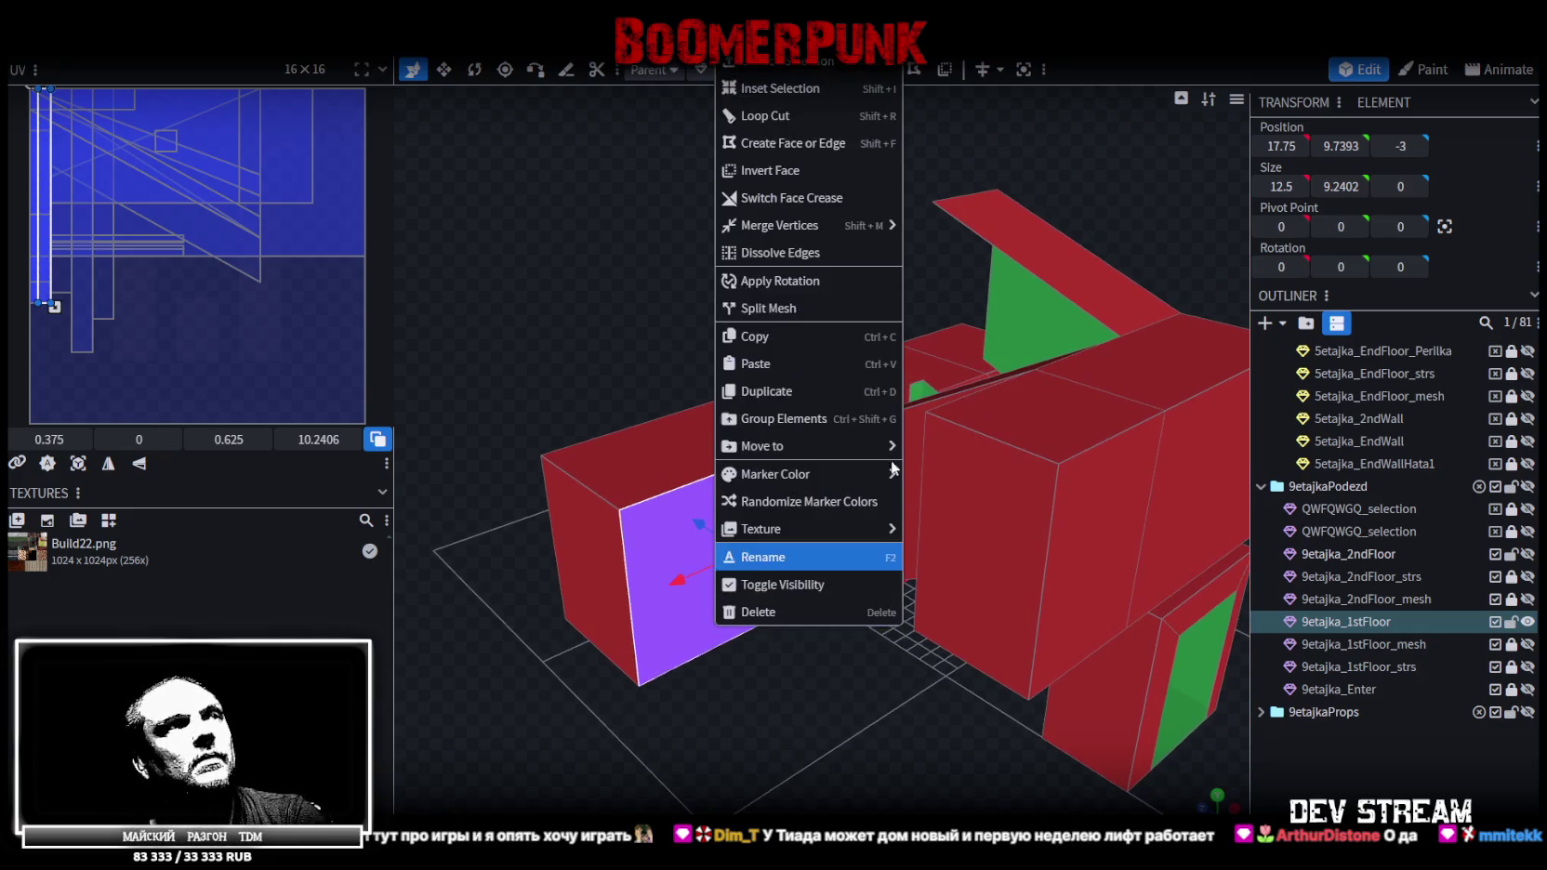
pyautogui.click(774, 307)
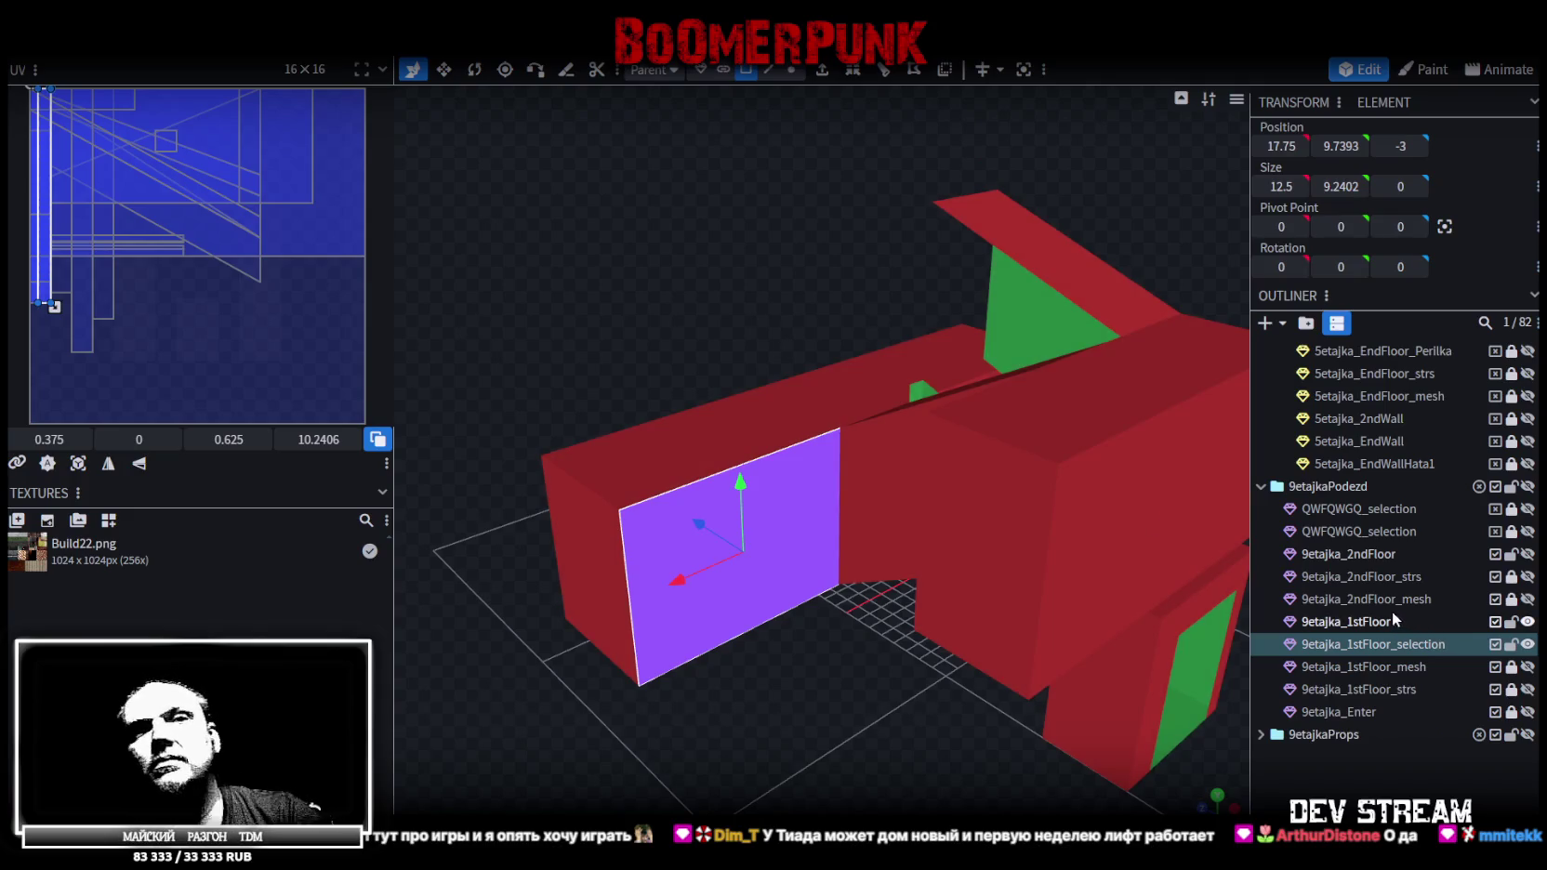
pyautogui.moveTo(1032, 586)
pyautogui.mouseDown()
pyautogui.moveTo(810, 647)
pyautogui.moveTo(886, 621)
pyautogui.mouseUp()
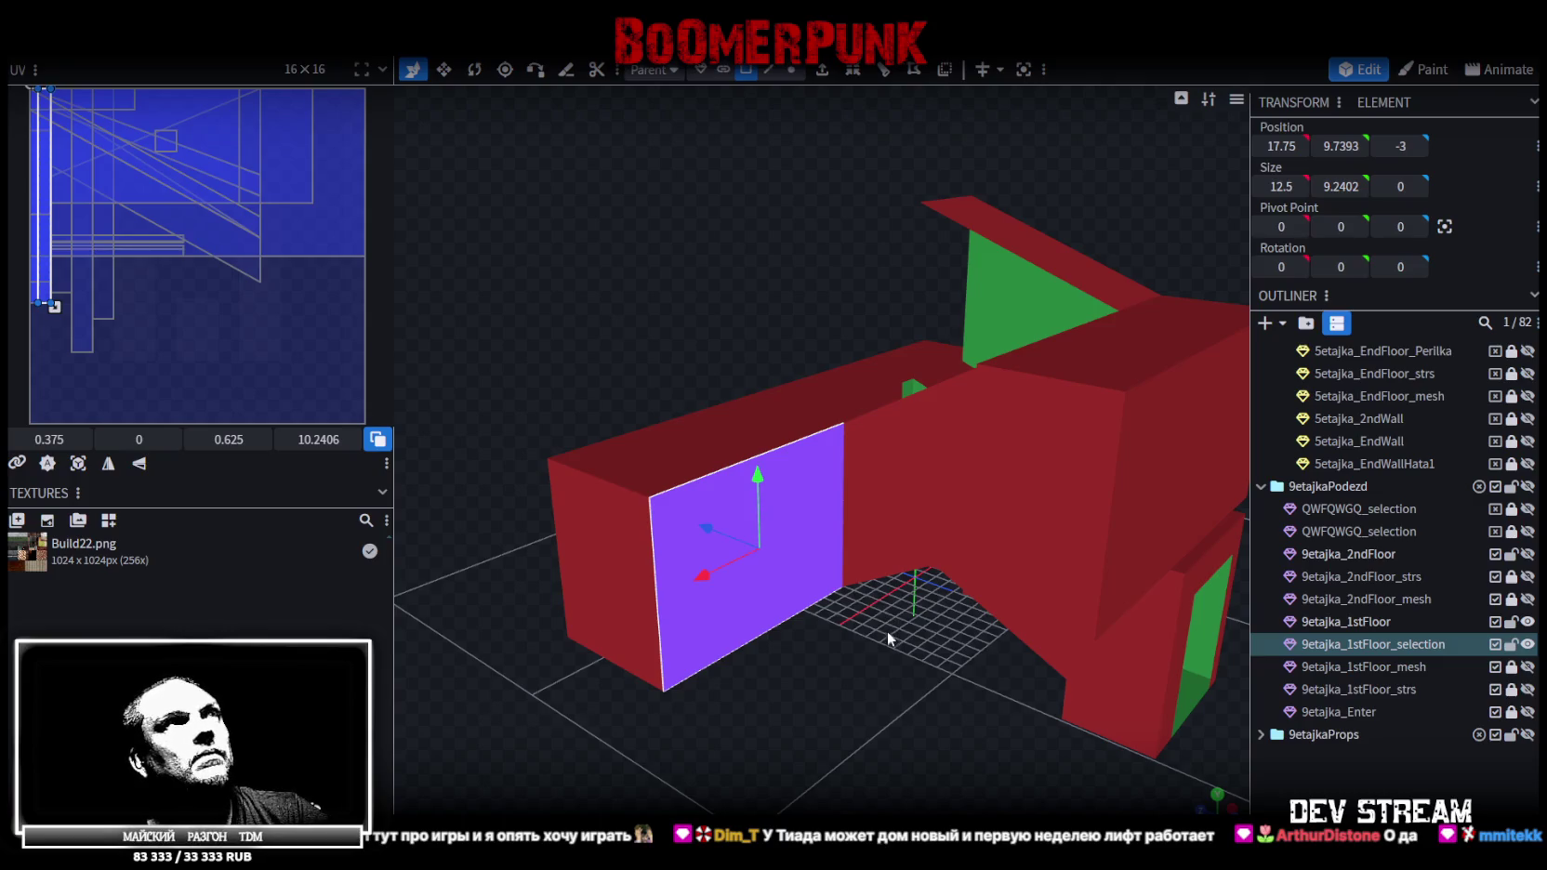
pyautogui.press('Delete')
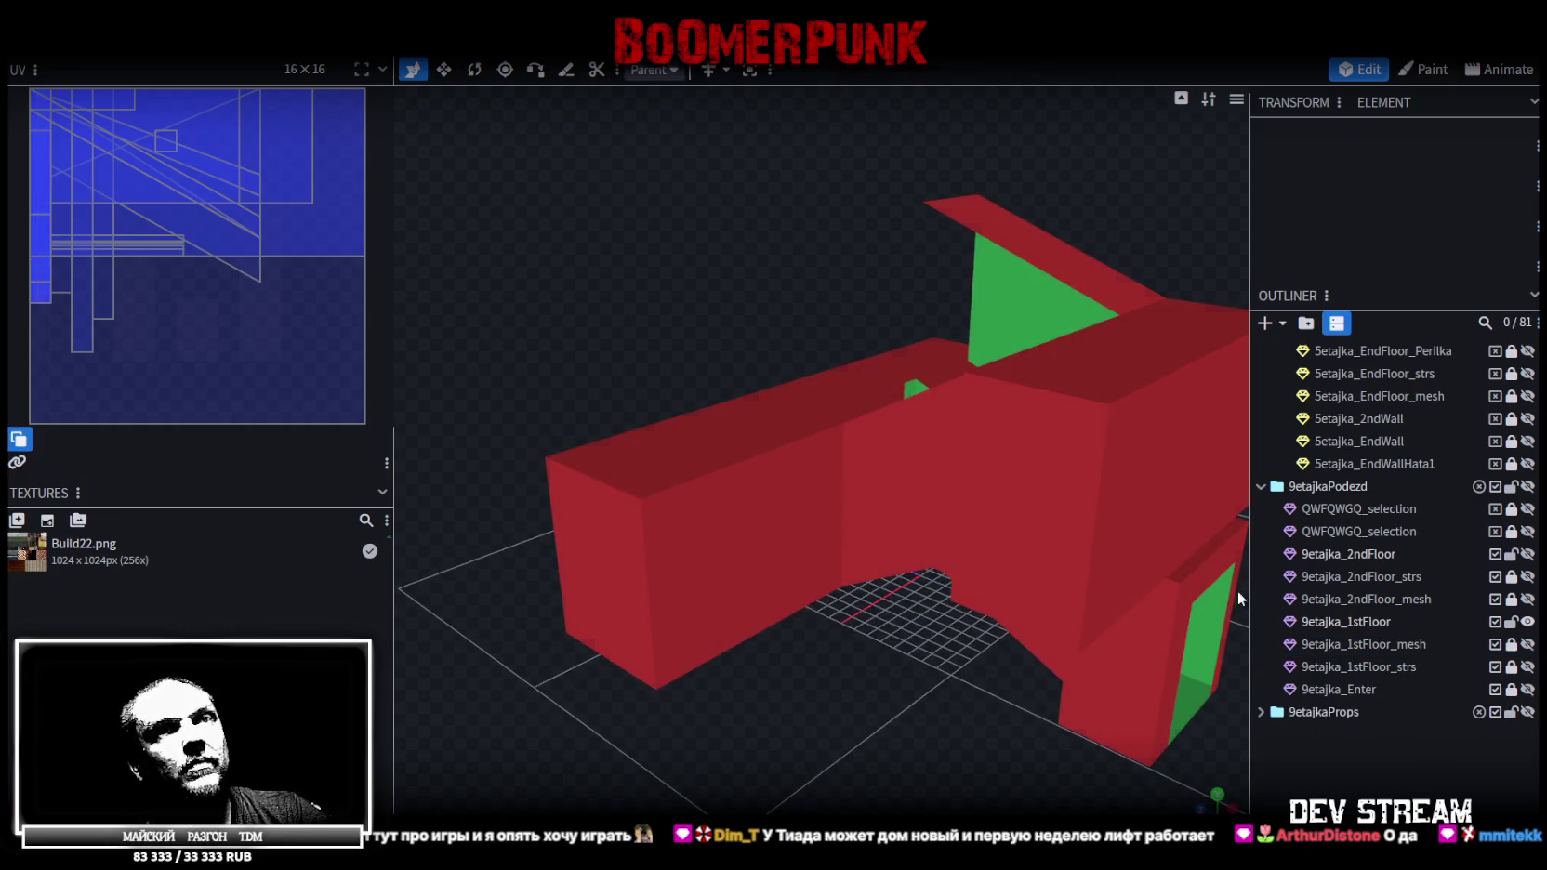
pyautogui.click(1346, 621)
# Select the left block's front wall face and inspect the inset face inside it
pyautogui.moveTo(858, 672); pyautogui.dragTo(869, 414)
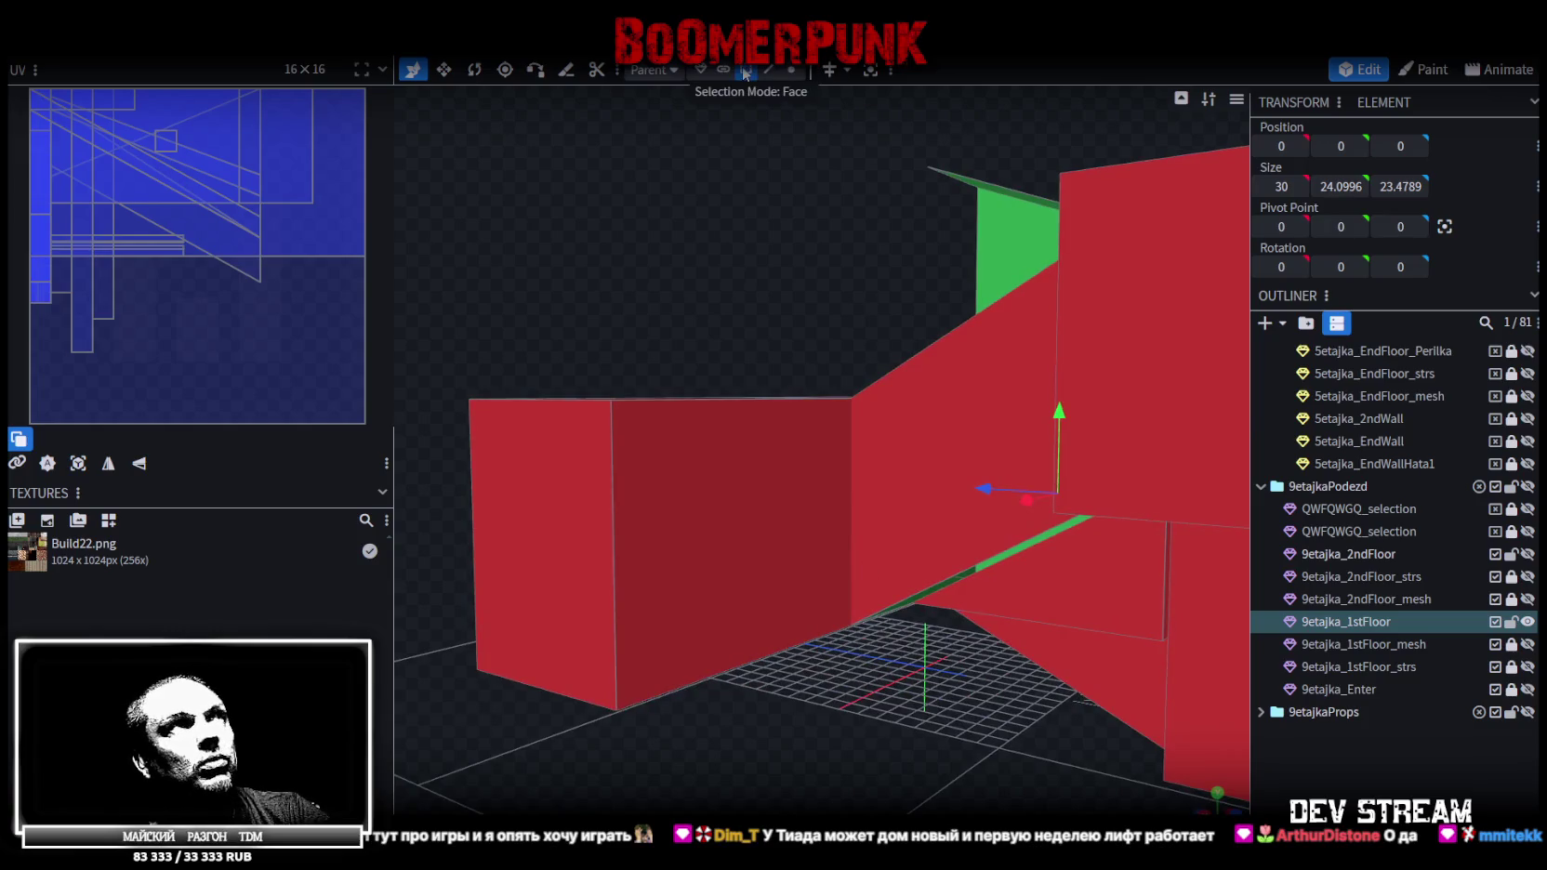
pyautogui.click(816, 593)
pyautogui.scroll(-5, 838, 548)
pyautogui.hotkey('ctrl', 'z')
pyautogui.moveTo(859, 208)
pyautogui.mouseDown()
pyautogui.moveTo(730, 269)
pyautogui.moveTo(801, 93)
pyautogui.mouseUp()
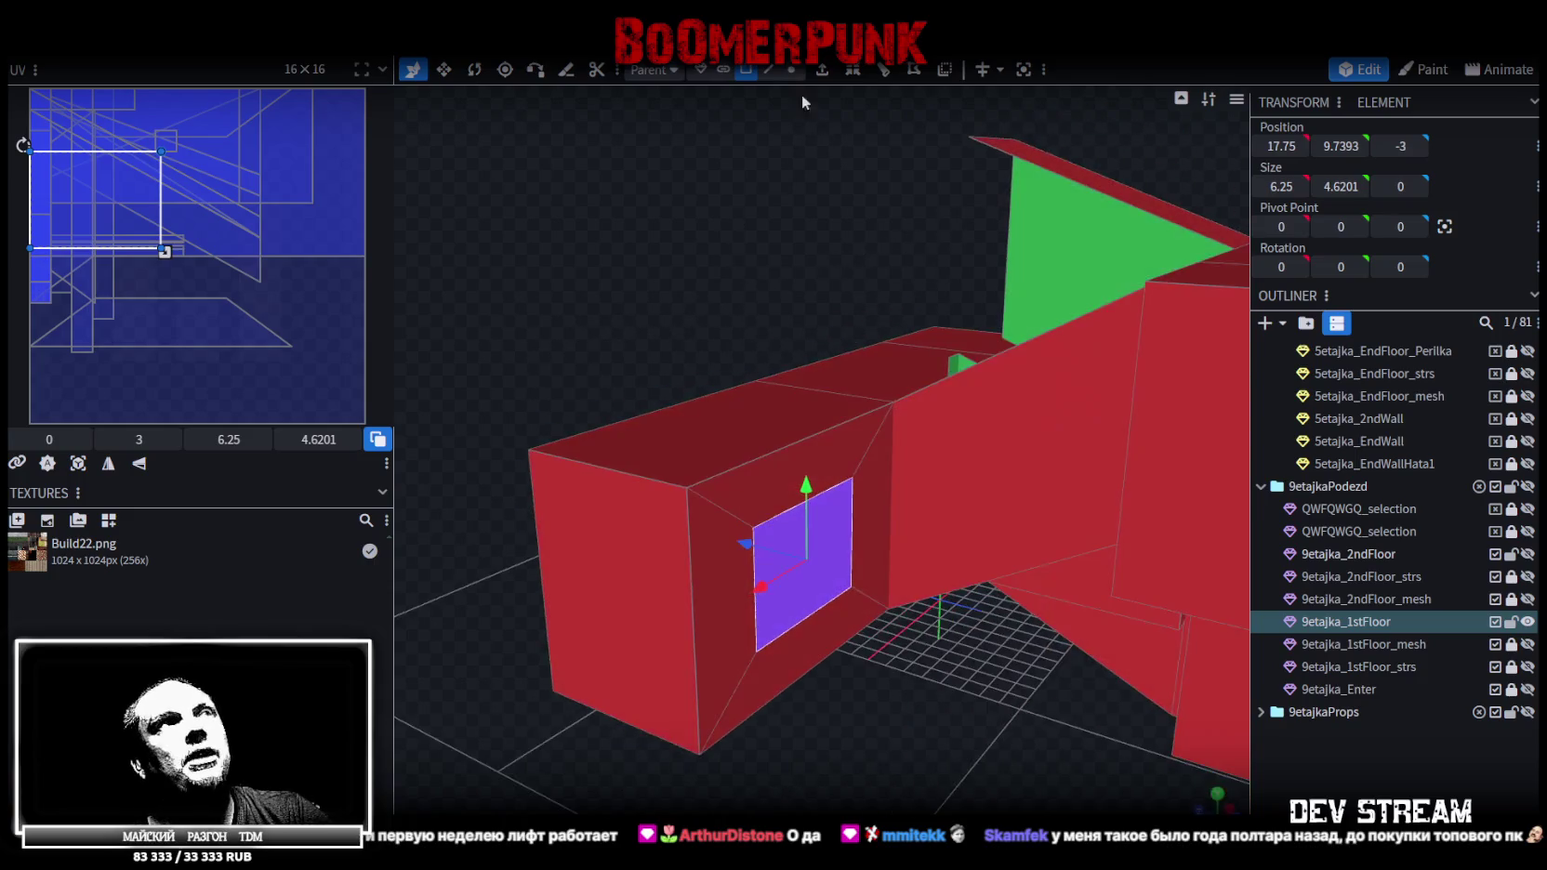
# Pick the opening's edges and faces, placing its bottom edge at Y 5.1192
pyautogui.click(767, 69)
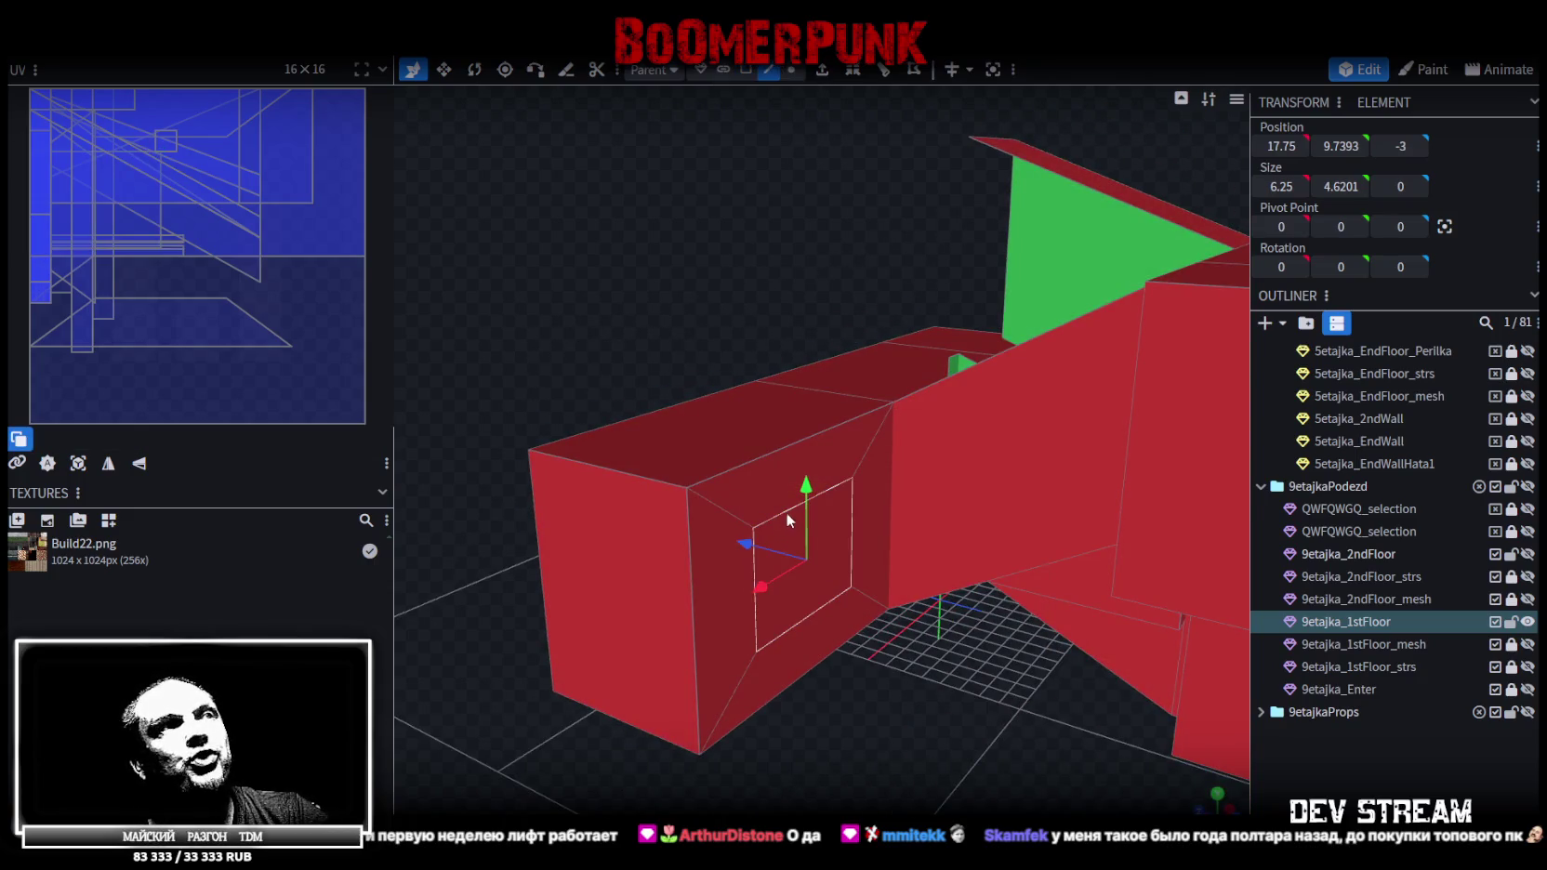
pyautogui.click(795, 504)
pyautogui.click(1340, 146)
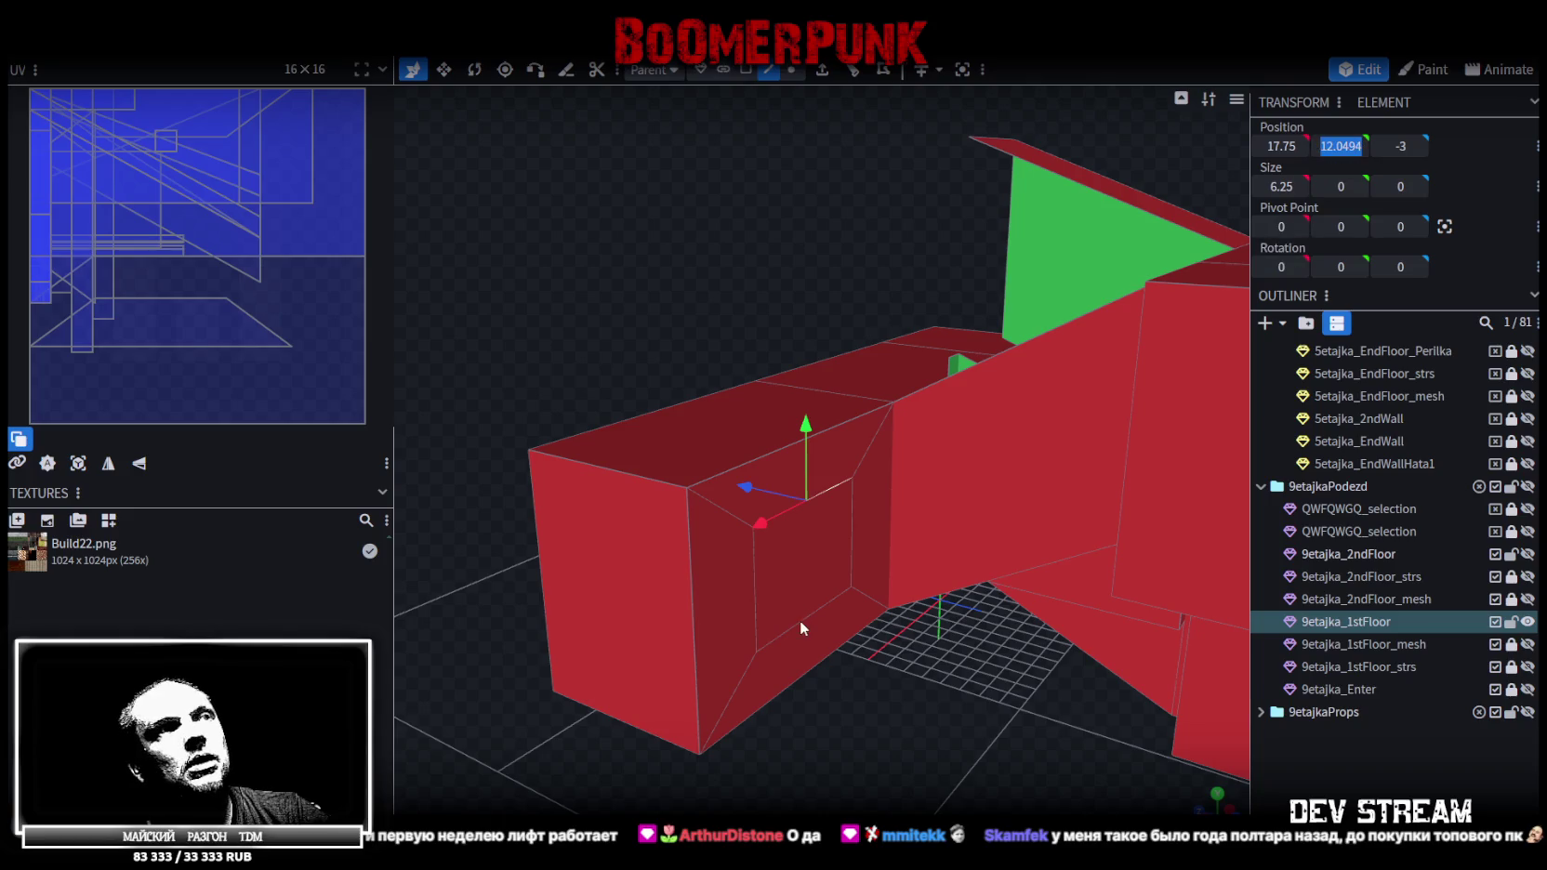
pyautogui.click(804, 672)
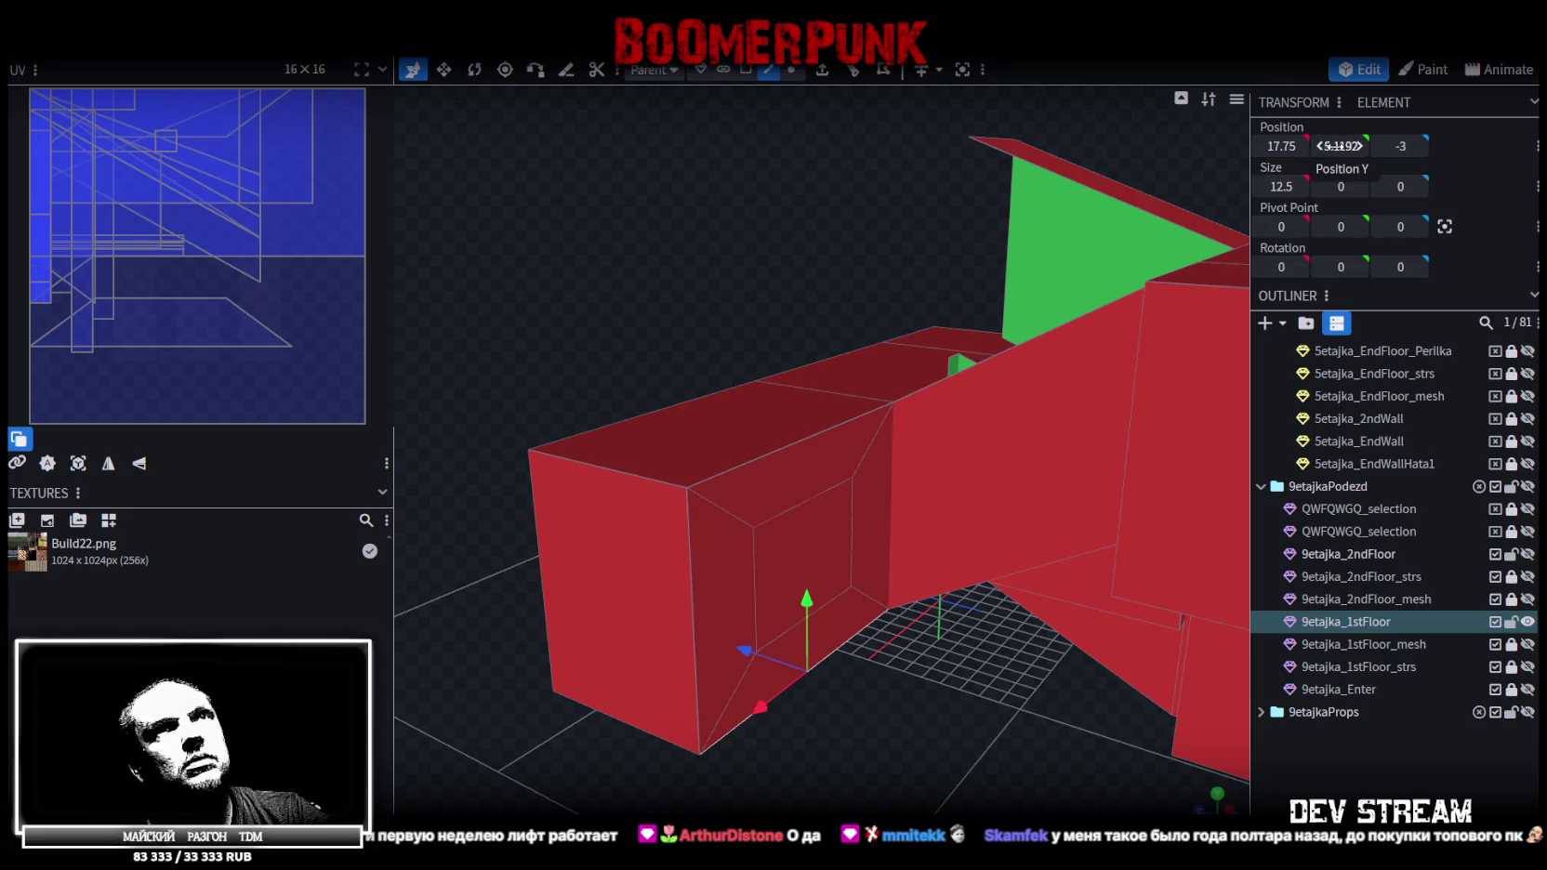
pyautogui.click(746, 68)
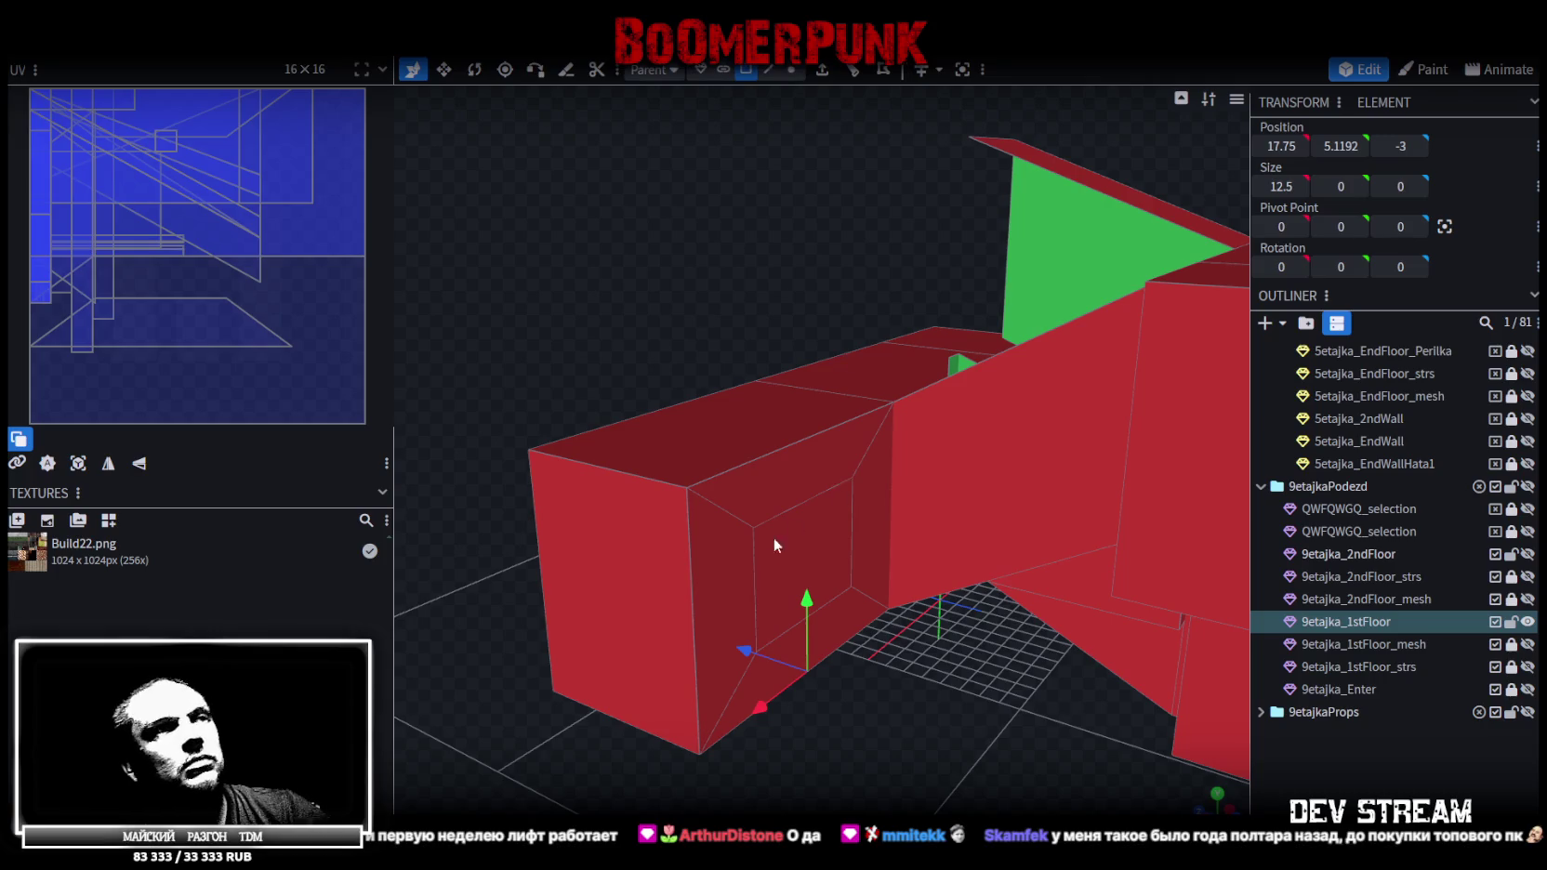
pyautogui.click(855, 625)
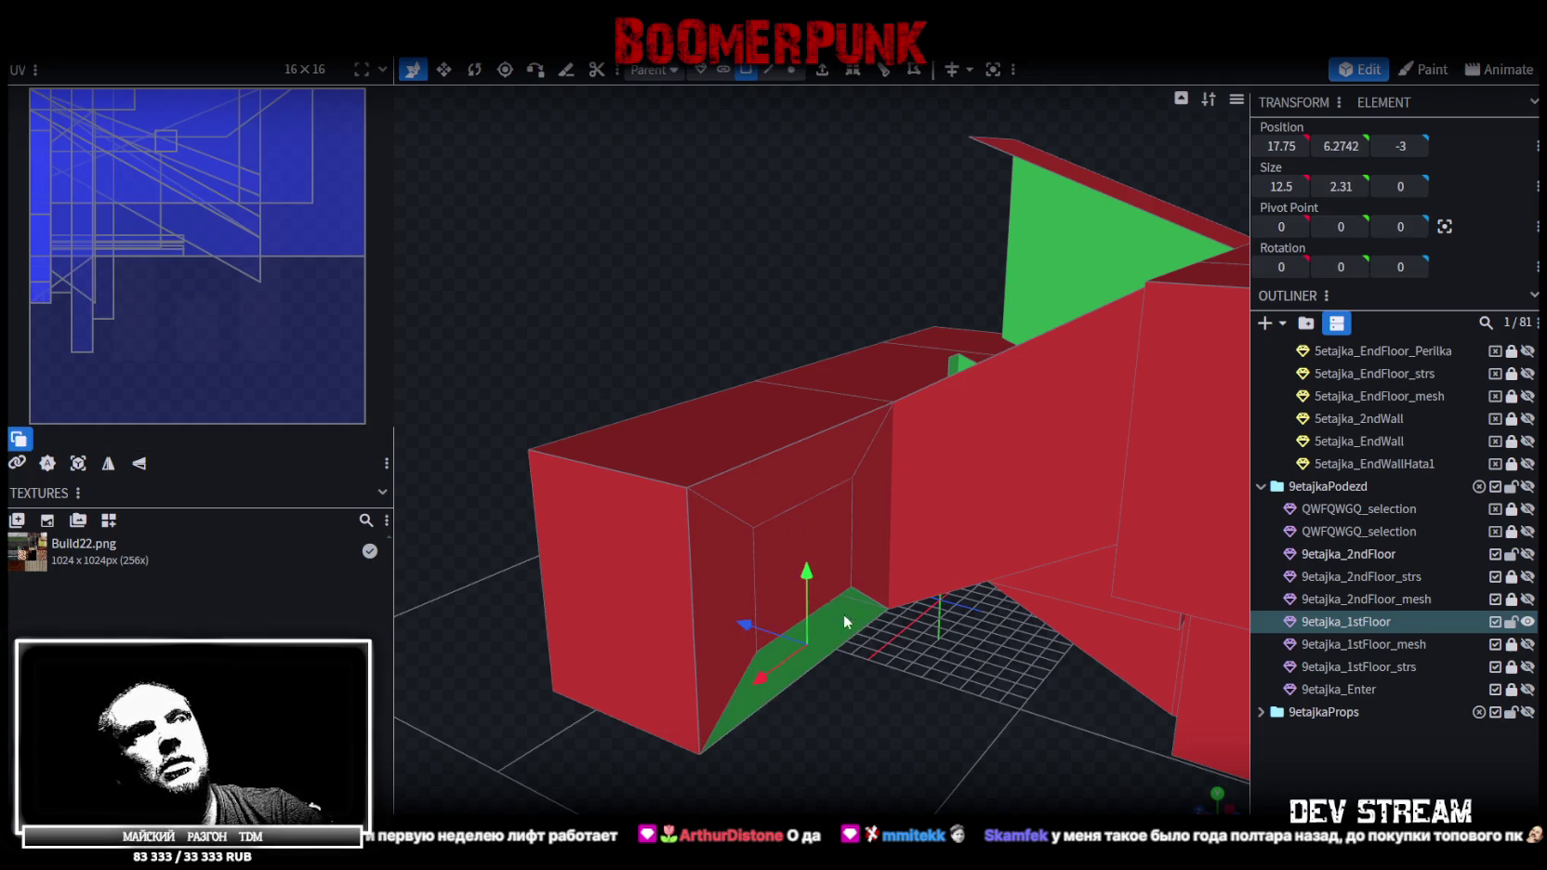
pyautogui.click(825, 609)
pyautogui.click(768, 69)
pyautogui.click(821, 614)
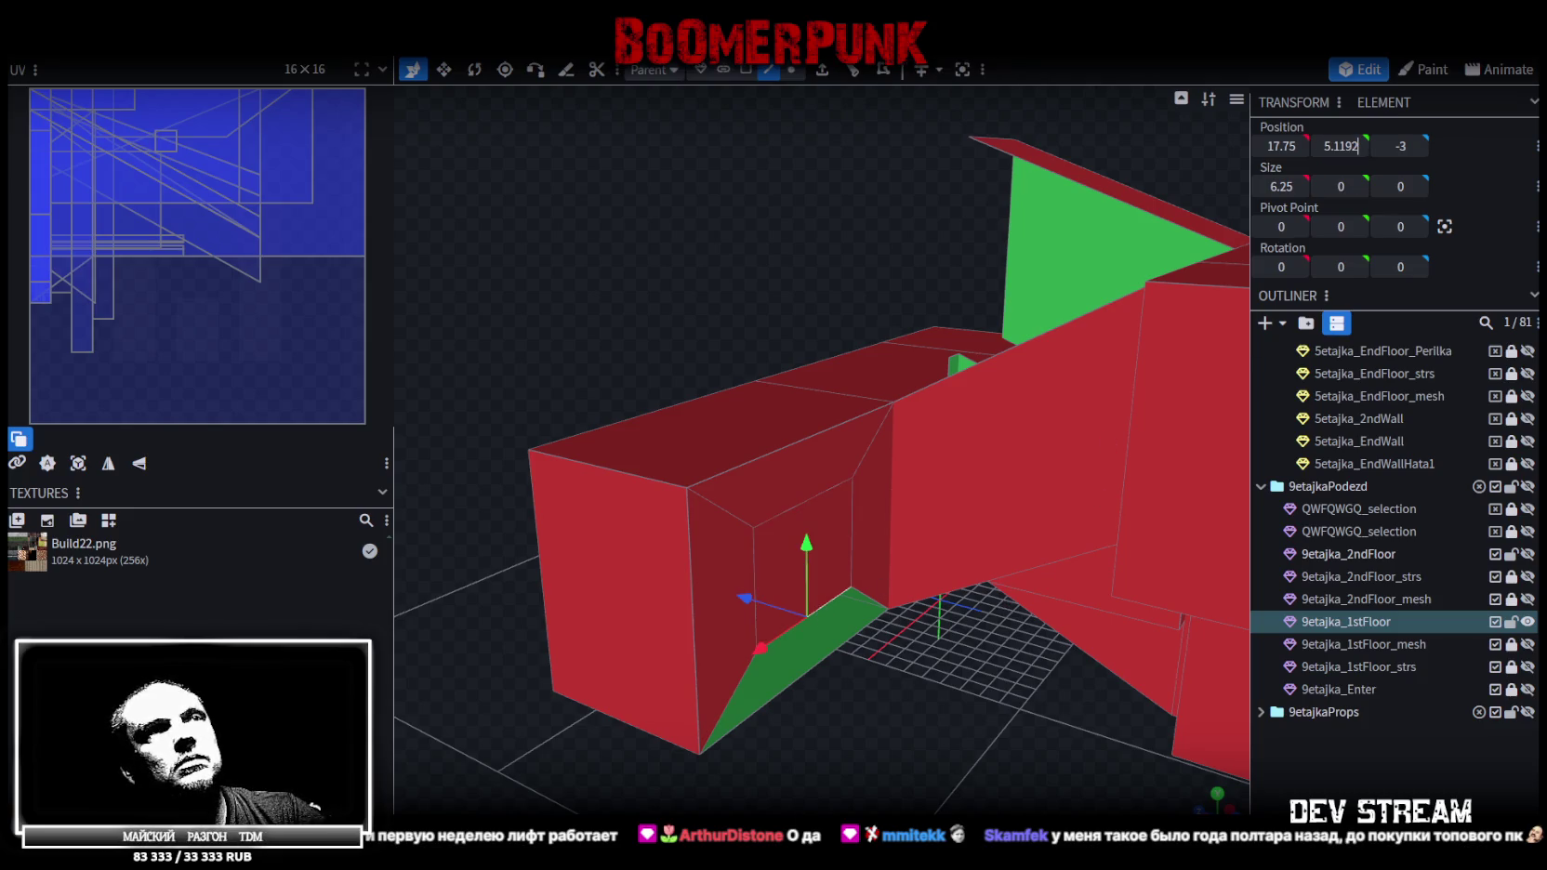
pyautogui.moveTo(1352, 146); pyautogui.dragTo(1320, 146)
pyautogui.moveTo(902, 772); pyautogui.dragTo(902, 759)
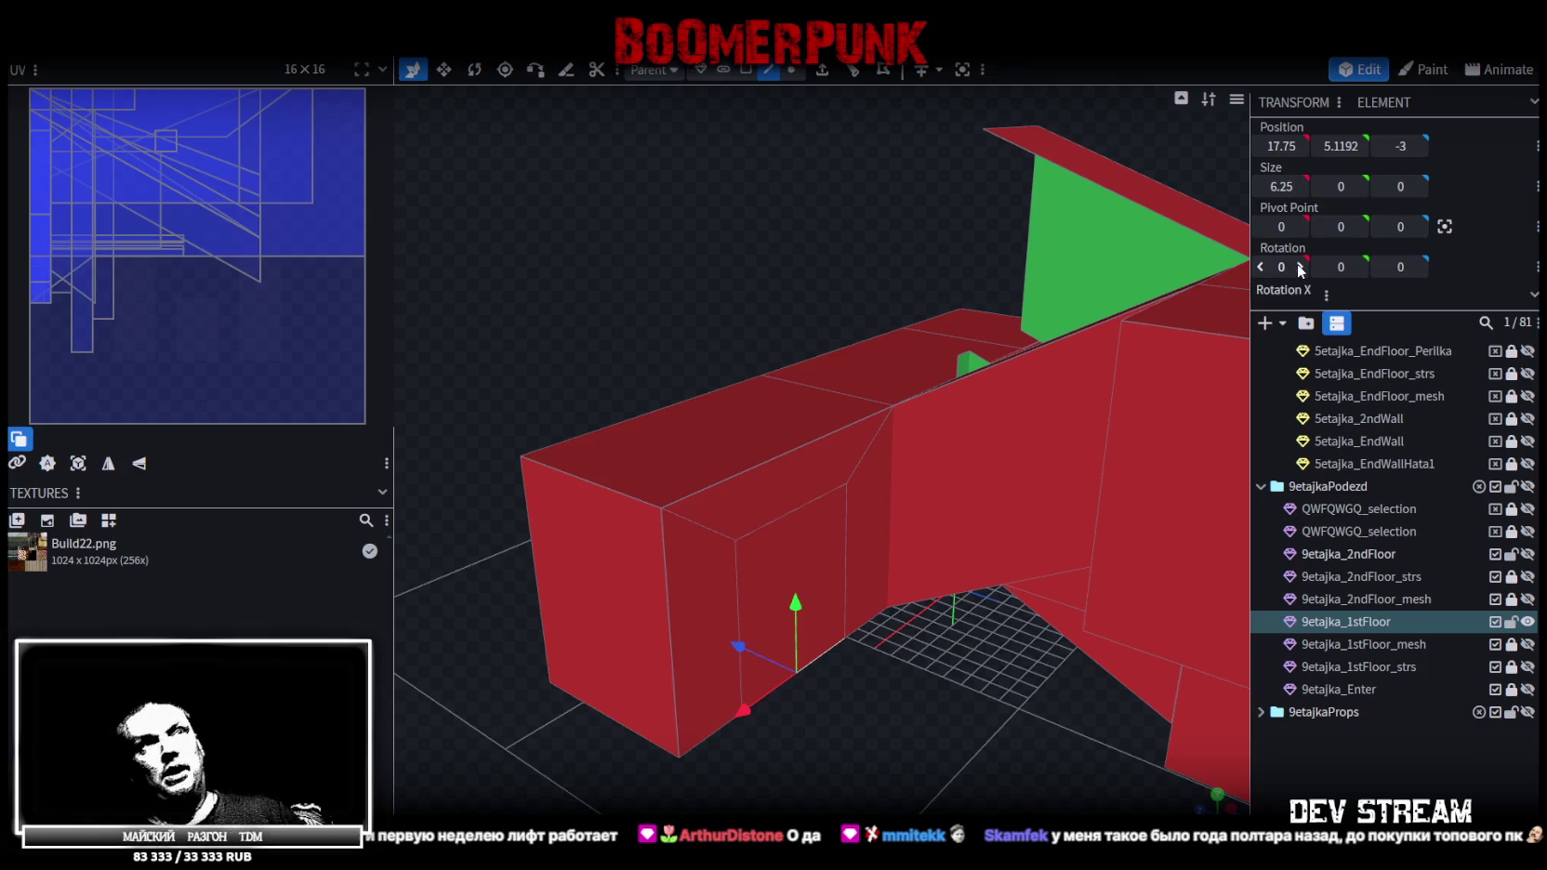
# Raise the selected 6.25-wide edge by +8 units in Position Y
pyautogui.moveTo(1322, 146); pyautogui.dragTo(789, 522)
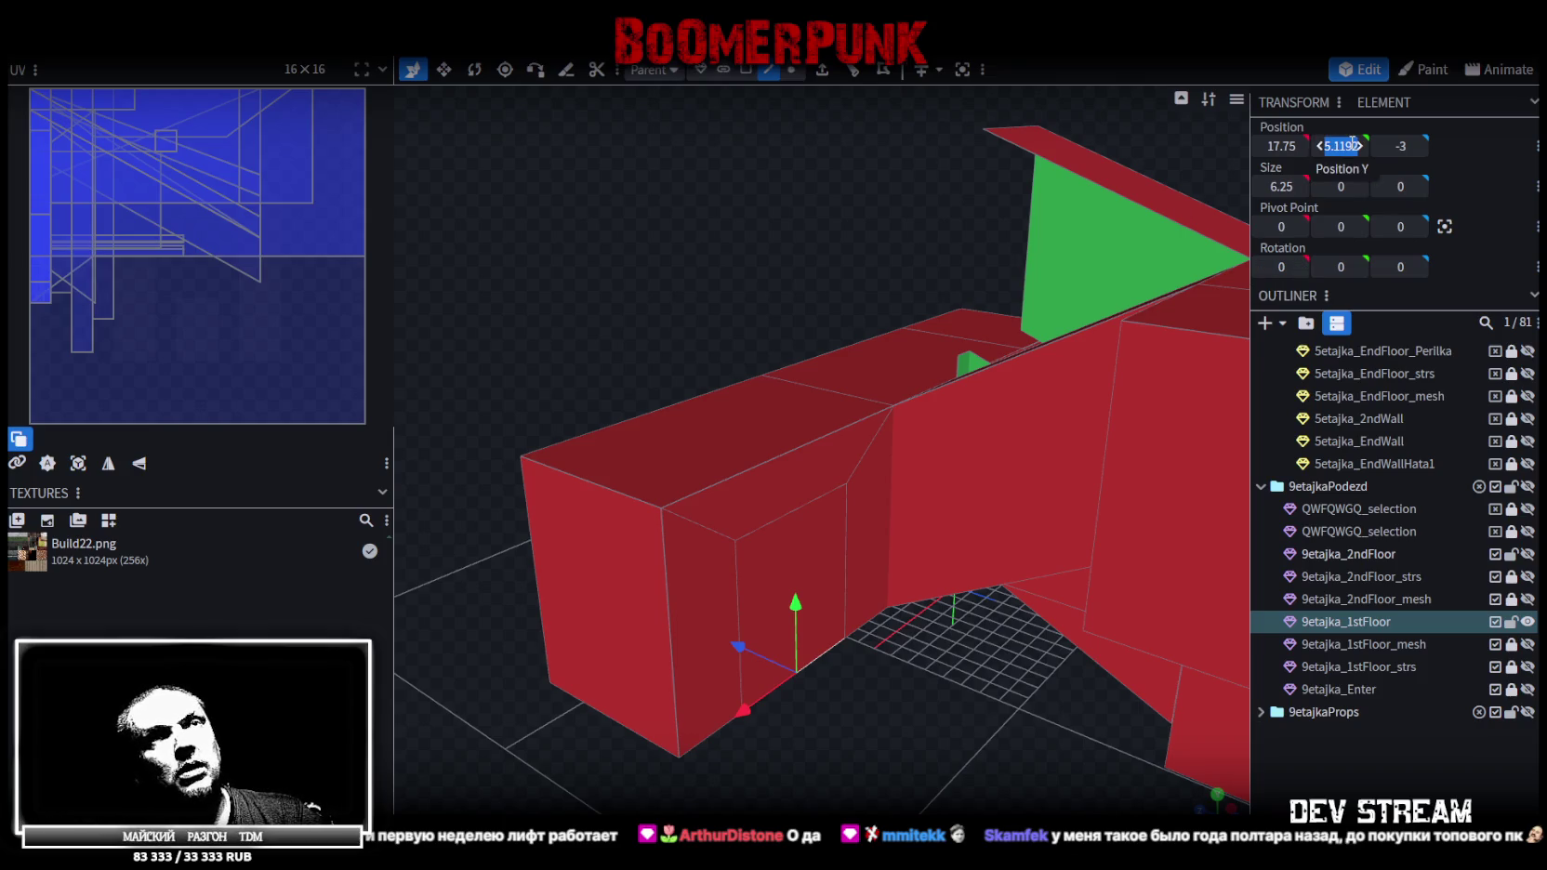
pyautogui.hotkey('ctrl', 'z')
pyautogui.click(1338, 150)
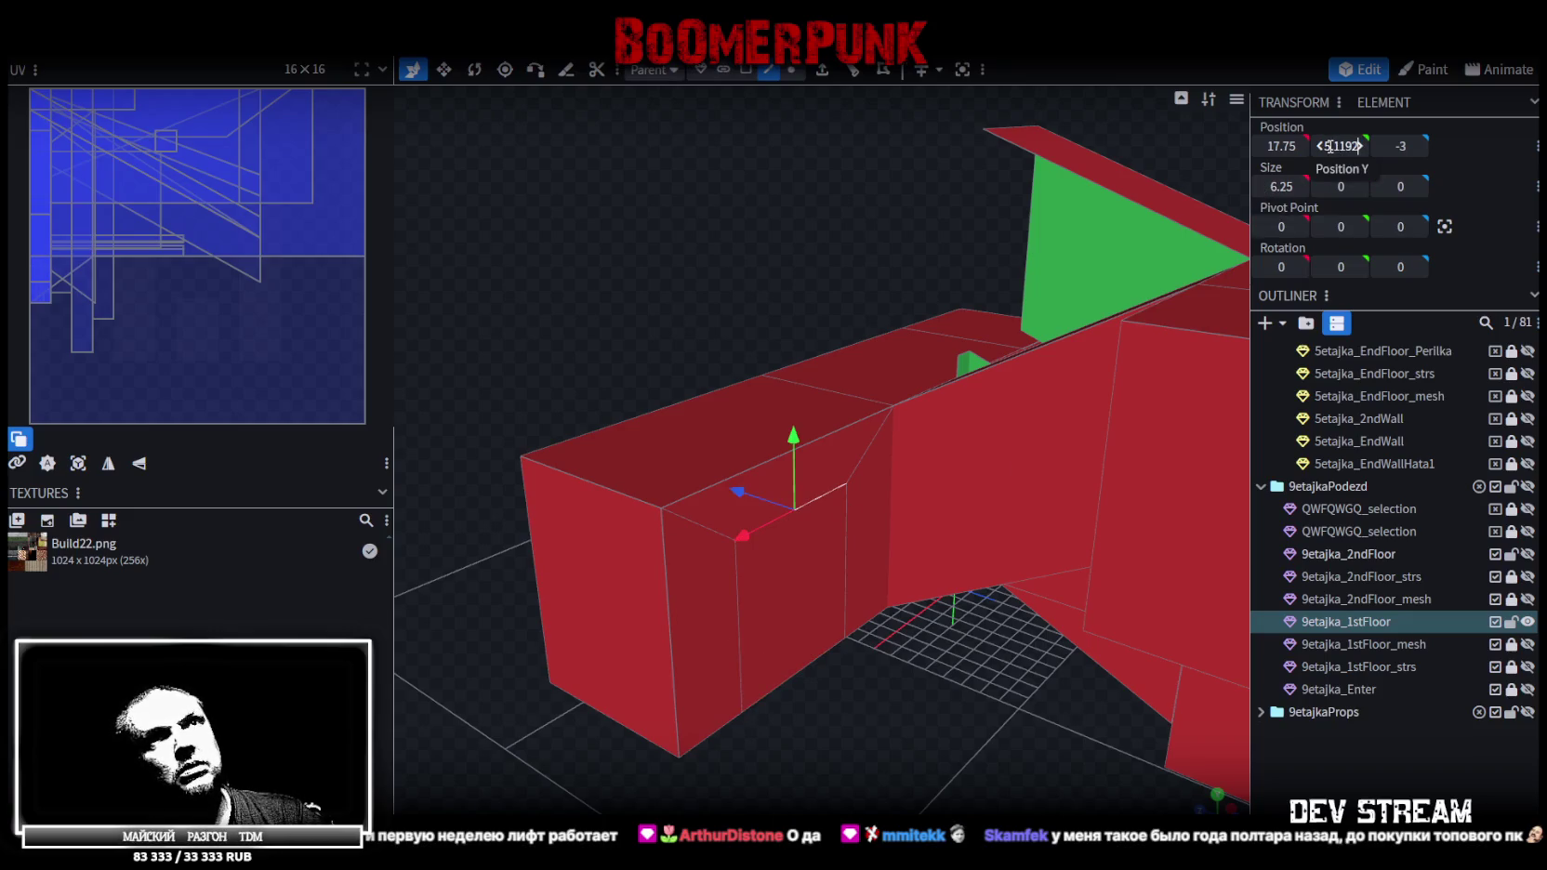
pyautogui.write('+8')
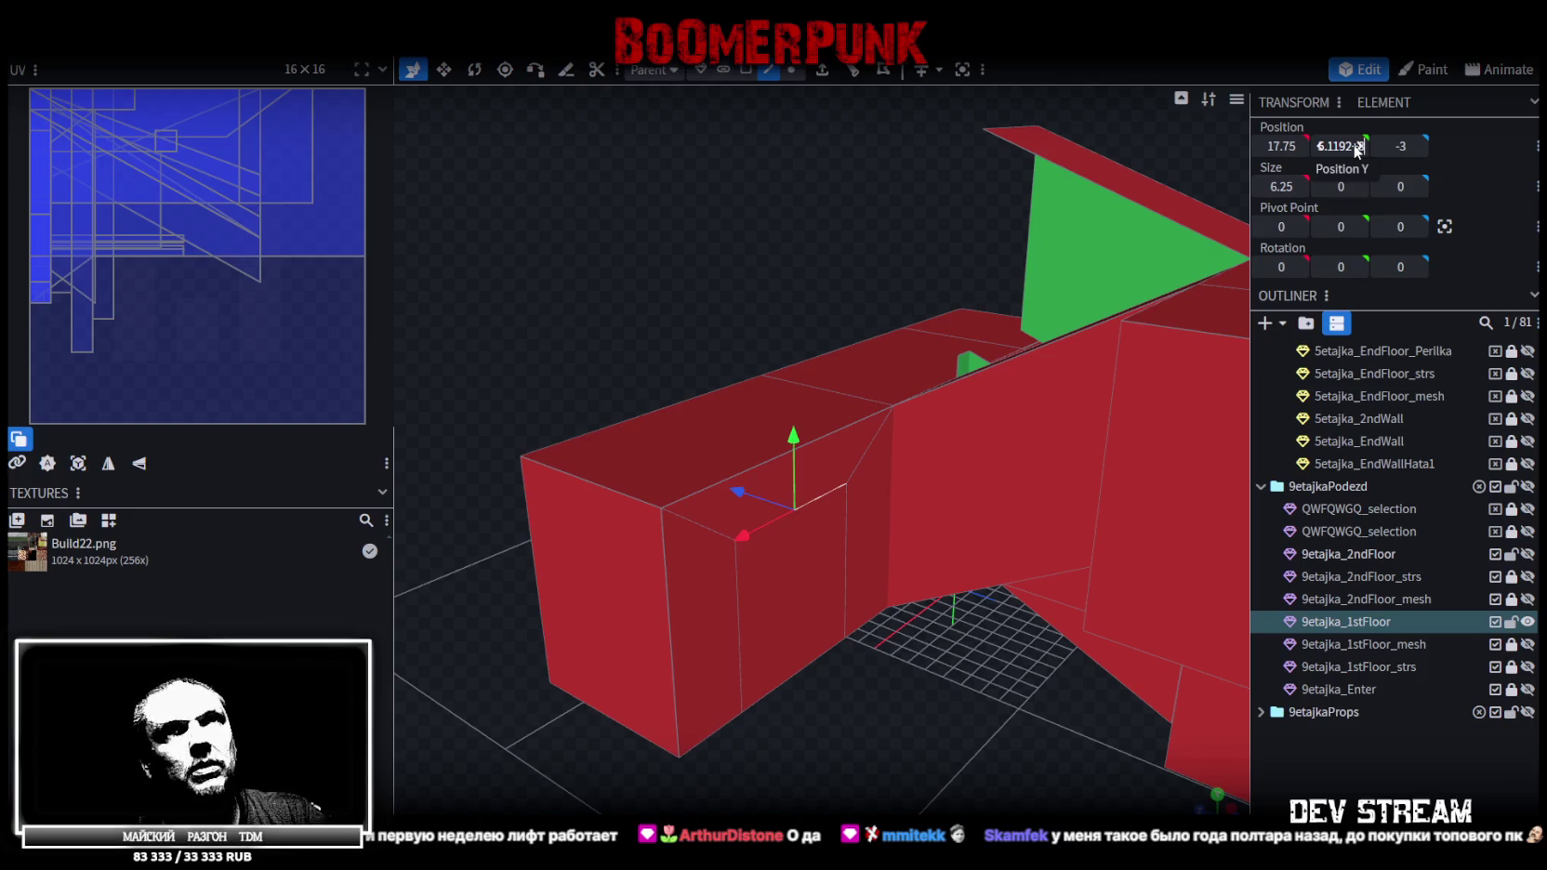
pyautogui.press('Return')
pyautogui.moveTo(735, 660)
pyautogui.mouseDown()
pyautogui.moveTo(903, 730)
pyautogui.moveTo(736, 361)
pyautogui.moveTo(768, 358)
pyautogui.mouseUp()
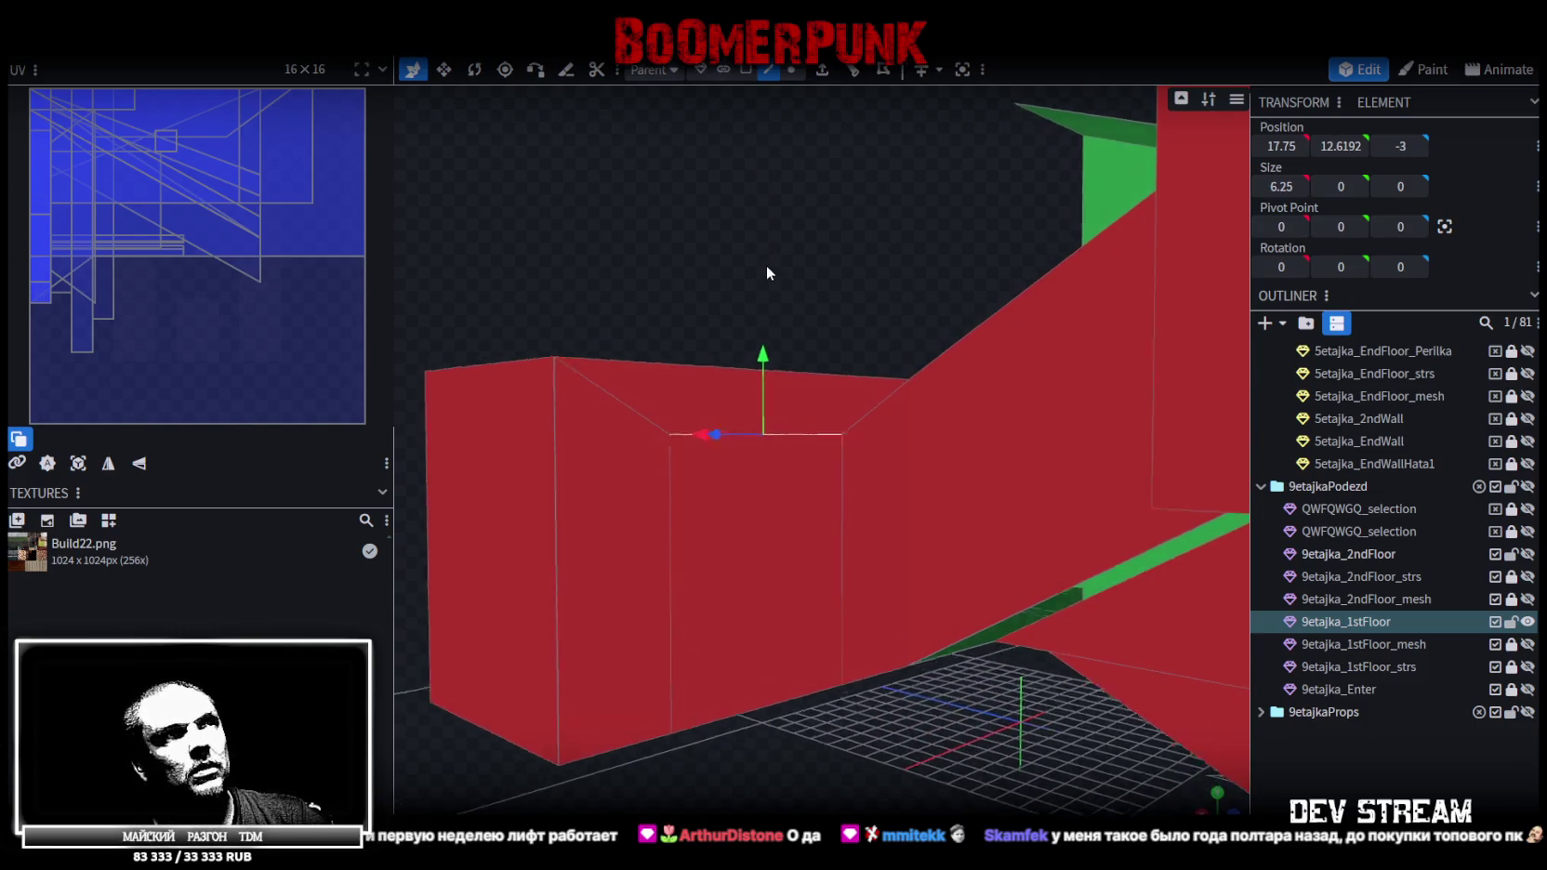
# Undo the small height change to keep the edge at Y 13.1192, and select the vertical edge
pyautogui.hotkey('ctrl', 'z')
pyautogui.moveTo(729, 237); pyautogui.dragTo(658, 335)
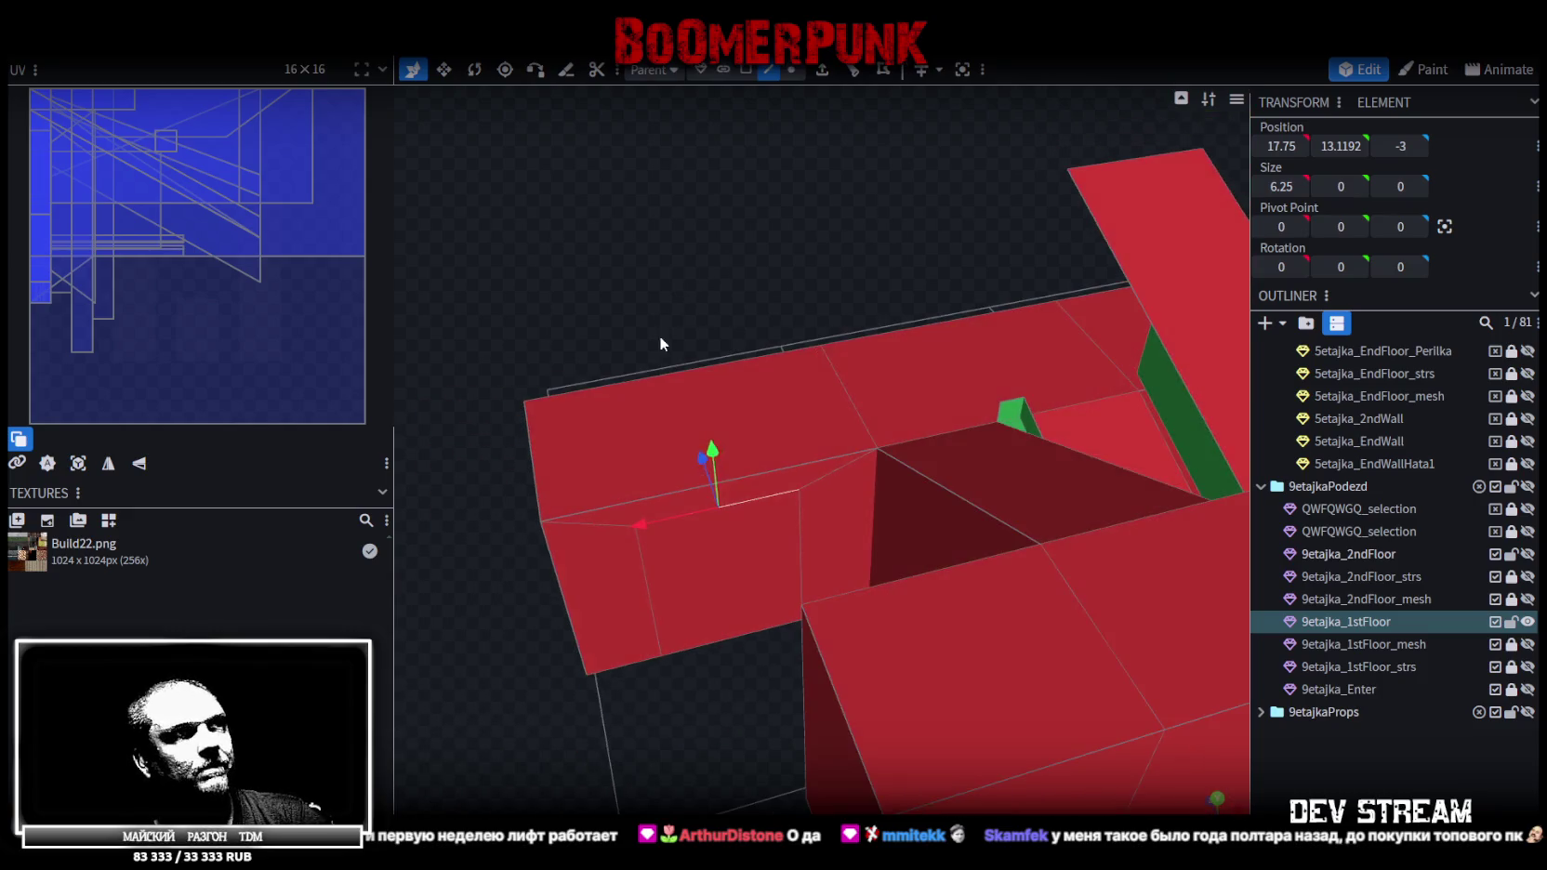
pyautogui.click(799, 512)
pyautogui.moveTo(804, 512)
pyautogui.mouseDown()
pyautogui.moveTo(768, 245)
pyautogui.moveTo(745, 273)
pyautogui.moveTo(739, 257)
pyautogui.mouseUp()
pyautogui.moveTo(751, 606); pyautogui.dragTo(757, 604)
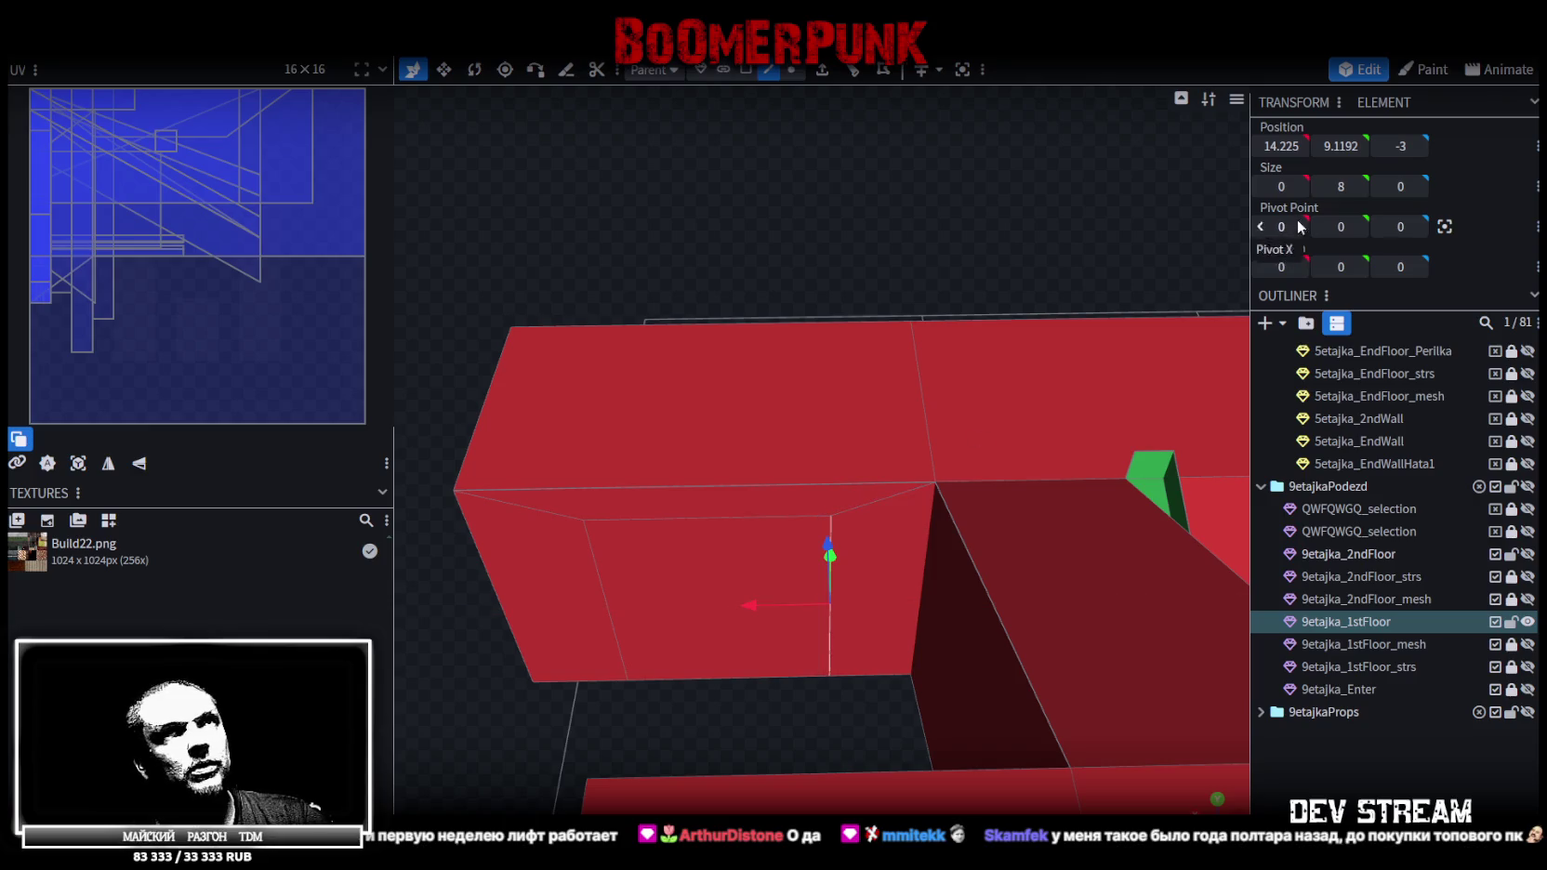
# Set the vertical 8-unit edge to X 19, then shift it to X 18
pyautogui.click(1281, 146)
pyautogui.write('14')
pyautogui.moveTo(610, 586); pyautogui.dragTo(600, 585)
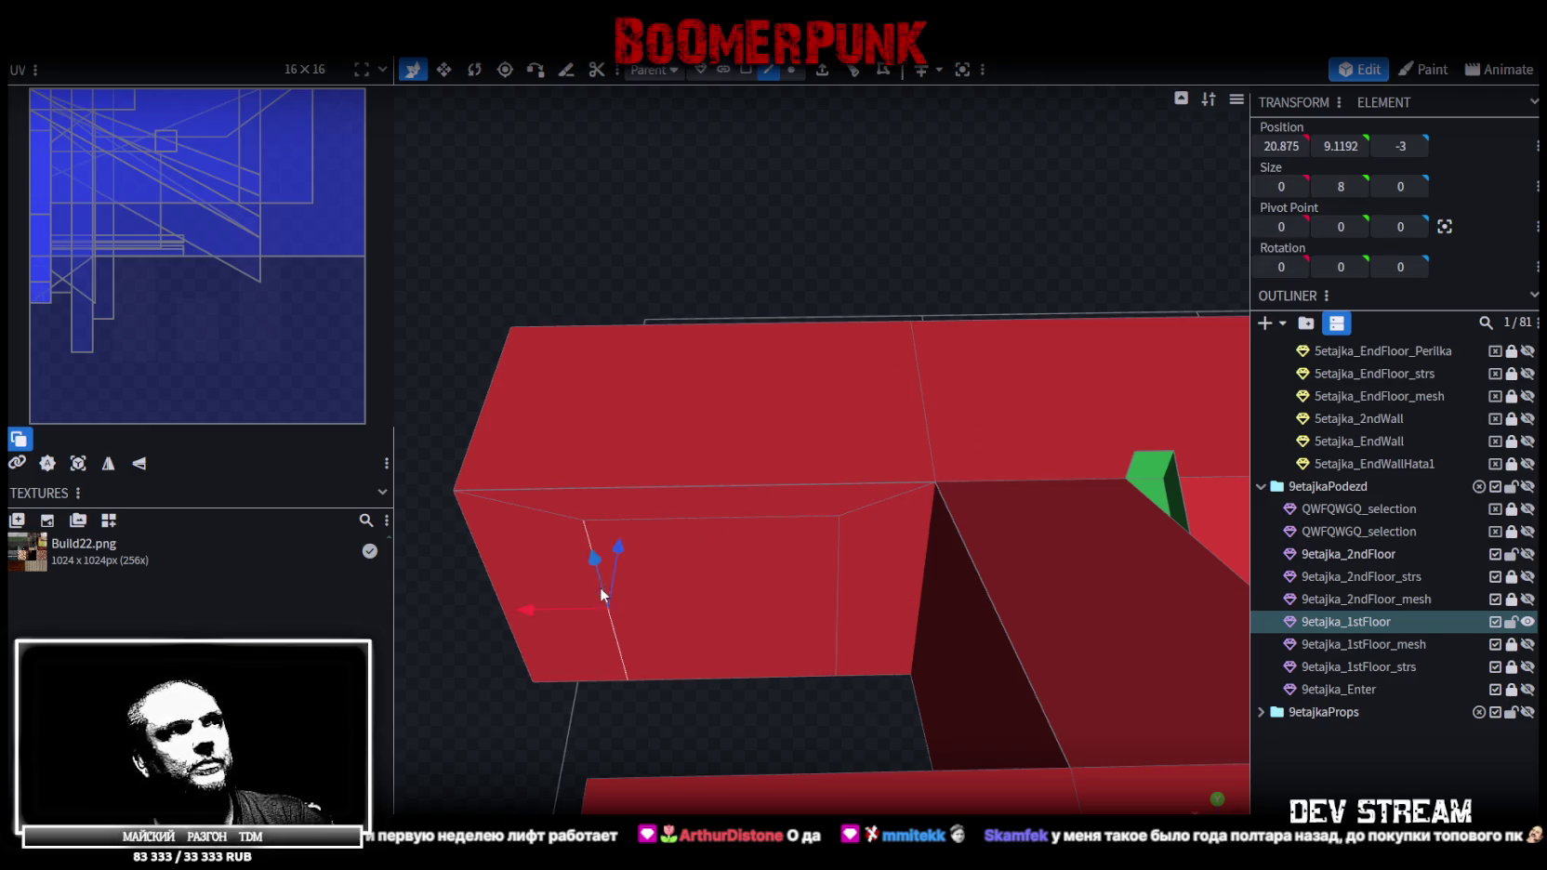
pyautogui.click(1282, 146)
pyautogui.write('19')
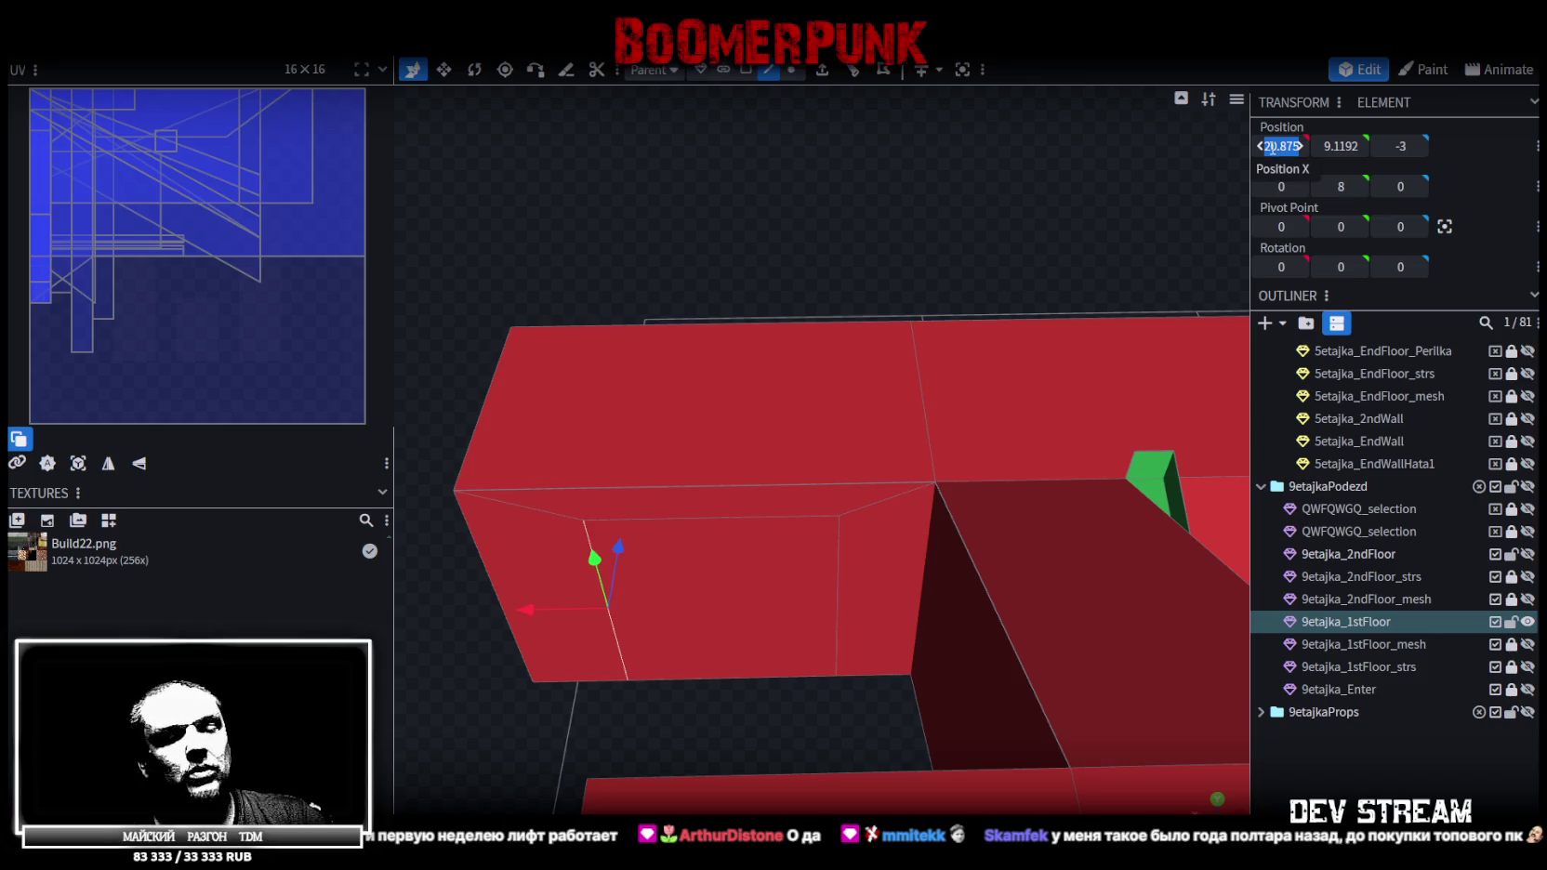
pyautogui.press('Return')
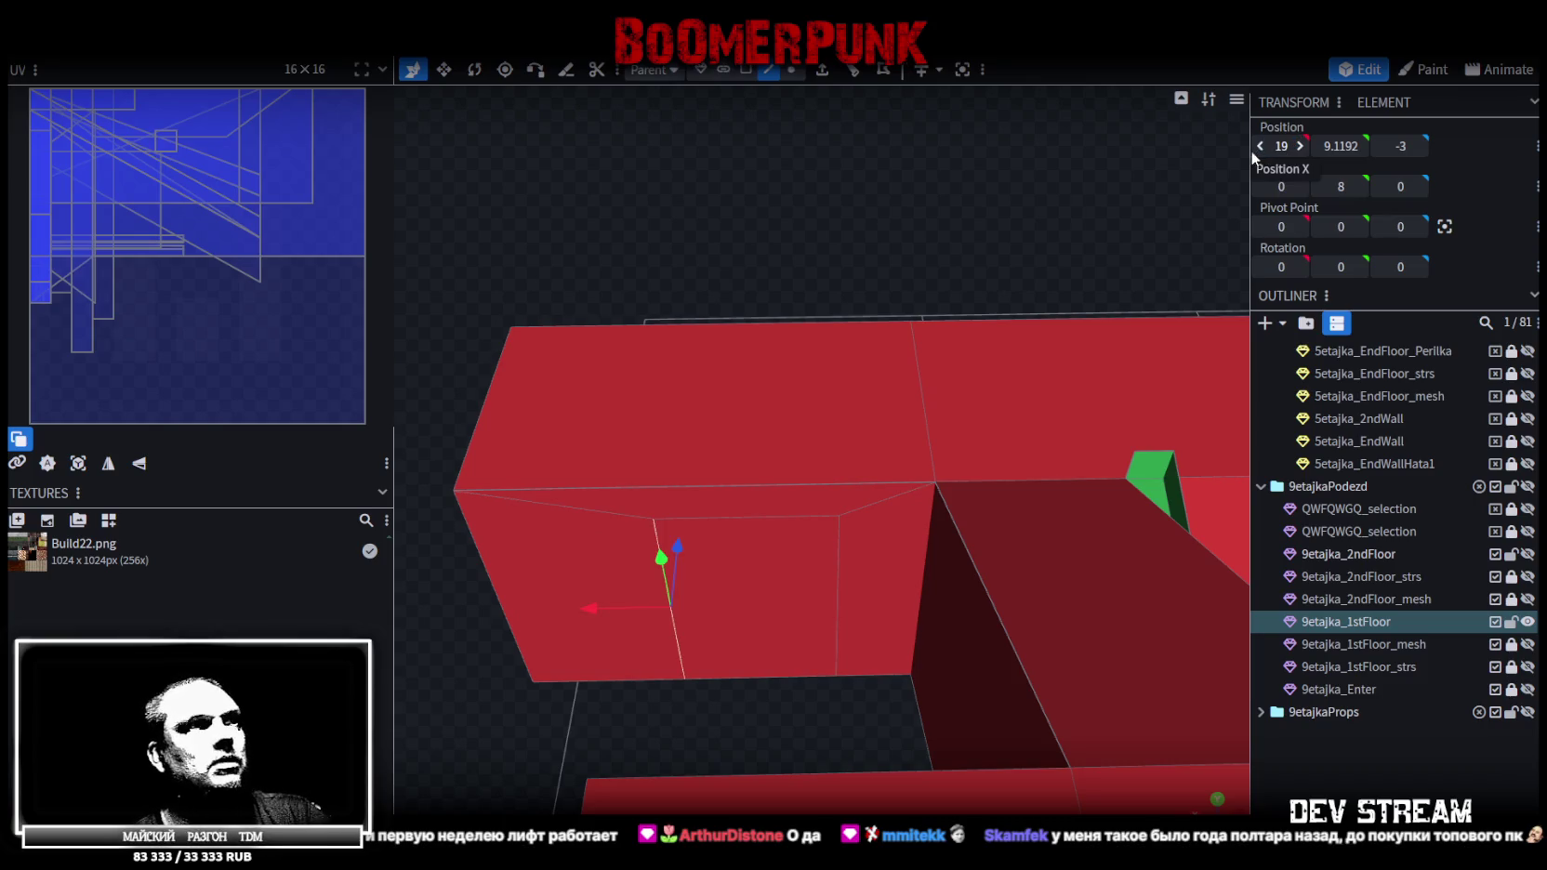
pyautogui.moveTo(770, 253)
pyautogui.mouseDown()
pyautogui.moveTo(730, 263)
pyautogui.moveTo(651, 699)
pyautogui.mouseUp()
pyautogui.moveTo(597, 625)
pyautogui.mouseDown()
pyautogui.moveTo(725, 672)
pyautogui.moveTo(850, 595)
pyautogui.moveTo(863, 545)
pyautogui.moveTo(898, 632)
pyautogui.mouseUp()
pyautogui.click(743, 72)
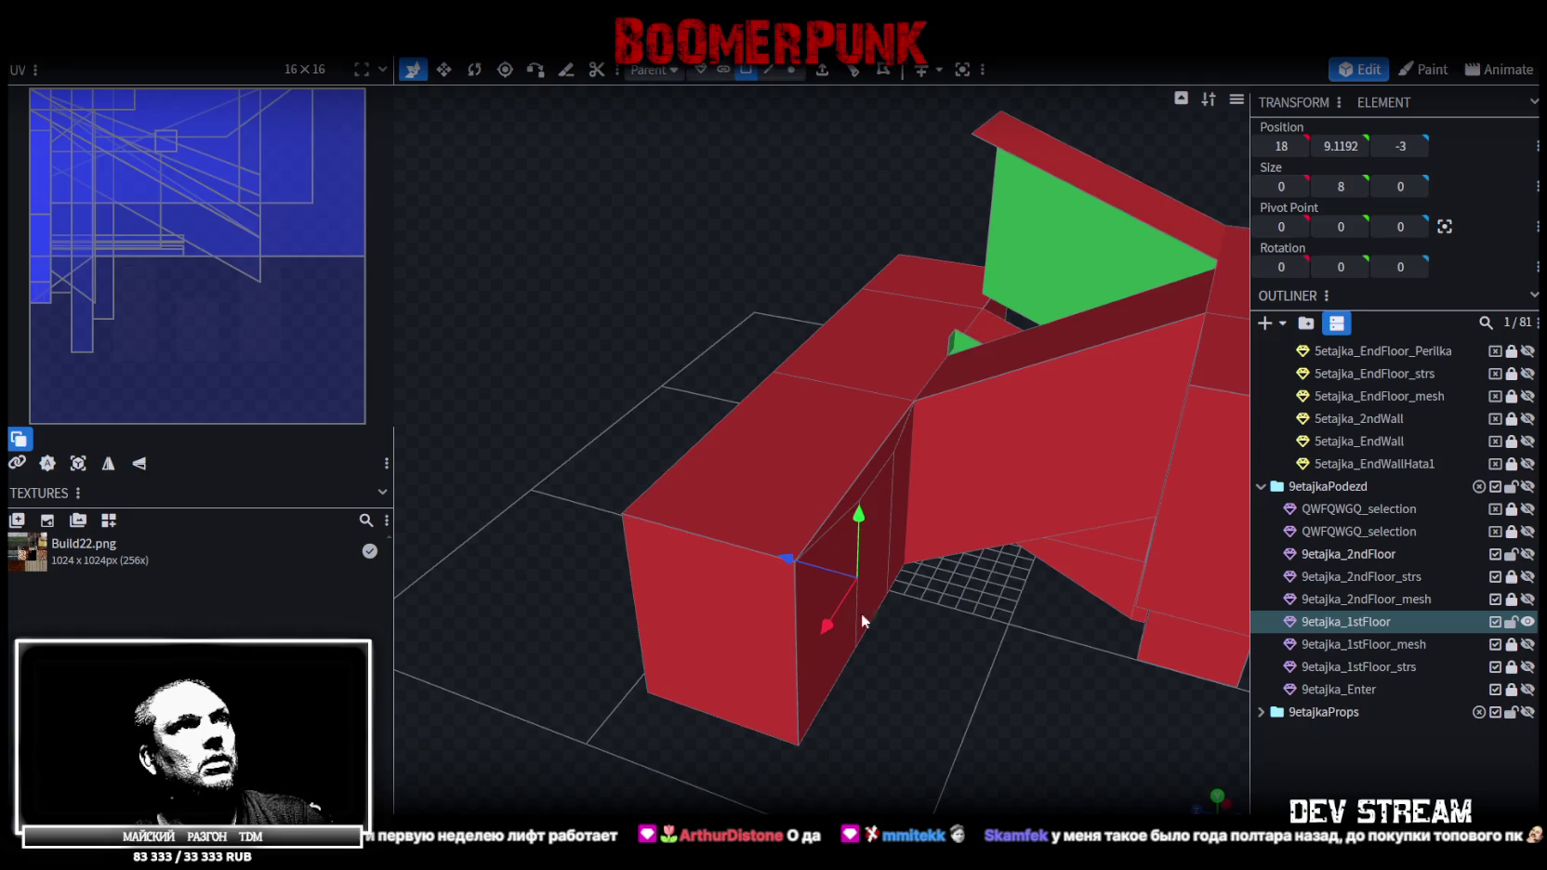
# Extrude the doorway face and recess it back into the wall to Z -4.5
pyautogui.moveTo(831, 534); pyautogui.dragTo(876, 517)
pyautogui.click(837, 411)
pyautogui.moveTo(837, 412)
pyautogui.mouseDown()
pyautogui.moveTo(880, 658)
pyautogui.moveTo(853, 144)
pyautogui.mouseUp()
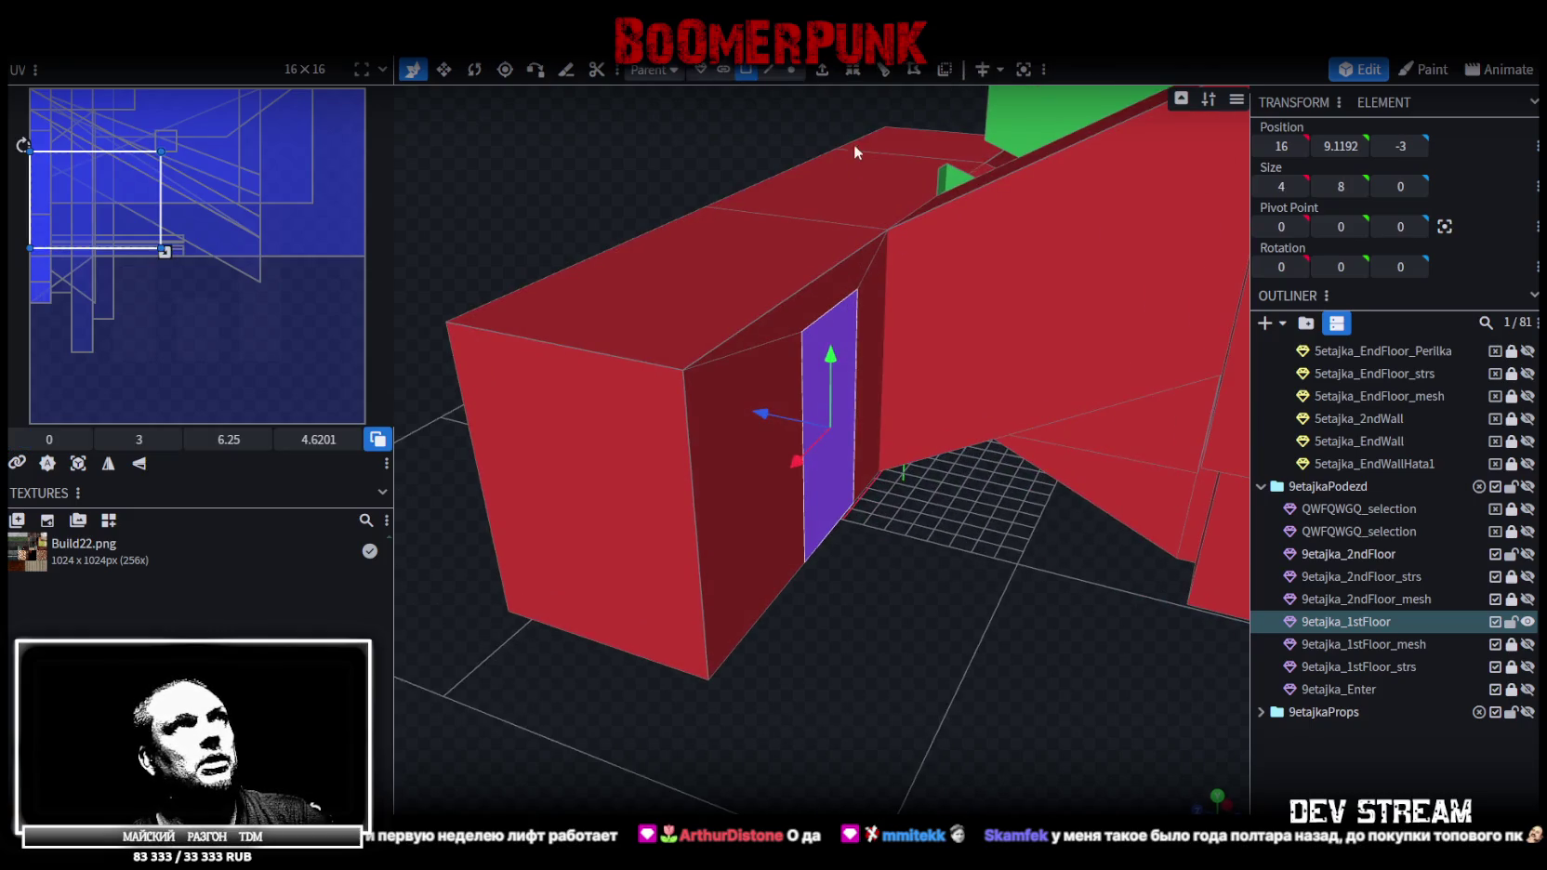
pyautogui.click(822, 69)
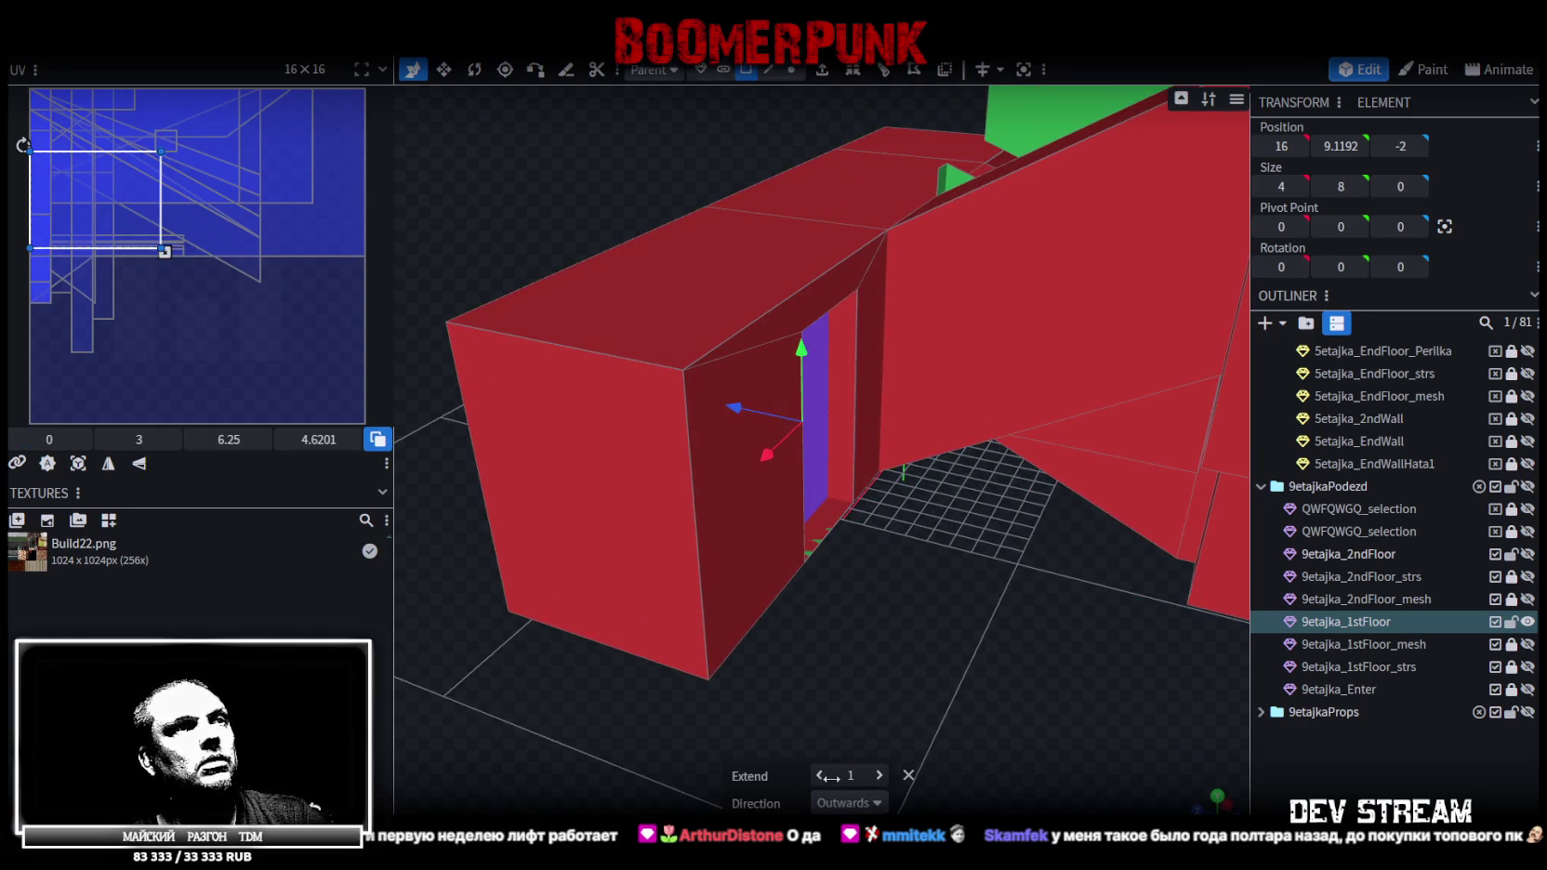
pyautogui.moveTo(830, 777); pyautogui.dragTo(822, 777)
pyautogui.moveTo(964, 655)
pyautogui.mouseDown()
pyautogui.moveTo(979, 414)
pyautogui.moveTo(971, 552)
pyautogui.moveTo(1000, 647)
pyautogui.moveTo(988, 454)
pyautogui.moveTo(931, 685)
pyautogui.moveTo(947, 601)
pyautogui.moveTo(772, 448)
pyautogui.moveTo(785, 423)
pyautogui.moveTo(810, 430)
pyautogui.moveTo(978, 658)
pyautogui.moveTo(879, 548)
pyautogui.mouseUp()
pyautogui.hotkey('ctrl', 'z')
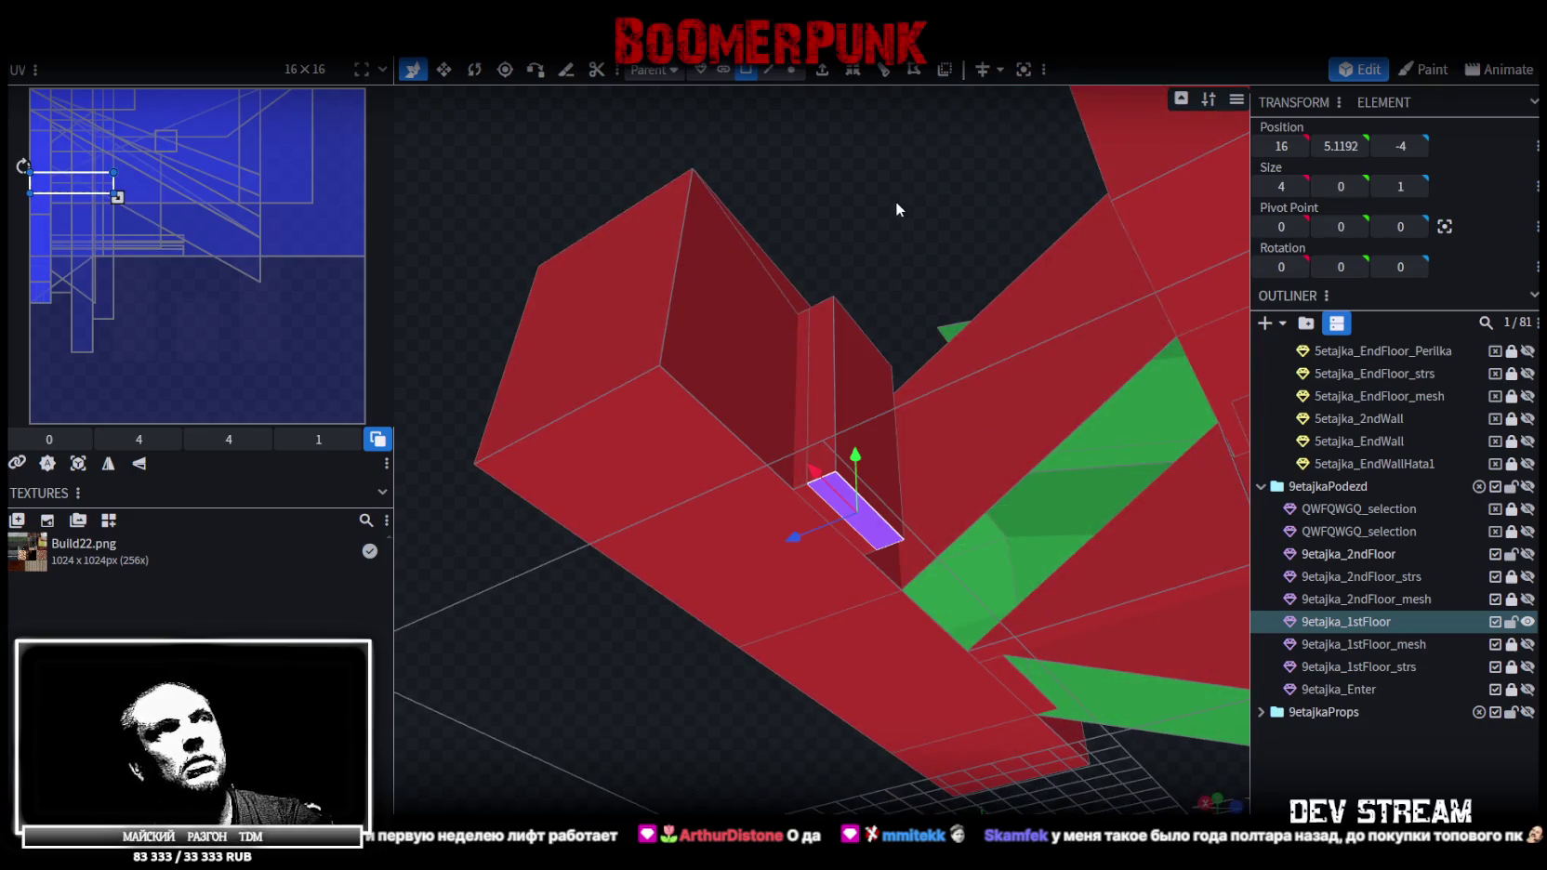
pyautogui.hotkey('ctrl', 'z')
pyautogui.moveTo(891, 177)
pyautogui.mouseDown()
pyautogui.moveTo(844, 396)
pyautogui.moveTo(862, 389)
pyautogui.mouseUp()
# Widen the recessed doorway face to 6 units with the Resize tool
pyautogui.press('v')
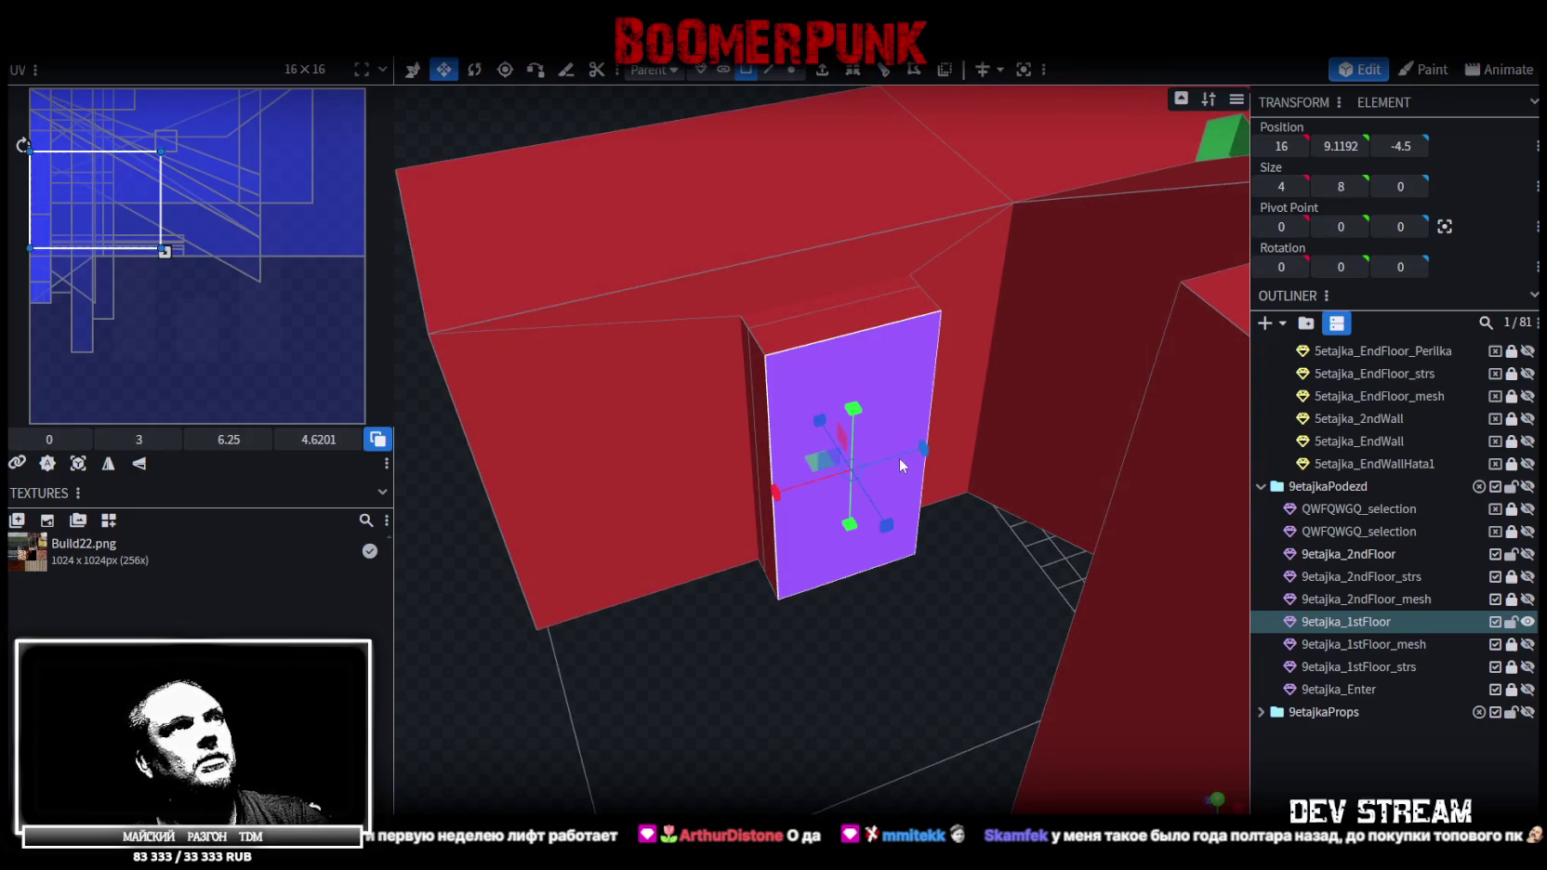
pyautogui.moveTo(927, 454); pyautogui.dragTo(967, 453)
pyautogui.moveTo(923, 553); pyautogui.dragTo(837, 734)
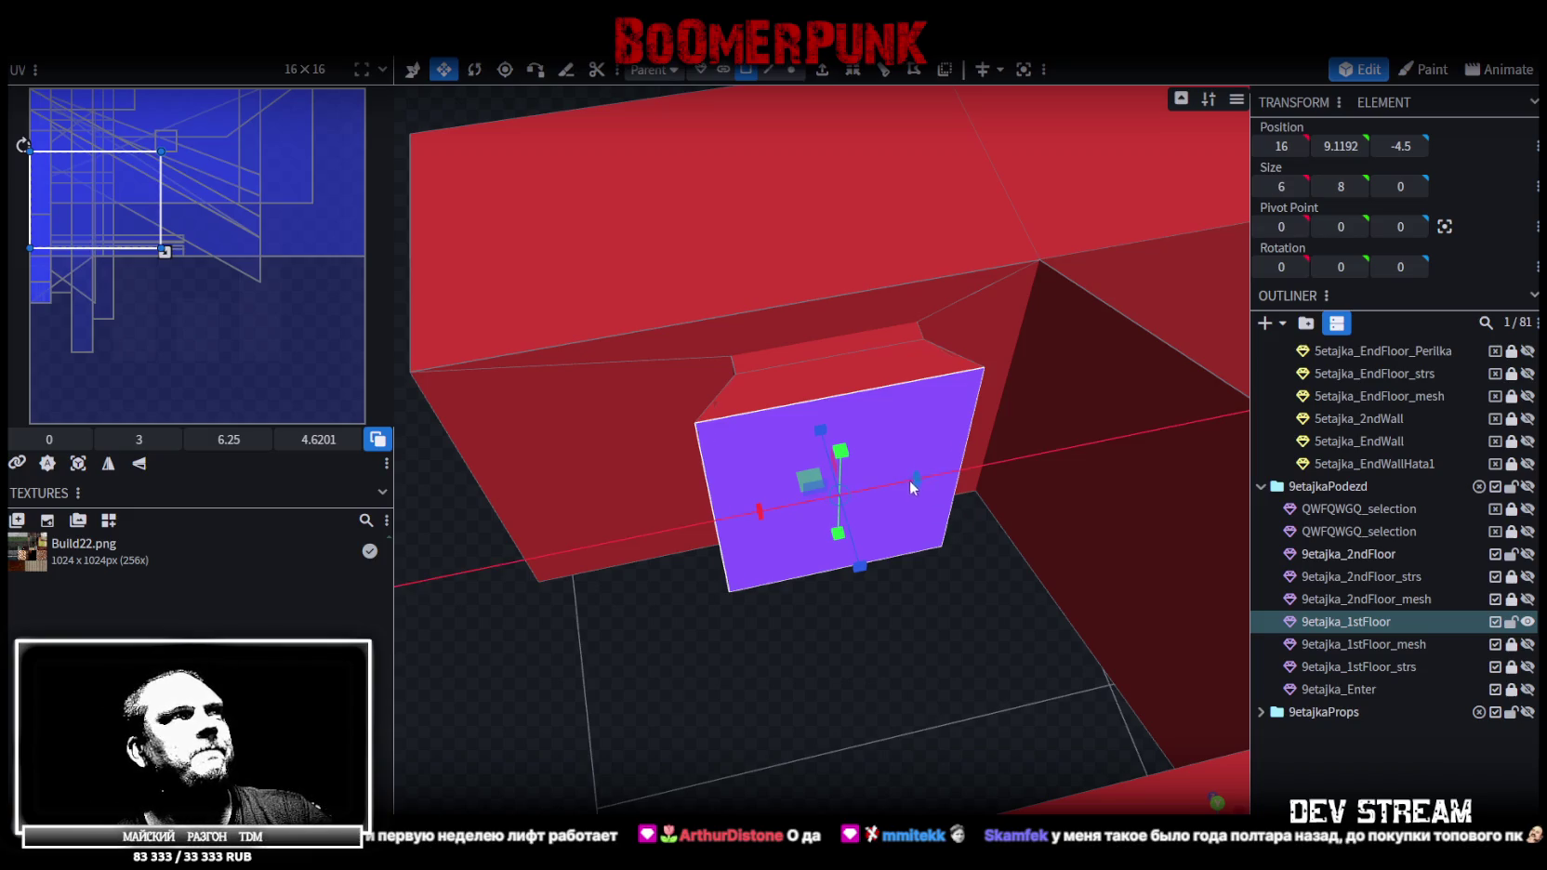
# Narrow the doorway face to 5 units and raise its top edge to 9 tall
pyautogui.moveTo(918, 493); pyautogui.dragTo(899, 484)
pyautogui.moveTo(768, 685)
pyautogui.mouseDown()
pyautogui.moveTo(916, 628)
pyautogui.moveTo(922, 709)
pyautogui.mouseUp()
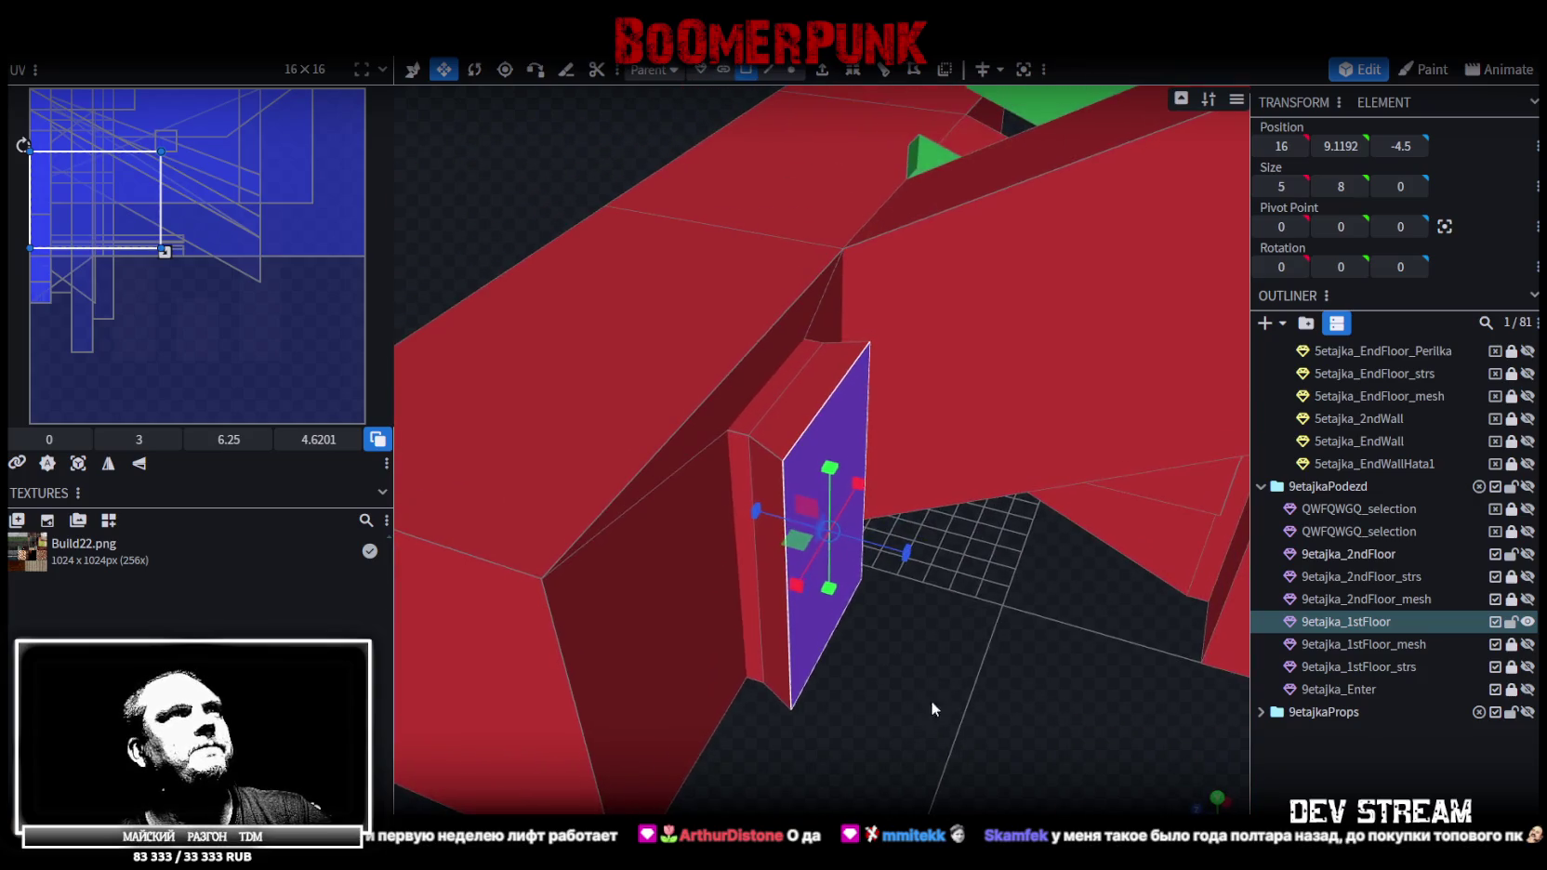
pyautogui.click(769, 70)
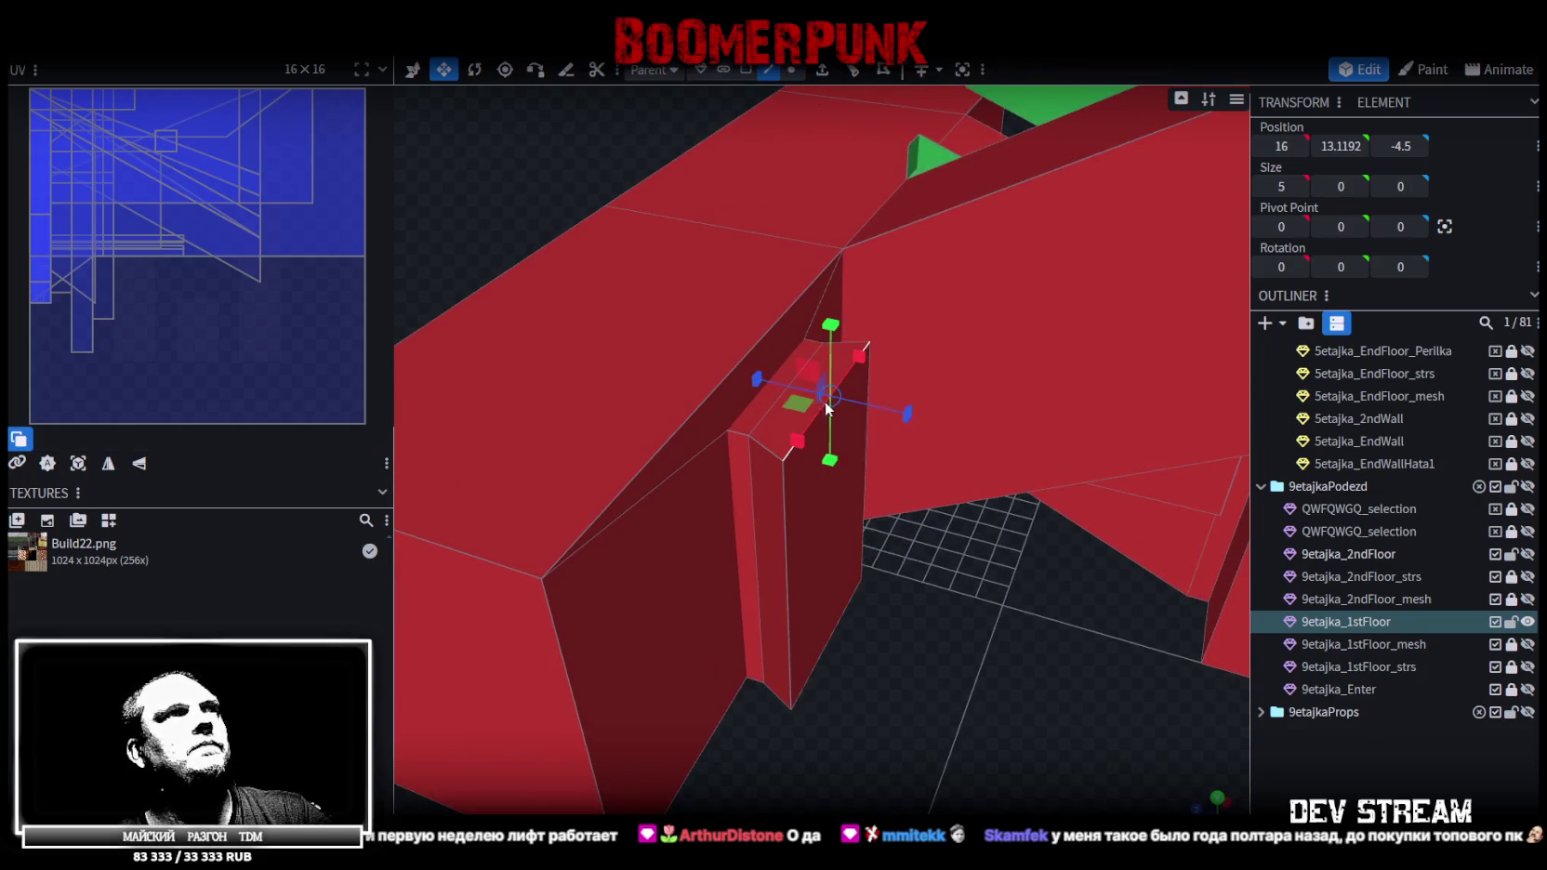
pyautogui.press('s')
pyautogui.moveTo(827, 320); pyautogui.dragTo(828, 293)
pyautogui.moveTo(964, 678)
pyautogui.mouseDown()
pyautogui.moveTo(946, 609)
pyautogui.moveTo(999, 614)
pyautogui.moveTo(919, 443)
pyautogui.mouseUp()
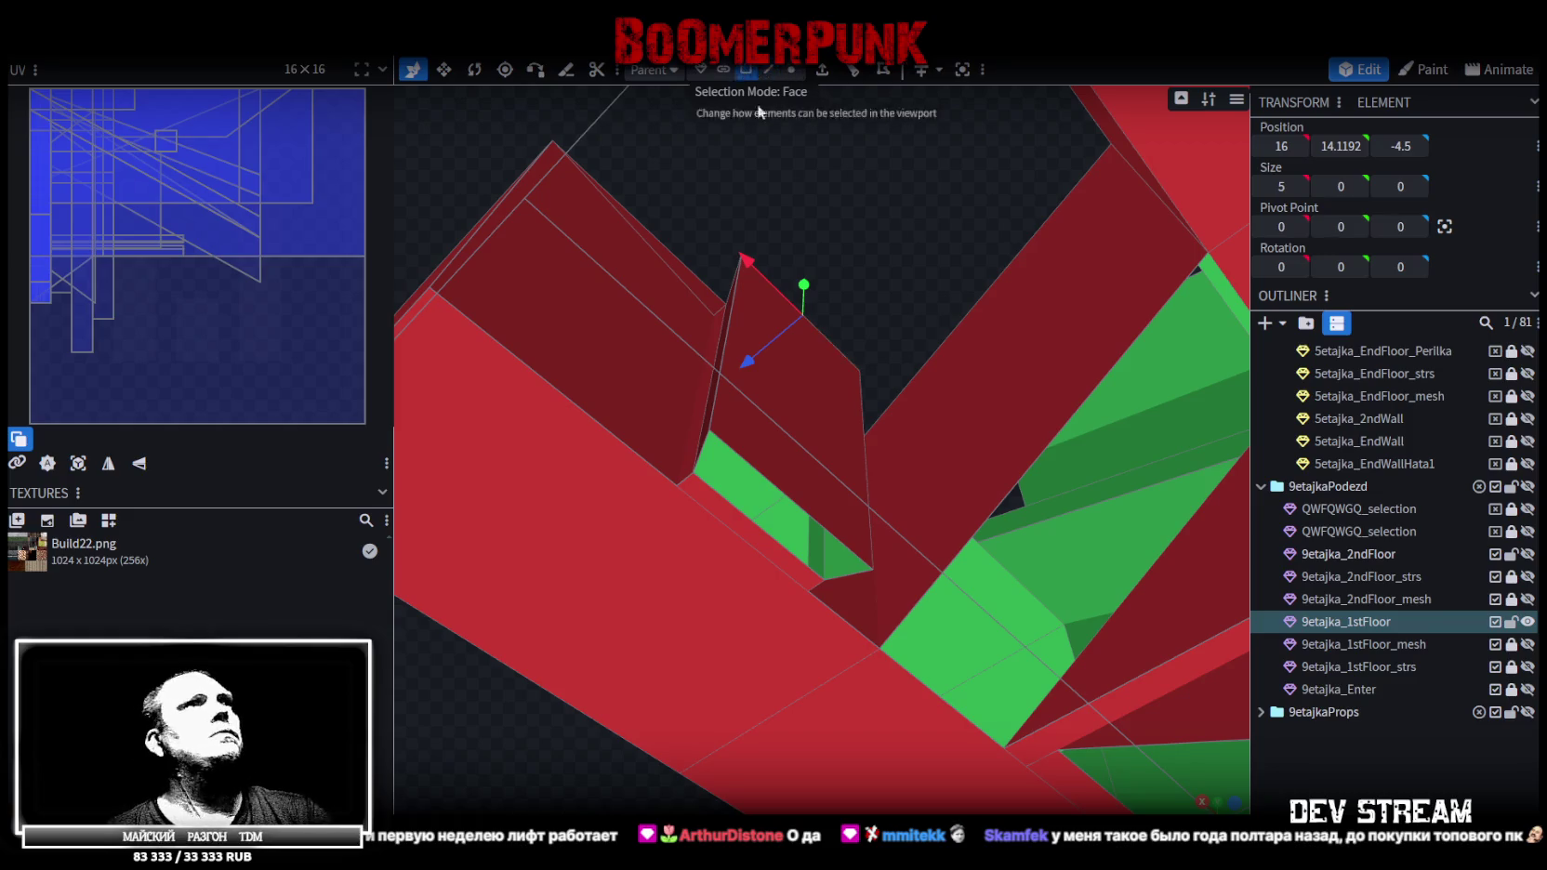
# Push the doorway's back face to Z -8.5 to form the shaft, and save Build27.bbmodel
pyautogui.click(745, 69)
pyautogui.click(851, 391)
pyautogui.moveTo(866, 385)
pyautogui.mouseDown()
pyautogui.moveTo(1100, 657)
pyautogui.moveTo(955, 619)
pyautogui.moveTo(844, 530)
pyautogui.mouseUp()
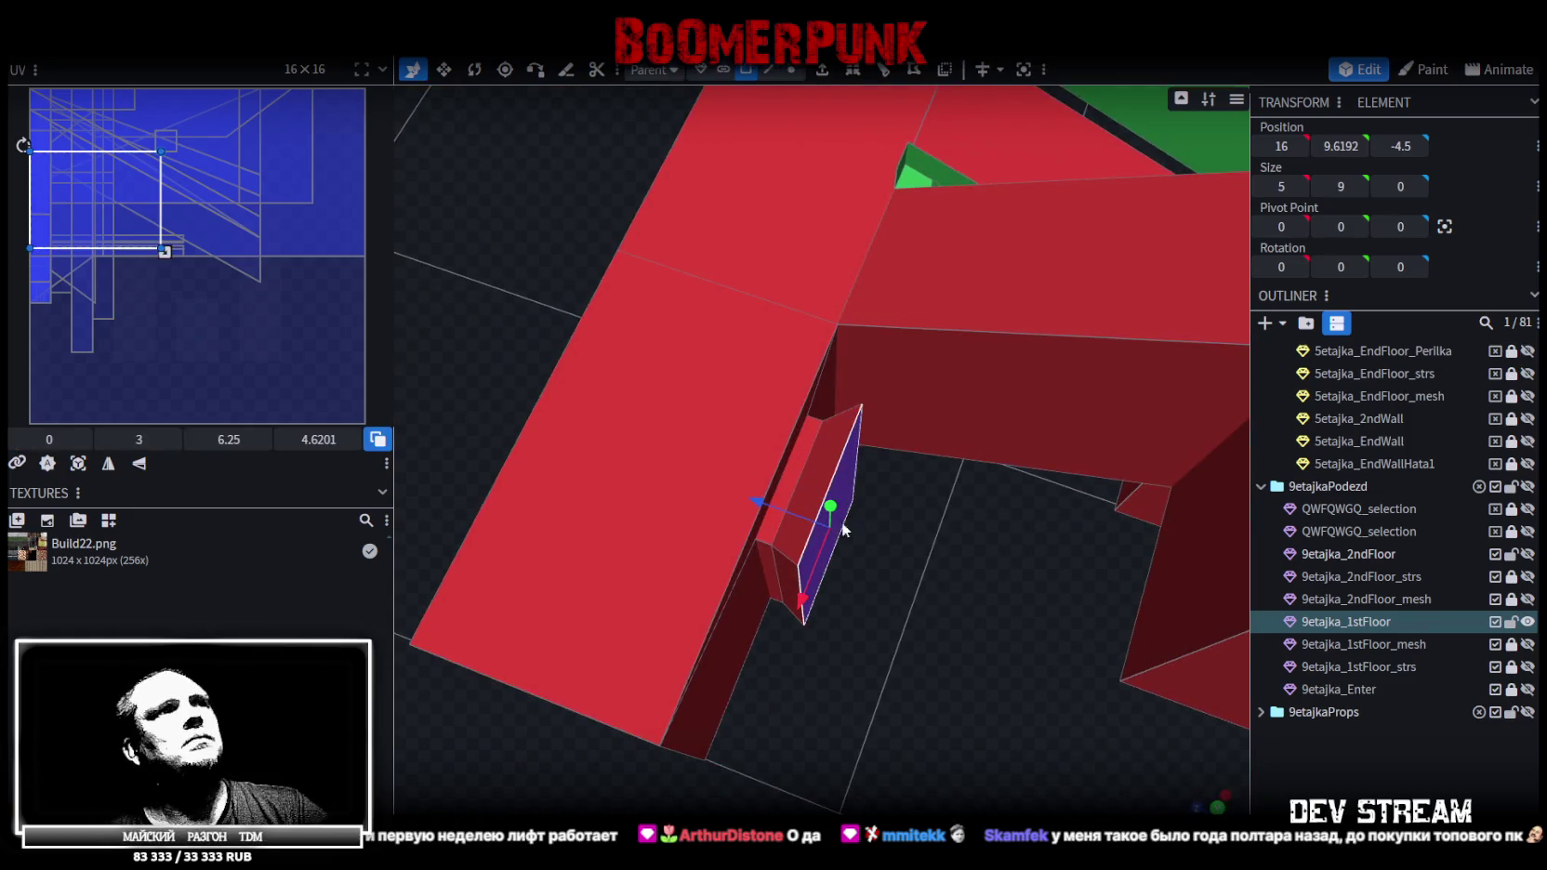
pyautogui.moveTo(754, 502); pyautogui.dragTo(736, 505)
pyautogui.moveTo(970, 638); pyautogui.dragTo(939, 613)
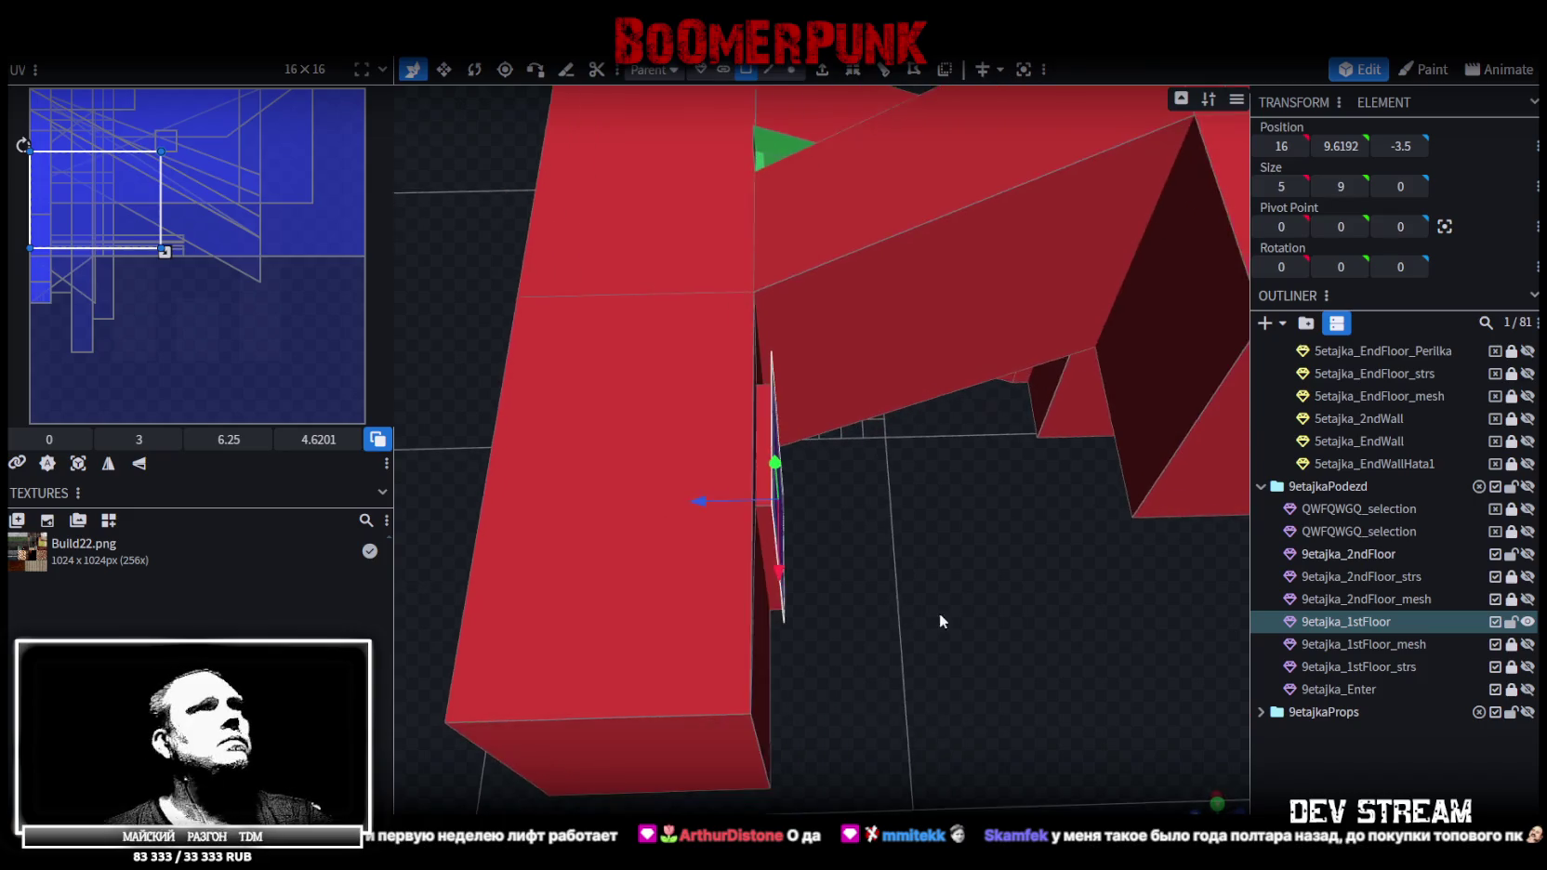
pyautogui.moveTo(697, 501); pyautogui.dragTo(889, 513)
pyautogui.moveTo(1072, 680)
pyautogui.mouseDown()
pyautogui.moveTo(1038, 713)
pyautogui.moveTo(988, 325)
pyautogui.moveTo(974, 502)
pyautogui.moveTo(1069, 686)
pyautogui.moveTo(988, 745)
pyautogui.moveTo(966, 725)
pyautogui.mouseUp()
pyautogui.hotkey('ctrl', 's')
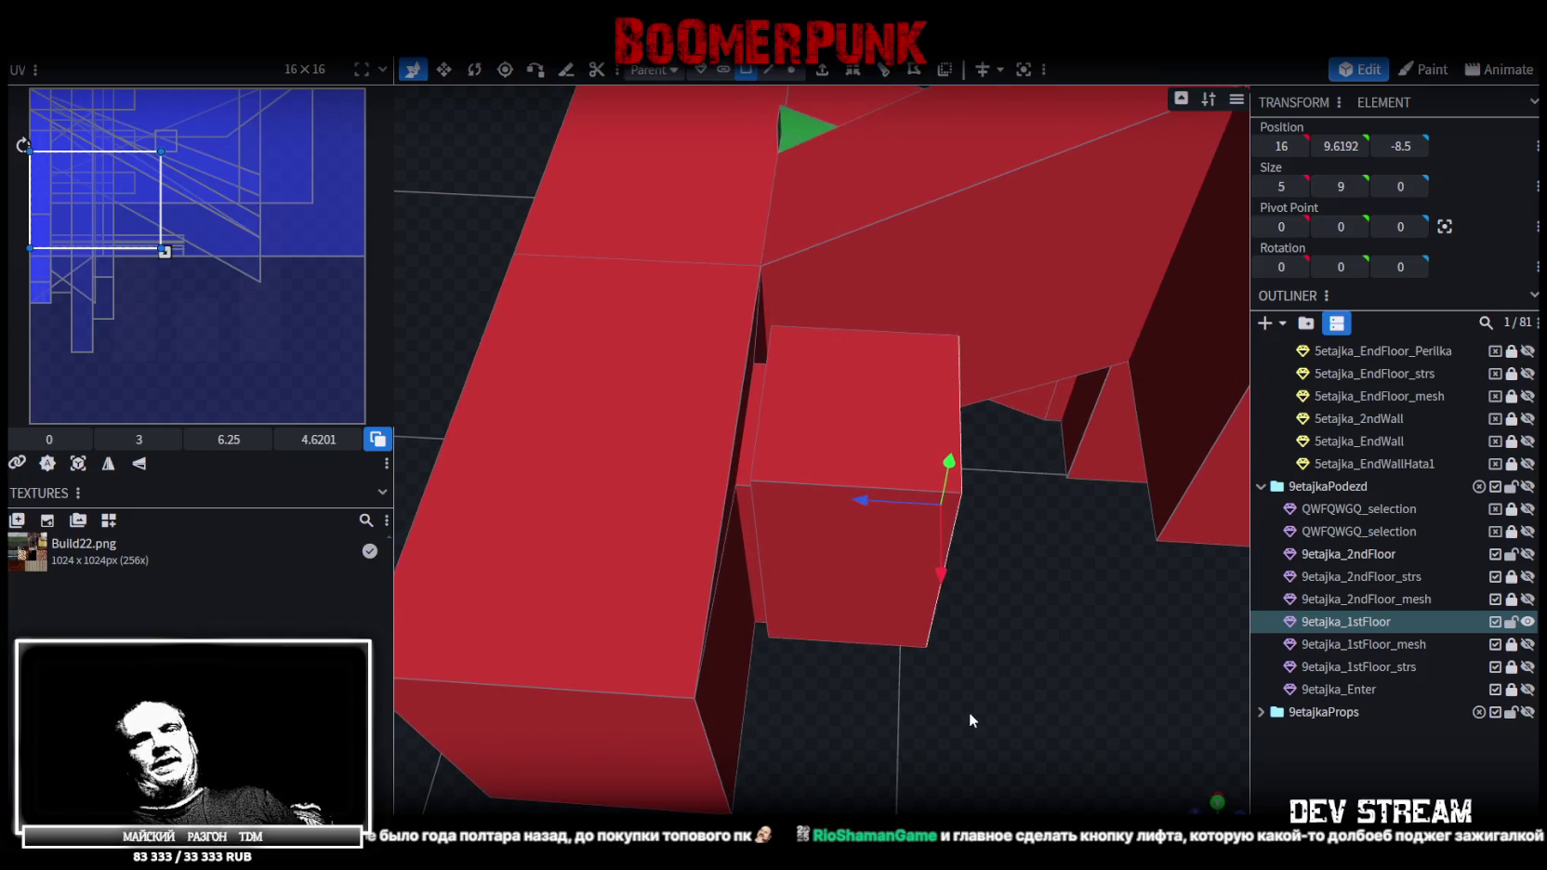
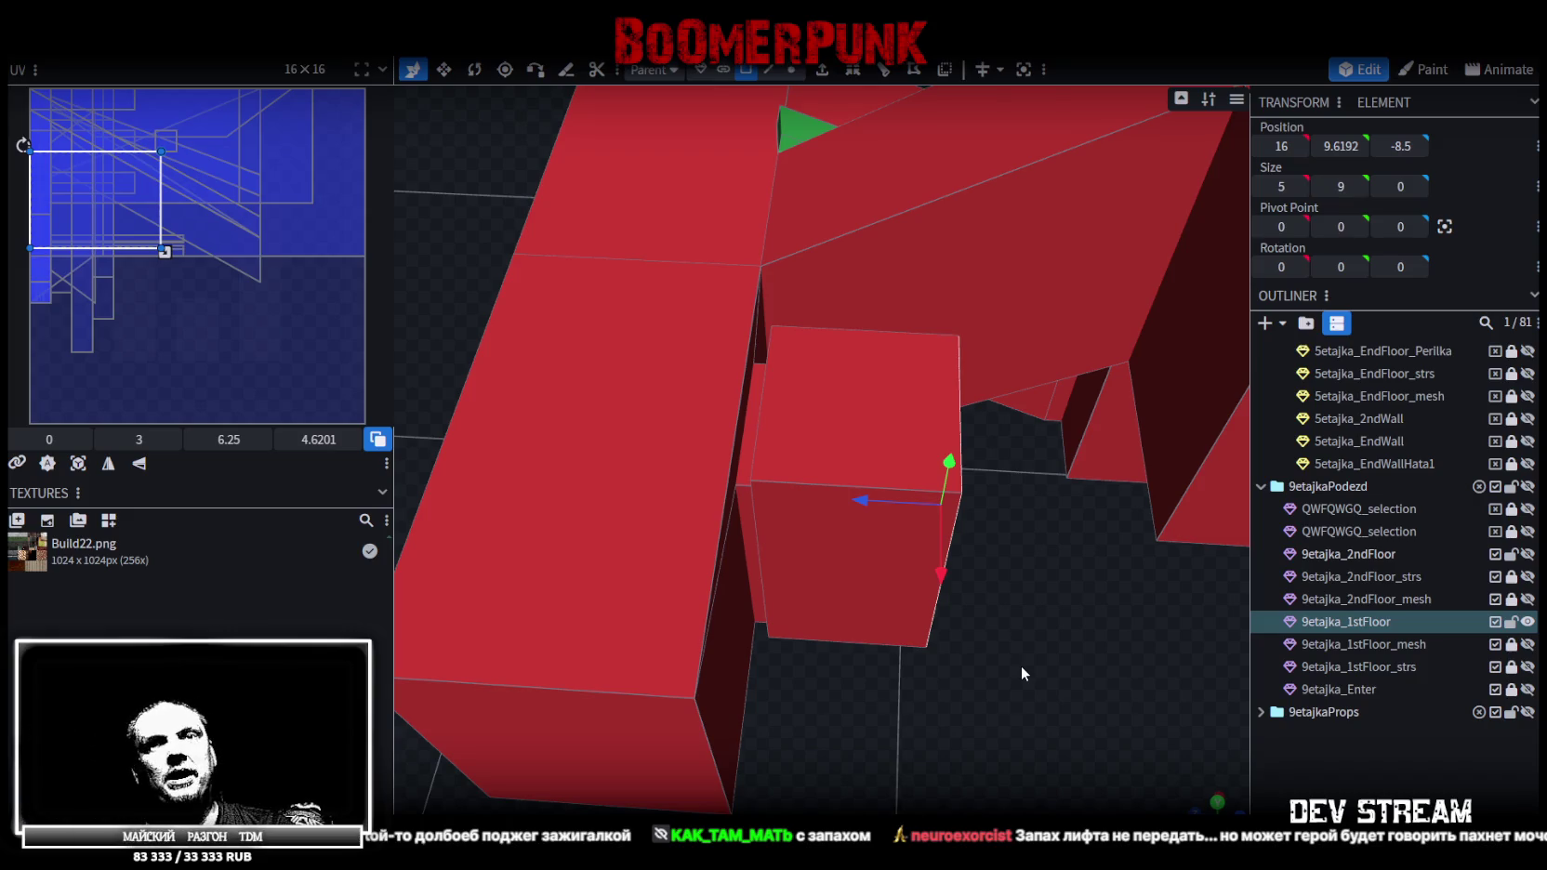
# Save the project, then select the small box in front of the wall in front view
pyautogui.moveTo(1021, 664)
pyautogui.mouseDown()
pyautogui.moveTo(1006, 587)
pyautogui.moveTo(1034, 556)
pyautogui.moveTo(1035, 622)
pyautogui.moveTo(991, 682)
pyautogui.moveTo(1001, 716)
pyautogui.moveTo(1058, 540)
pyautogui.moveTo(1042, 384)
pyautogui.moveTo(1045, 408)
pyautogui.moveTo(971, 365)
pyautogui.moveTo(989, 296)
pyautogui.moveTo(1045, 429)
pyautogui.moveTo(835, 631)
pyautogui.mouseUp()
pyautogui.hotkey('ctrl', 's')
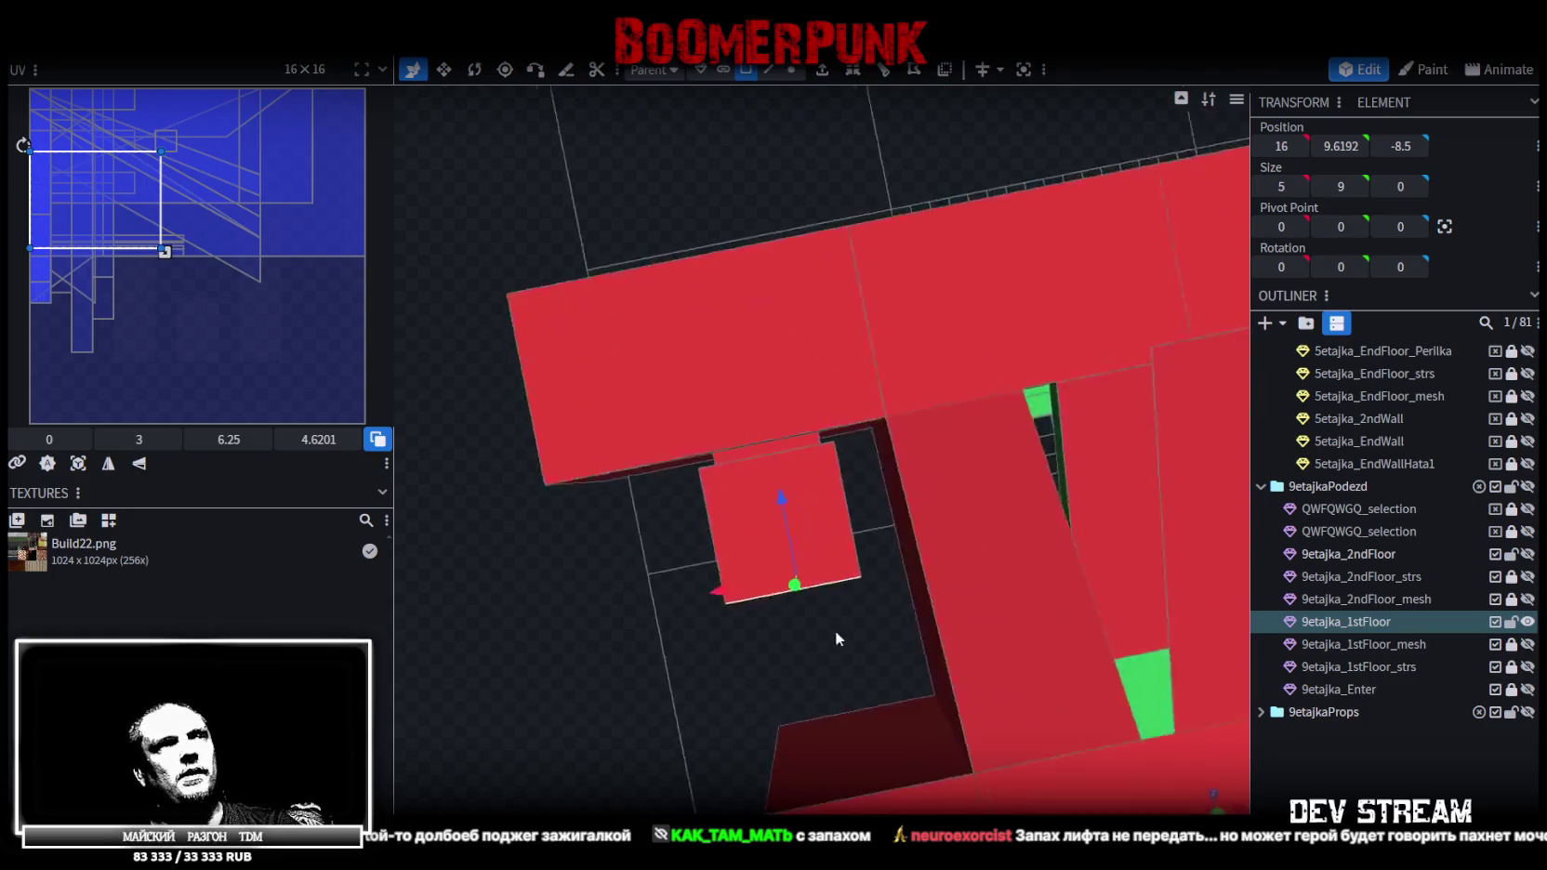
pyautogui.press('KP_1')
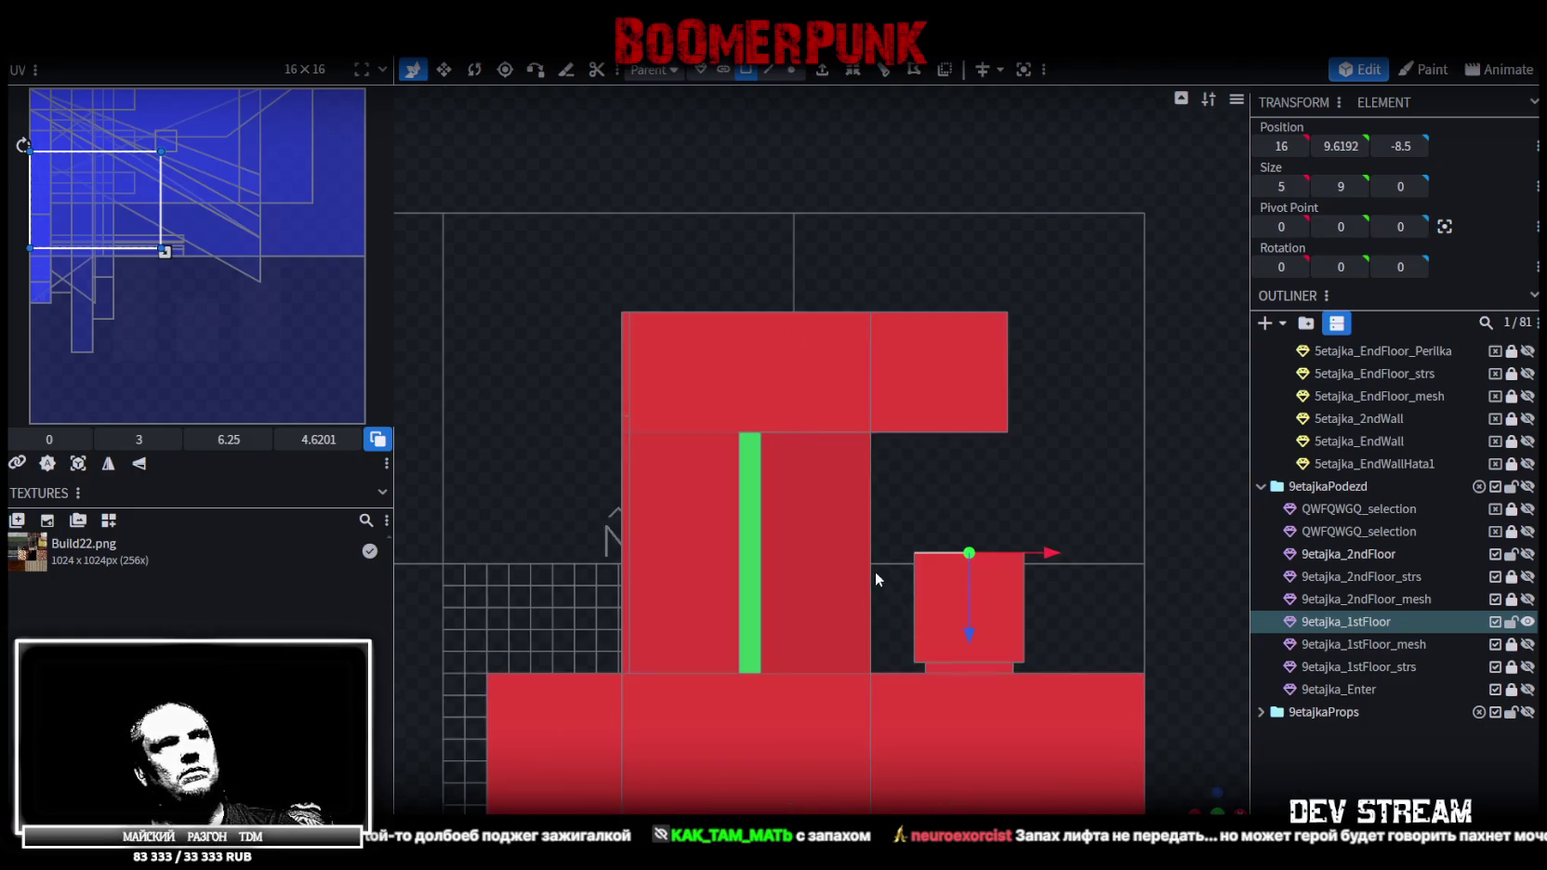
pyautogui.click(831, 483)
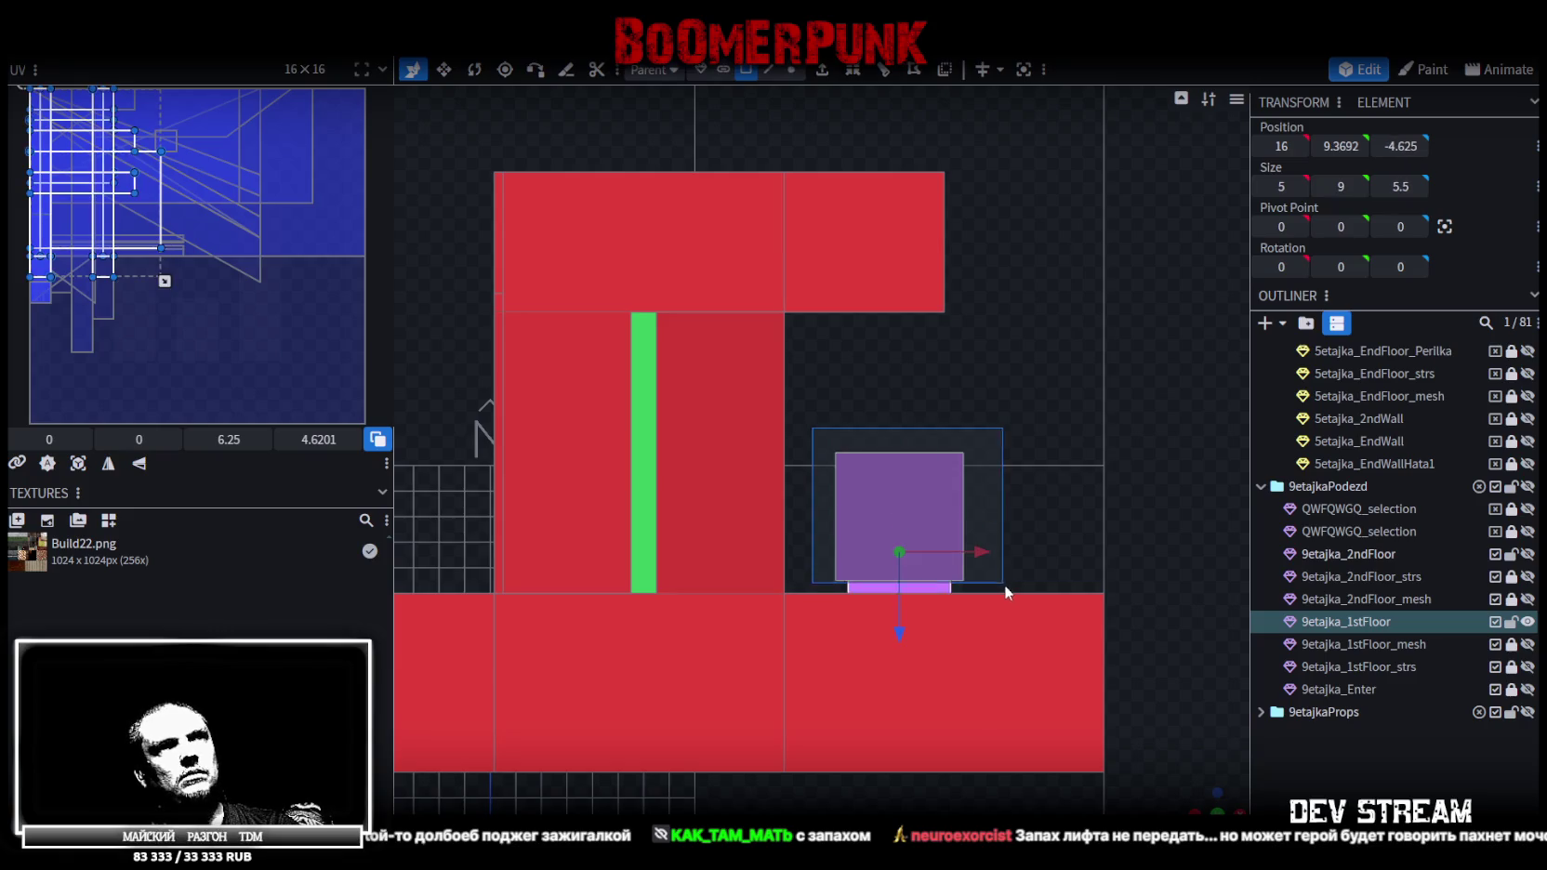
pyautogui.scroll(1, 1003, 562)
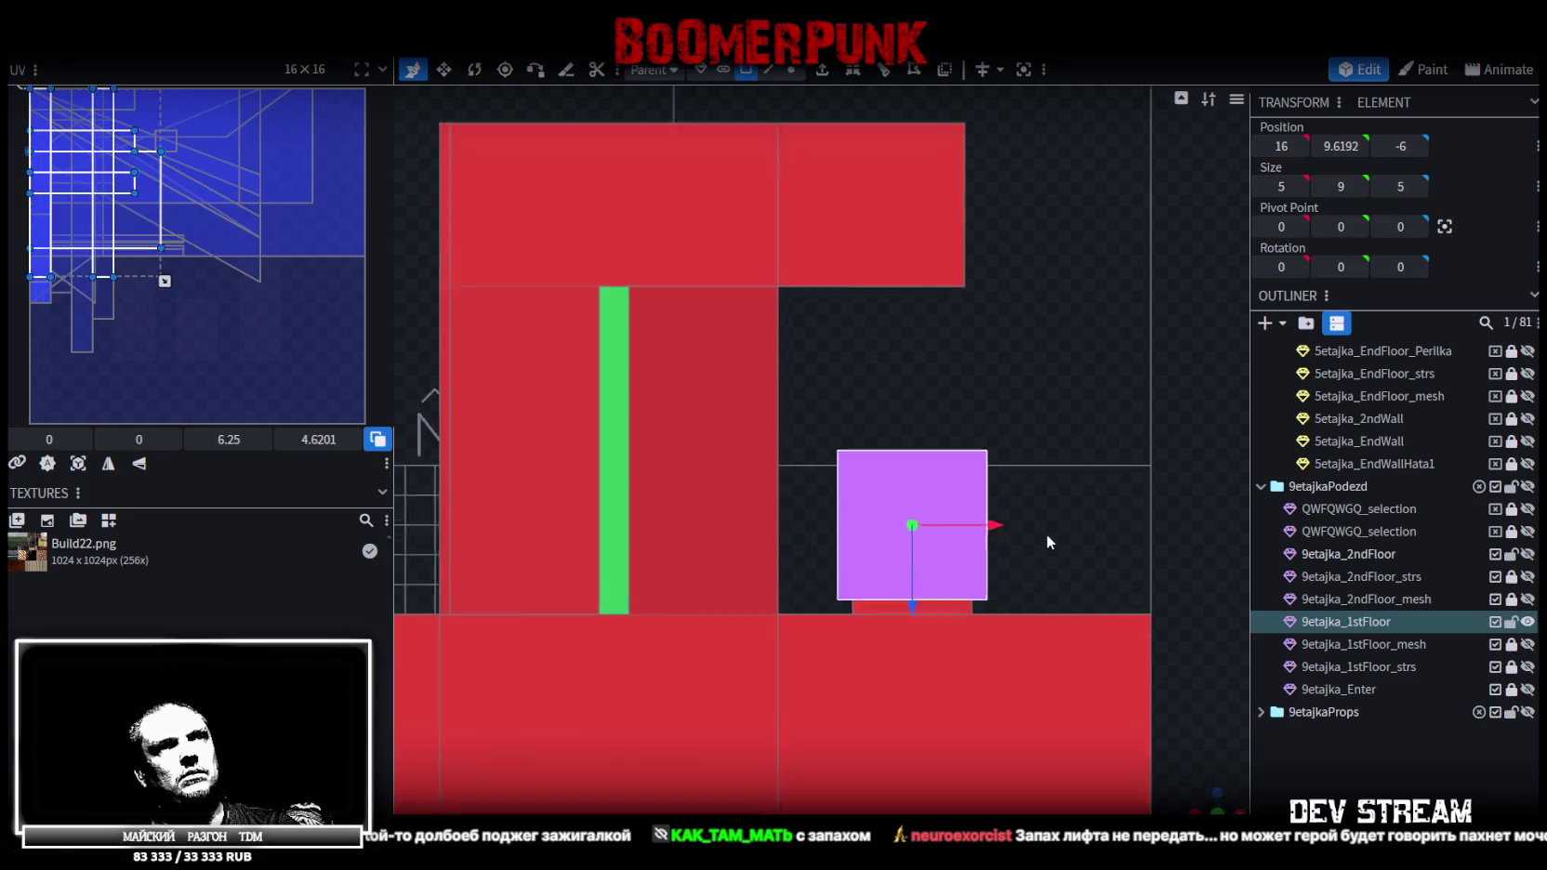
pyautogui.scroll(2, 1044, 534)
pyautogui.scroll(2, 939, 384)
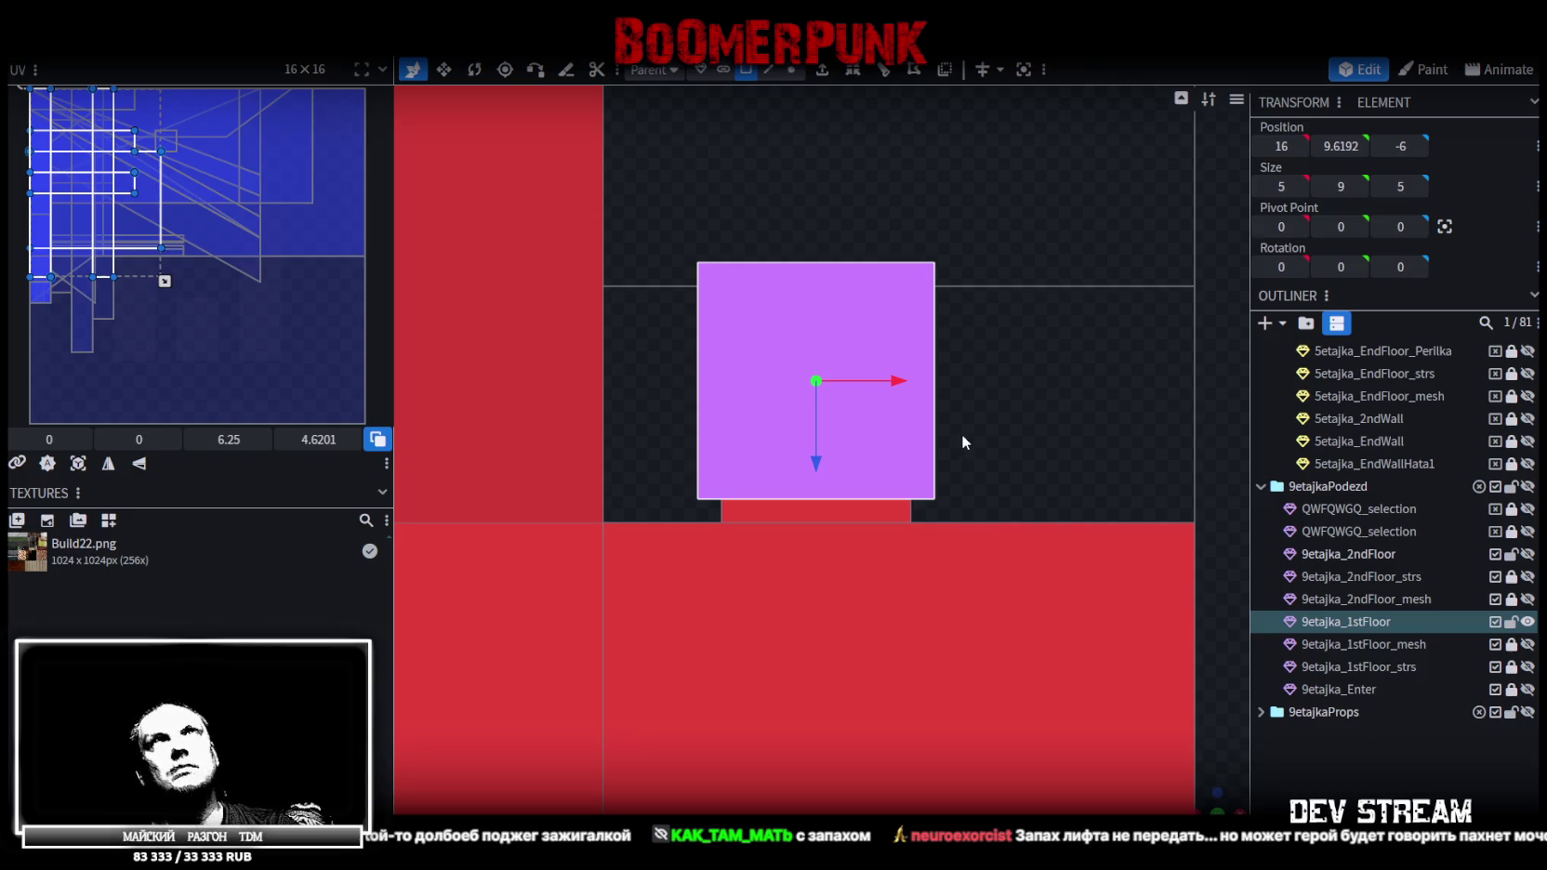
# Select the box square's four corner vertices and push the square out 0.5 on Z
pyautogui.click(768, 69)
pyautogui.scroll(1, 919, 517)
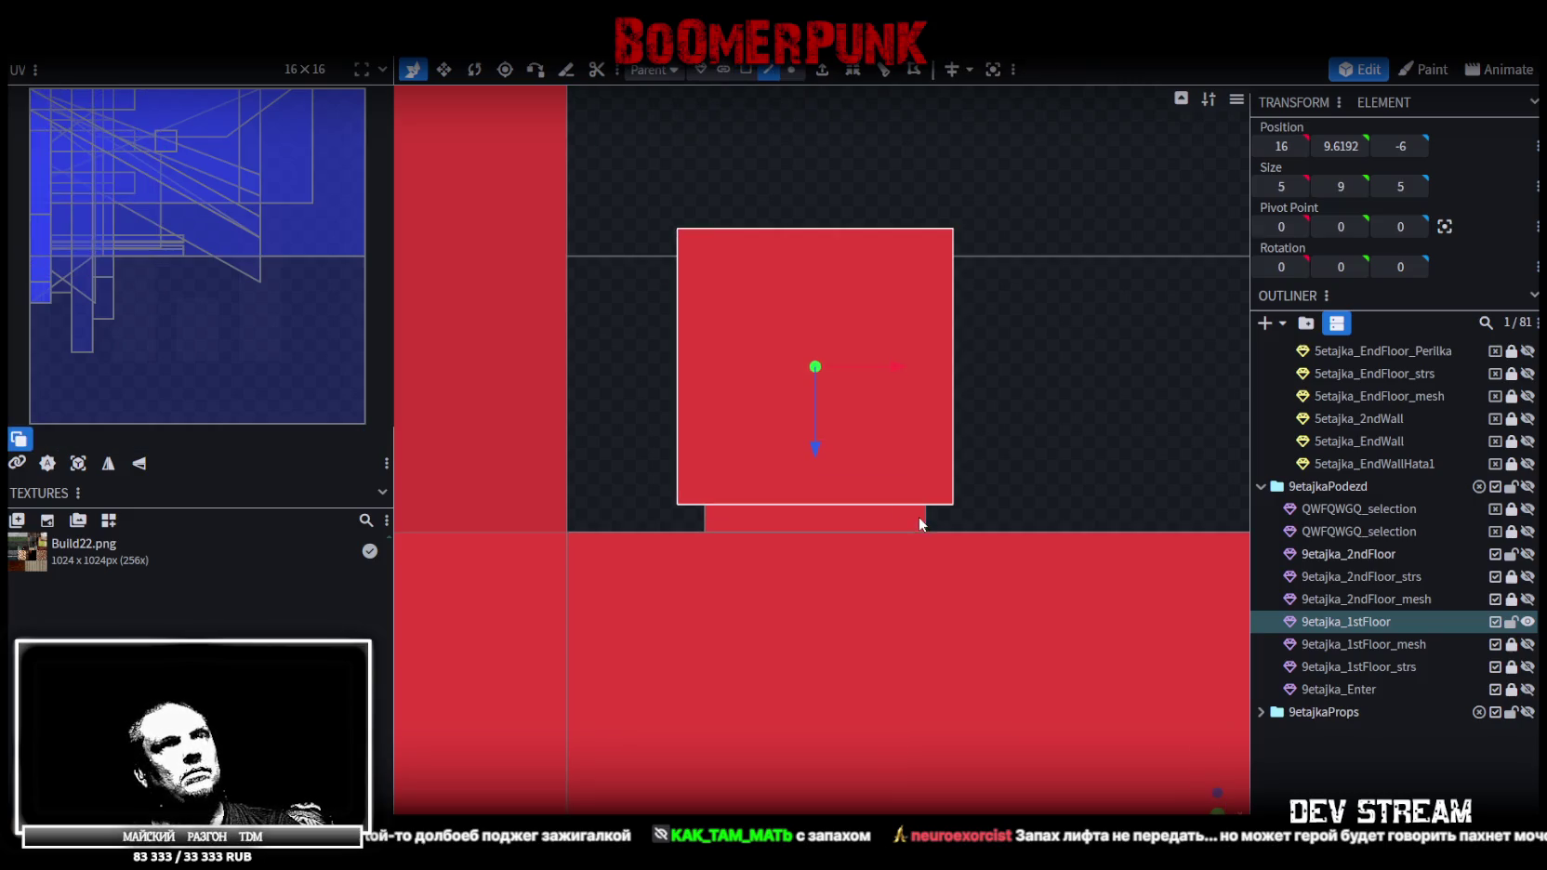
pyautogui.click(925, 517)
pyautogui.scroll(-2, 821, 303)
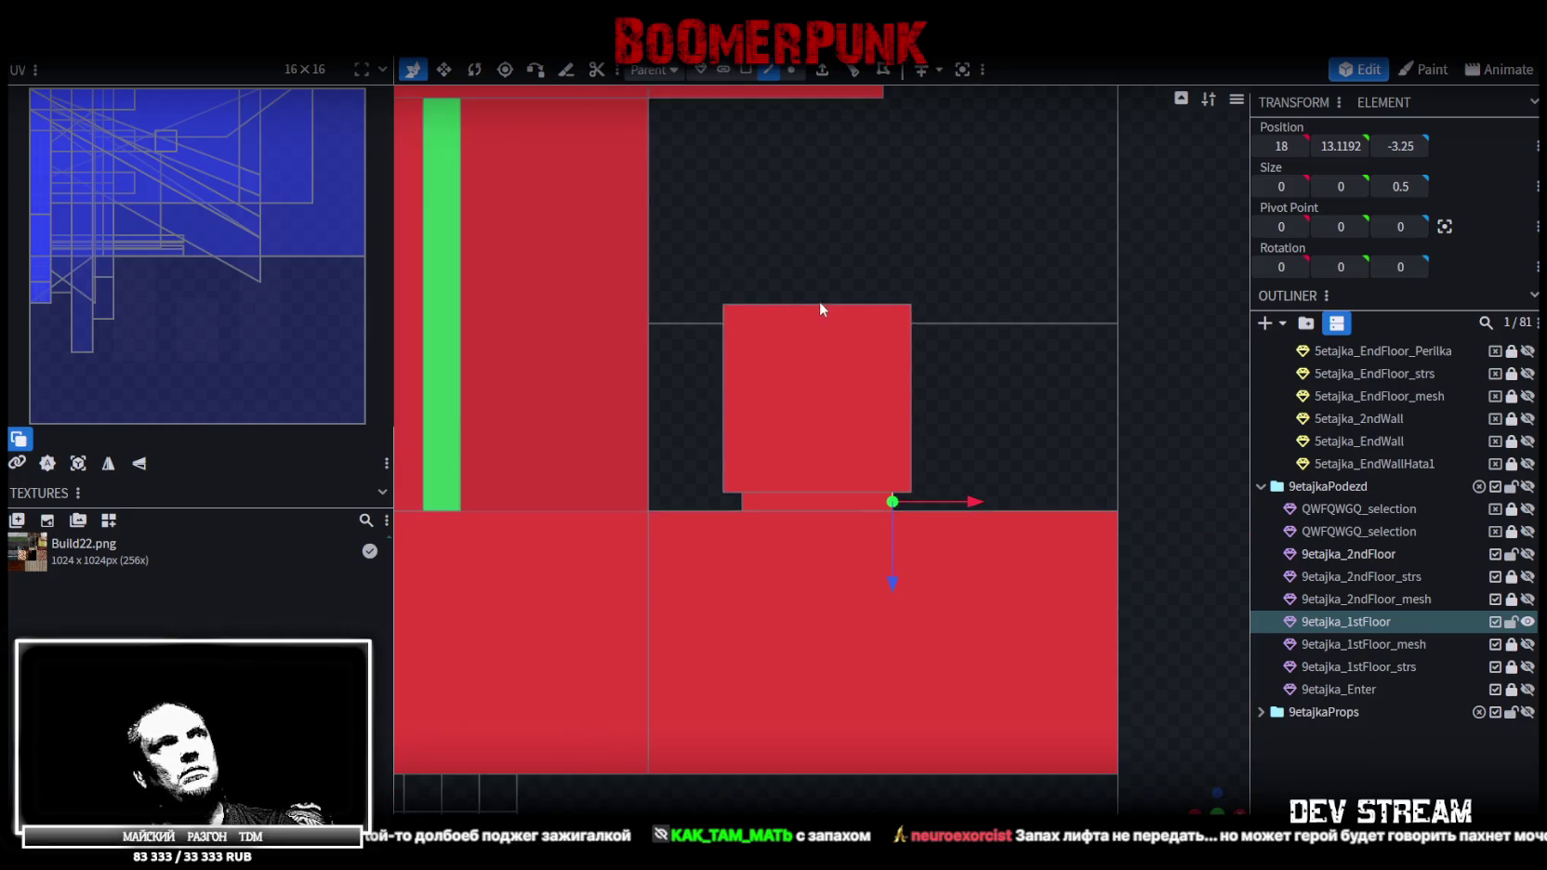
pyautogui.scroll(-1, 798, 299)
pyautogui.click(791, 68)
pyautogui.scroll(1, 808, 359)
pyautogui.moveTo(614, 293); pyautogui.dragTo(956, 591)
pyautogui.moveTo(770, 586); pyautogui.dragTo(772, 562)
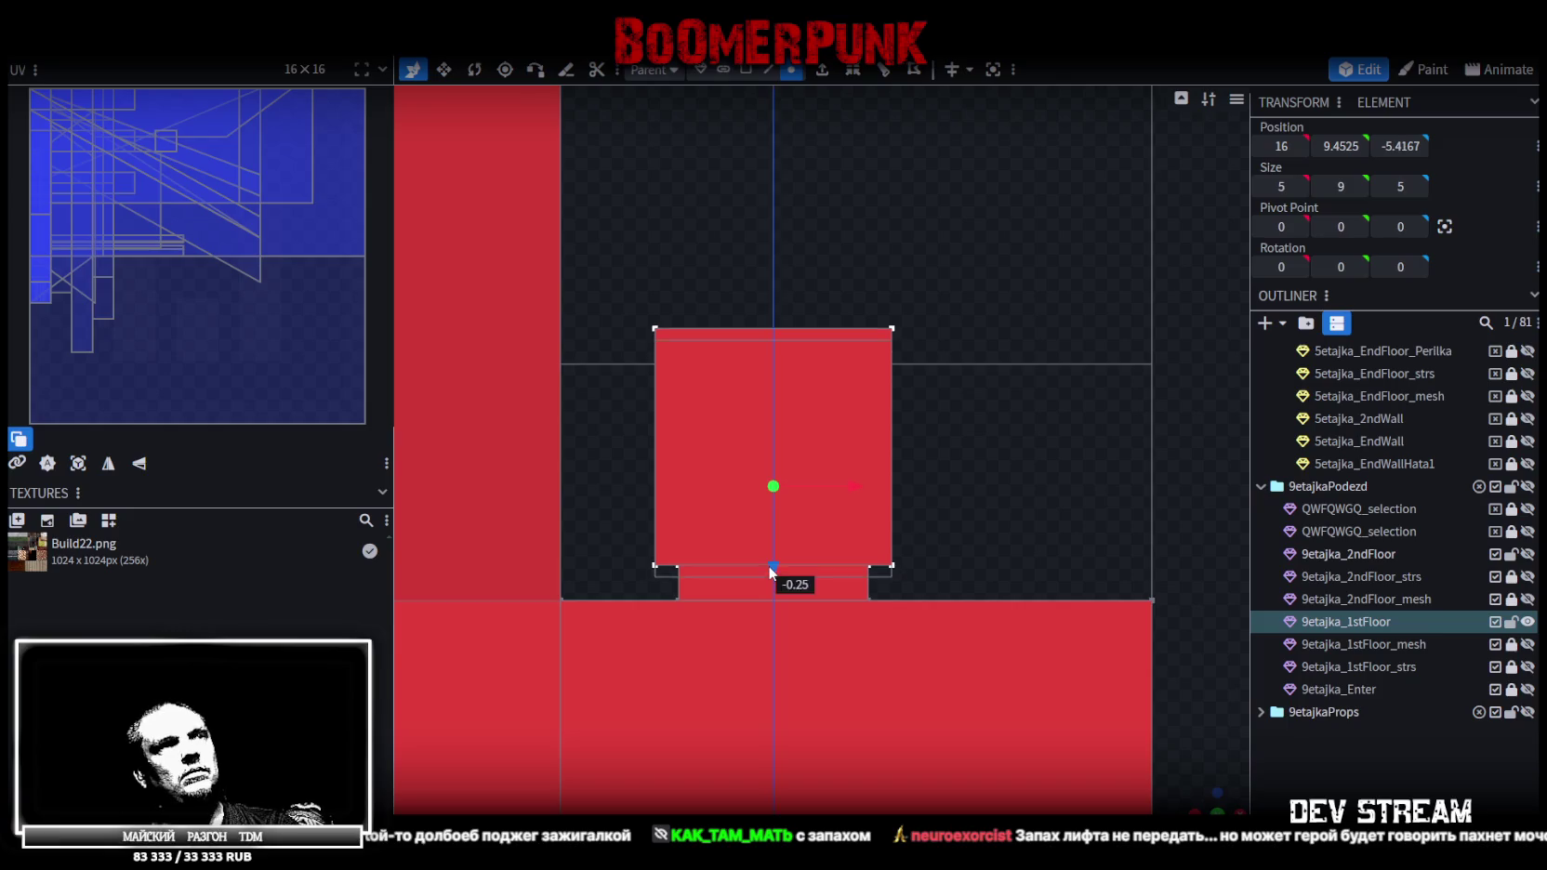
# Add one loop cut across the strip below the box, then select the box faces
pyautogui.click(769, 68)
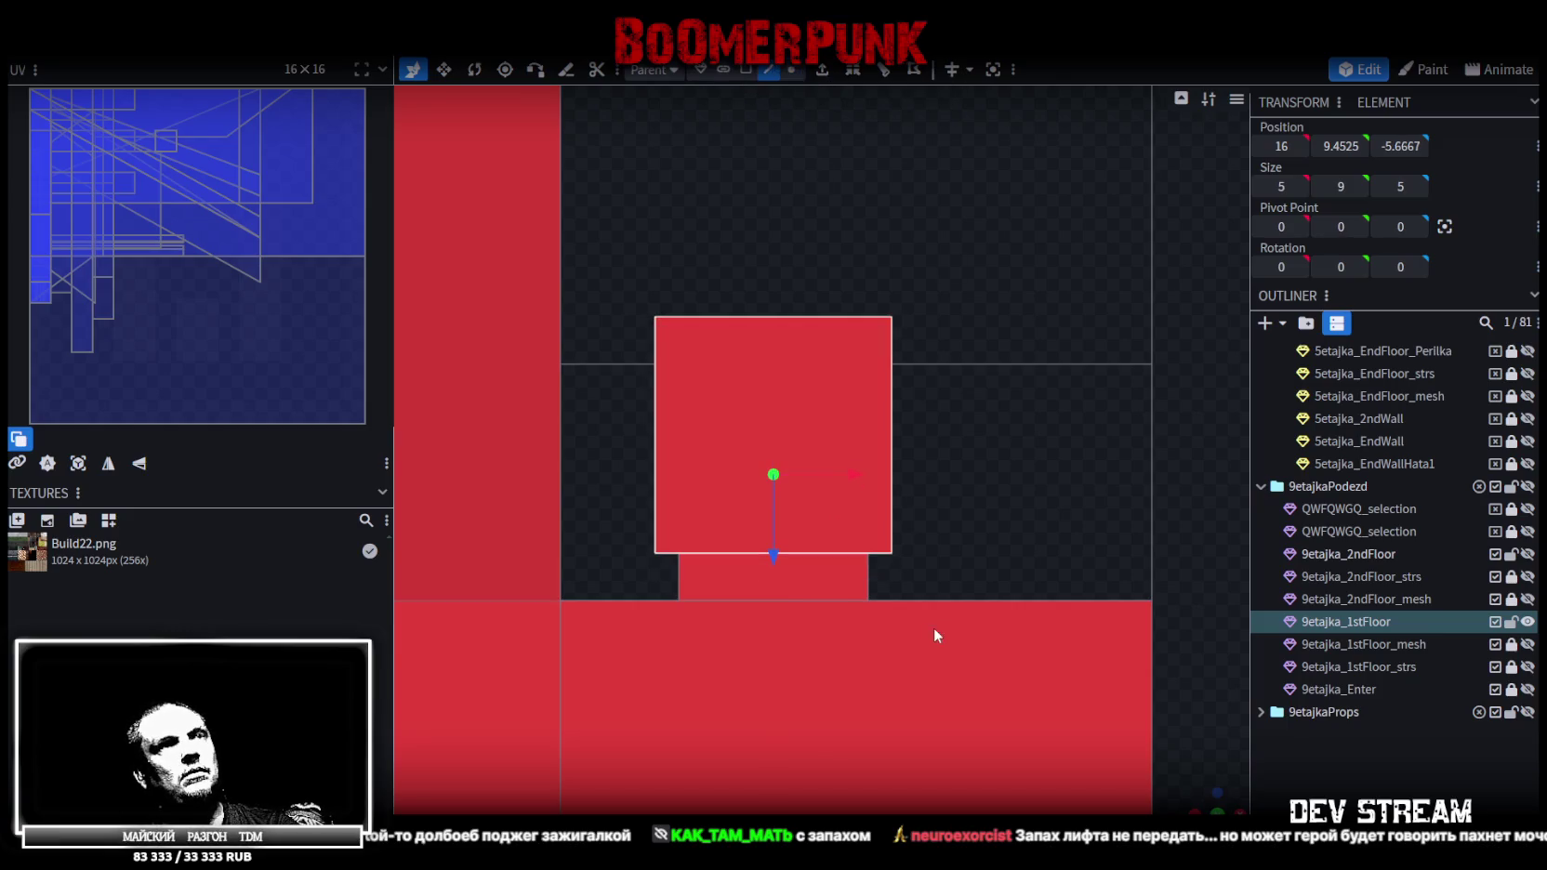
pyautogui.click(876, 584)
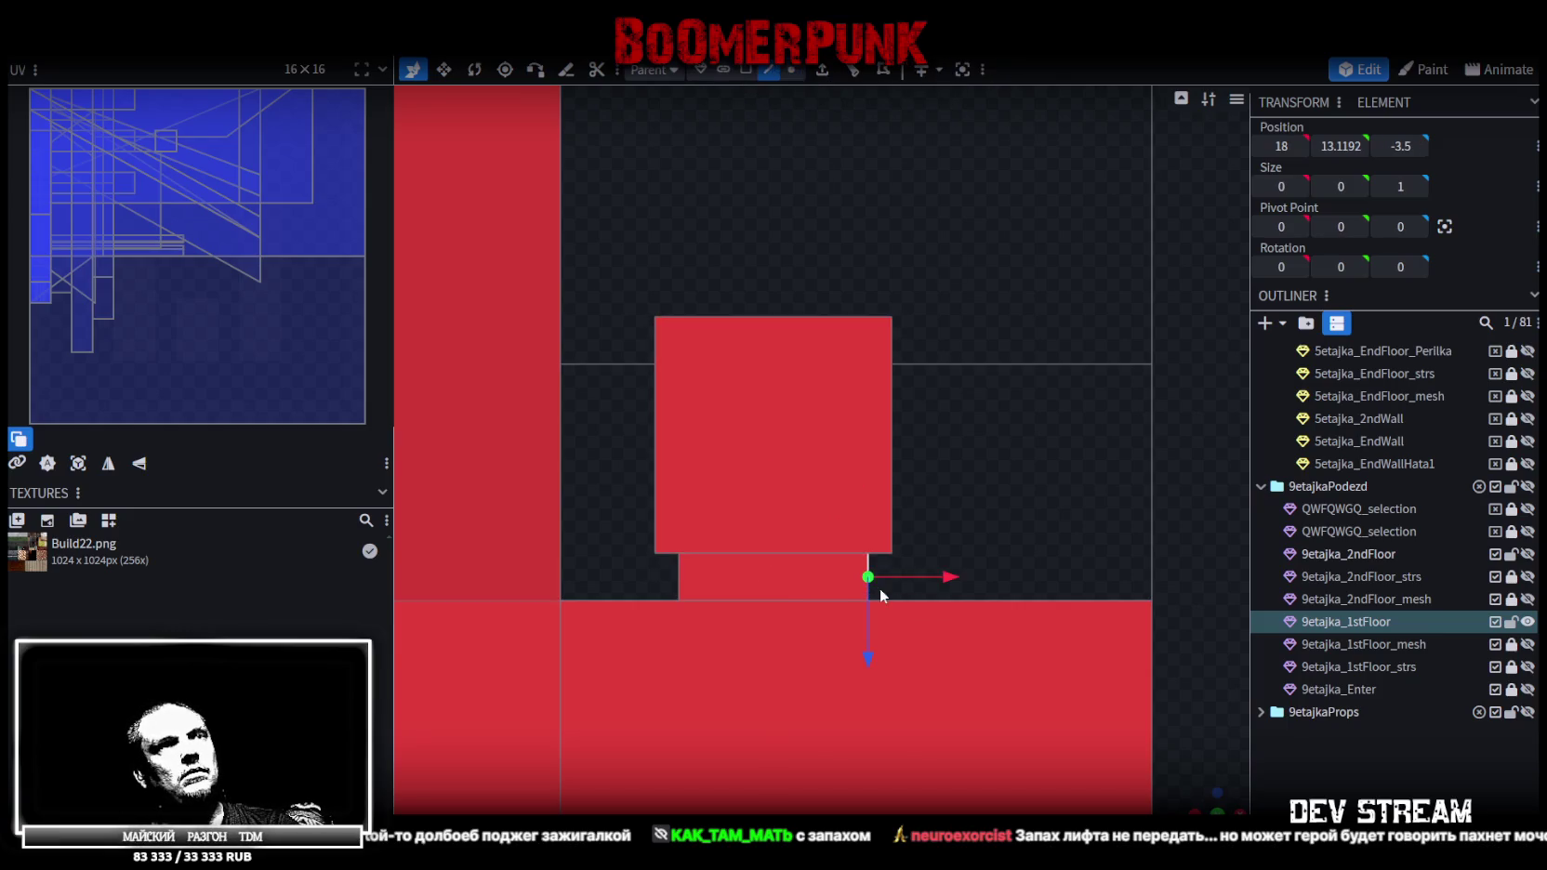
pyautogui.click(852, 70)
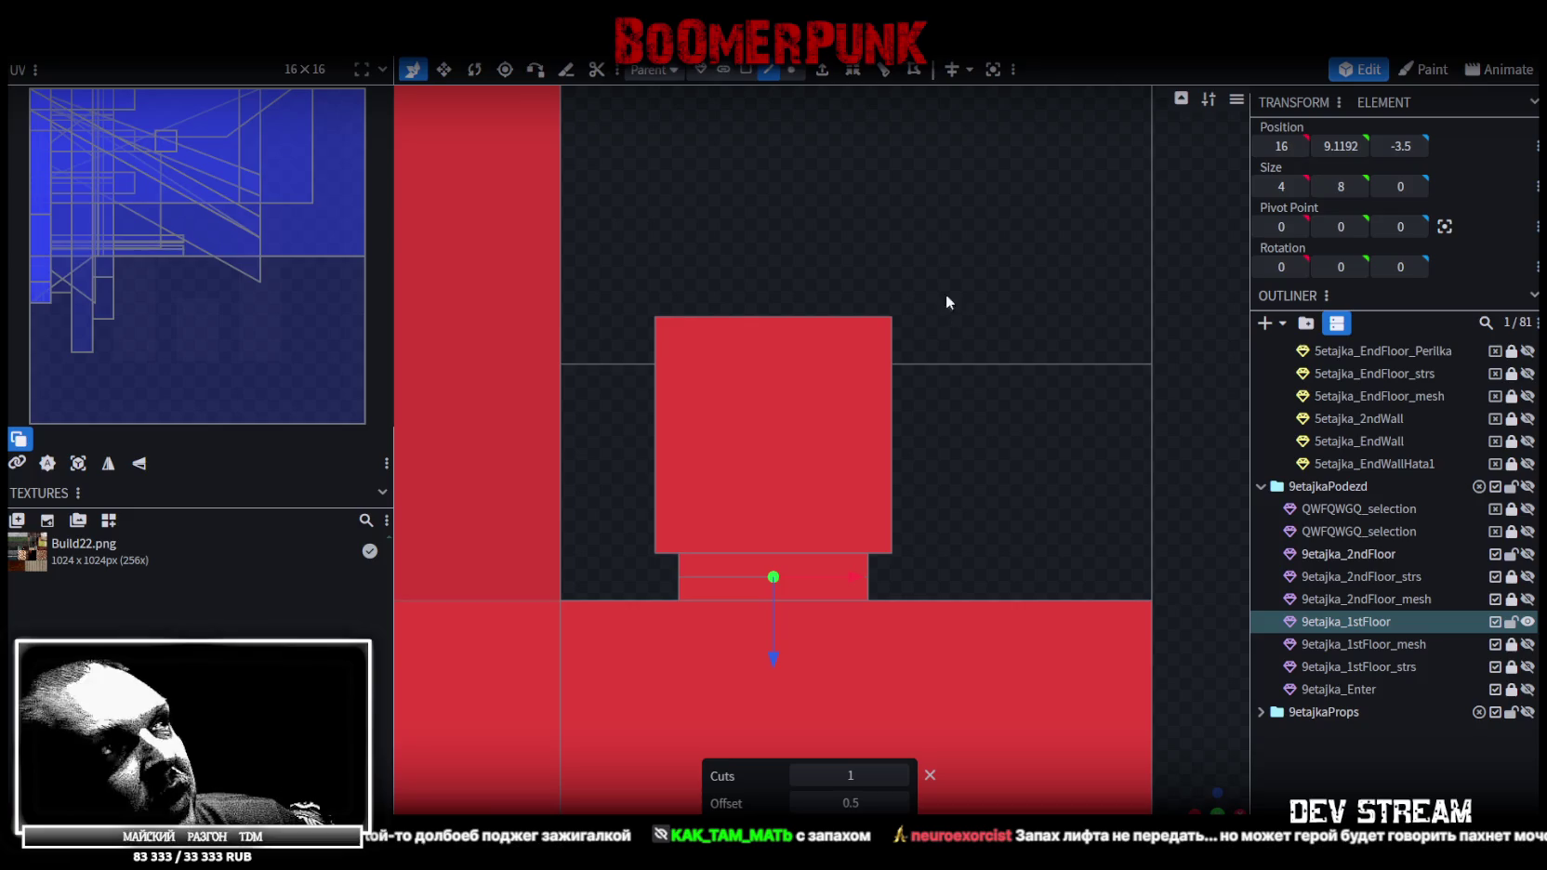
pyautogui.click(745, 69)
pyautogui.moveTo(587, 270); pyautogui.dragTo(974, 562)
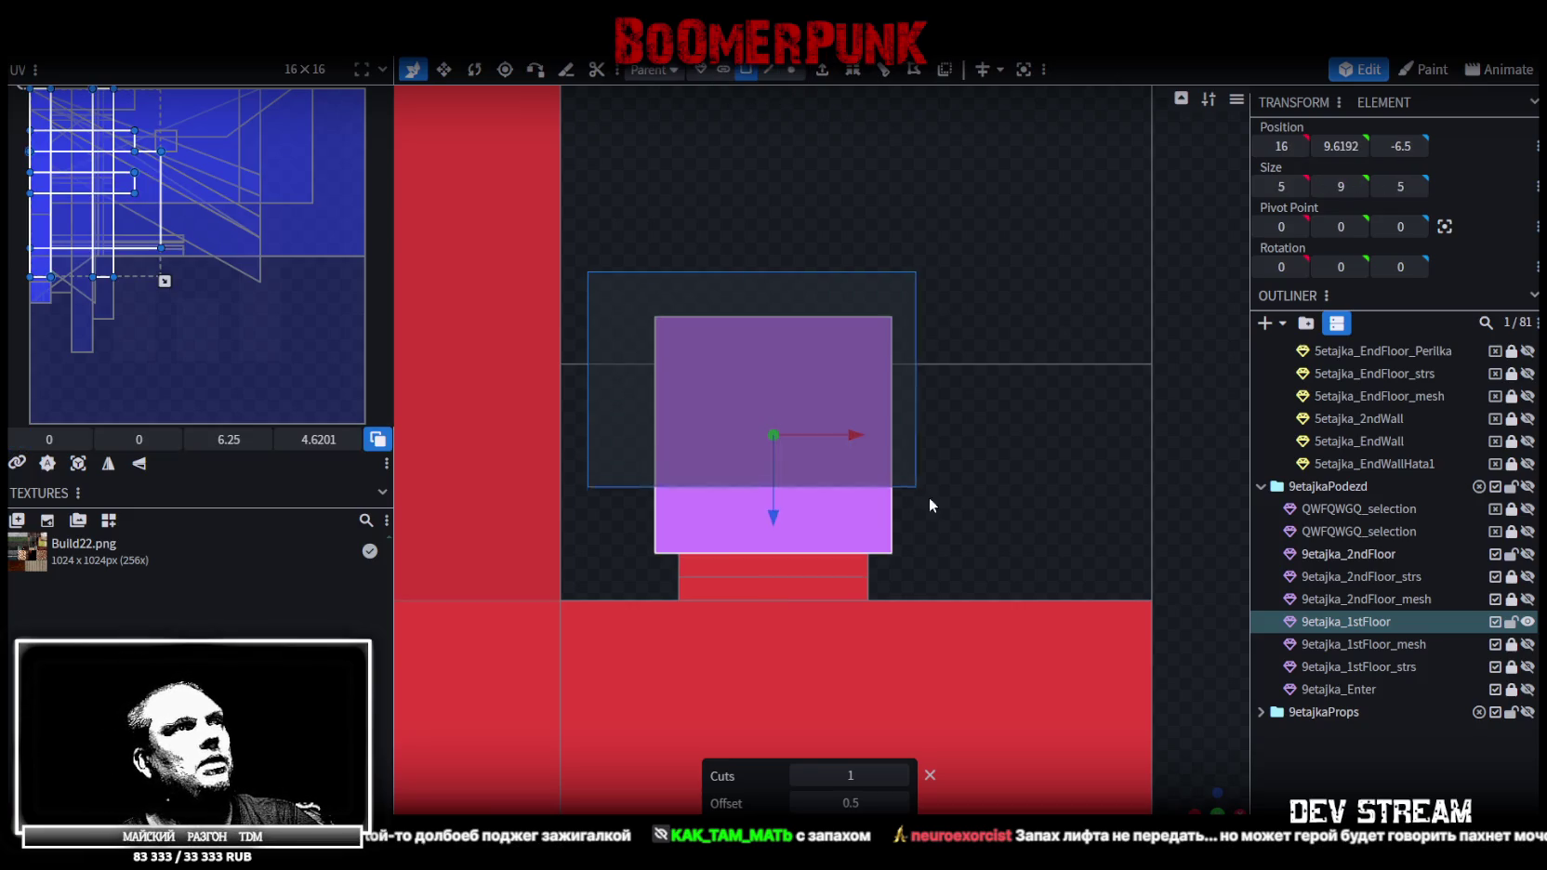
# Split the selected faces into a new element and rename it 9etajka_Lift
pyautogui.rightClick(809, 423)
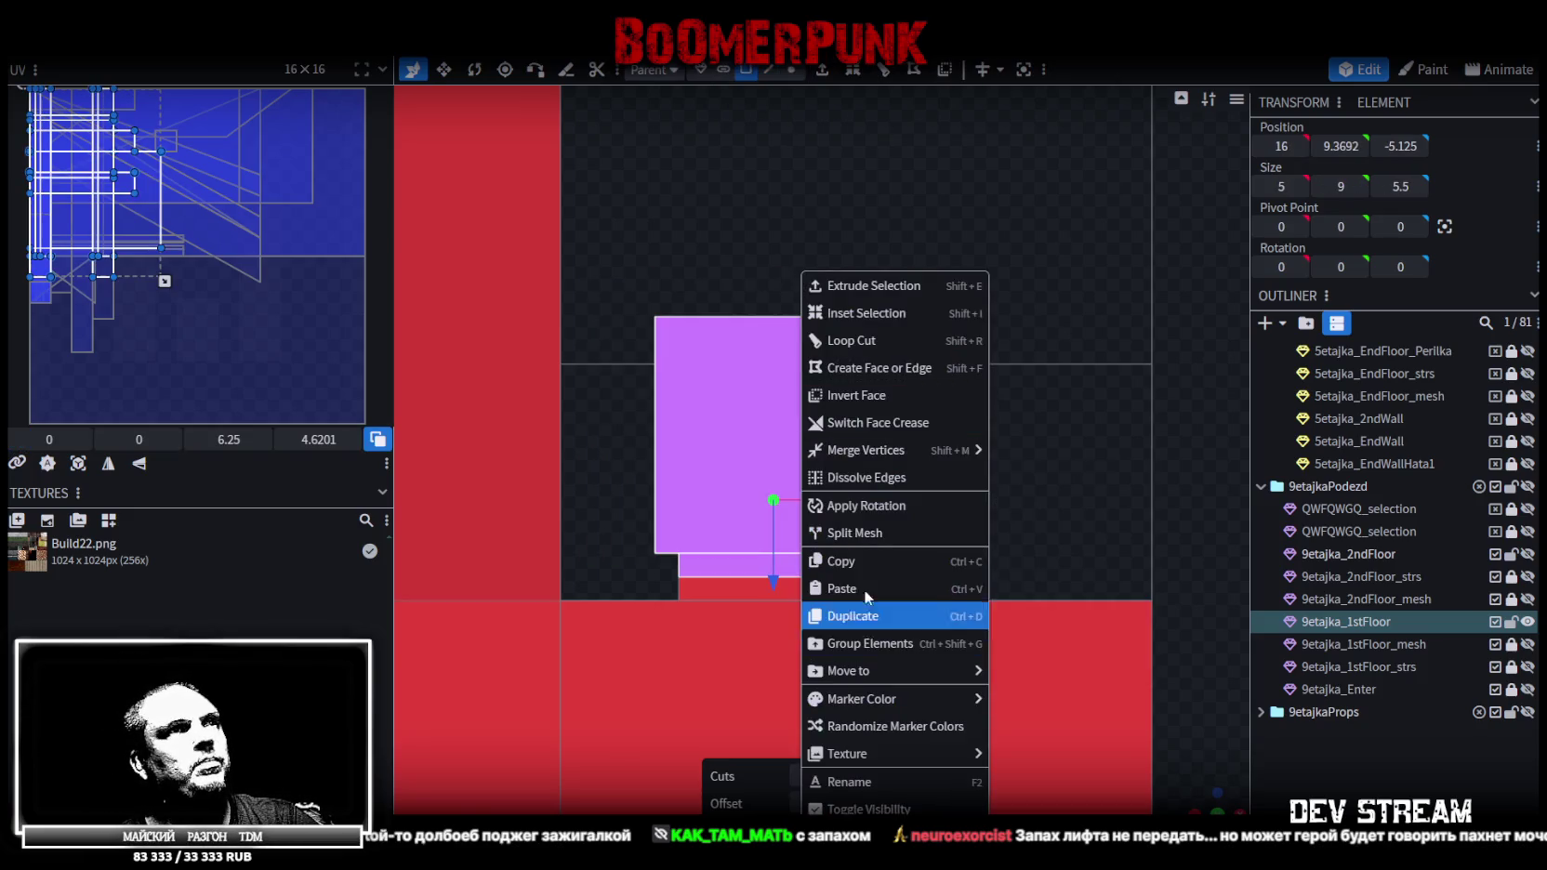
pyautogui.click(866, 537)
pyautogui.click(1394, 645)
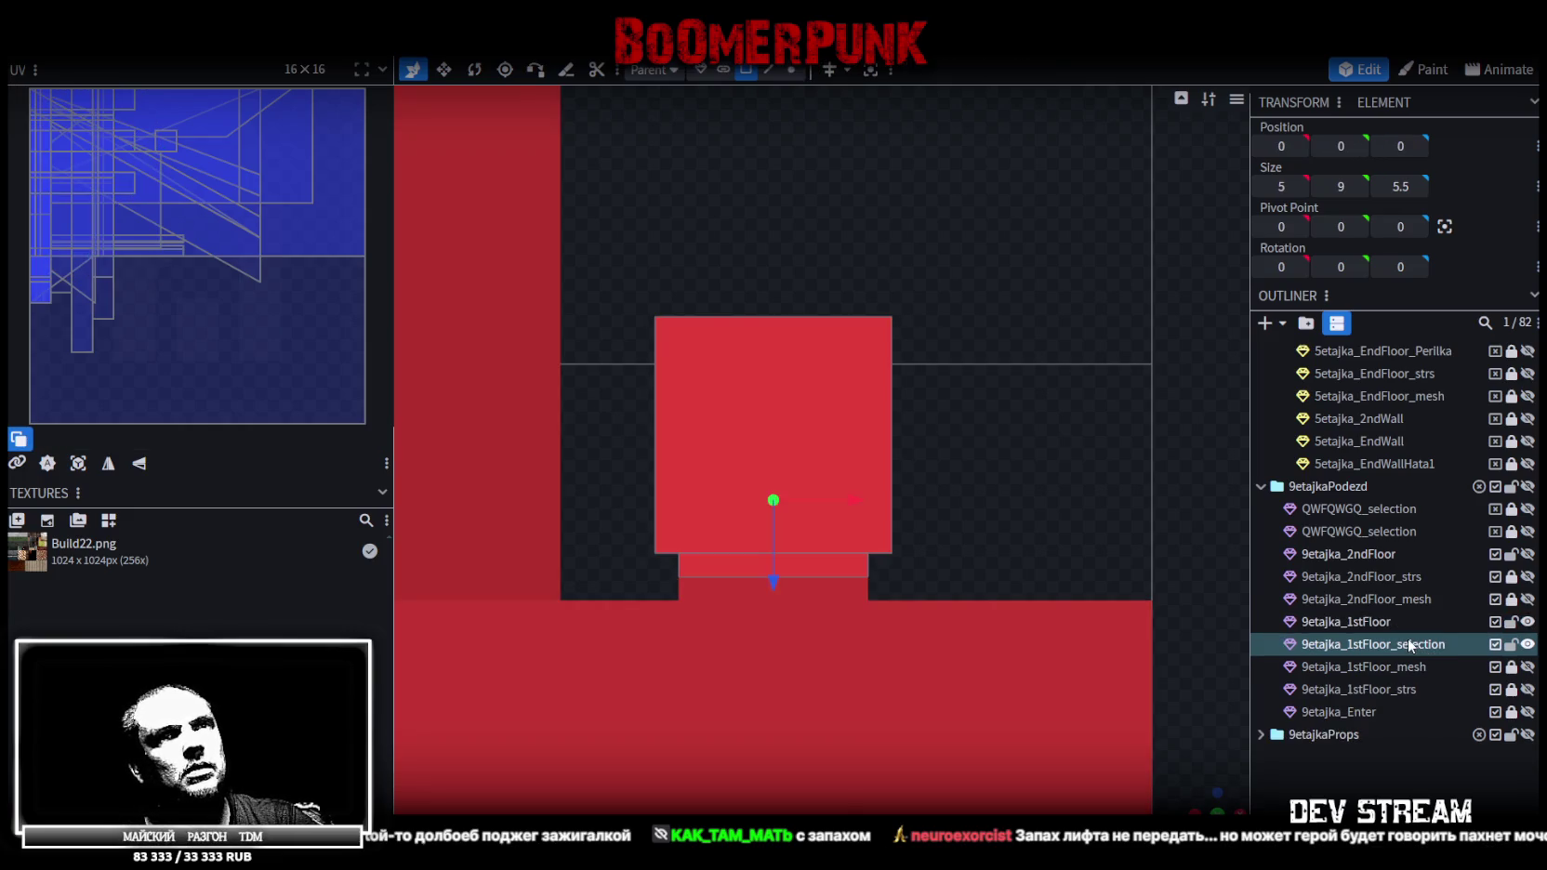
pyautogui.moveTo(1348, 641); pyautogui.dragTo(1469, 643)
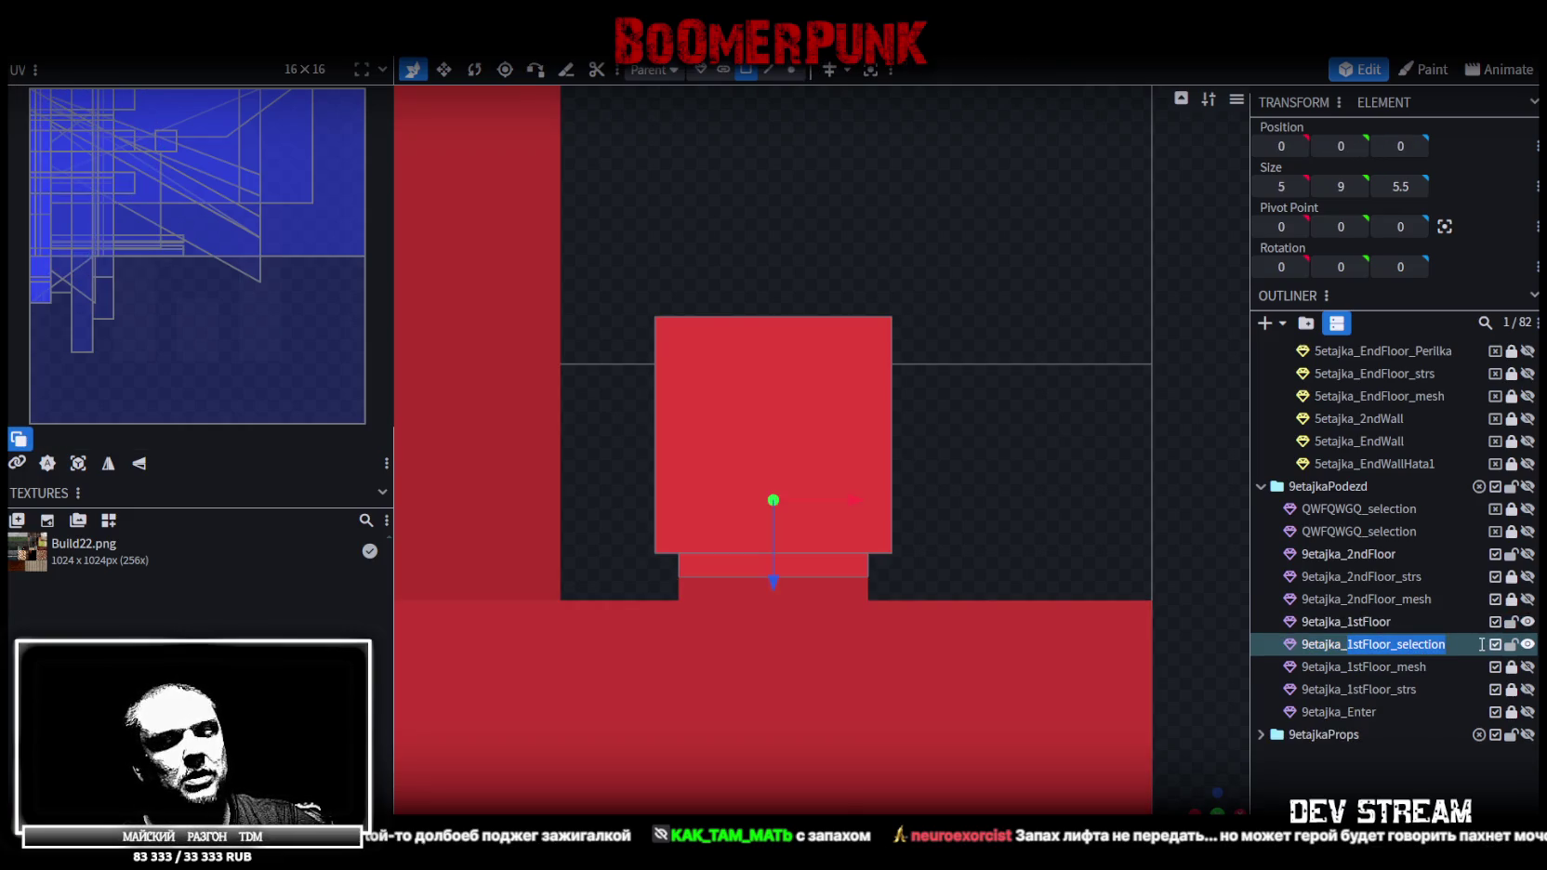
pyautogui.write('Lift')
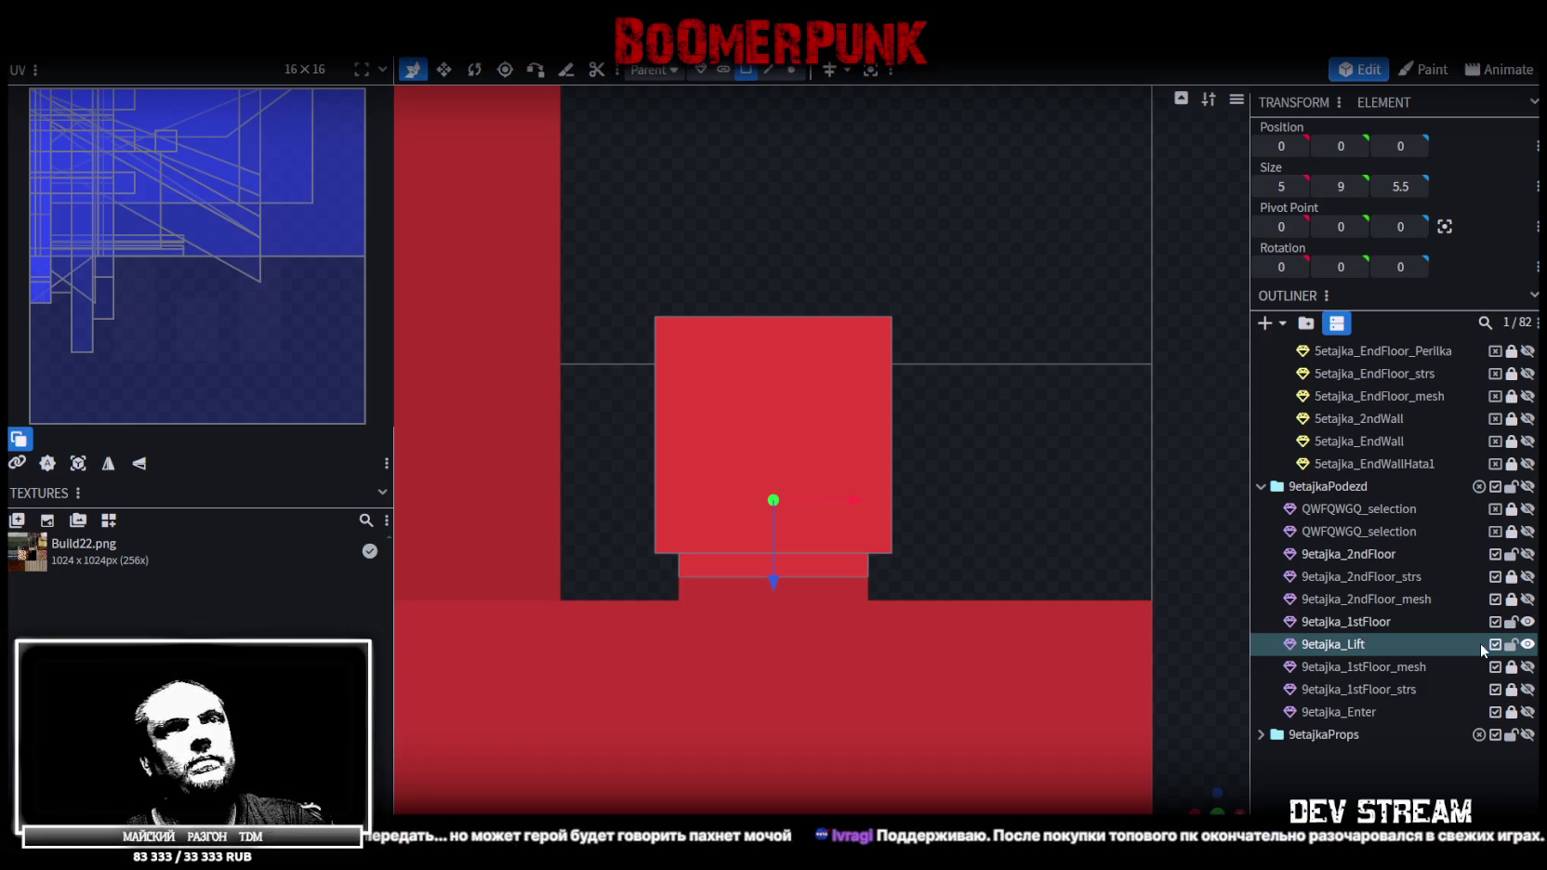
# Orbit to view the lift box in 3D and save the project as Build27.bbmodel
pyautogui.scroll(-3, 1097, 427)
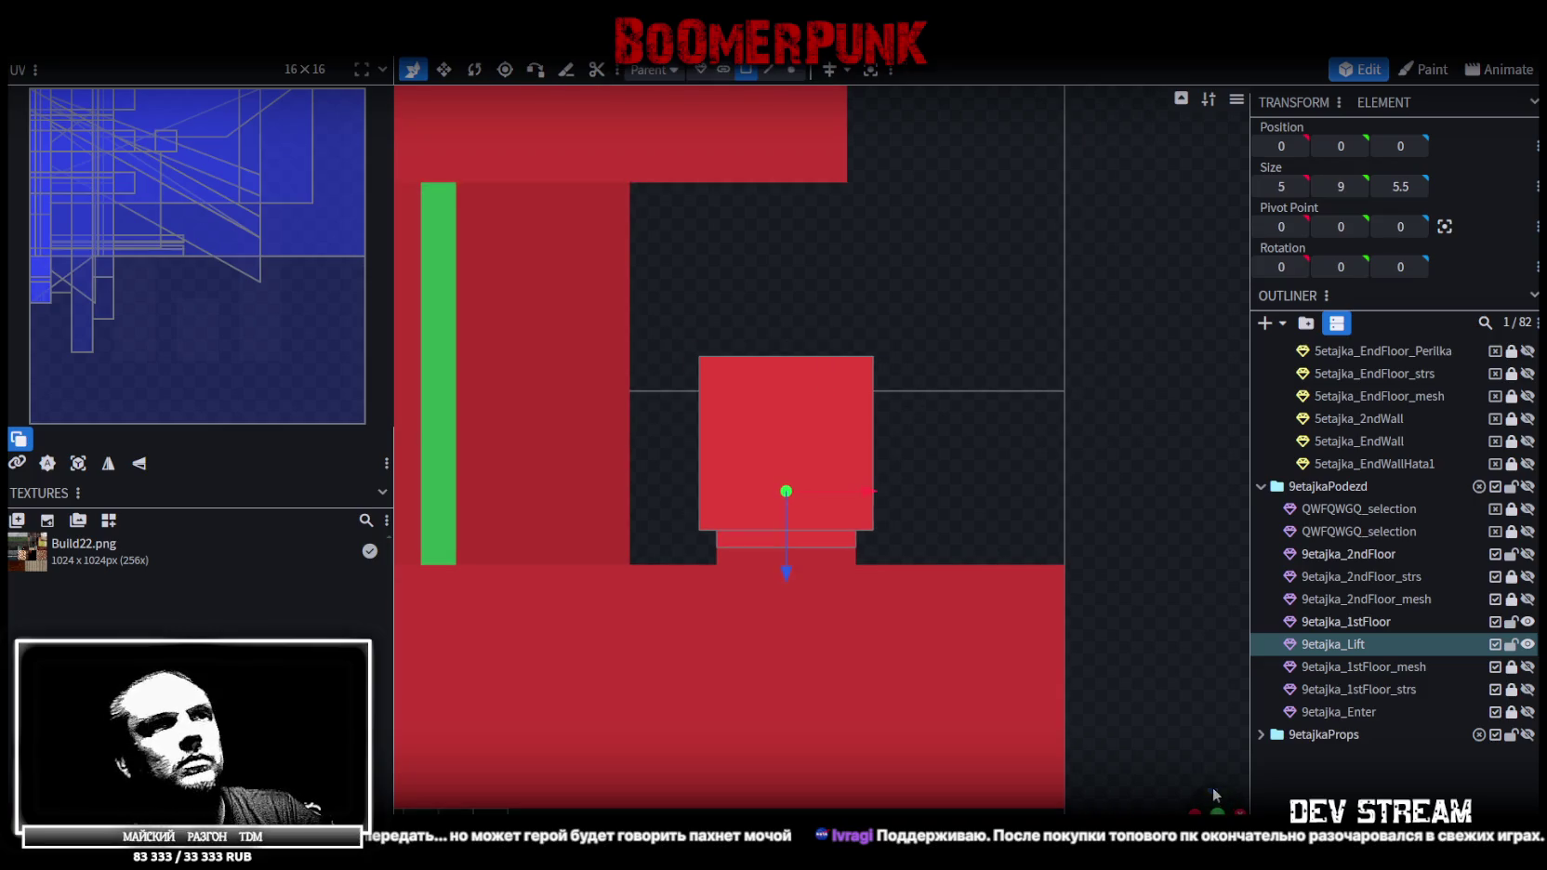
pyautogui.moveTo(1209, 799)
pyautogui.mouseDown()
pyautogui.moveTo(841, 493)
pyautogui.moveTo(785, 643)
pyautogui.moveTo(795, 692)
pyautogui.mouseUp()
pyautogui.scroll(-3, 783, 665)
pyautogui.hotkey('ctrl', 's')
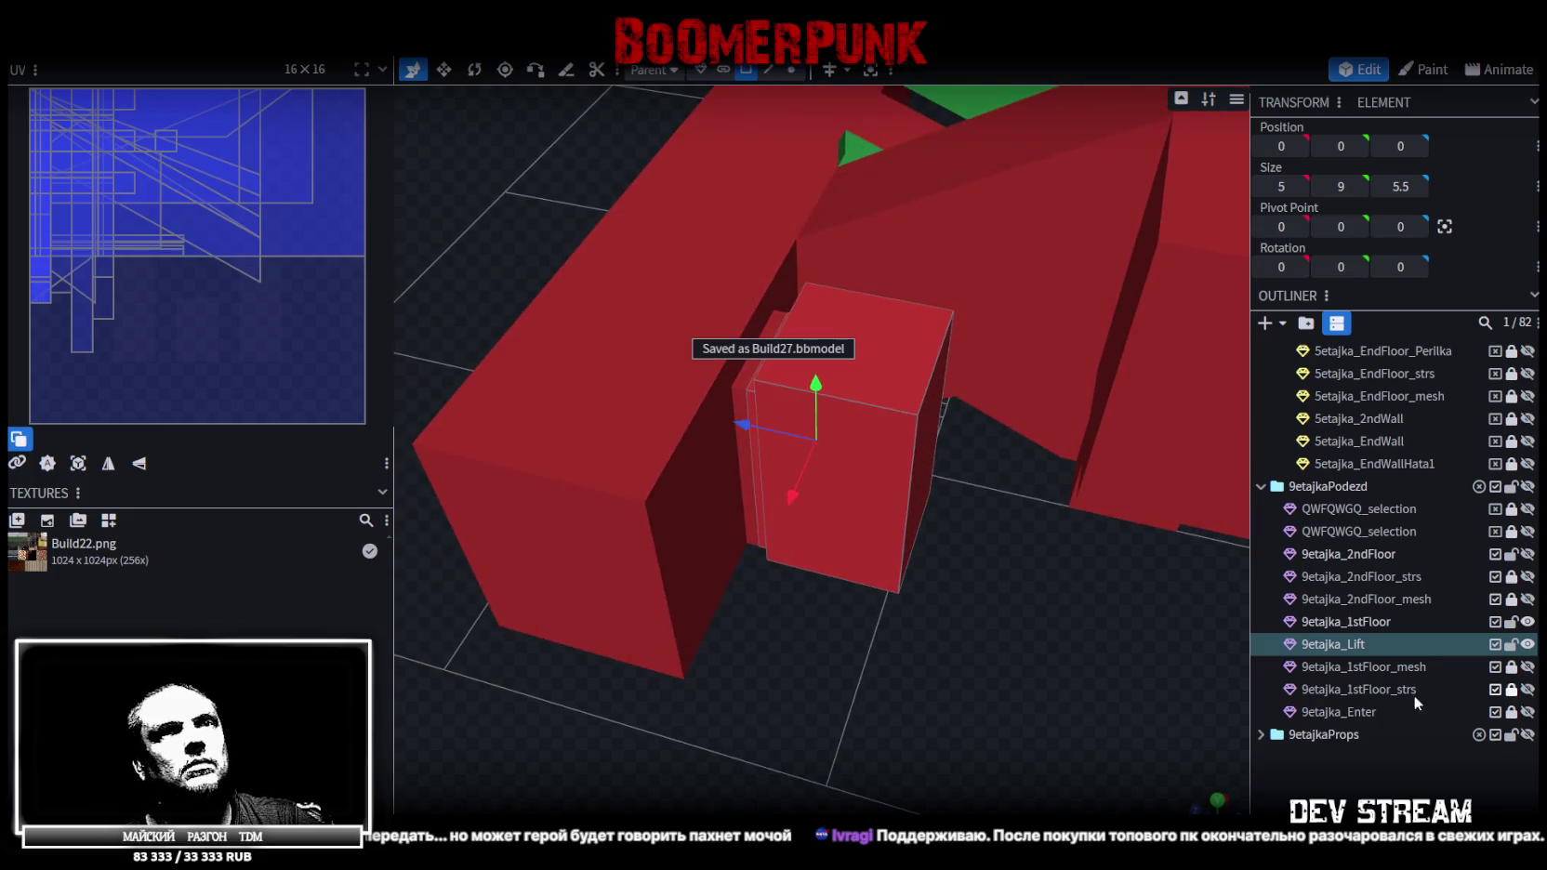
# Lock and hide the lift, then select the wall faces around the green door
pyautogui.click(1511, 644)
pyautogui.click(1527, 644)
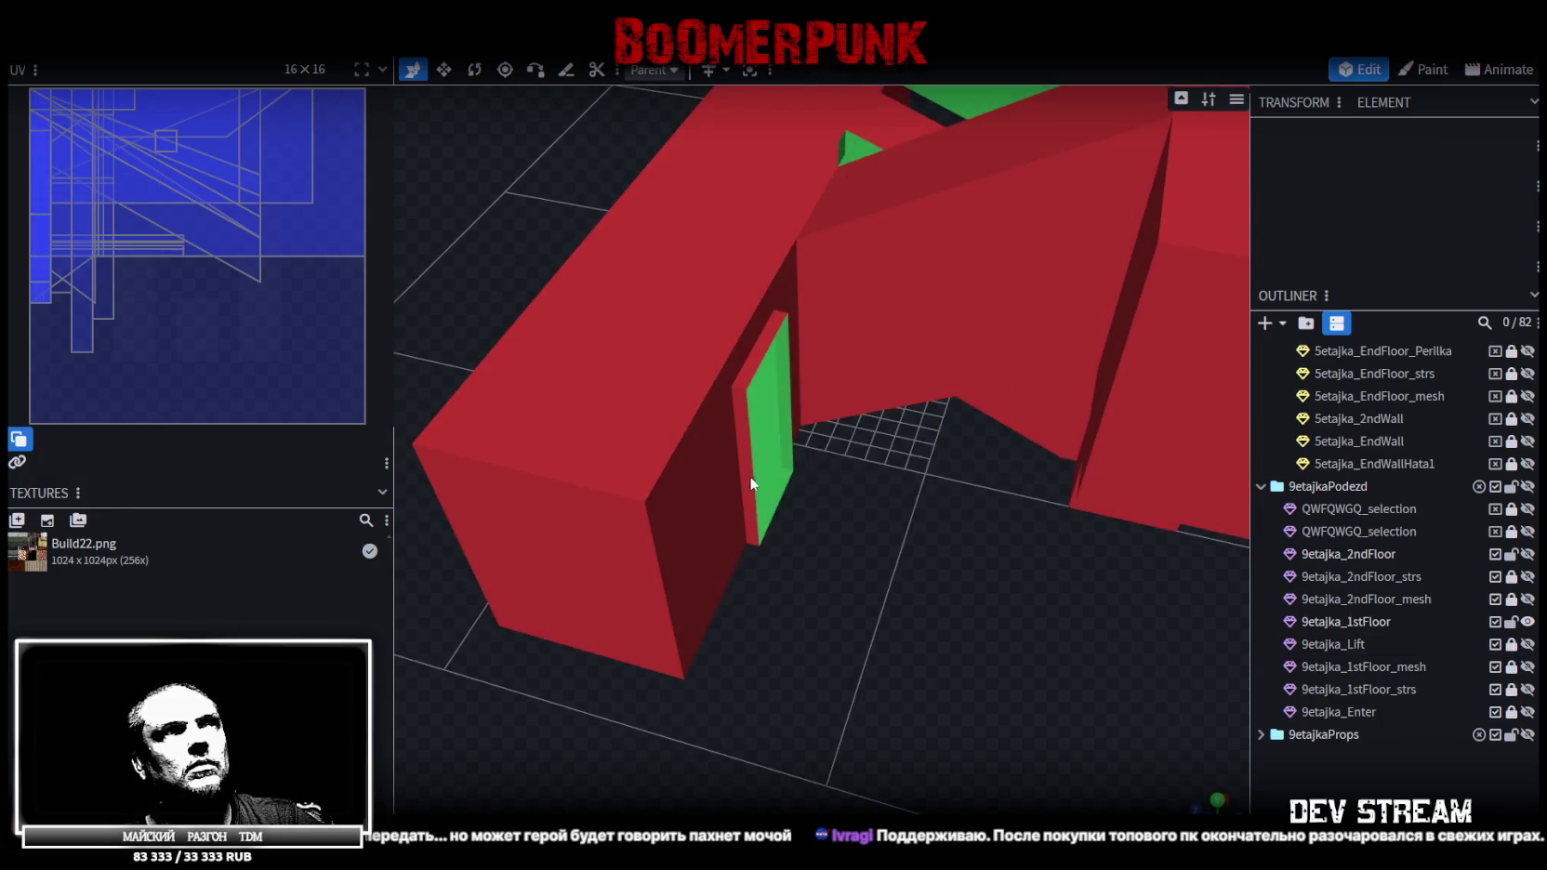
pyautogui.click(690, 524)
pyautogui.moveTo(860, 601)
pyautogui.mouseDown()
pyautogui.moveTo(755, 631)
pyautogui.moveTo(817, 662)
pyautogui.moveTo(789, 553)
pyautogui.mouseUp()
pyautogui.click(799, 563)
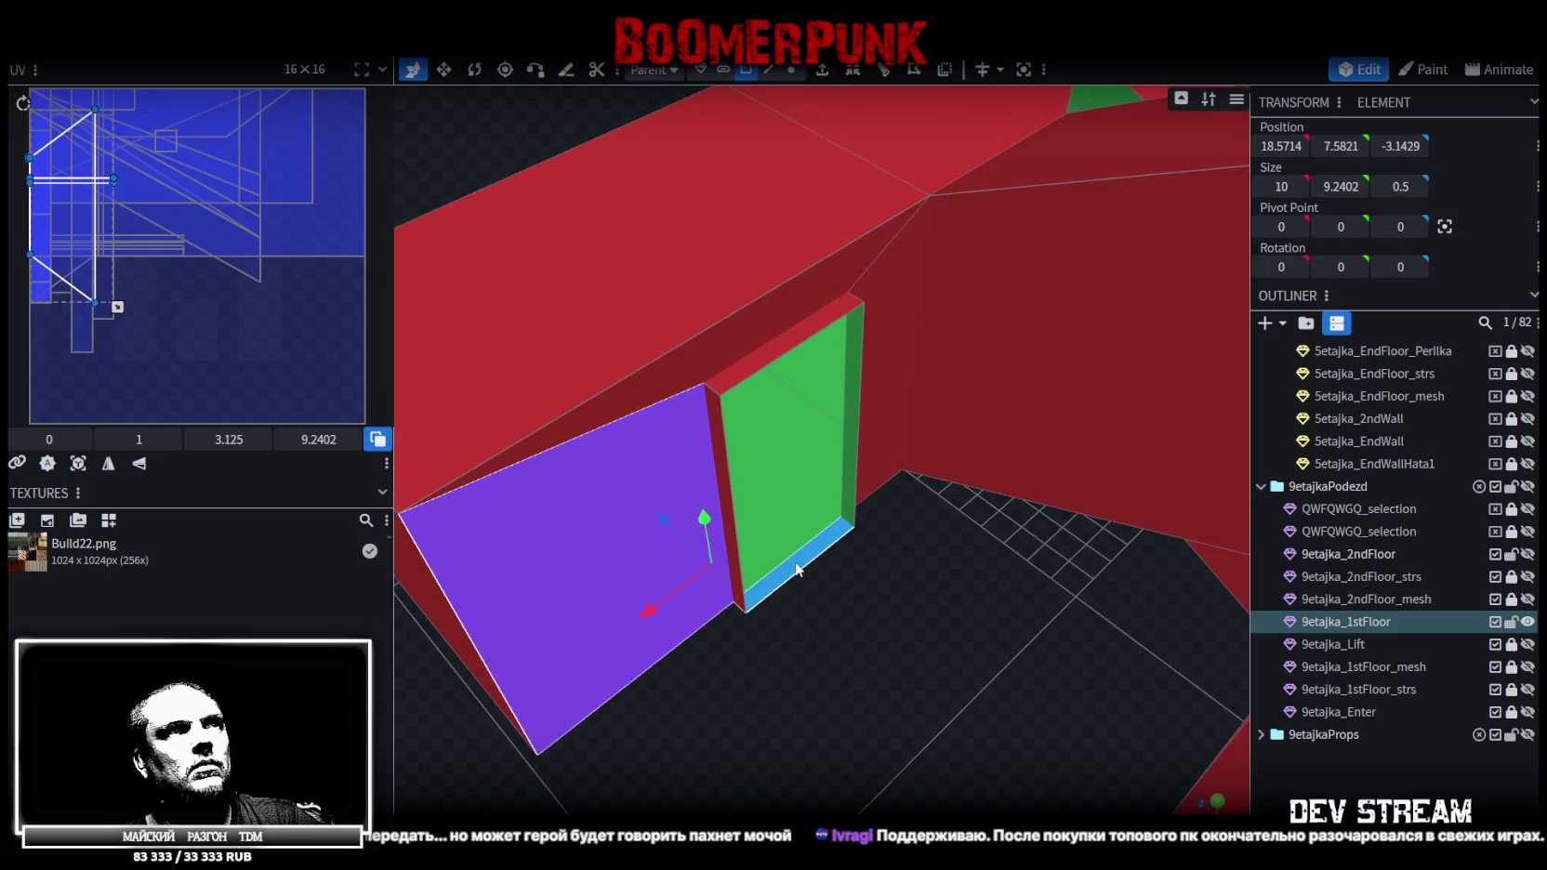
pyautogui.click(797, 568)
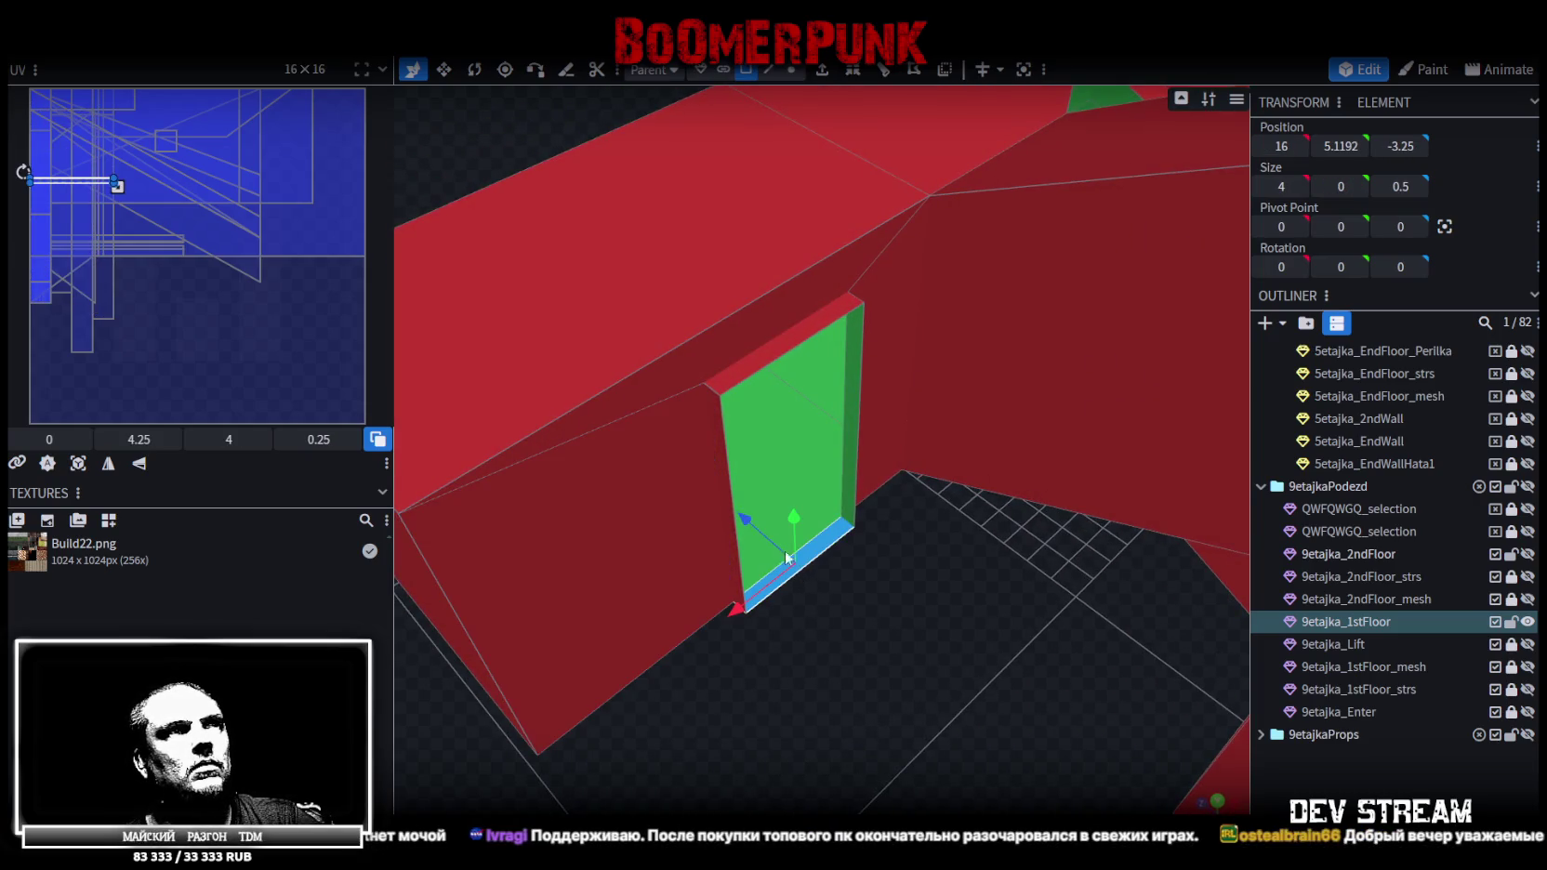
pyautogui.keyDown('shift'); pyautogui.click(673, 552); pyautogui.keyUp('shift')
pyautogui.keyDown('shift'); pyautogui.click(704, 367); pyautogui.keyUp('shift')
pyautogui.keyDown('shift'); pyautogui.click(877, 300); pyautogui.keyUp('shift')
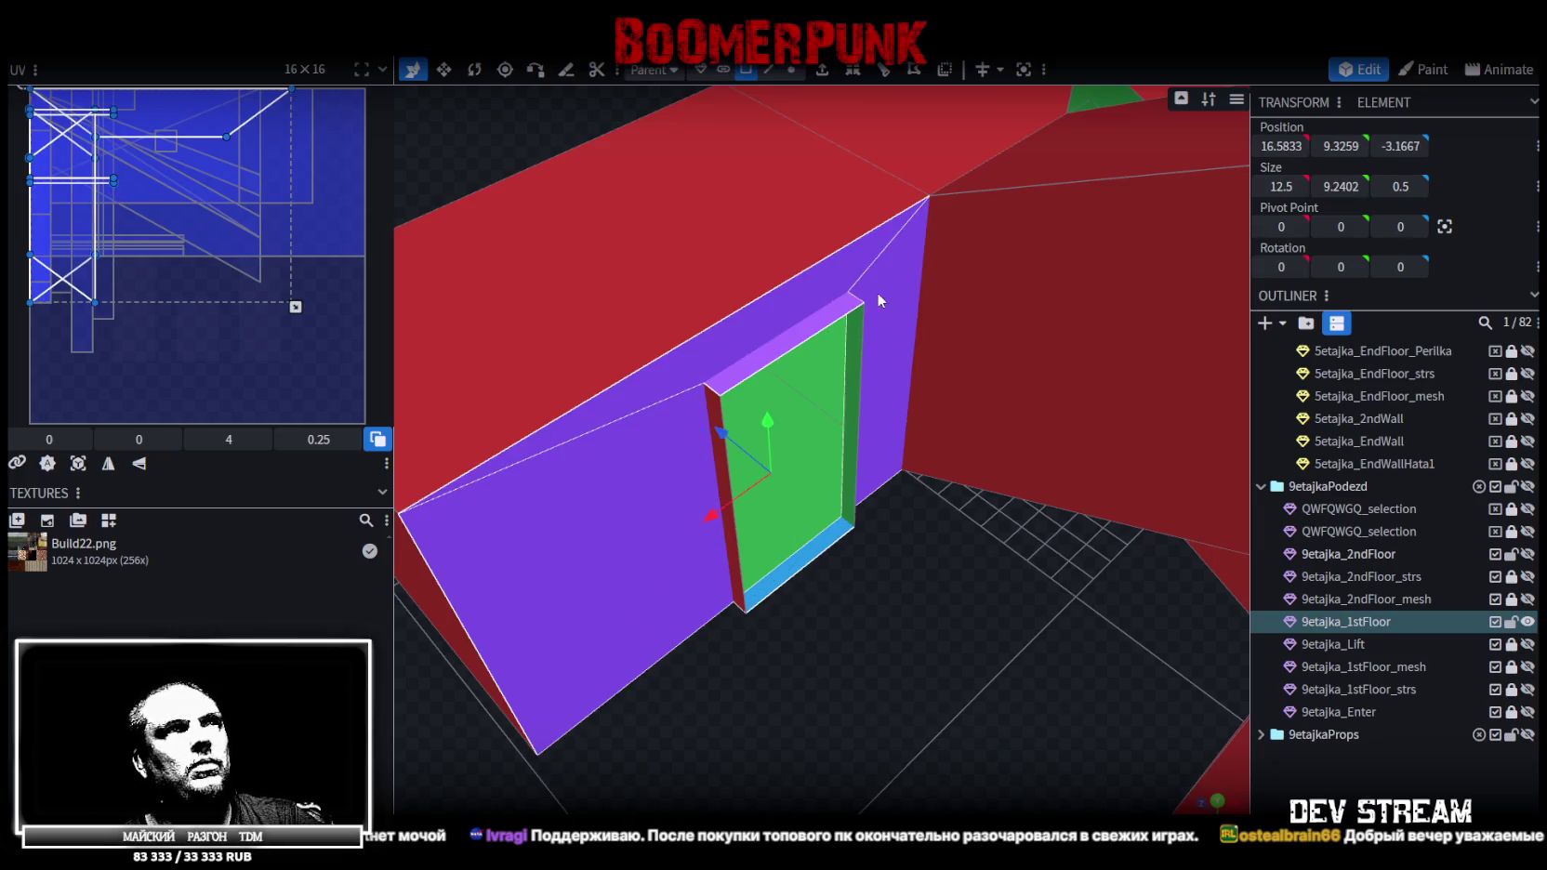
pyautogui.keyDown('shift'); pyautogui.click(739, 563); pyautogui.keyUp('shift')
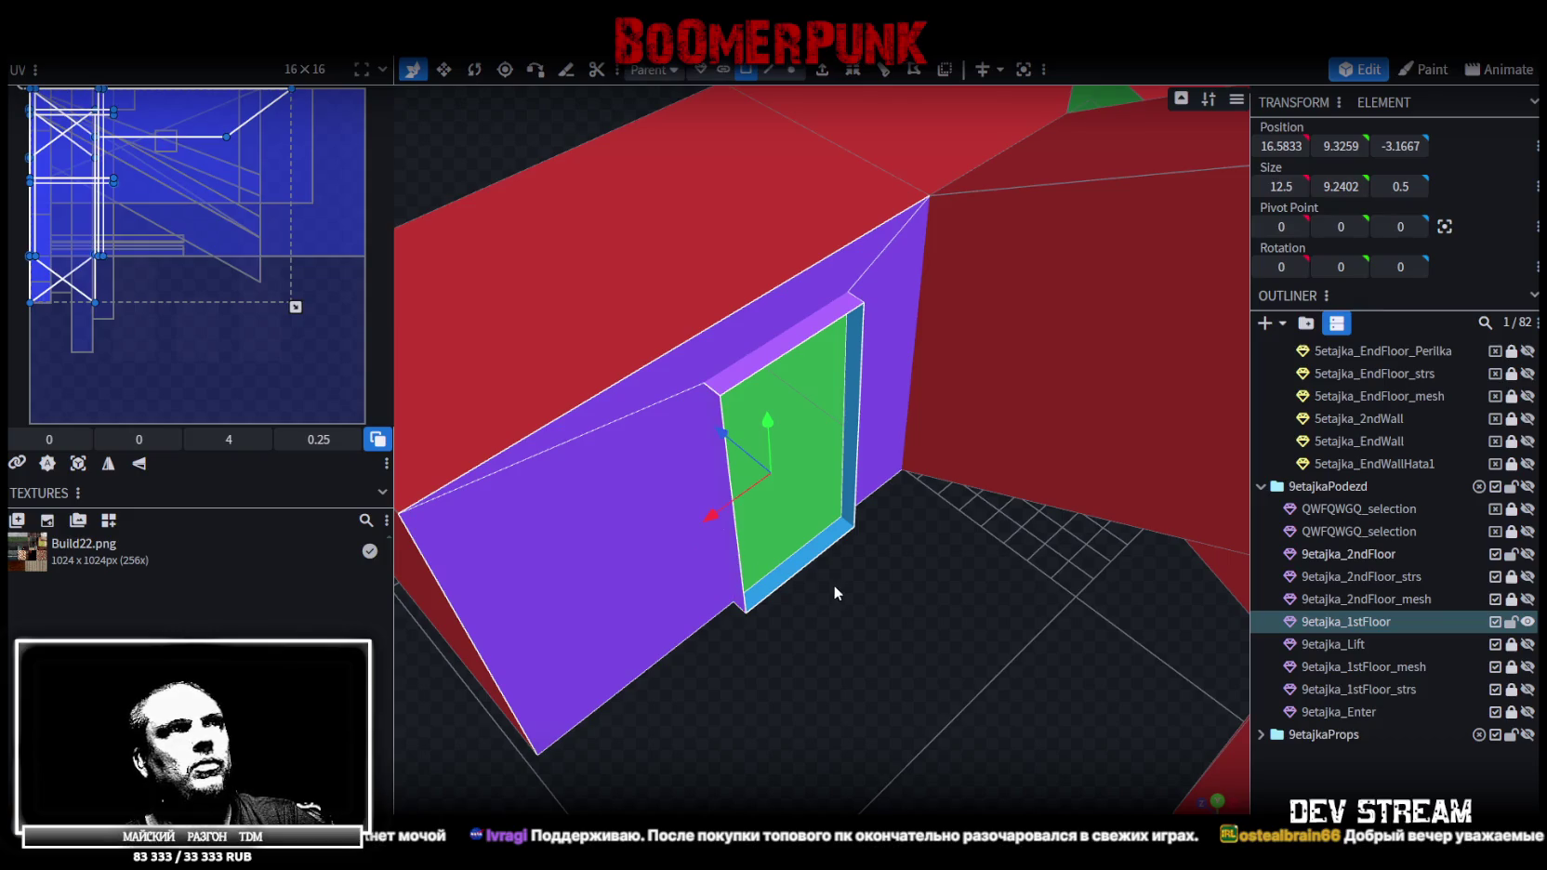
# Copy and paste the seven wall faces as mesh faces and lift them up a floor
pyautogui.hotkey('ctrl', 'c')
pyautogui.hotkey('ctrl', 'v')
pyautogui.click(948, 629)
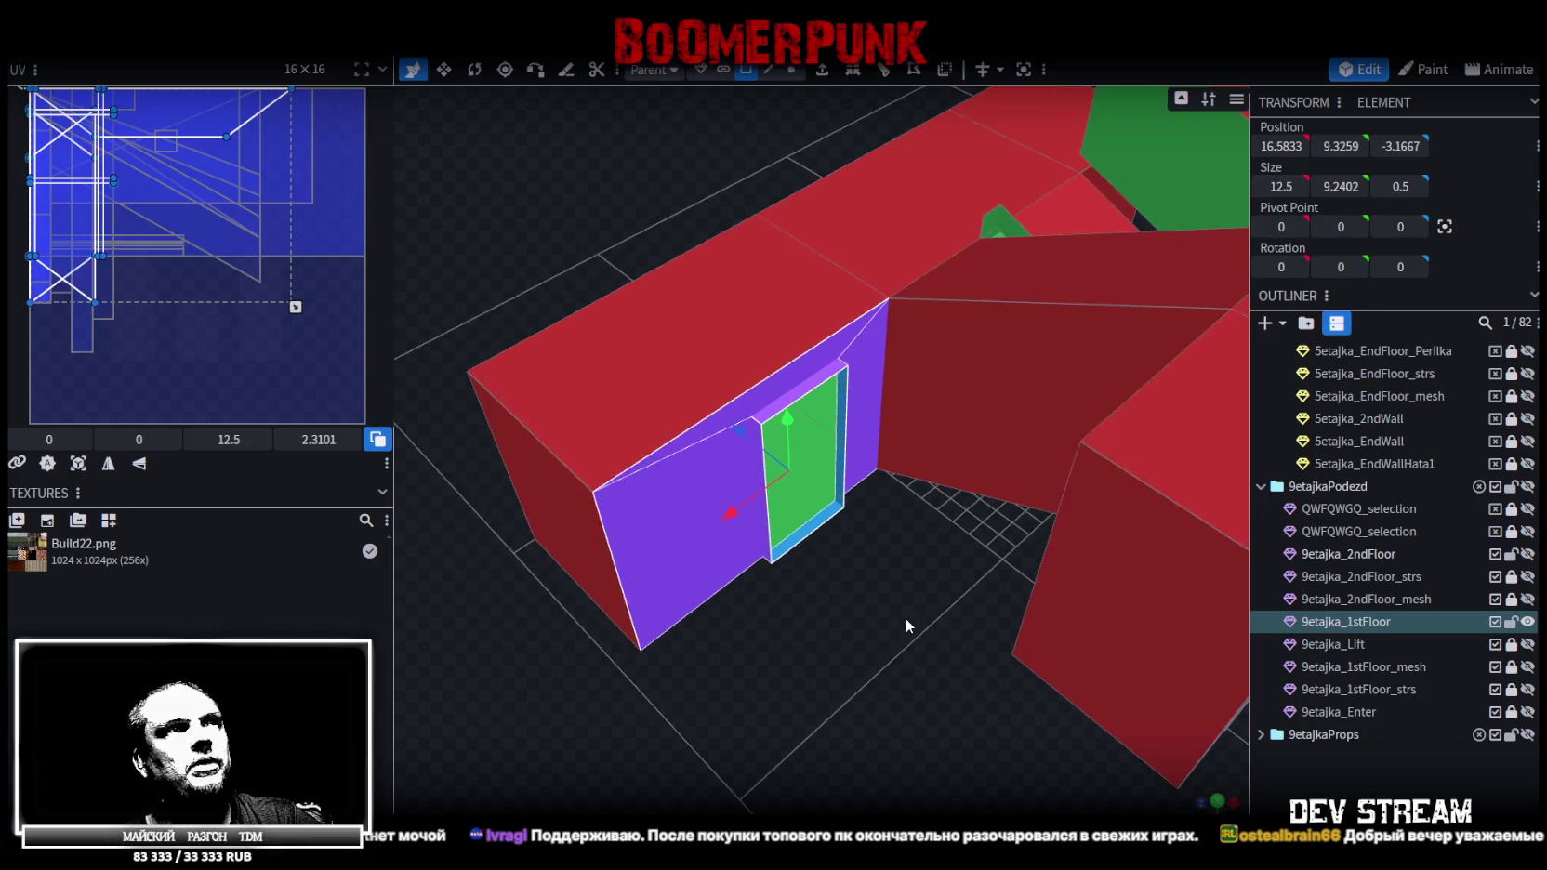
pyautogui.moveTo(905, 620); pyautogui.dragTo(943, 542)
pyautogui.moveTo(816, 341); pyautogui.dragTo(805, 56)
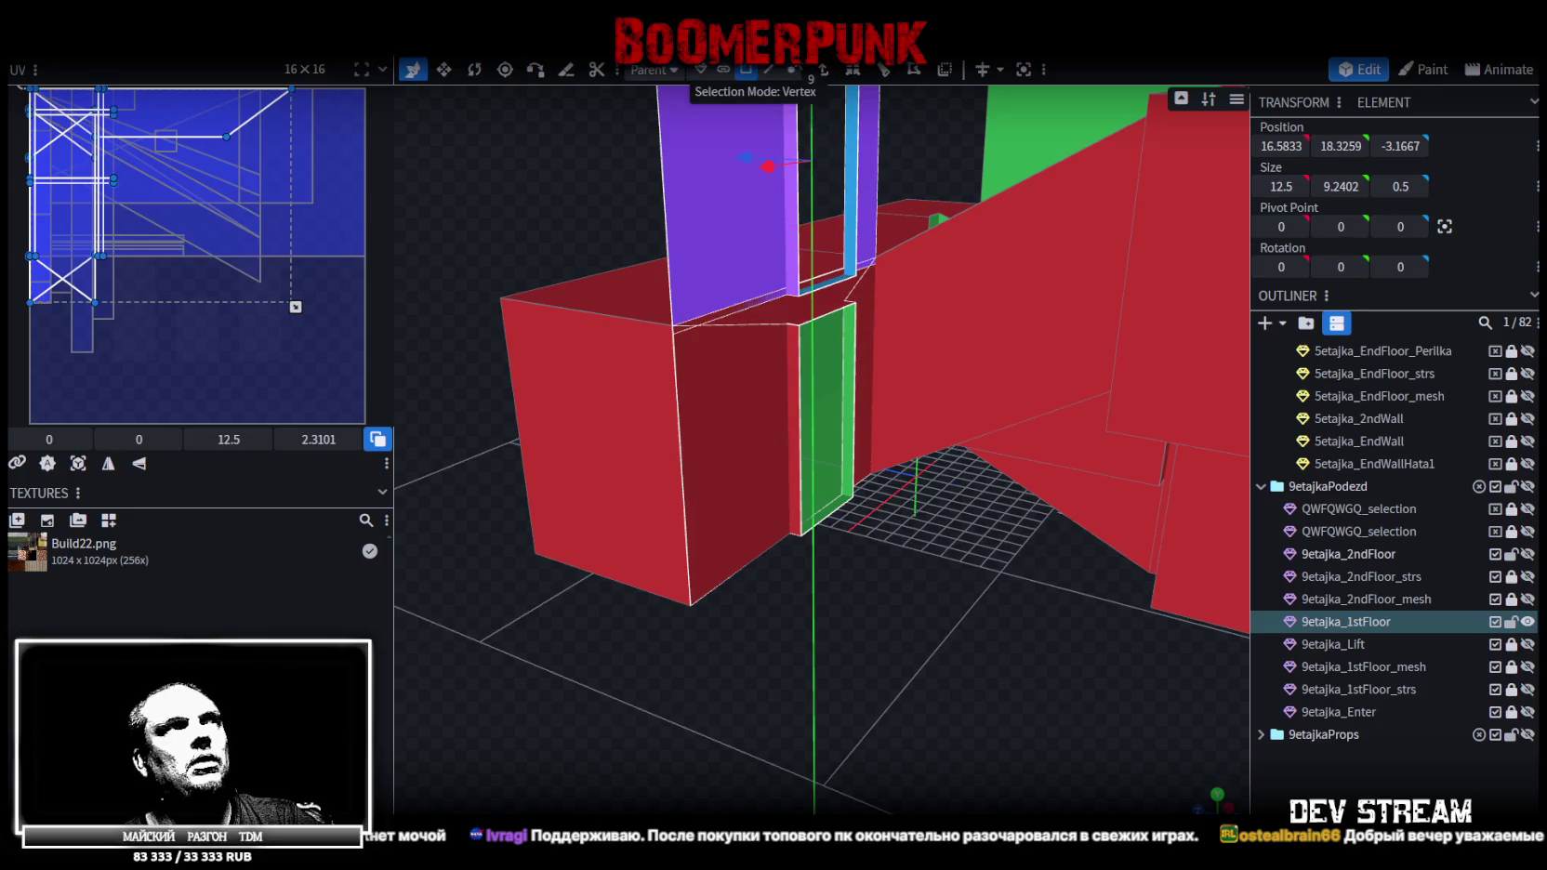
pyautogui.scroll(-5, 855, 739)
pyautogui.scroll(2, 855, 734)
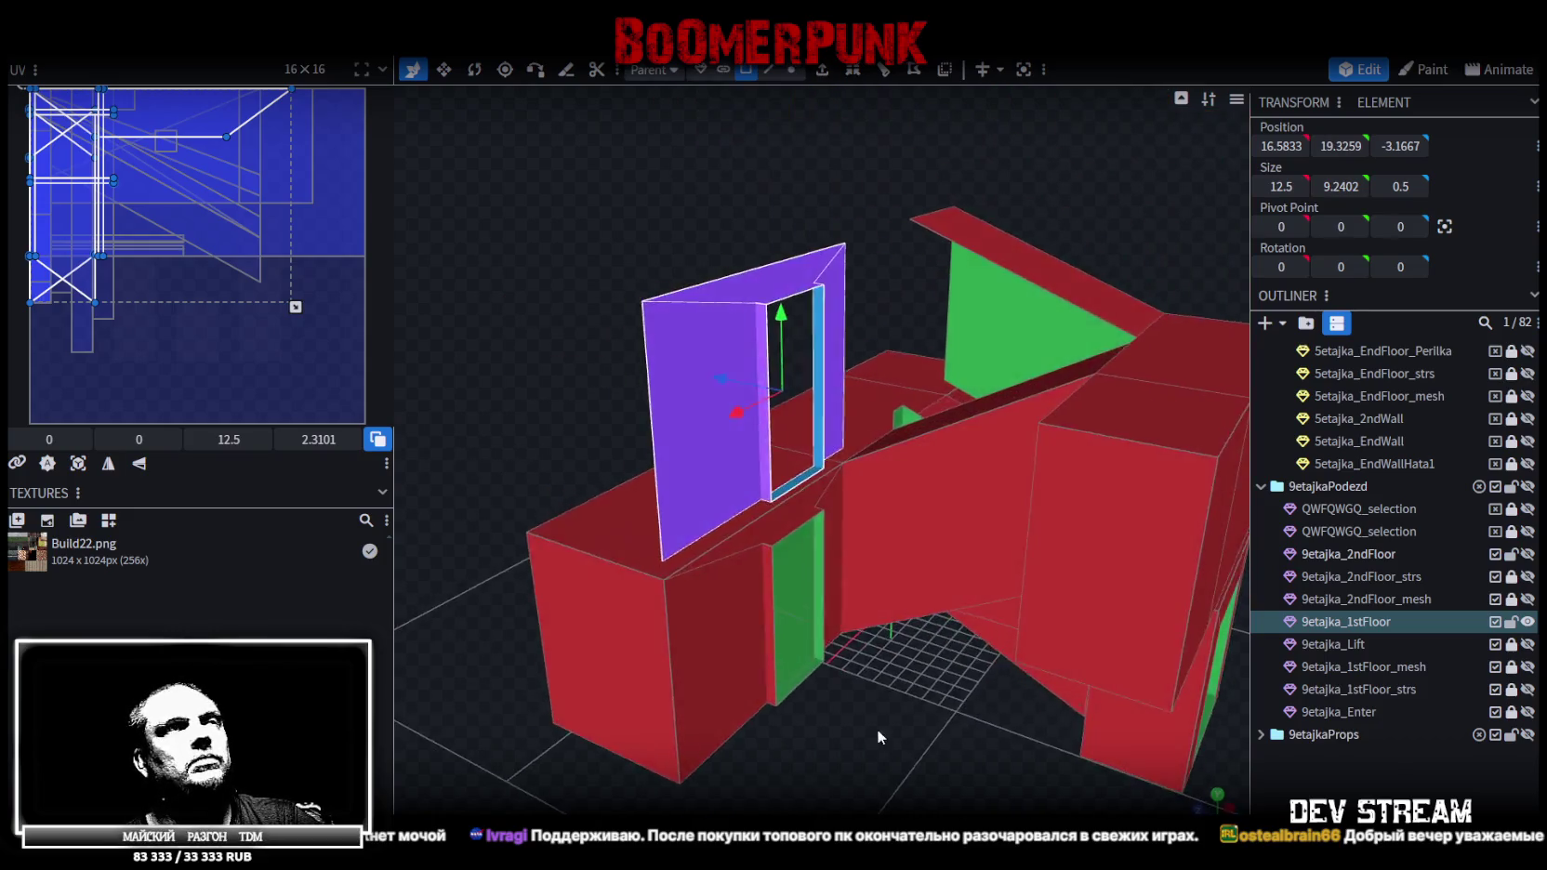
# Center the first floor mesh's pivot point and hide the first floor
pyautogui.rightClick(696, 501)
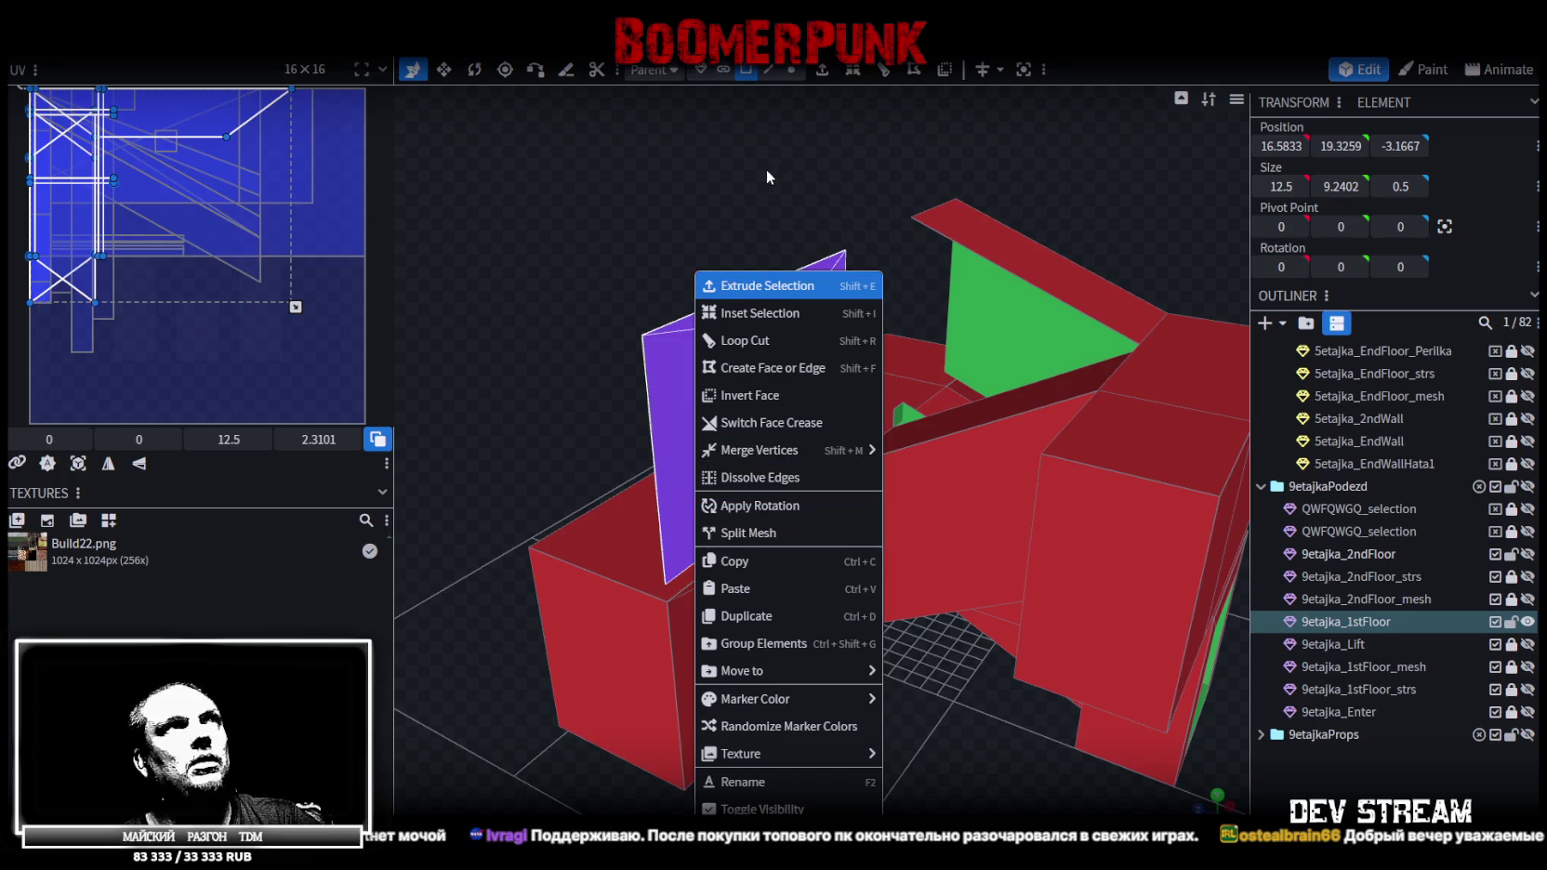
pyautogui.click(791, 69)
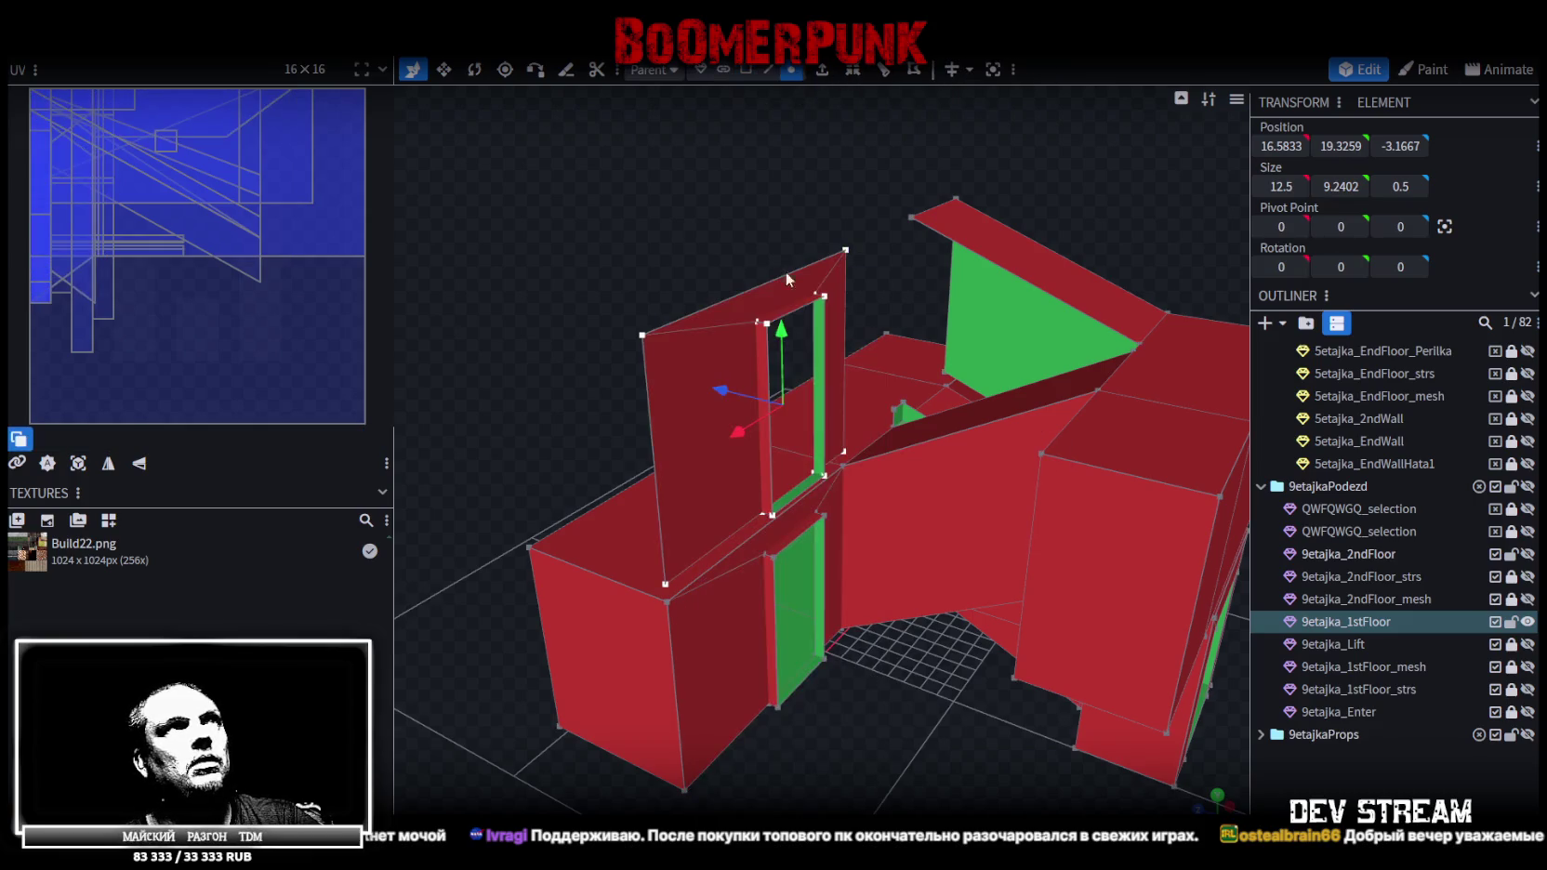
pyautogui.click(667, 584)
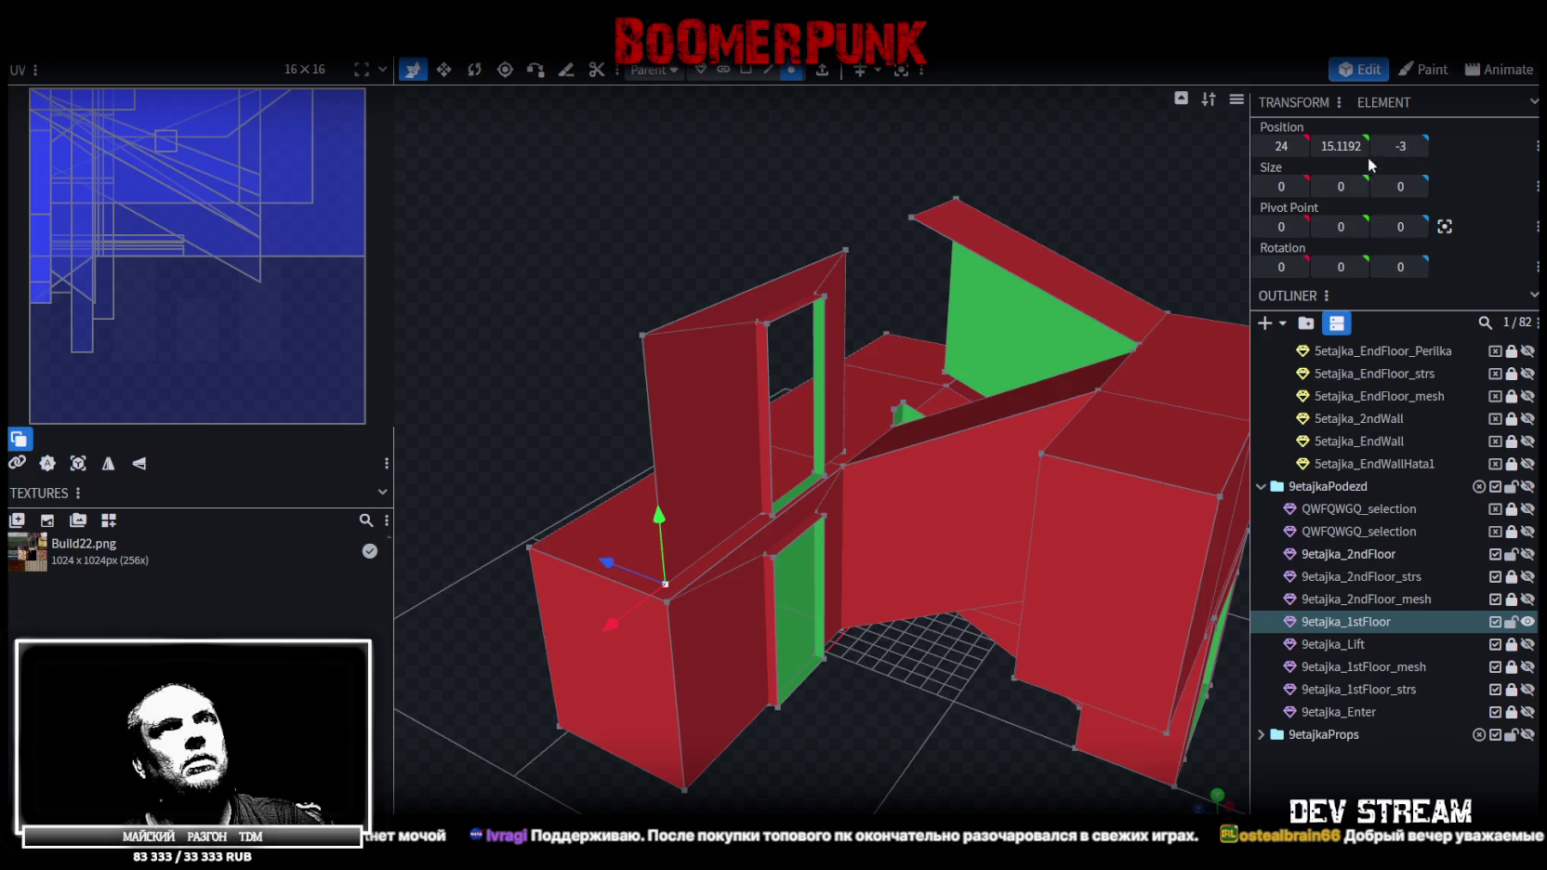
pyautogui.click(1444, 228)
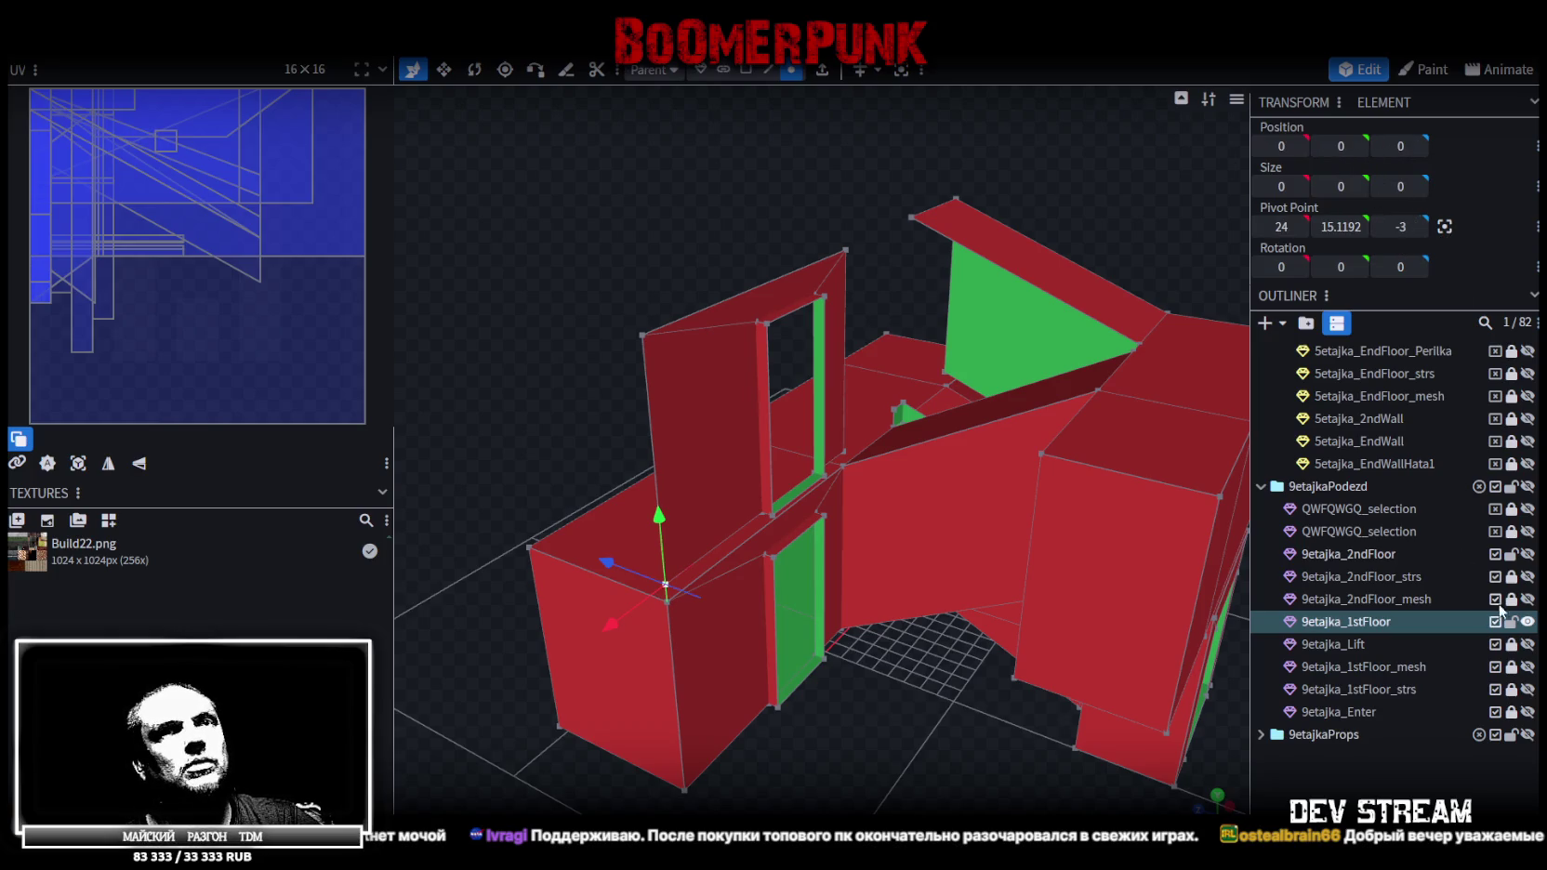
pyautogui.click(1527, 621)
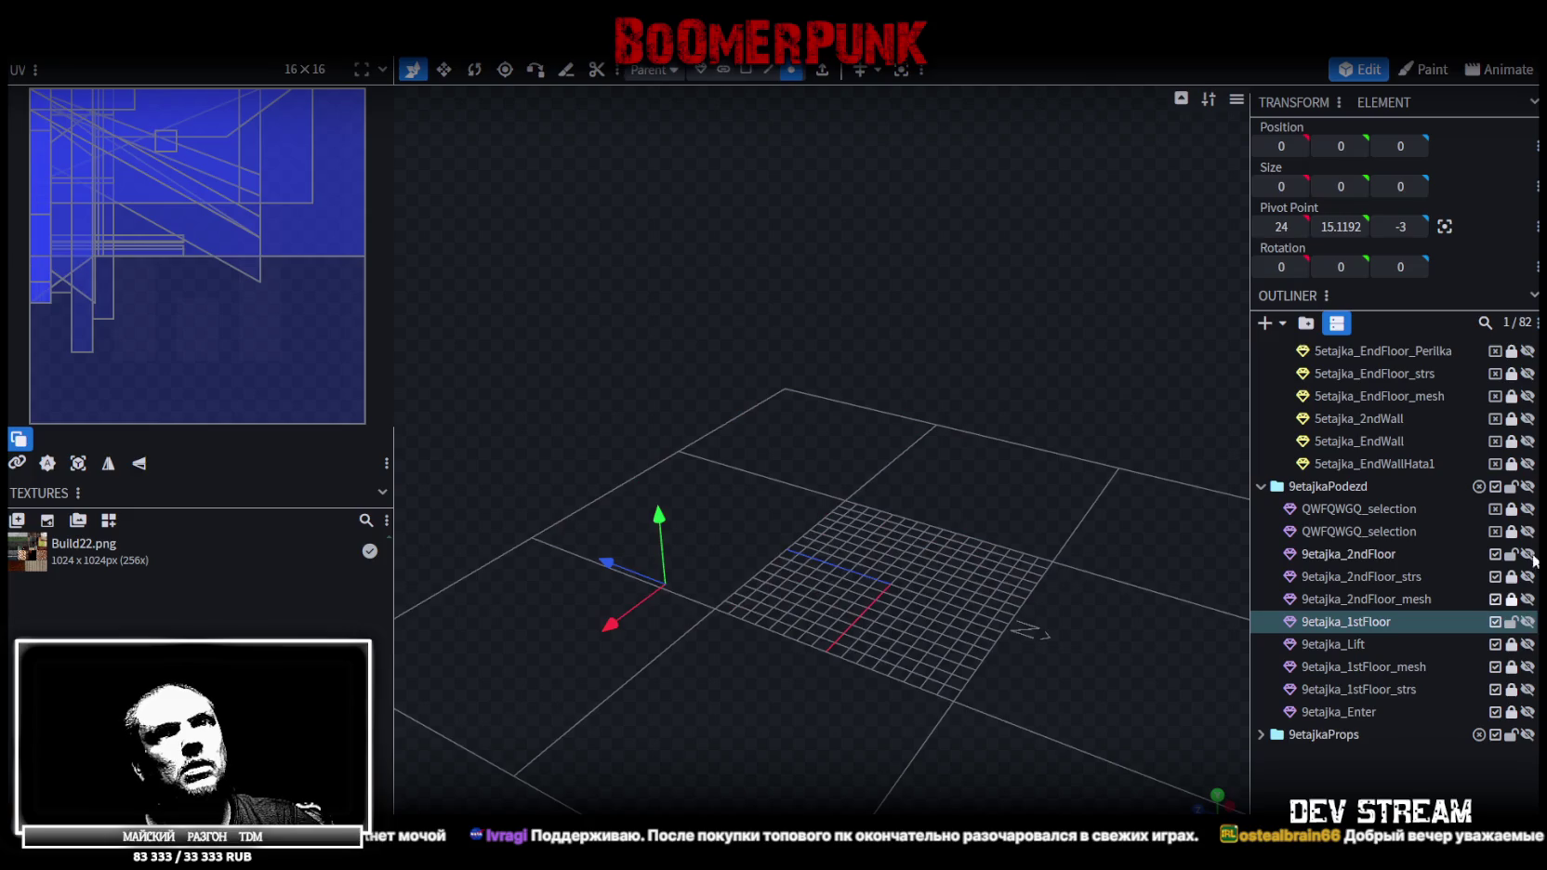
# Show and select 9etajka_2ndFloor alone and check its Y position against 9etajka_1stFloor
pyautogui.click(1527, 555)
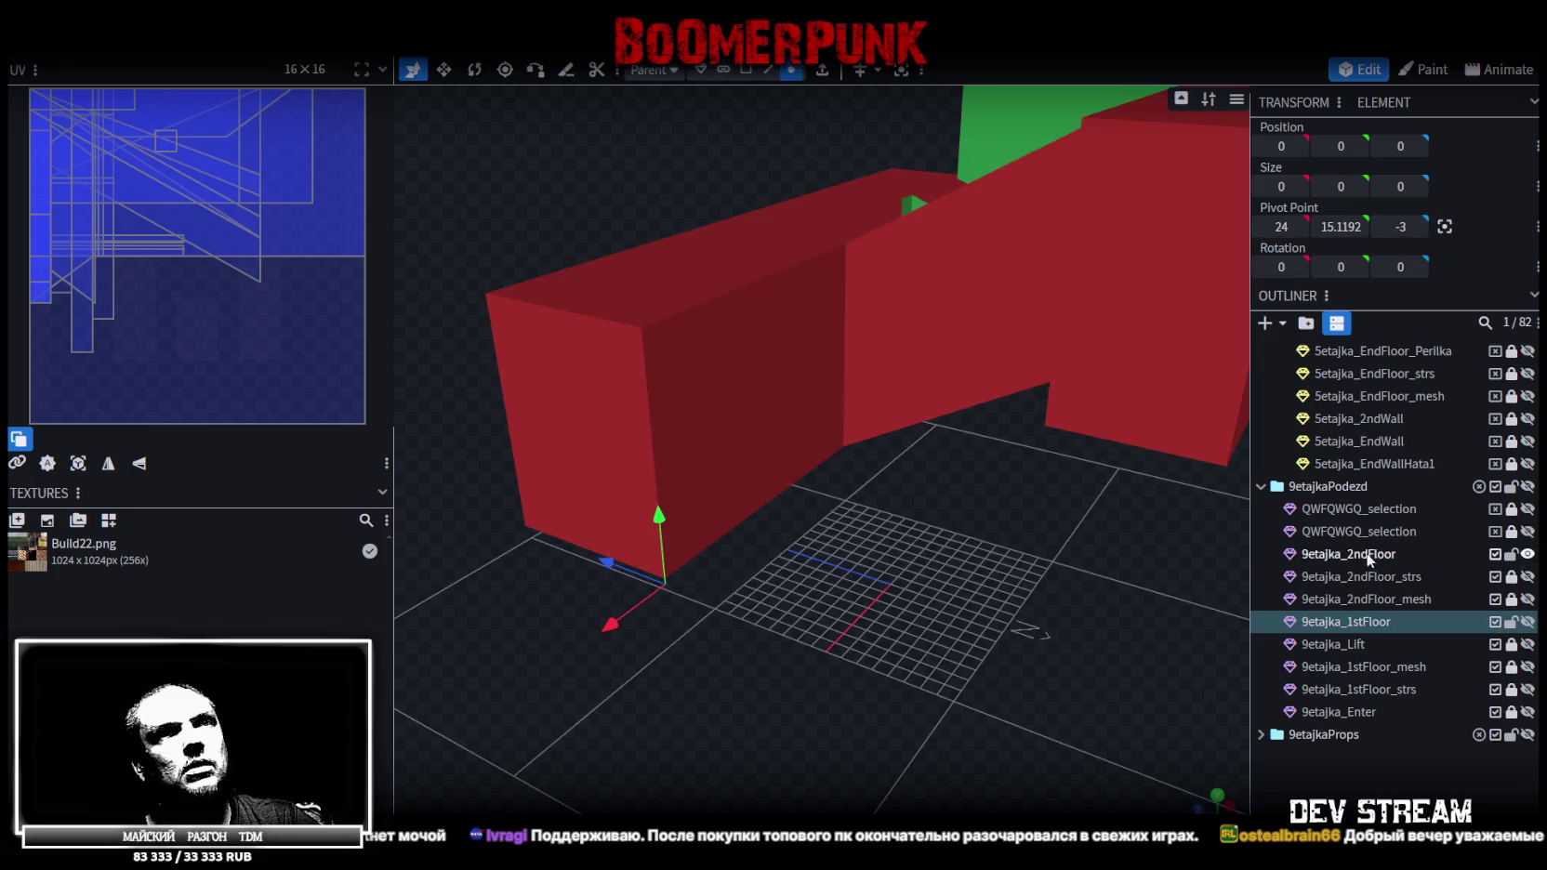
pyautogui.click(1369, 558)
pyautogui.moveTo(660, 555); pyautogui.dragTo(680, 573)
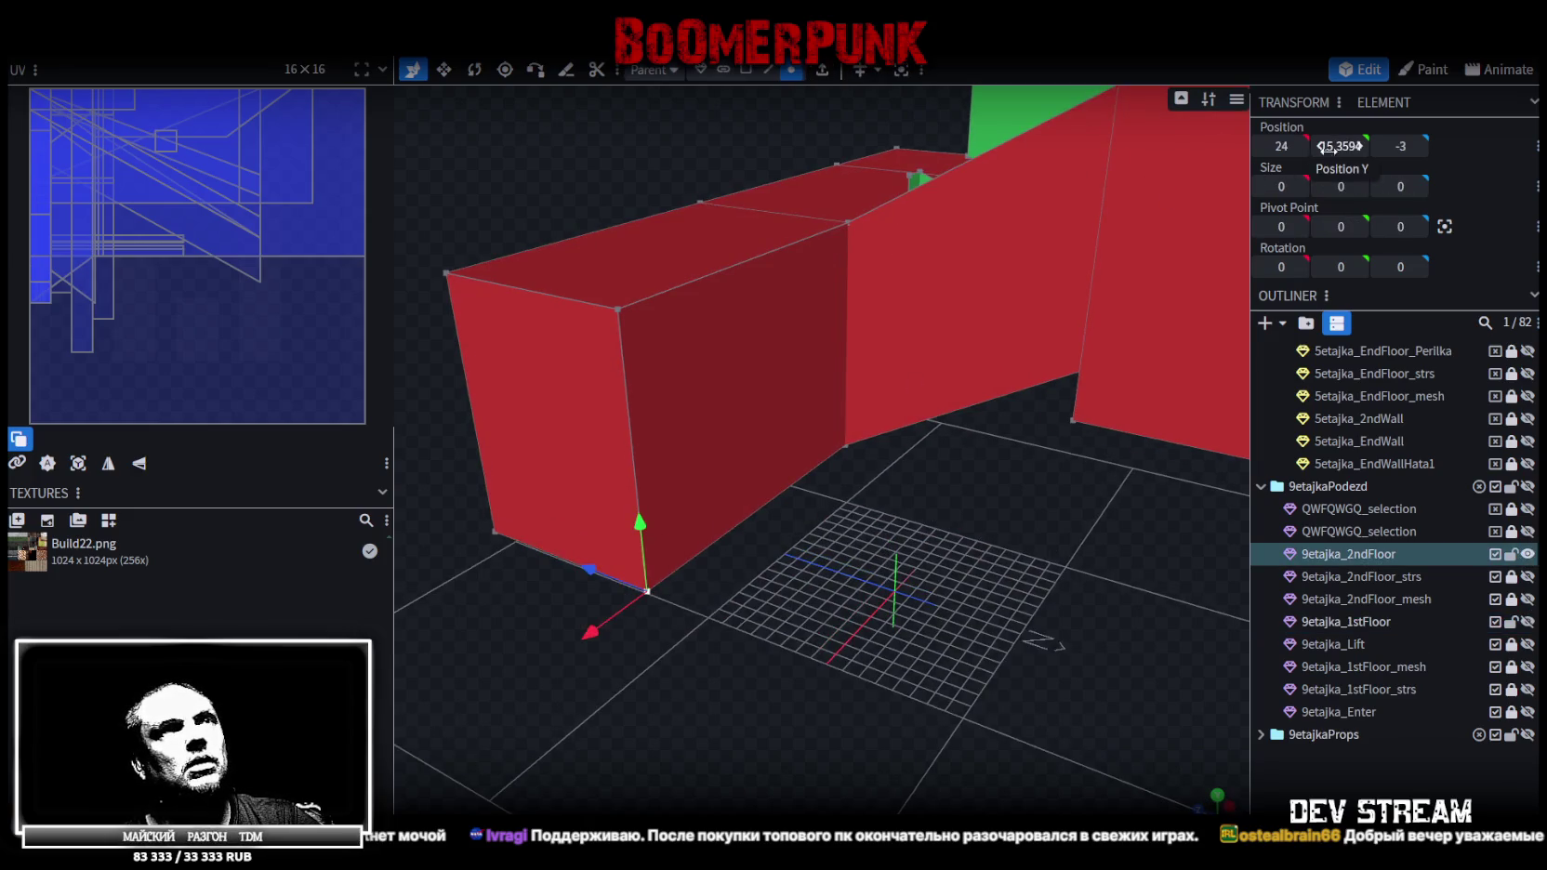
pyautogui.scroll(-3, 877, 595)
pyautogui.press('h')
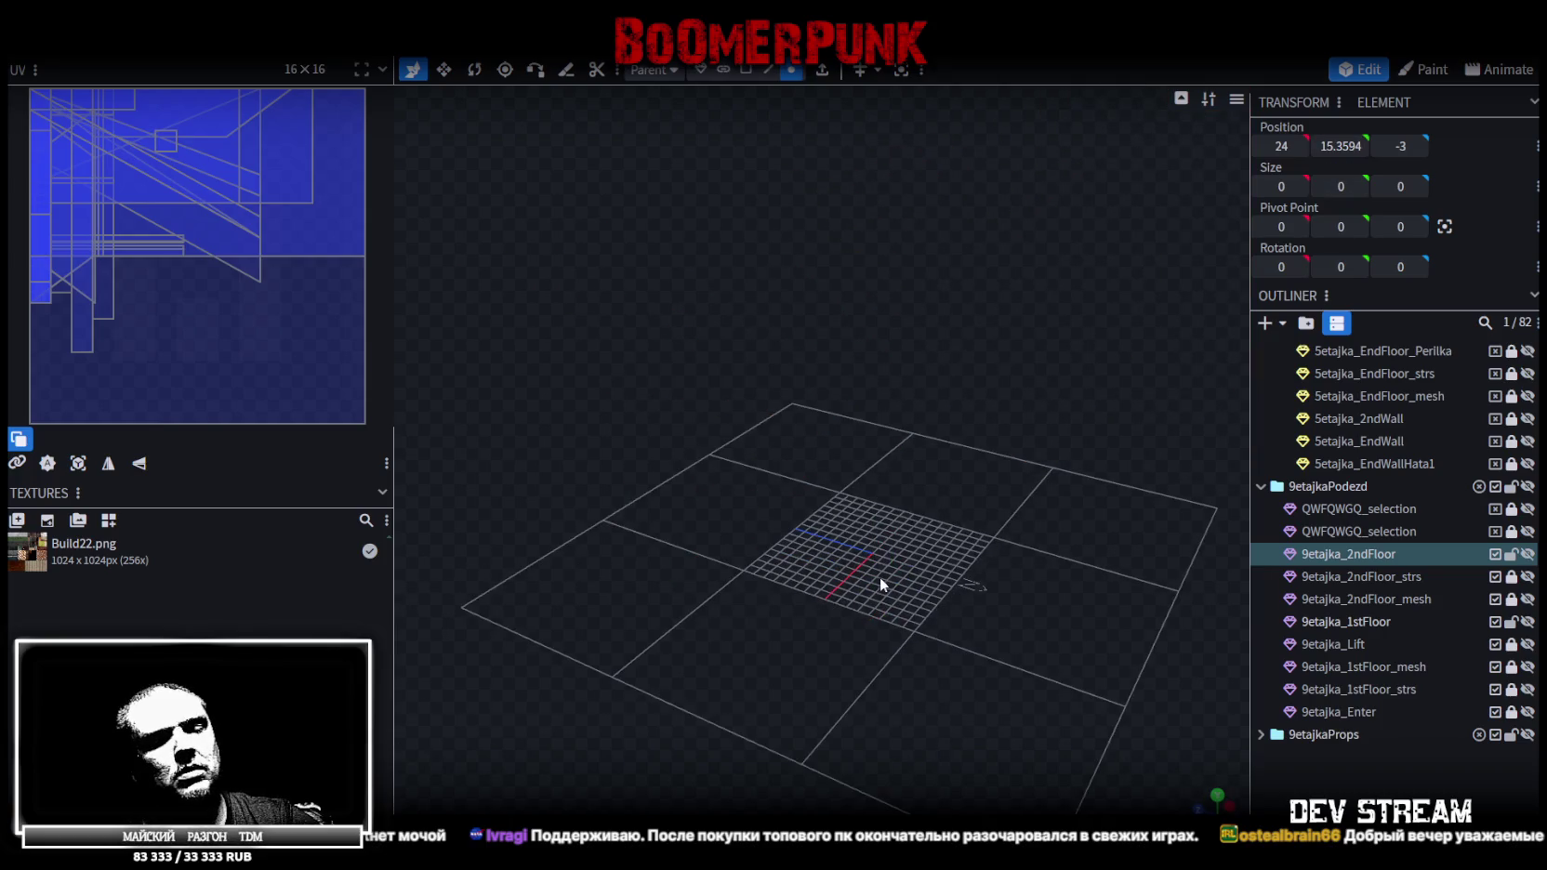
pyautogui.press('h')
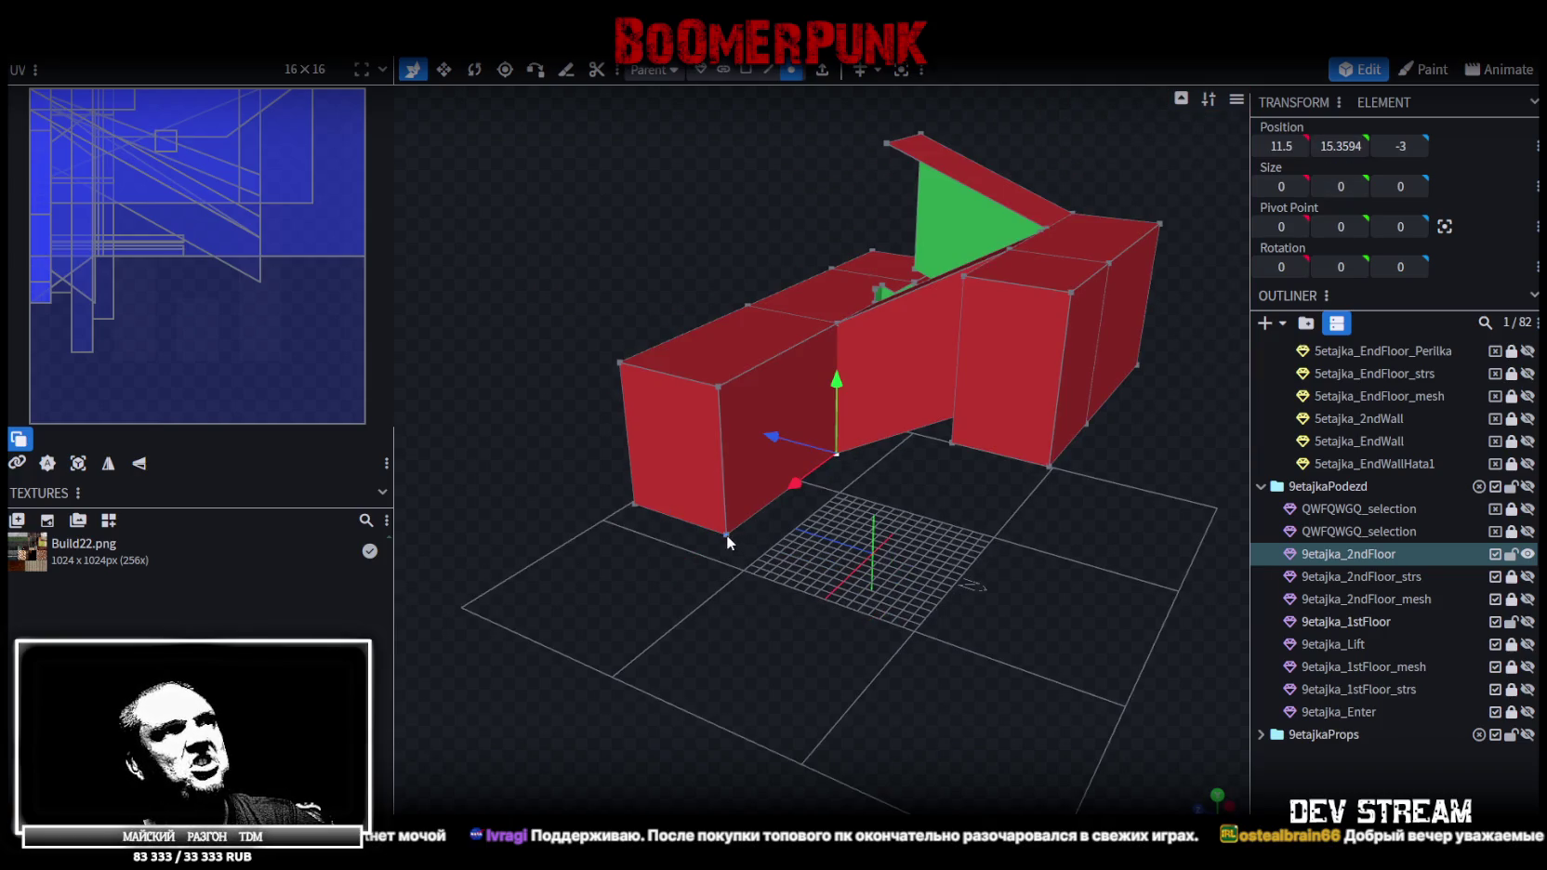
pyautogui.click(1332, 141)
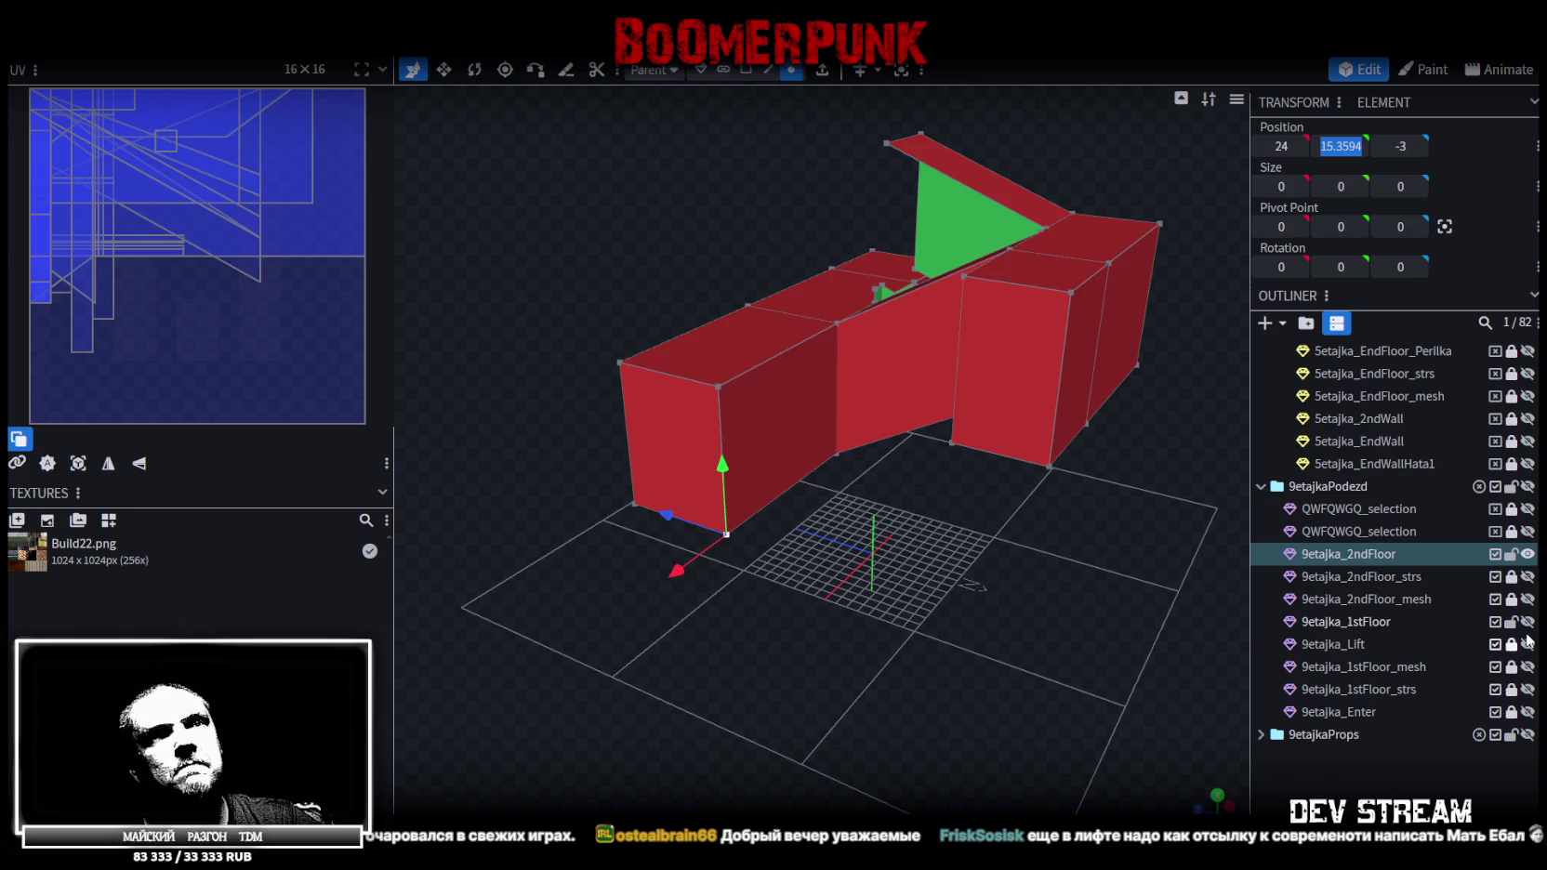
pyautogui.click(1395, 621)
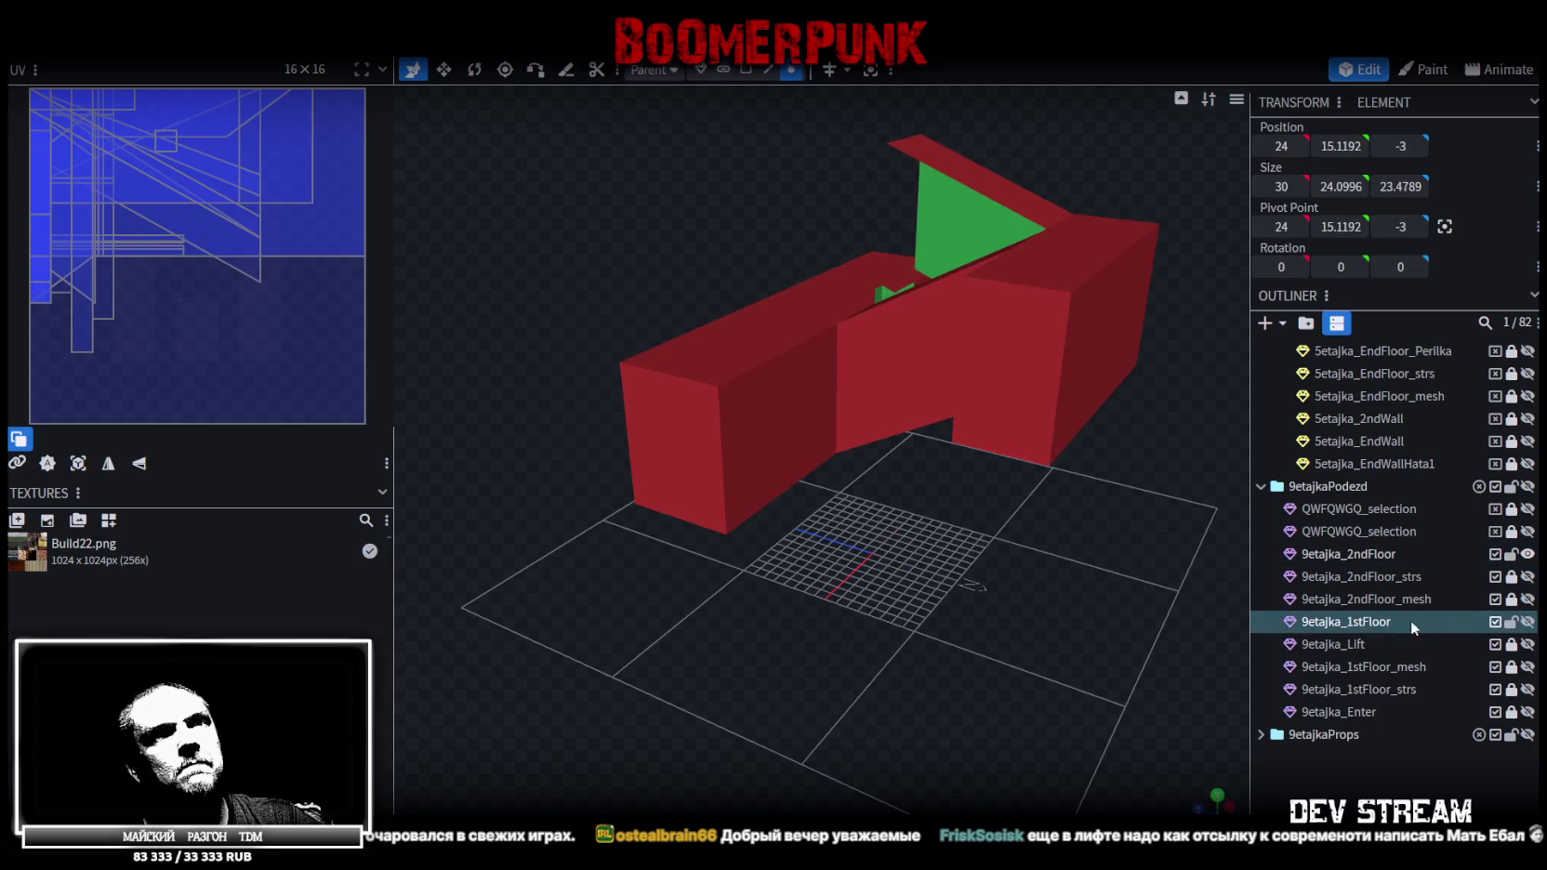
# Show only the first floor and split its upper doorway wall into its own mesh
pyautogui.click(1527, 622)
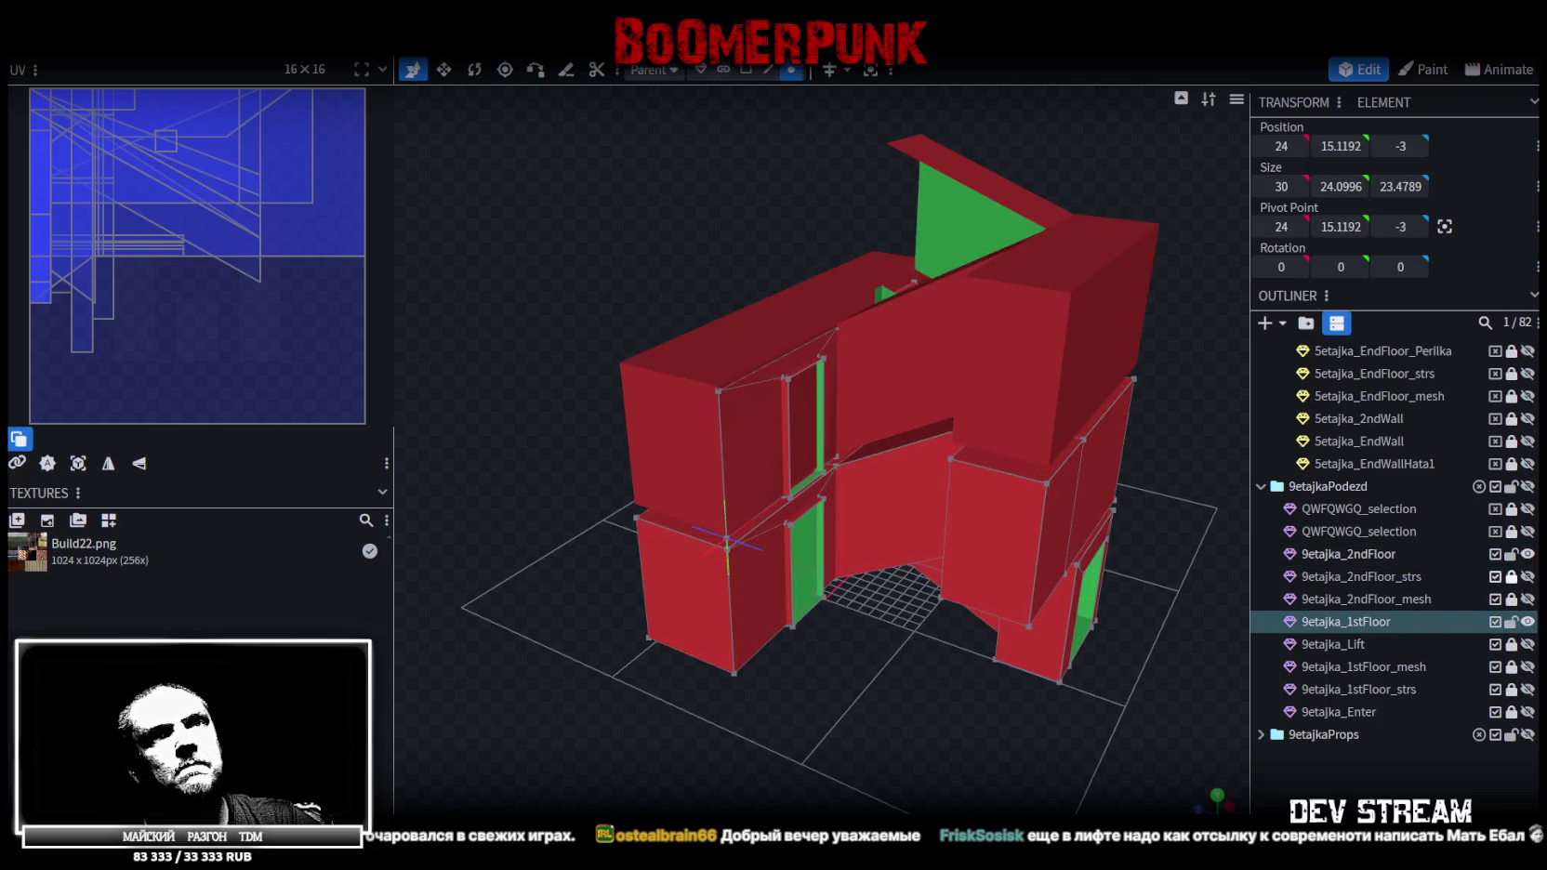
pyautogui.click(1527, 554)
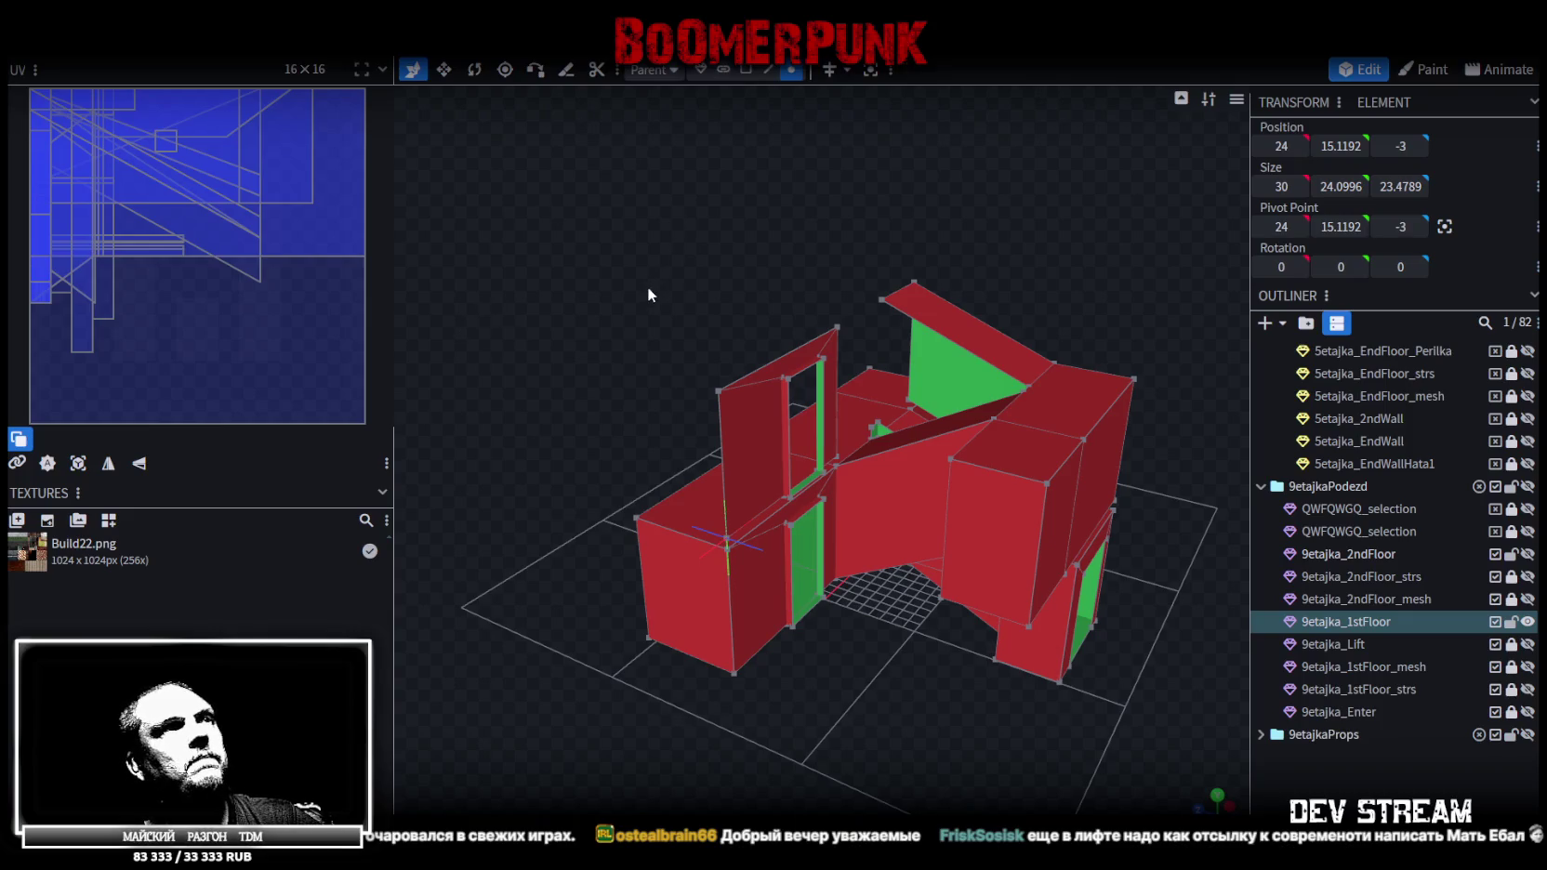
pyautogui.click(723, 69)
pyautogui.moveTo(652, 231); pyautogui.dragTo(655, 205)
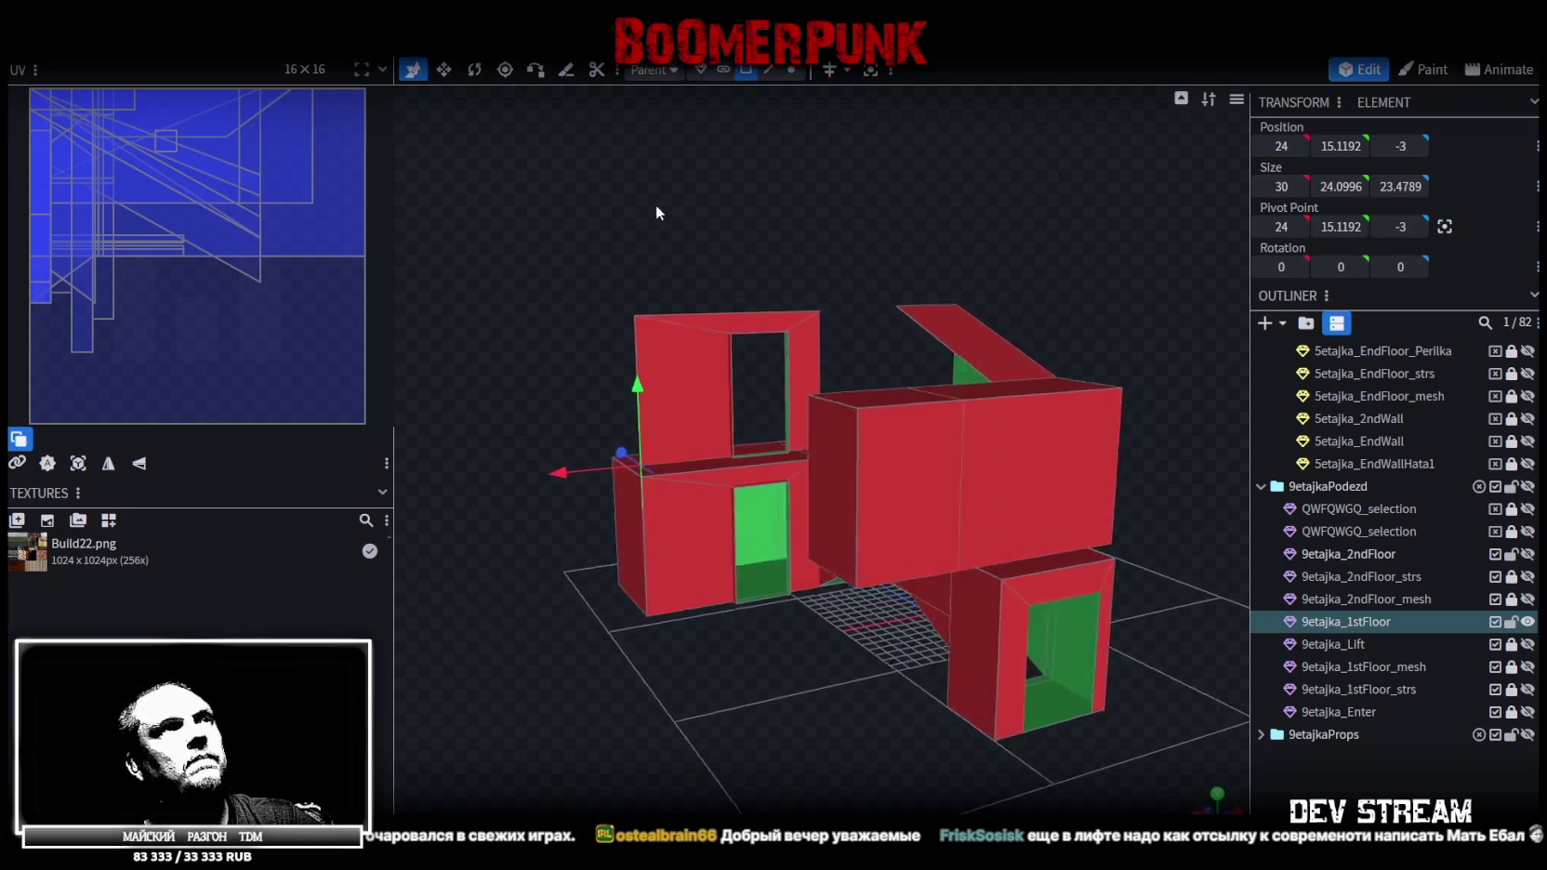
pyautogui.click(713, 348)
pyautogui.rightClick(713, 348)
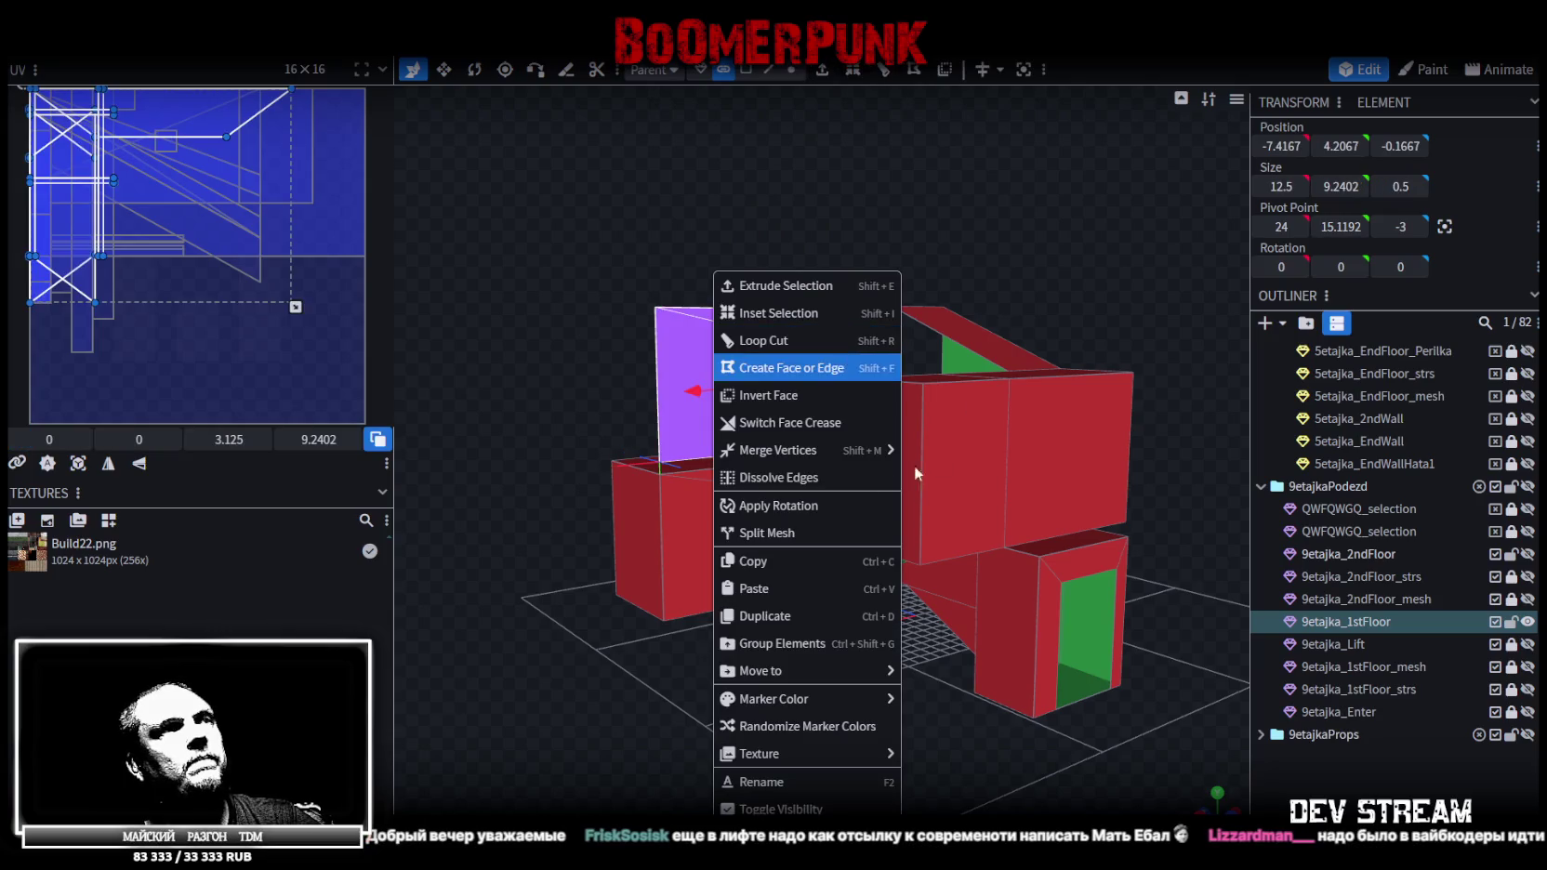
pyautogui.click(895, 532)
pyautogui.click(728, 565)
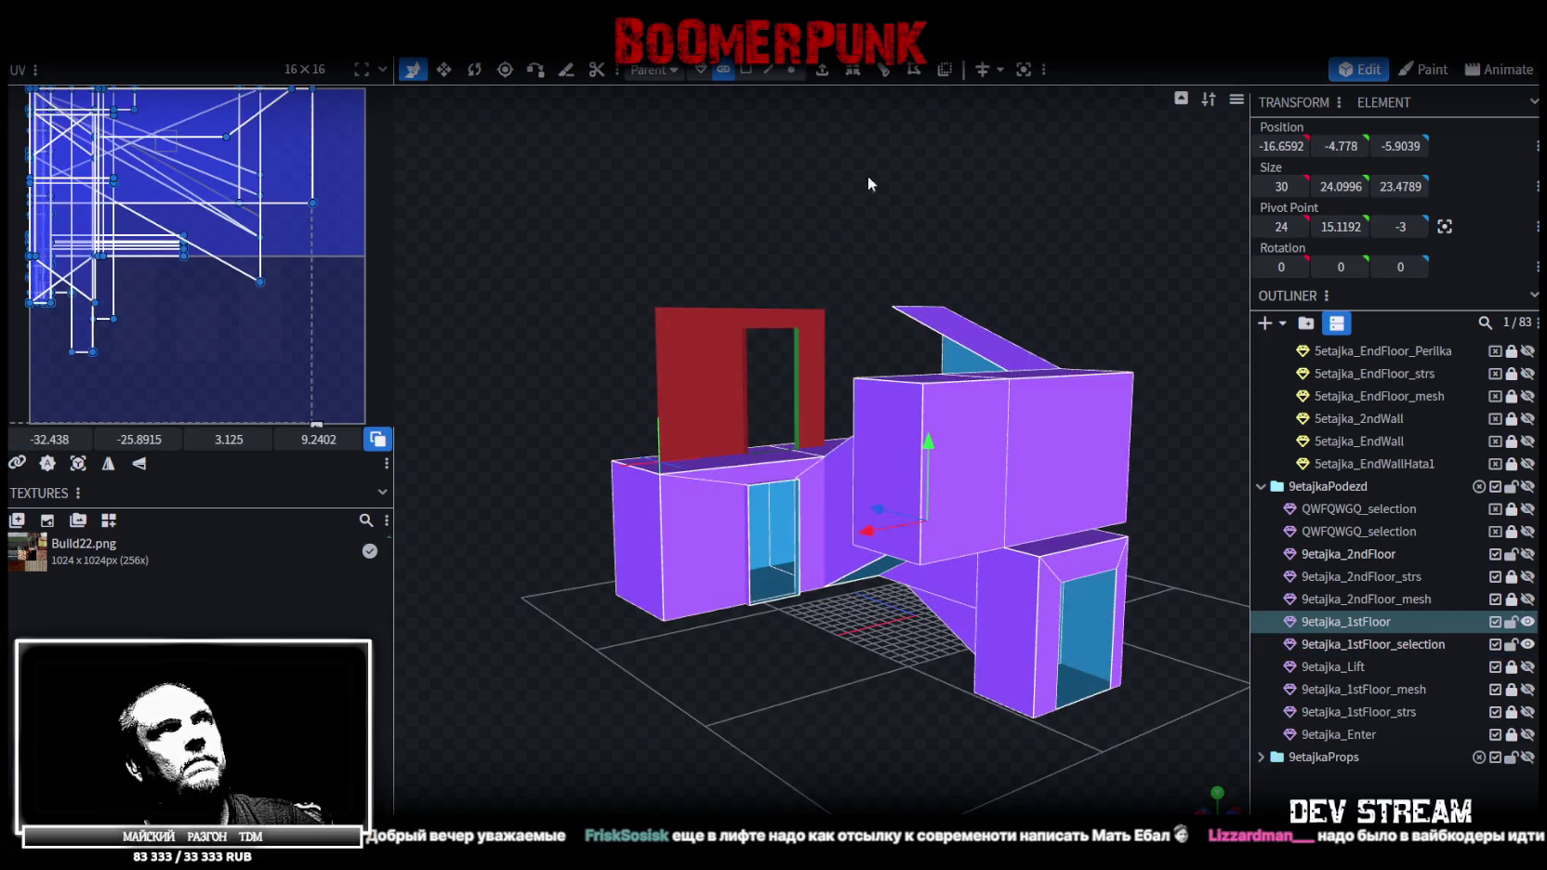
# Try setting the first floor mesh's X position to 0, then undo it
pyautogui.click(1281, 146)
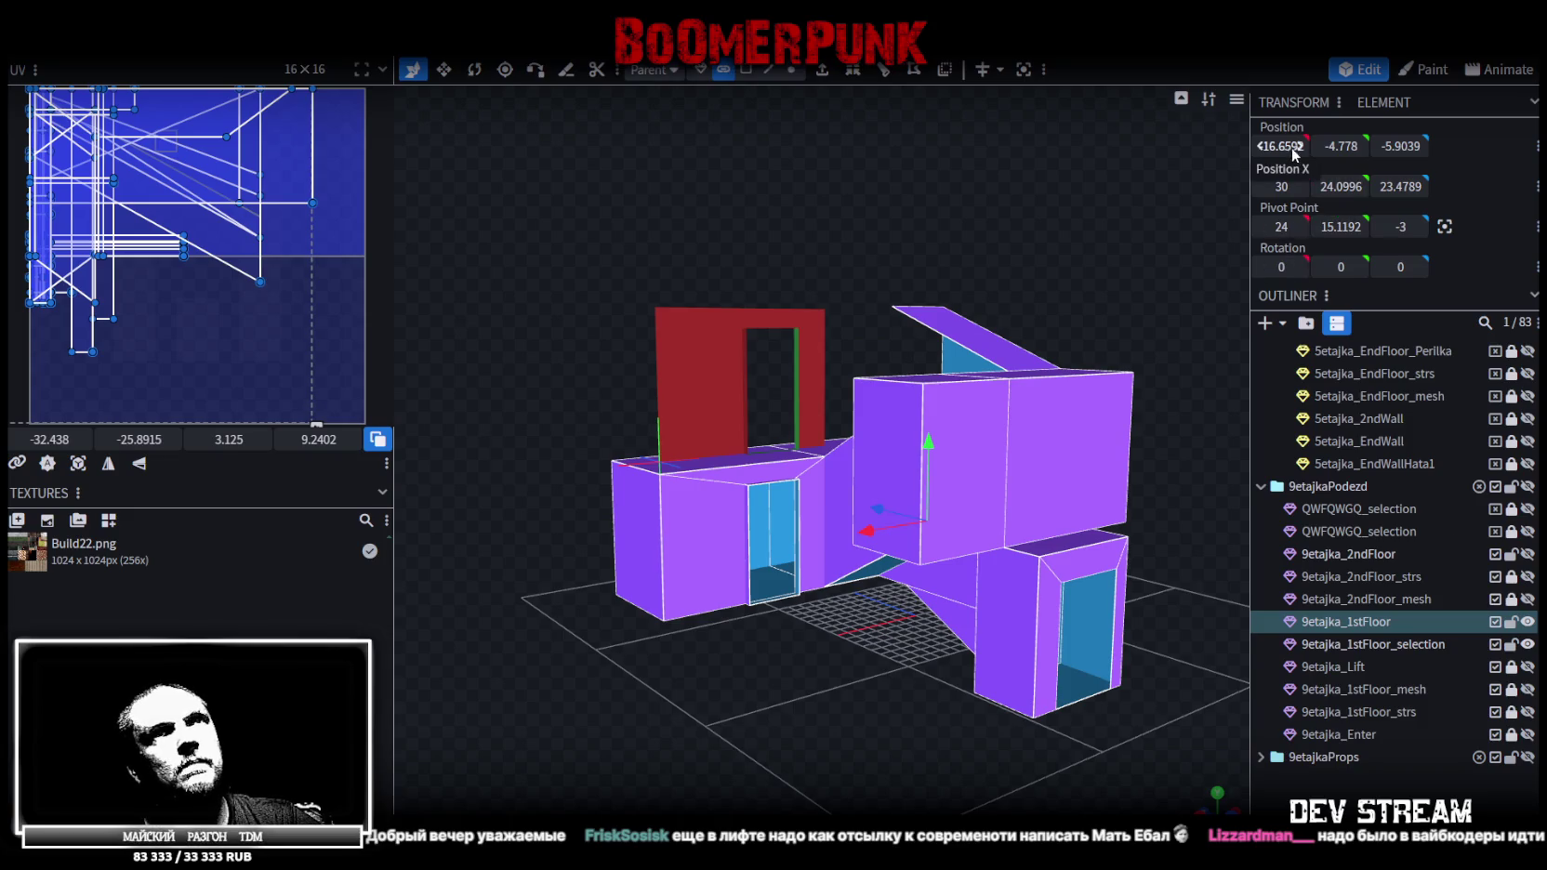
pyautogui.write('0')
pyautogui.click(1353, 152)
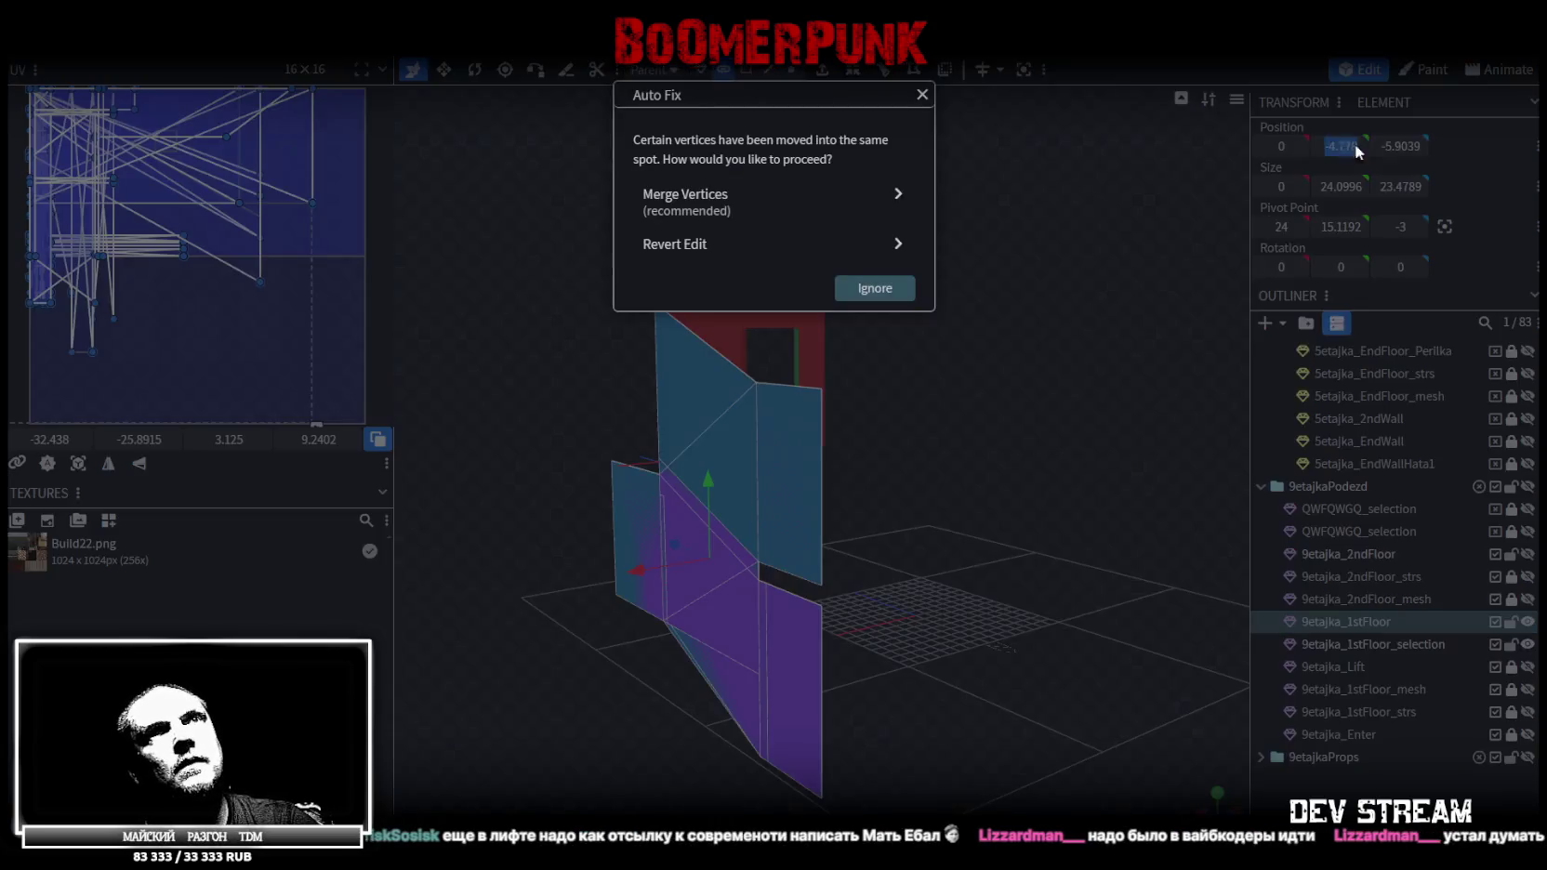
pyautogui.write('0')
pyautogui.click(950, 206)
pyautogui.click(952, 208)
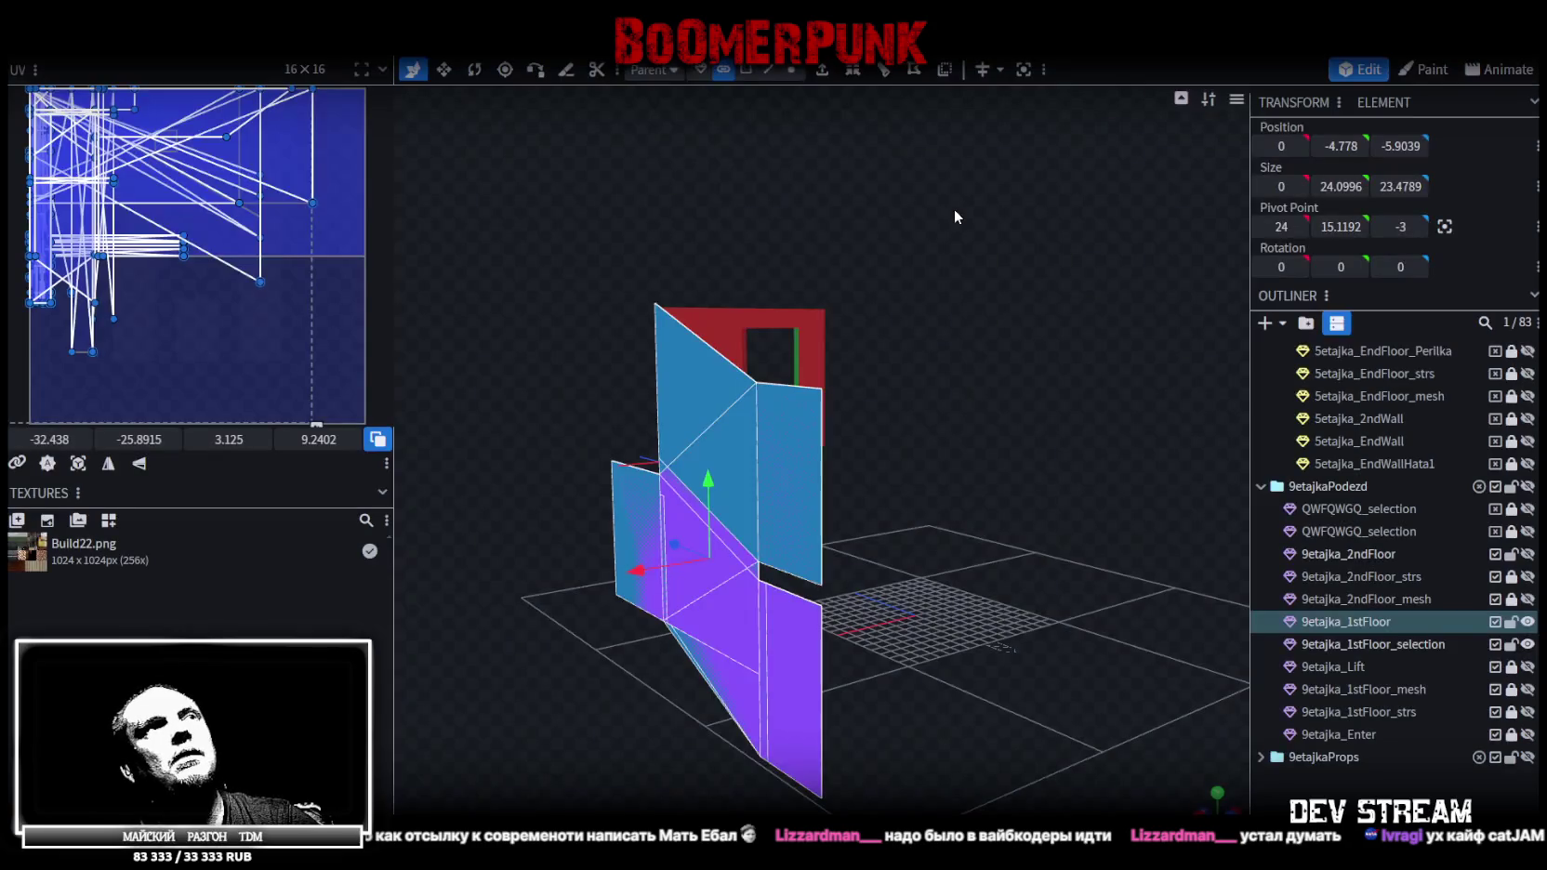
pyautogui.click(700, 69)
pyautogui.moveTo(1281, 146)
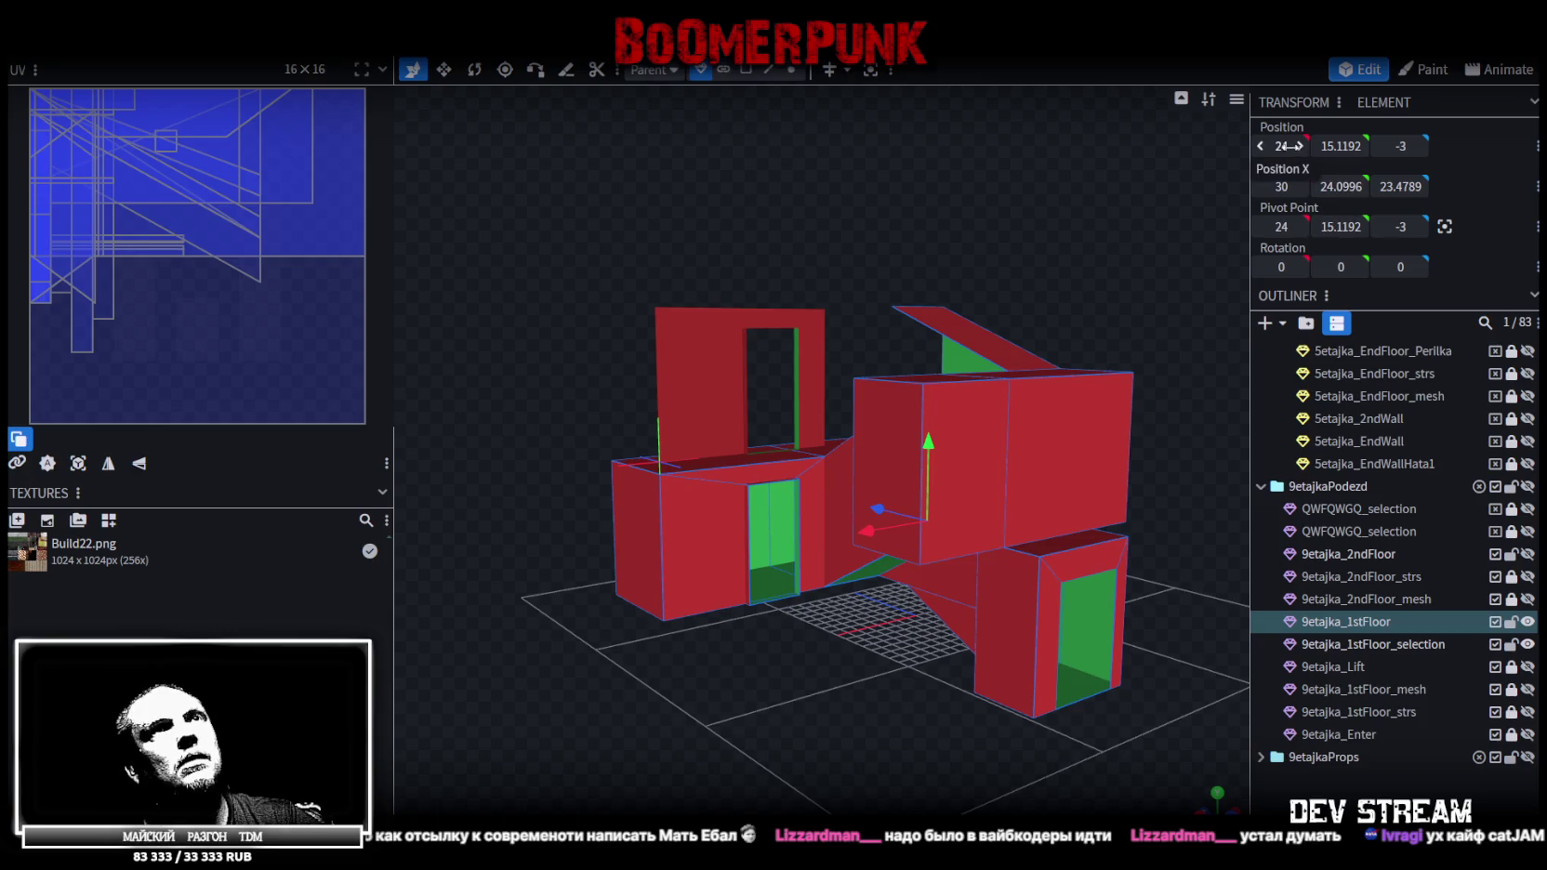
pyautogui.write('0')
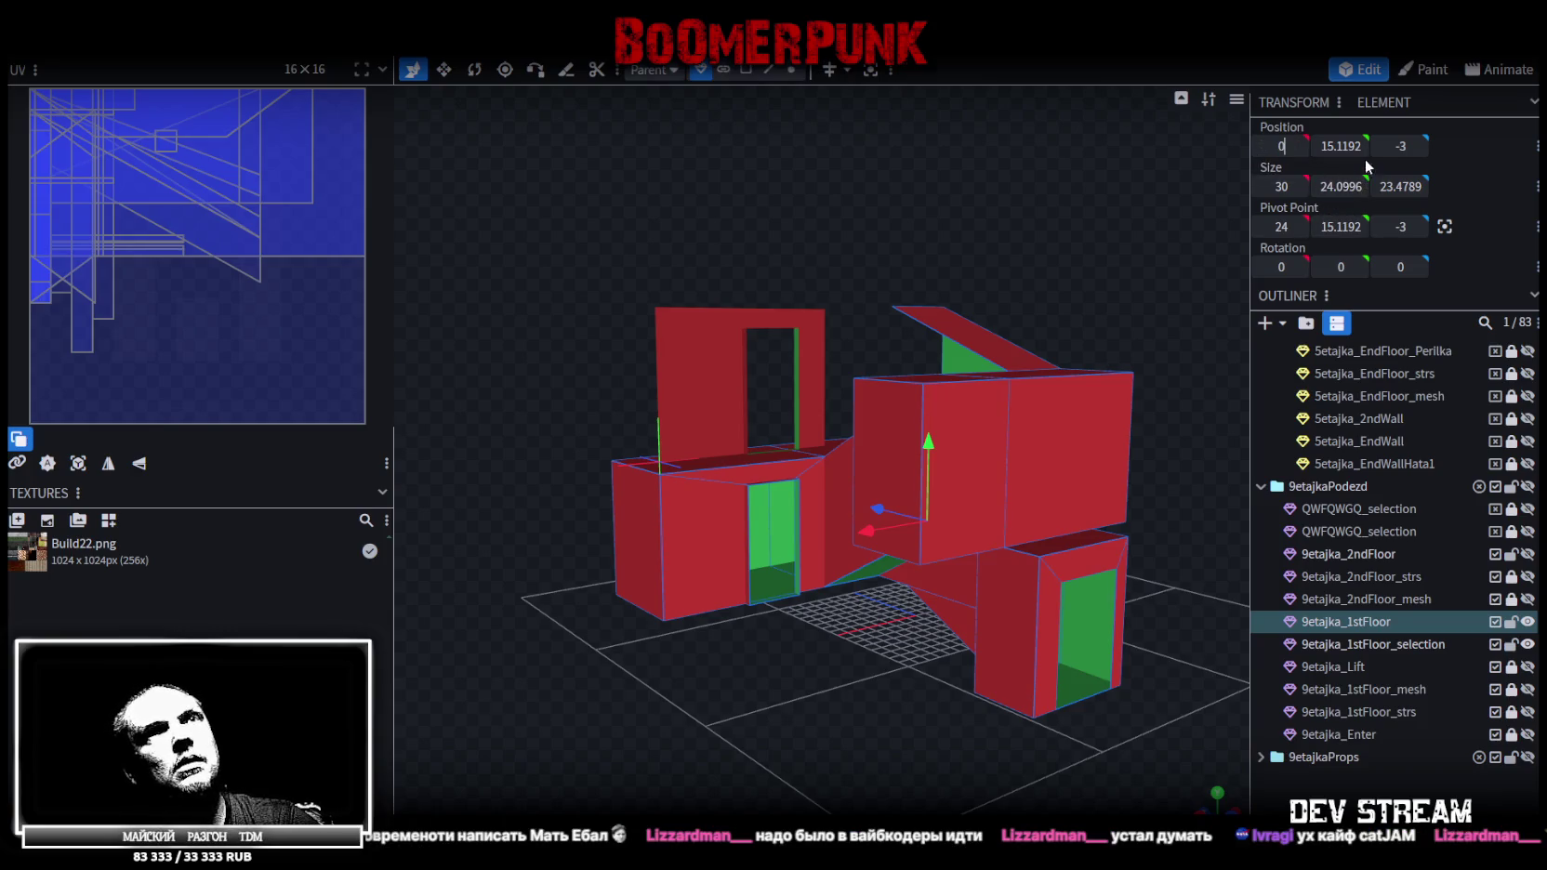
pyautogui.click(1342, 146)
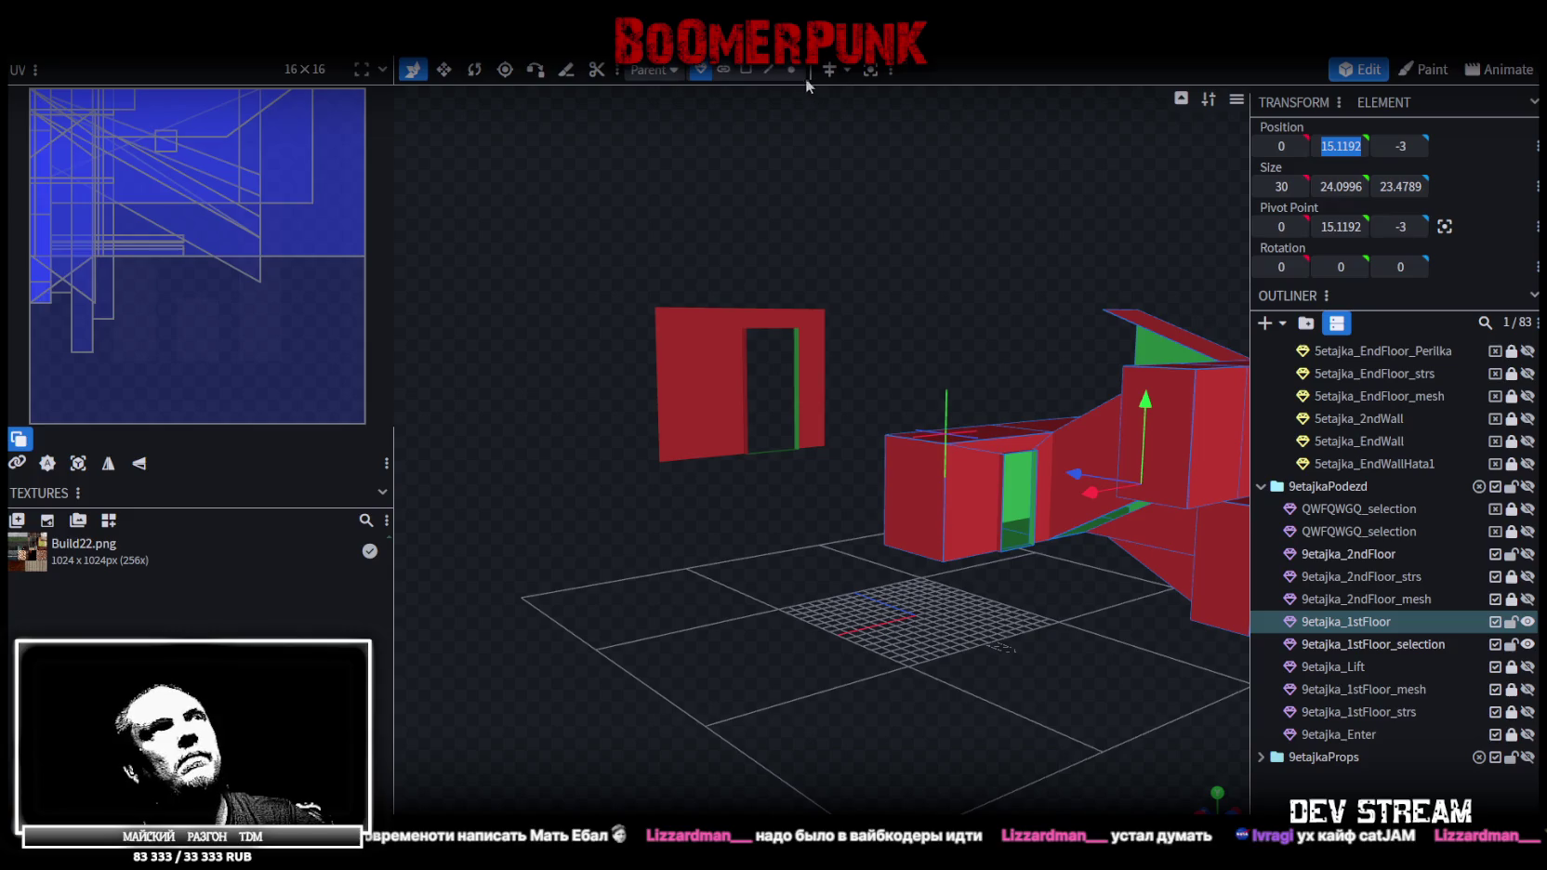
pyautogui.hotkey('ctrl', 'z')
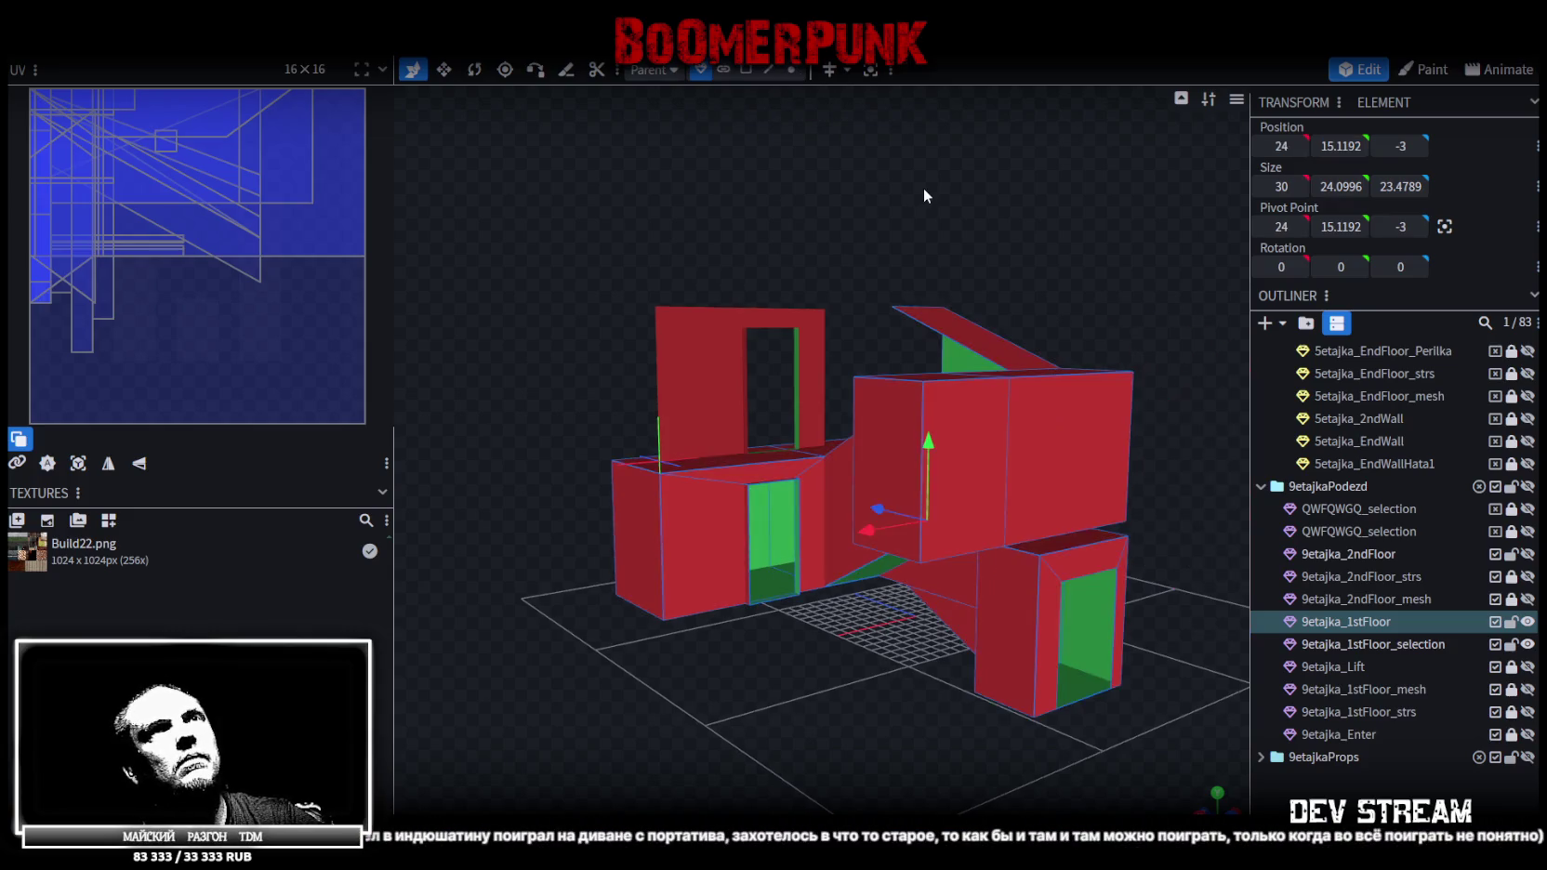
# Try zeroing the X position of all vertices, dismiss the merged-vertices warning, and undo
pyautogui.click(791, 70)
pyautogui.click(1281, 146)
pyautogui.write('0')
pyautogui.press('Tab')
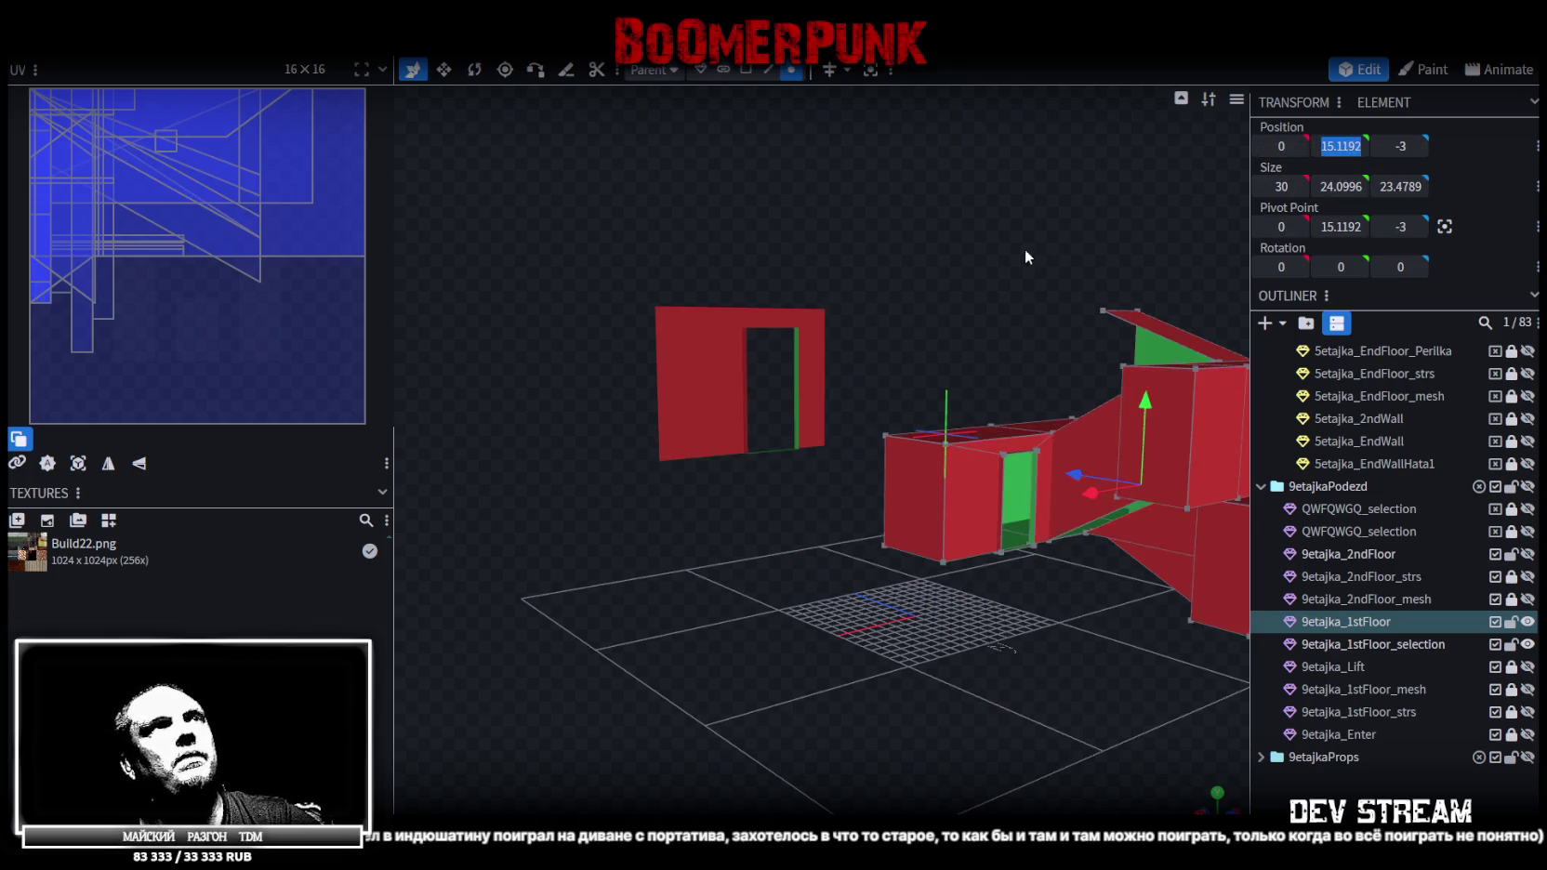
pyautogui.hotkey('ctrl', 'z')
pyautogui.moveTo(1012, 267)
pyautogui.mouseDown()
pyautogui.moveTo(1108, 249)
pyautogui.moveTo(1069, 319)
pyautogui.mouseUp()
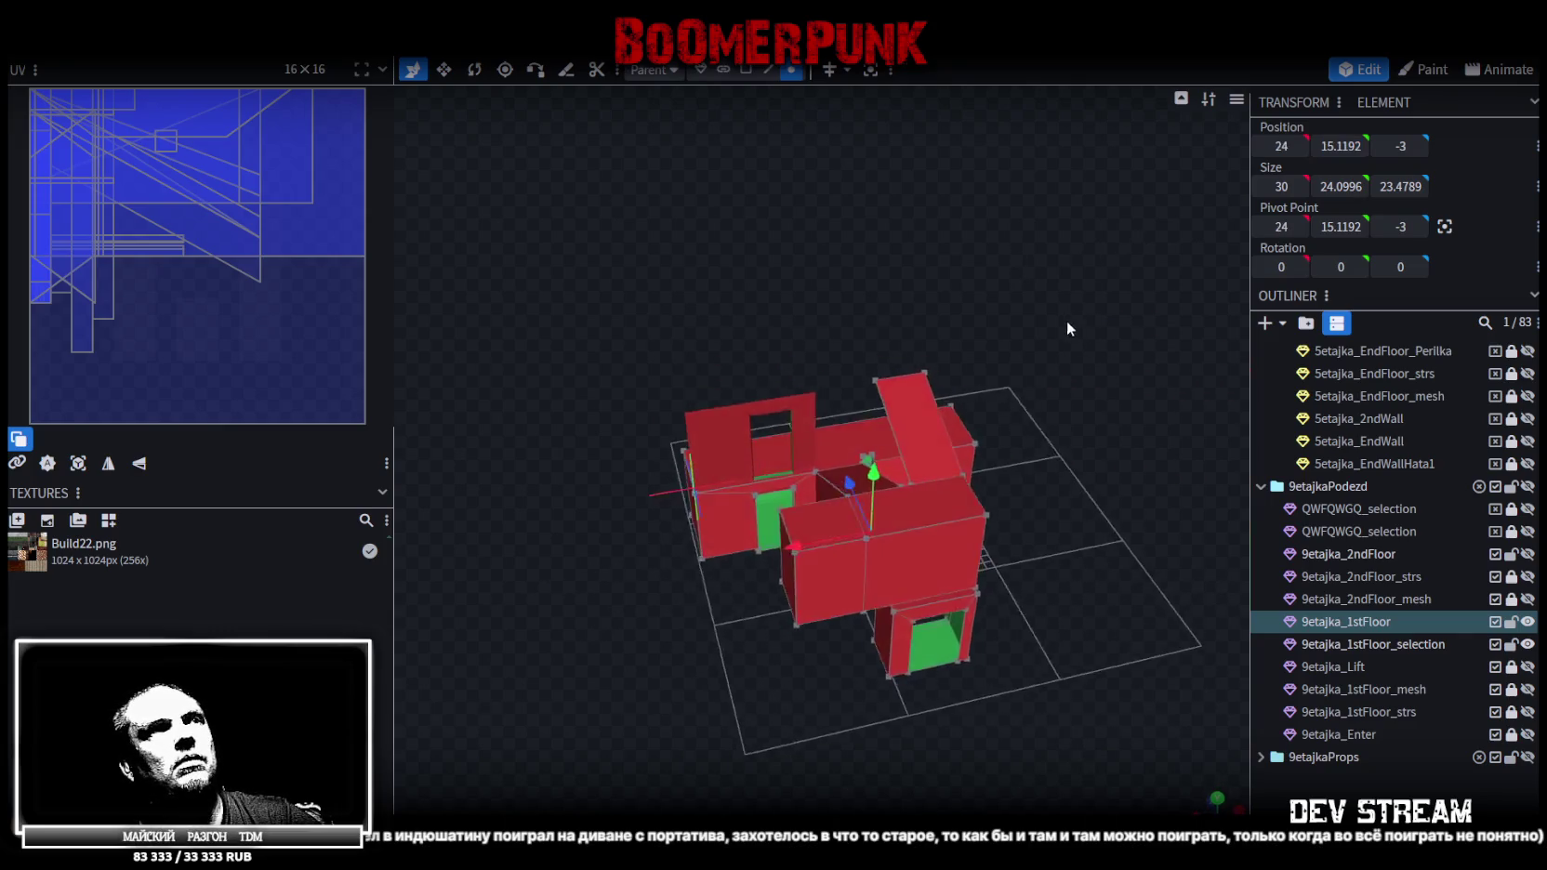
pyautogui.scroll(3, 942, 317)
pyautogui.hotkey('ctrl', 'a')
pyautogui.scroll(-1, 1032, 342)
pyautogui.click(1282, 146)
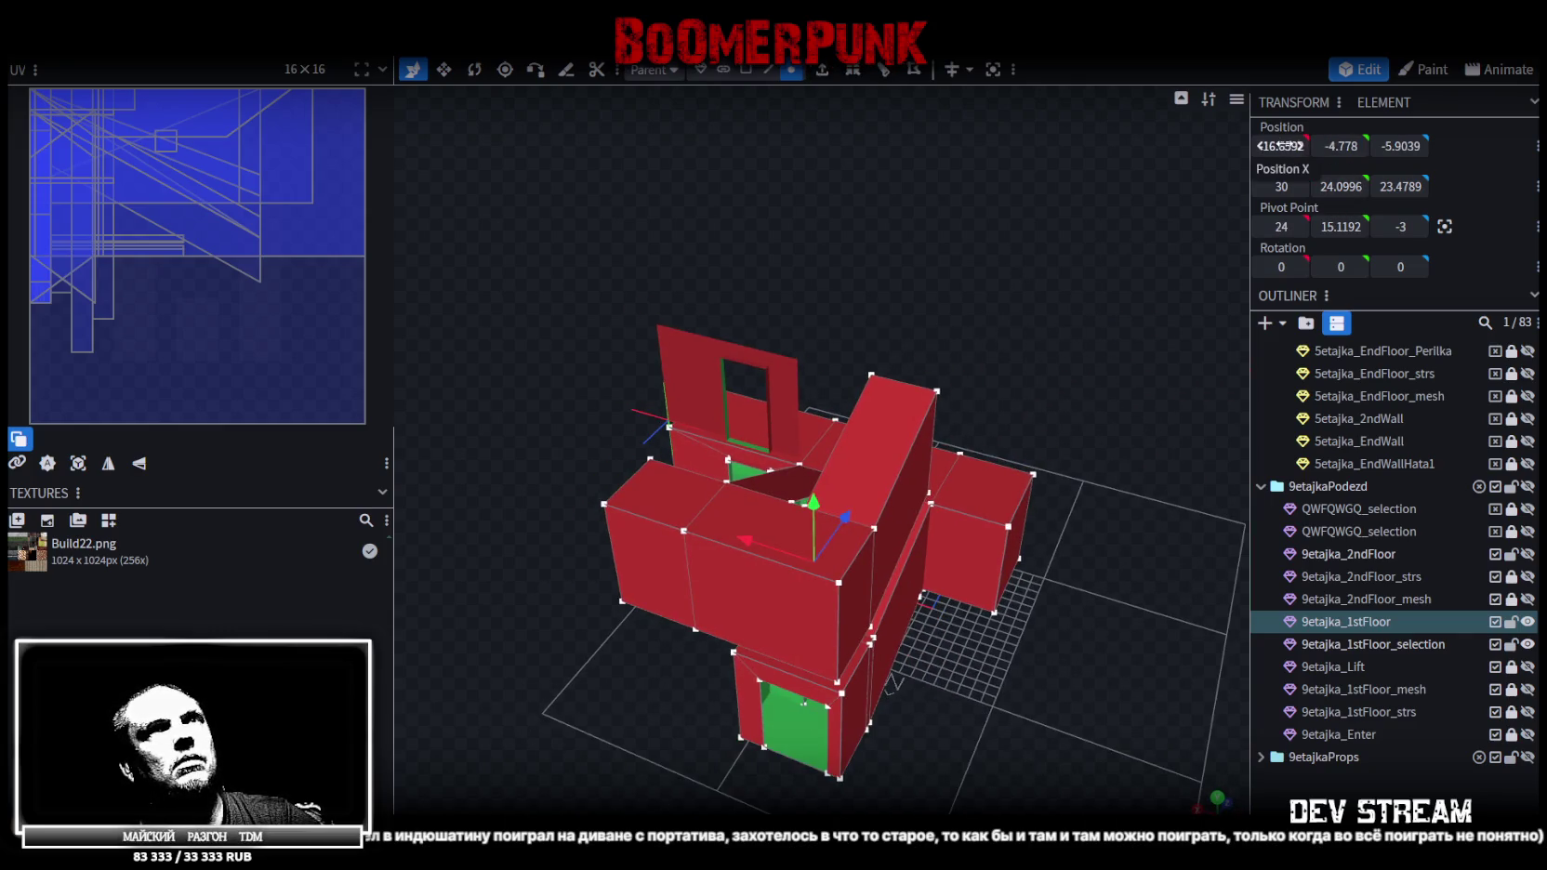
pyautogui.write('0')
pyautogui.press('Return')
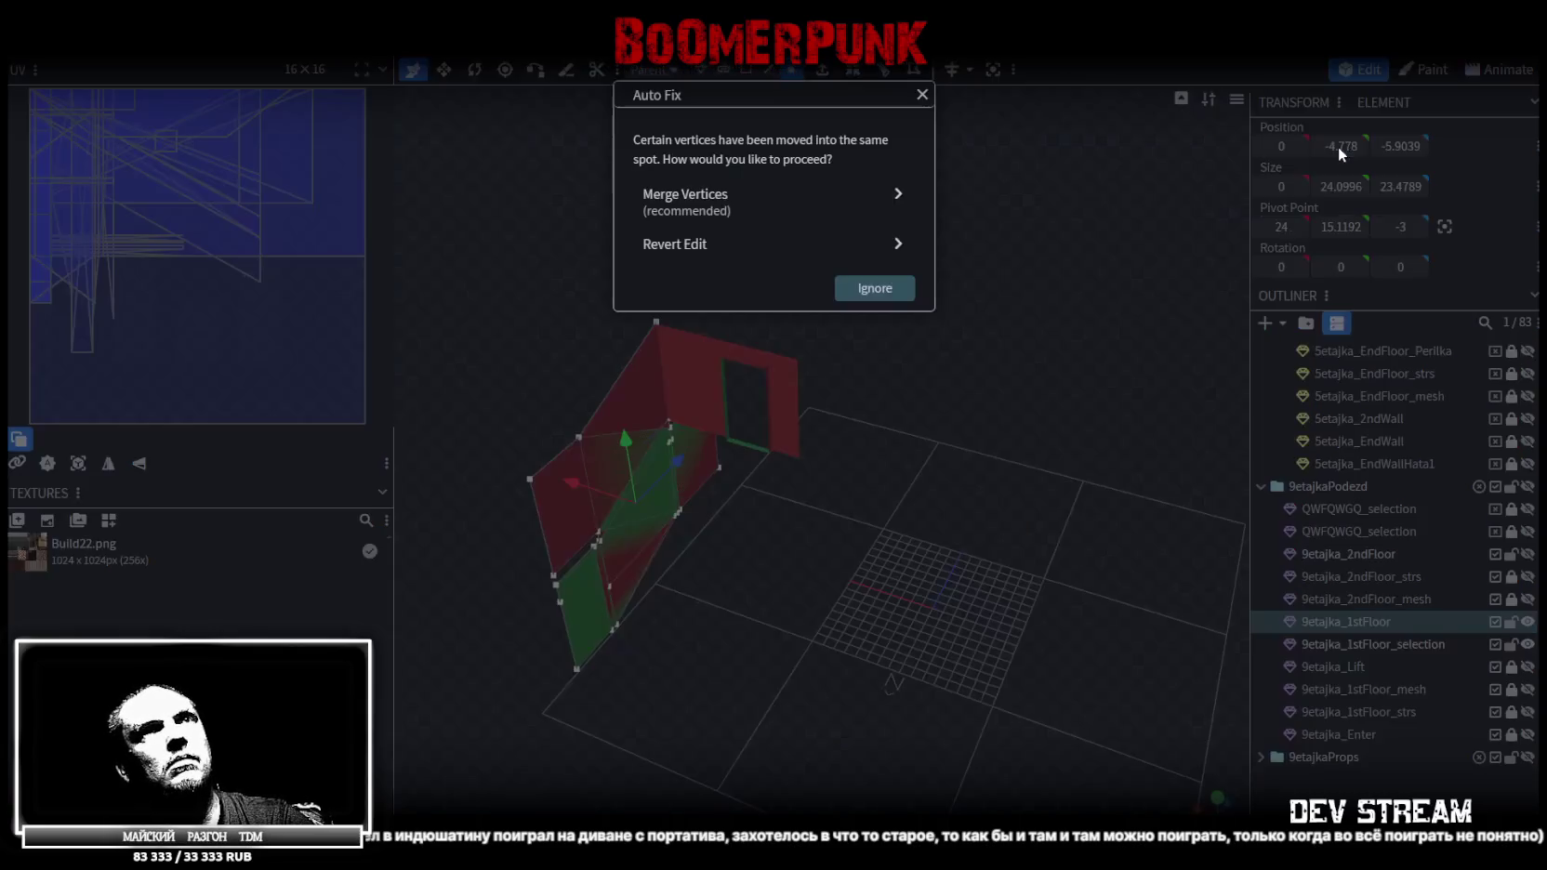
pyautogui.press('Escape')
pyautogui.press('Escape')
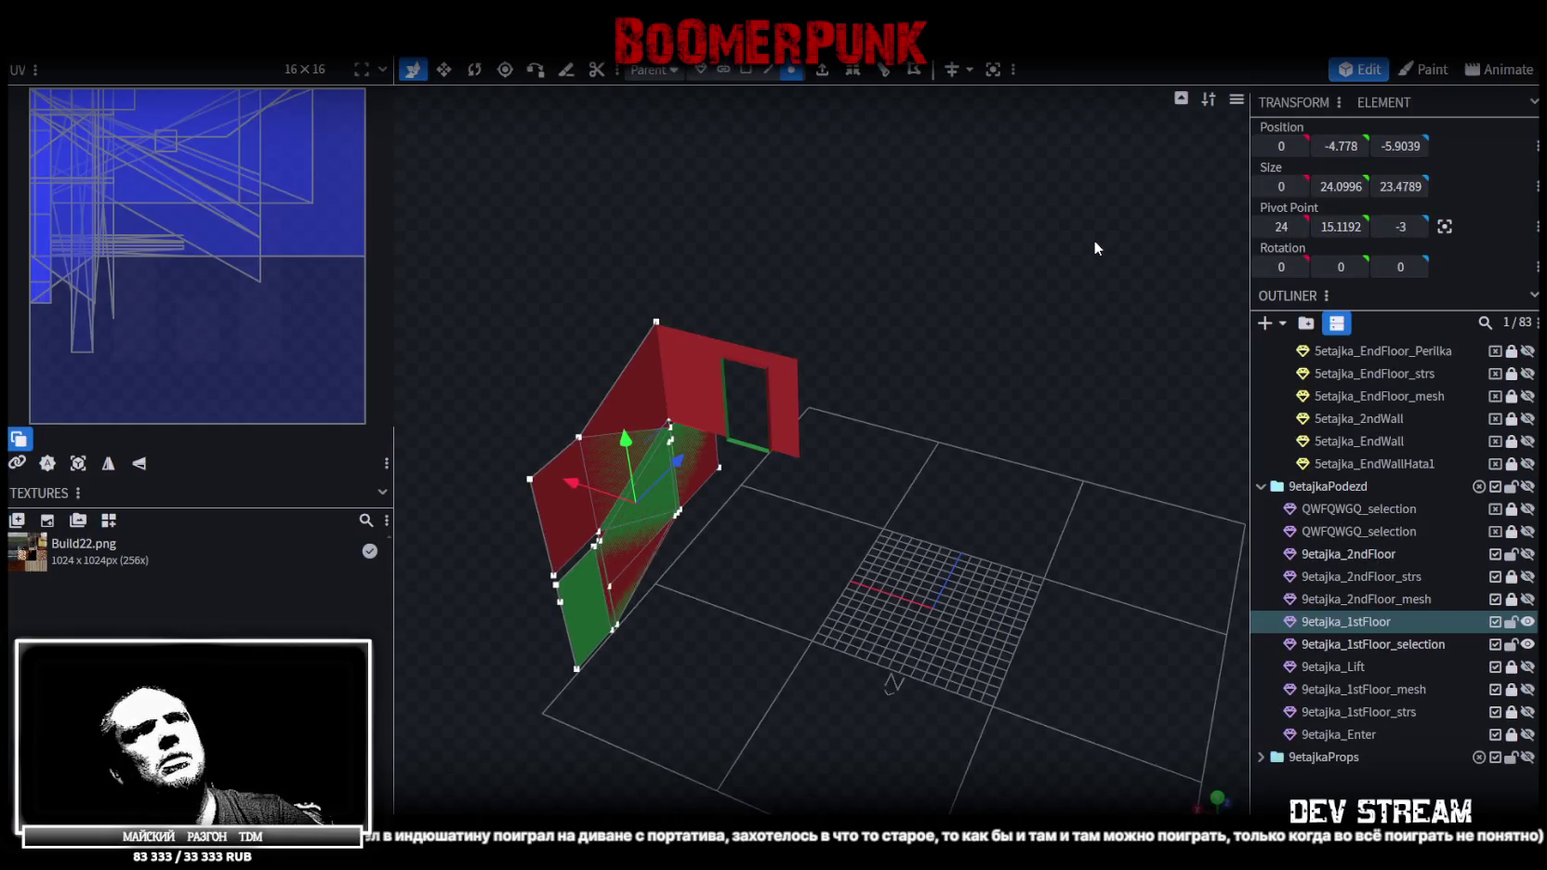
pyautogui.hotkey('ctrl', 'z')
# Set the first floor's pivot point to 0, 0, 0 and save as Build27.bbmodel
pyautogui.moveTo(1075, 236); pyautogui.dragTo(1117, 230)
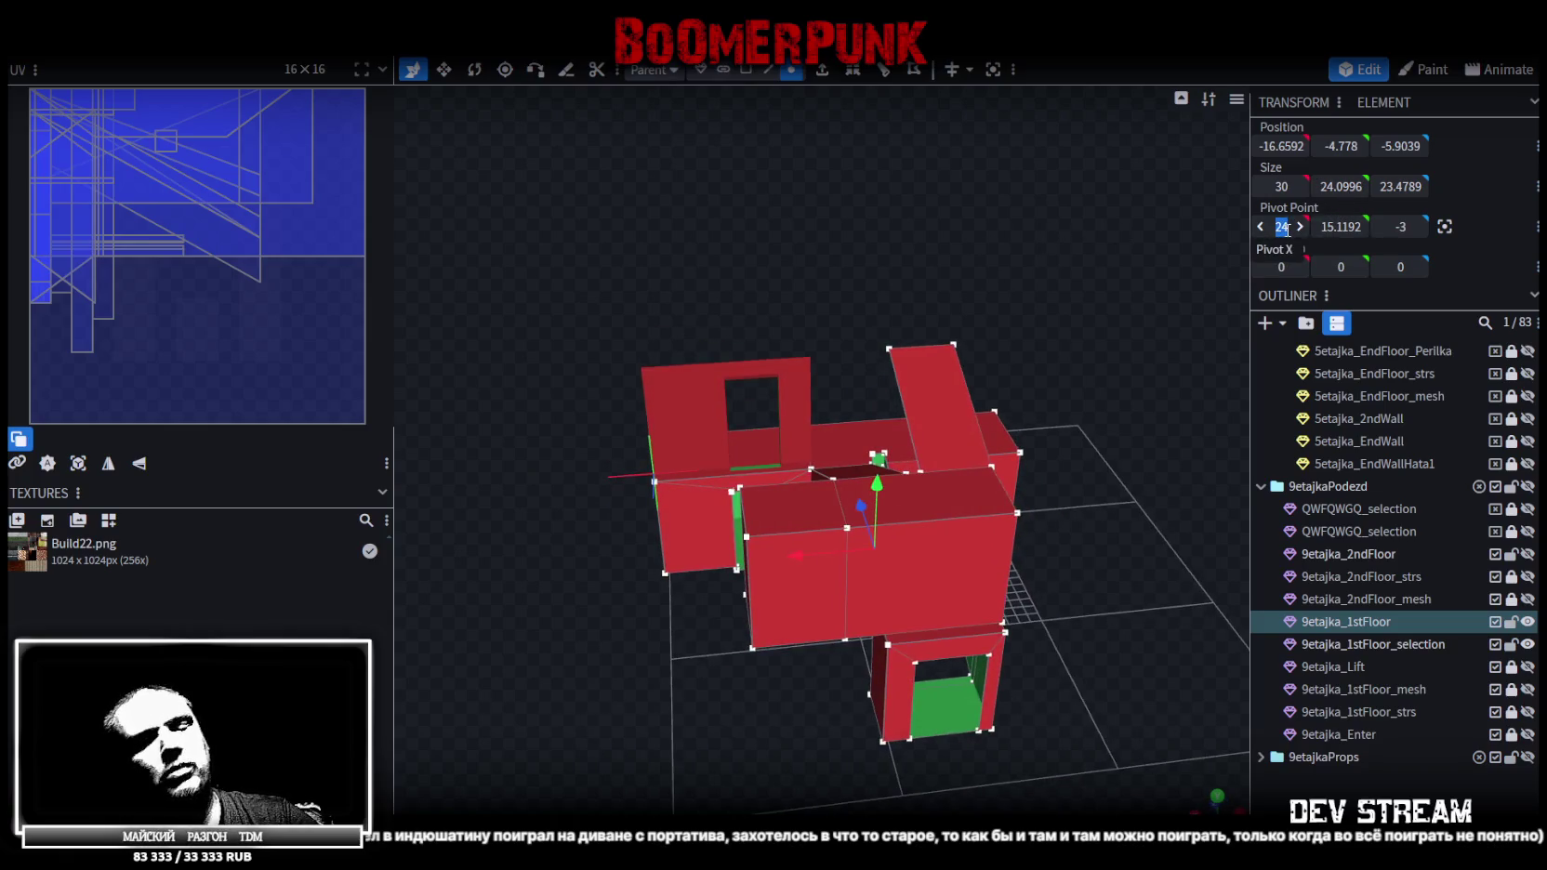
pyautogui.write('0')
pyautogui.press('Tab')
pyautogui.write('0')
pyautogui.press('Tab')
pyautogui.write('0')
pyautogui.press('Return')
pyautogui.moveTo(879, 213)
pyautogui.mouseDown()
pyautogui.moveTo(924, 178)
pyautogui.moveTo(979, 658)
pyautogui.moveTo(986, 573)
pyautogui.moveTo(1074, 627)
pyautogui.moveTo(580, 661)
pyautogui.moveTo(948, 693)
pyautogui.moveTo(1184, 587)
pyautogui.mouseUp()
pyautogui.hotkey('ctrl', 's')
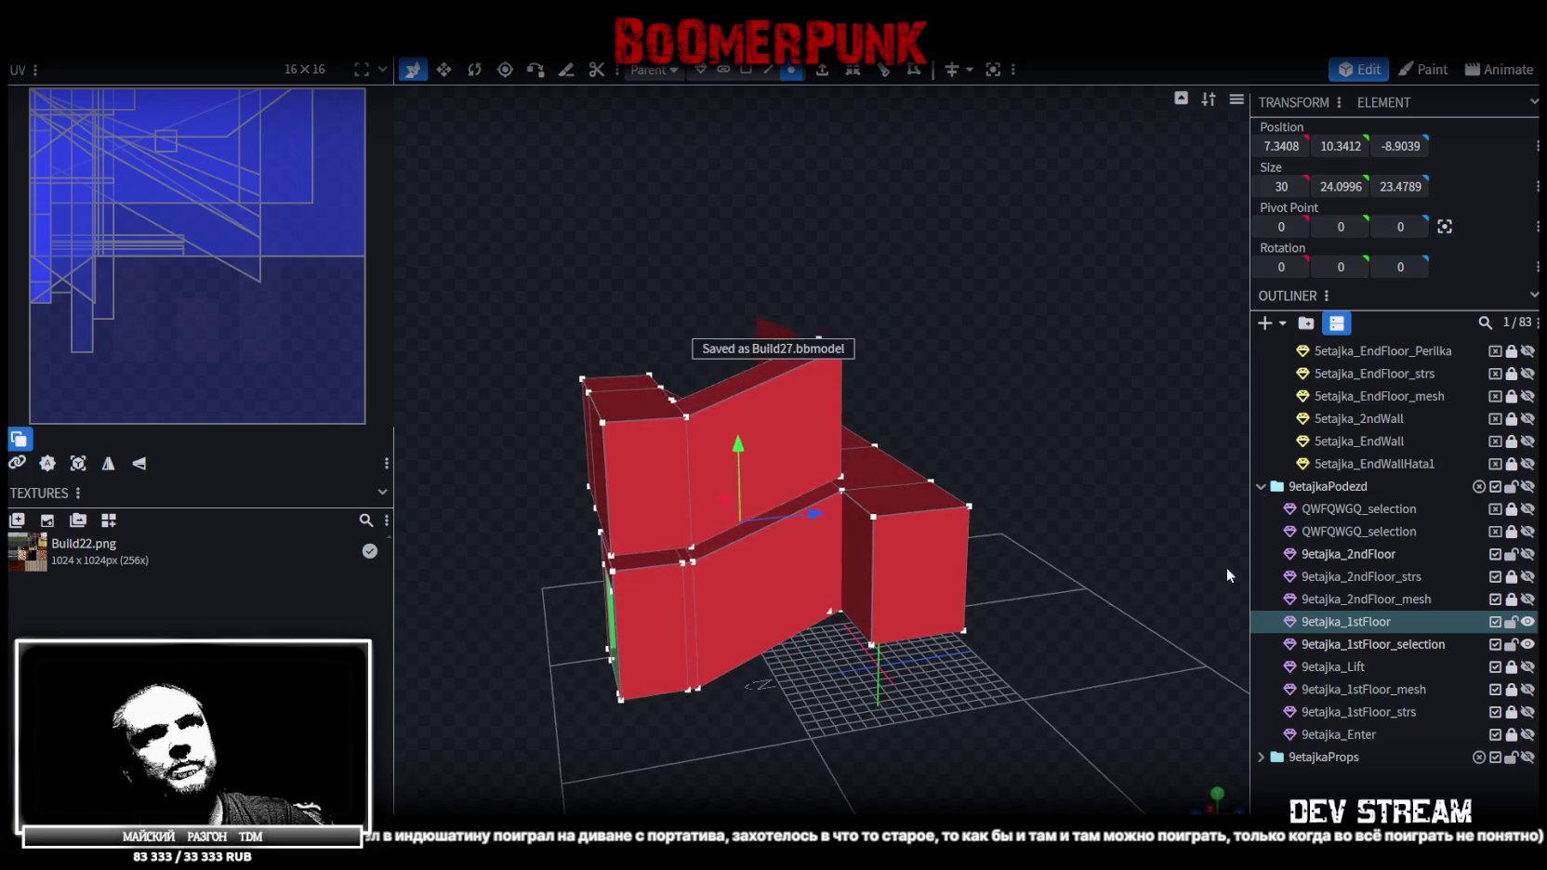
pyautogui.moveTo(1127, 465); pyautogui.dragTo(1069, 521)
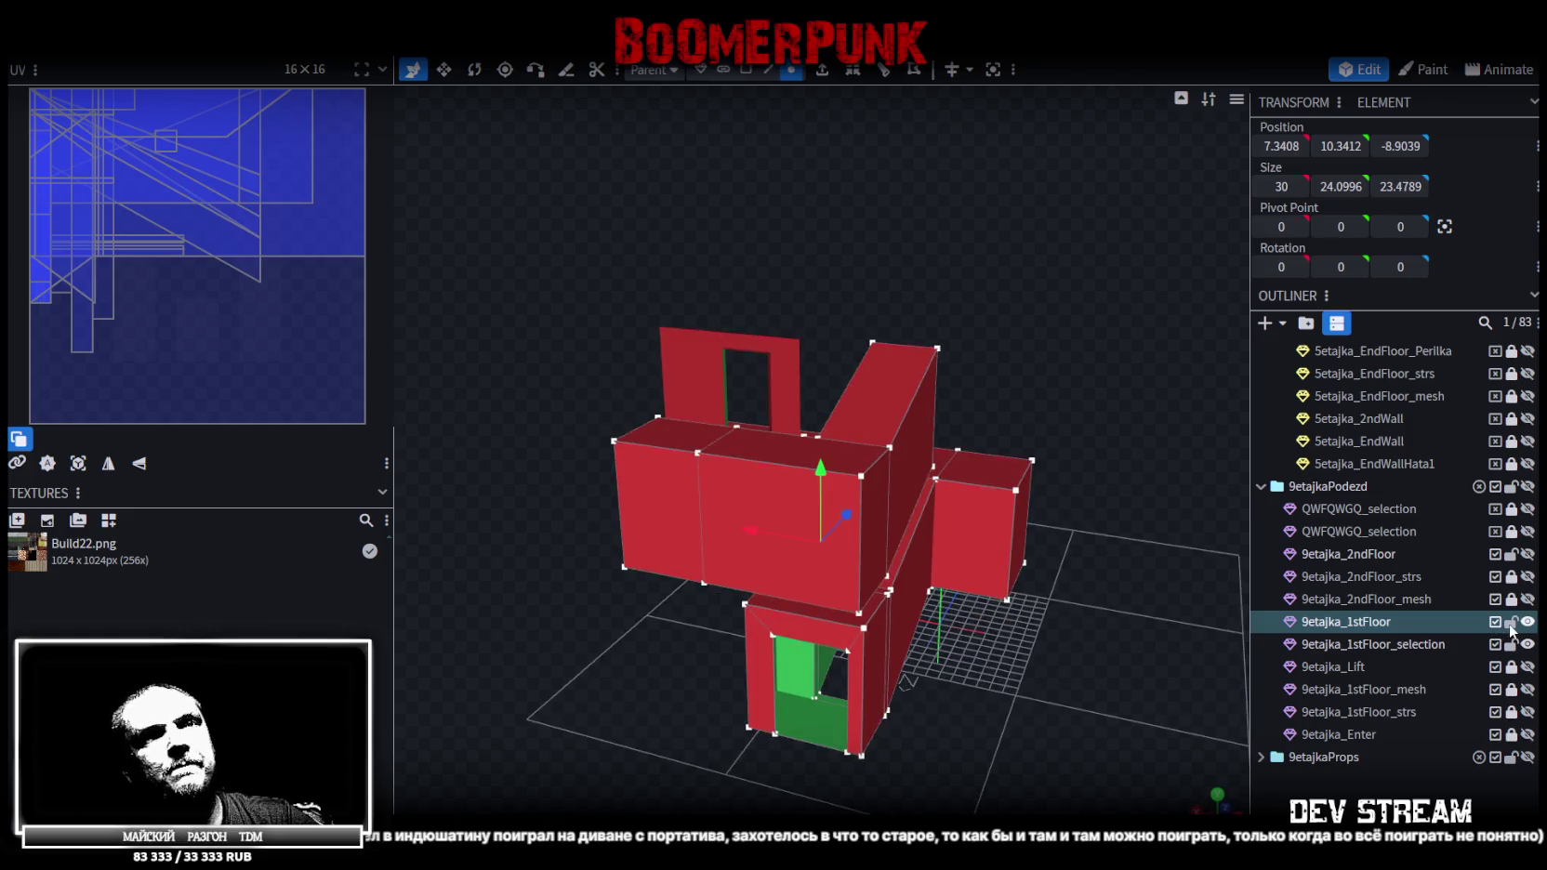
# Hide the first floor, show 9etajka_2ndFloor and read its corner vertex Y height
pyautogui.click(1527, 623)
pyautogui.click(1527, 622)
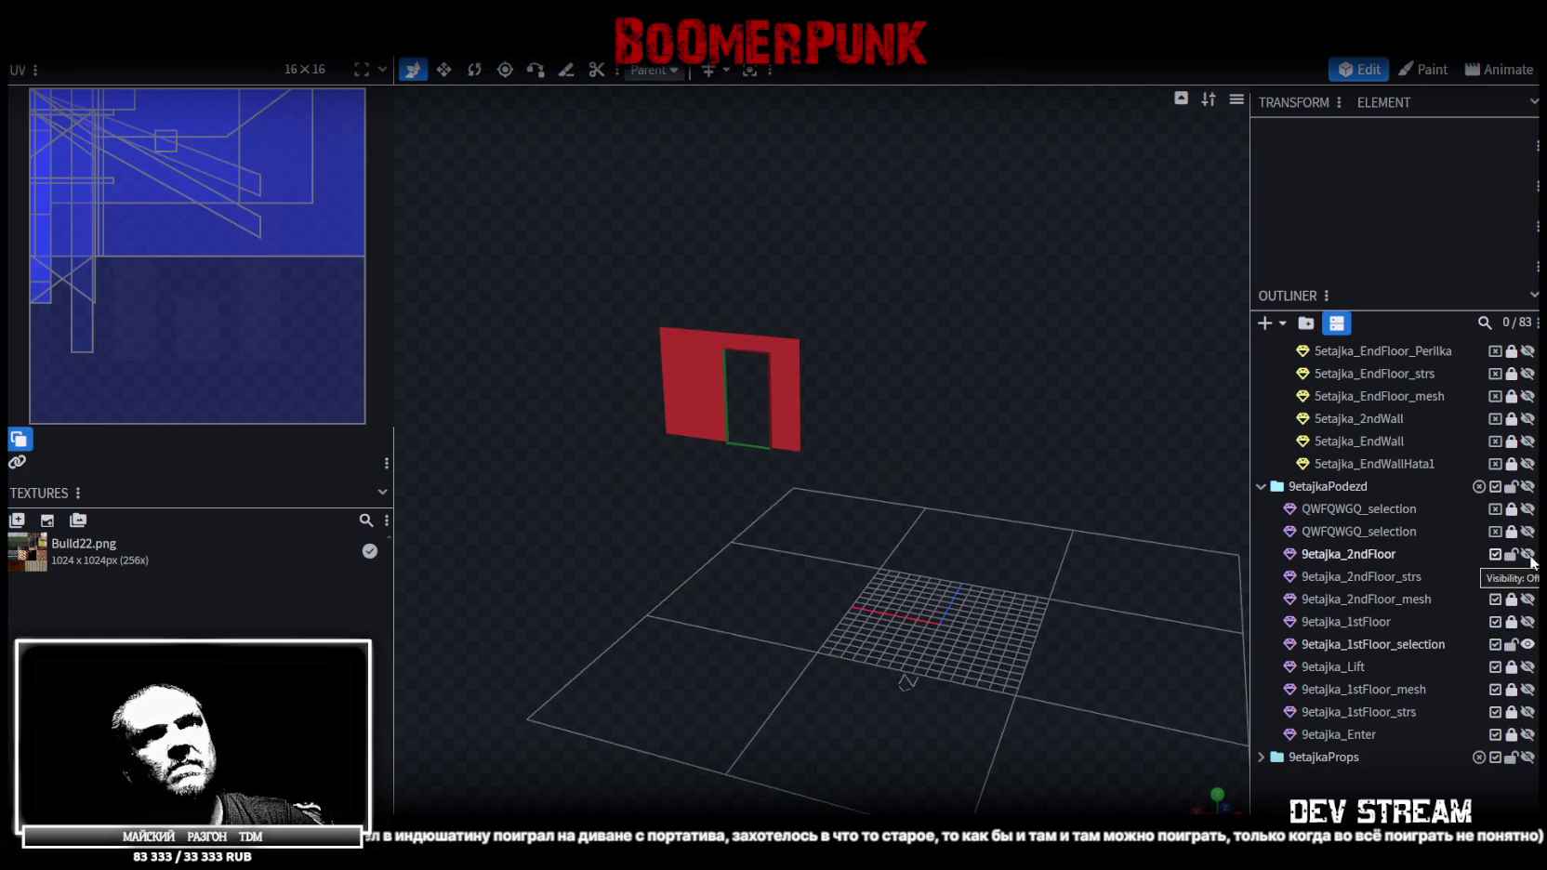
pyautogui.click(1527, 554)
pyautogui.doubleClick(1357, 555)
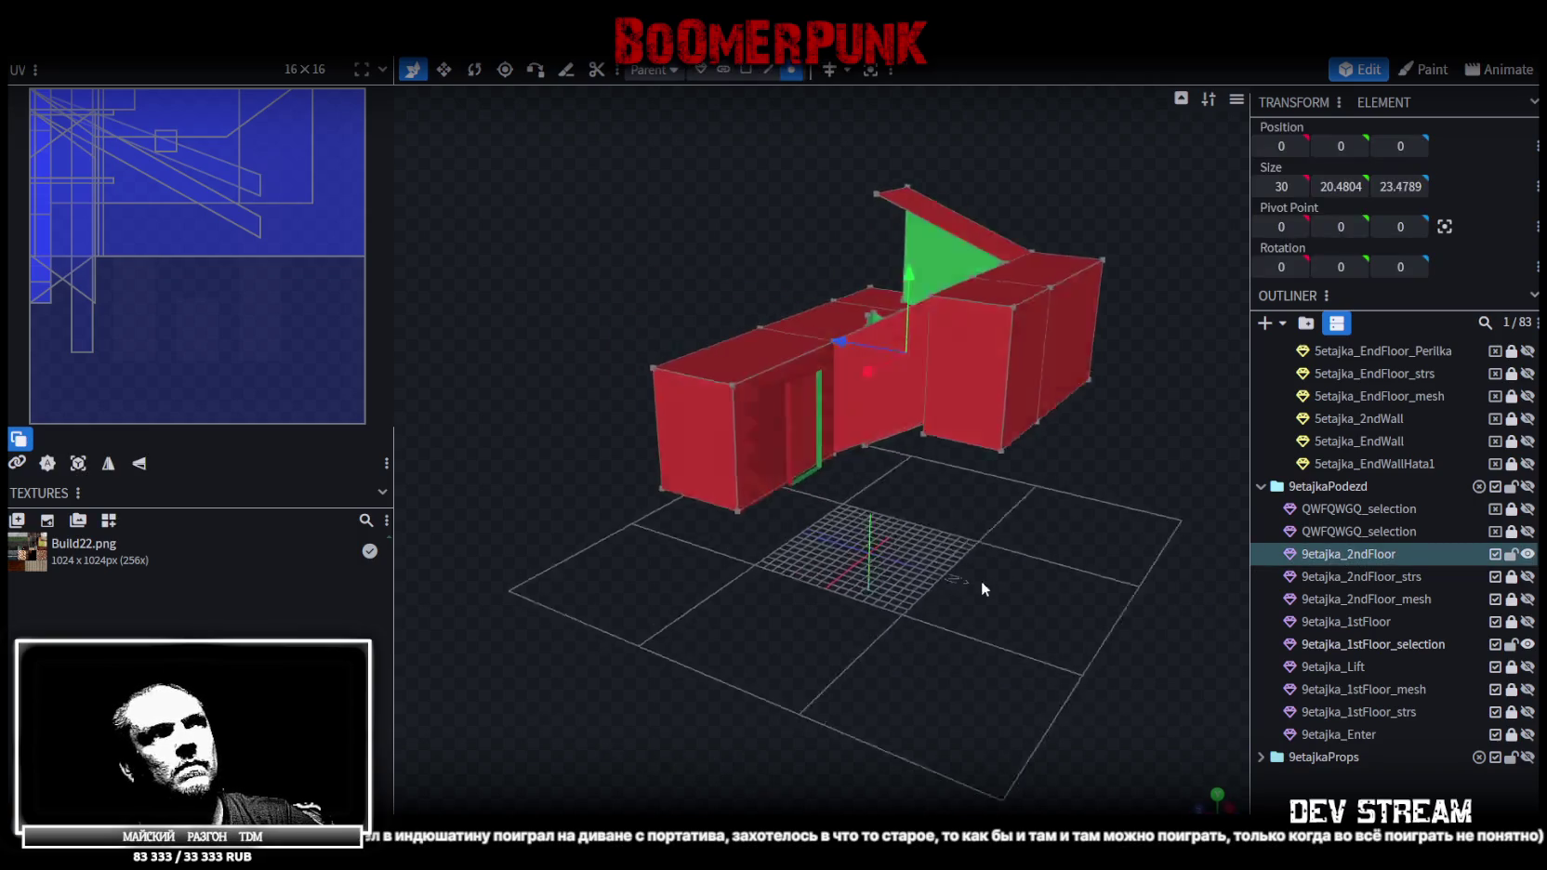
pyautogui.click(585, 476)
pyautogui.click(1340, 146)
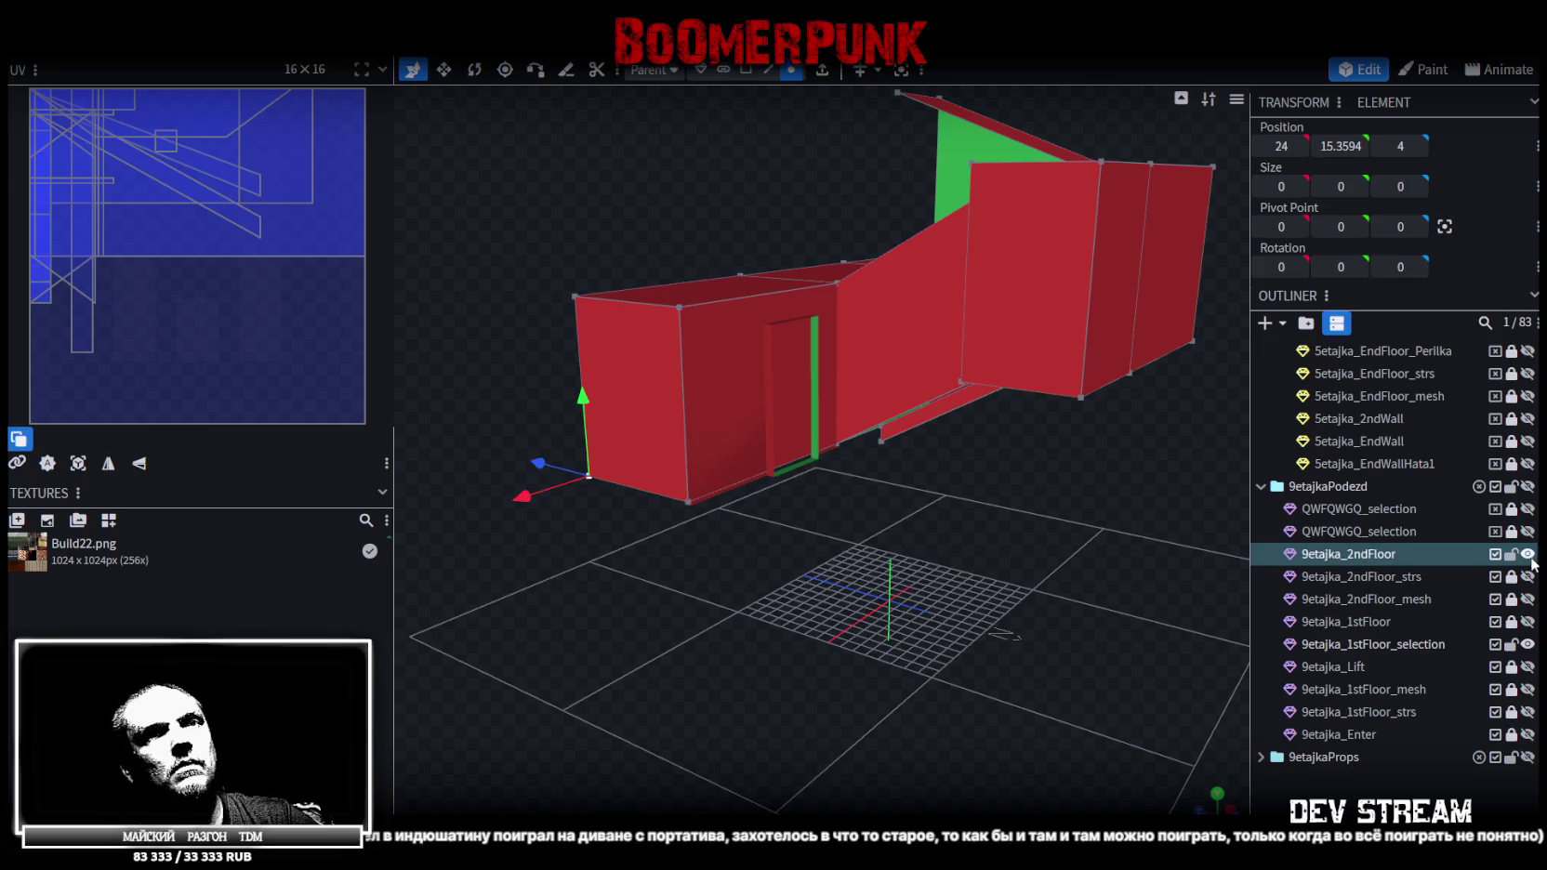
# Raise the door wall to Y 15.3594 and merge it into the 9etajka_2ndFloor mesh
pyautogui.click(1528, 554)
pyautogui.click(1405, 644)
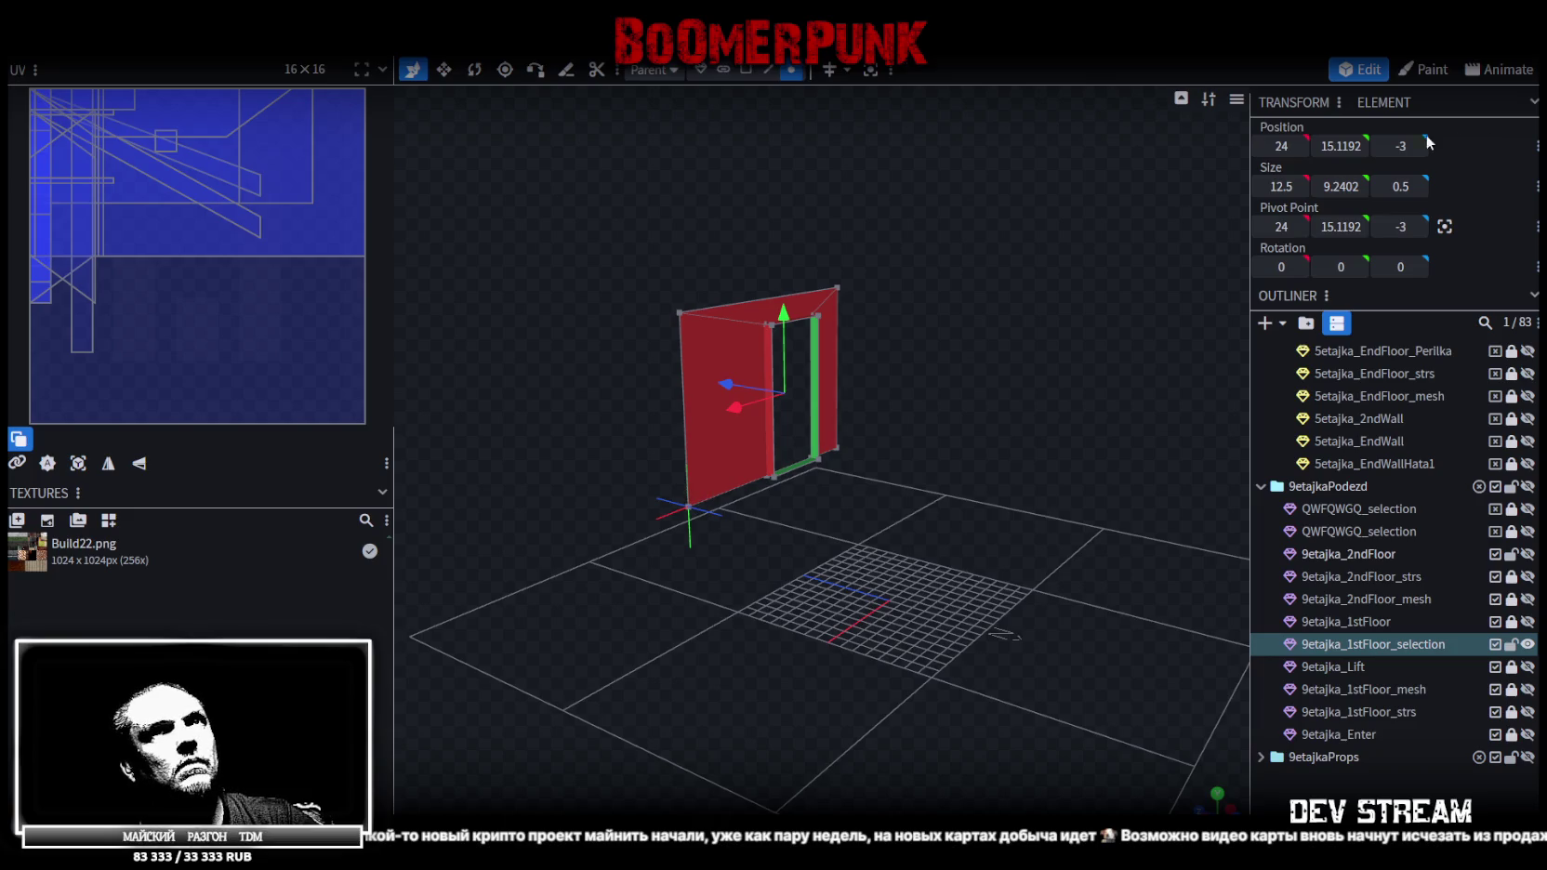
pyautogui.hotkey('ctrl', 'z')
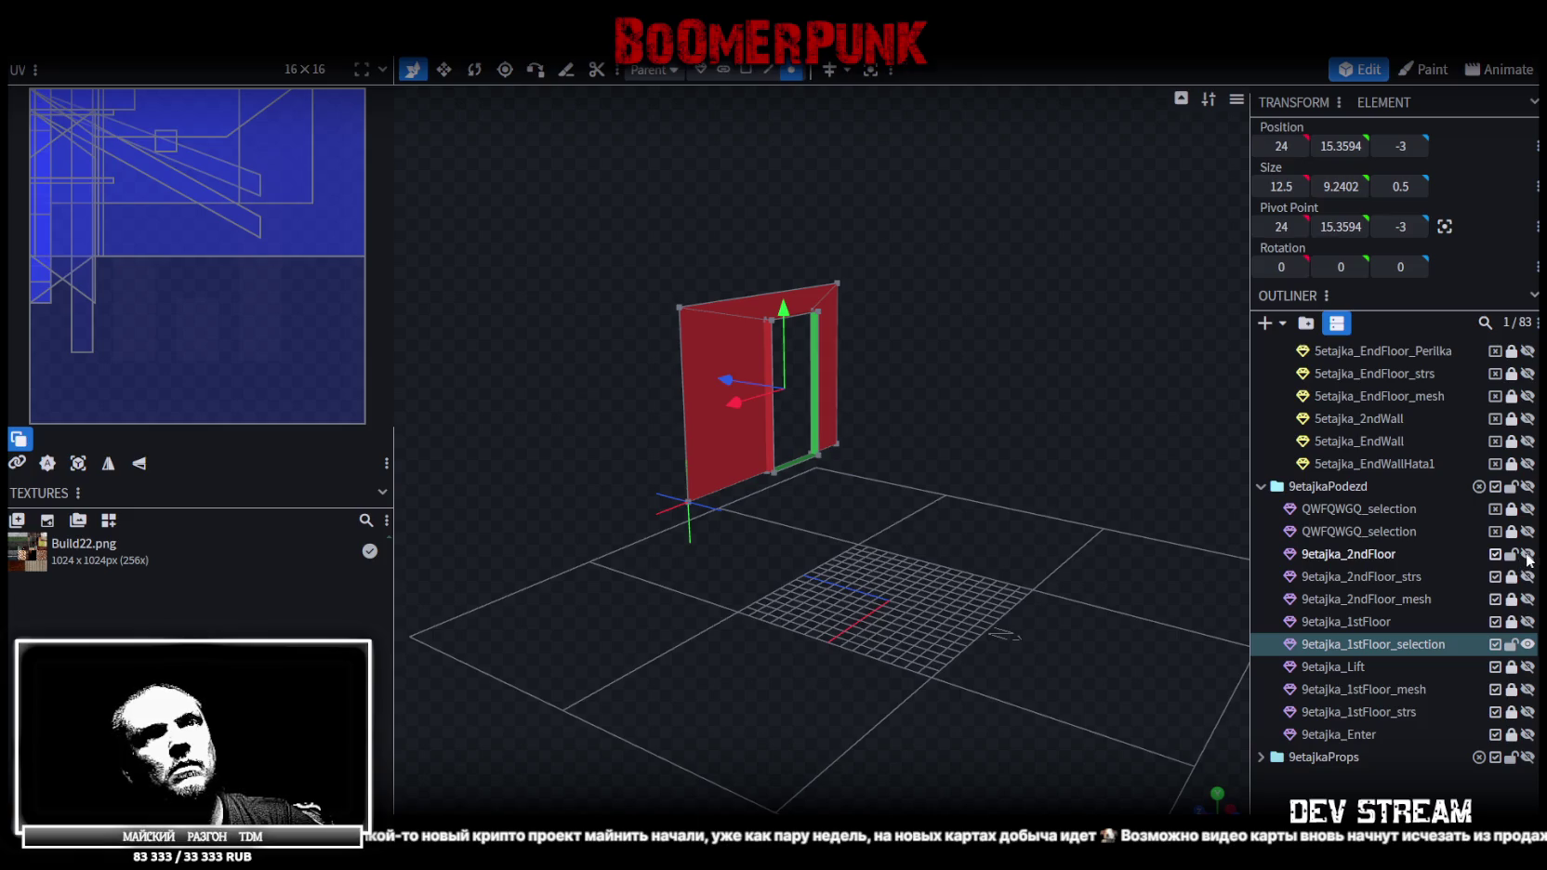
pyautogui.click(1528, 555)
pyautogui.click(1396, 553)
pyautogui.keyDown('ctrl'); pyautogui.click(1351, 647); pyautogui.keyUp('ctrl')
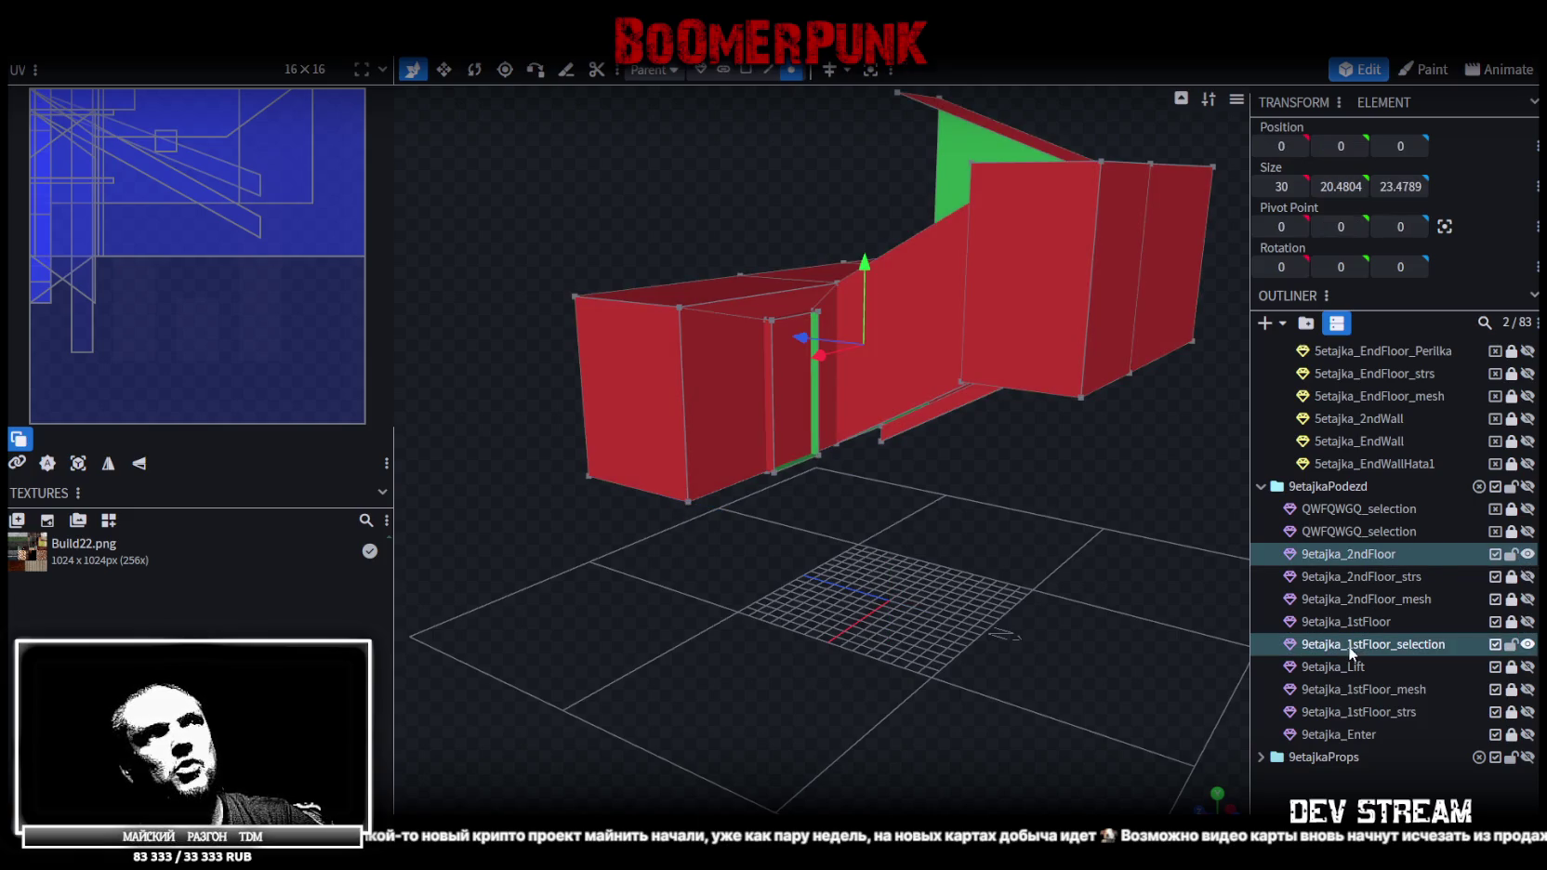
pyautogui.rightClick(1350, 647)
pyautogui.click(1338, 335)
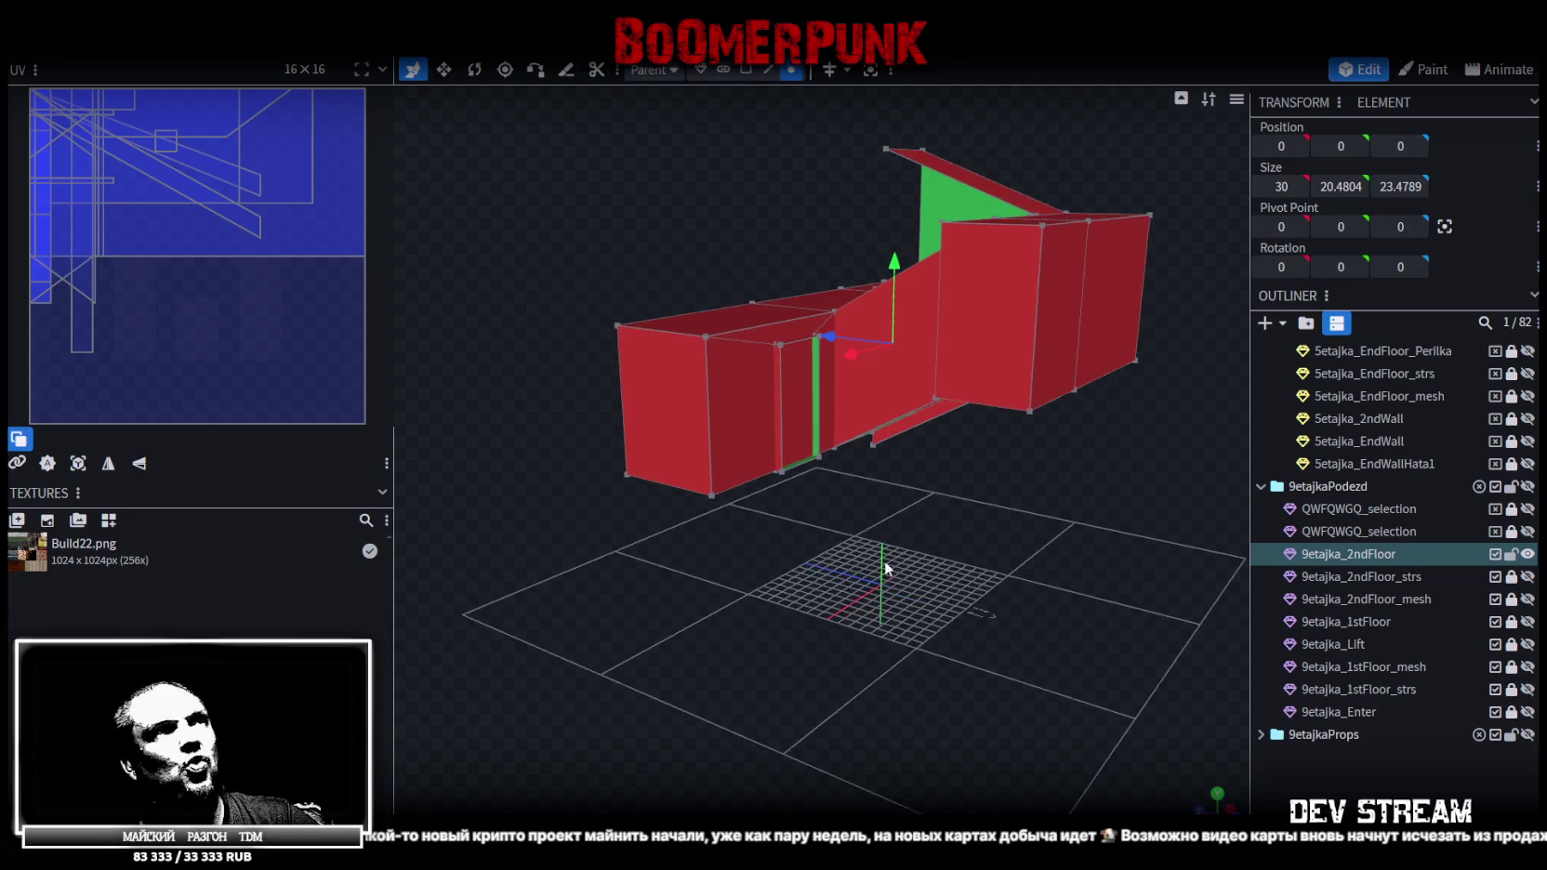
# Move all the mesh's vertices vertically into place and merge the overlapping vertices
pyautogui.scroll(5, 933, 434)
pyautogui.hotkey('ctrl', 'a')
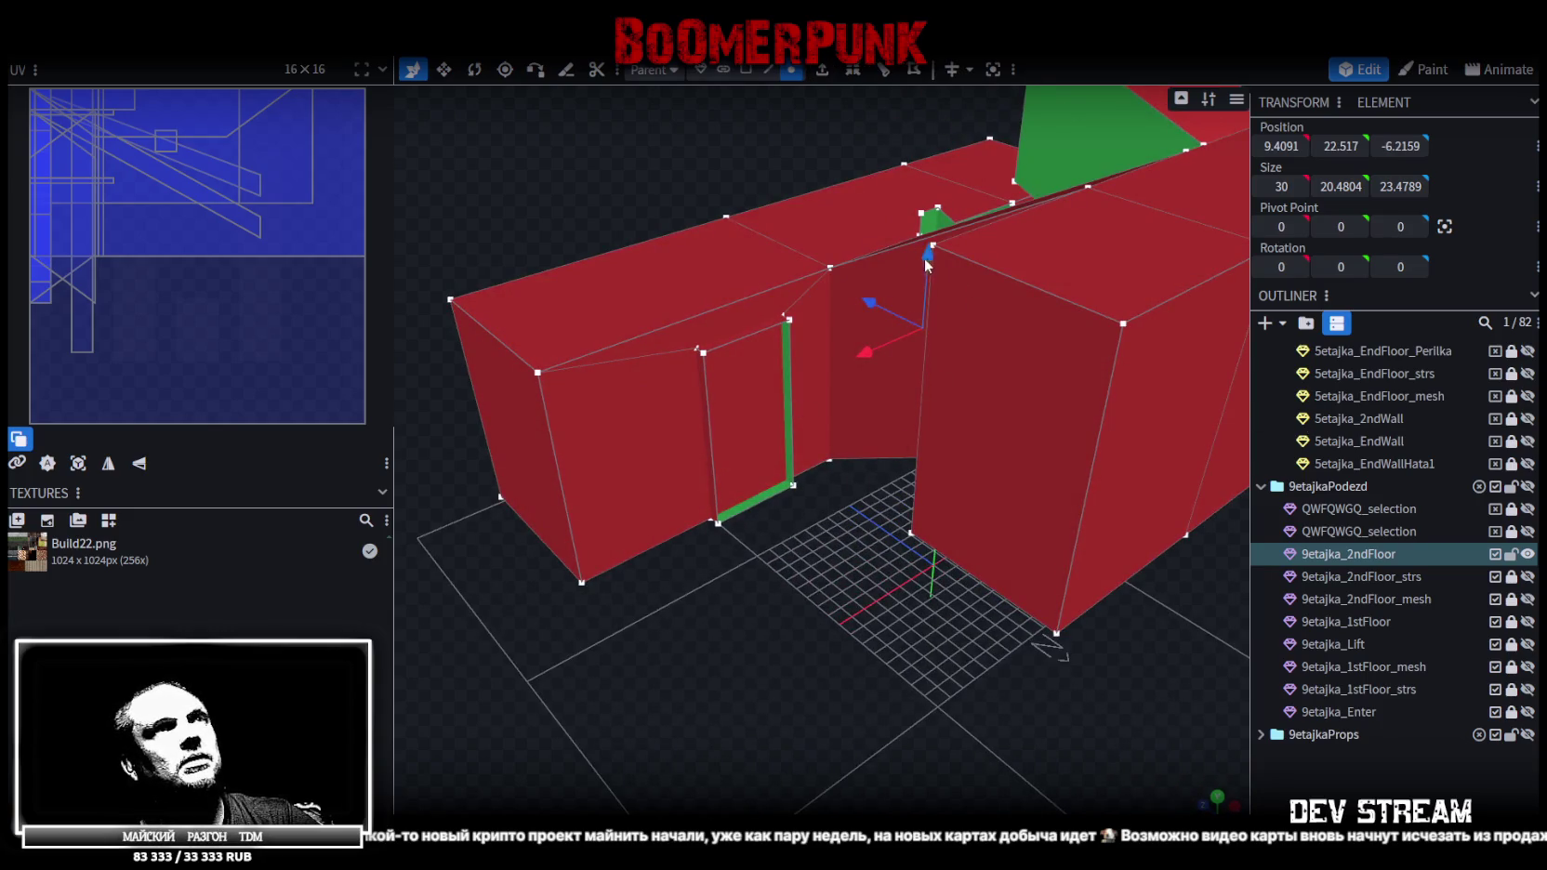
pyautogui.moveTo(927, 263); pyautogui.dragTo(935, 278)
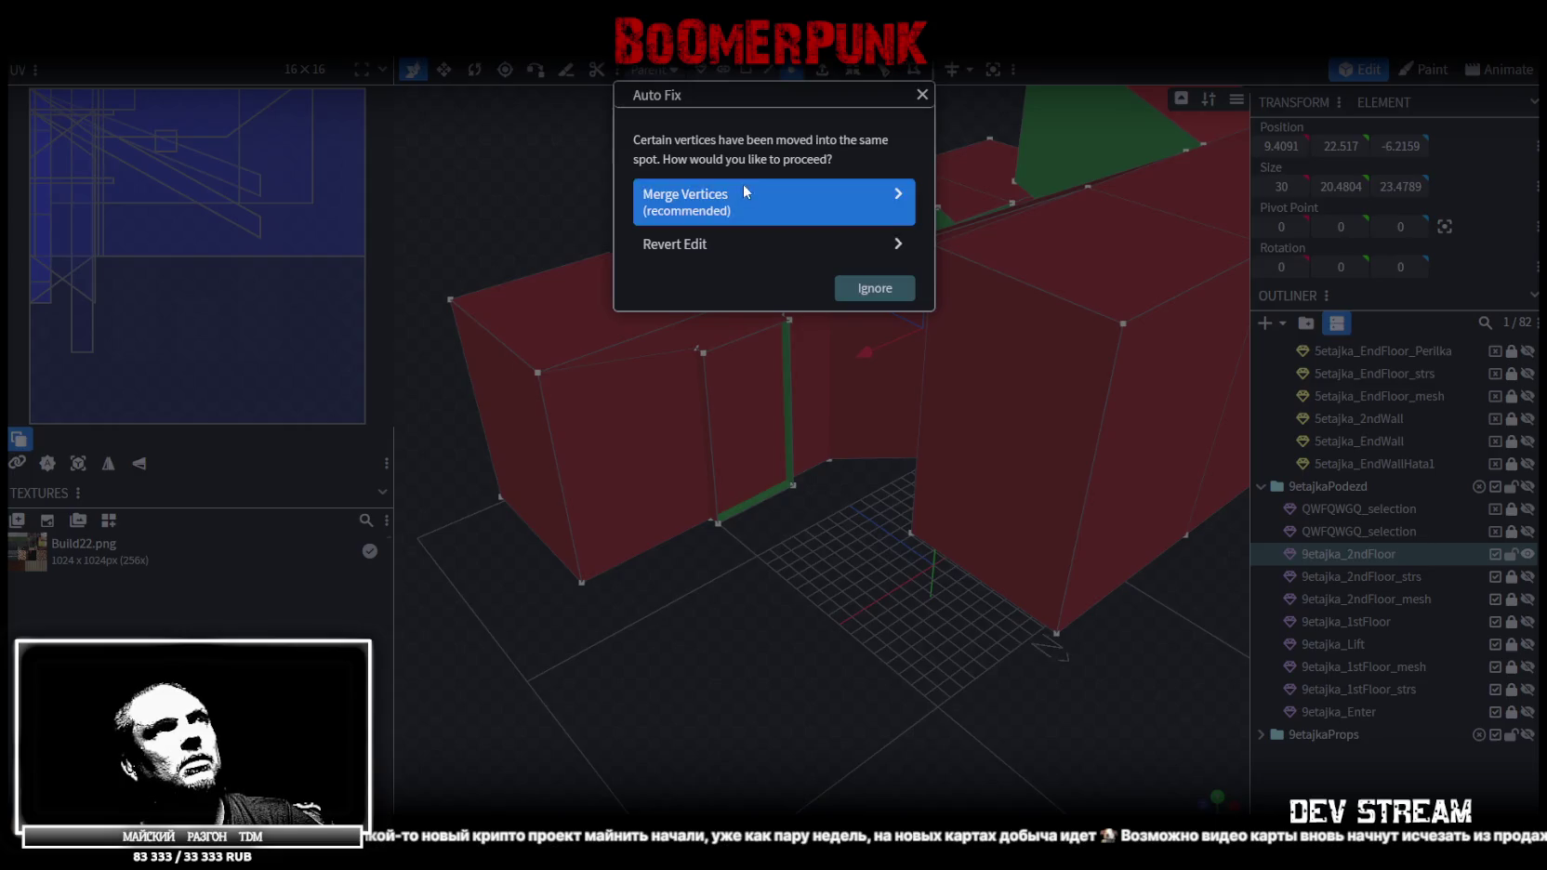
pyautogui.click(743, 193)
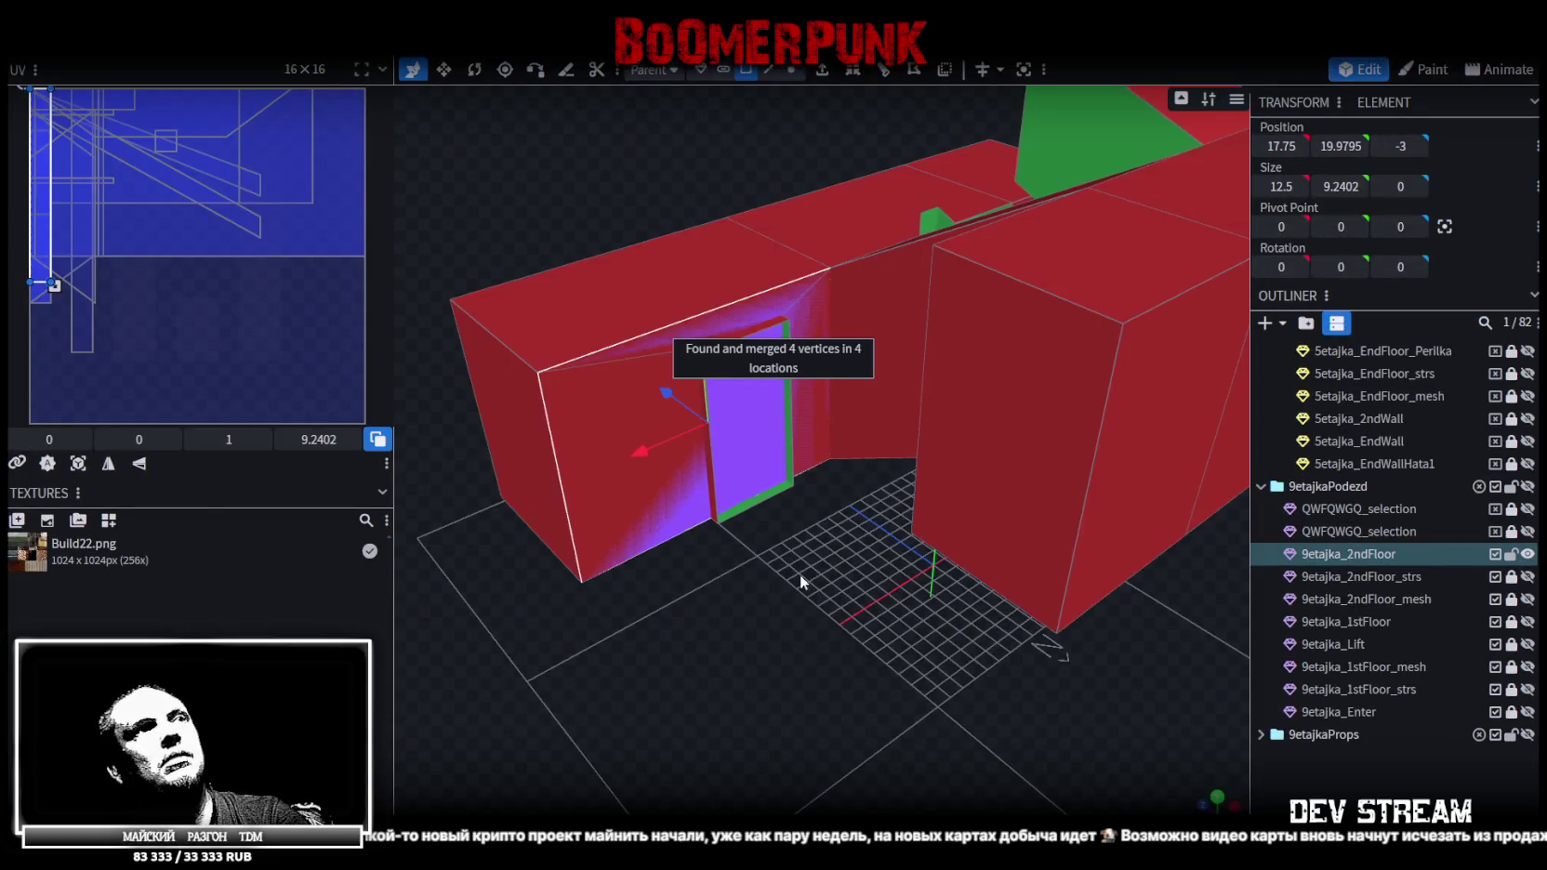
# Inspect the merged building from several angles and save it as Build27.bbmodel
pyautogui.scroll(-5, 800, 573)
pyautogui.moveTo(784, 601)
pyautogui.mouseDown()
pyautogui.moveTo(883, 533)
pyautogui.moveTo(1054, 551)
pyautogui.moveTo(840, 541)
pyautogui.moveTo(854, 570)
pyautogui.moveTo(885, 571)
pyautogui.mouseUp()
pyautogui.hotkey('ctrl', 's')
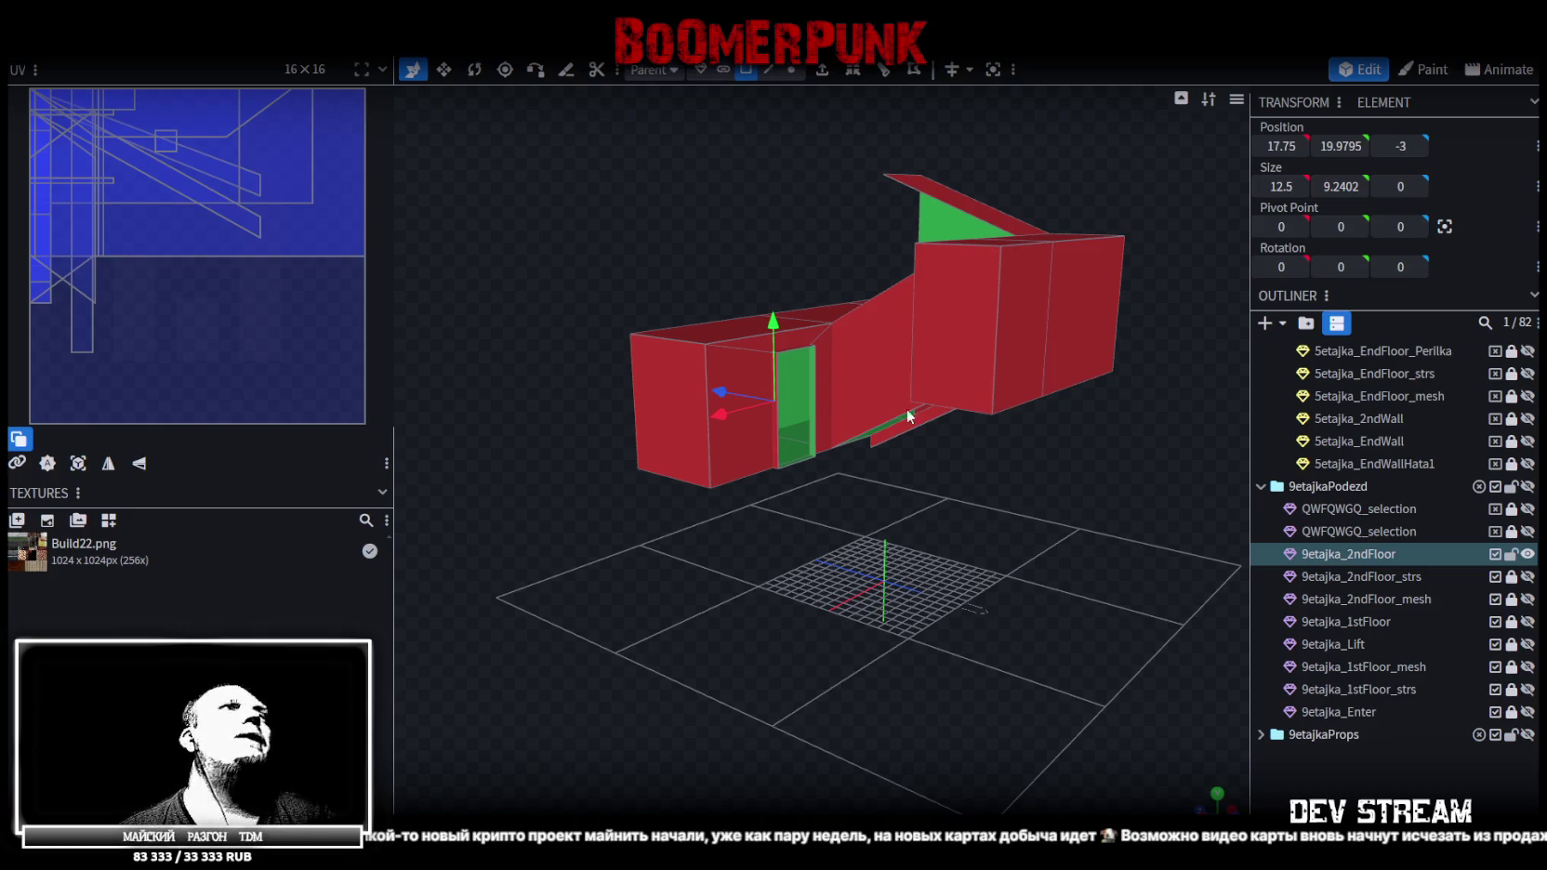
pyautogui.scroll(-3, 857, 500)
pyautogui.moveTo(872, 536)
pyautogui.mouseDown()
pyautogui.moveTo(802, 564)
pyautogui.moveTo(975, 512)
pyautogui.moveTo(876, 384)
pyautogui.moveTo(706, 498)
pyautogui.moveTo(767, 433)
pyautogui.moveTo(552, 464)
pyautogui.moveTo(393, 529)
pyautogui.moveTo(556, 517)
pyautogui.moveTo(751, 461)
pyautogui.moveTo(966, 548)
pyautogui.moveTo(739, 585)
pyautogui.moveTo(773, 677)
pyautogui.moveTo(896, 664)
pyautogui.moveTo(814, 614)
pyautogui.moveTo(795, 665)
pyautogui.moveTo(818, 673)
pyautogui.moveTo(825, 594)
pyautogui.moveTo(900, 706)
pyautogui.moveTo(890, 743)
pyautogui.moveTo(916, 731)
pyautogui.moveTo(924, 758)
pyautogui.moveTo(972, 710)
pyautogui.moveTo(1043, 571)
pyautogui.moveTo(1042, 506)
pyautogui.moveTo(1065, 668)
pyautogui.moveTo(921, 729)
pyautogui.moveTo(955, 718)
pyautogui.moveTo(938, 740)
pyautogui.moveTo(905, 740)
pyautogui.moveTo(1112, 585)
pyautogui.moveTo(1163, 577)
pyautogui.moveTo(1090, 655)
pyautogui.moveTo(946, 704)
pyautogui.moveTo(909, 734)
pyautogui.moveTo(883, 738)
pyautogui.moveTo(866, 716)
pyautogui.mouseUp()
pyautogui.hotkey('ctrl', 's')
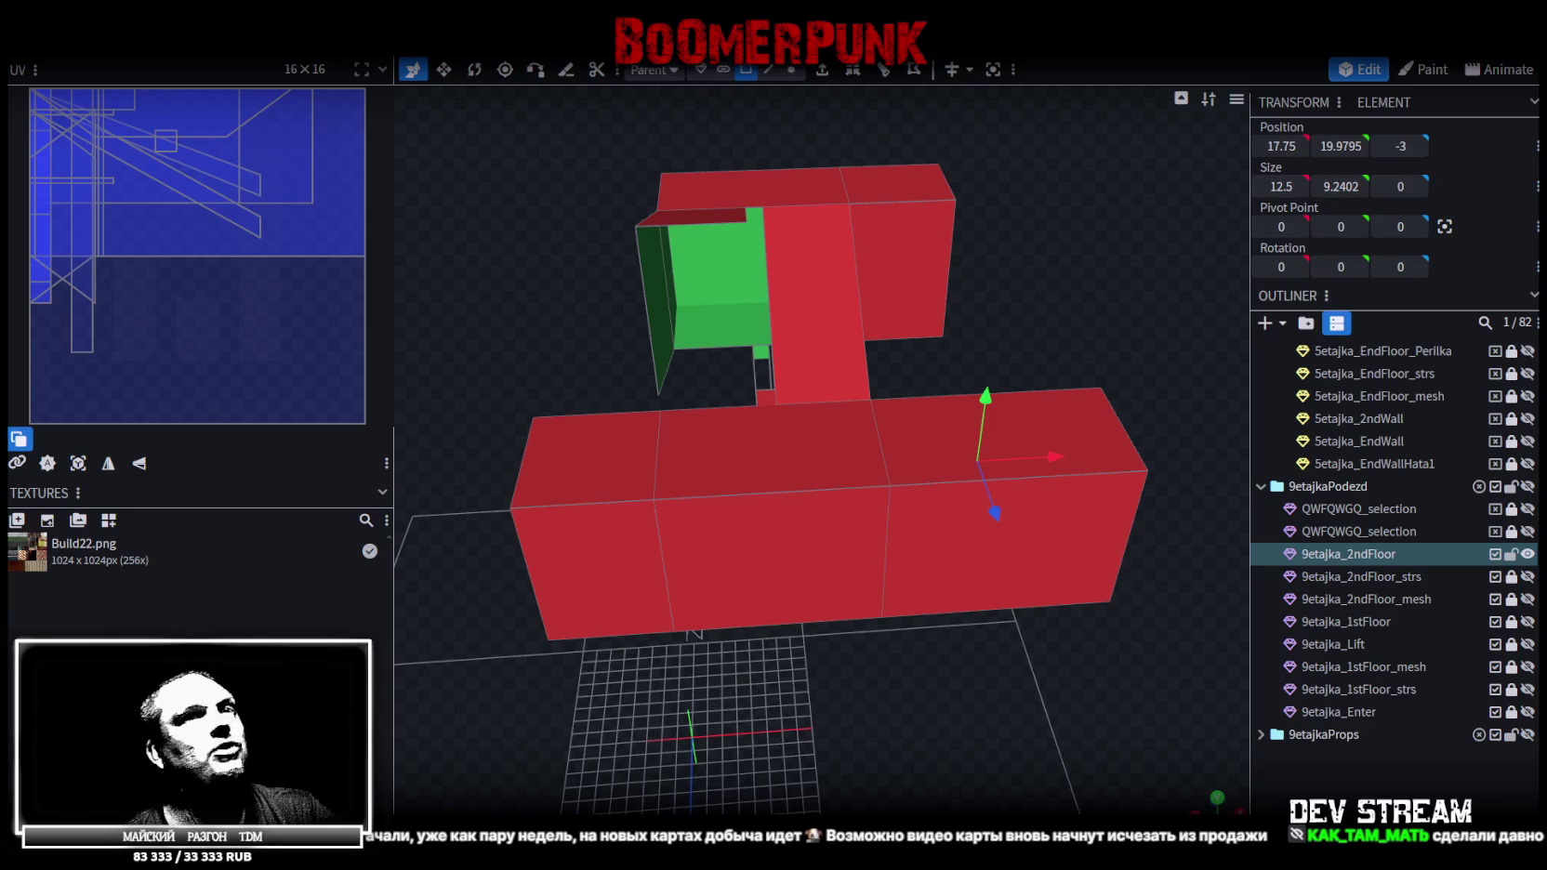
pyautogui.click(135, 54)
pyautogui.moveTo(167, 368)
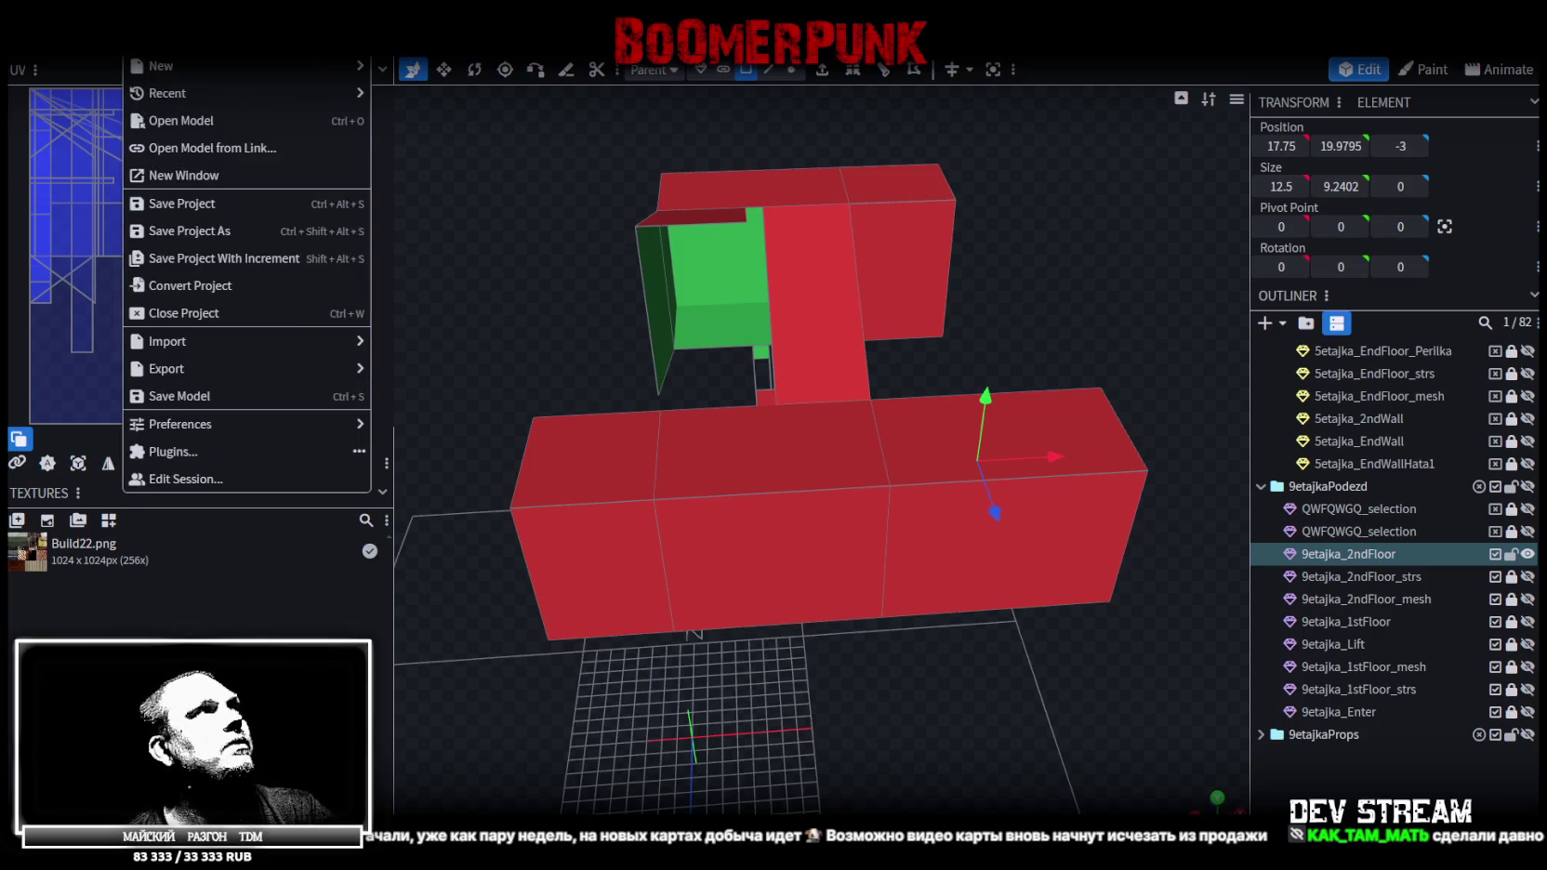
# Export the model as Build27.fbx and view the updated Build27 building in Unity
pyautogui.click(464, 429)
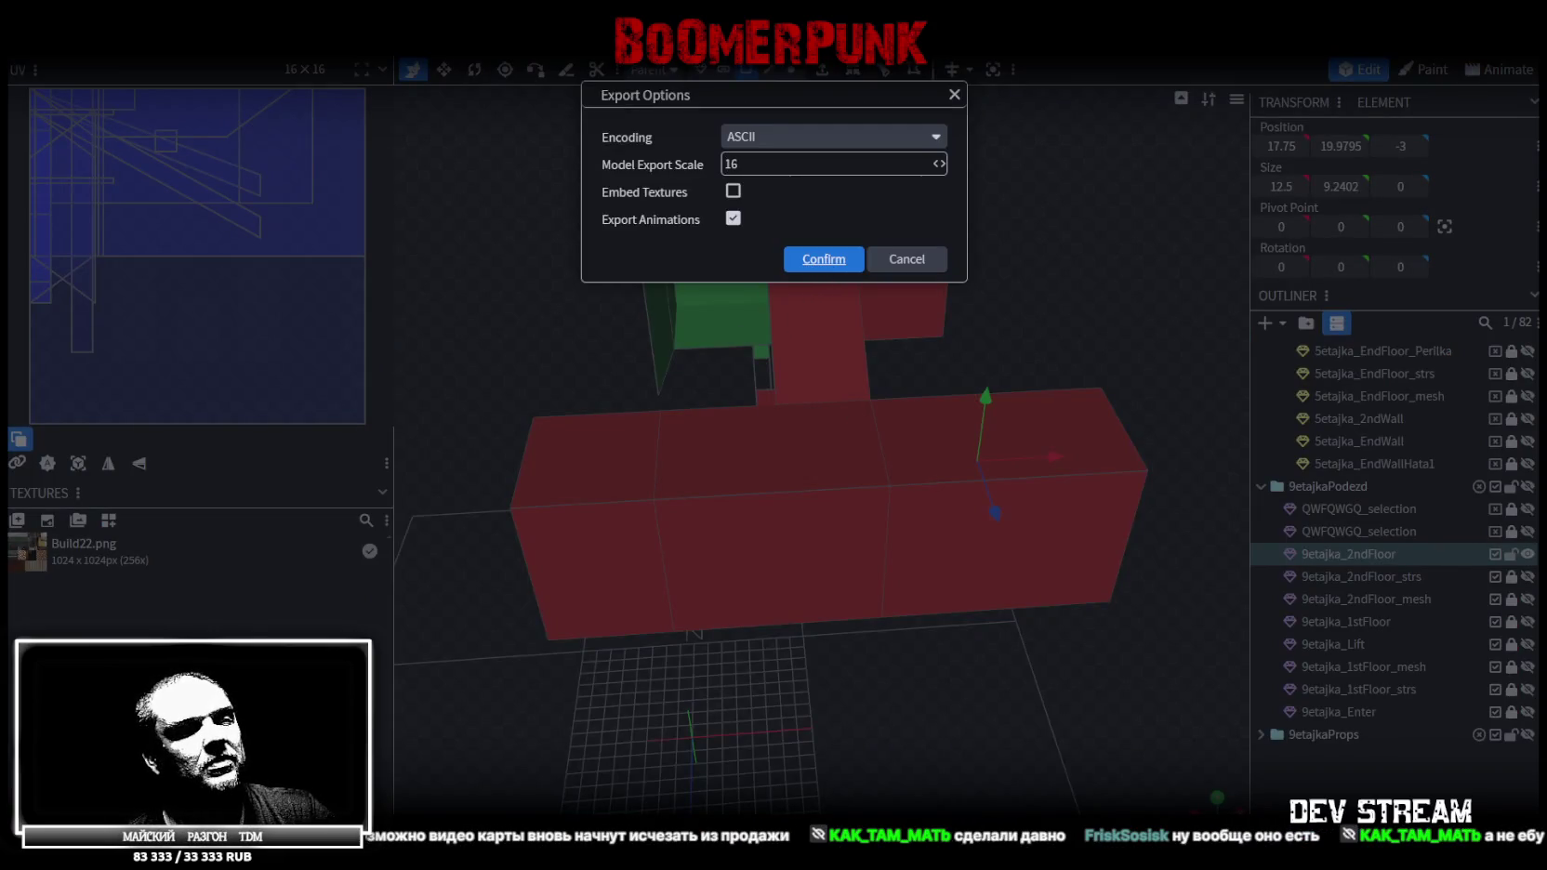
pyautogui.press('Return')
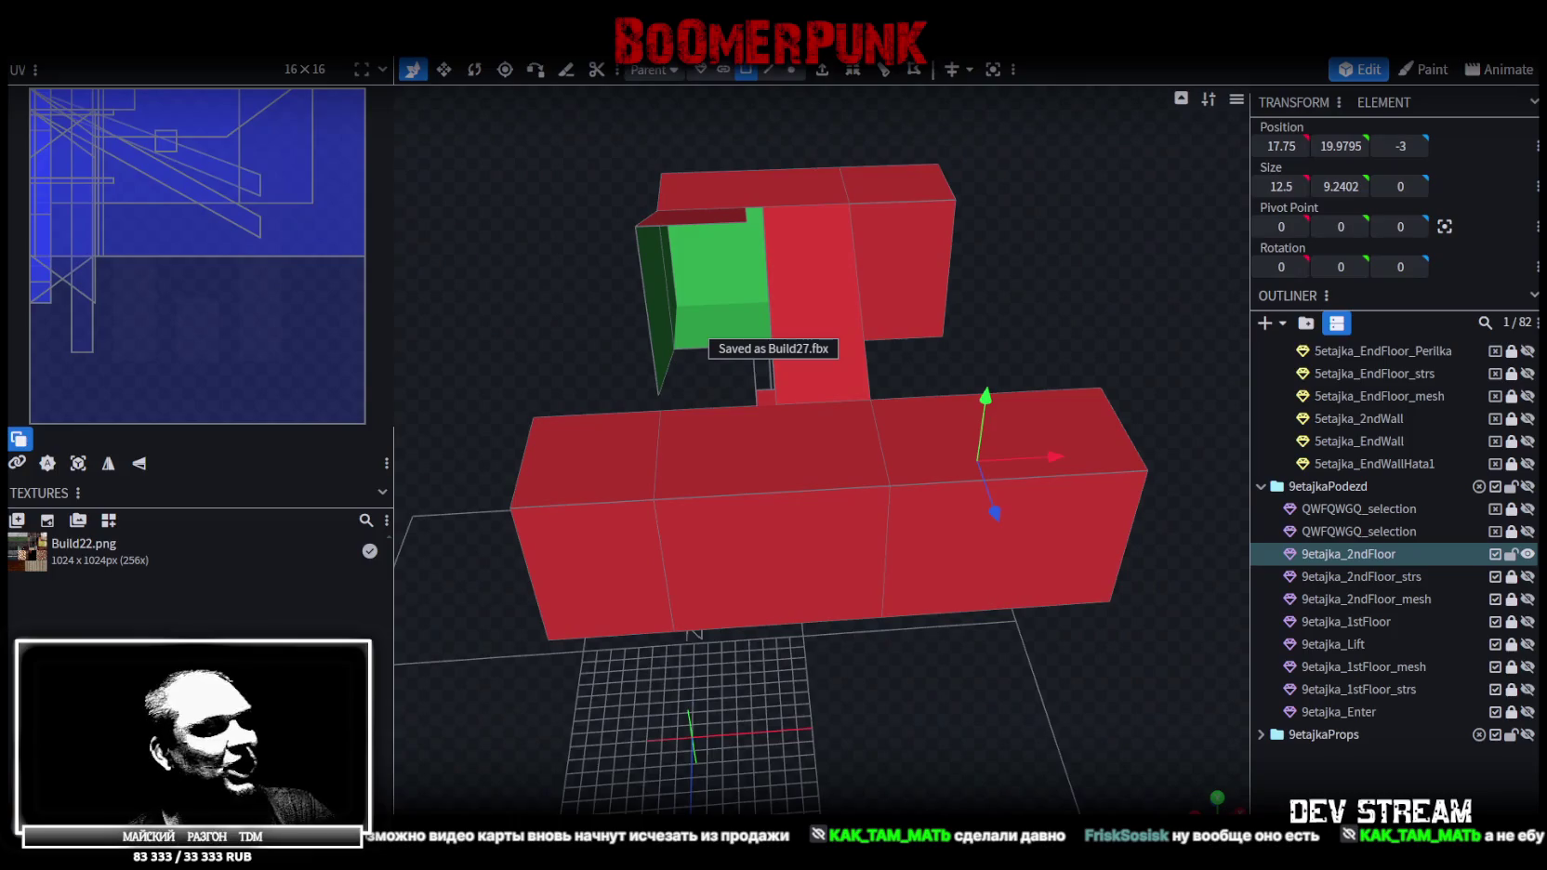
pyautogui.hotkey('alt', 'Tab')
pyautogui.moveTo(916, 527)
pyautogui.mouseDown(button='right')
pyautogui.moveTo(966, 220)
pyautogui.moveTo(1151, 596)
pyautogui.moveTo(701, 352)
pyautogui.moveTo(773, 370)
pyautogui.mouseUp(button='right')
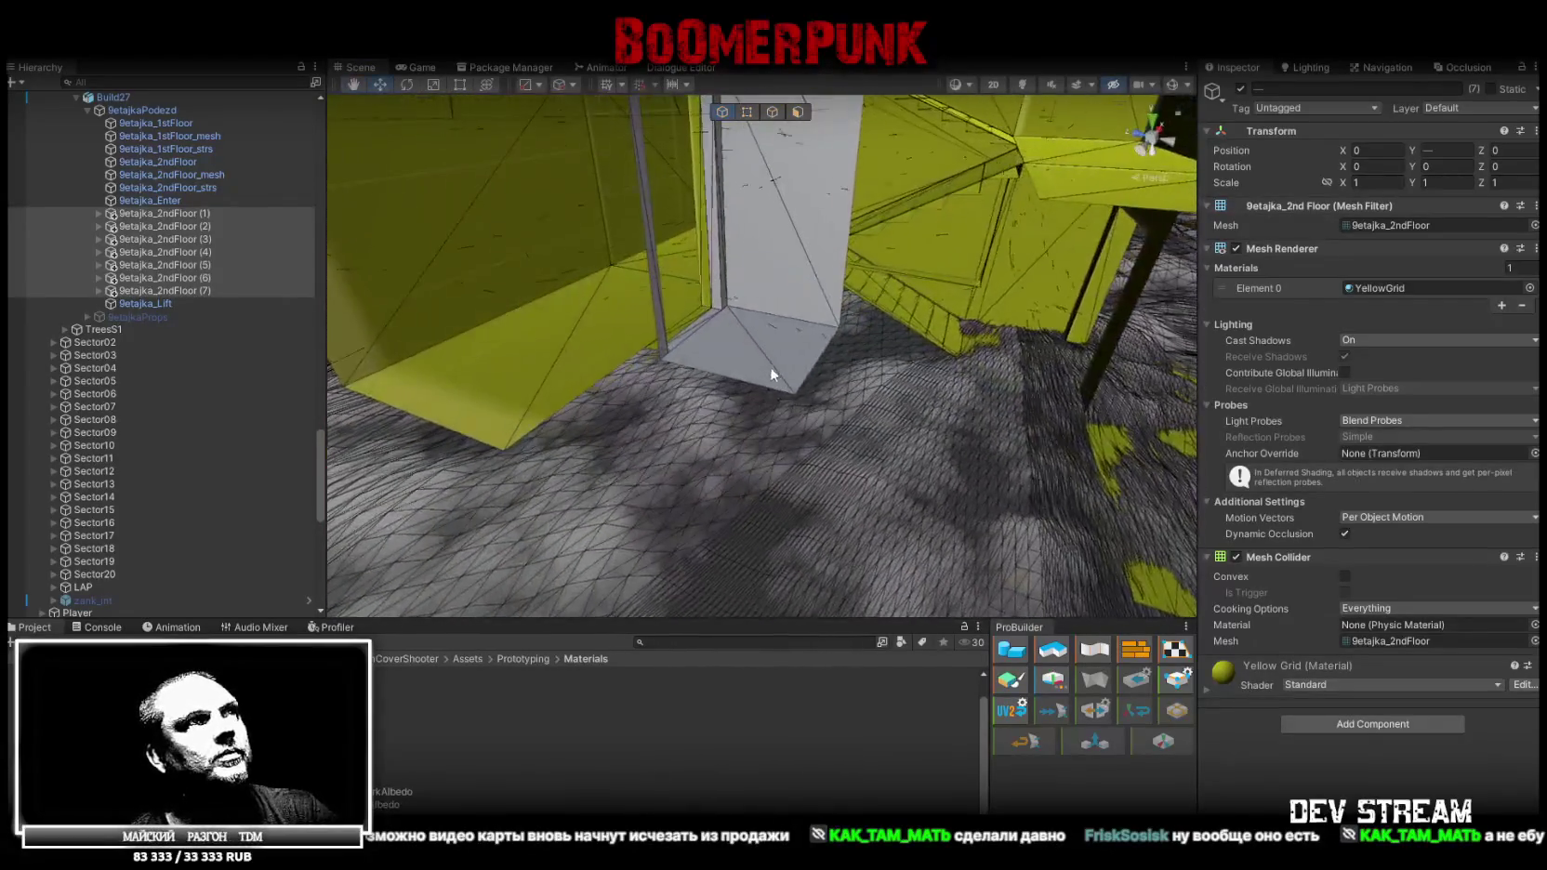
# Add a Mesh Collider component to the selected lift mesh
pyautogui.click(765, 355)
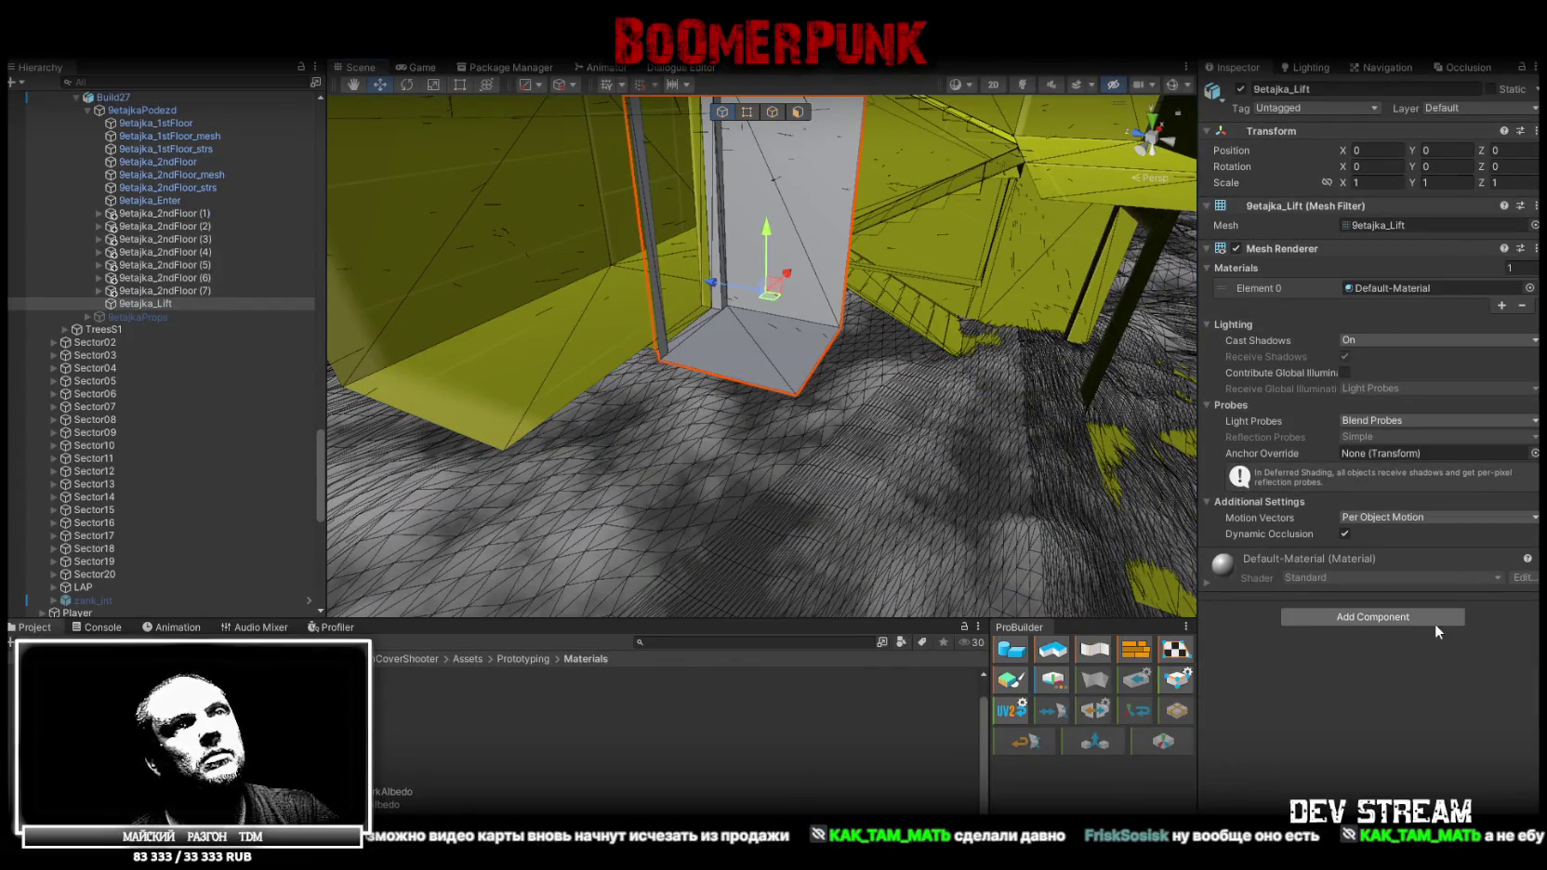
pyautogui.click(1420, 613)
pyautogui.click(1297, 663)
# Raise the 9etajka_Lift section up by one floor
pyautogui.moveTo(783, 294)
pyautogui.mouseDown(button='right')
pyautogui.moveTo(930, 417)
pyautogui.moveTo(654, 410)
pyautogui.mouseUp(button='right')
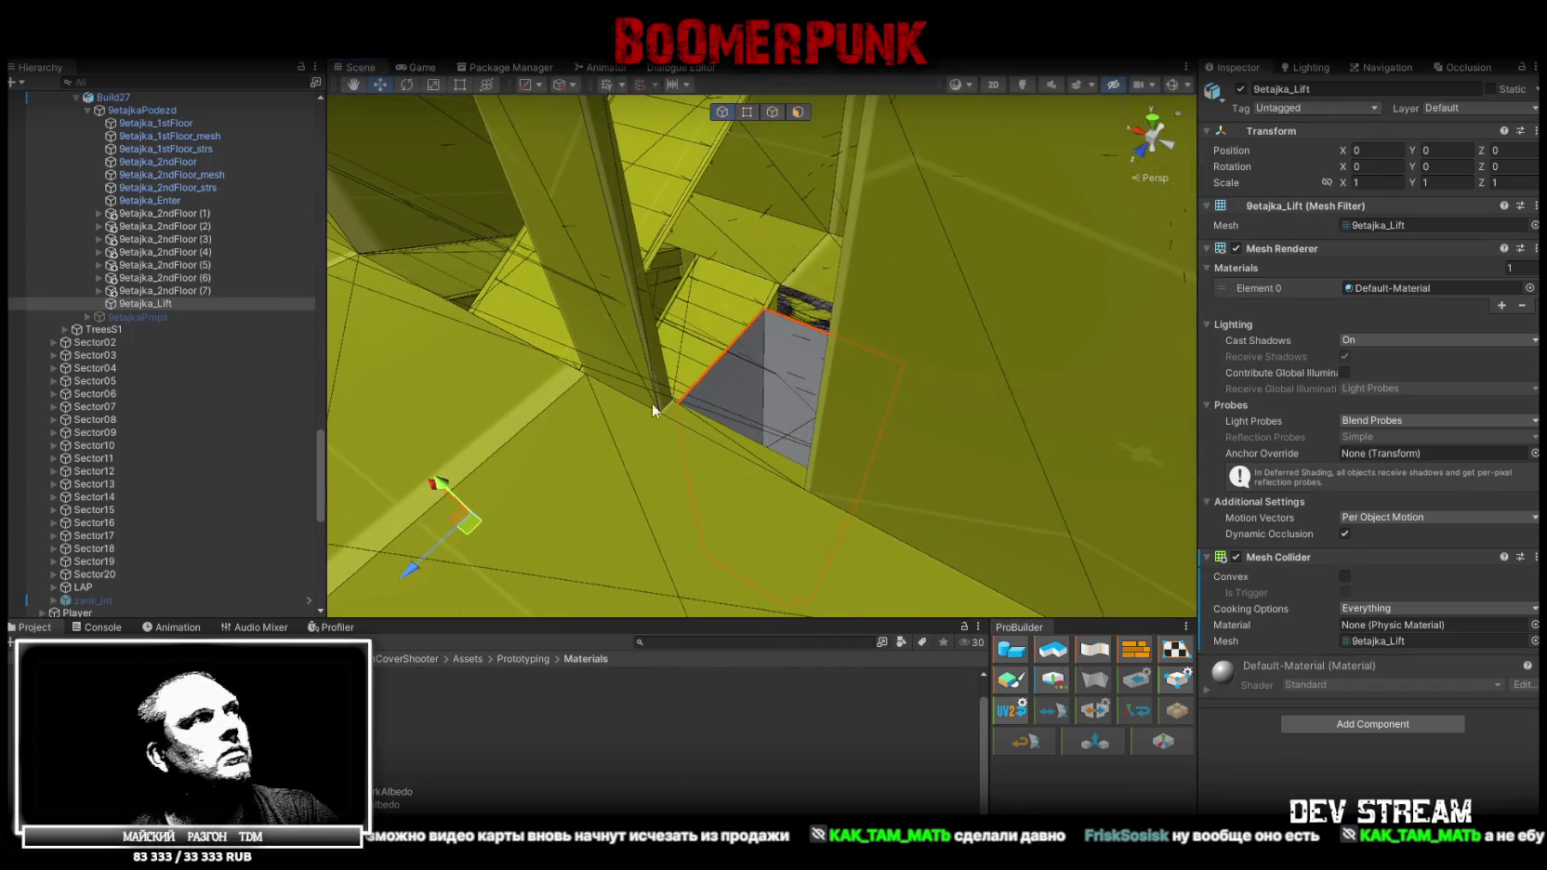
pyautogui.doubleClick(167, 300)
pyautogui.moveTo(650, 418); pyautogui.dragTo(637, 437, button='right')
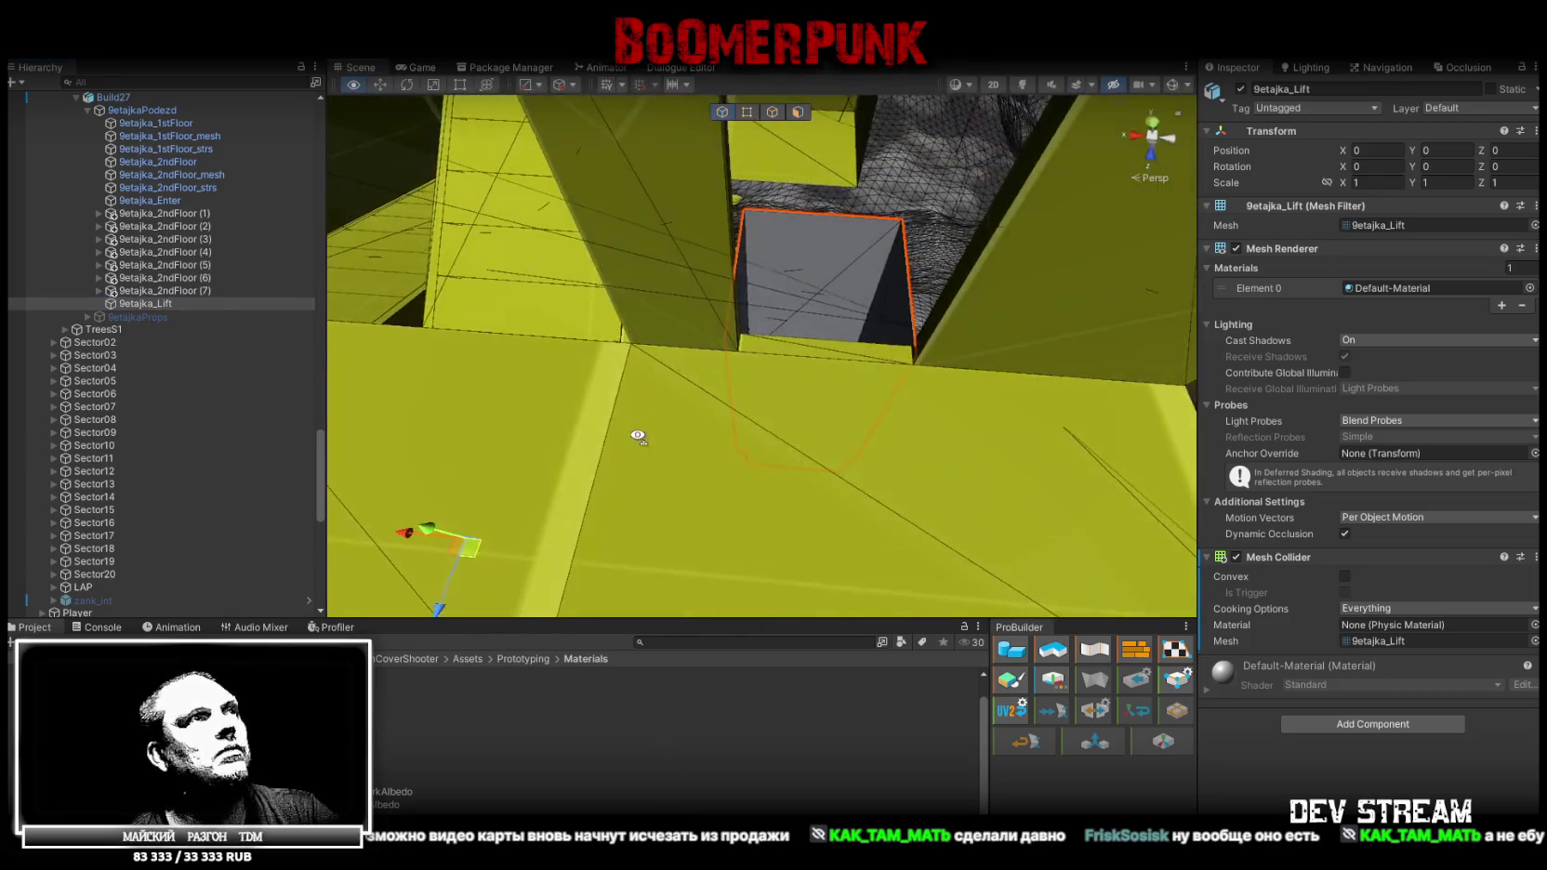
pyautogui.moveTo(432, 527); pyautogui.dragTo(397, 272)
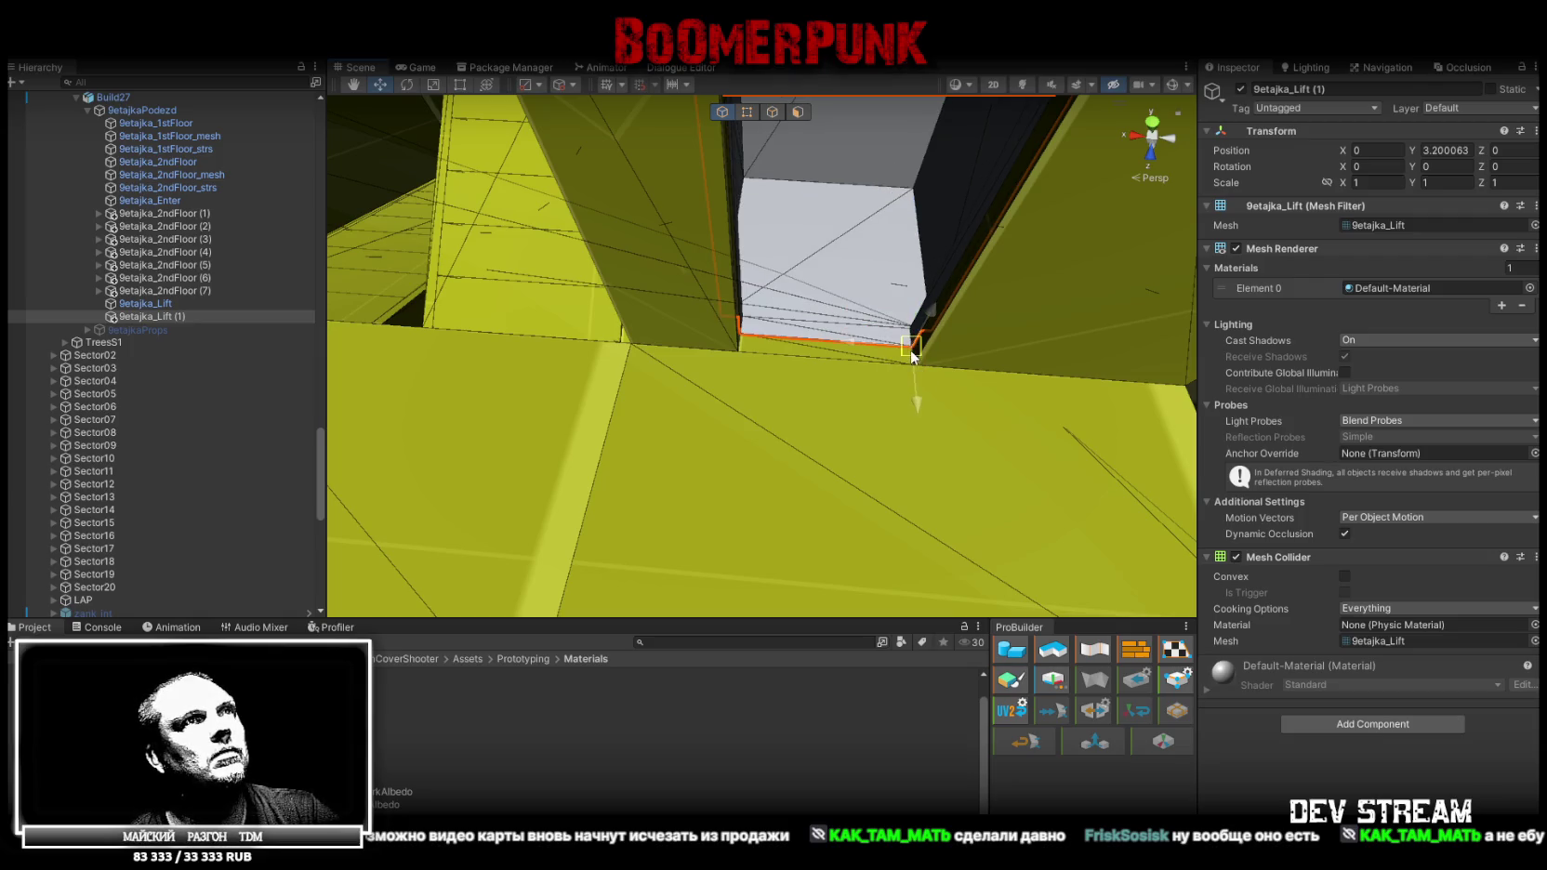
# Duplicate 9etajka_Lift (1) and stack the copy higher up the shaft
pyautogui.moveTo(911, 355); pyautogui.dragTo(753, 252, button='right')
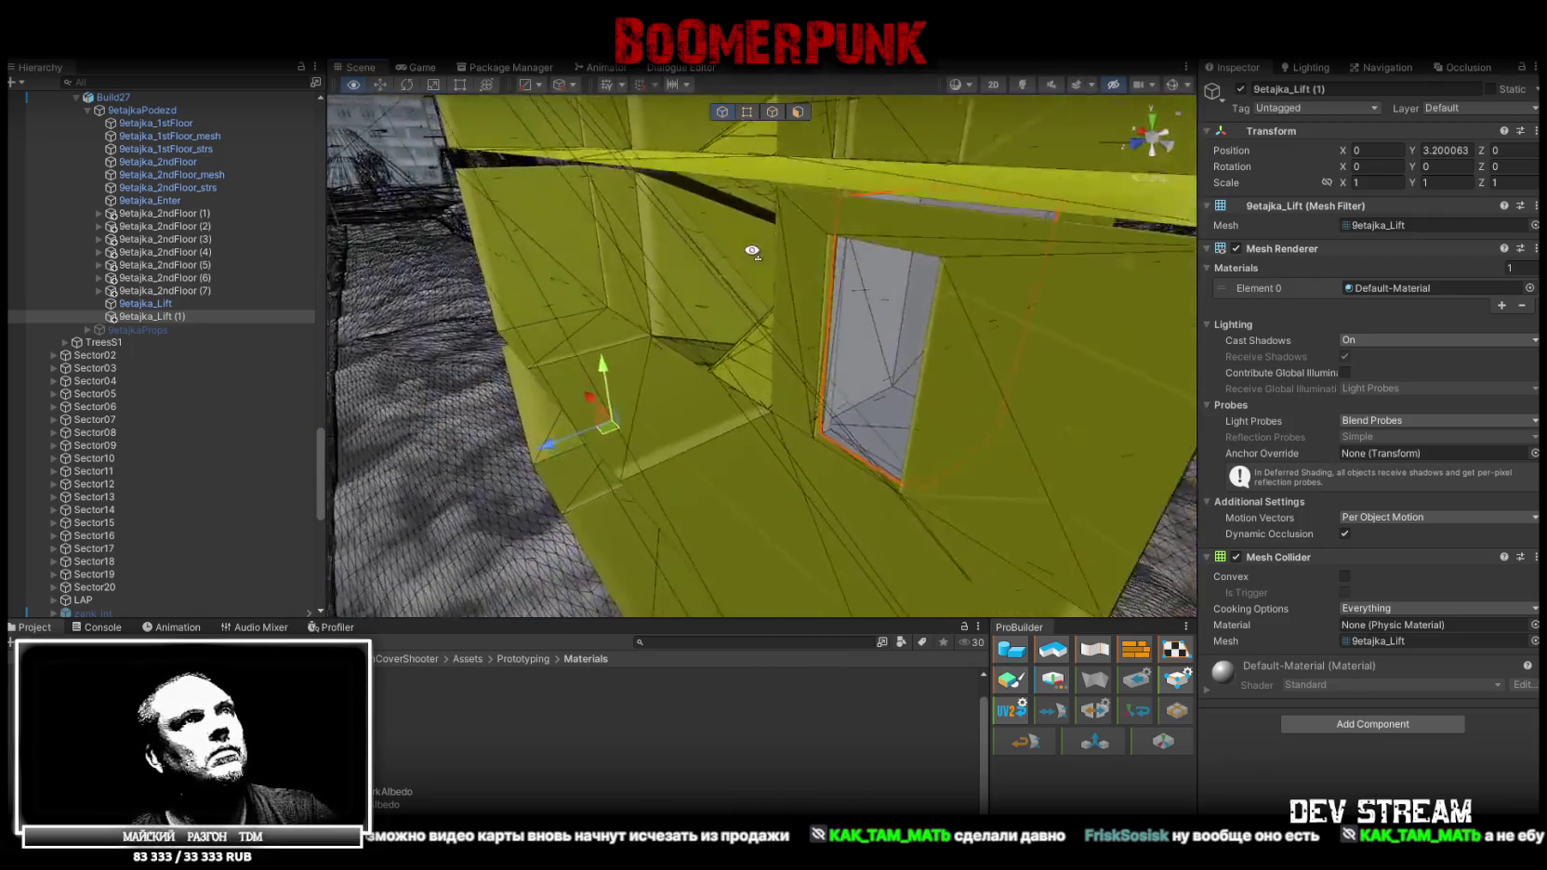
pyautogui.doubleClick(252, 318)
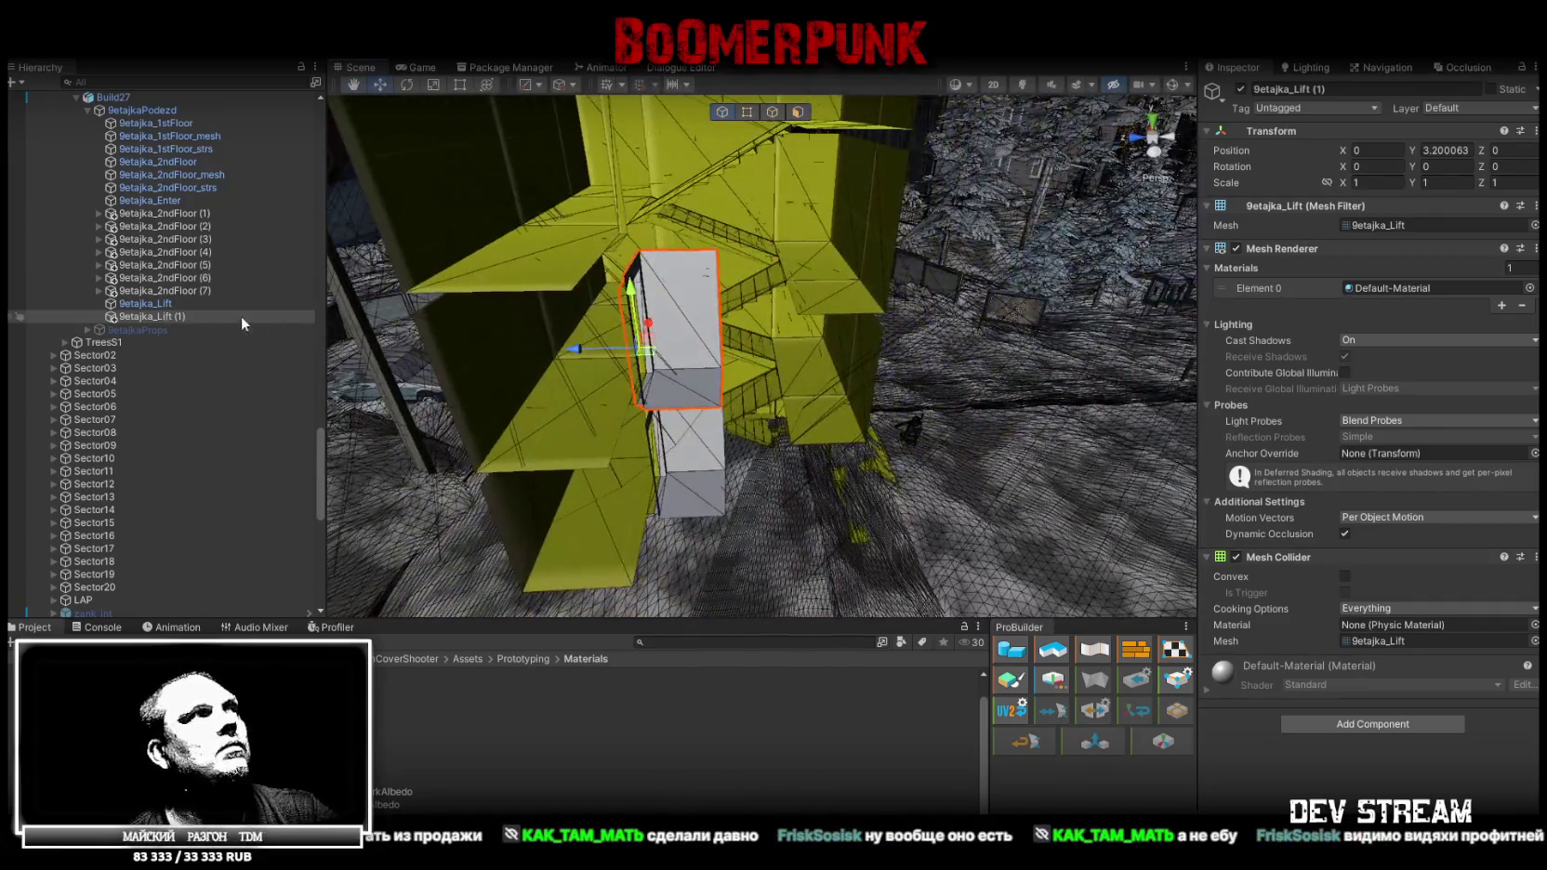
pyautogui.hotkey('ctrl', 'd')
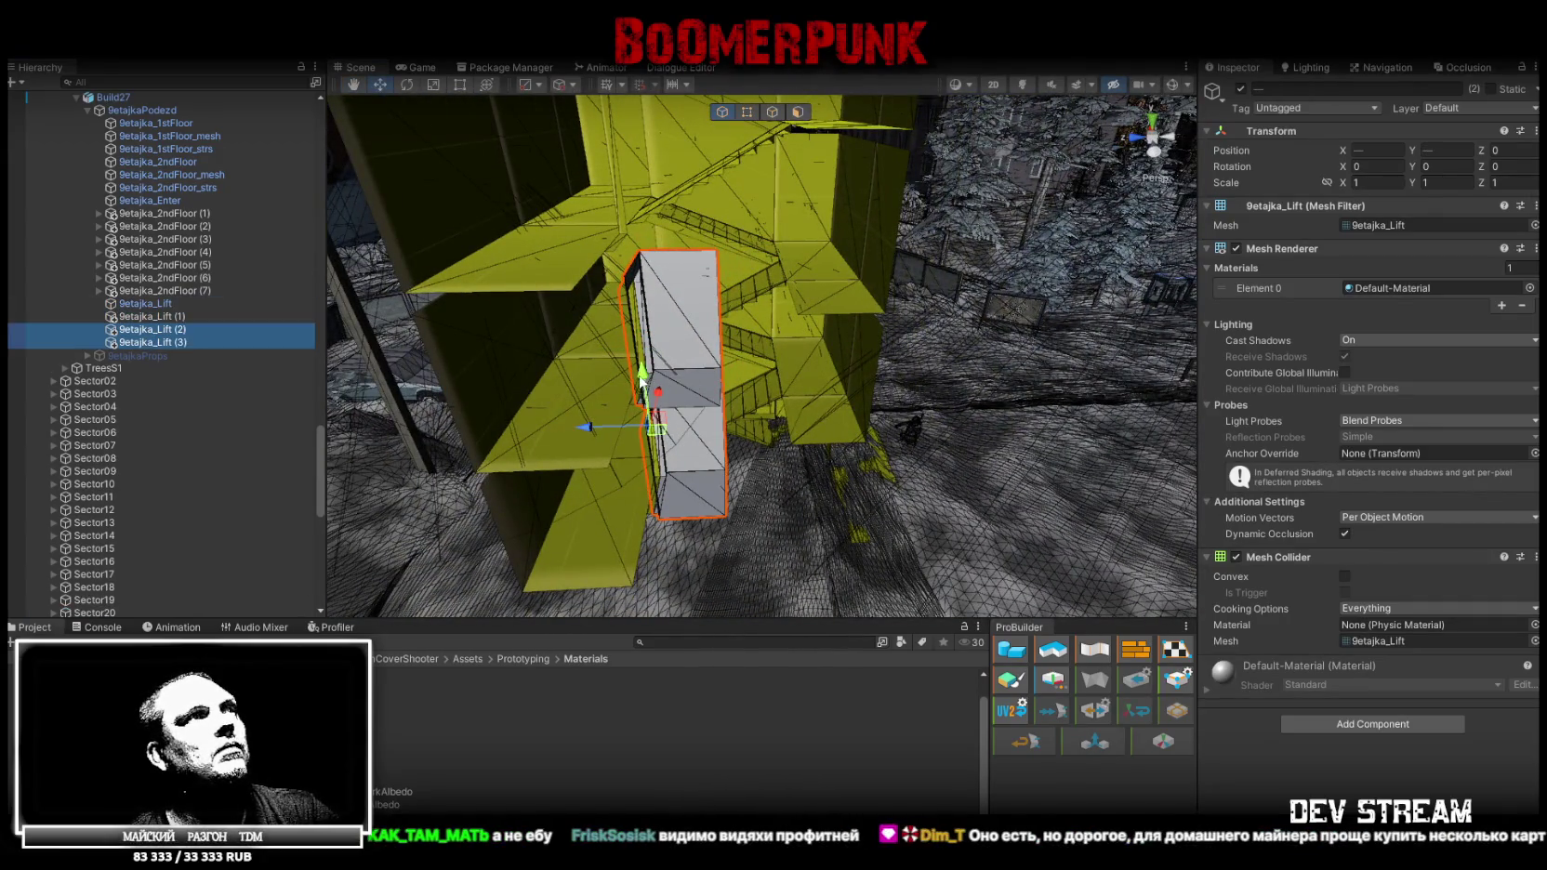
pyautogui.moveTo(713, 397); pyautogui.dragTo(651, 162)
# Duplicate all four lift sections and position the copies higher in the shaft
pyautogui.moveTo(650, 172); pyautogui.dragTo(1081, 357, button='right')
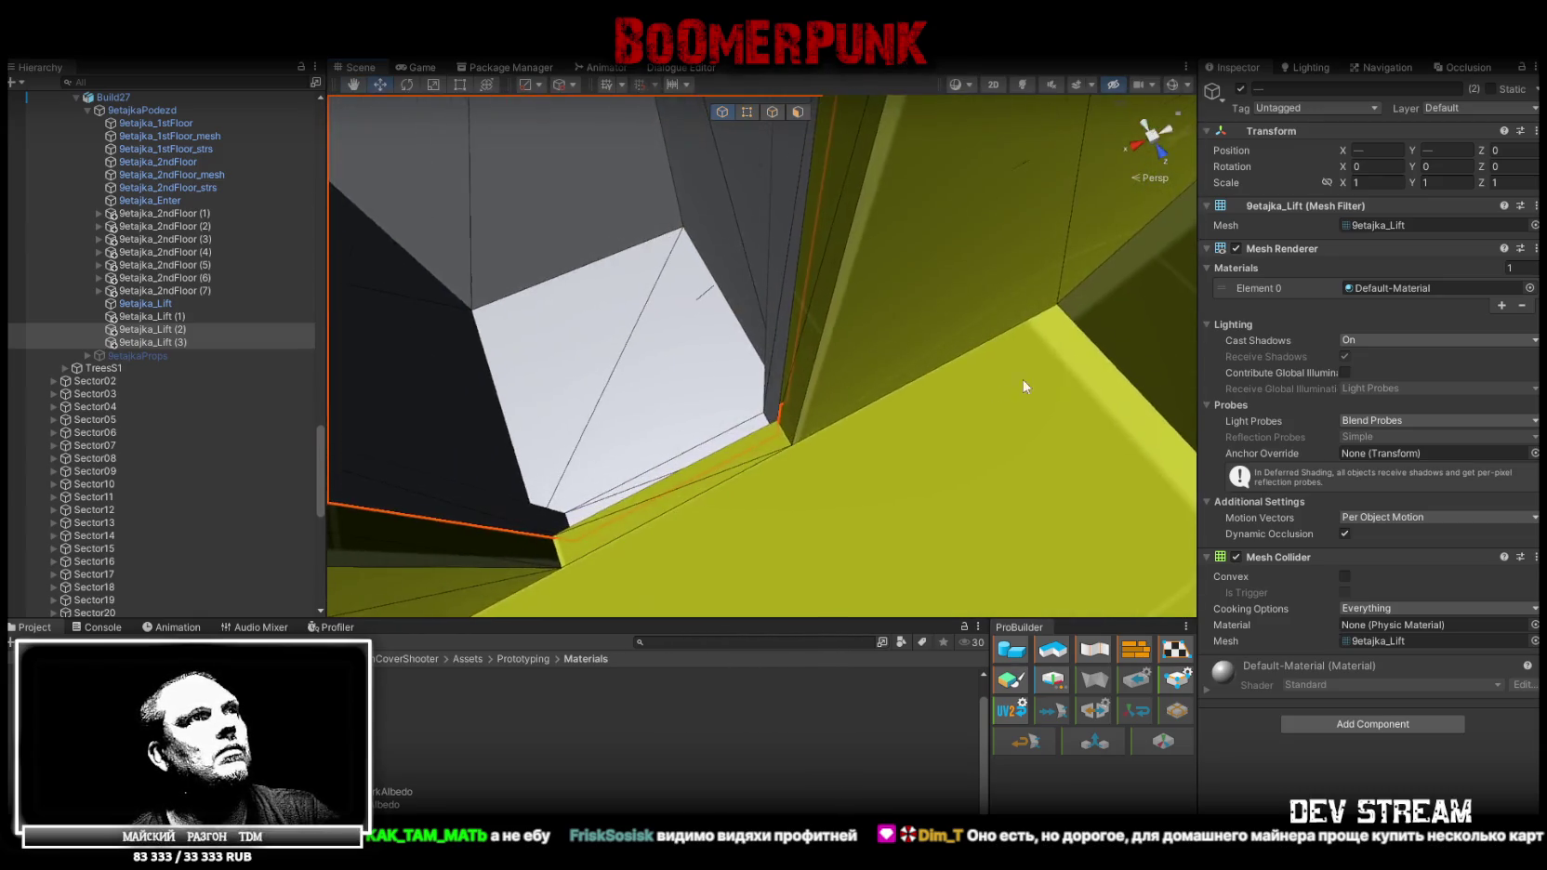
pyautogui.moveTo(1081, 357); pyautogui.dragTo(772, 465, button='right')
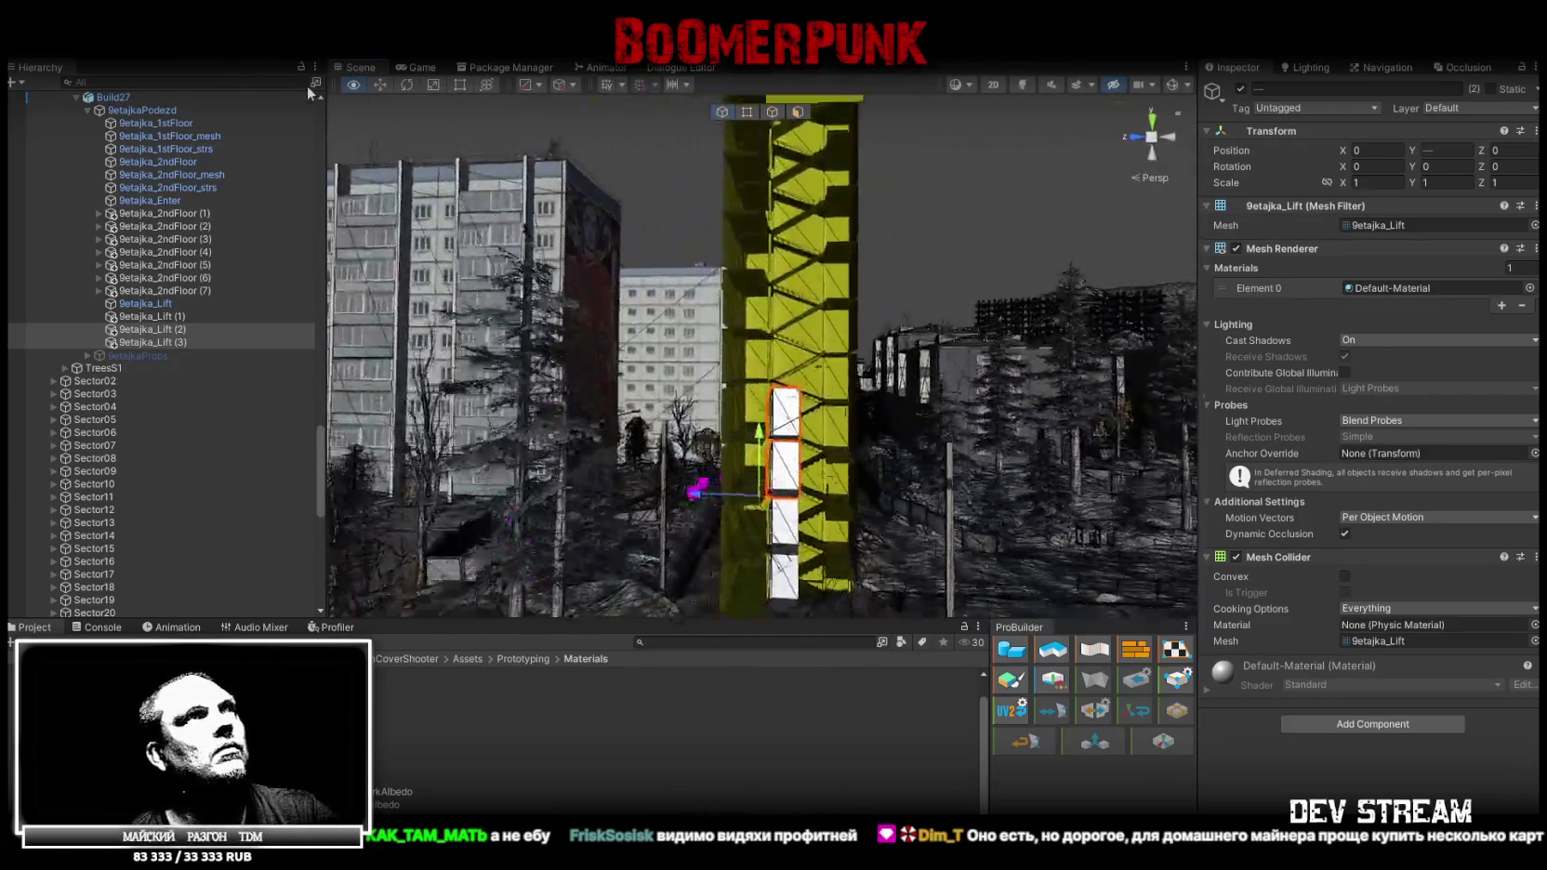
pyautogui.moveTo(771, 465); pyautogui.dragTo(326, 120, button='right')
pyautogui.keyDown('shift'); pyautogui.click(175, 342); pyautogui.keyUp('shift')
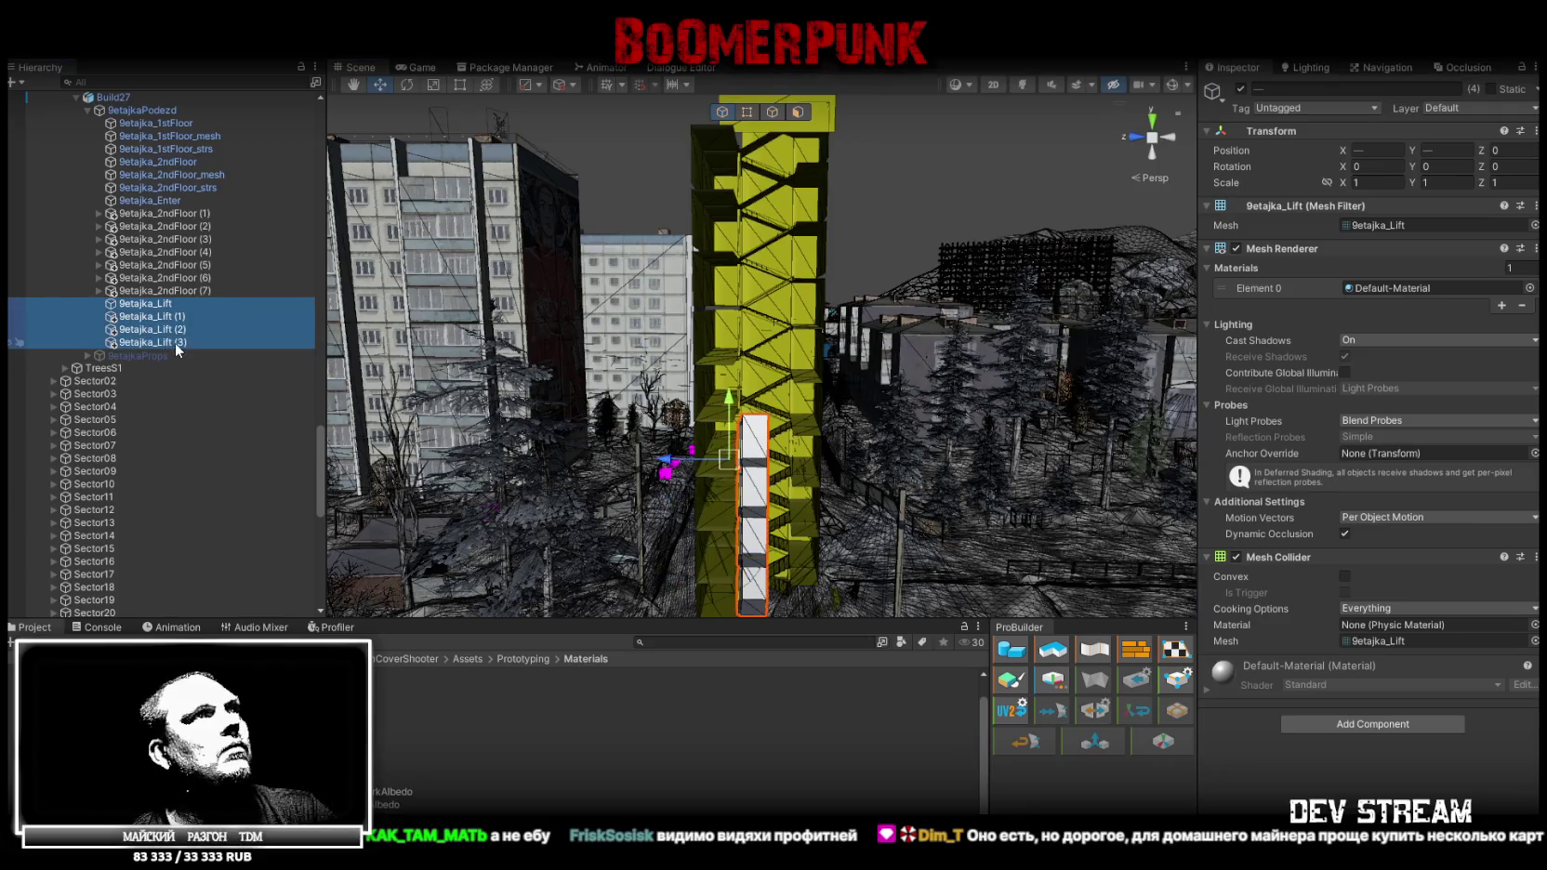
pyautogui.hotkey('ctrl', 'd')
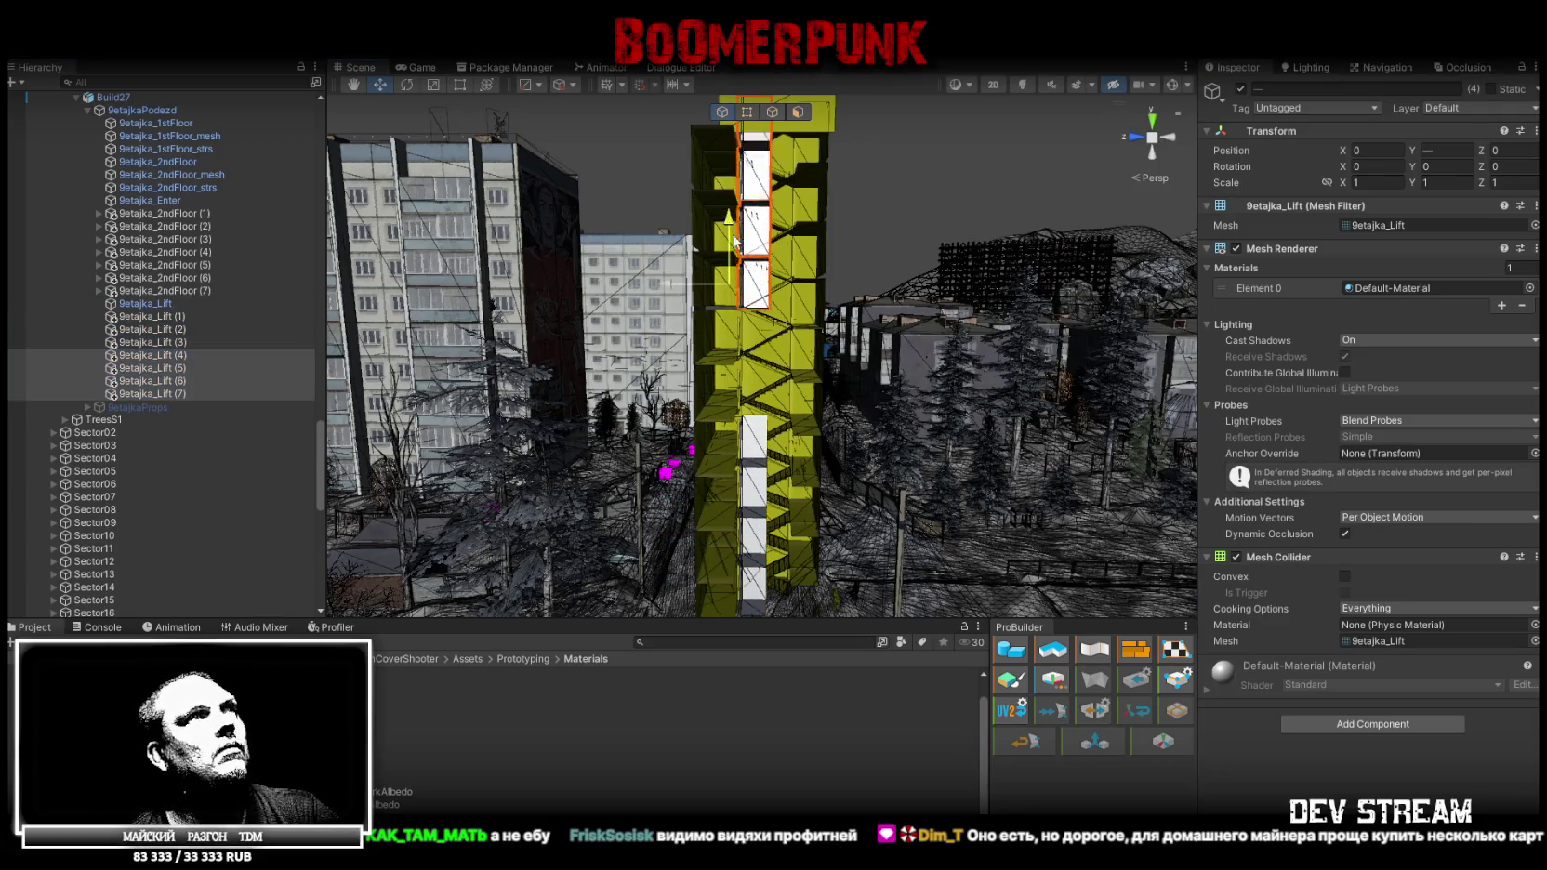
pyautogui.moveTo(734, 283)
pyautogui.mouseDown(button='right')
pyautogui.moveTo(887, 450)
pyautogui.moveTo(753, 335)
pyautogui.moveTo(1080, 239)
pyautogui.mouseUp(button='right')
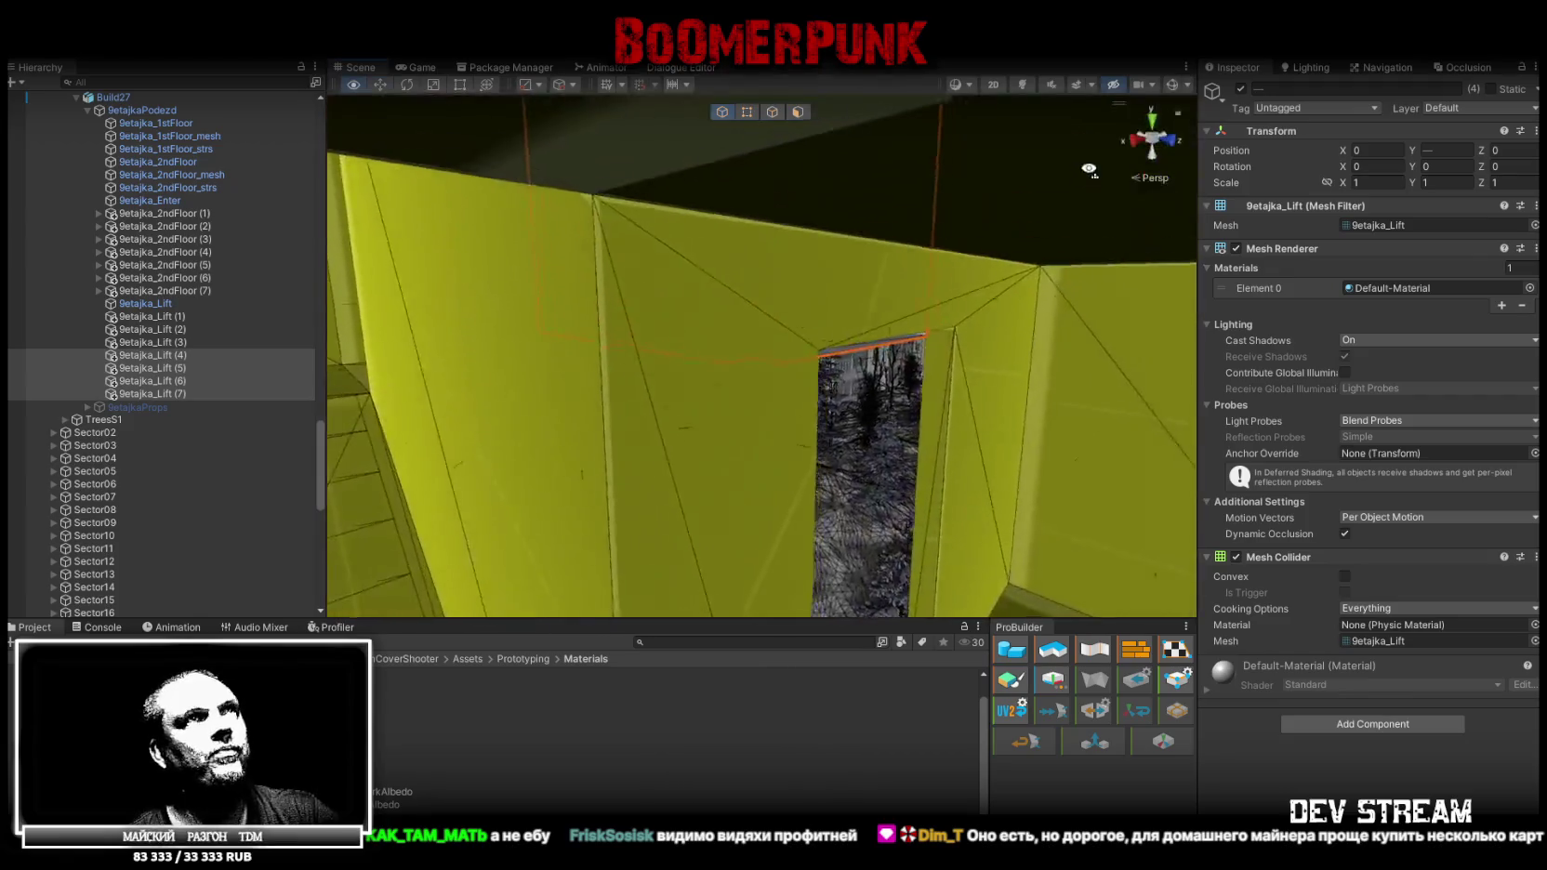
pyautogui.moveTo(899, 221); pyautogui.dragTo(869, 530)
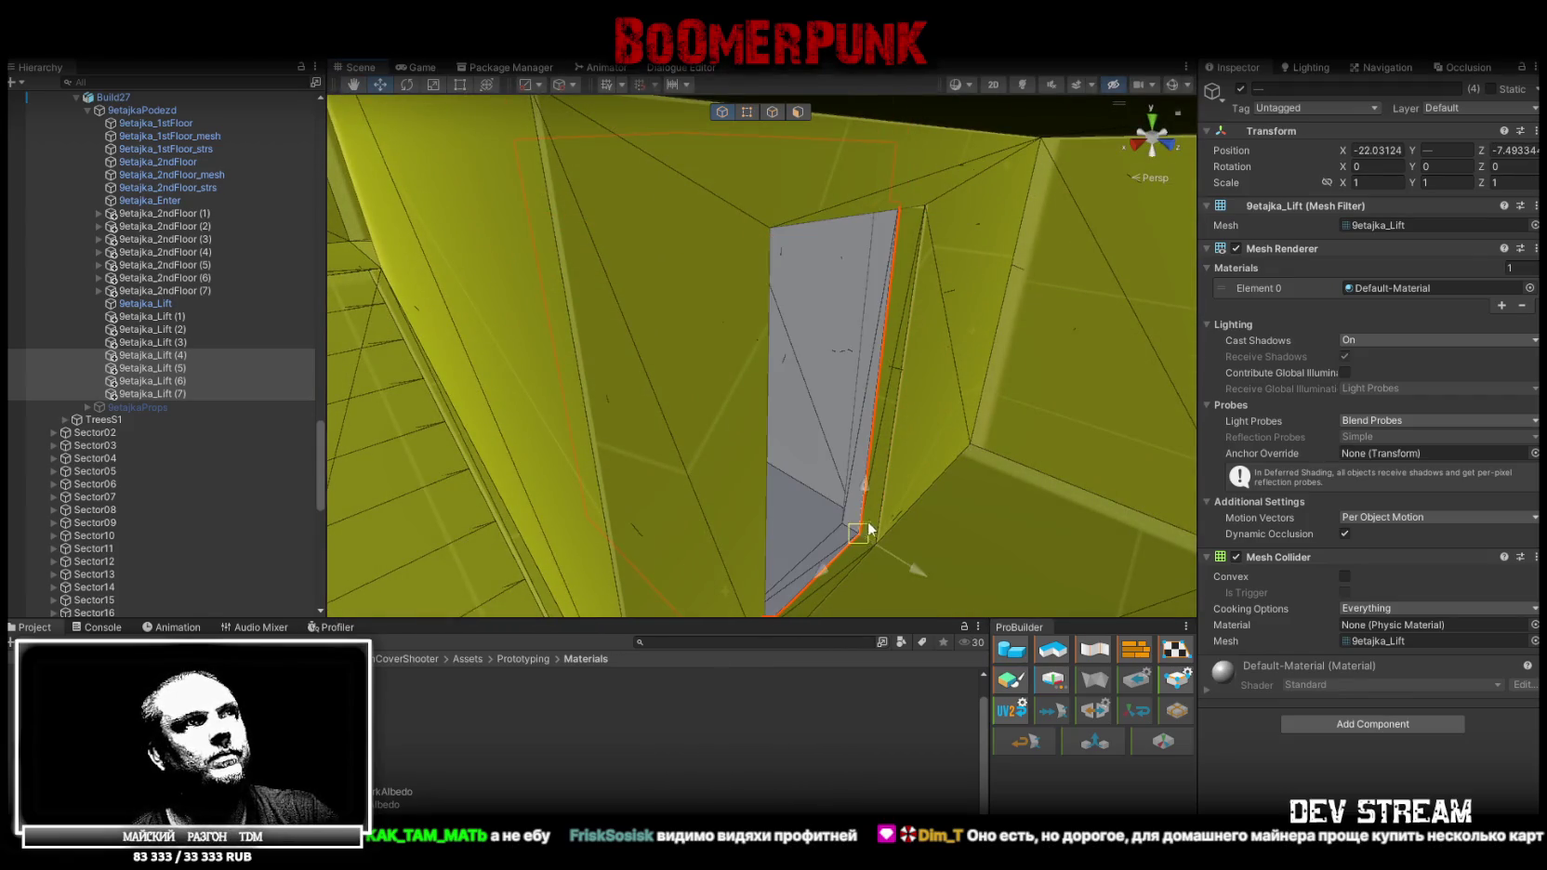
pyautogui.moveTo(869, 530); pyautogui.dragTo(654, 303, button='right')
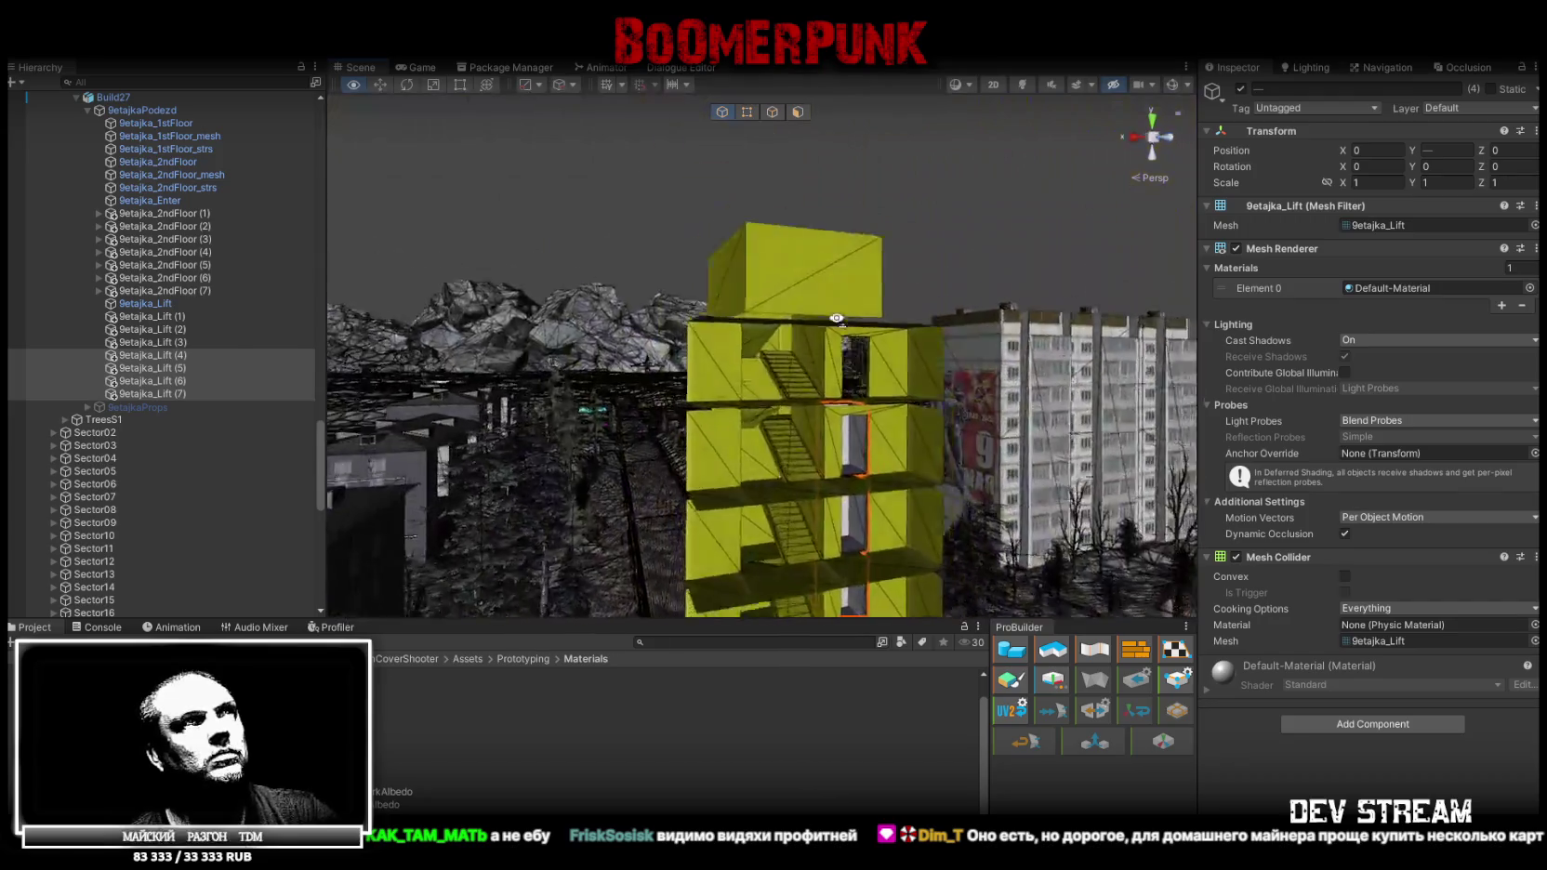
# Duplicate the topmost lift section and seat the copy on top of the stack at Y 25.60
pyautogui.moveTo(653, 303); pyautogui.dragTo(755, 363, button='right')
pyautogui.click(746, 346)
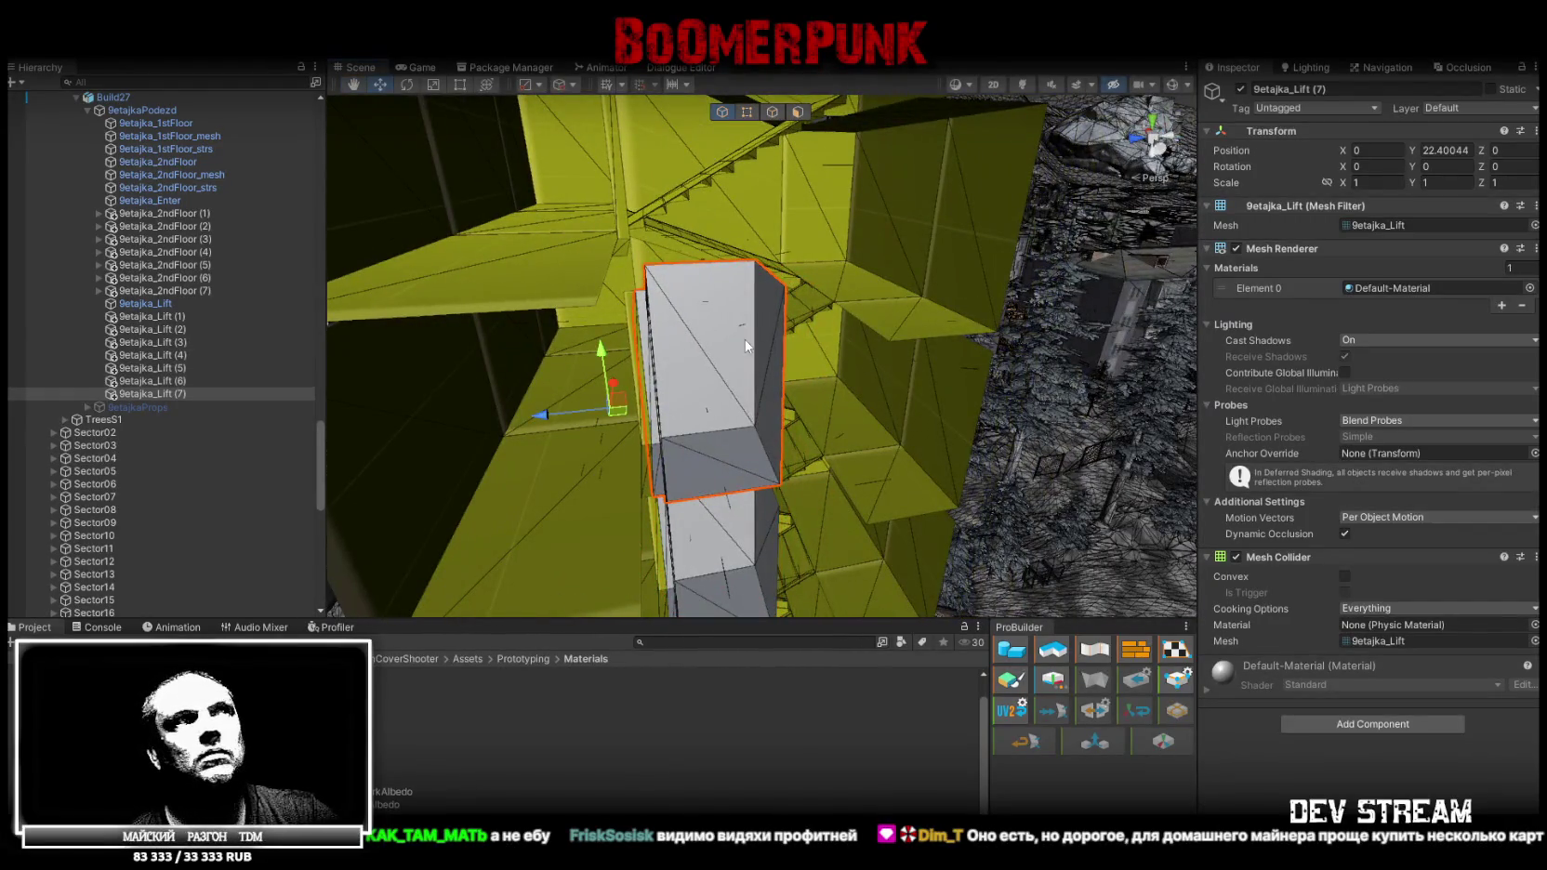
pyautogui.hotkey('ctrl', 'd')
pyautogui.moveTo(626, 346)
pyautogui.mouseDown()
pyautogui.moveTo(589, 296)
pyautogui.moveTo(595, 223)
pyautogui.mouseUp()
pyautogui.moveTo(594, 224)
pyautogui.mouseDown(button='right')
pyautogui.moveTo(754, 185)
pyautogui.moveTo(889, 353)
pyautogui.mouseUp(button='right')
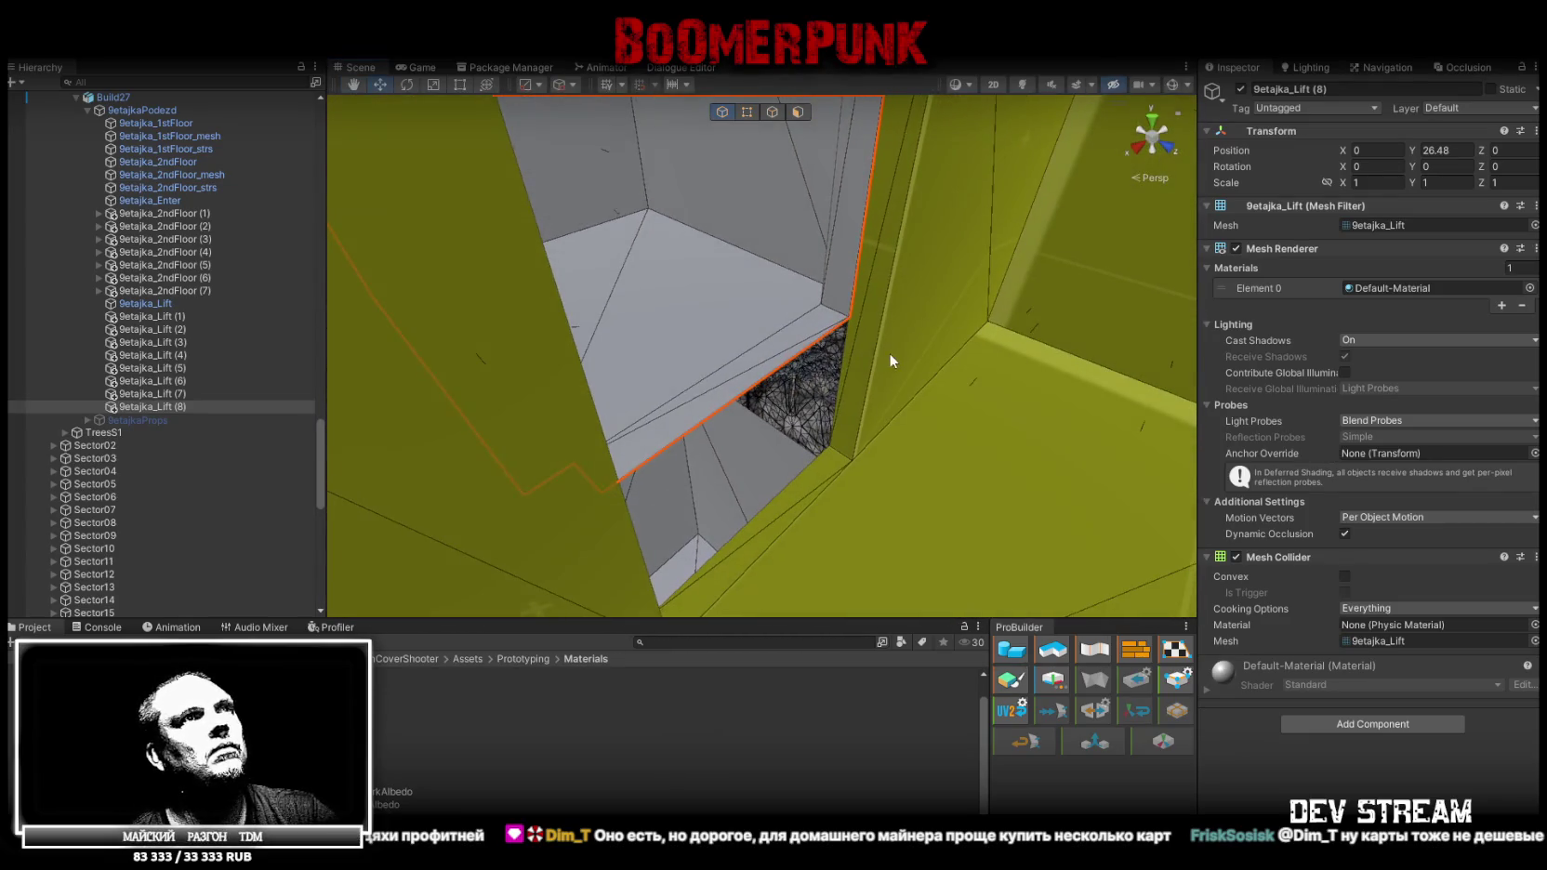
pyautogui.moveTo(850, 323); pyautogui.dragTo(829, 442)
pyautogui.moveTo(828, 442)
pyautogui.mouseDown(button='right')
pyautogui.moveTo(845, 206)
pyautogui.moveTo(663, 338)
pyautogui.mouseUp(button='right')
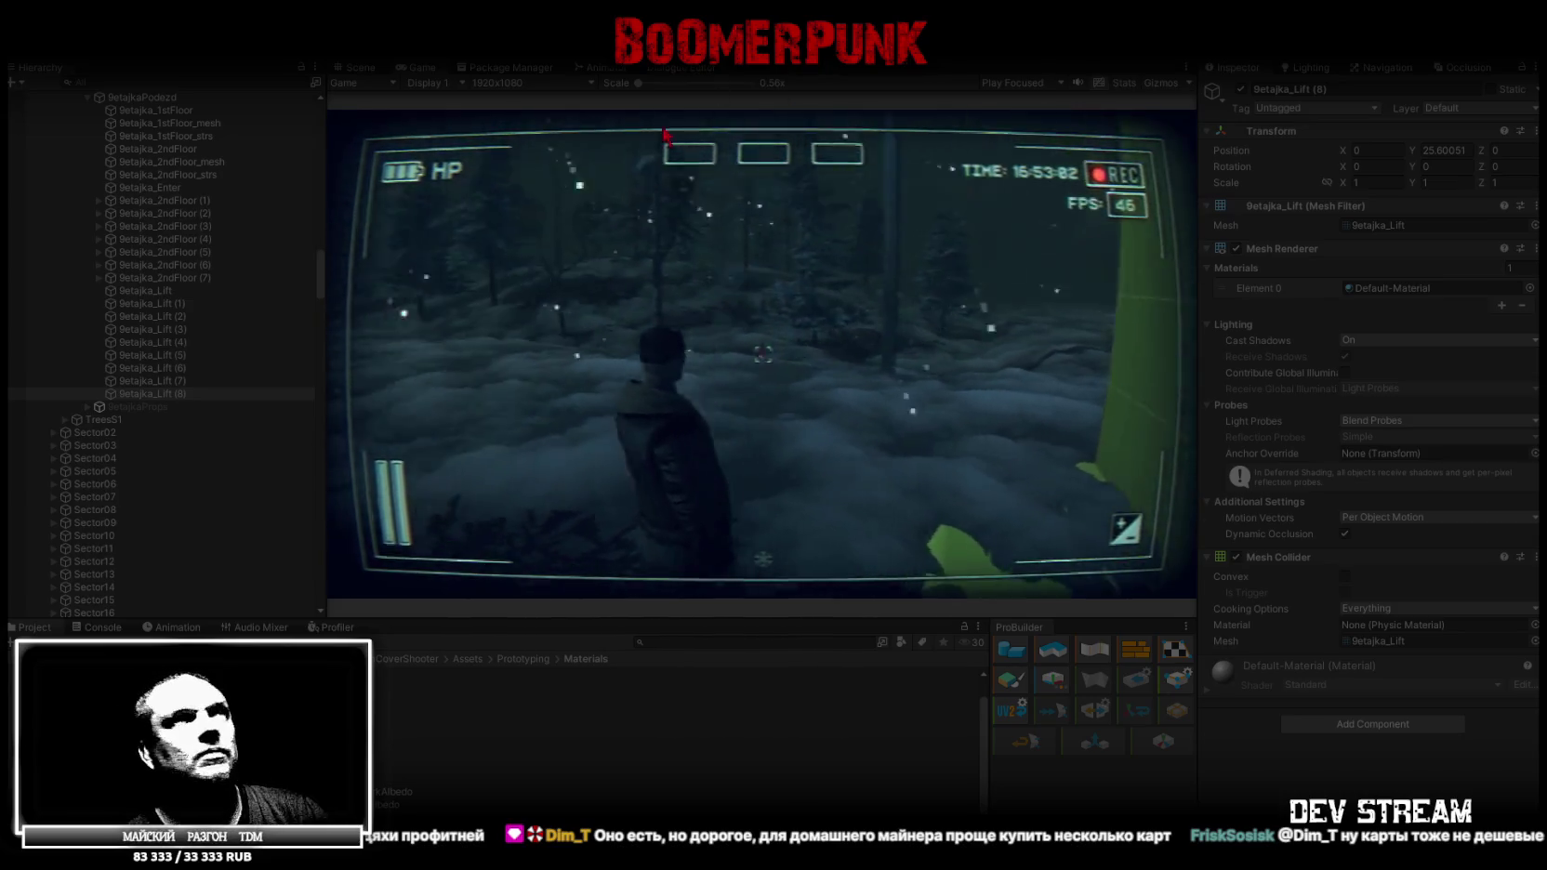
# Maximize the Game view so the running game fills the editor
pyautogui.doubleClick(424, 63)
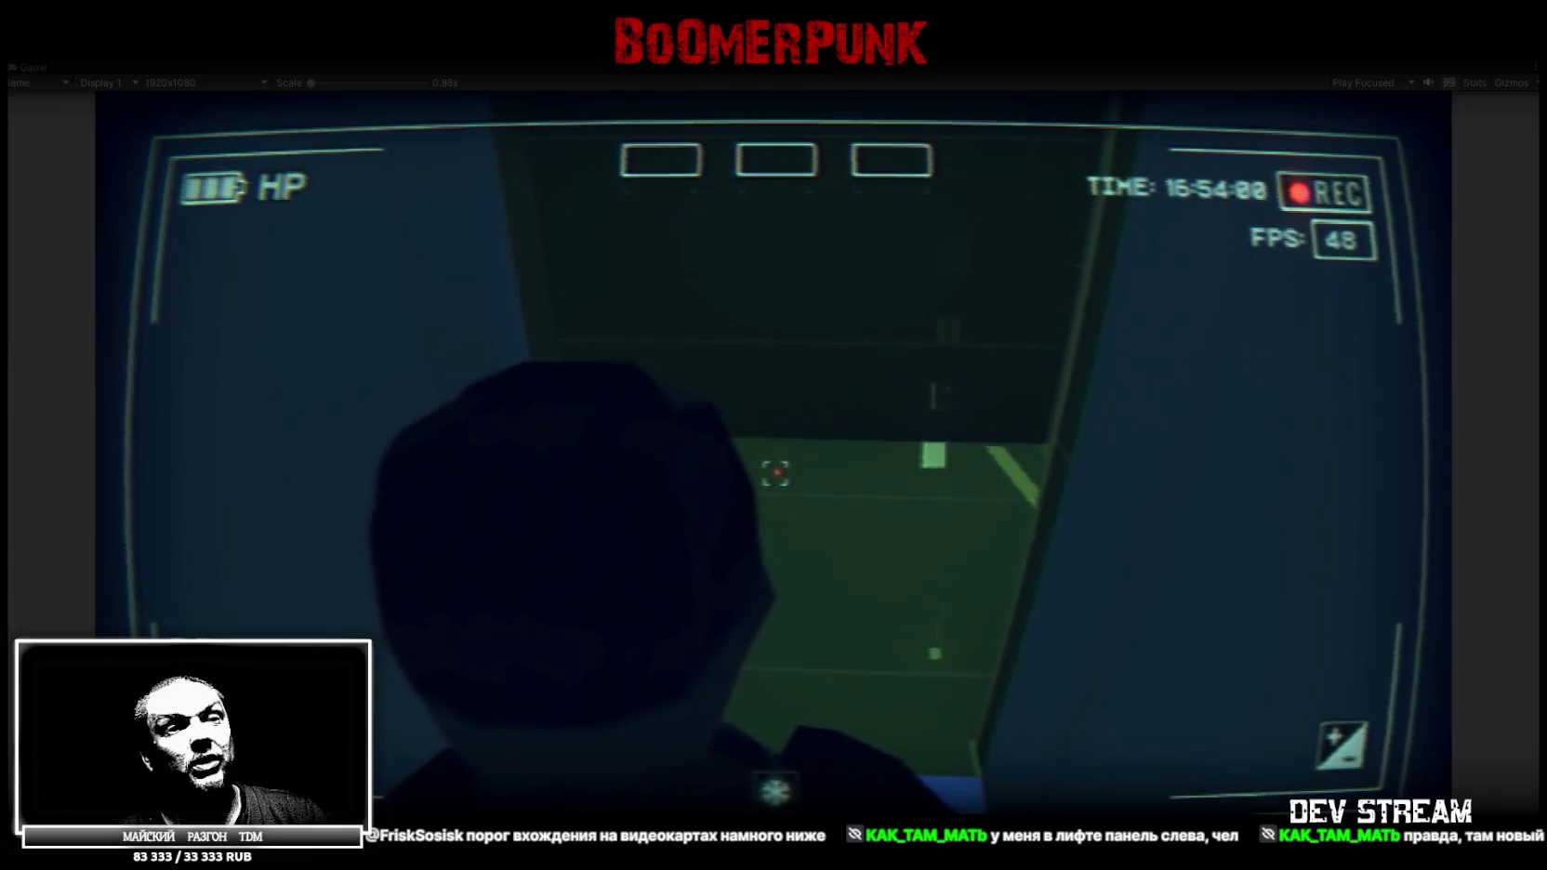
pyautogui.hotkey('alt', 'Tab')
pyautogui.moveTo(892, 221); pyautogui.dragTo(925, 148)
pyautogui.scroll(2, 1262, 429)
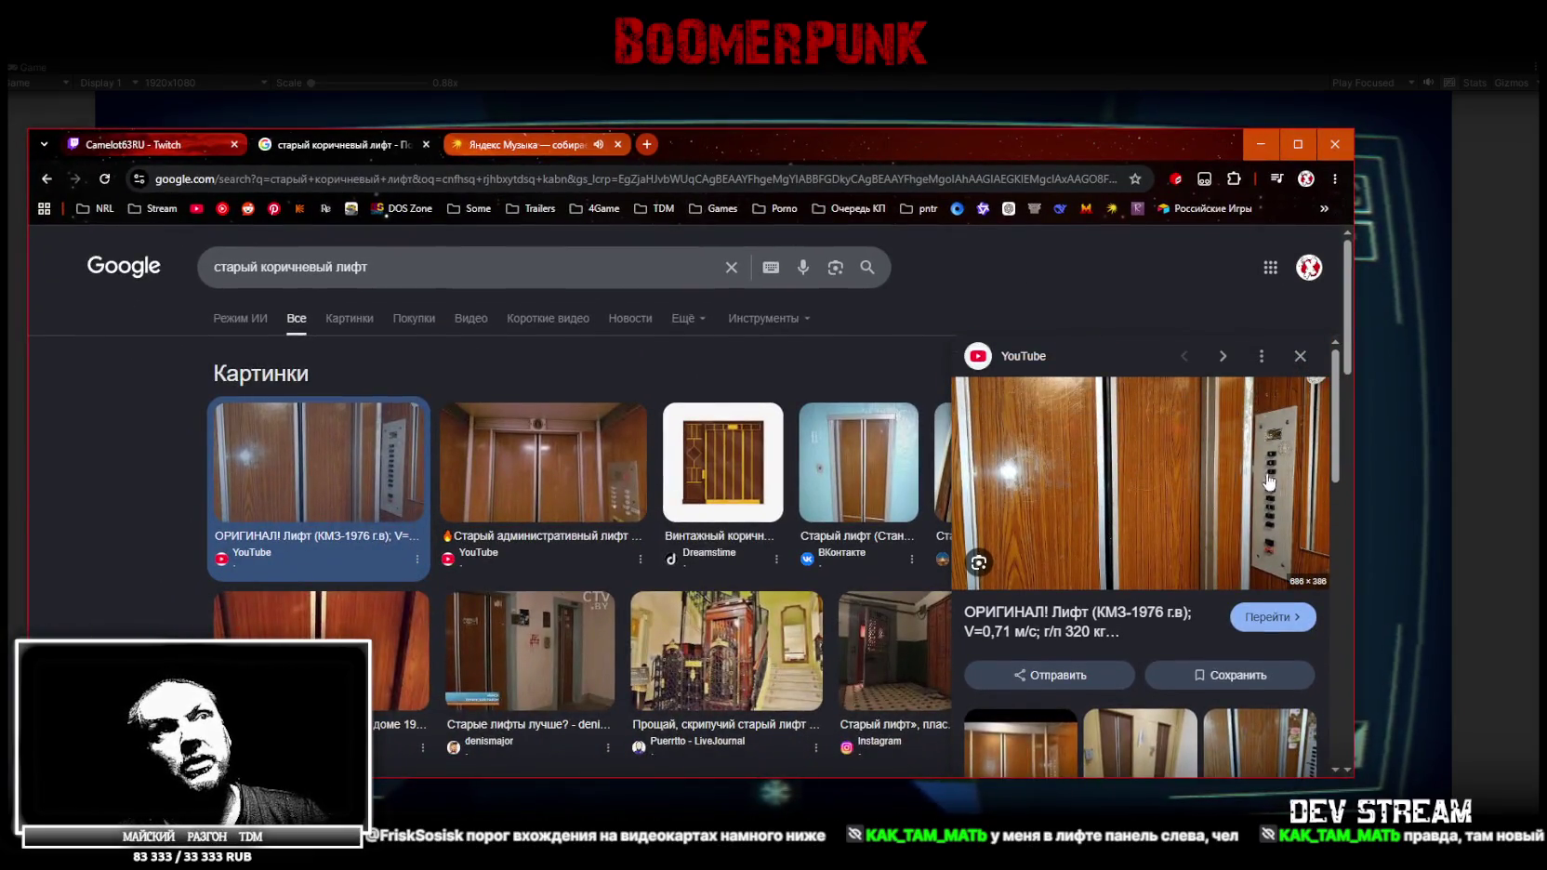
pyautogui.scroll(-3, 1218, 551)
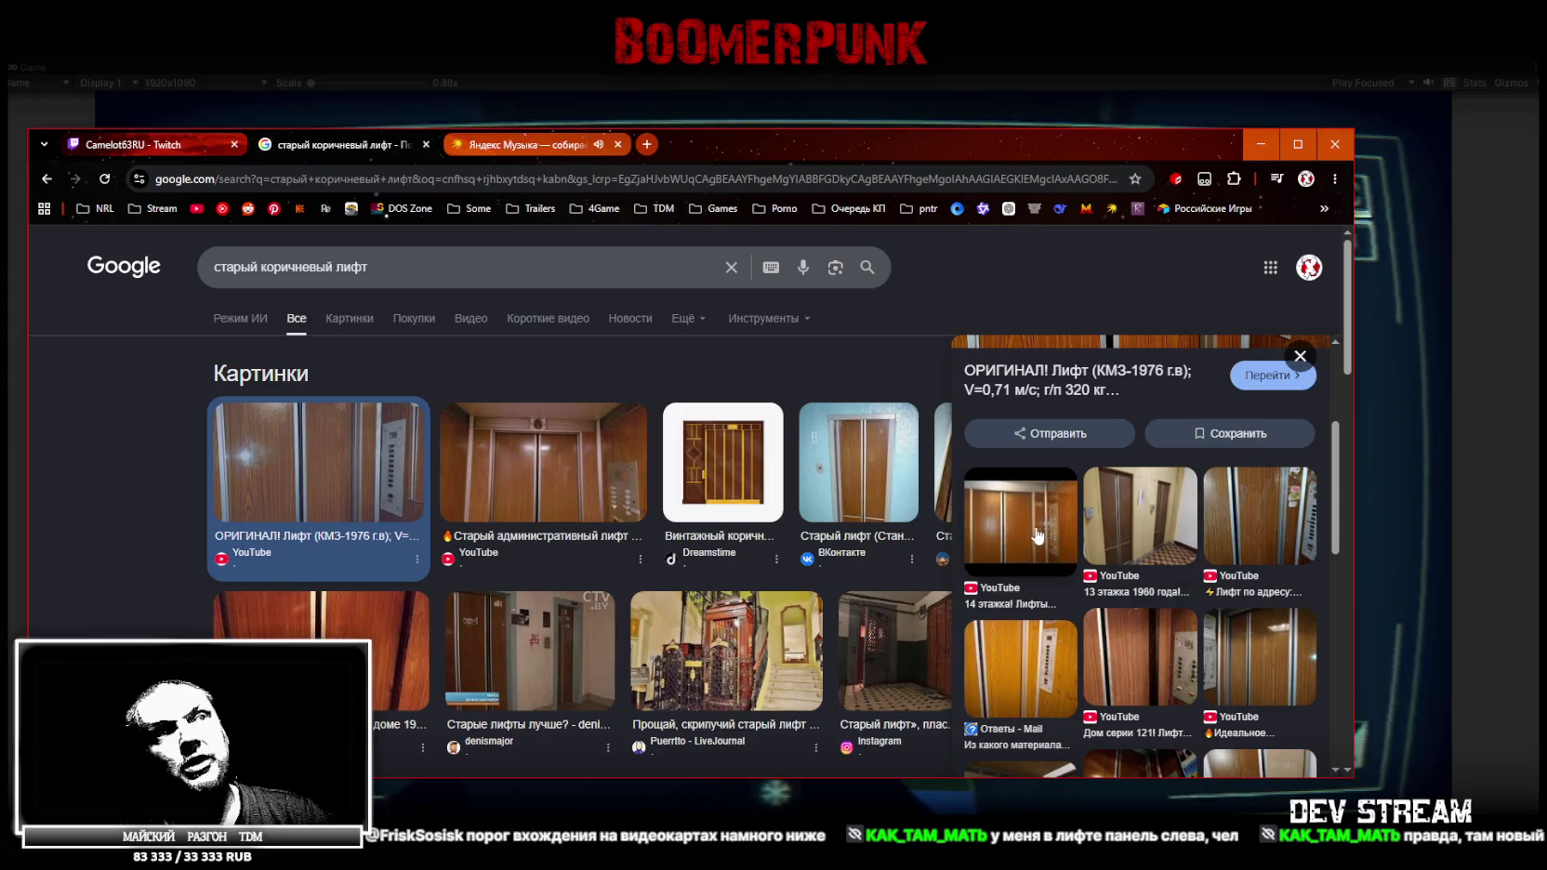
pyautogui.scroll(-1, 1046, 557)
pyautogui.scroll(-2, 1192, 604)
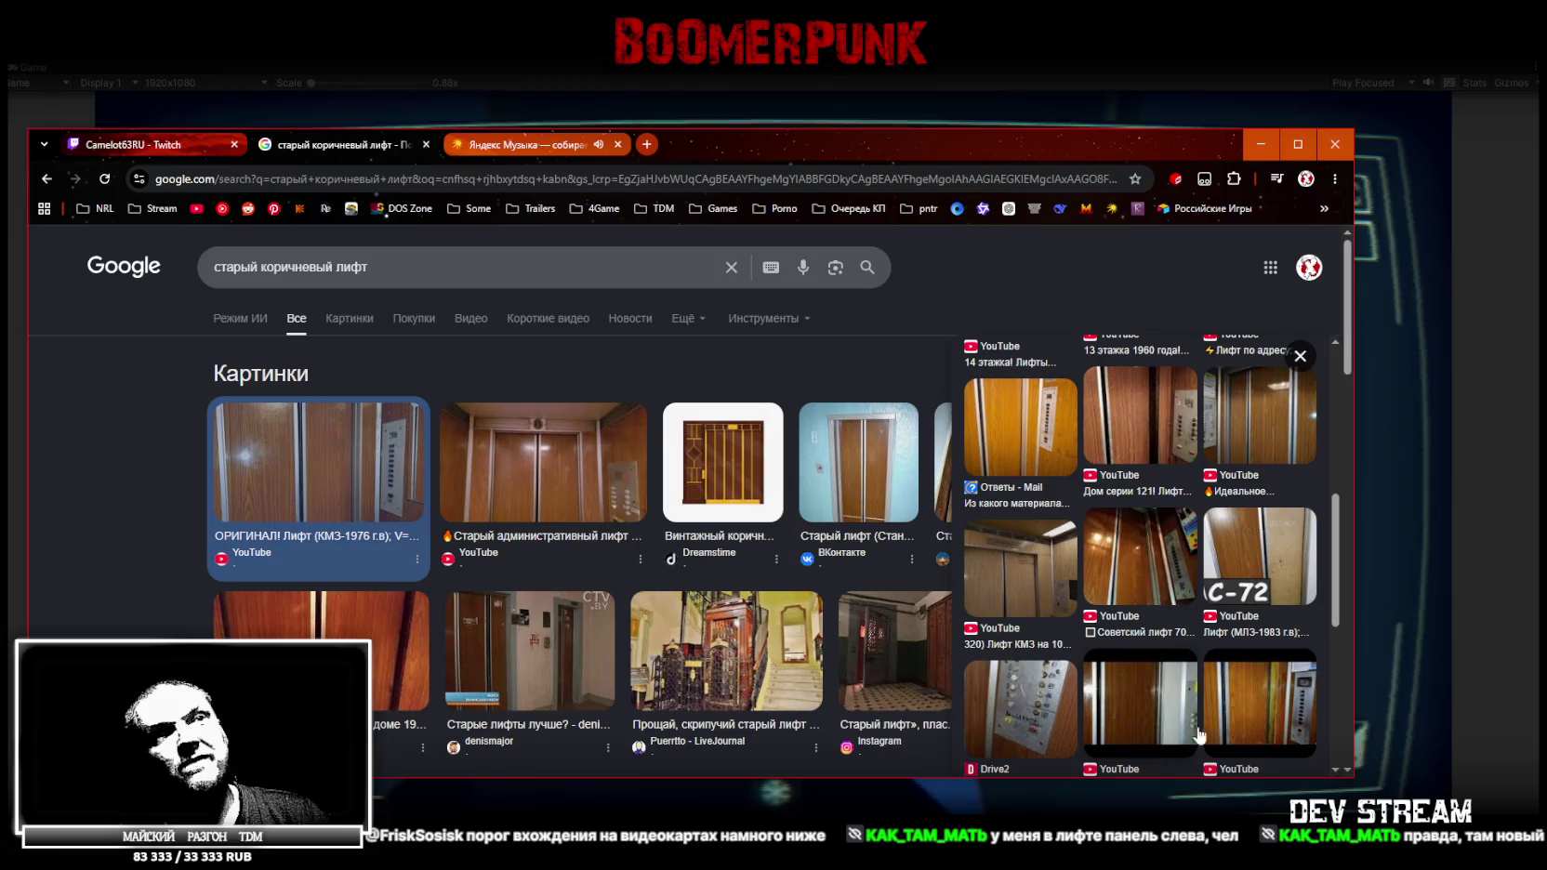
pyautogui.scroll(-2, 1199, 737)
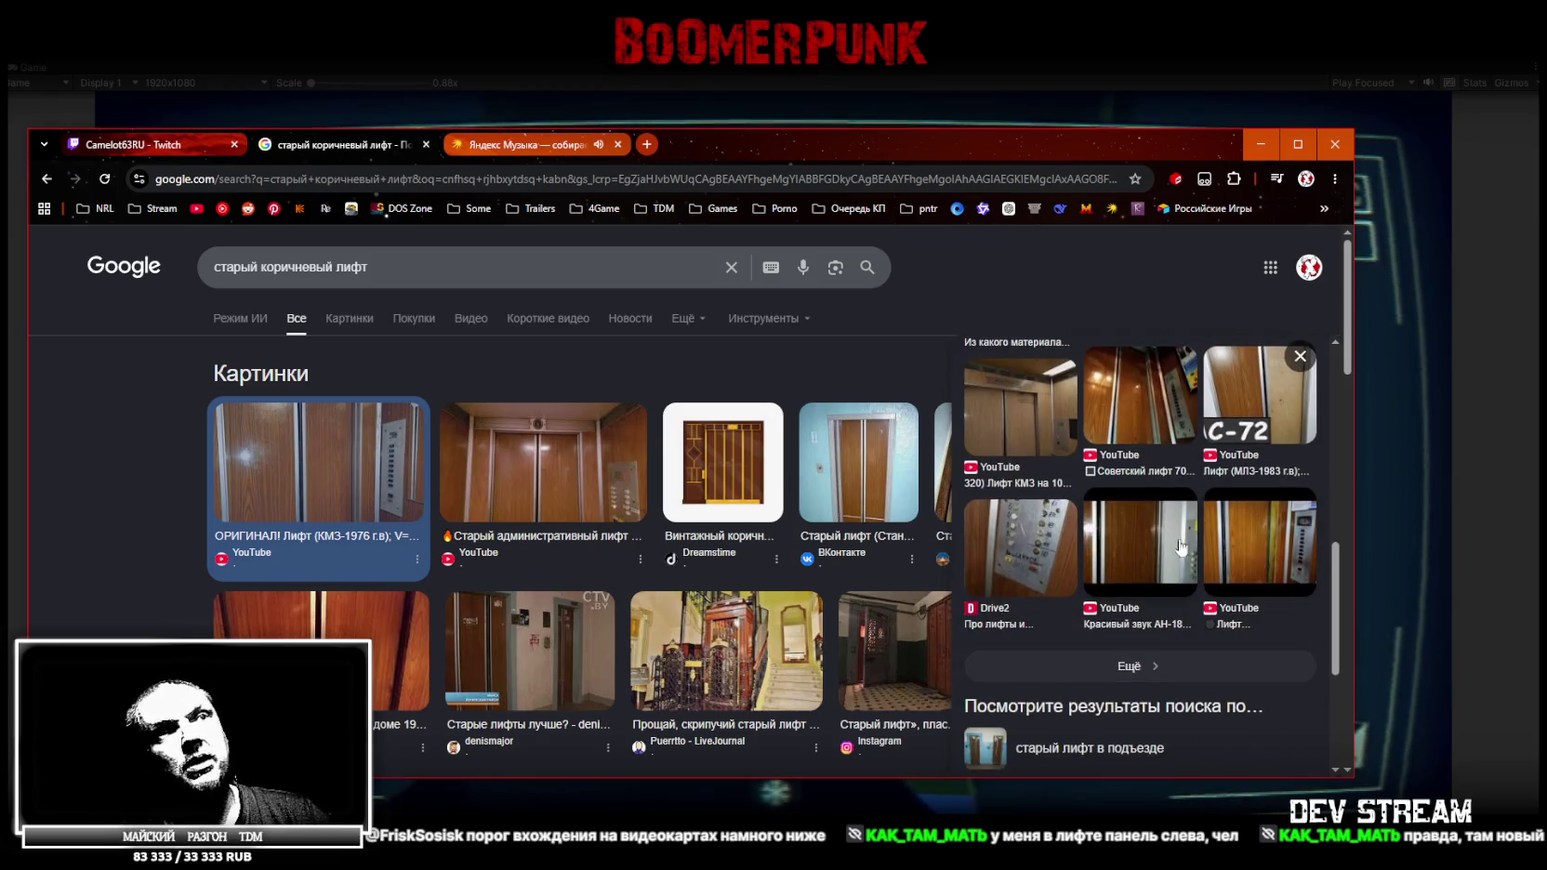
pyautogui.scroll(2, 1106, 577)
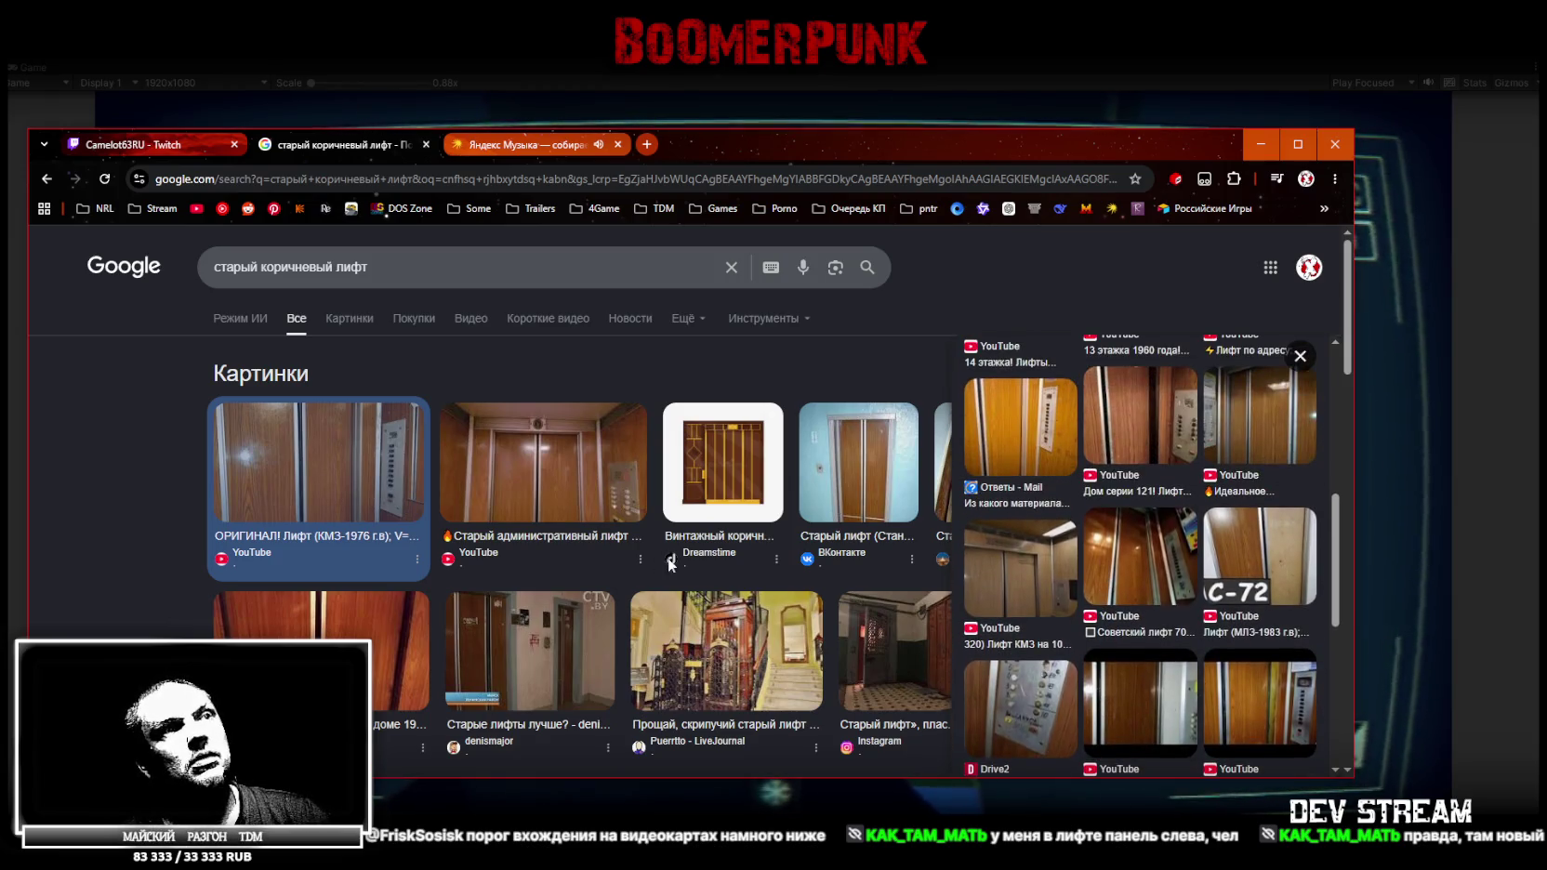
pyautogui.scroll(2, 1211, 599)
pyautogui.press('super+Down')
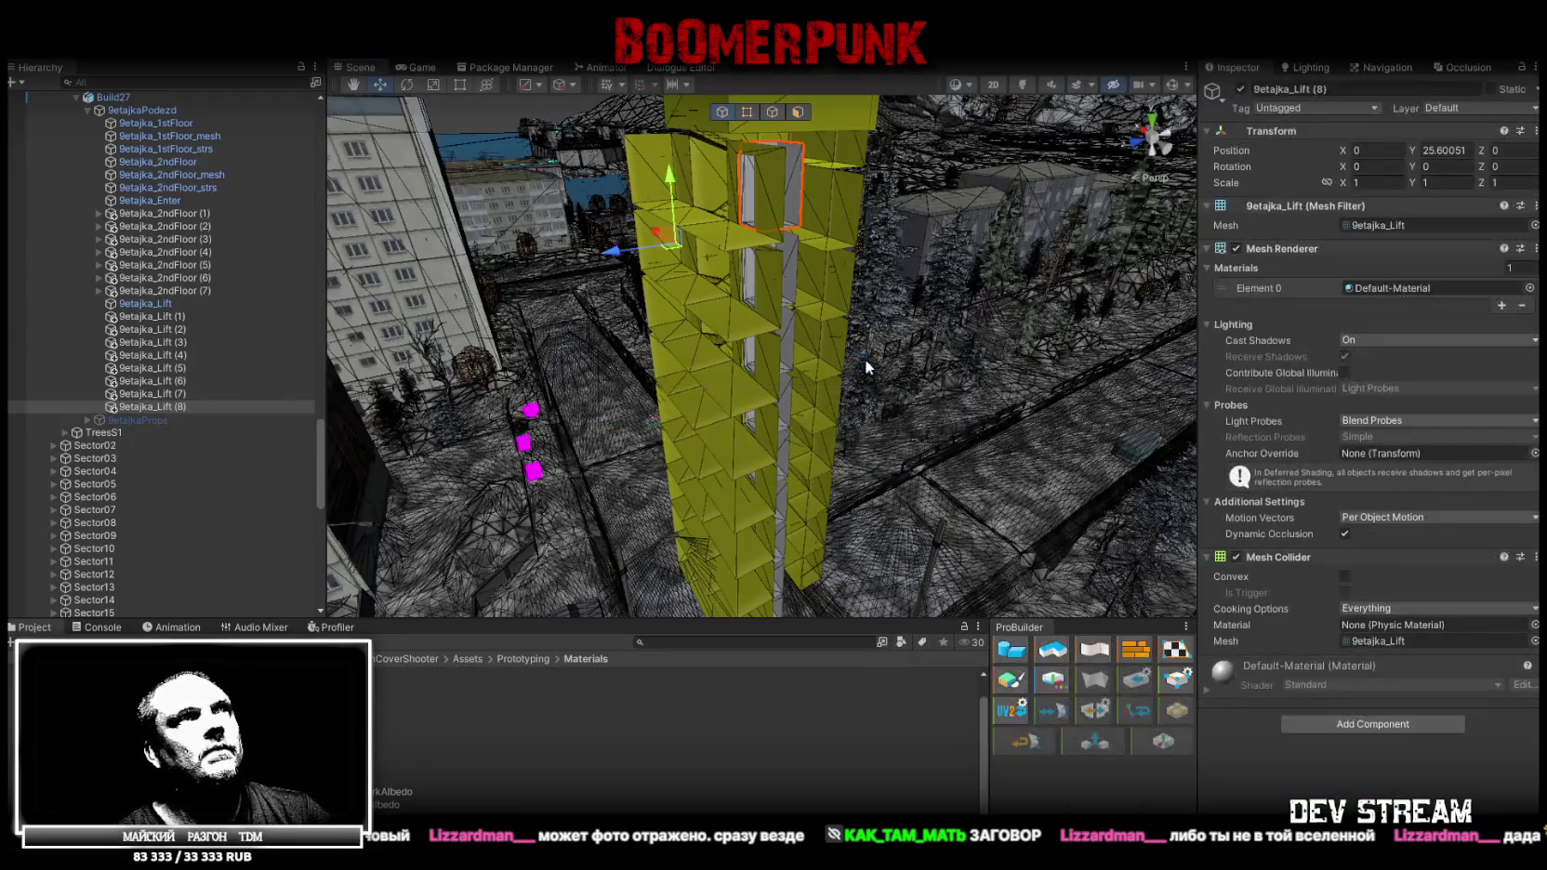
# Orbit around the yellow lift tower, then switch back to the building model in Blockbench
pyautogui.moveTo(867, 362); pyautogui.dragTo(525, 590, button='right')
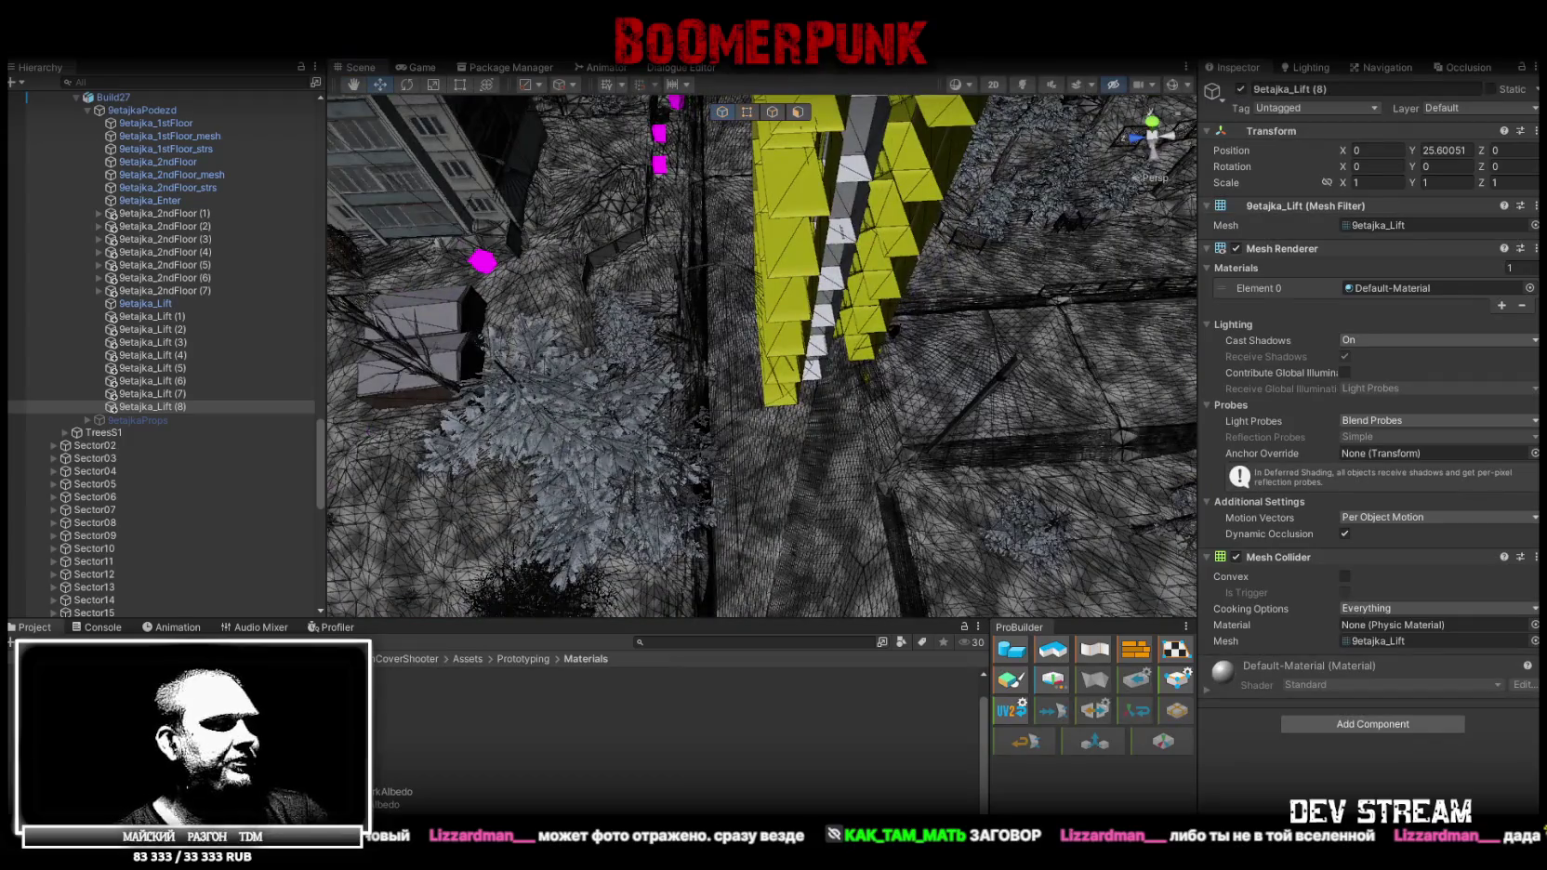
pyautogui.hotkey('alt', 'Tab')
pyautogui.moveTo(768, 676)
pyautogui.mouseDown()
pyautogui.moveTo(476, 688)
pyautogui.moveTo(851, 697)
pyautogui.mouseUp()
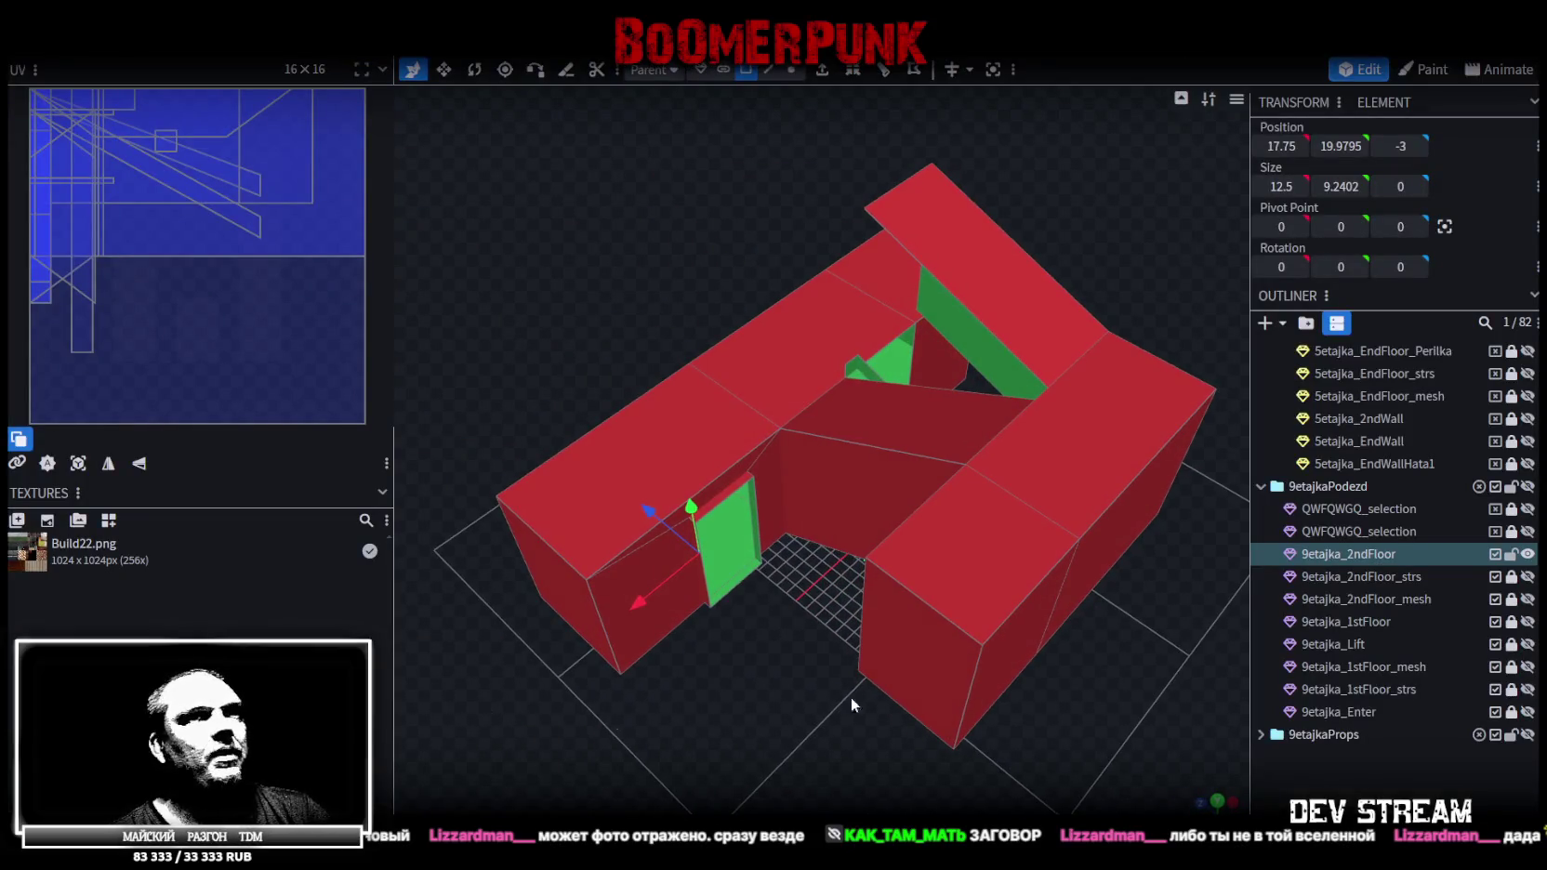
# Unhide the 9etajka_Lift part and select it for editing
pyautogui.click(1527, 645)
pyautogui.doubleClick(1345, 646)
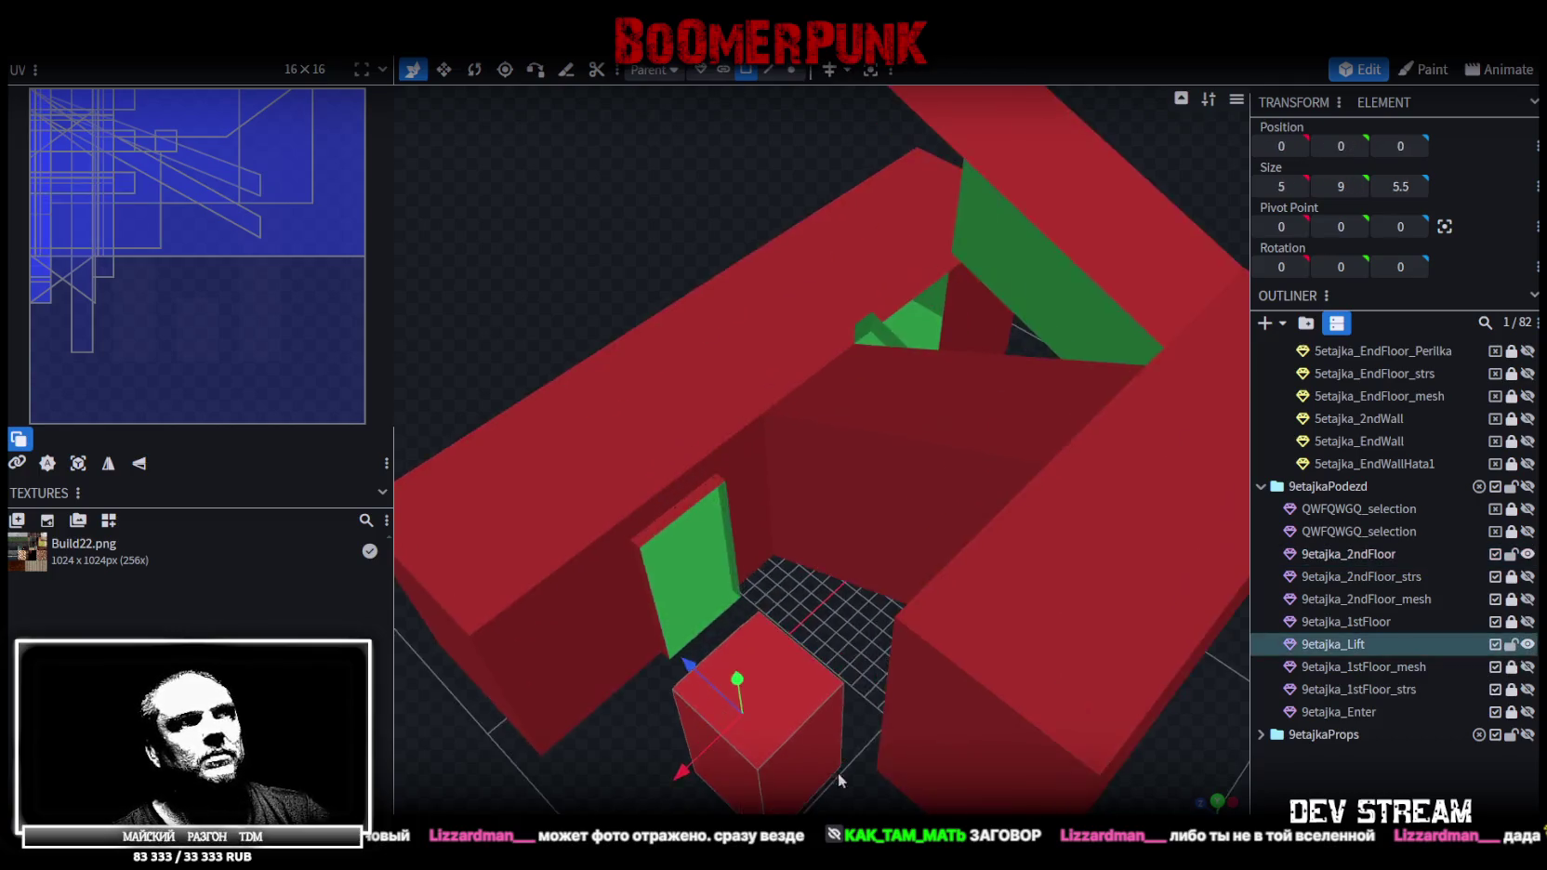
pyautogui.moveTo(1042, 613)
pyautogui.mouseDown()
pyautogui.moveTo(1029, 682)
pyautogui.moveTo(948, 624)
pyautogui.moveTo(1025, 641)
pyautogui.mouseUp()
# Slide the lift piece along the X axis and select another of its faces
pyautogui.moveTo(811, 597)
pyautogui.mouseDown()
pyautogui.moveTo(692, 538)
pyautogui.moveTo(755, 610)
pyautogui.moveTo(742, 596)
pyautogui.mouseUp()
pyautogui.moveTo(1093, 647)
pyautogui.mouseDown()
pyautogui.moveTo(902, 585)
pyautogui.moveTo(1082, 661)
pyautogui.moveTo(871, 558)
pyautogui.moveTo(888, 574)
pyautogui.mouseUp()
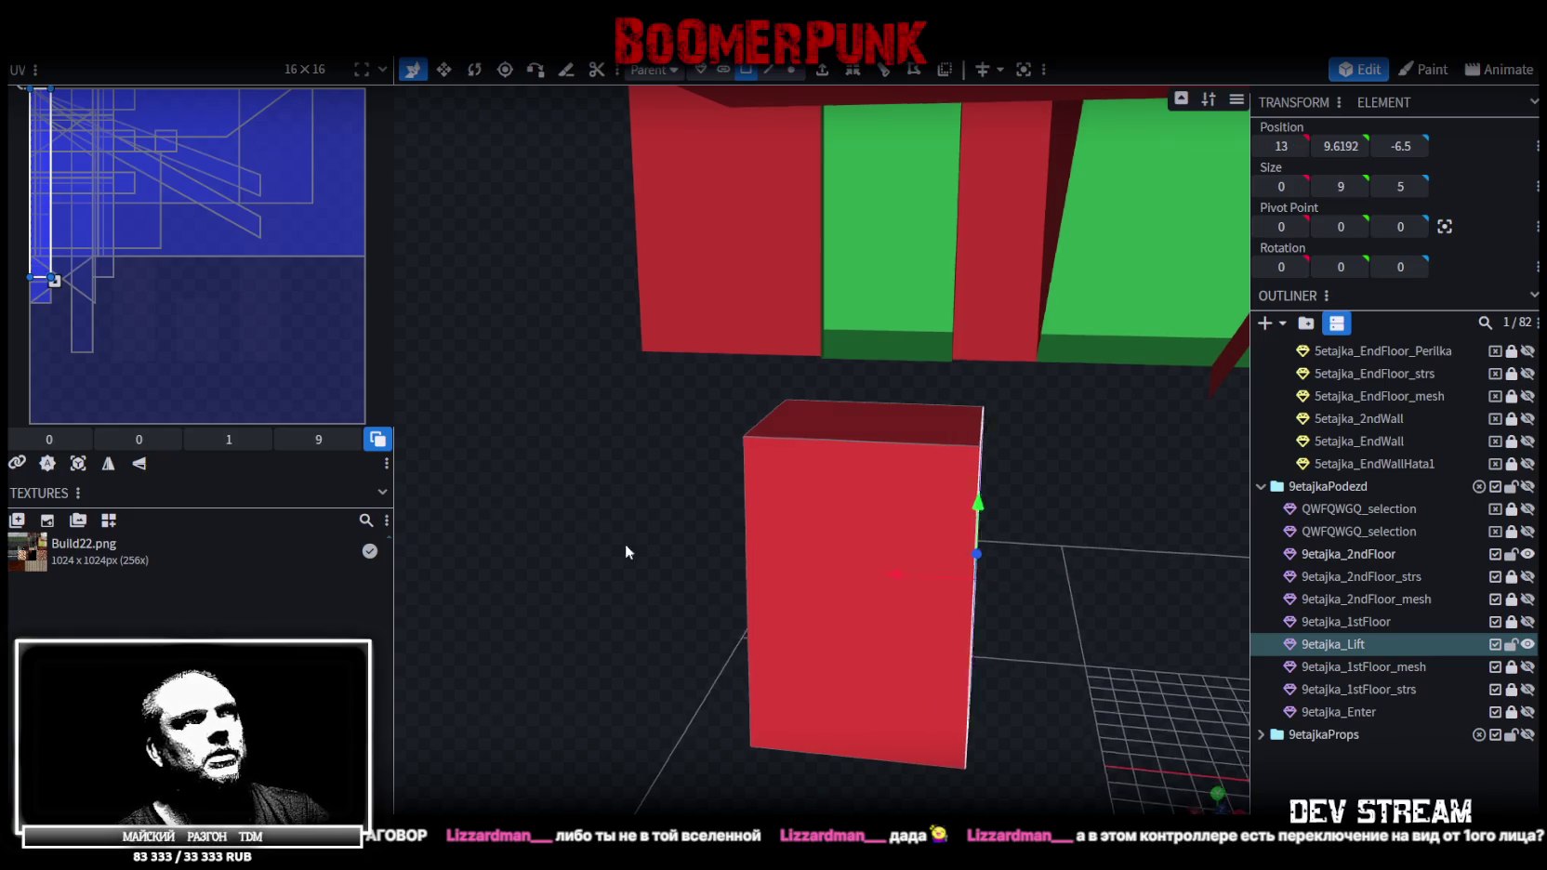
pyautogui.moveTo(626, 552); pyautogui.dragTo(934, 572)
pyautogui.click(935, 571)
pyautogui.moveTo(1022, 643)
pyautogui.mouseDown()
pyautogui.moveTo(974, 510)
pyautogui.moveTo(923, 502)
pyautogui.moveTo(953, 520)
pyautogui.moveTo(961, 673)
pyautogui.moveTo(990, 582)
pyautogui.moveTo(962, 719)
pyautogui.moveTo(985, 721)
pyautogui.moveTo(974, 636)
pyautogui.moveTo(994, 460)
pyautogui.moveTo(1015, 415)
pyautogui.mouseUp()
# Save Build27, export it as Build27.fbx at scale 16, and save again
pyautogui.hotkey('ctrl', 's')
pyautogui.click(138, 45)
pyautogui.moveTo(166, 369)
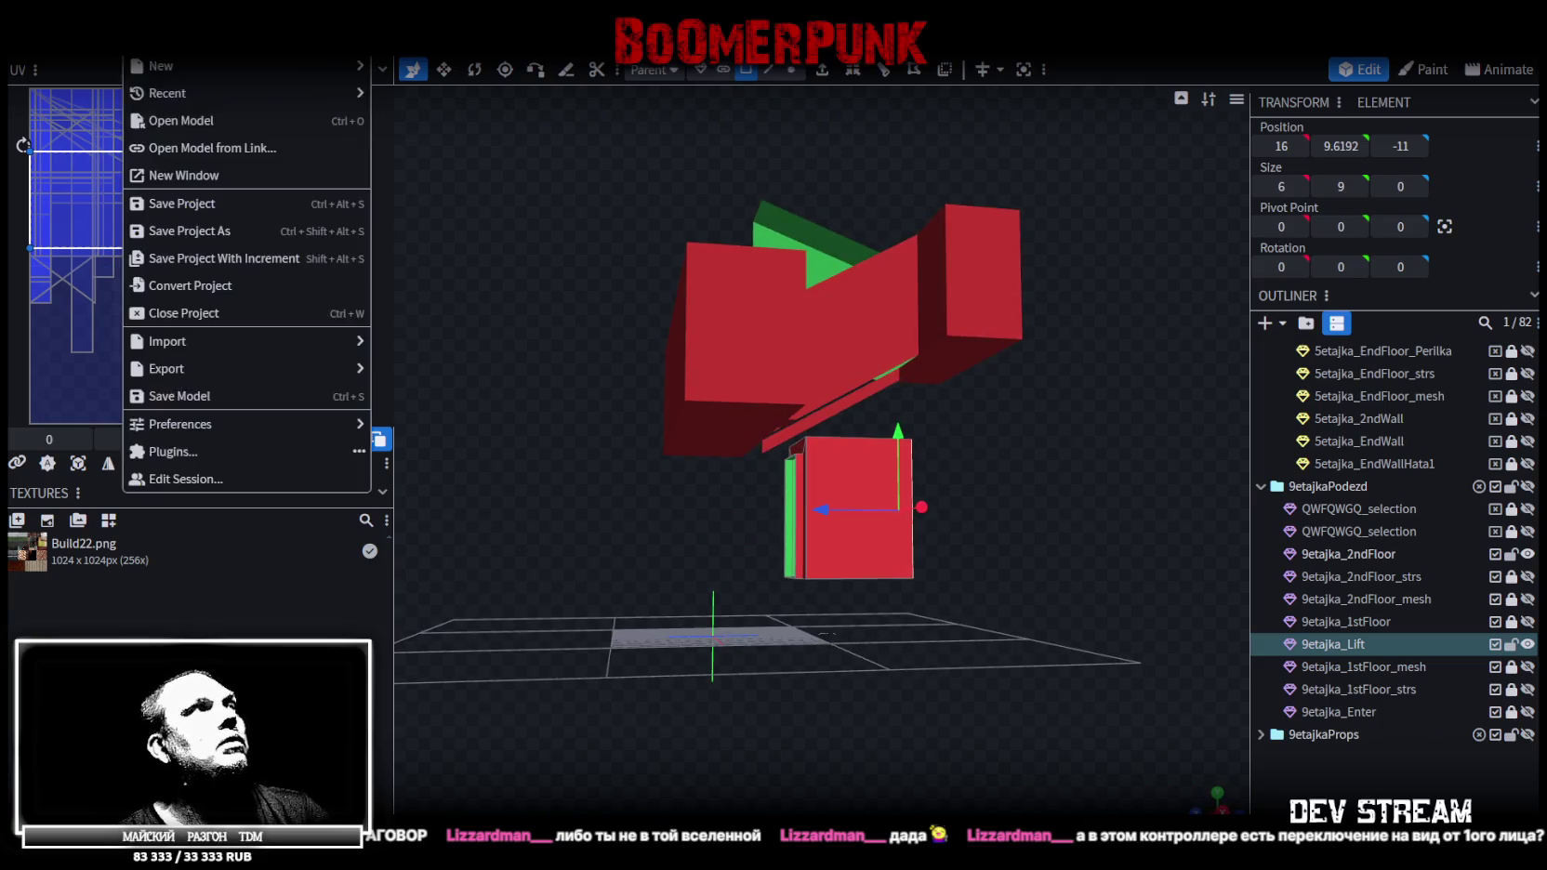
pyautogui.click(470, 423)
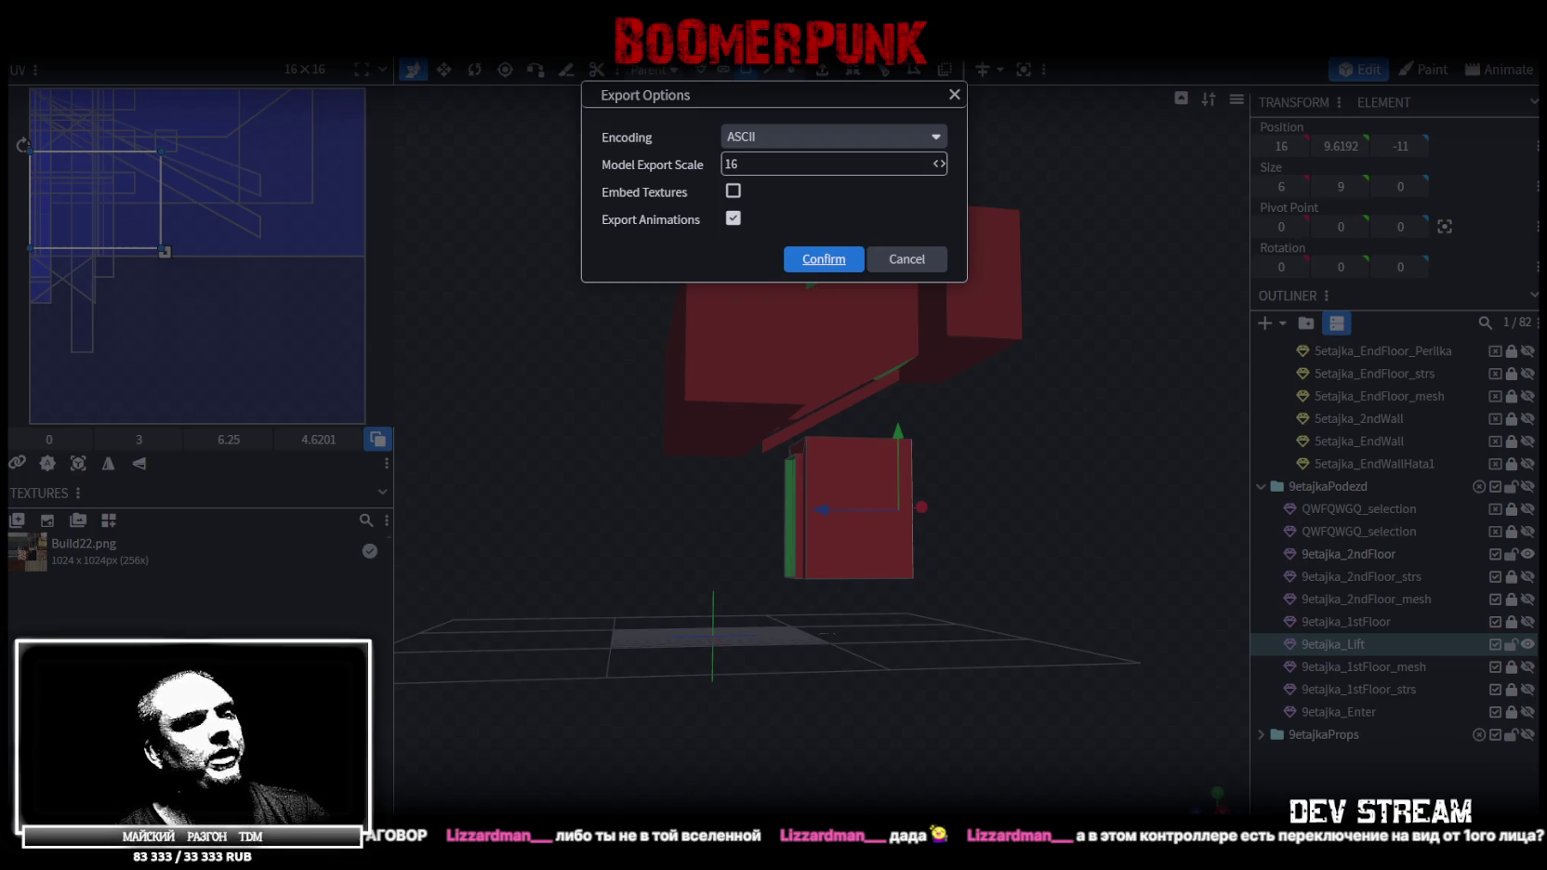
pyautogui.press('Return')
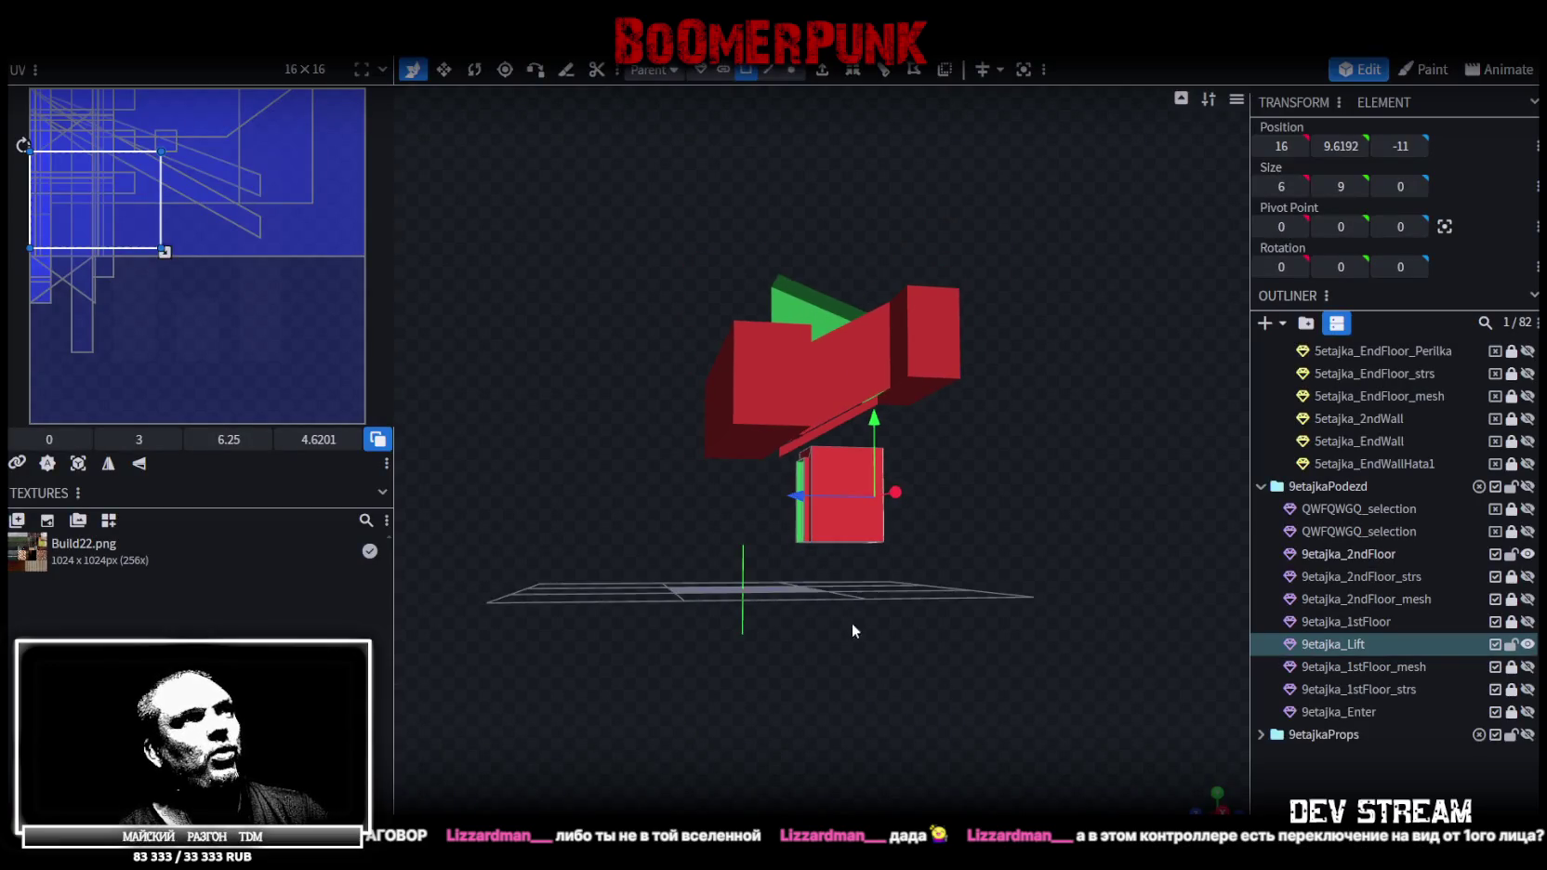
pyautogui.moveTo(852, 623)
pyautogui.mouseDown()
pyautogui.moveTo(998, 716)
pyautogui.moveTo(1092, 668)
pyautogui.moveTo(1005, 648)
pyautogui.moveTo(926, 658)
pyautogui.mouseUp()
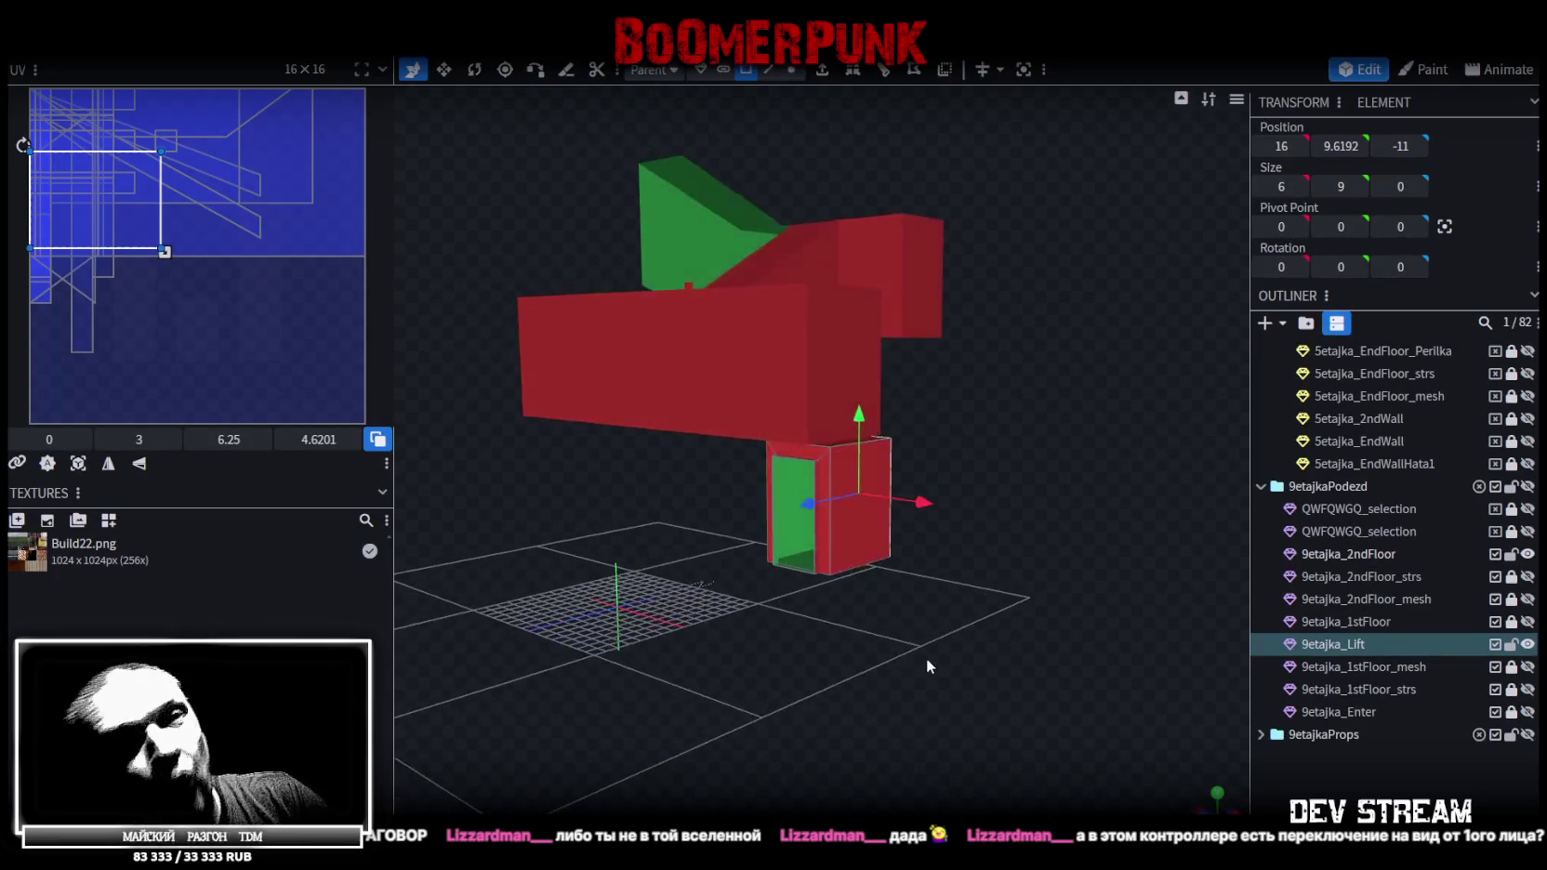
pyautogui.hotkey('ctrl', 's')
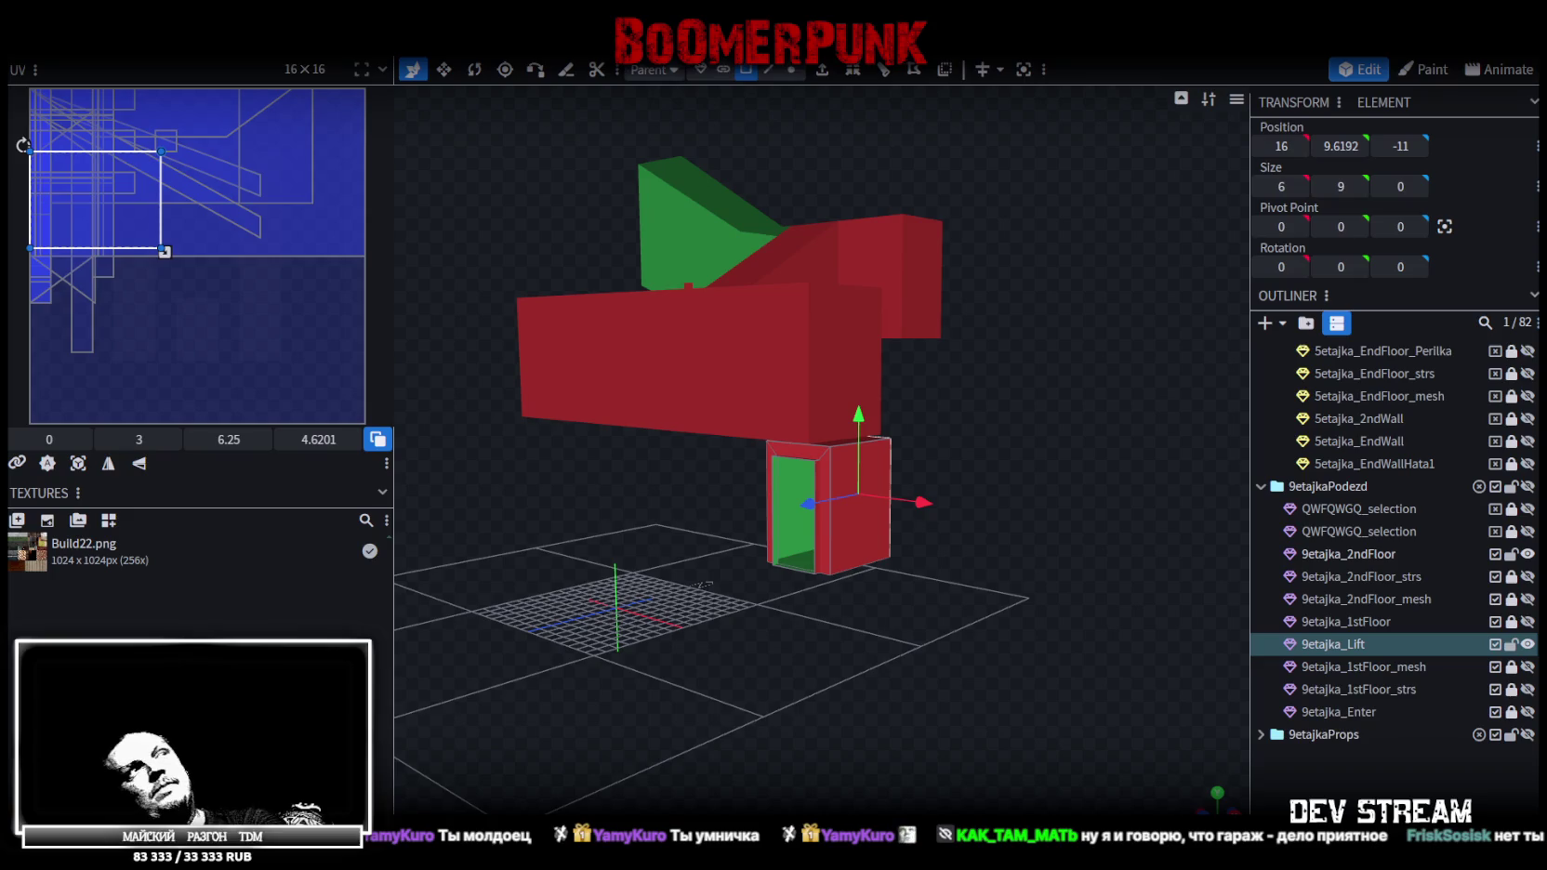
# Switch to the Mayak project, save it as Build21.bbmodel, and minimize Blockbench
pyautogui.hotkey('ctrl', 'Tab')
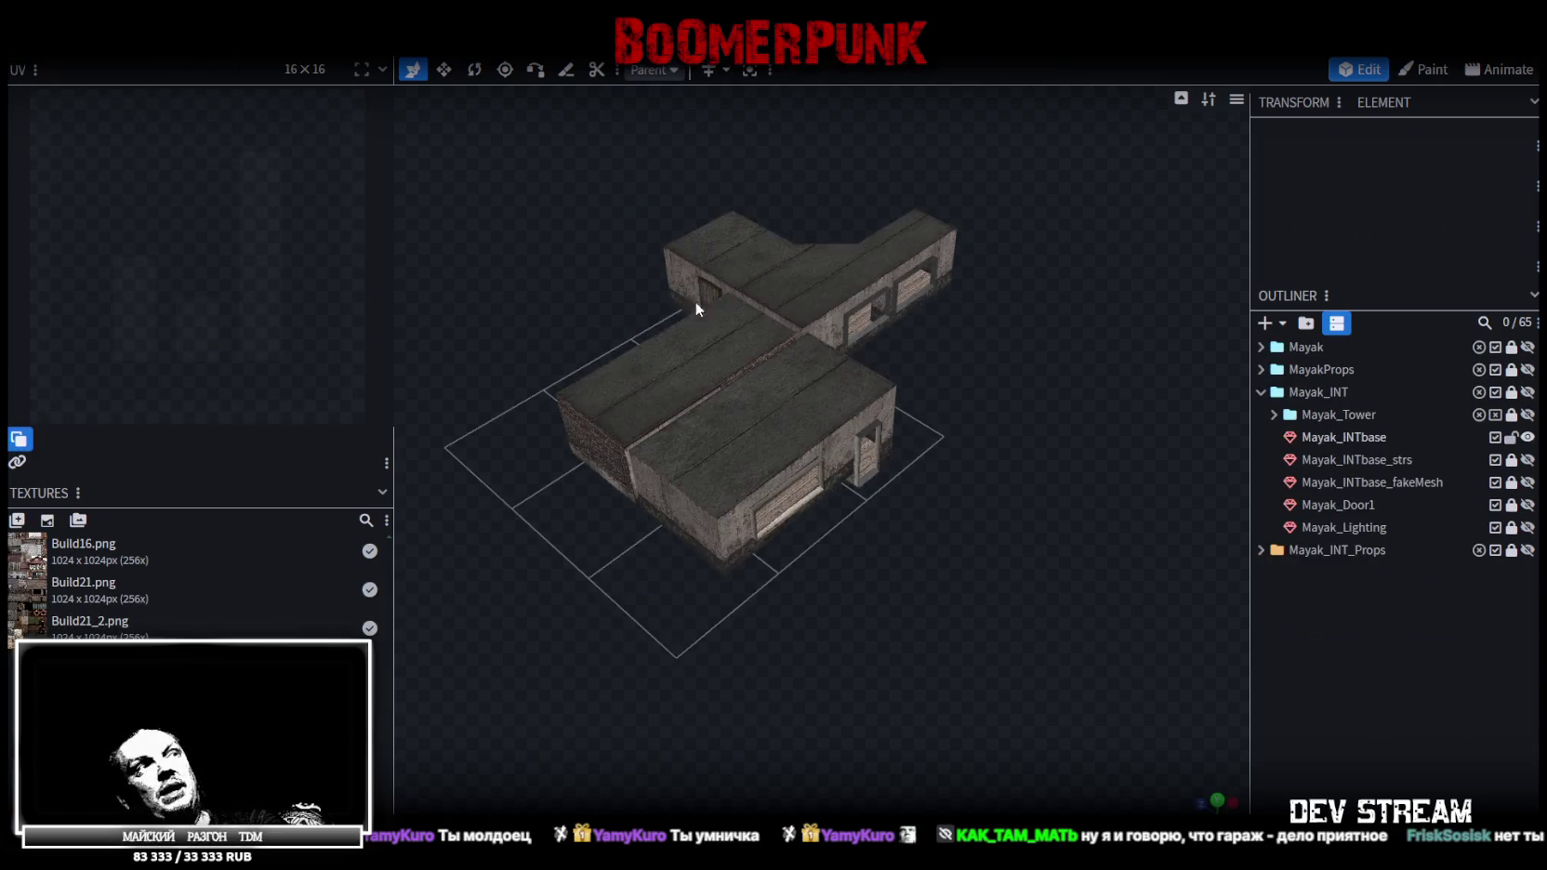
pyautogui.hotkey('ctrl', 's')
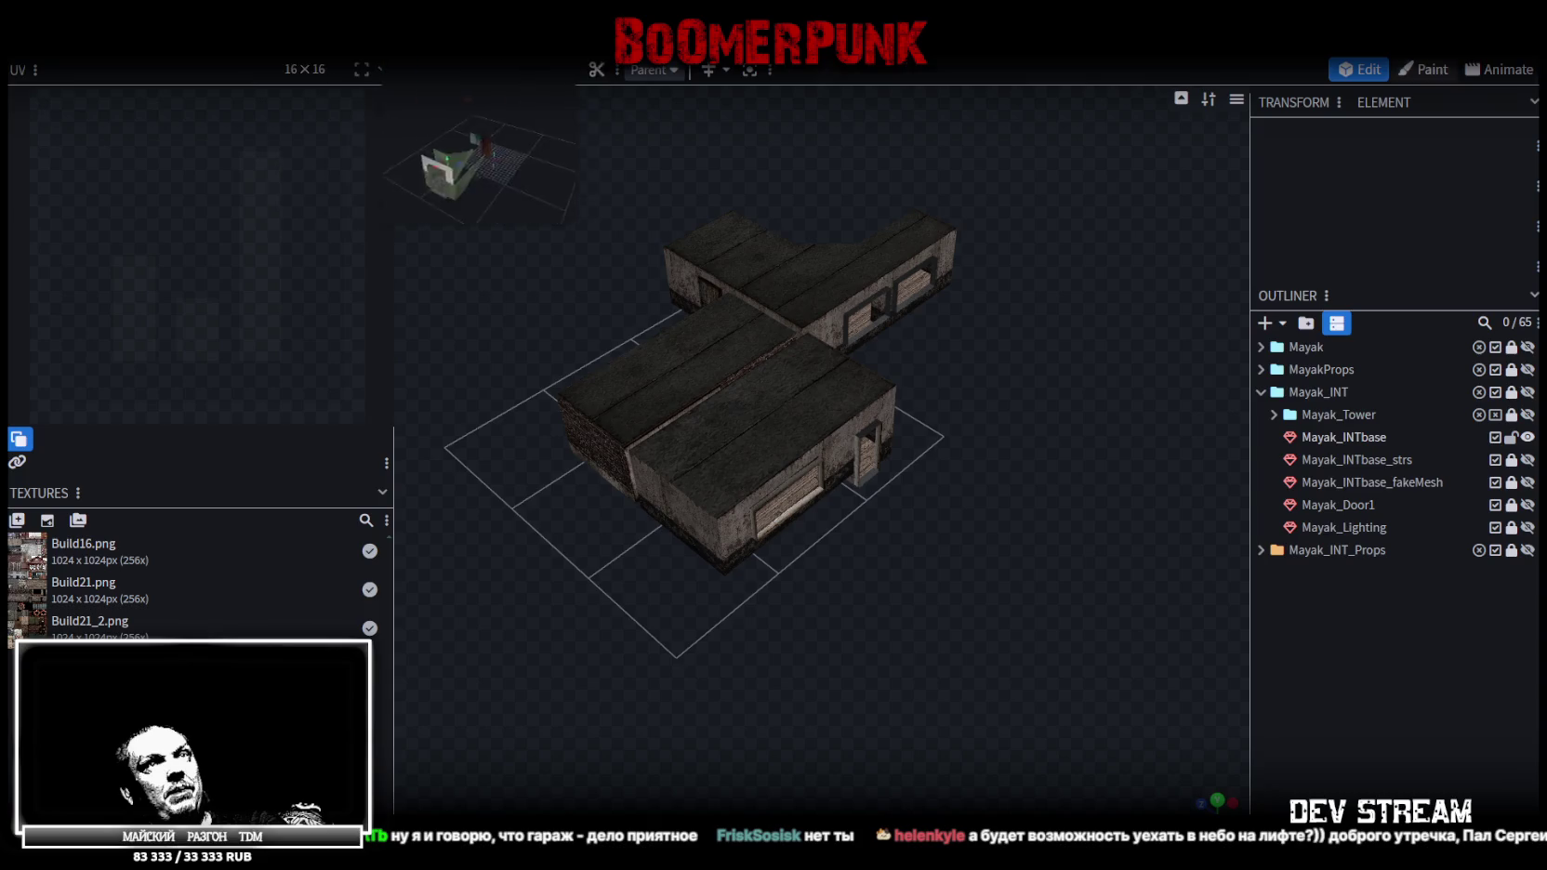
pyautogui.click(474, 28)
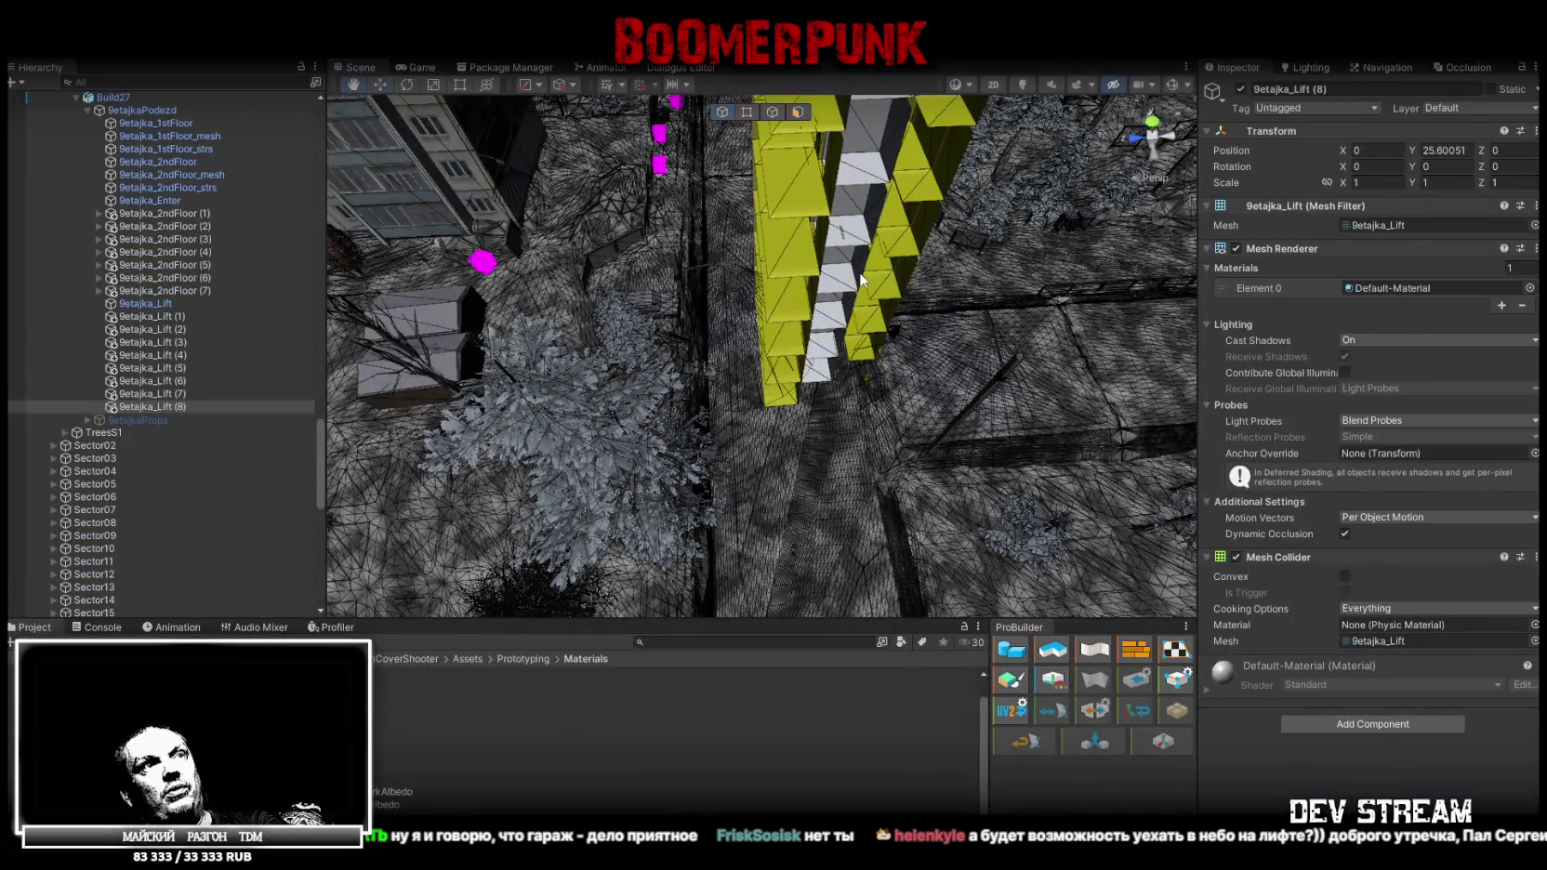
# Frame the selected lift section, then pull back to view the whole lift shaft
pyautogui.press('f')
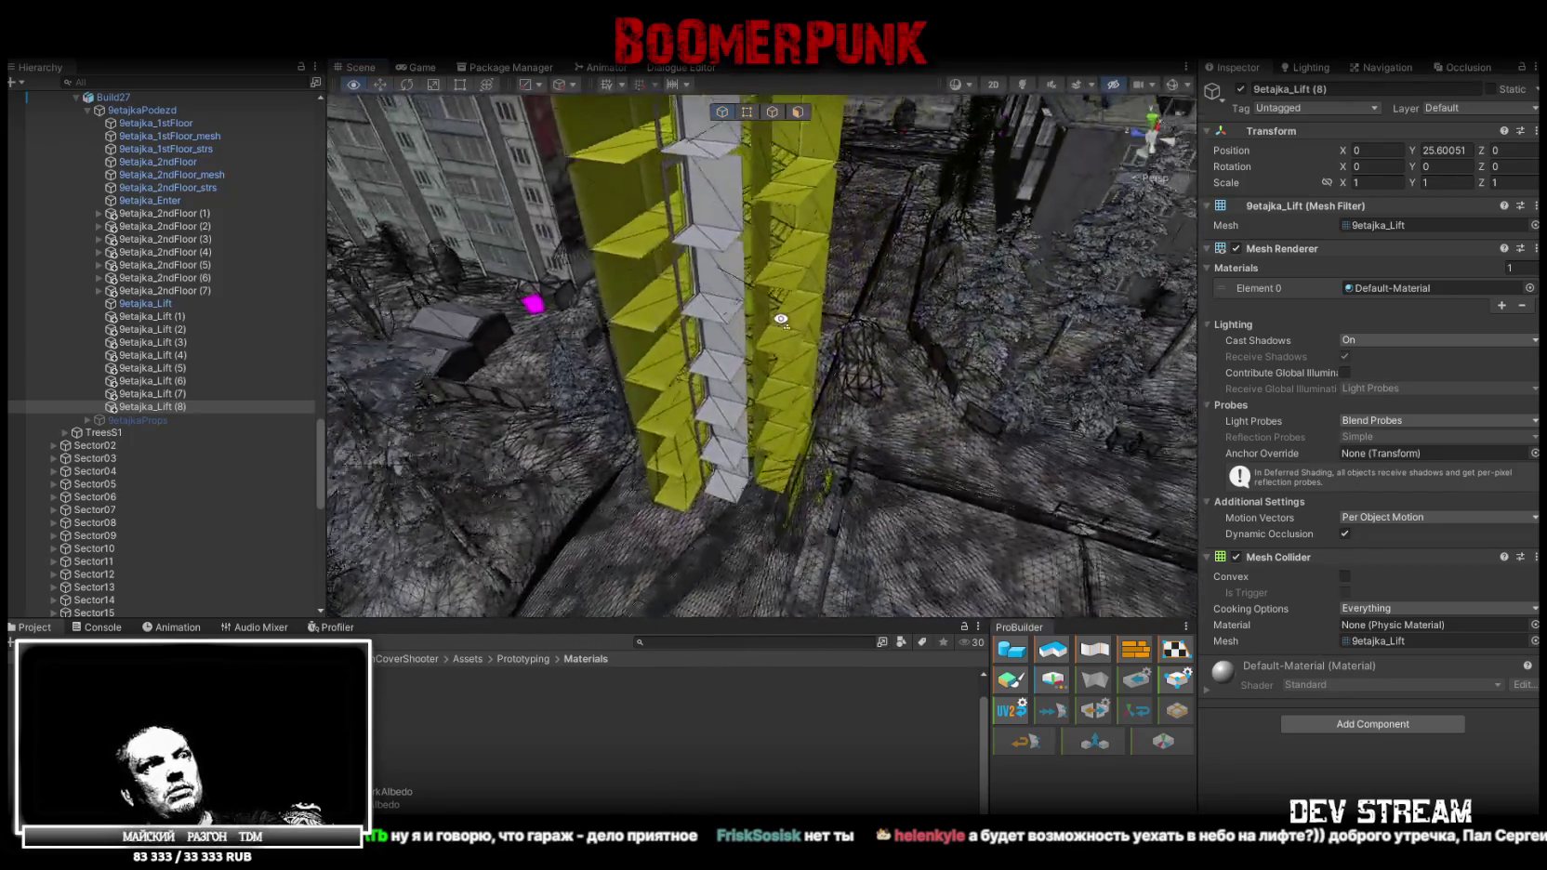
pyautogui.moveTo(989, 206)
pyautogui.mouseDown(button='right')
pyautogui.moveTo(788, 237)
pyautogui.moveTo(781, 223)
pyautogui.mouseUp(button='right')
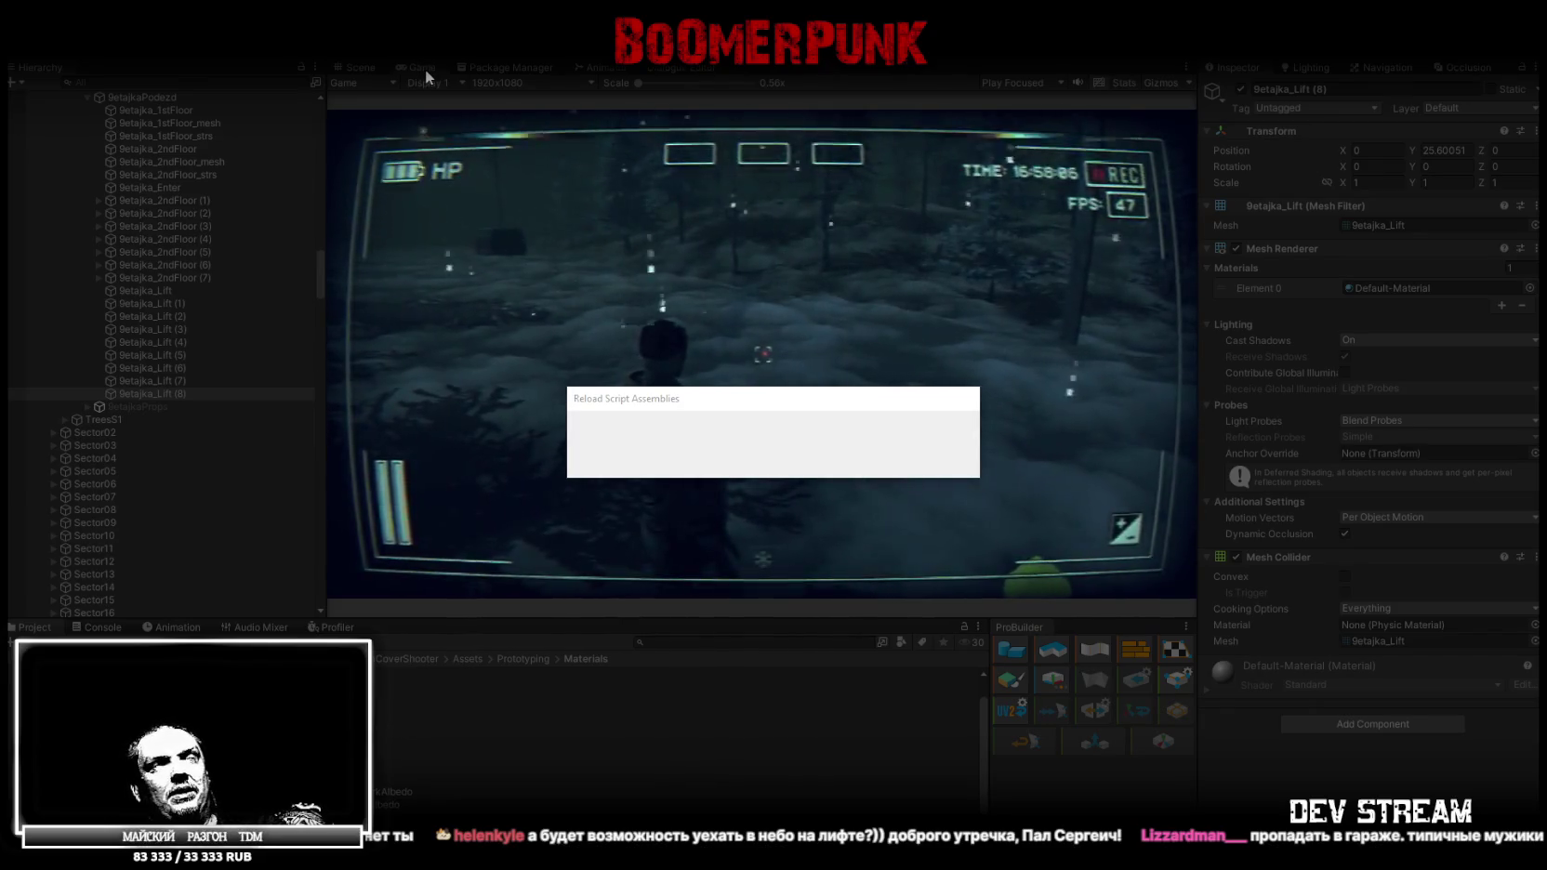
# Maximize the game view and walk the character up the green stairs into the blue-lit lift shaft
pyautogui.doubleClick(426, 67)
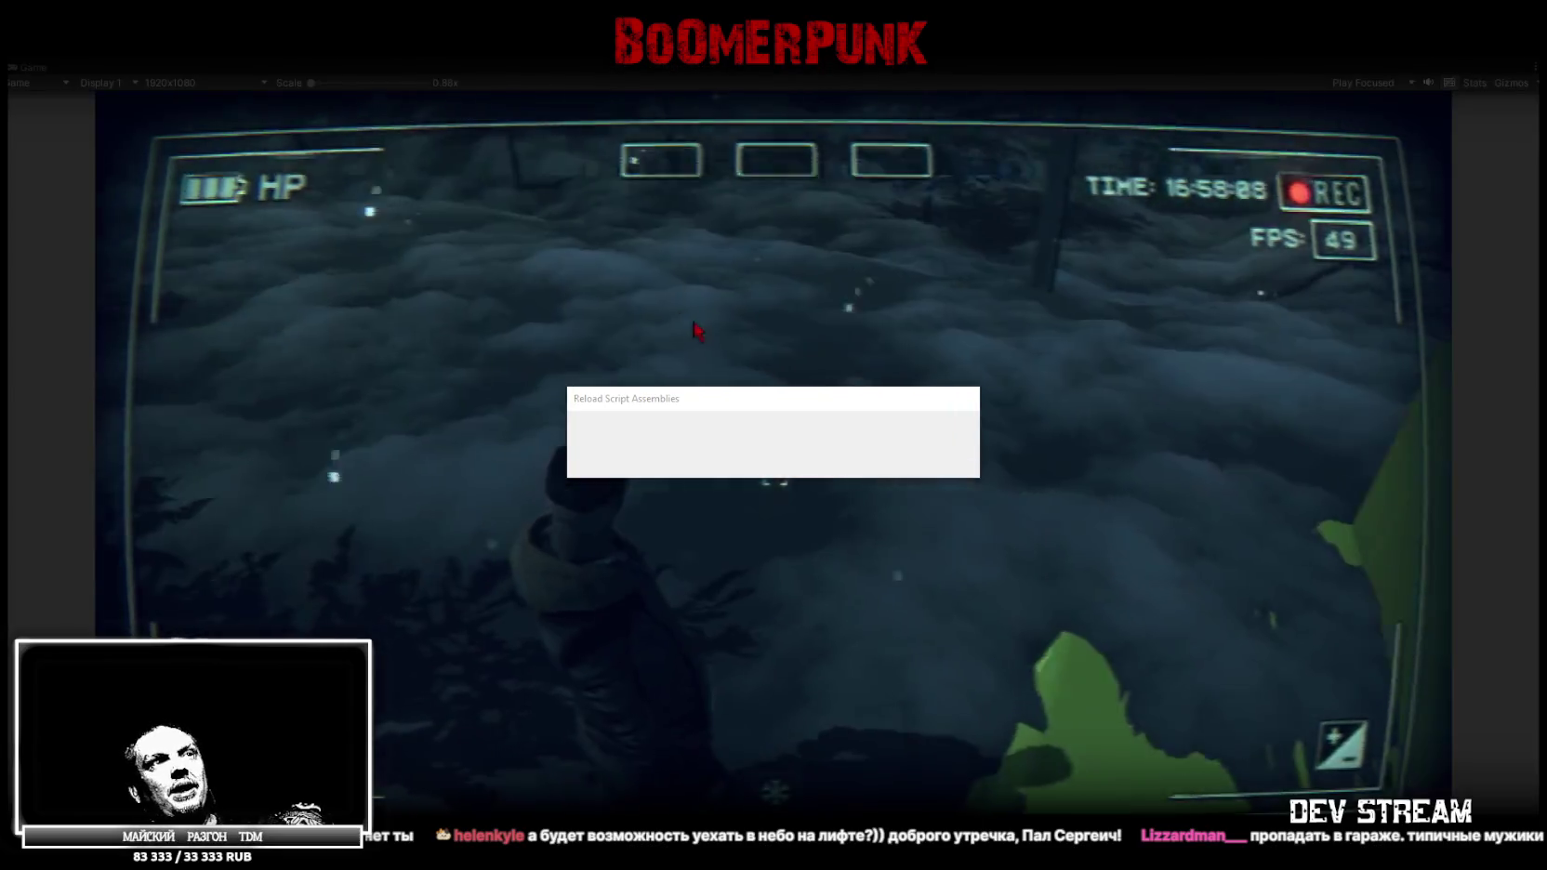
pyautogui.click(754, 398)
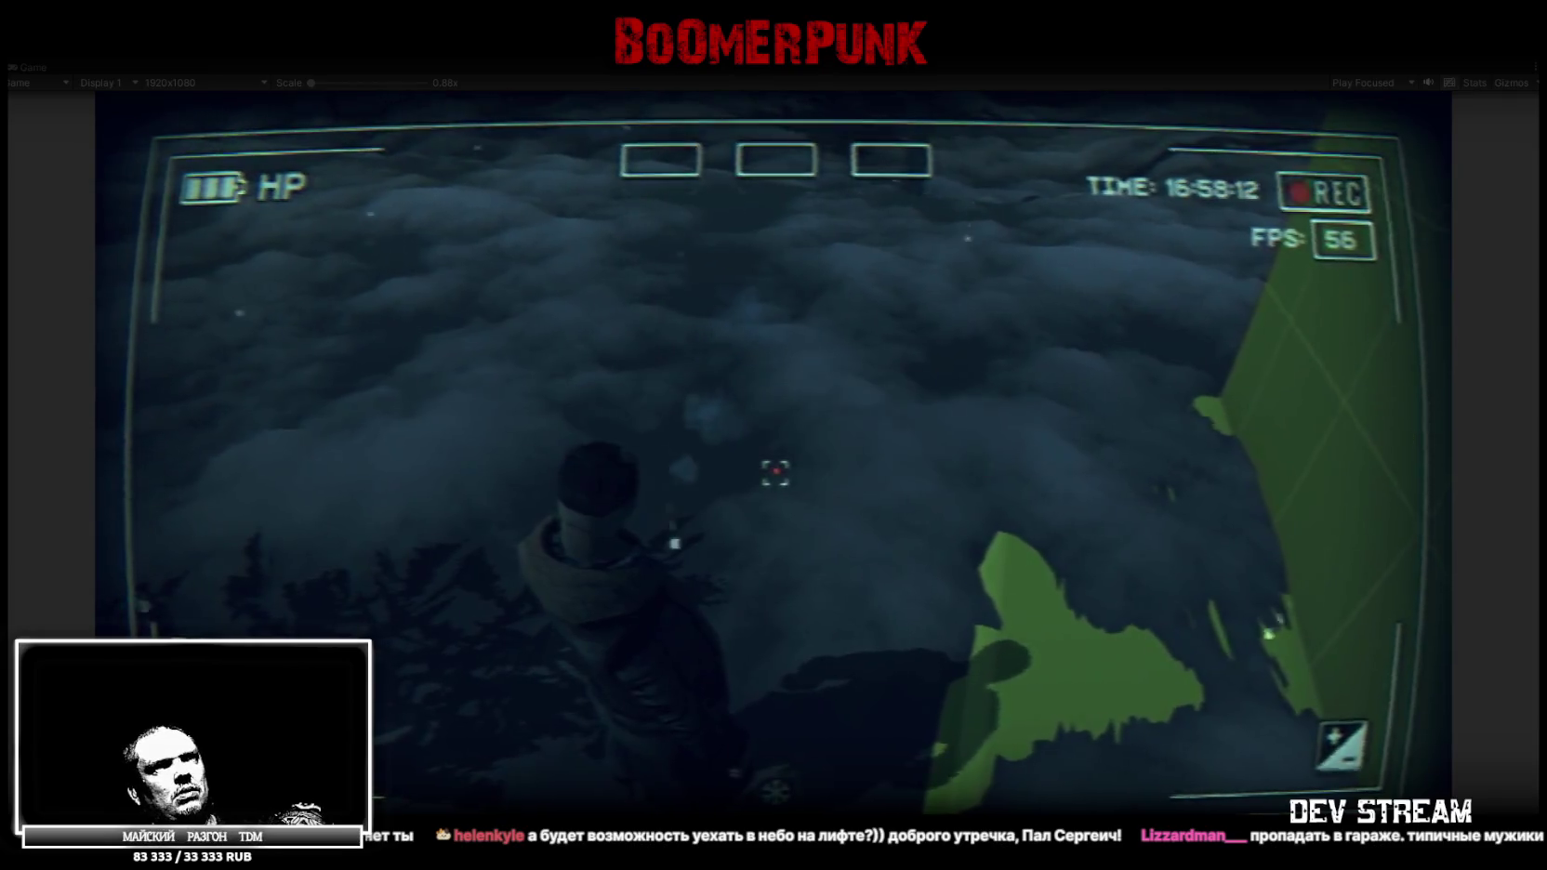
pyautogui.press('w')
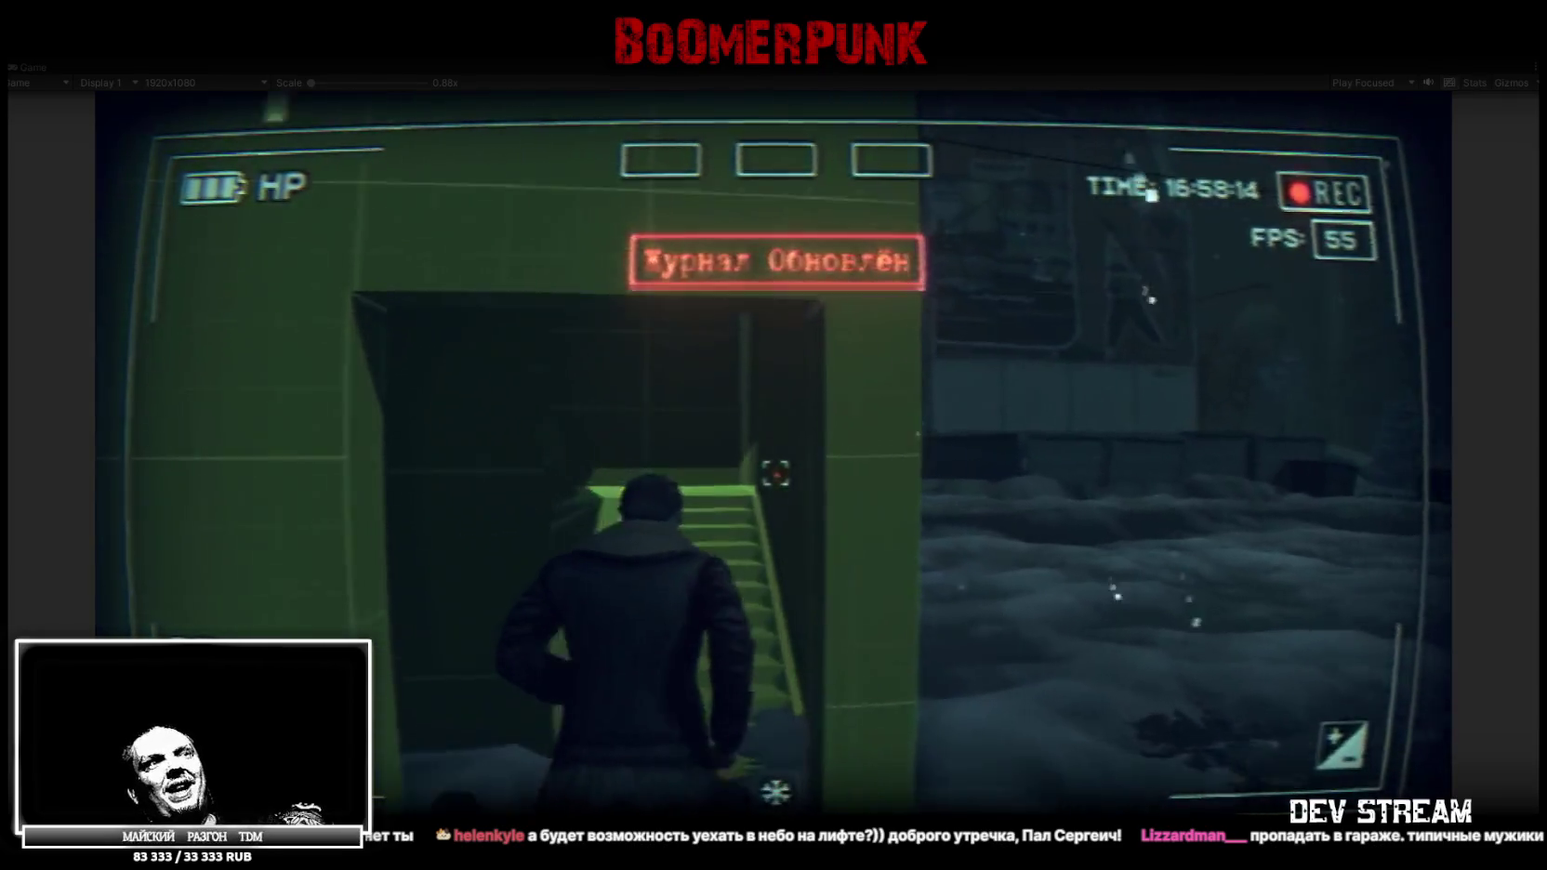
pyautogui.press('w')
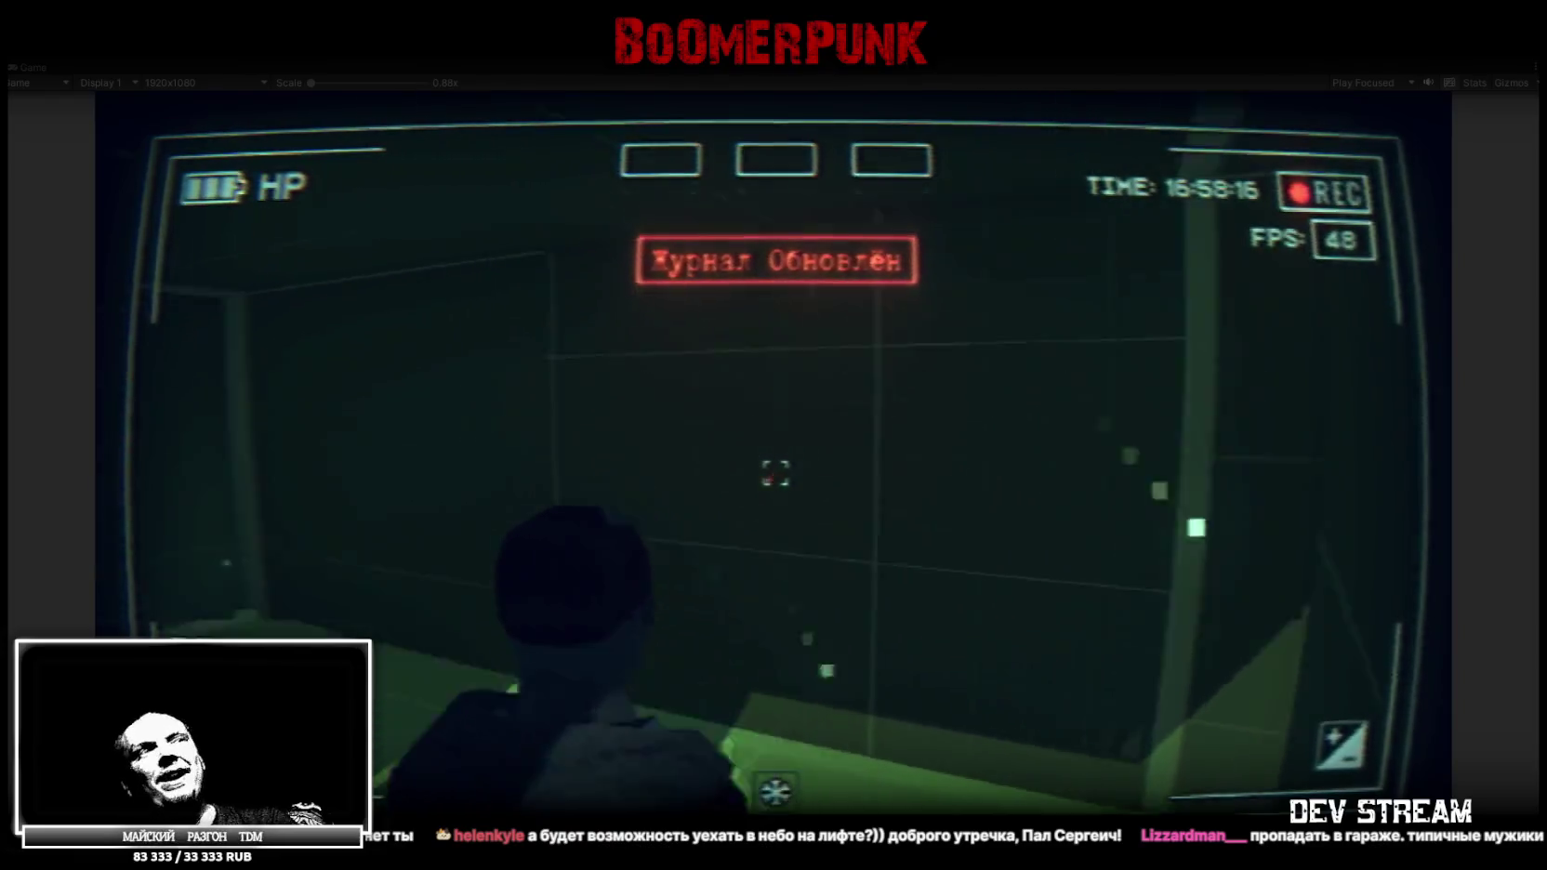
pyautogui.press('w')
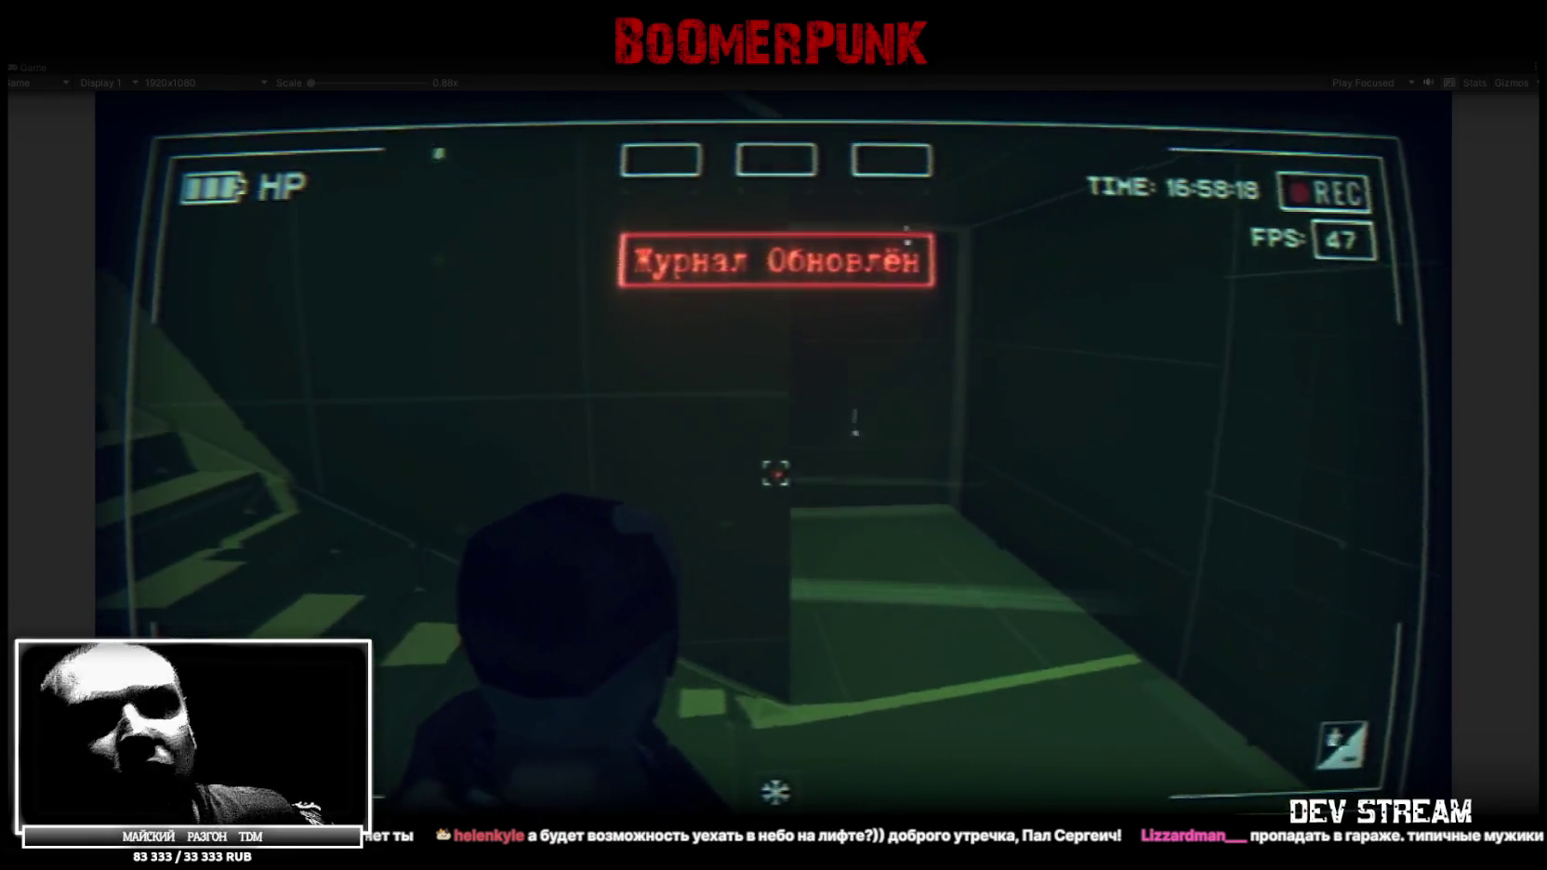
pyautogui.press('w')
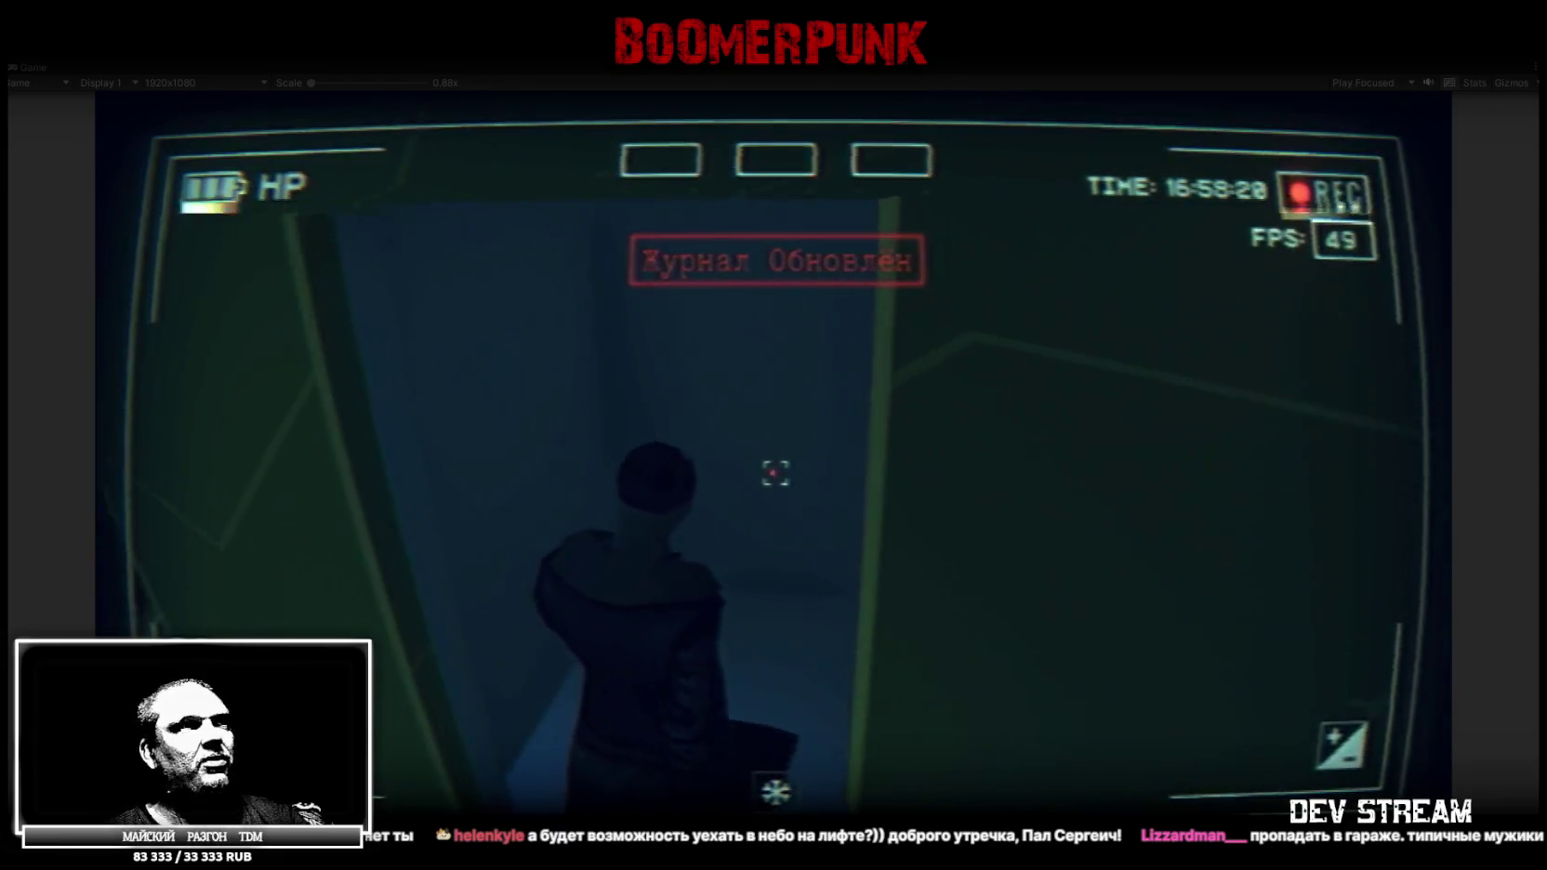
pyautogui.press('w')
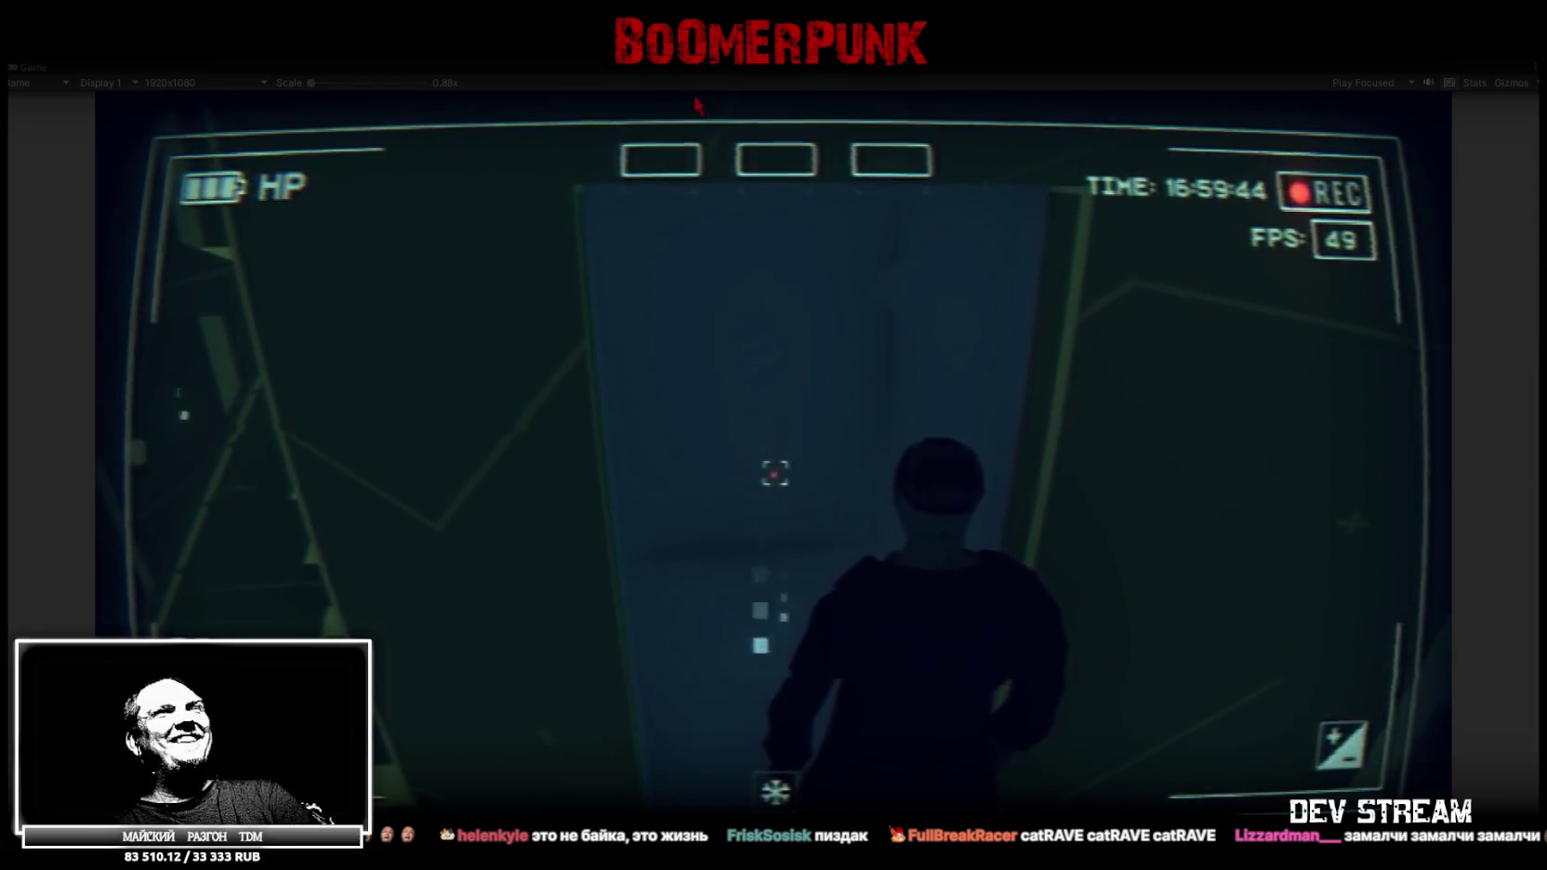
# Free the mouse from the game and stop the play-test
pyautogui.press('Escape')
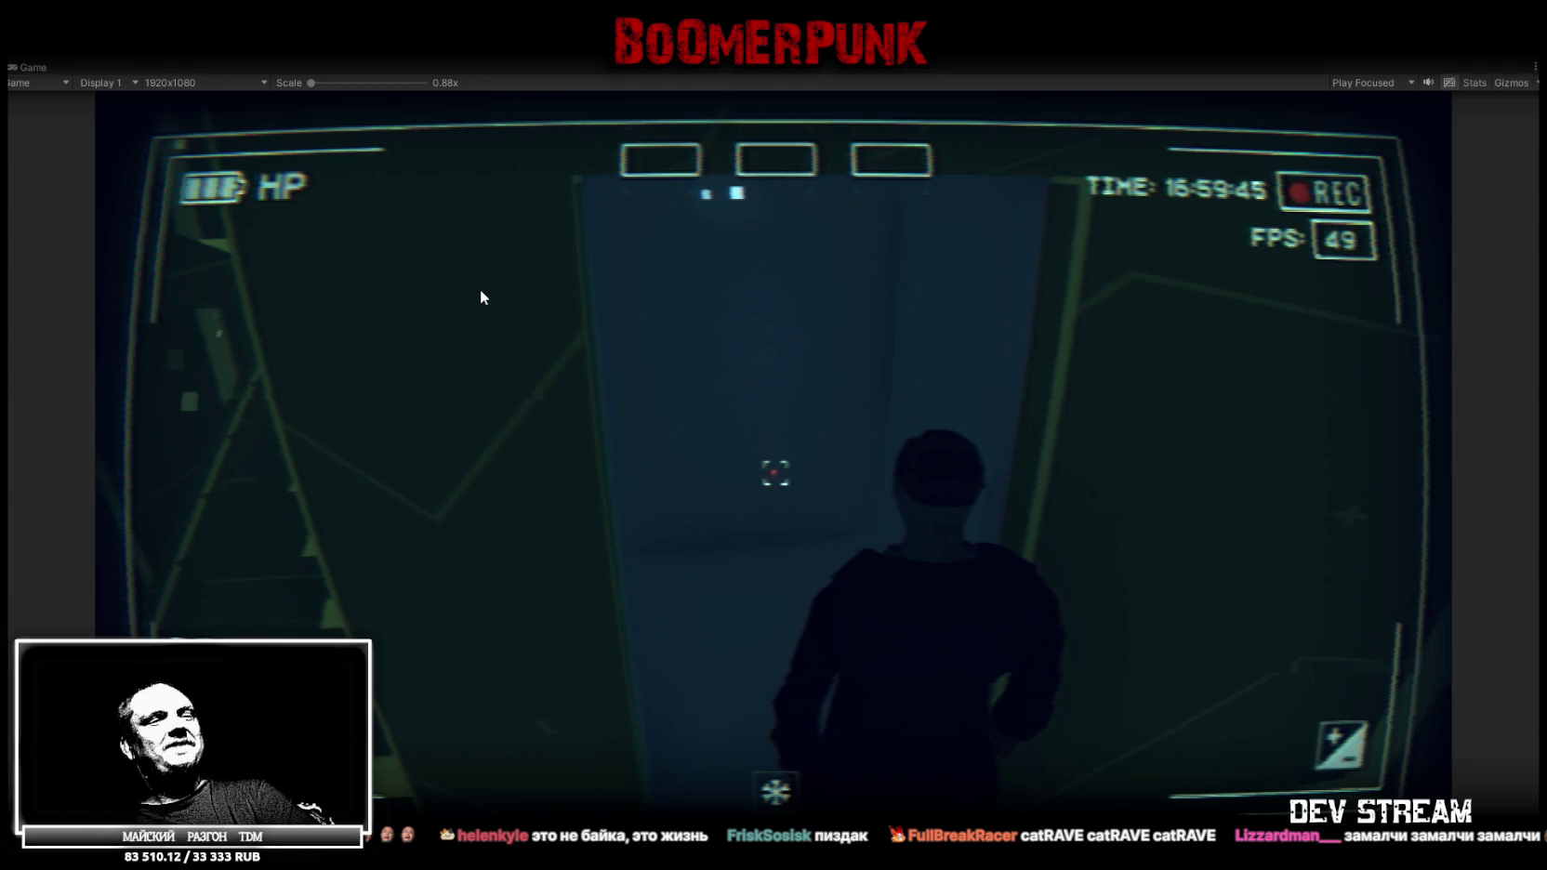
pyautogui.hotkey('ctrl', 'p')
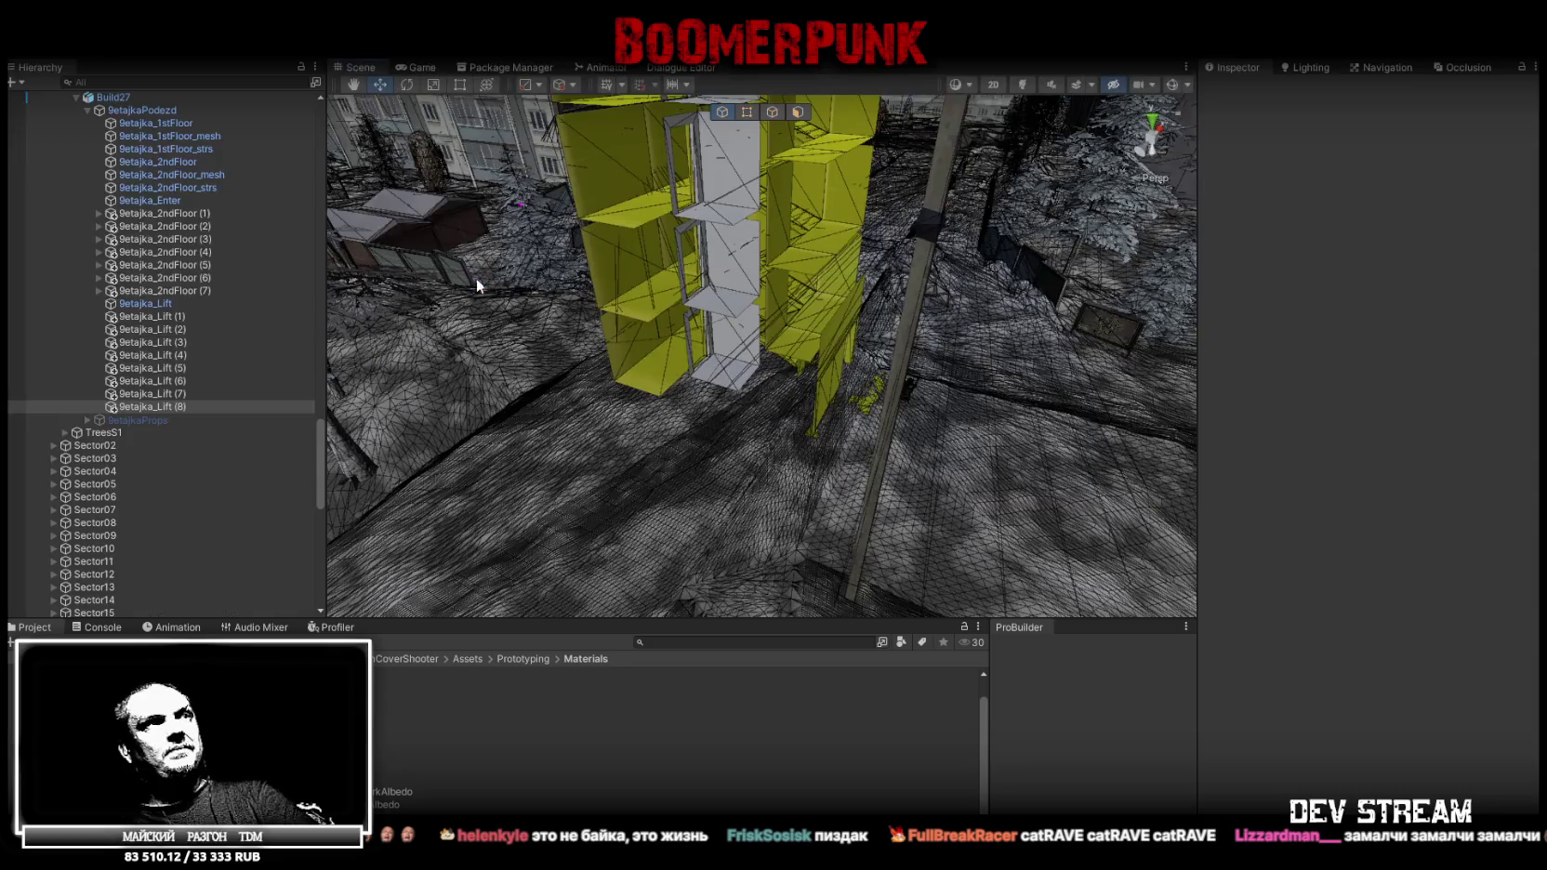
# Check the console, then collapse the Build27 group in the Hierarchy and frame the building
pyautogui.click(102, 627)
pyautogui.click(33, 628)
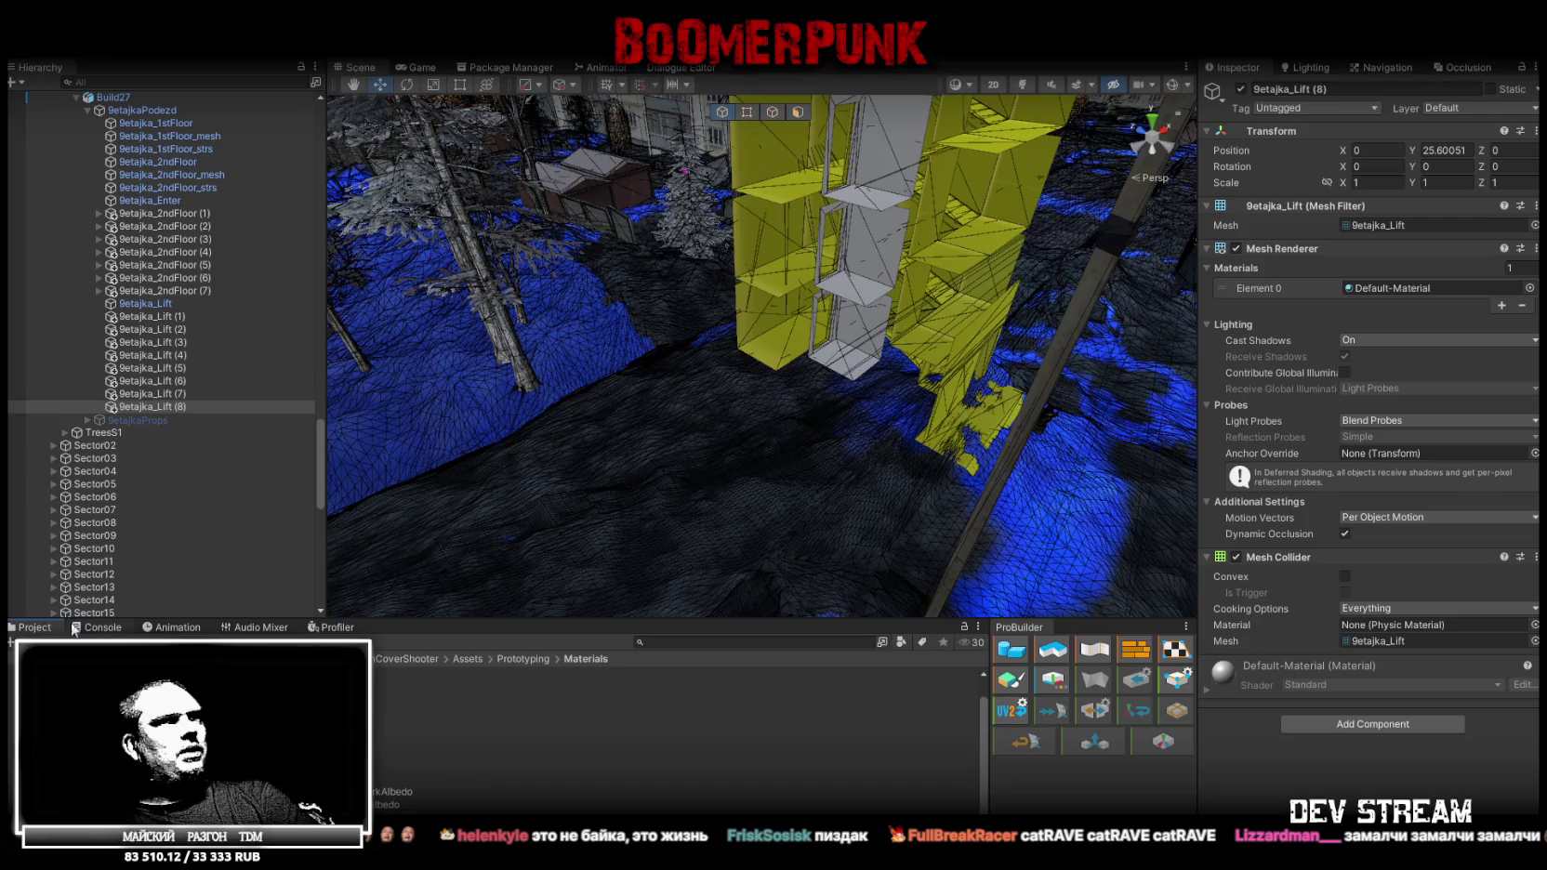
pyautogui.scroll(5, 201, 435)
pyautogui.click(108, 339)
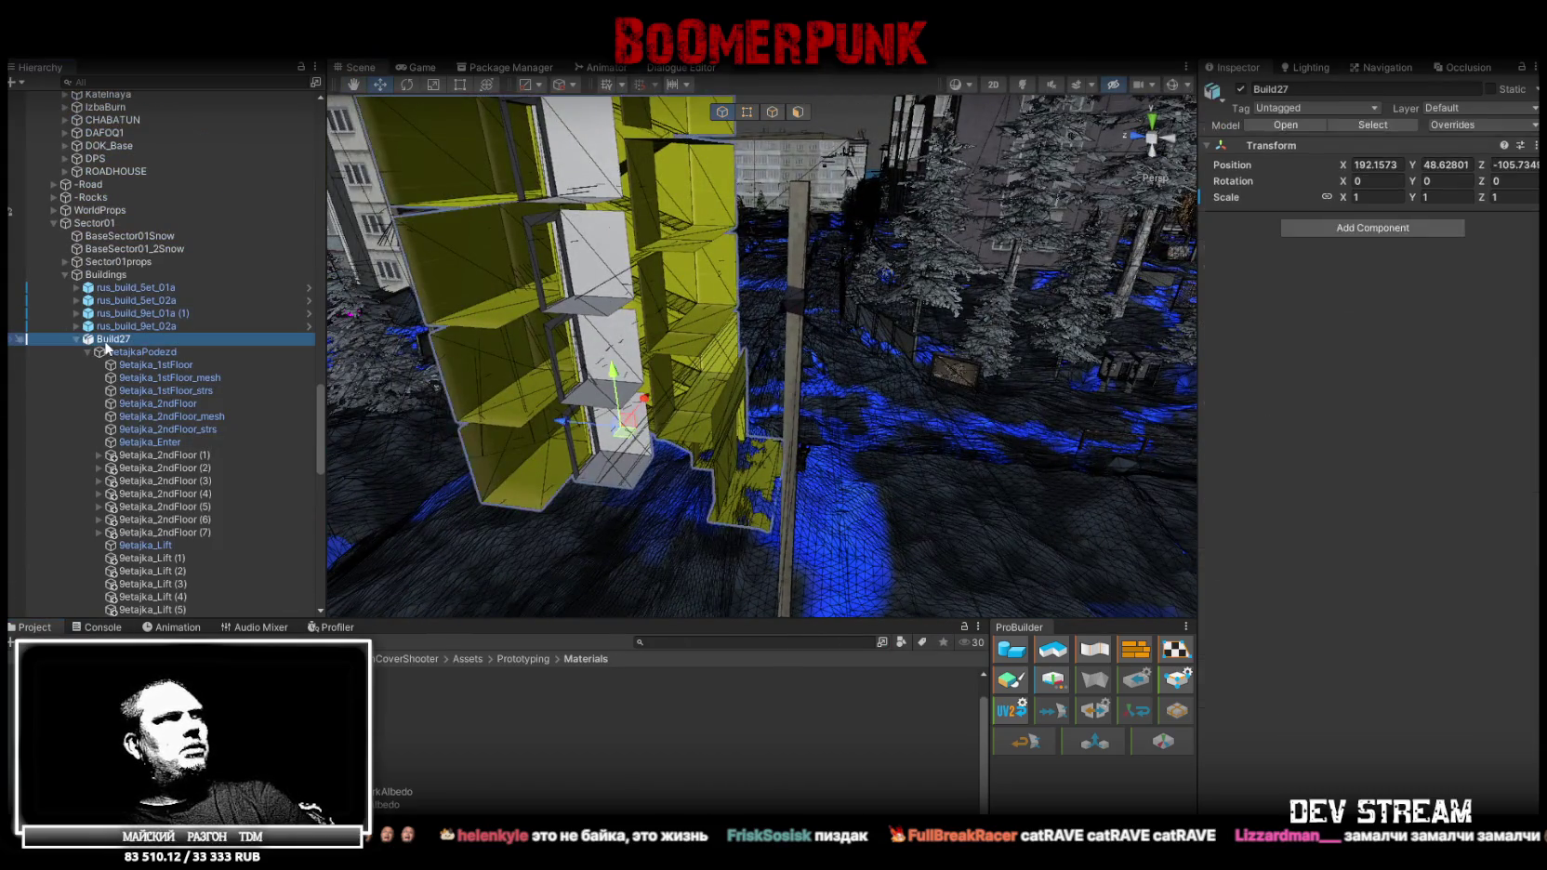
pyautogui.click(76, 339)
pyautogui.press('f')
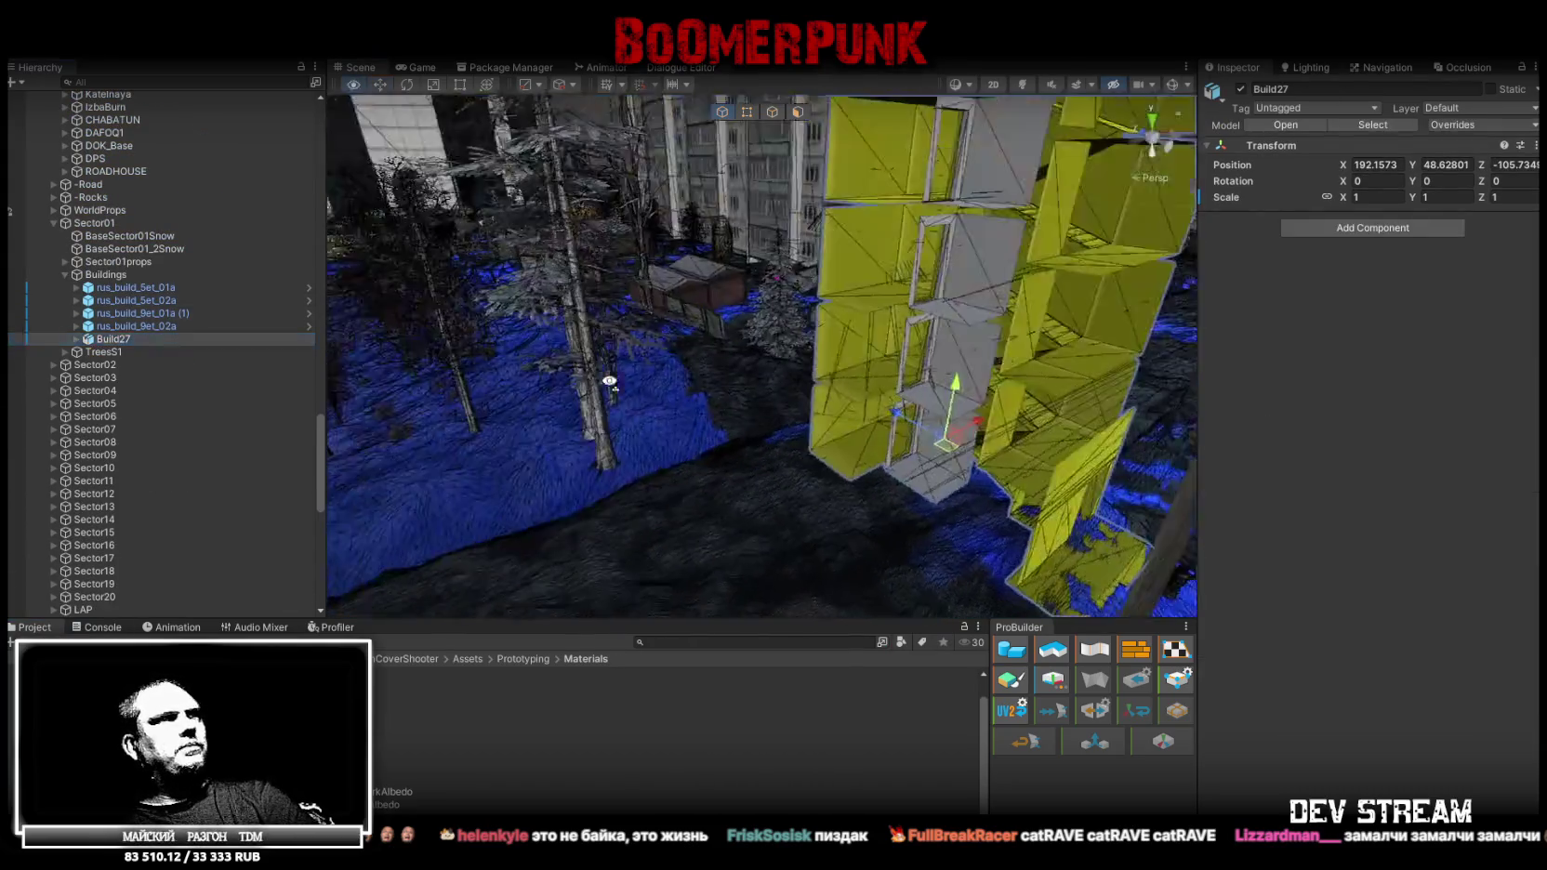
# Collapse the ###MAP### group in the Hierarchy
pyautogui.scroll(5, 166, 368)
pyautogui.scroll(5, 181, 339)
pyautogui.scroll(5, 163, 251)
pyautogui.scroll(5, 172, 228)
pyautogui.scroll(10, 168, 223)
pyautogui.click(39, 226)
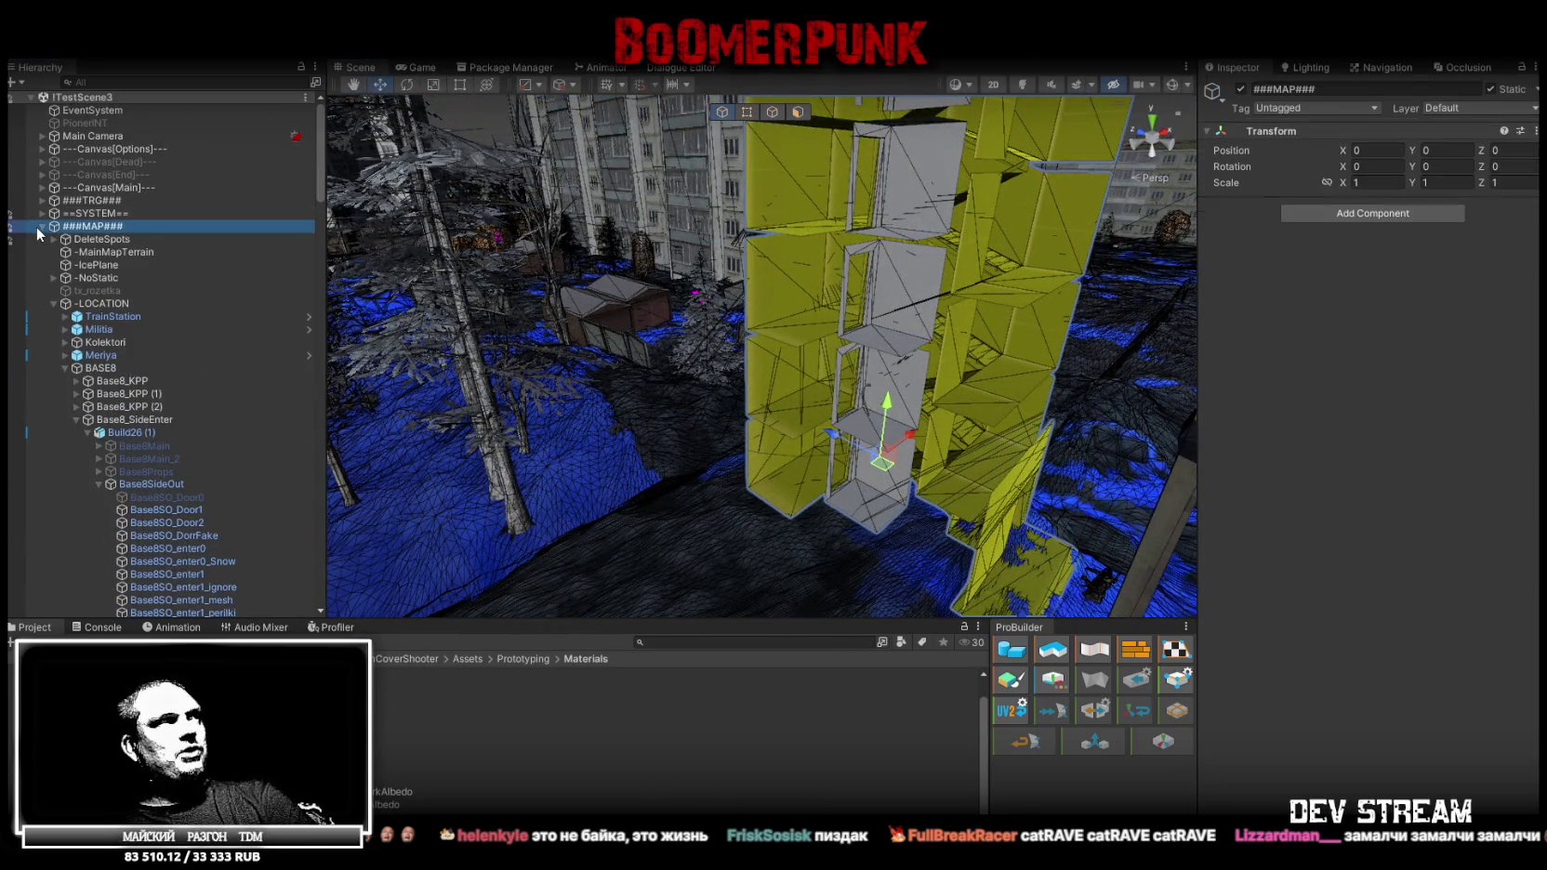
pyautogui.click(39, 225)
# Select the Player and frame it beside the building in the scene
pyautogui.click(77, 239)
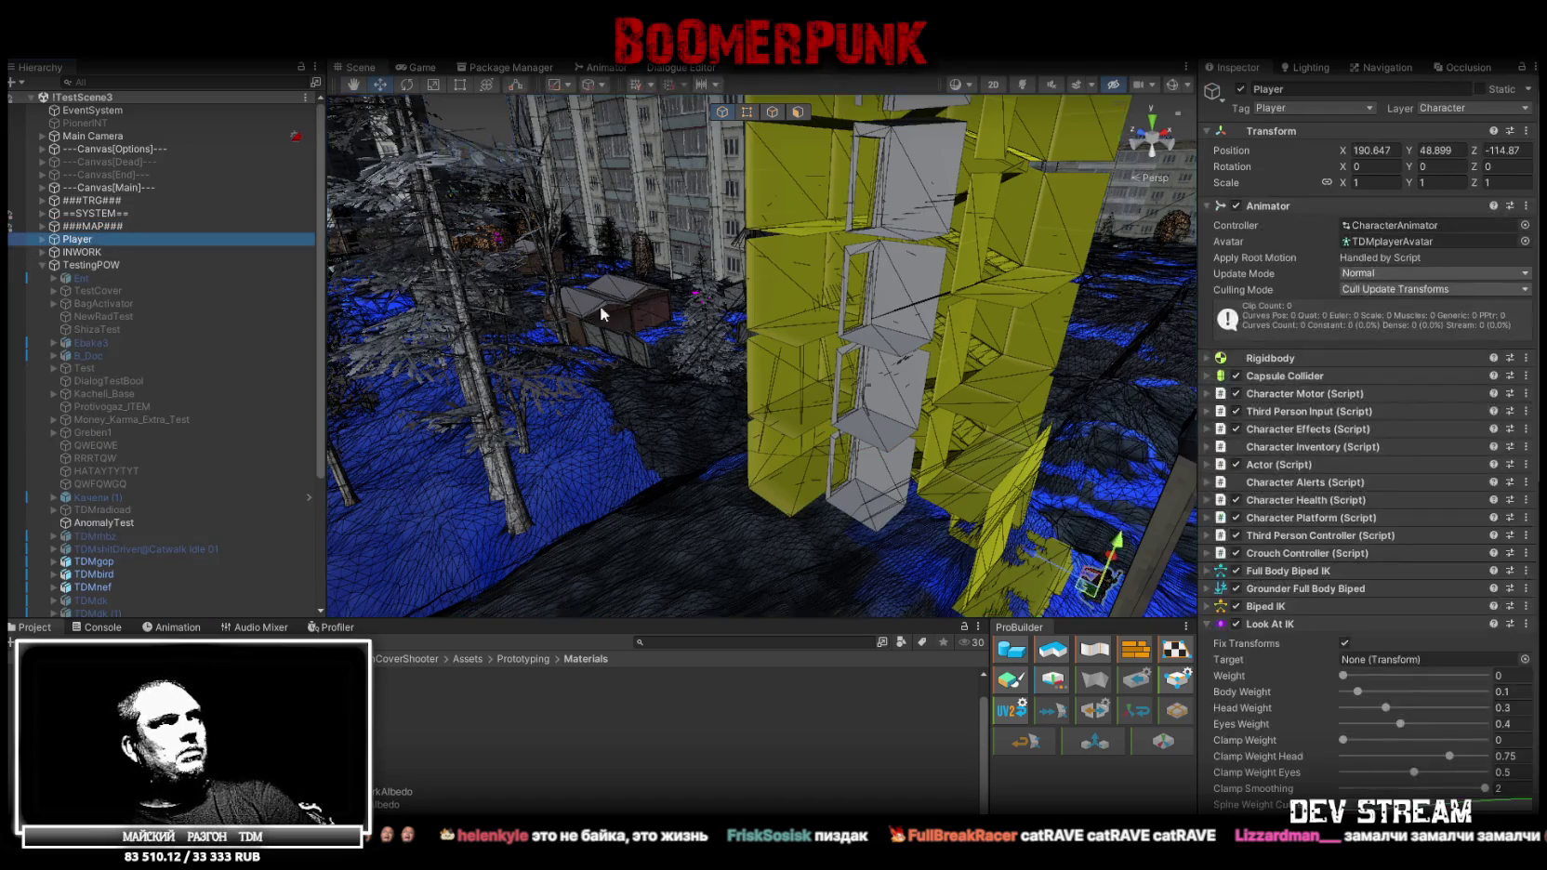
pyautogui.press('f')
pyautogui.moveTo(400, 224)
pyautogui.keyDown('alt'); pyautogui.mouseDown()
pyautogui.moveTo(694, 268)
pyautogui.moveTo(638, 240)
pyautogui.moveTo(691, 259)
pyautogui.mouseUp(); pyautogui.keyUp('alt')
pyautogui.scroll(5, 762, 353)
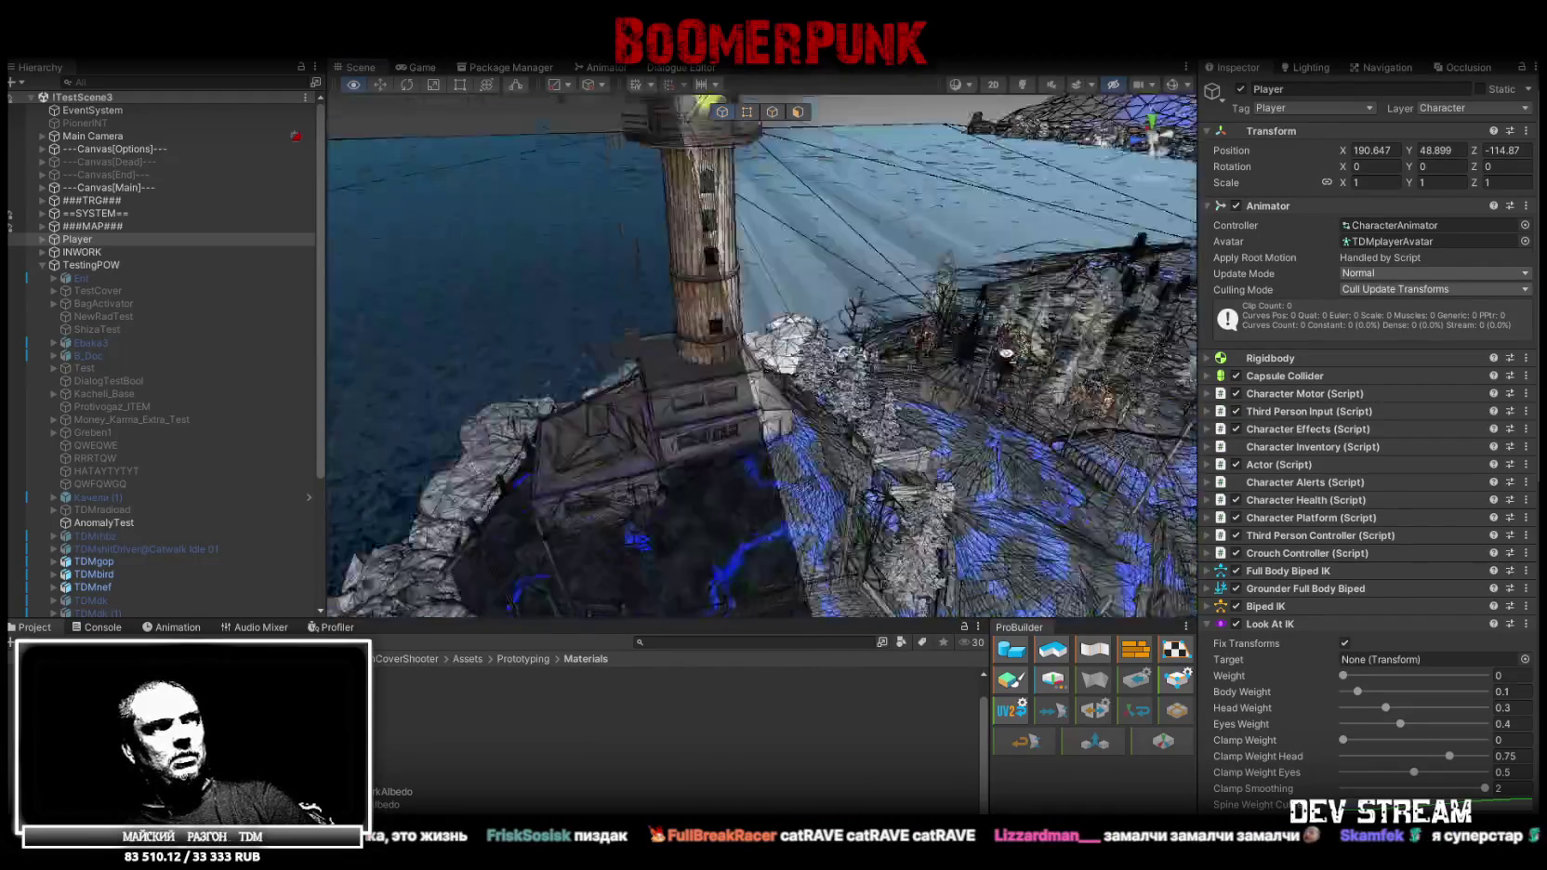
pyautogui.keyDown('alt'); pyautogui.moveTo(930, 400); pyautogui.dragTo(957, 193); pyautogui.keyUp('alt')
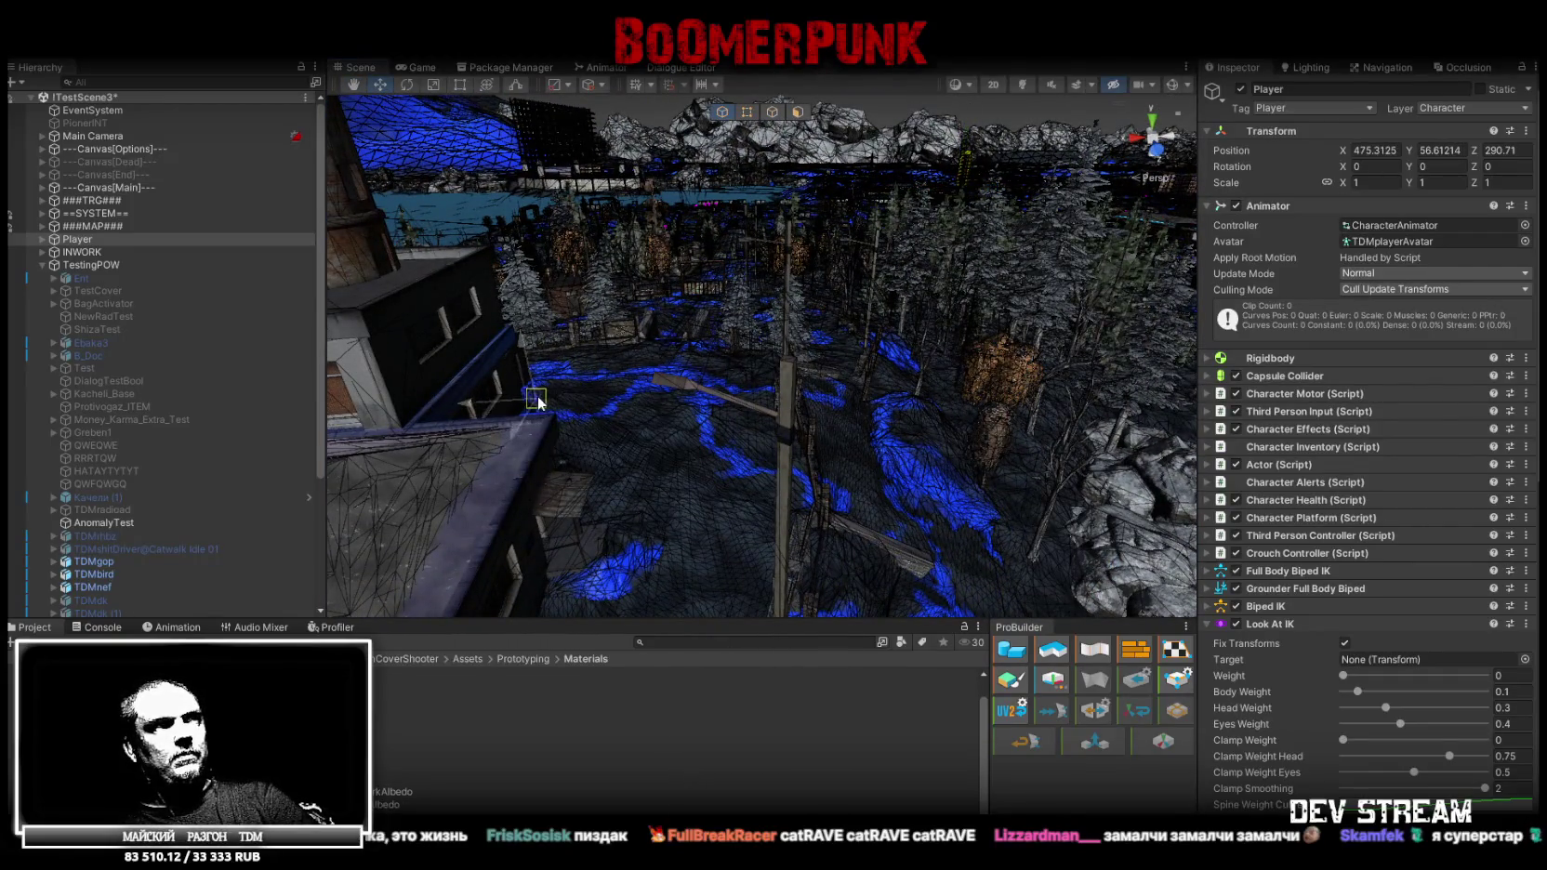
pyautogui.moveTo(696, 312)
pyautogui.mouseDown(button='middle')
pyautogui.moveTo(818, 370)
pyautogui.moveTo(630, 297)
pyautogui.mouseUp(button='middle')
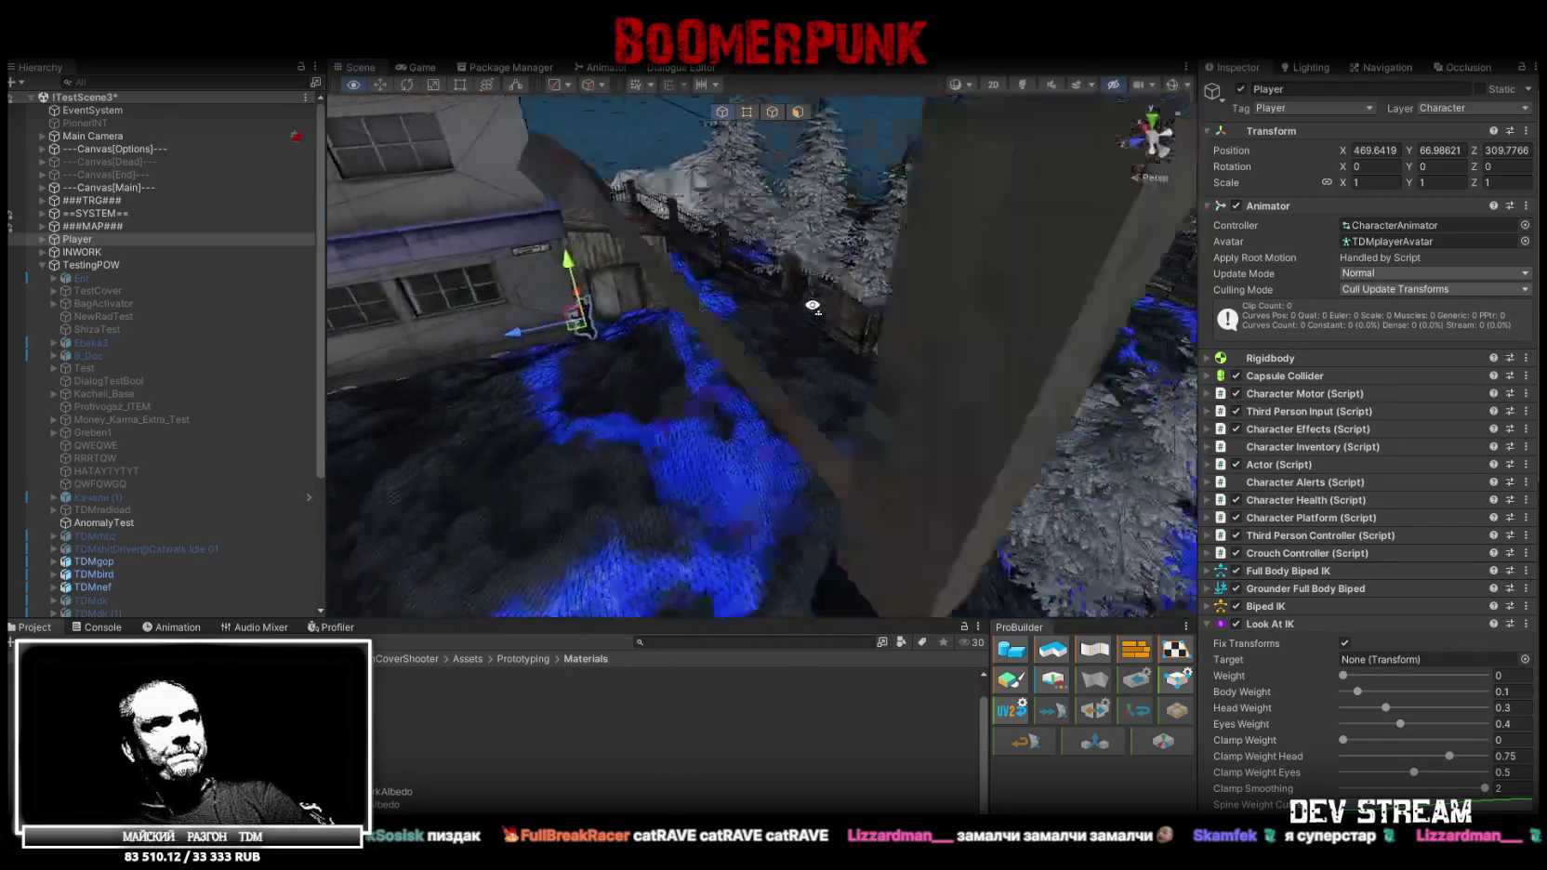
pyautogui.keyDown('alt'); pyautogui.moveTo(630, 297); pyautogui.dragTo(484, 219); pyautogui.keyUp('alt')
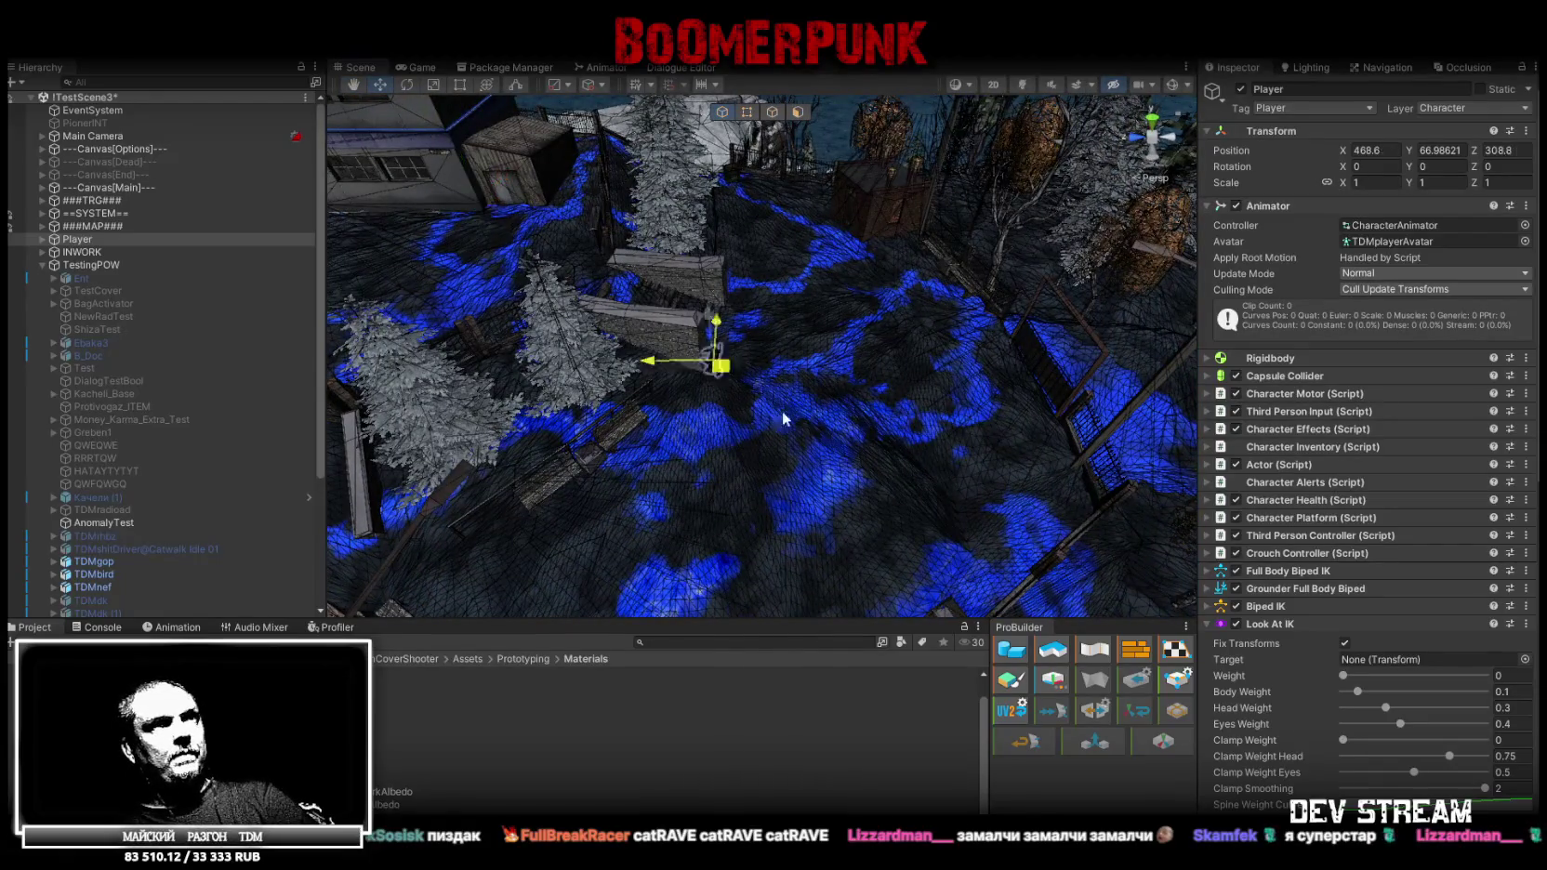
# Move the Player into the open snowy yard and drop it onto the ground
pyautogui.keyDown('alt'); pyautogui.moveTo(1044, 484); pyautogui.dragTo(950, 311); pyautogui.keyUp('alt')
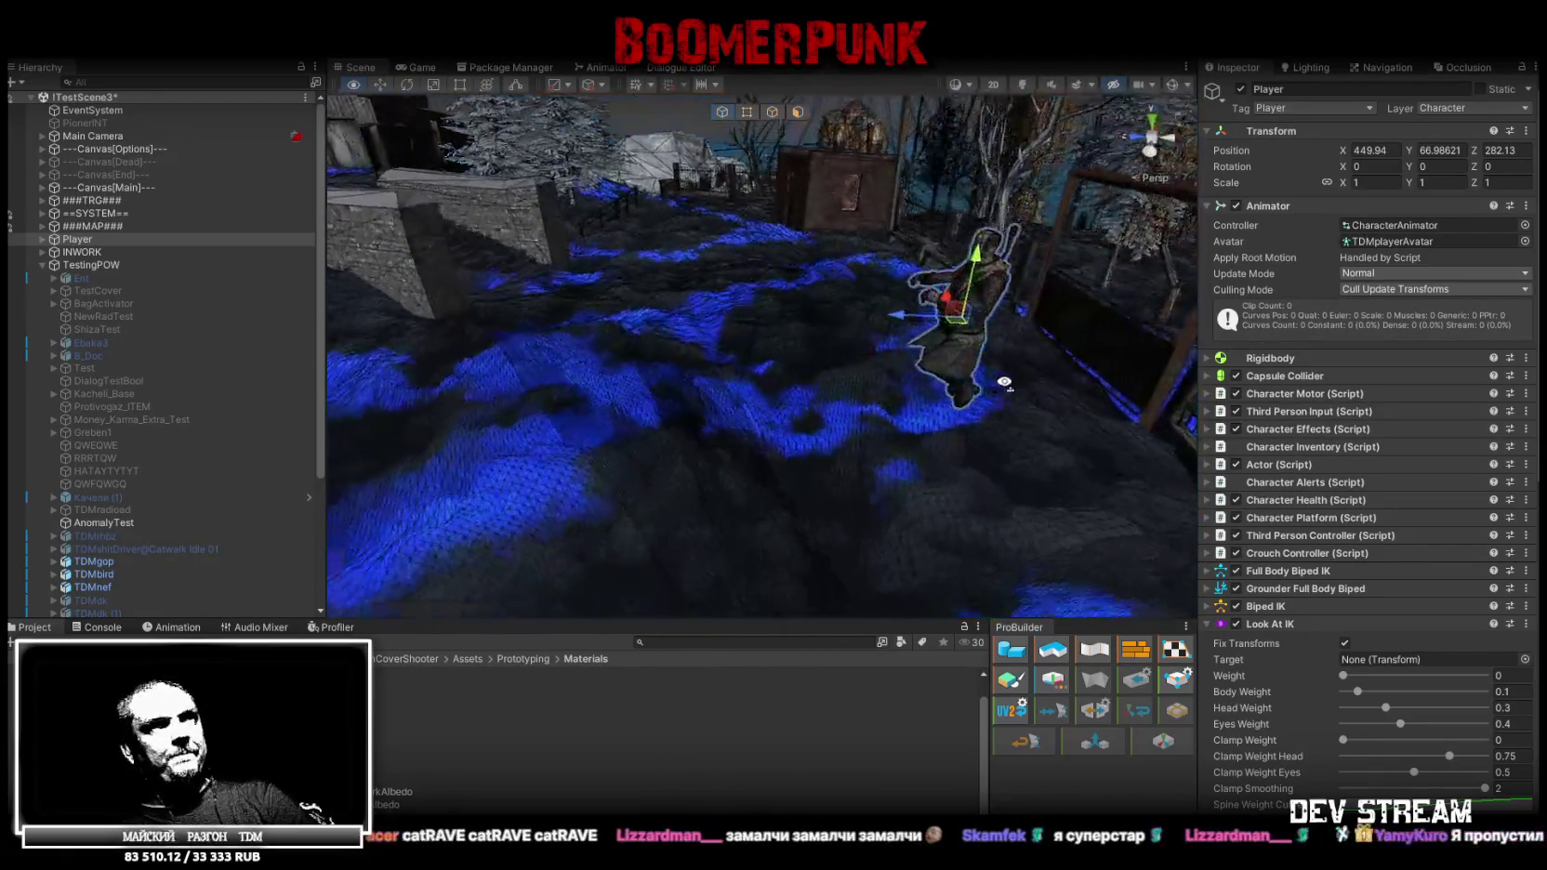
pyautogui.moveTo(950, 314)
pyautogui.keyDown('alt'); pyautogui.mouseDown()
pyautogui.moveTo(943, 478)
pyautogui.moveTo(822, 376)
pyautogui.mouseUp(); pyautogui.keyUp('alt')
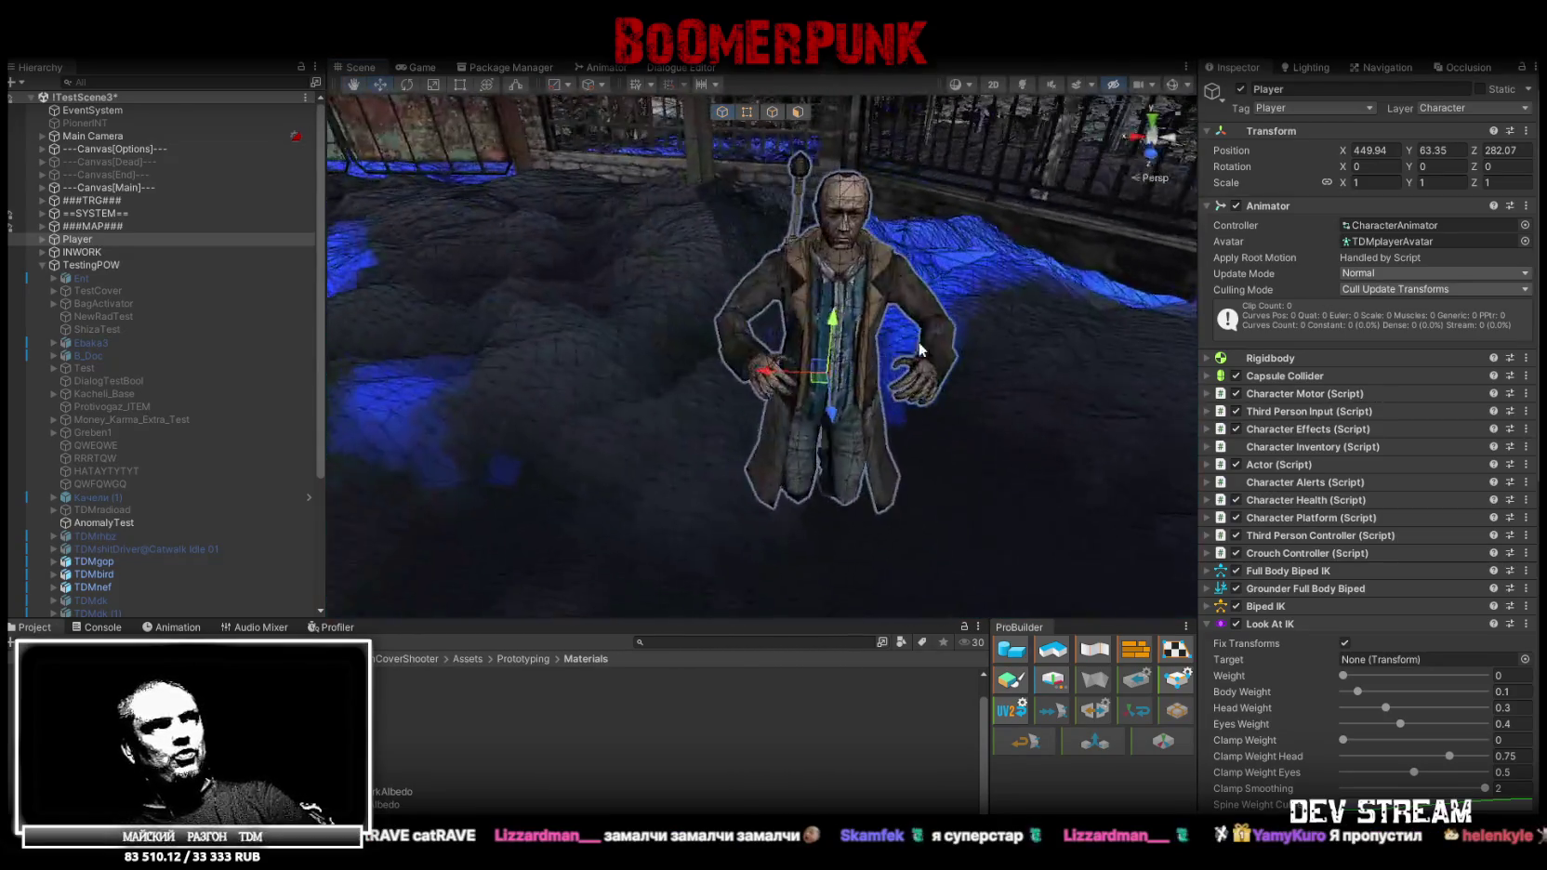
pyautogui.keyDown('alt'); pyautogui.moveTo(828, 363); pyautogui.dragTo(818, 520); pyautogui.keyUp('alt')
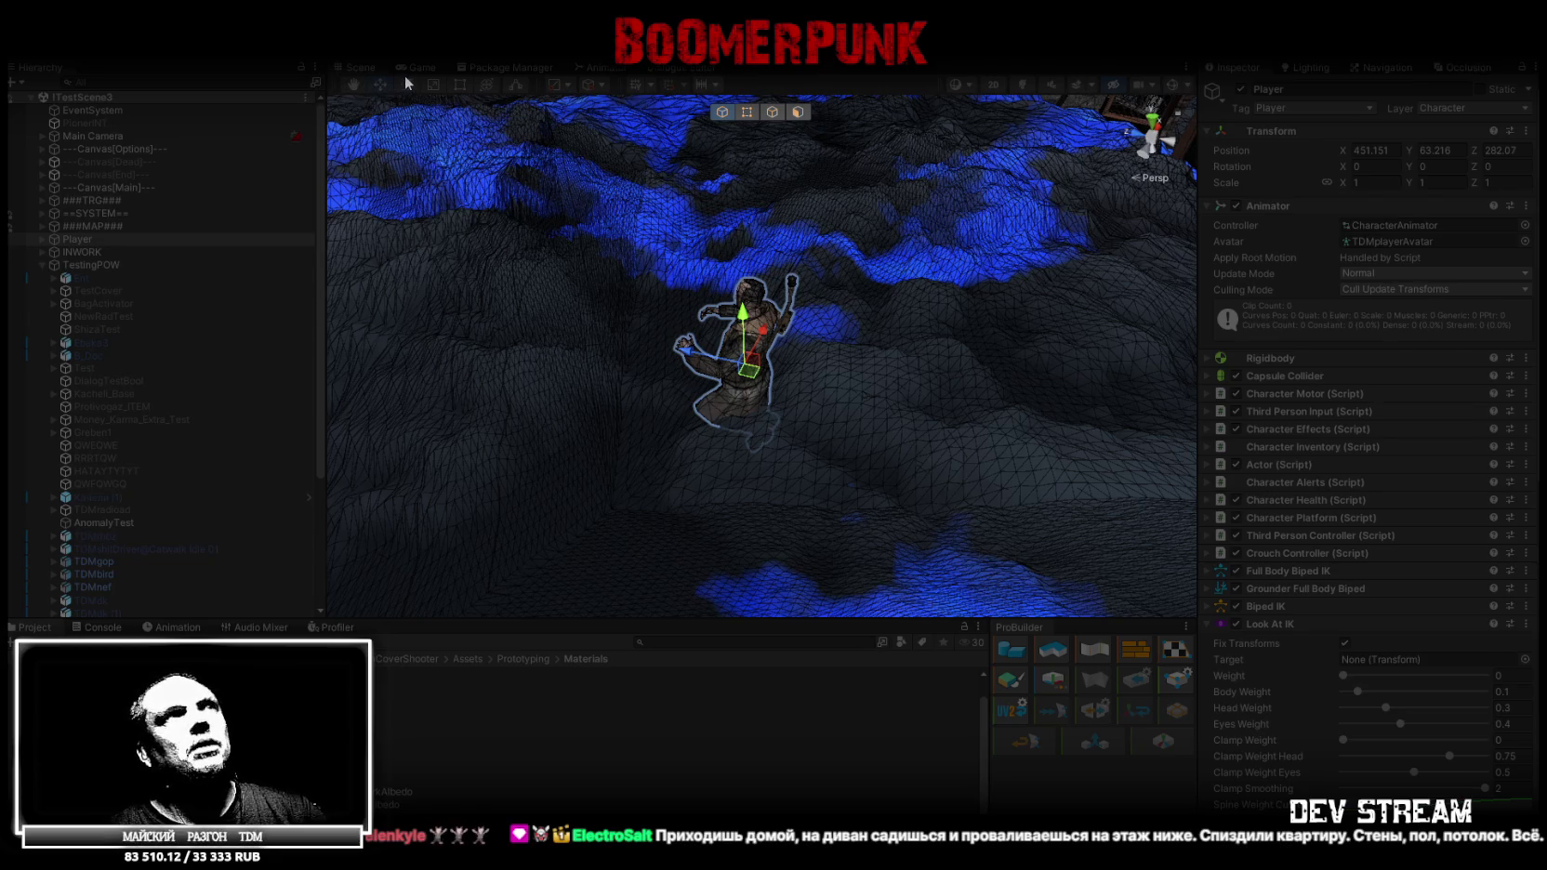
pyautogui.click(433, 70)
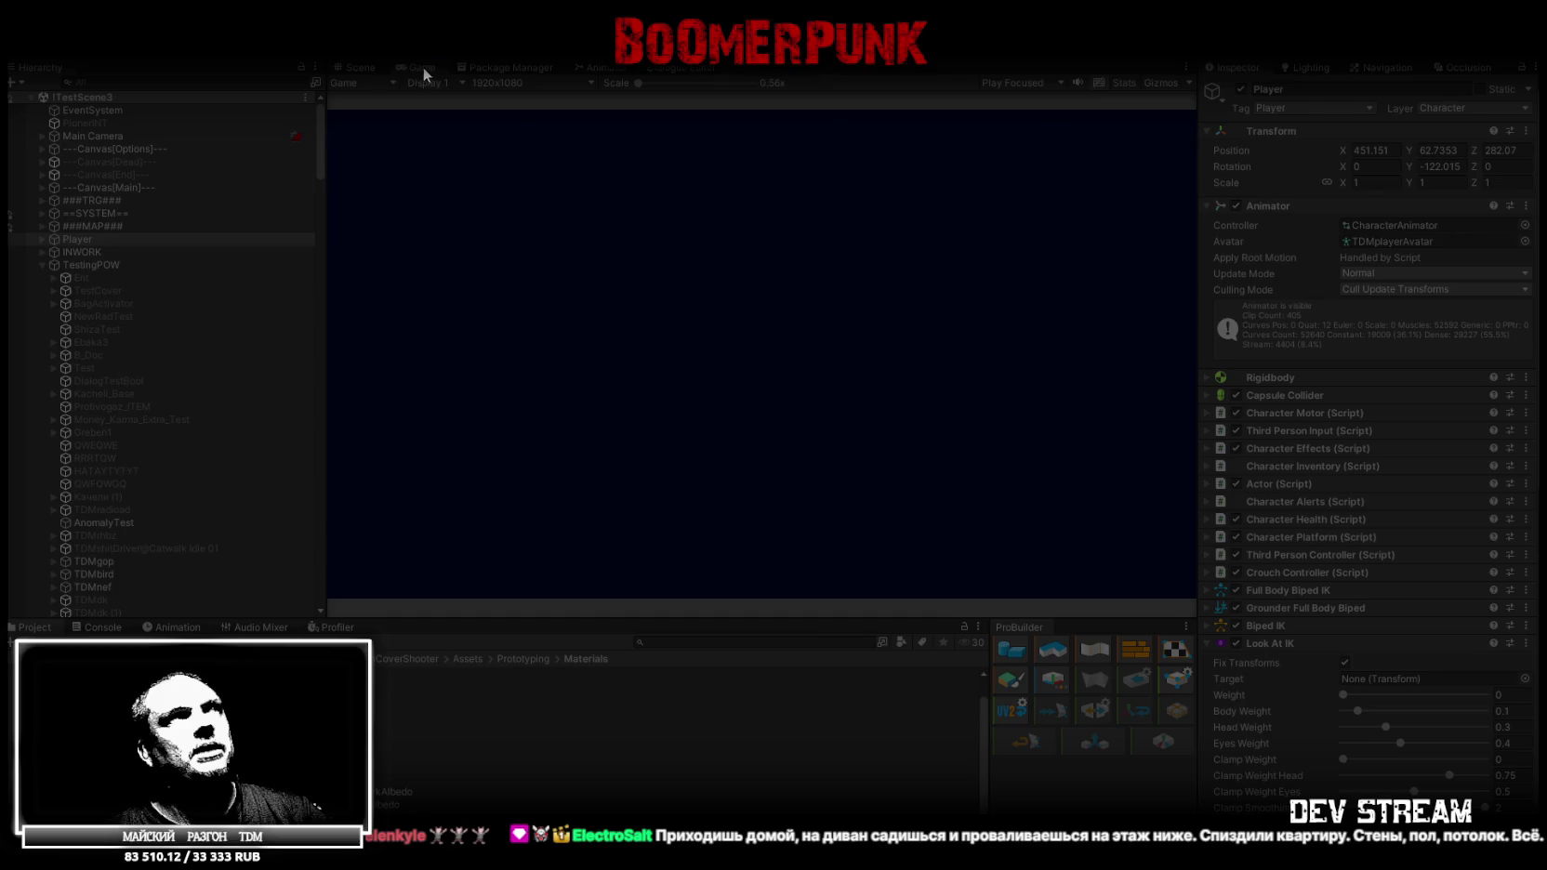
# Maximize the game view and equip the gold cap, phone (slot three) and notepad (slot two), then resume play
pyautogui.doubleClick(425, 67)
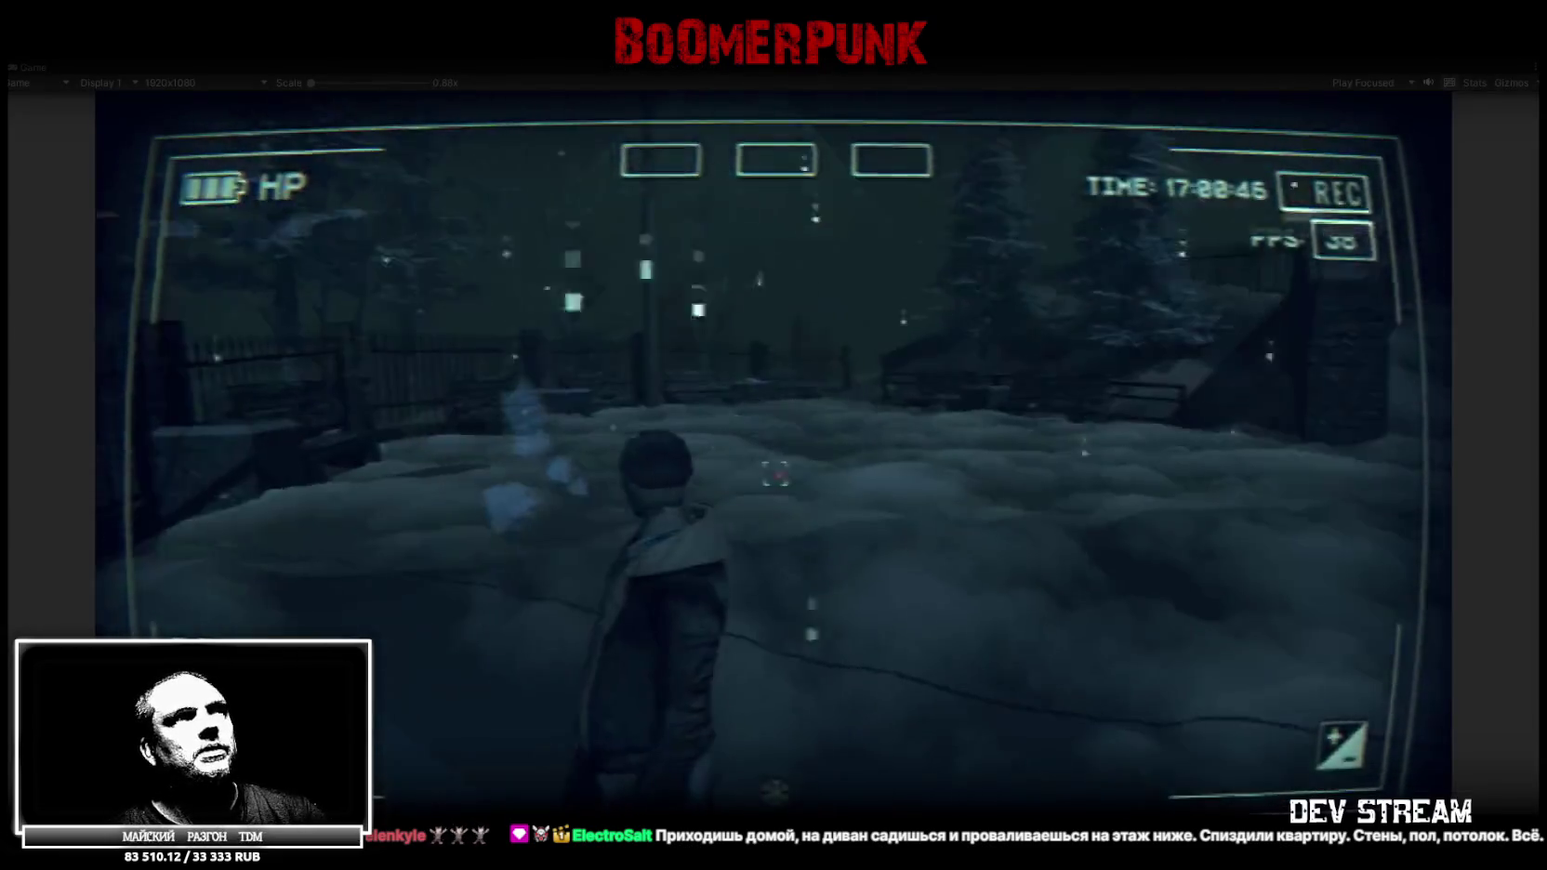
pyautogui.press('Escape')
pyautogui.click(927, 305)
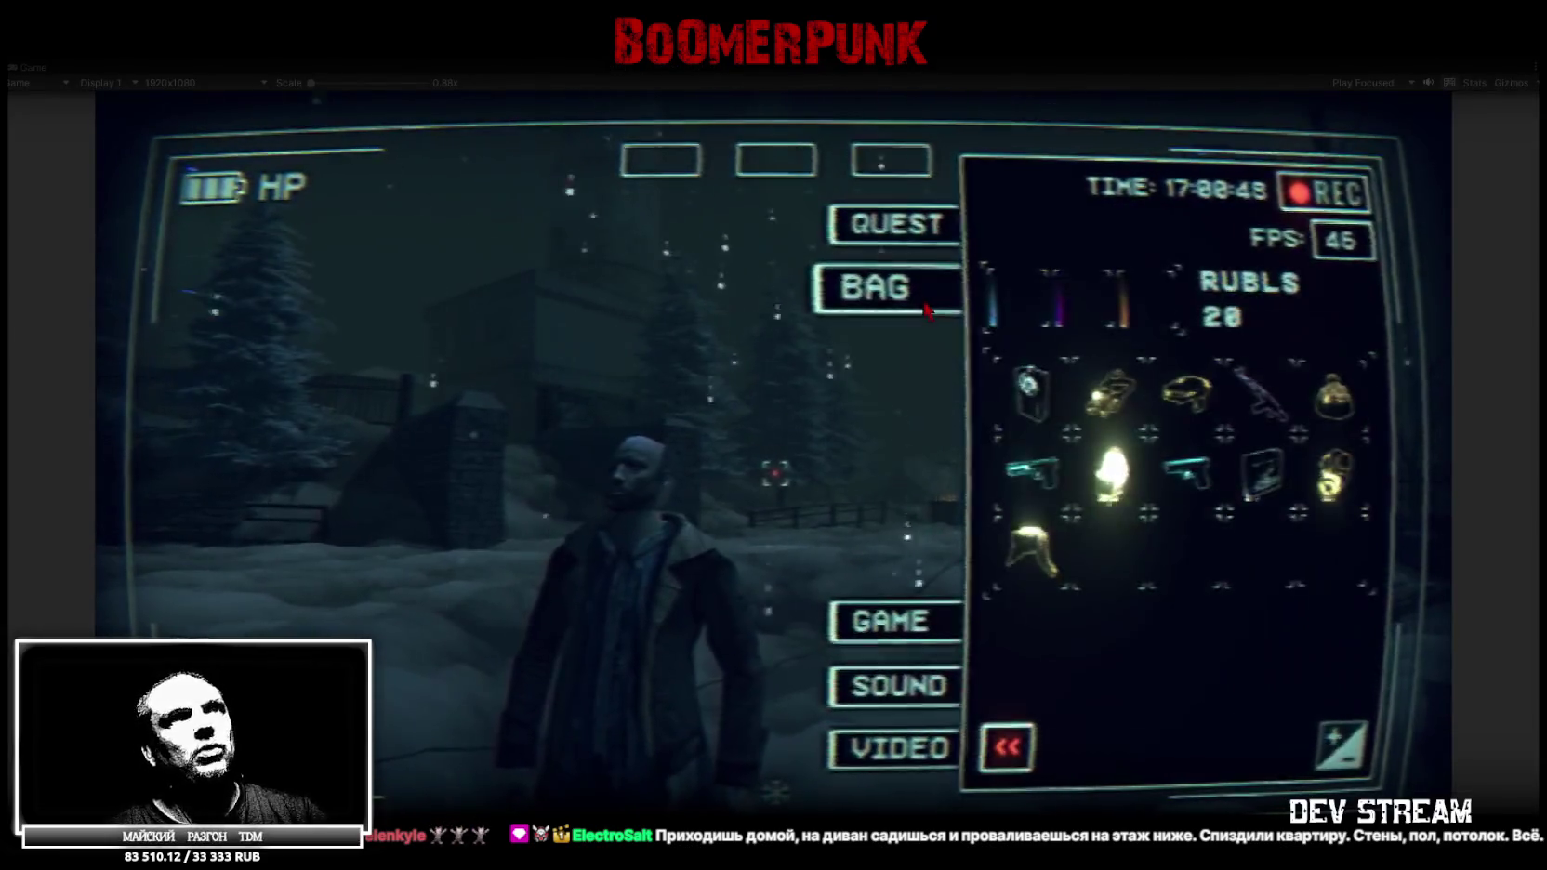
pyautogui.moveTo(1187, 390); pyautogui.dragTo(1143, 299)
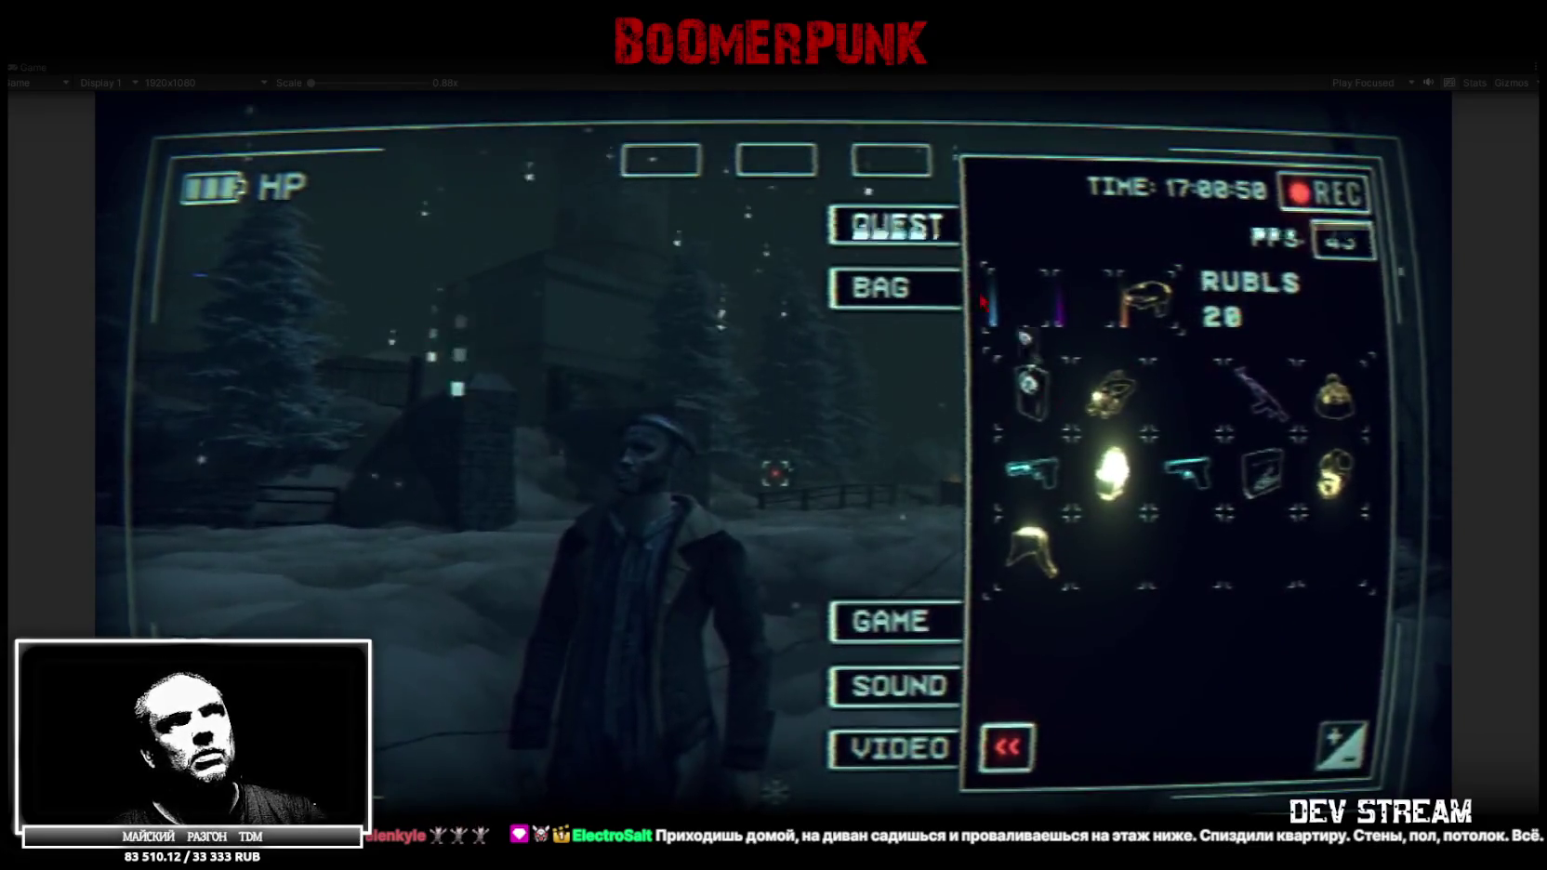
pyautogui.moveTo(1030, 383); pyautogui.dragTo(890, 160)
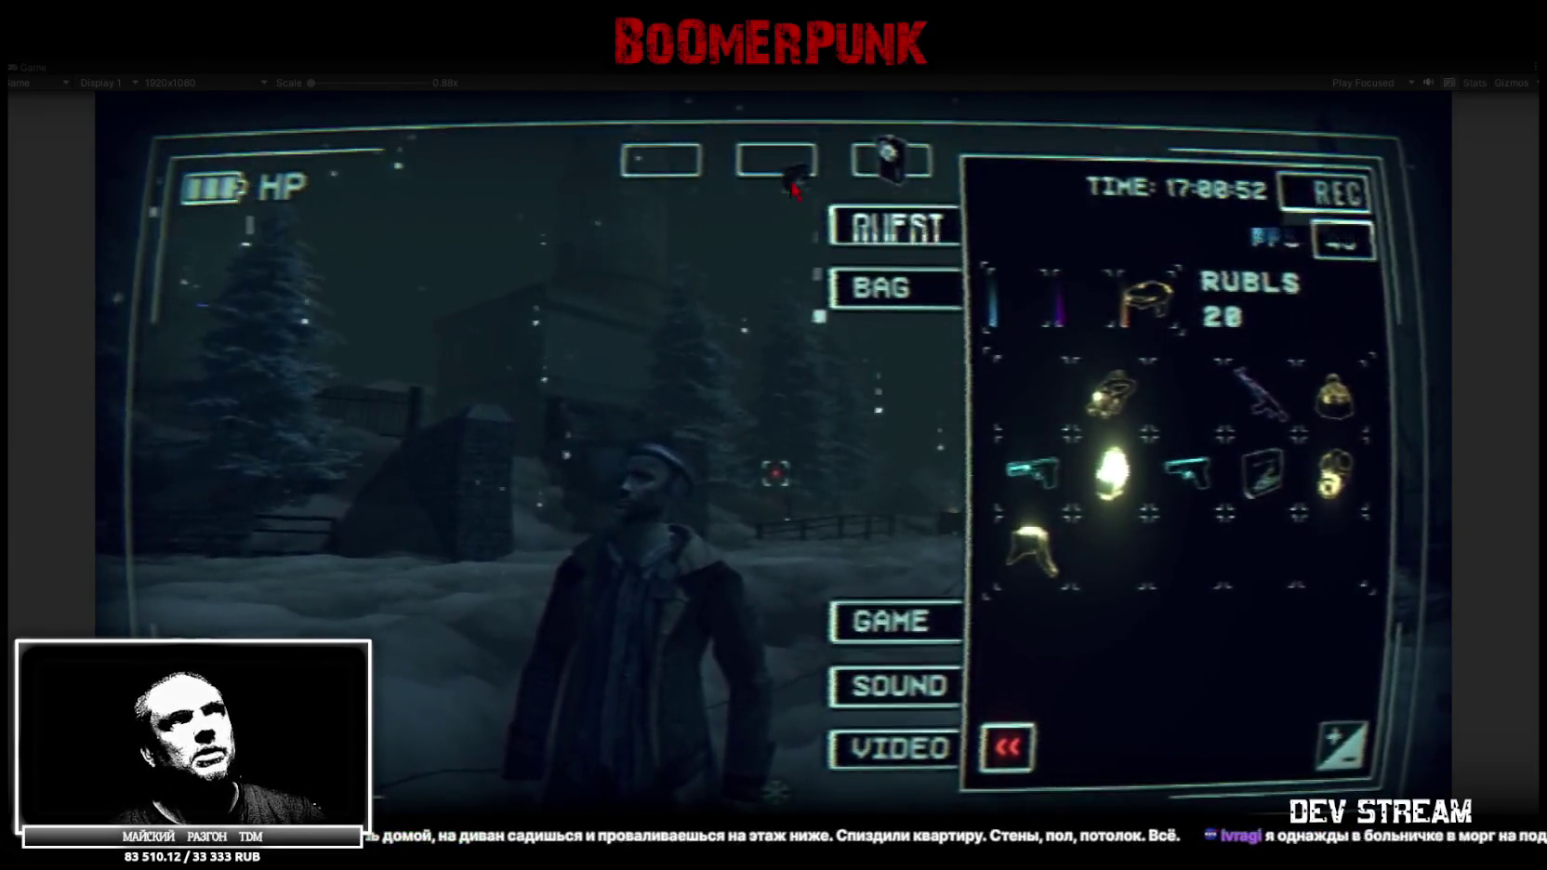
pyautogui.moveTo(1261, 473); pyautogui.dragTo(776, 160)
pyautogui.press('Tab')
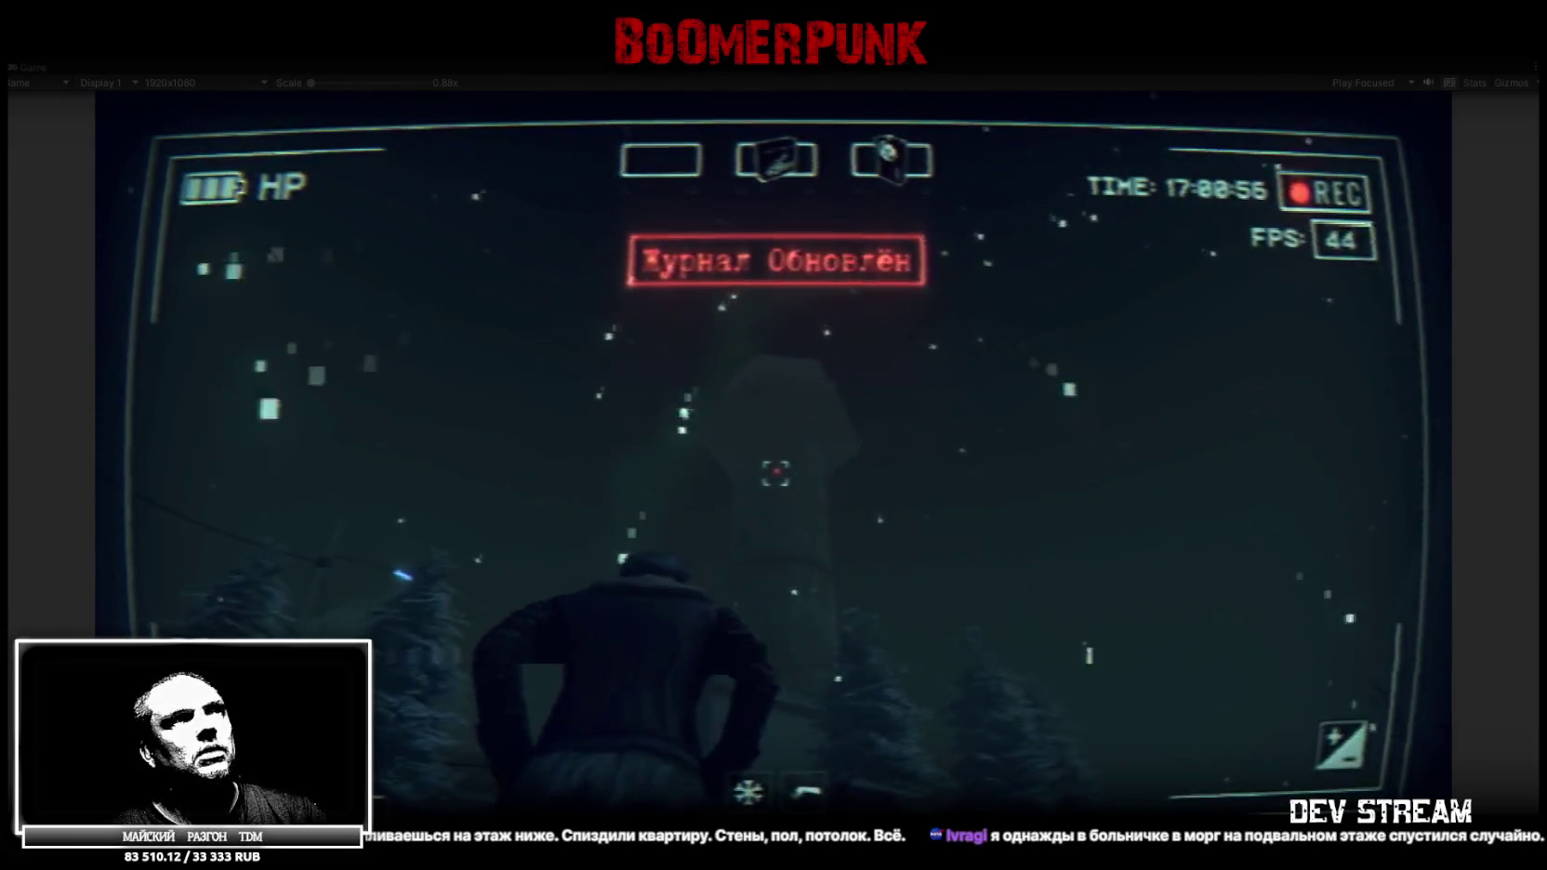
# Run the character through the brick gateway and across the snowy courtyard toward the tower
pyautogui.press('w')
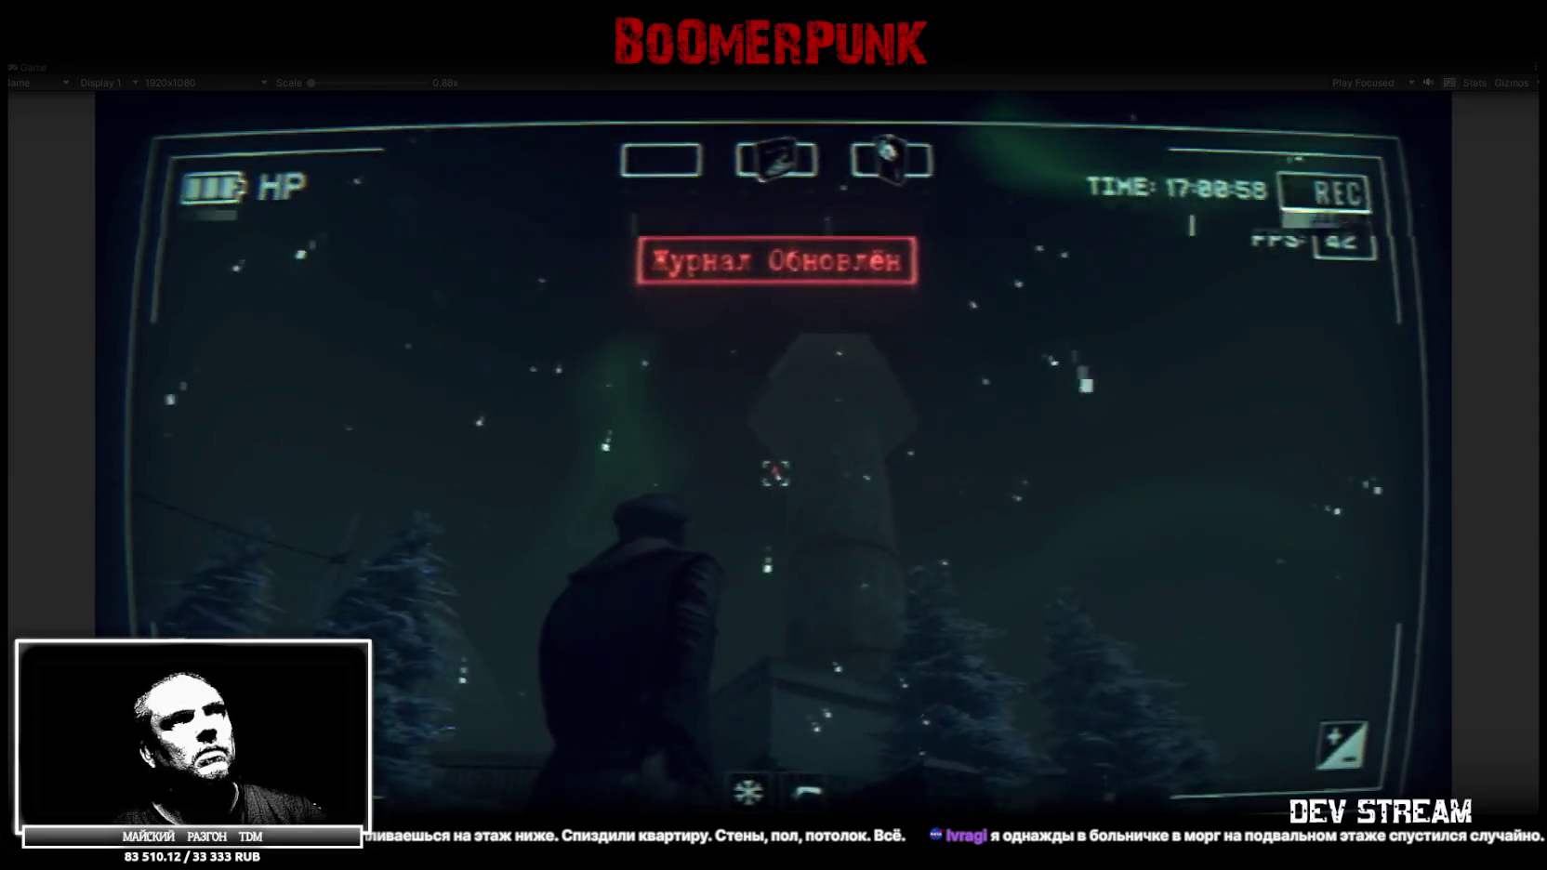
pyautogui.press('w')
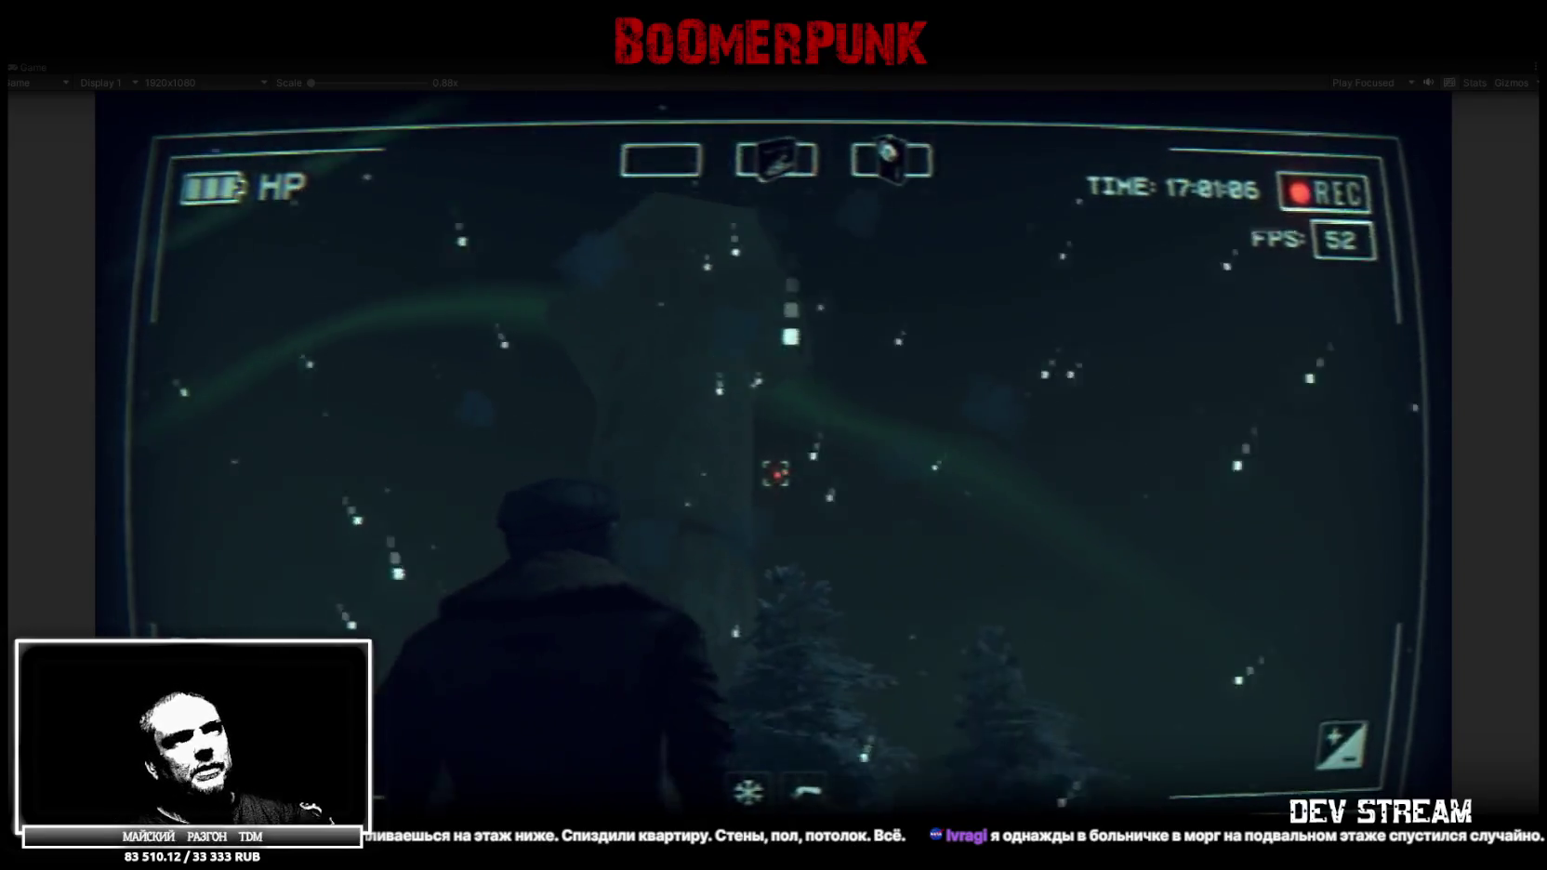
pyautogui.press('w')
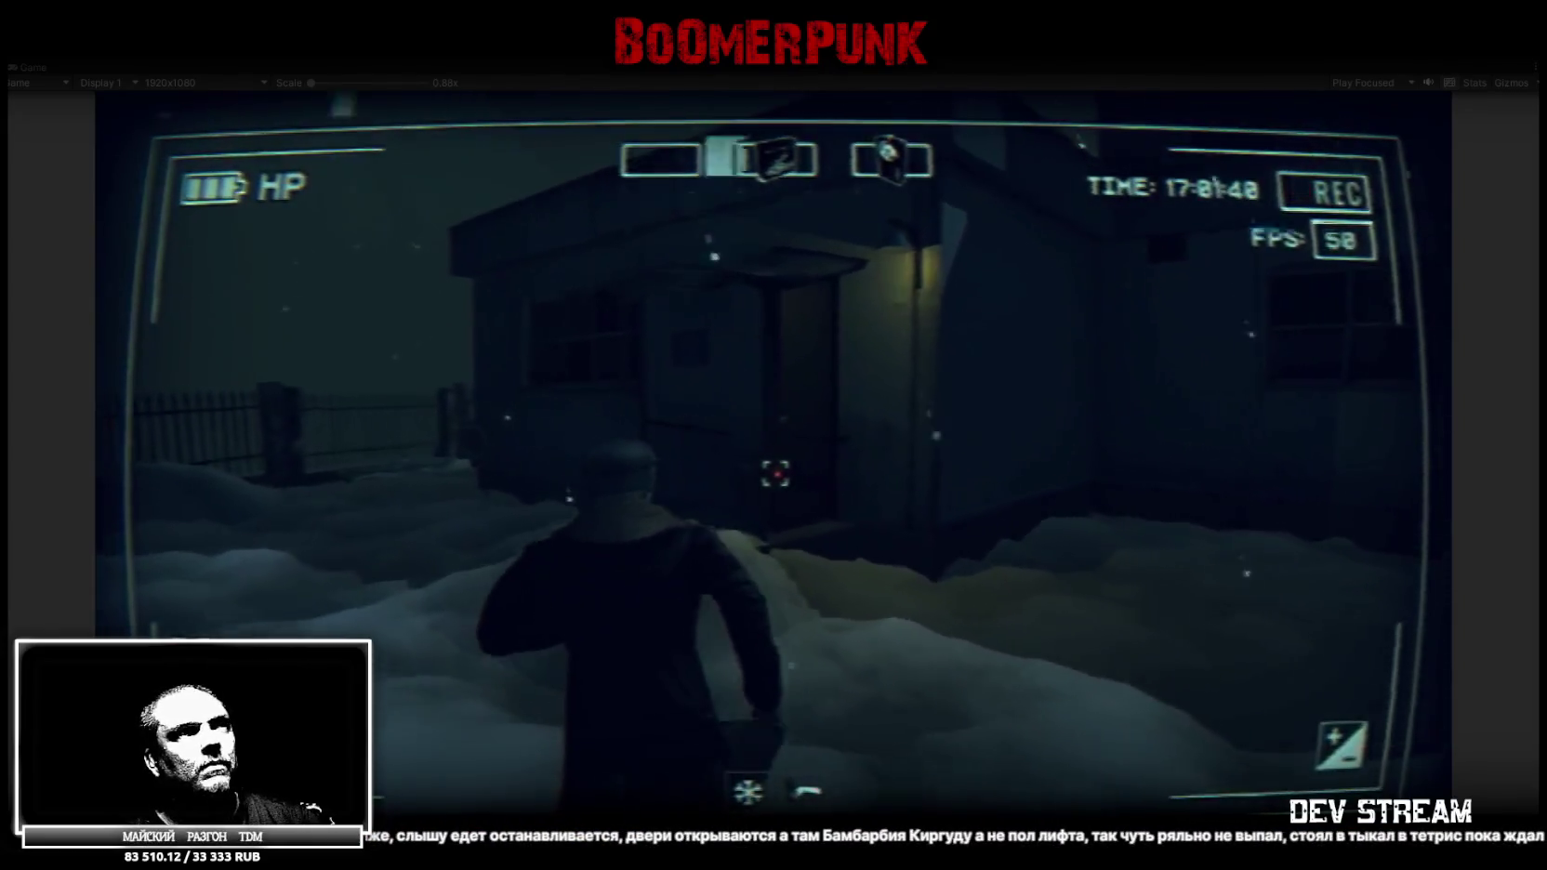
# Walk the character past the tower to the small building's doorway
pyautogui.press('w')
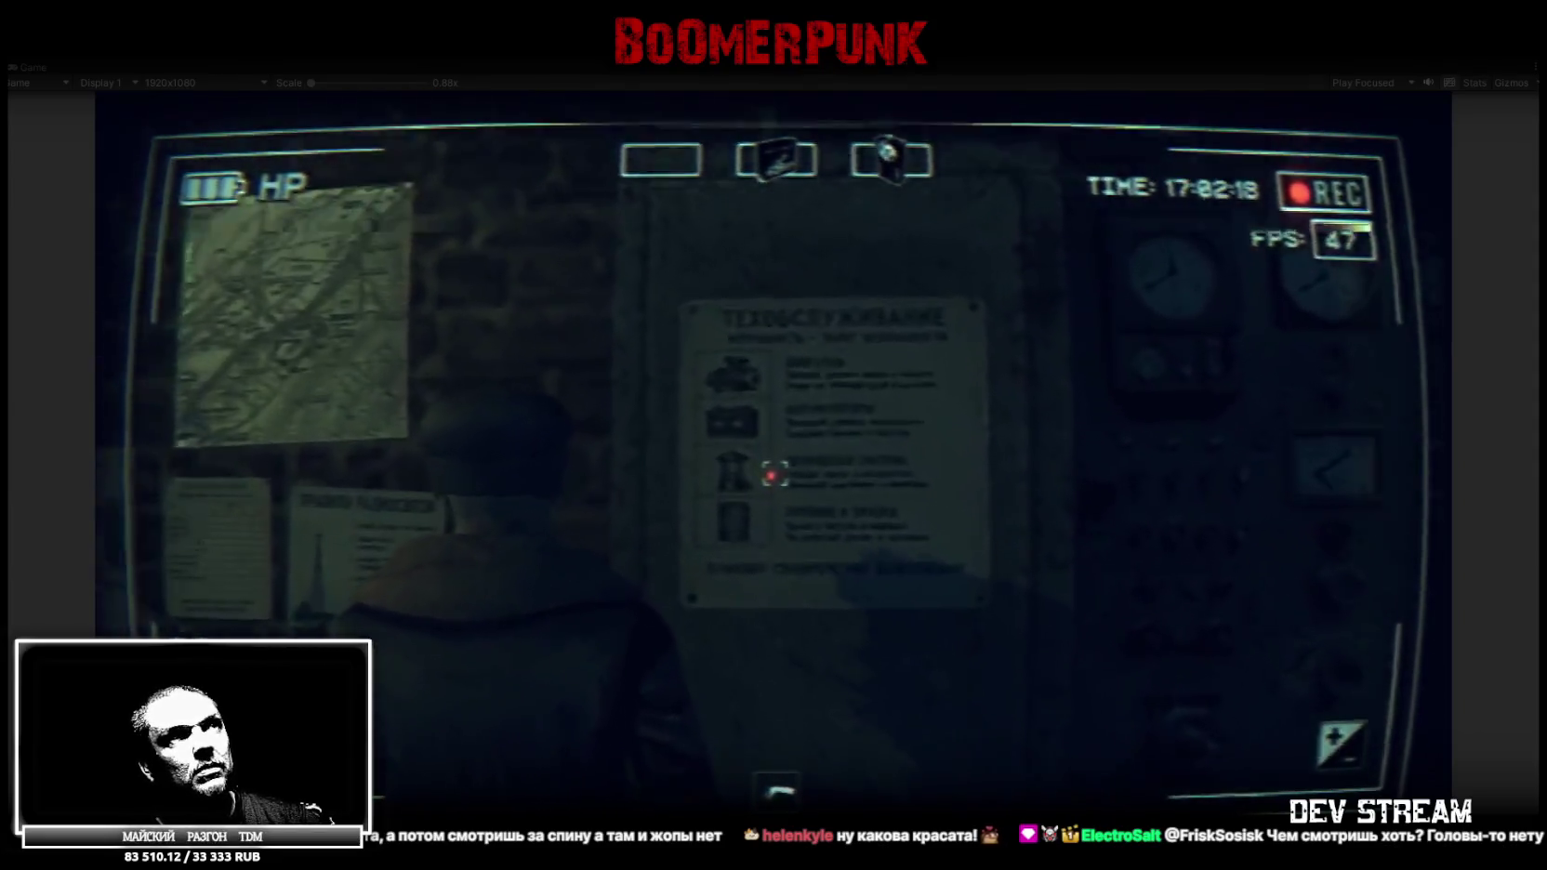
# Switch to the behind-character camera and walk past the control room into the kitchen
pyautogui.press('v')
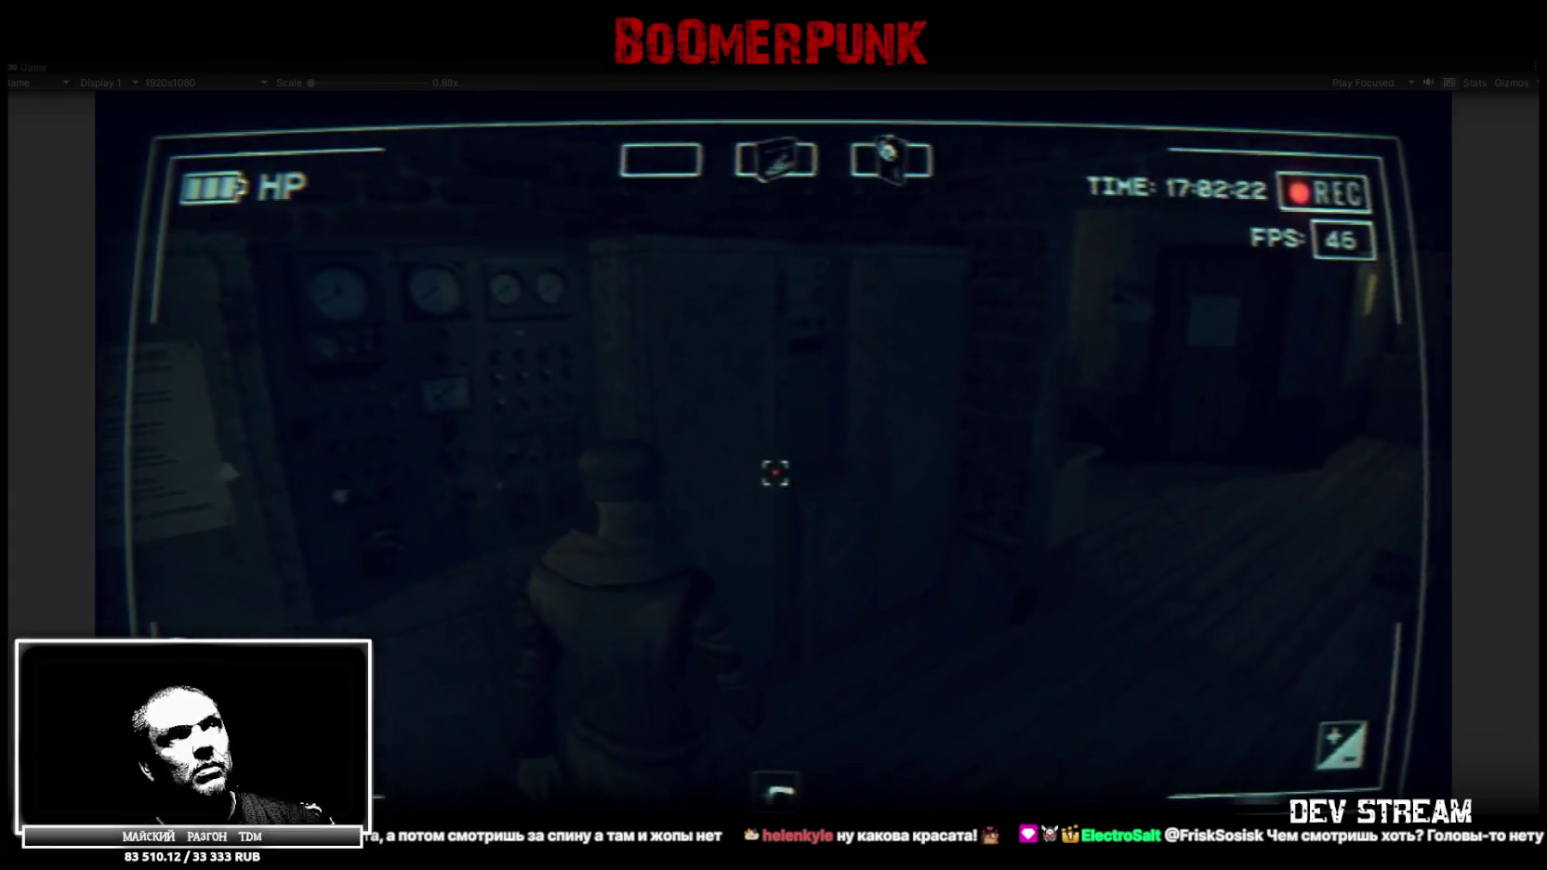
pyautogui.press('v')
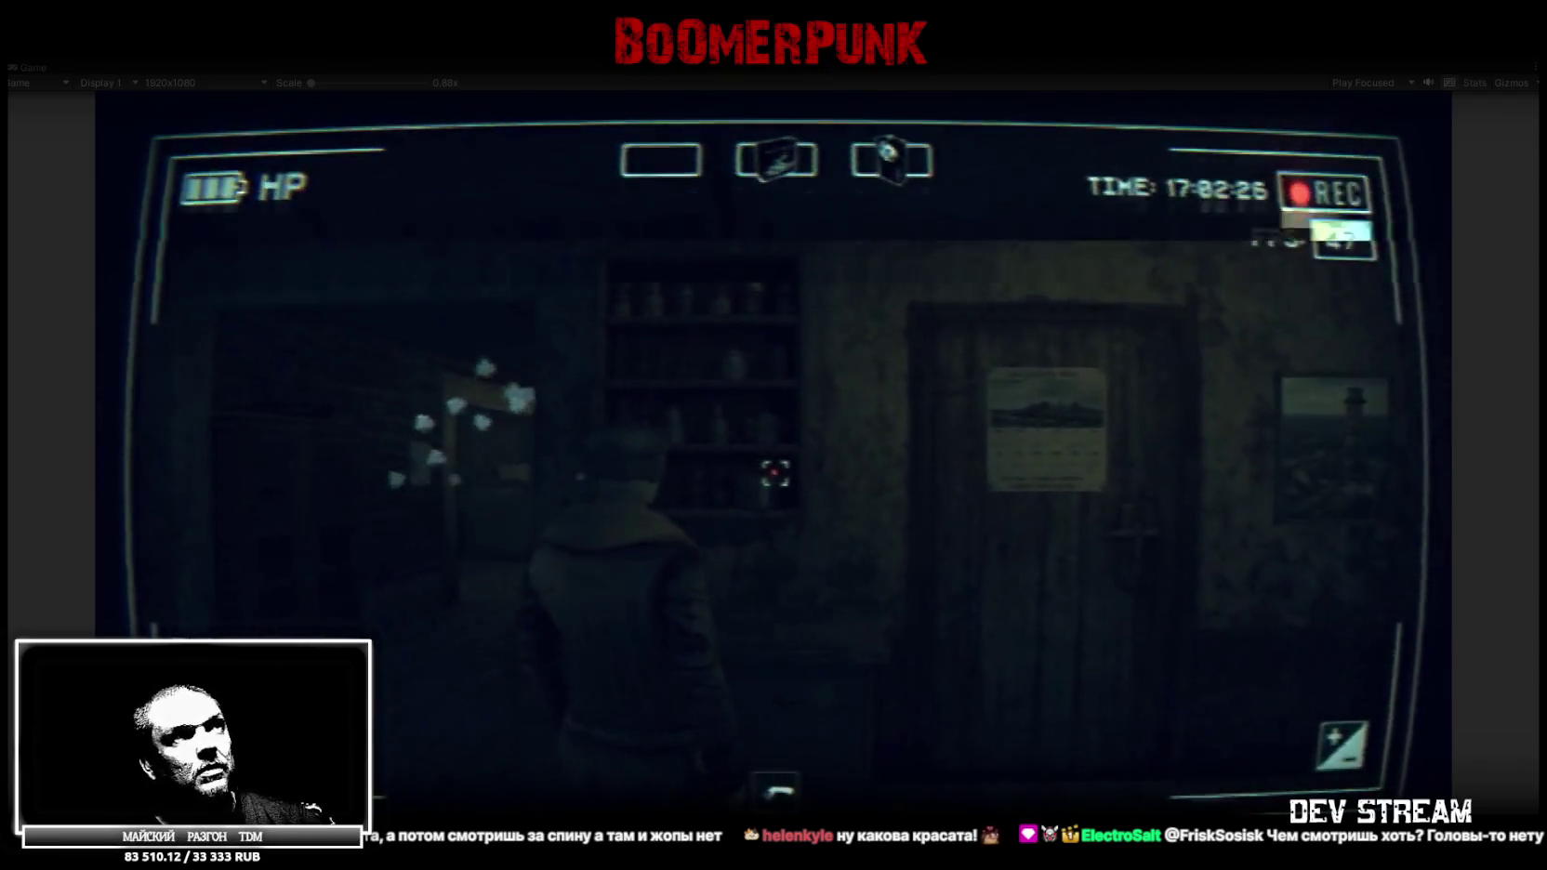
pyautogui.press('w')
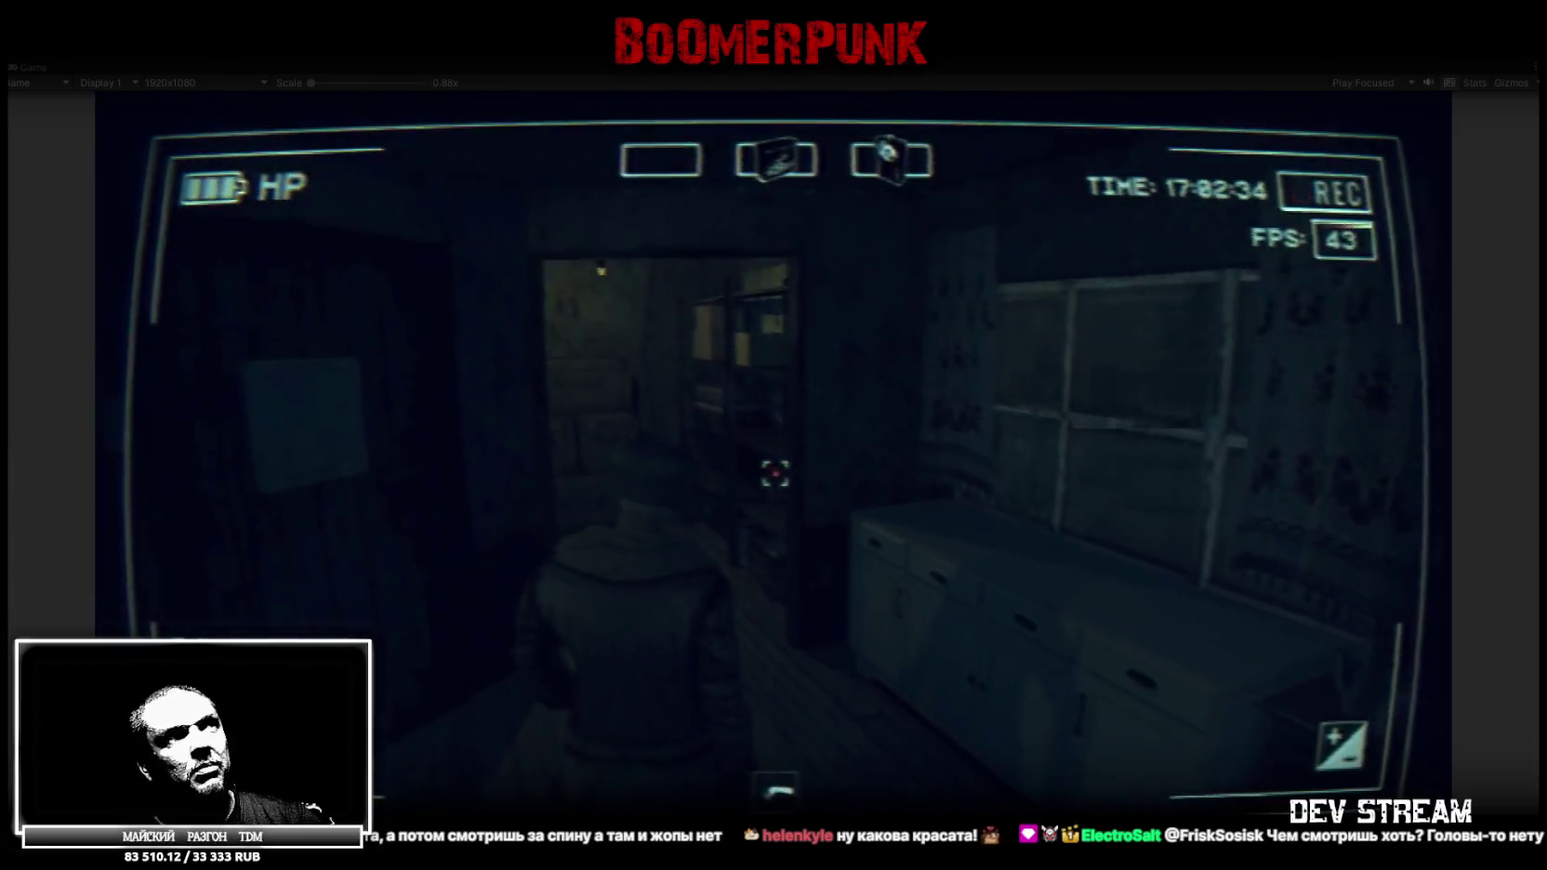
pyautogui.press('w')
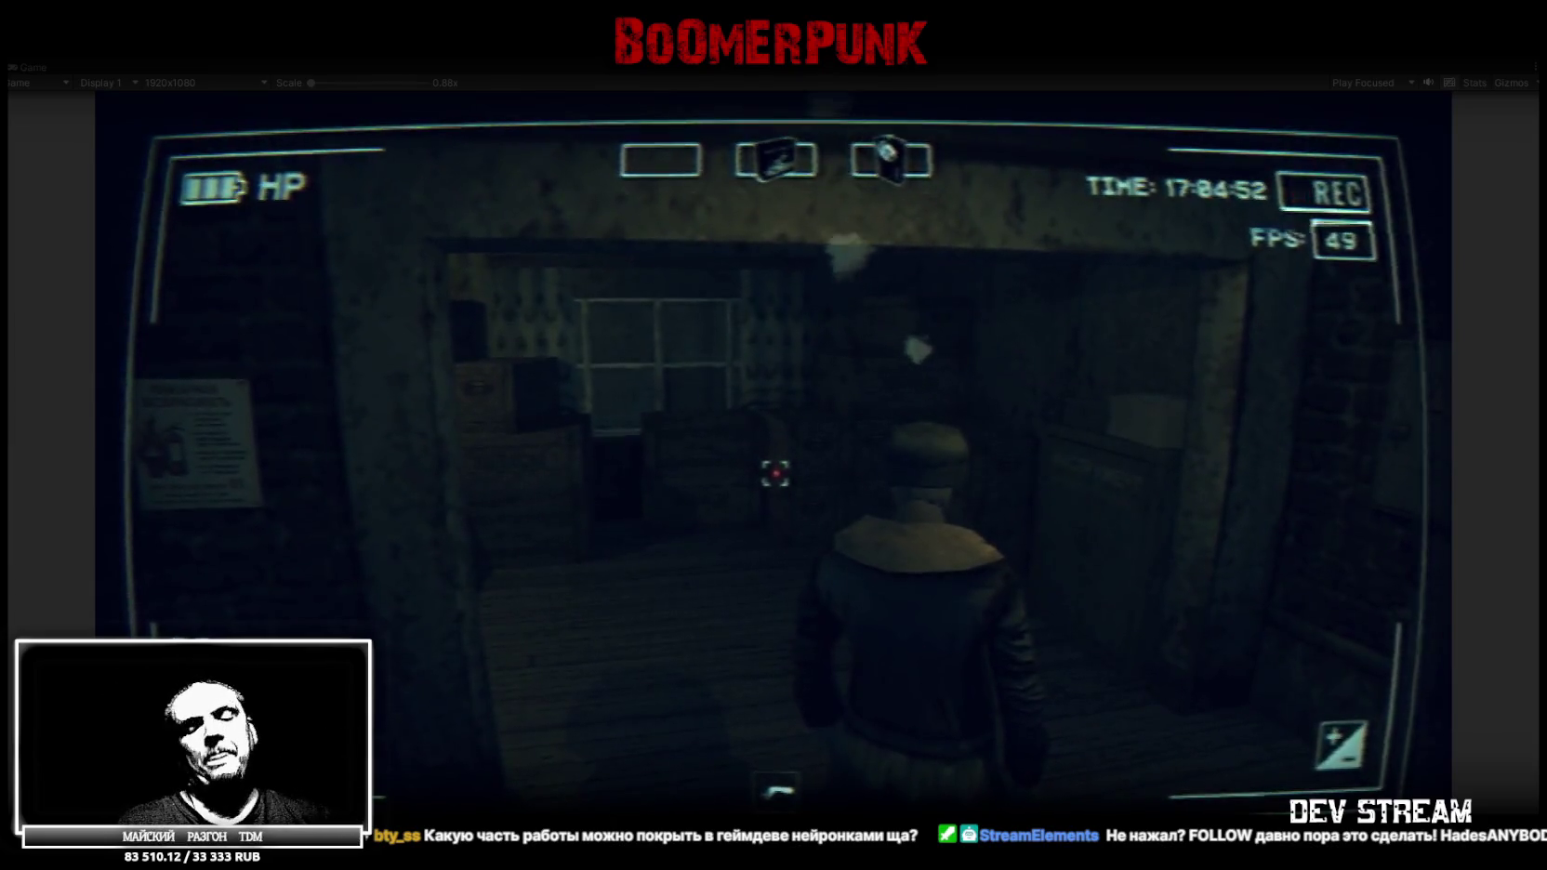
# Walk the character through the dark corridor to the kitchen counter by the tall window
pyautogui.press('w')
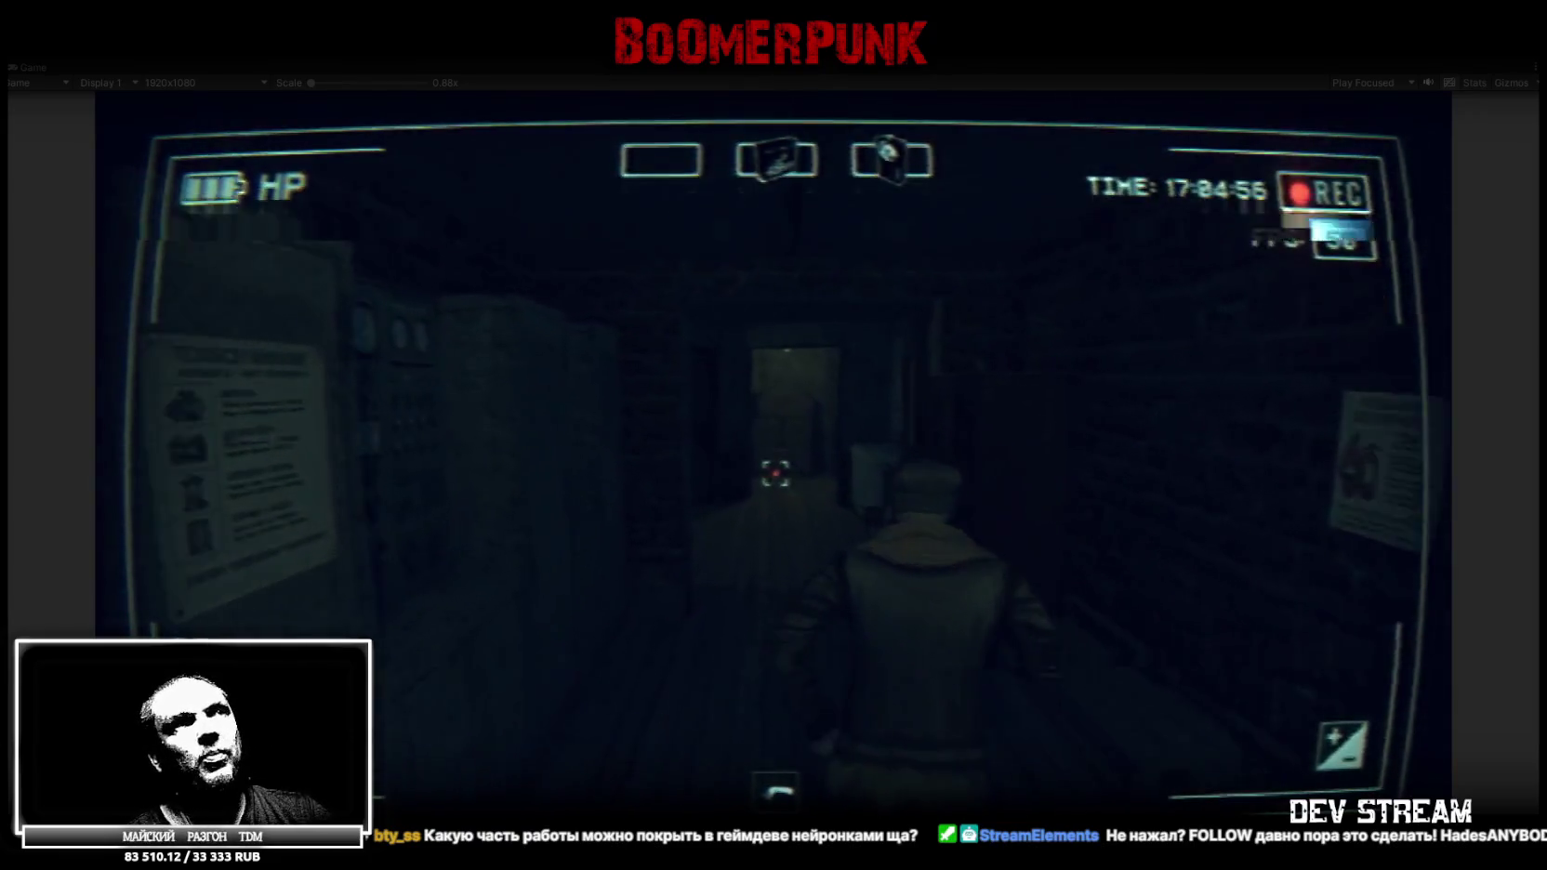
pyautogui.press('w')
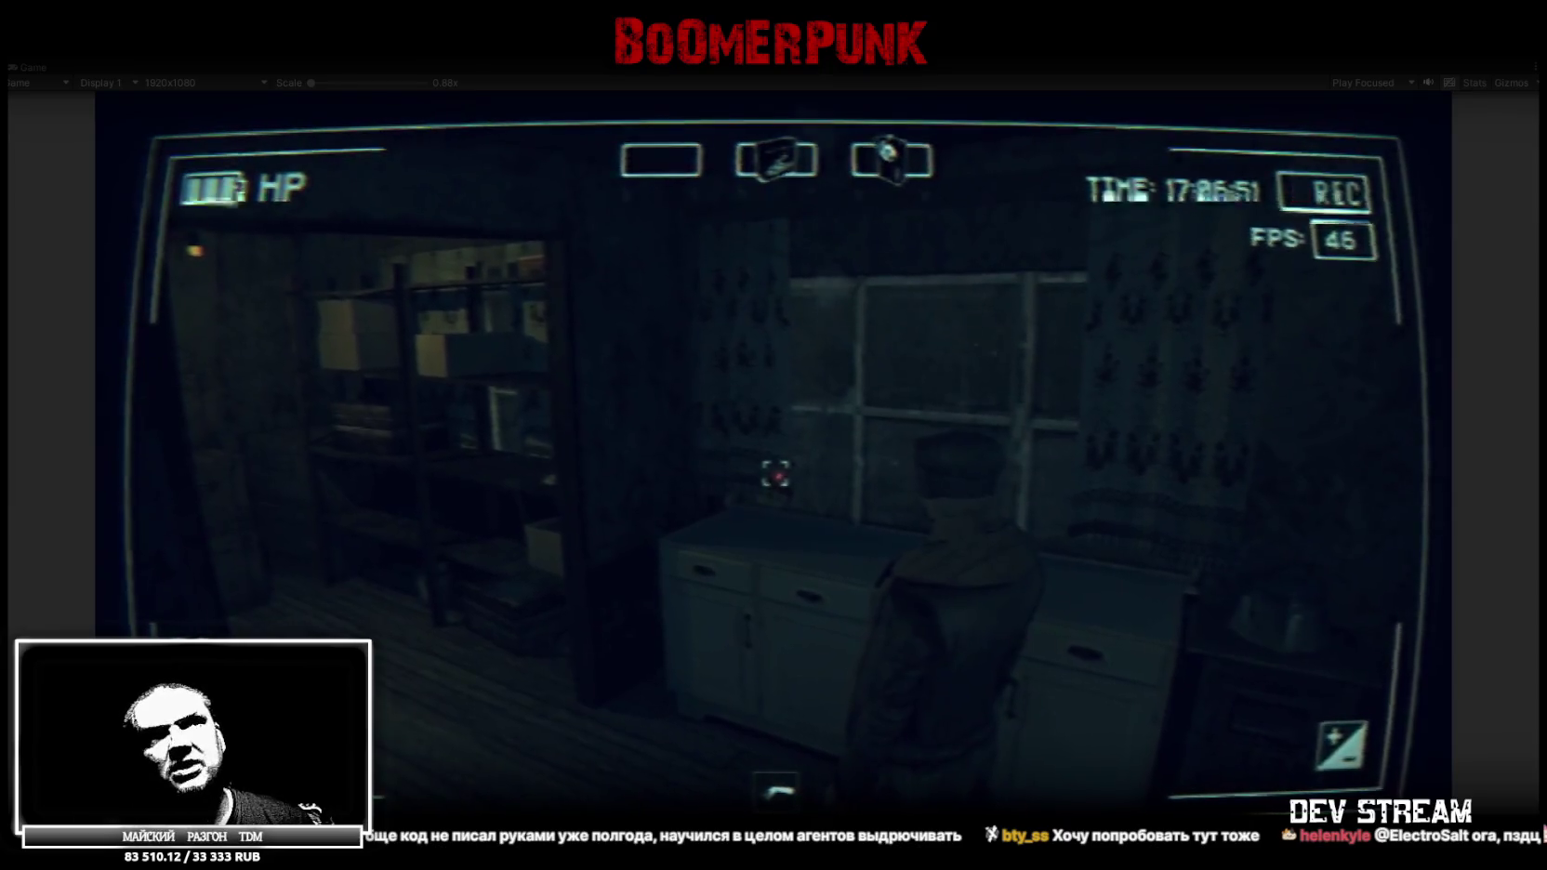
pyautogui.press('w')
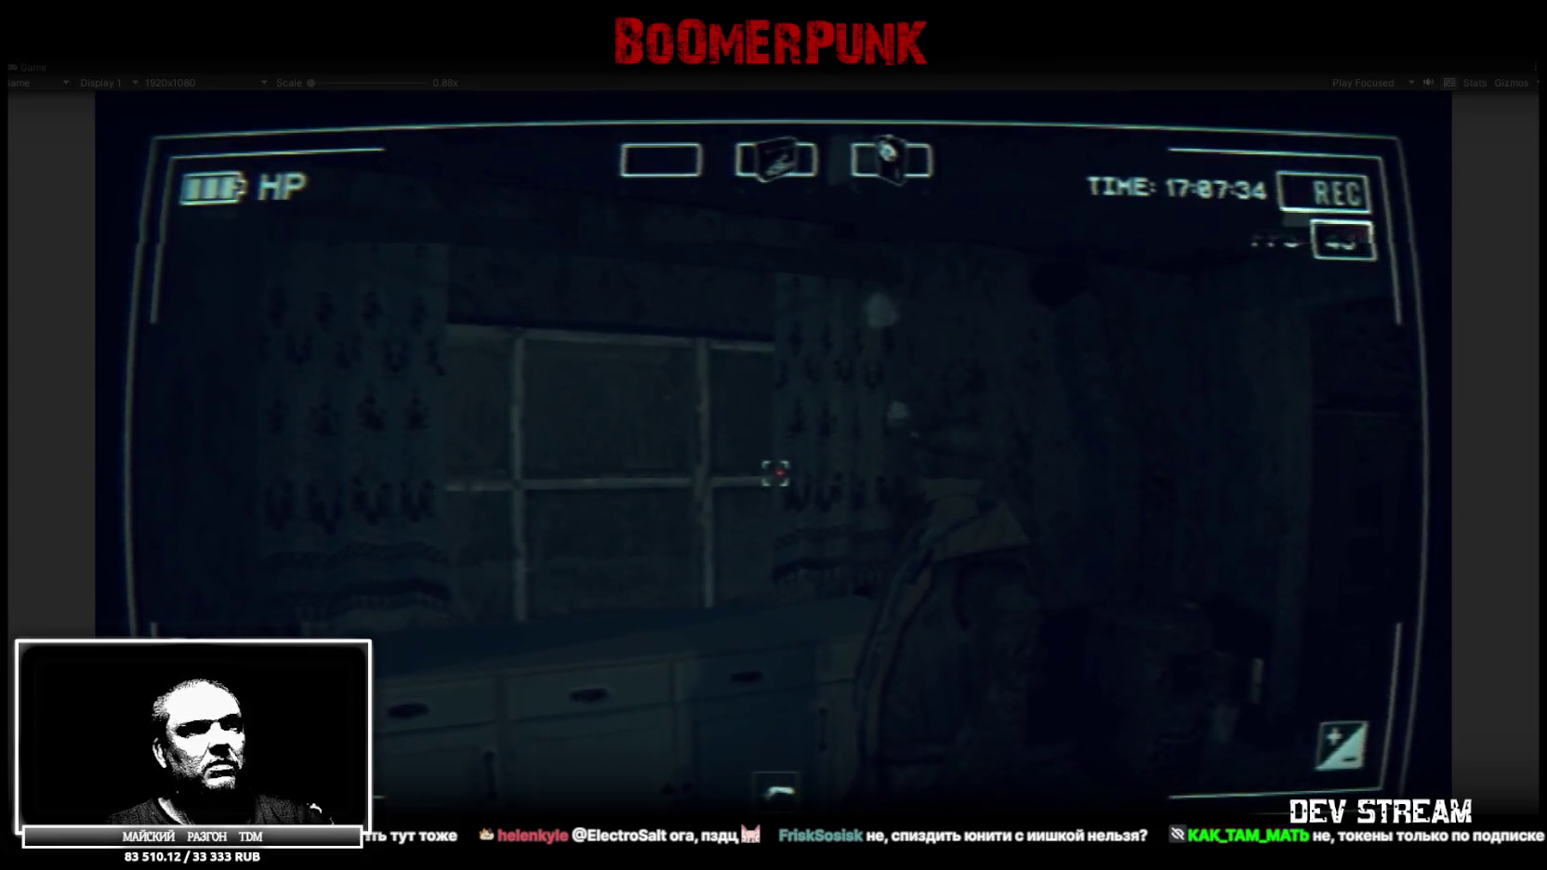
# Bring the Synty store browser forward, reposition it, and return to the game
pyautogui.hotkey('alt', 'Tab')
pyautogui.moveTo(825, 180); pyautogui.dragTo(802, 140)
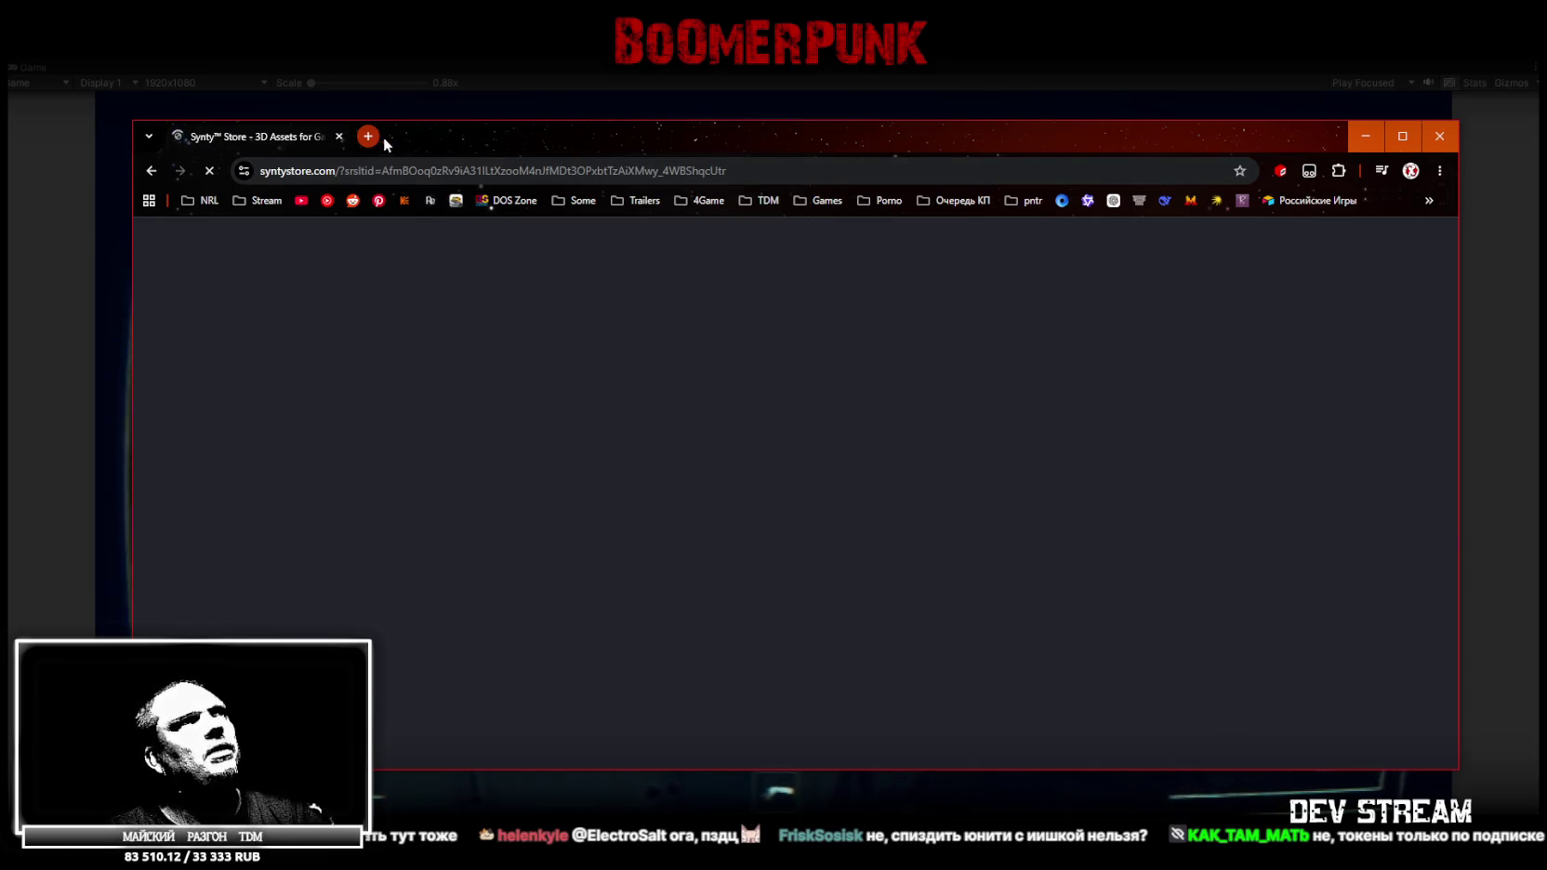
pyautogui.hotkey('alt', 'Tab')
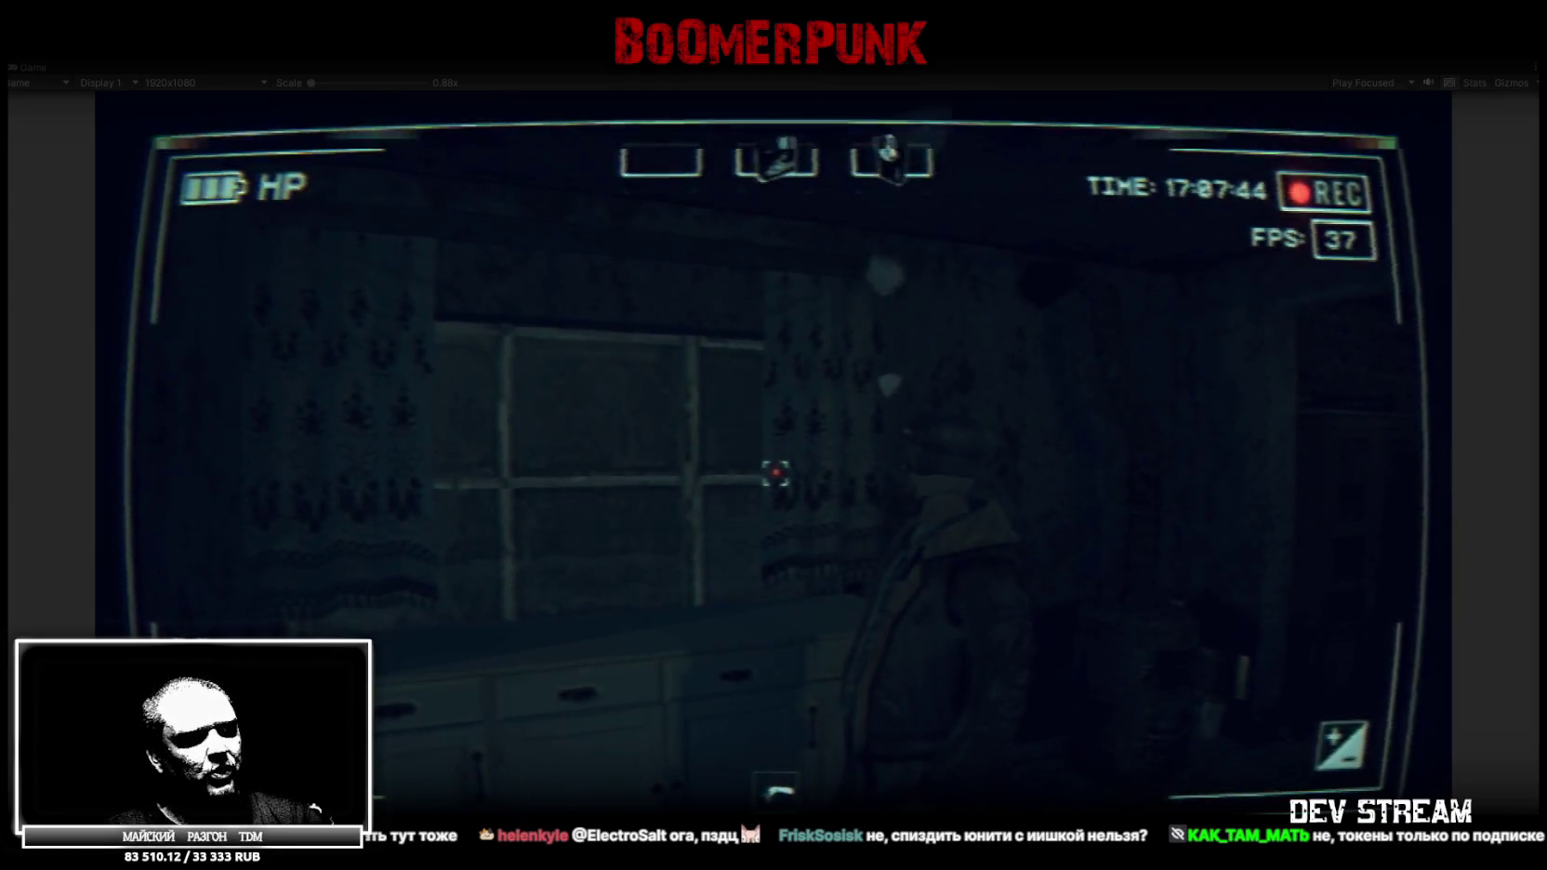
# Maximize the Synty Studios image results and preview the cocktail character and rifle-girl images
pyautogui.hotkey('alt', 'Tab')
pyautogui.moveTo(668, 263); pyautogui.dragTo(662, 49)
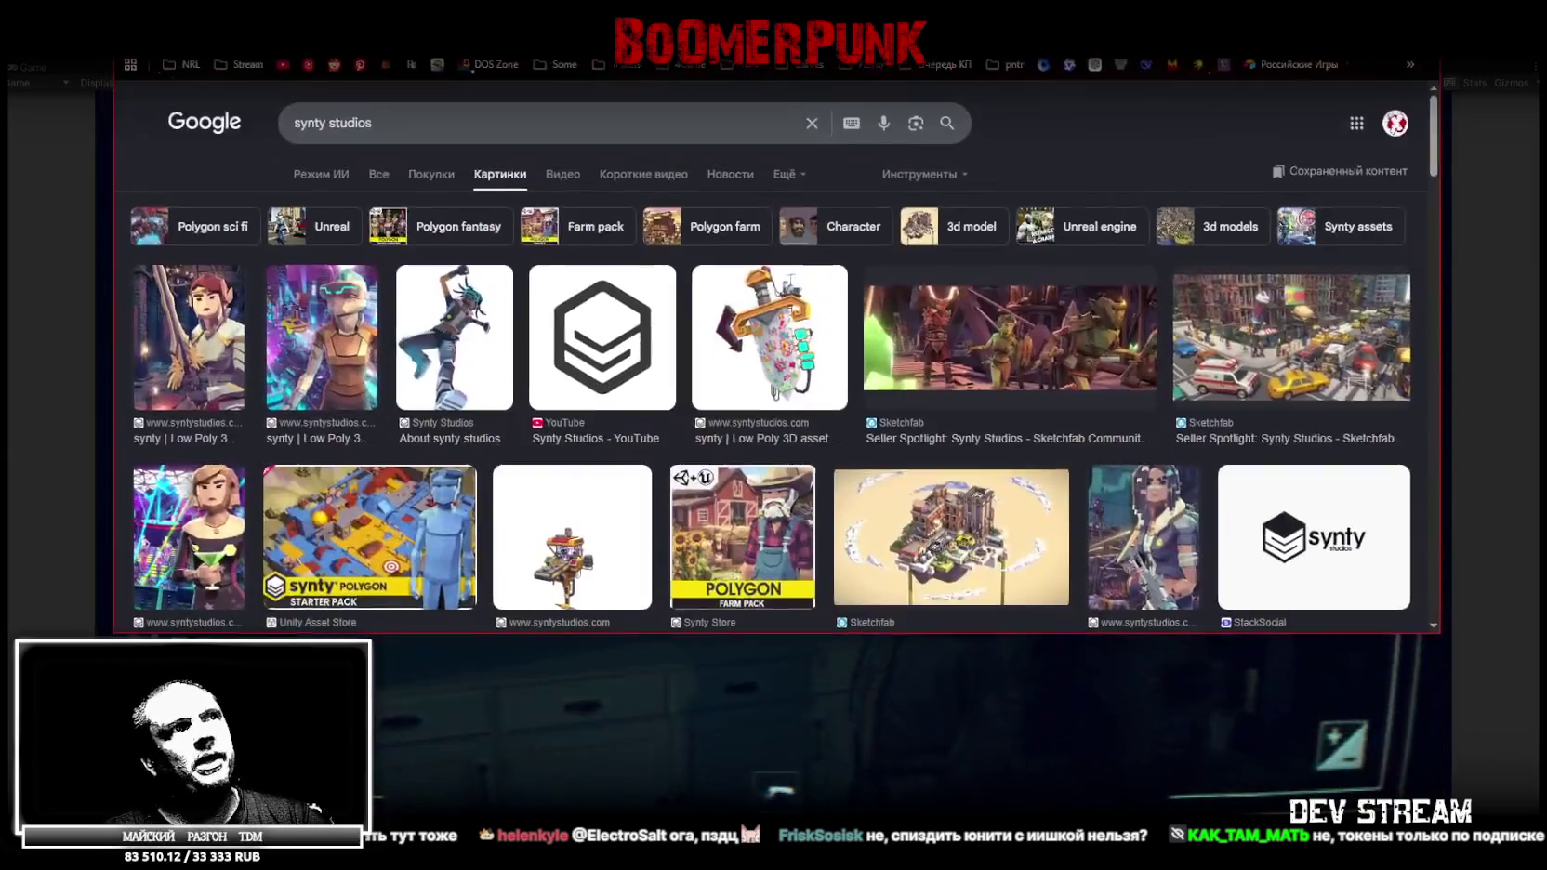
pyautogui.doubleClick(661, 41)
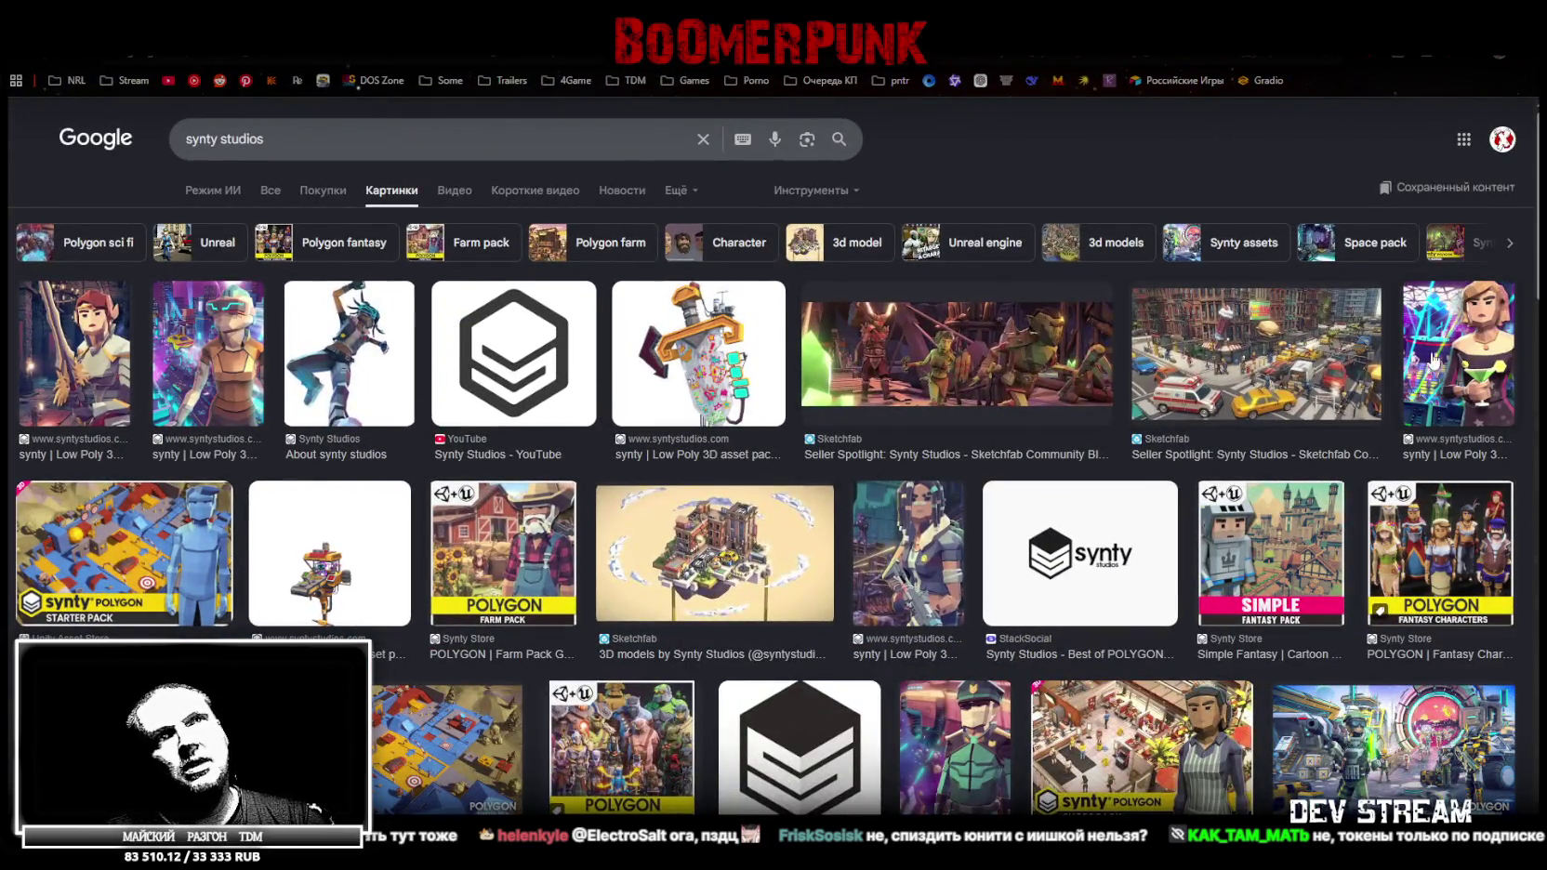
pyautogui.click(1429, 360)
pyautogui.scroll(-3, 1260, 452)
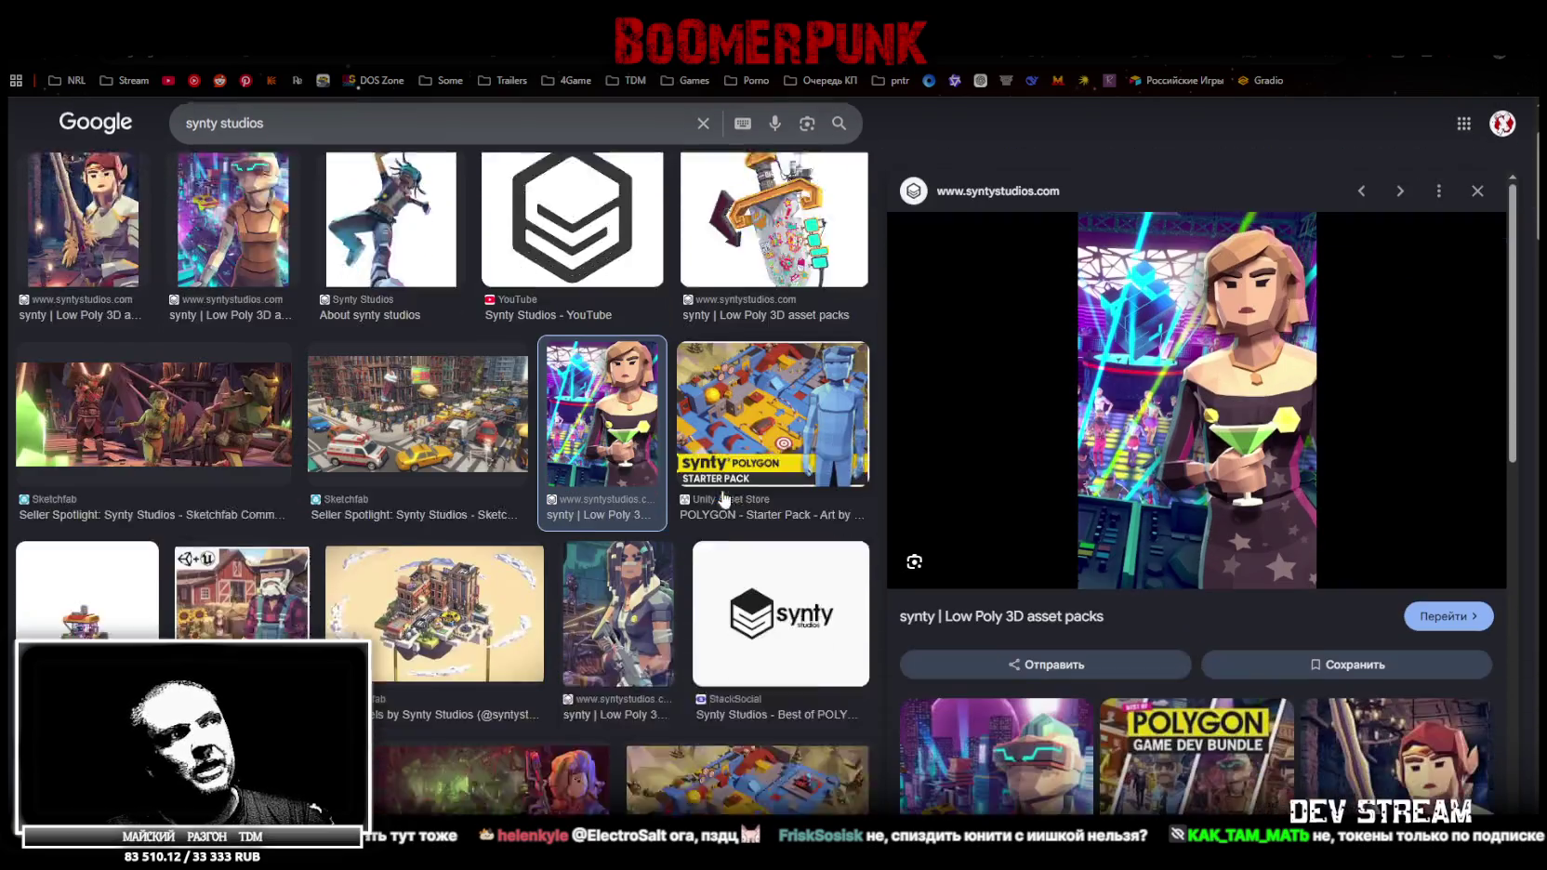
pyautogui.press('Right')
pyautogui.scroll(-3, 576, 484)
# Preview the SCI-FI HORROR, B.Y.O.B bundle and POLYGON Sci-Fi Space results, then return to the game
pyautogui.click(560, 388)
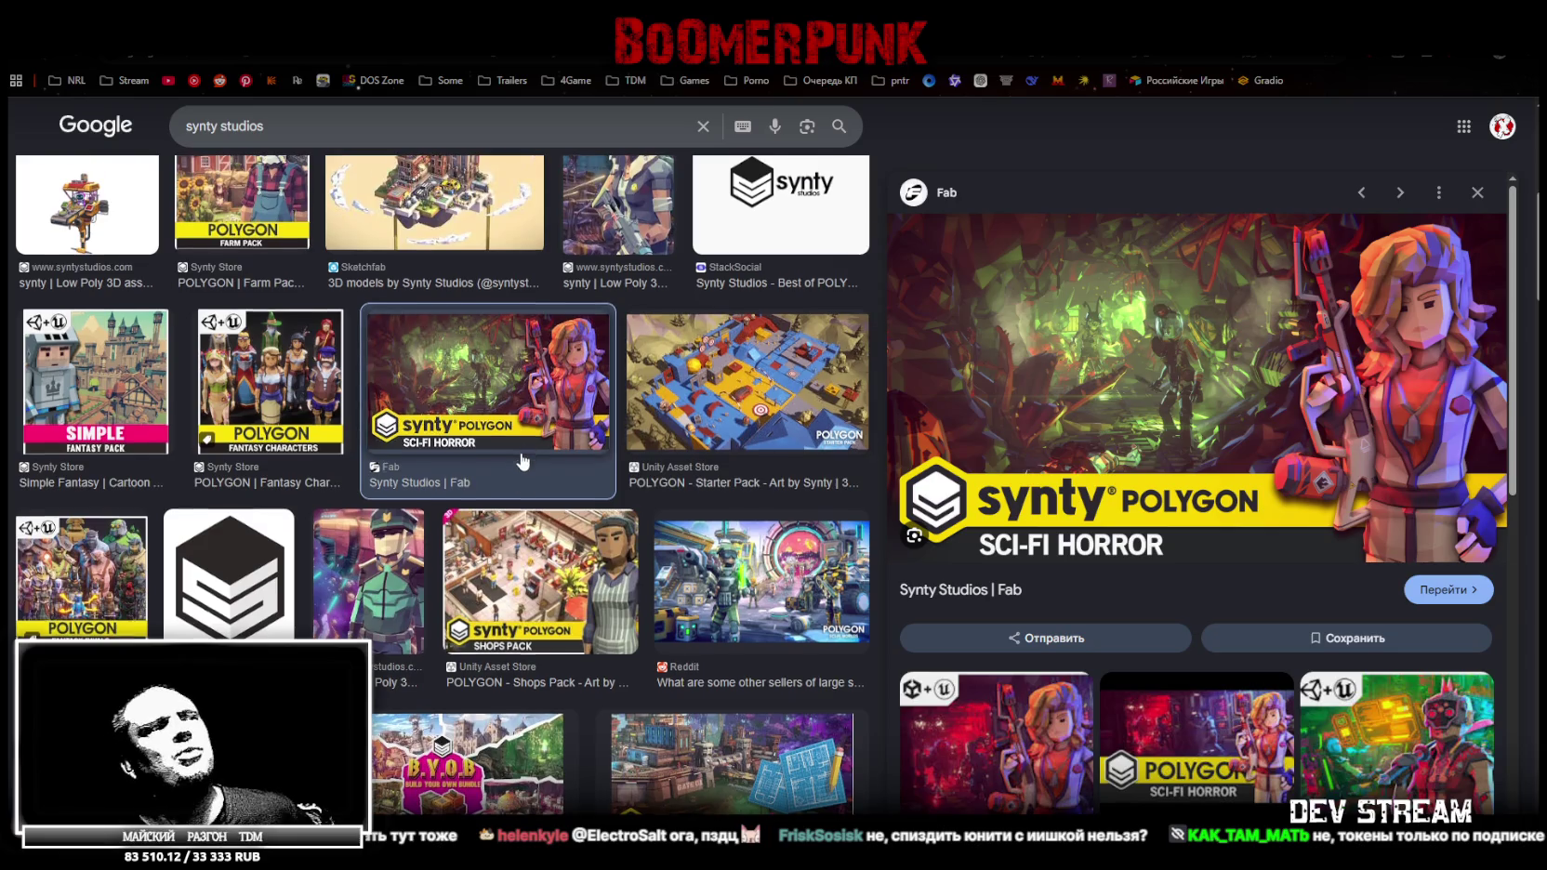
pyautogui.scroll(-2, 530, 459)
pyautogui.click(549, 568)
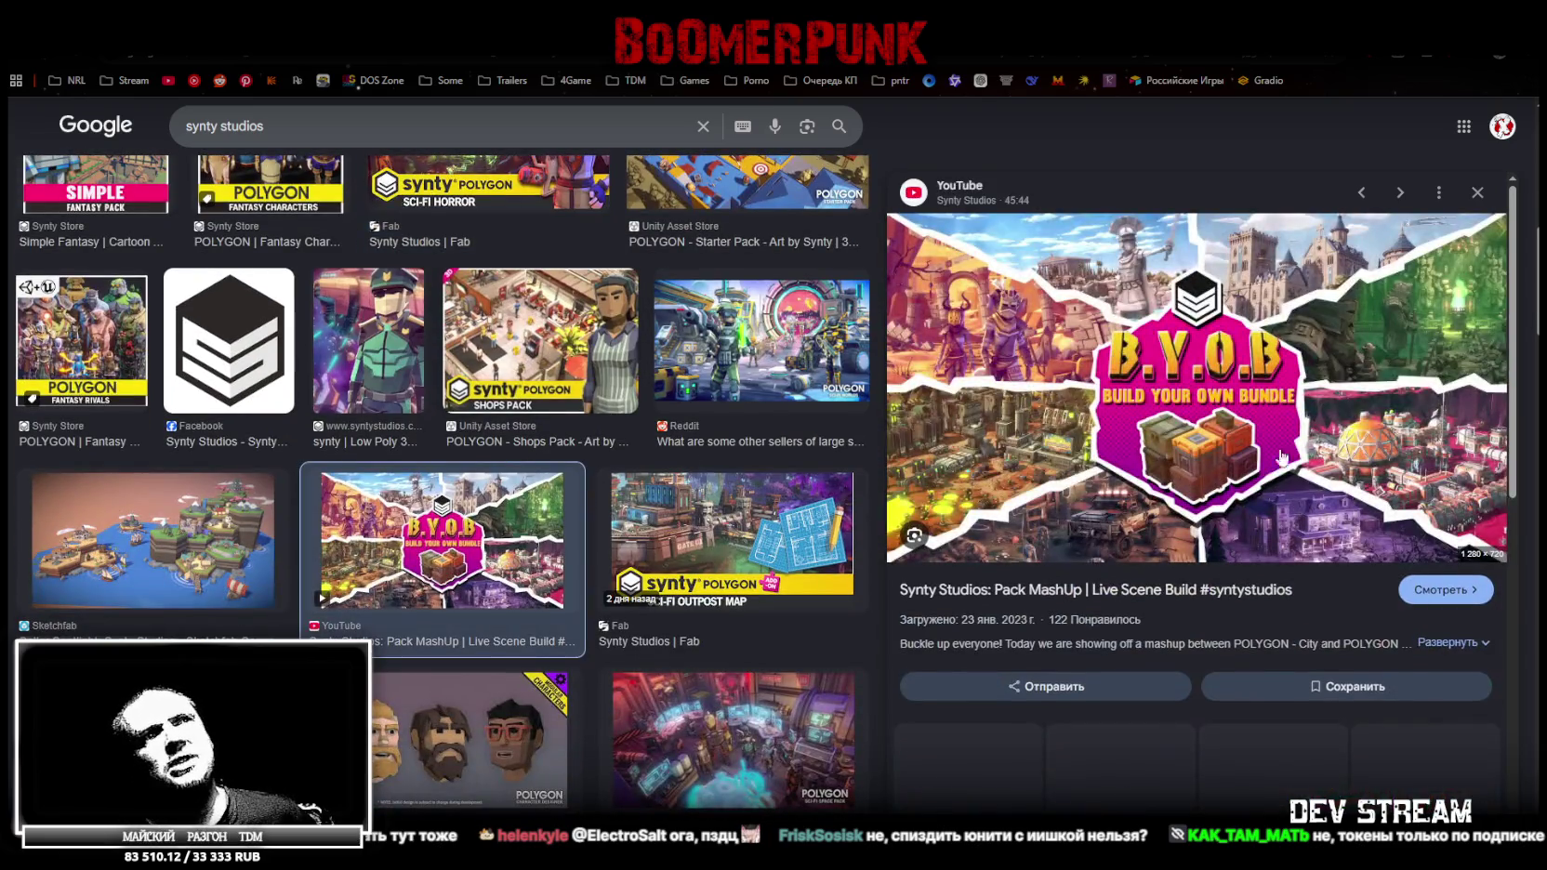
pyautogui.scroll(-2, 457, 576)
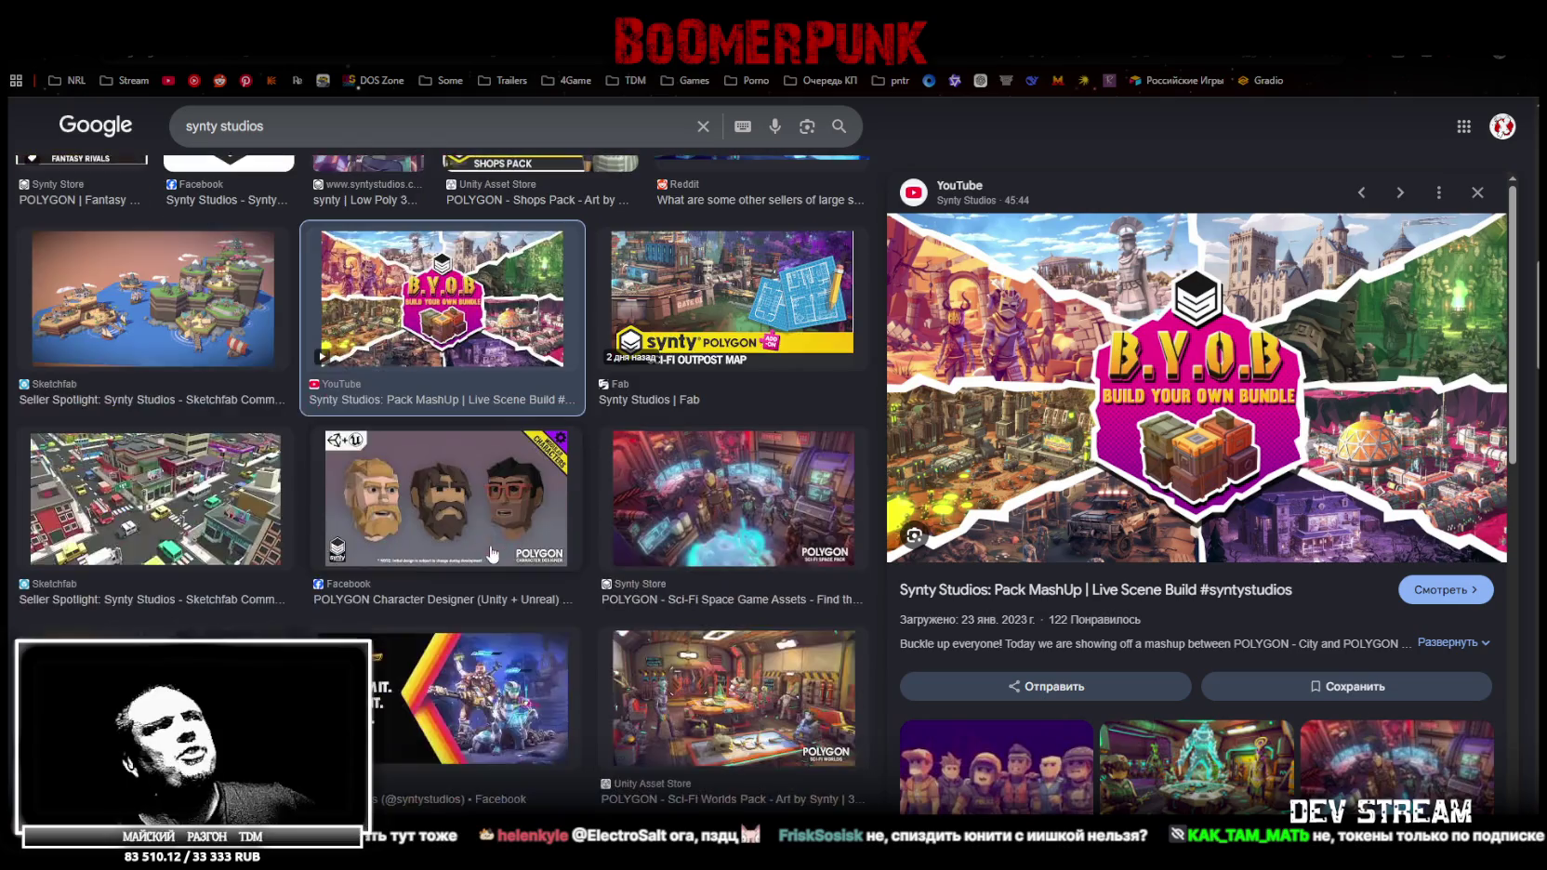
pyautogui.click(731, 519)
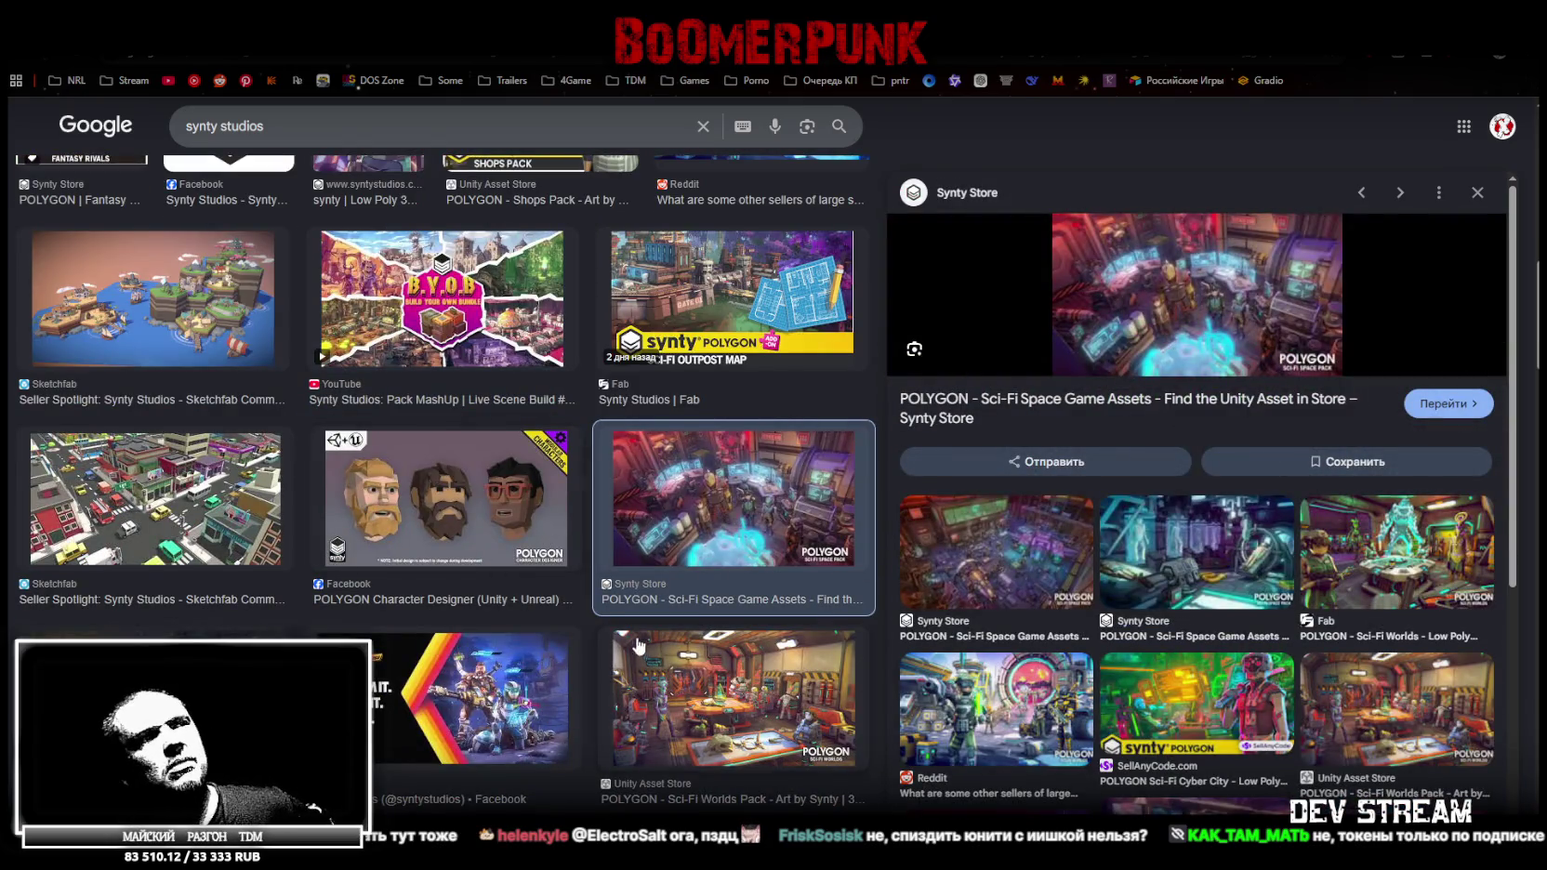
pyautogui.scroll(-3, 638, 645)
pyautogui.hotkey('alt', 'Tab')
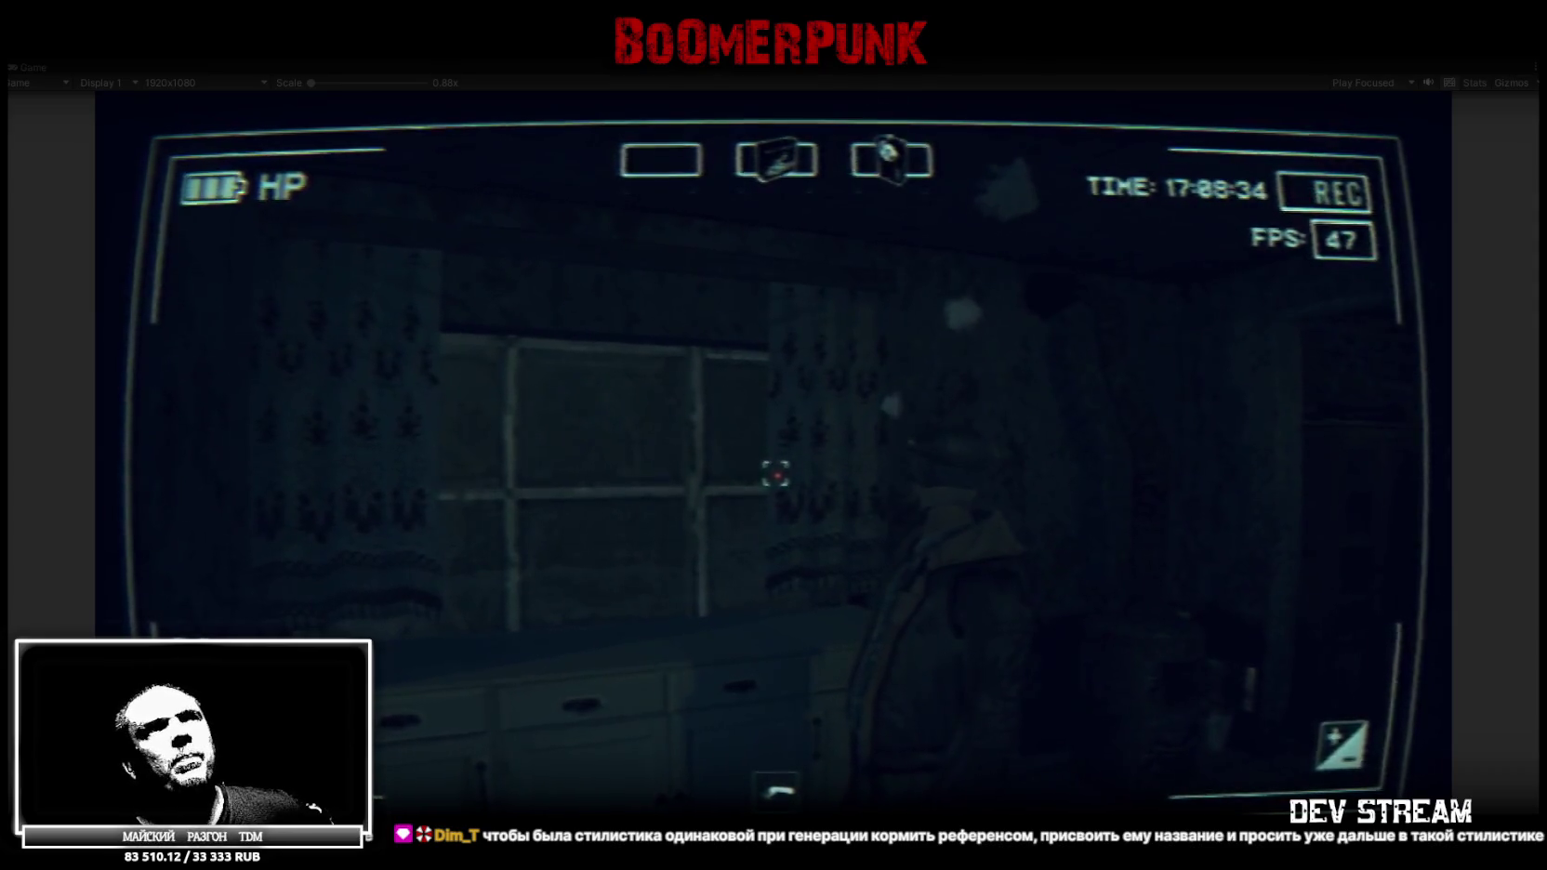
pyautogui.hotkey('alt', 'Tab')
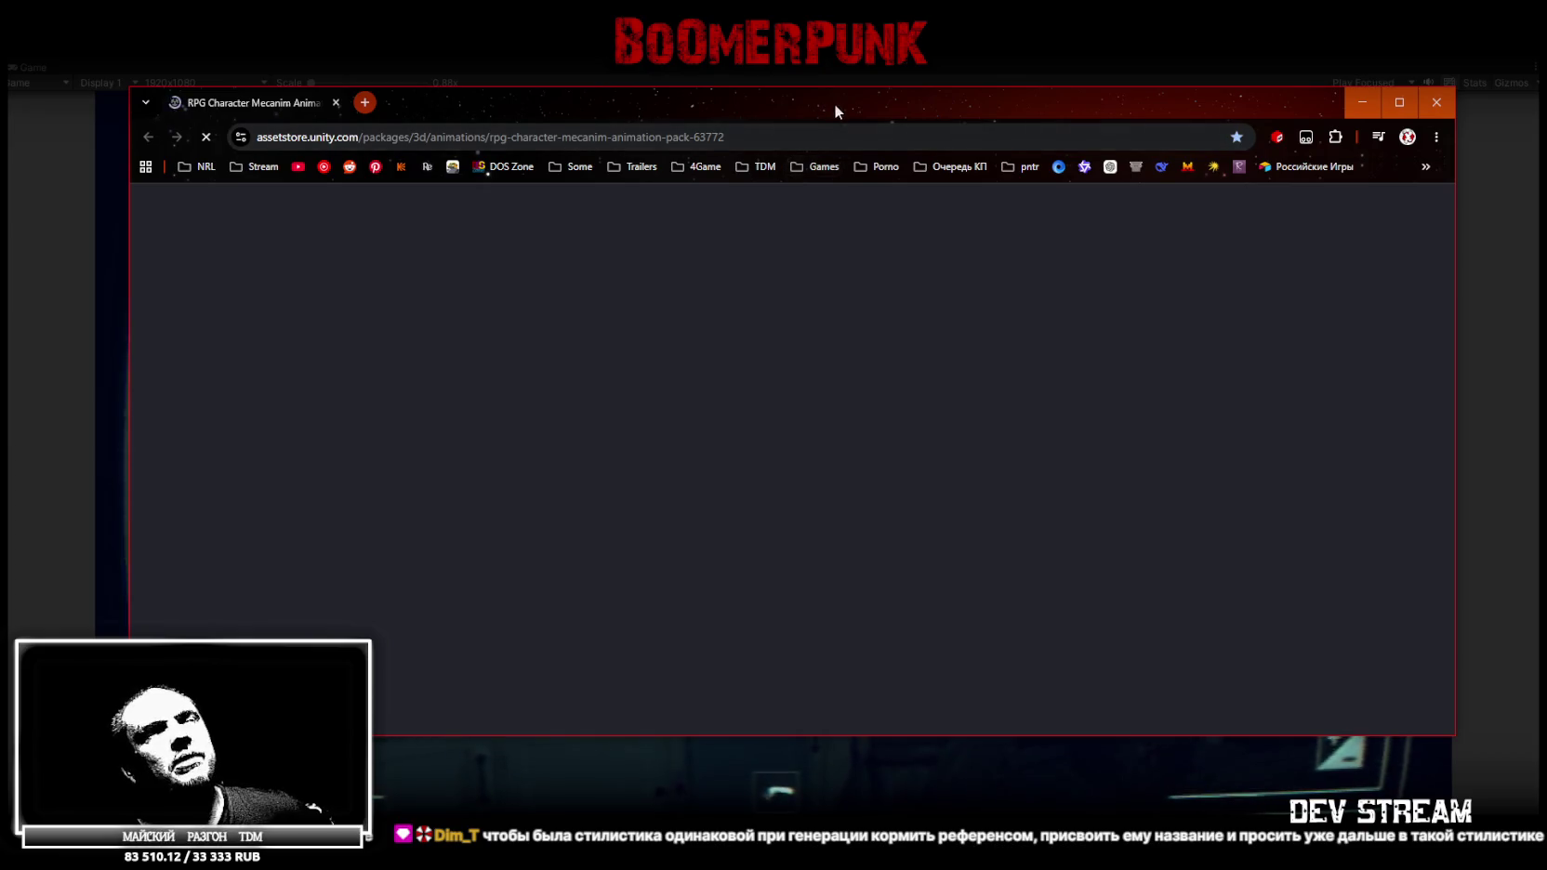
# Skip the RPG Character Mecanim Animation Pack demo to 2:43, 4:46 and 5:56, then hide the browser
pyautogui.moveTo(834, 106); pyautogui.dragTo(865, 81)
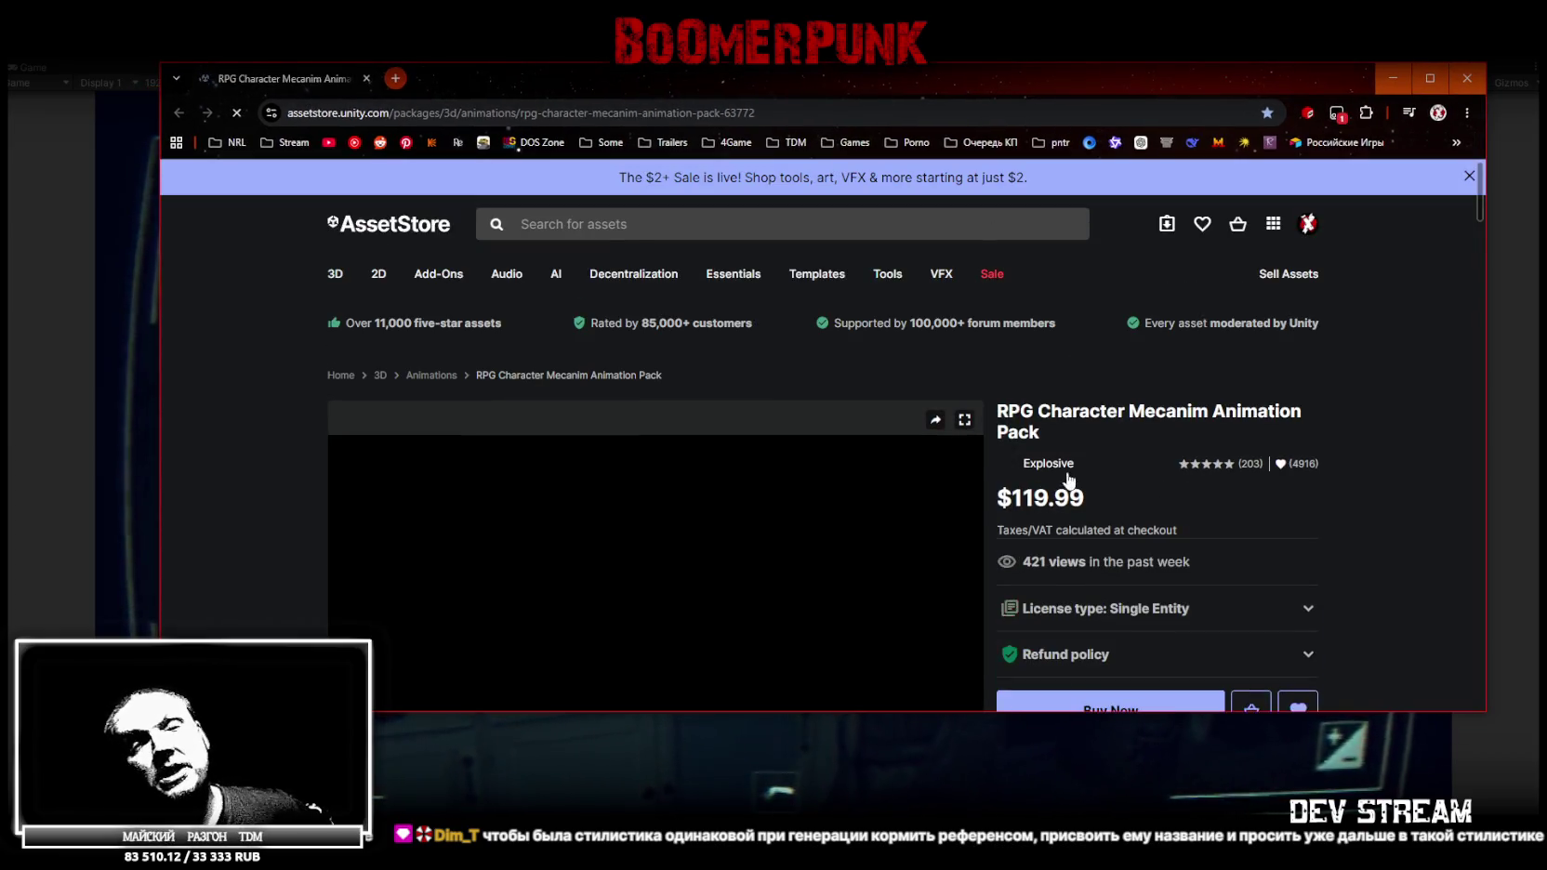
pyautogui.scroll(-2, 1039, 420)
pyautogui.scroll(-1, 1039, 421)
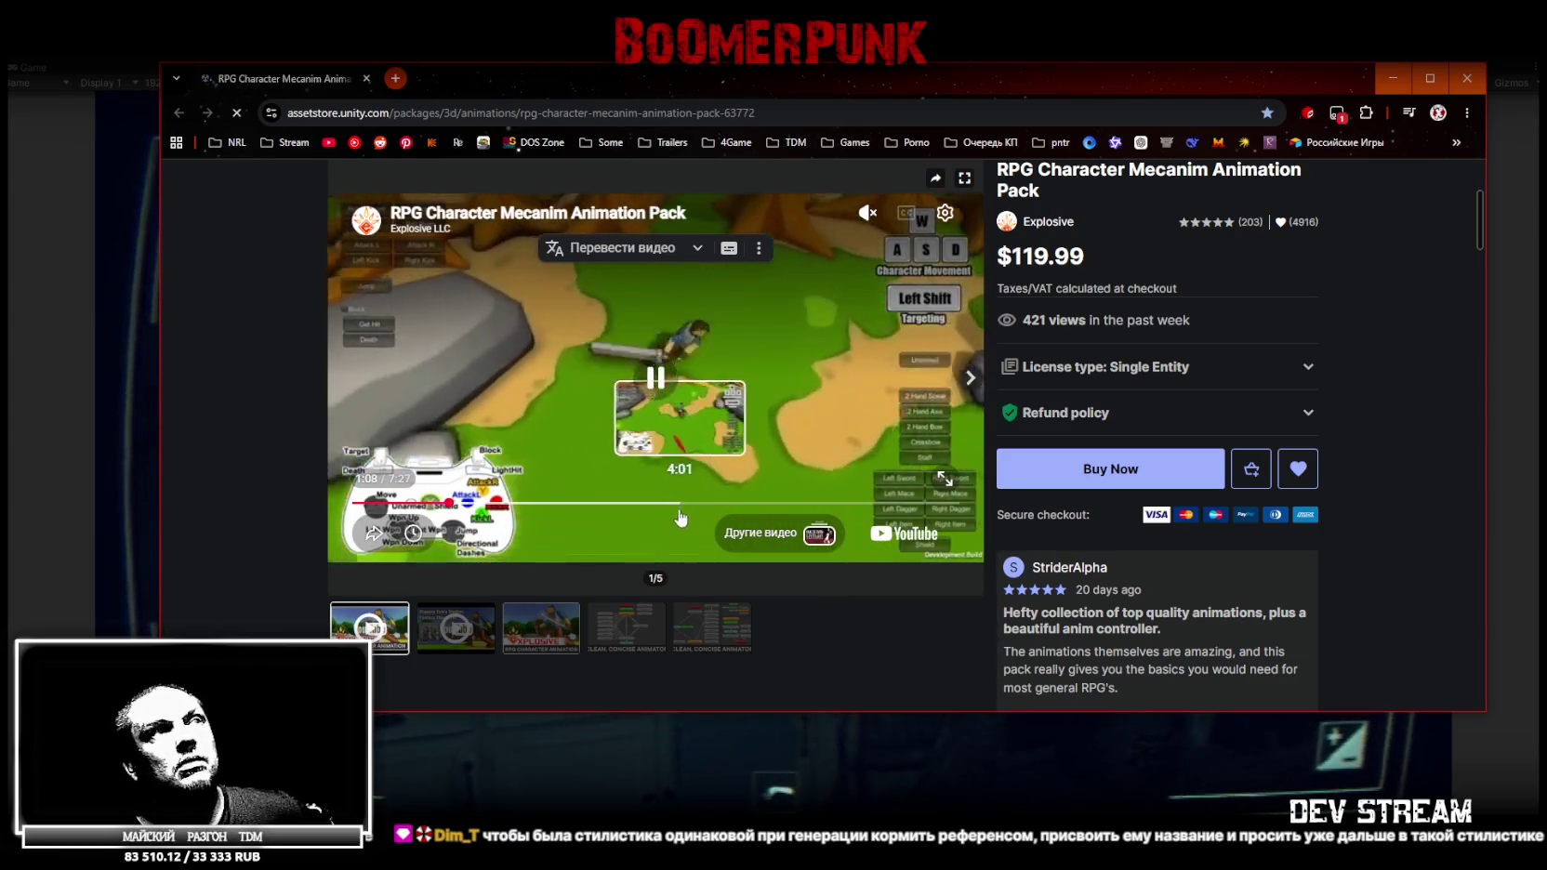
pyautogui.click(575, 502)
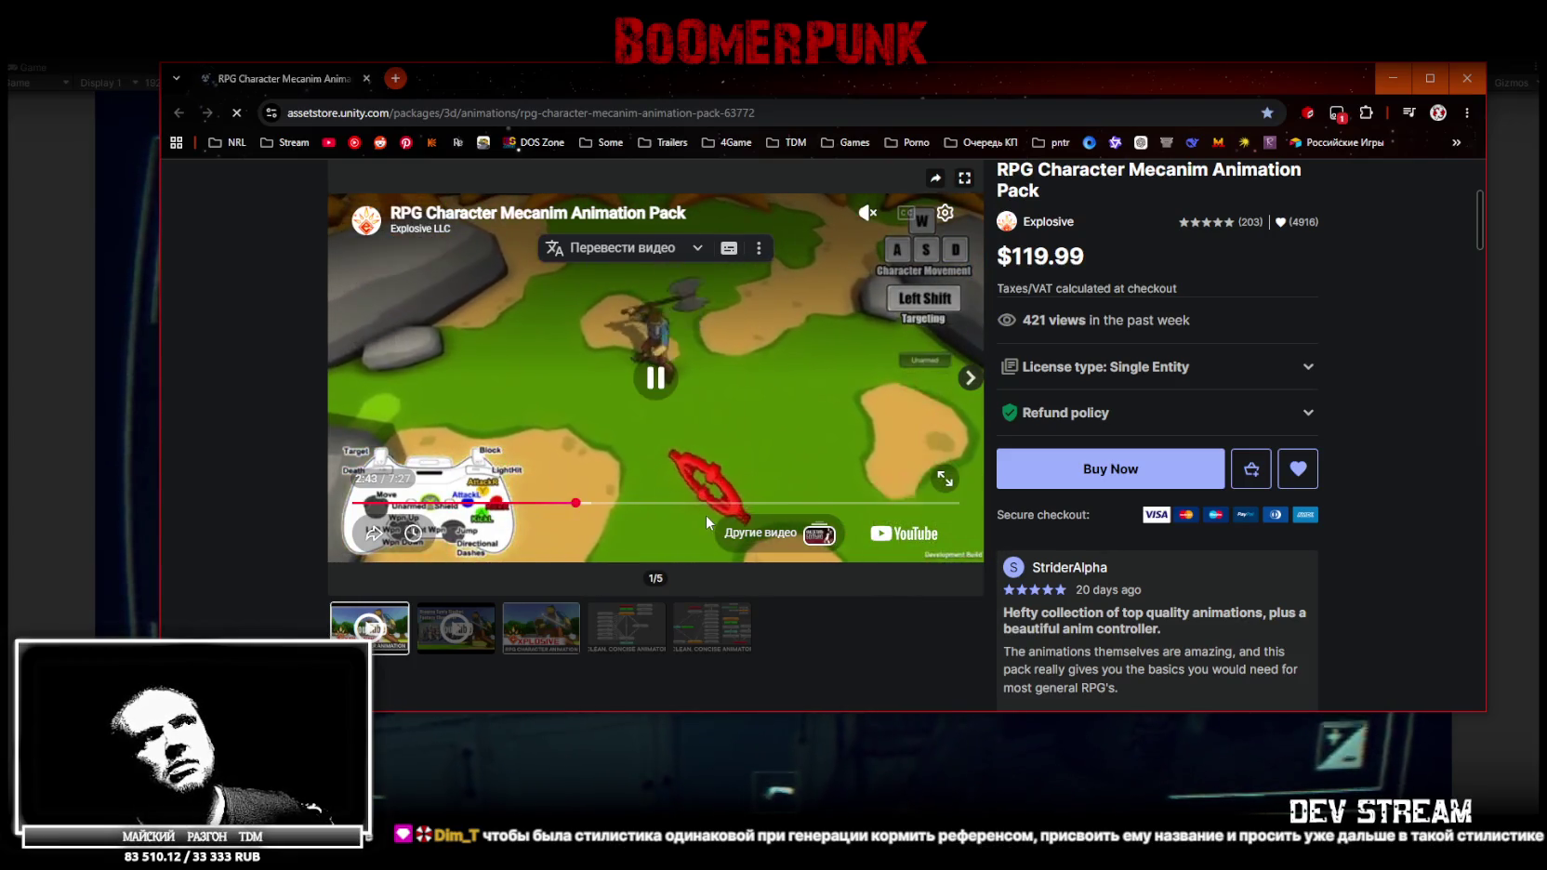
pyautogui.click(741, 503)
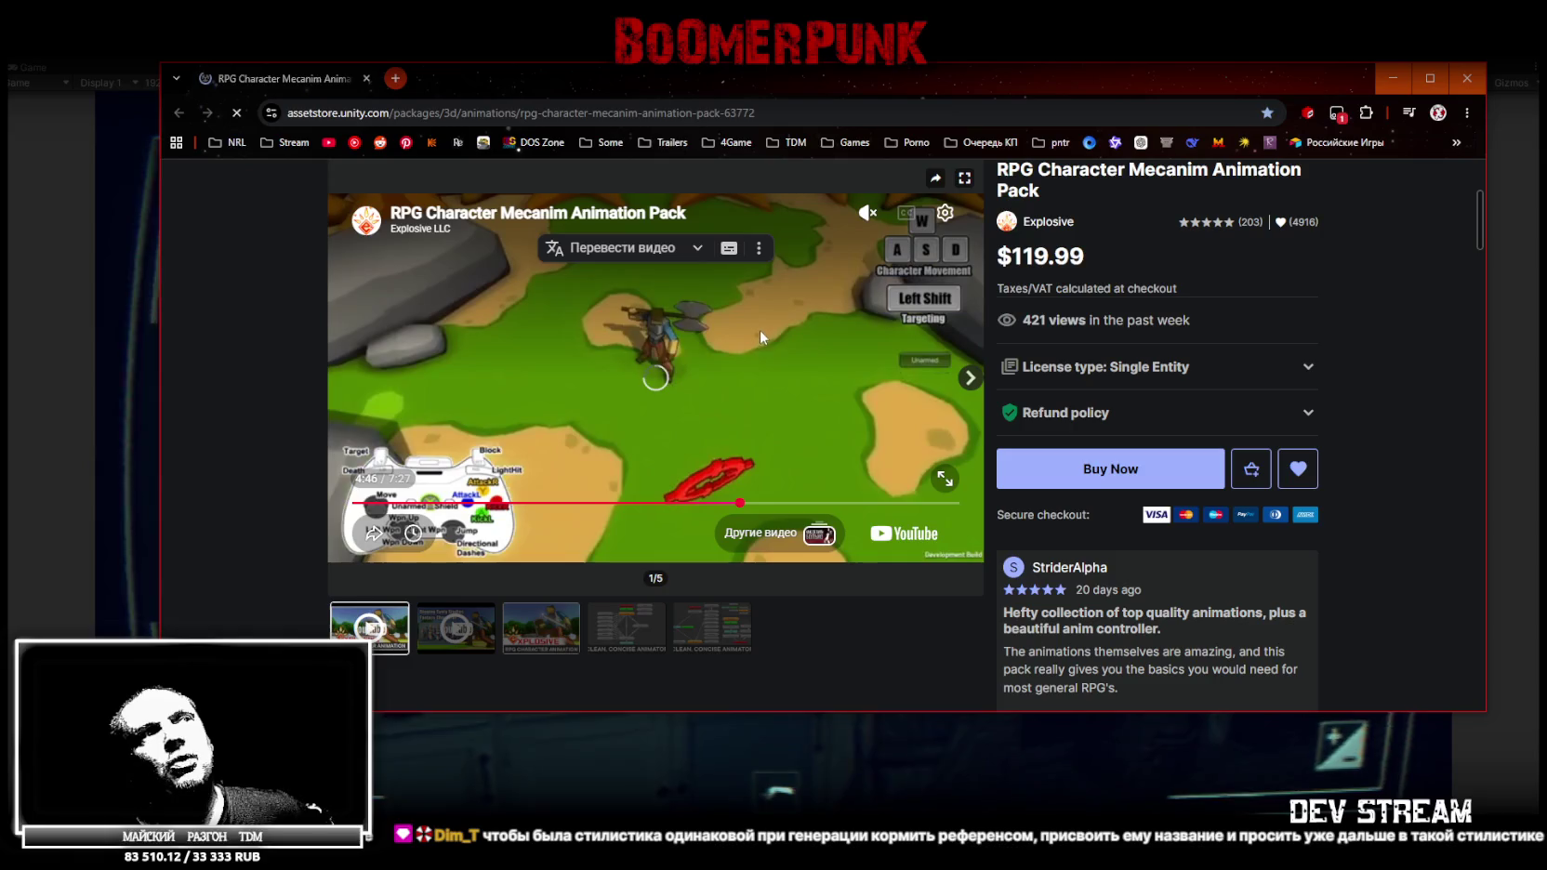
pyautogui.click(834, 503)
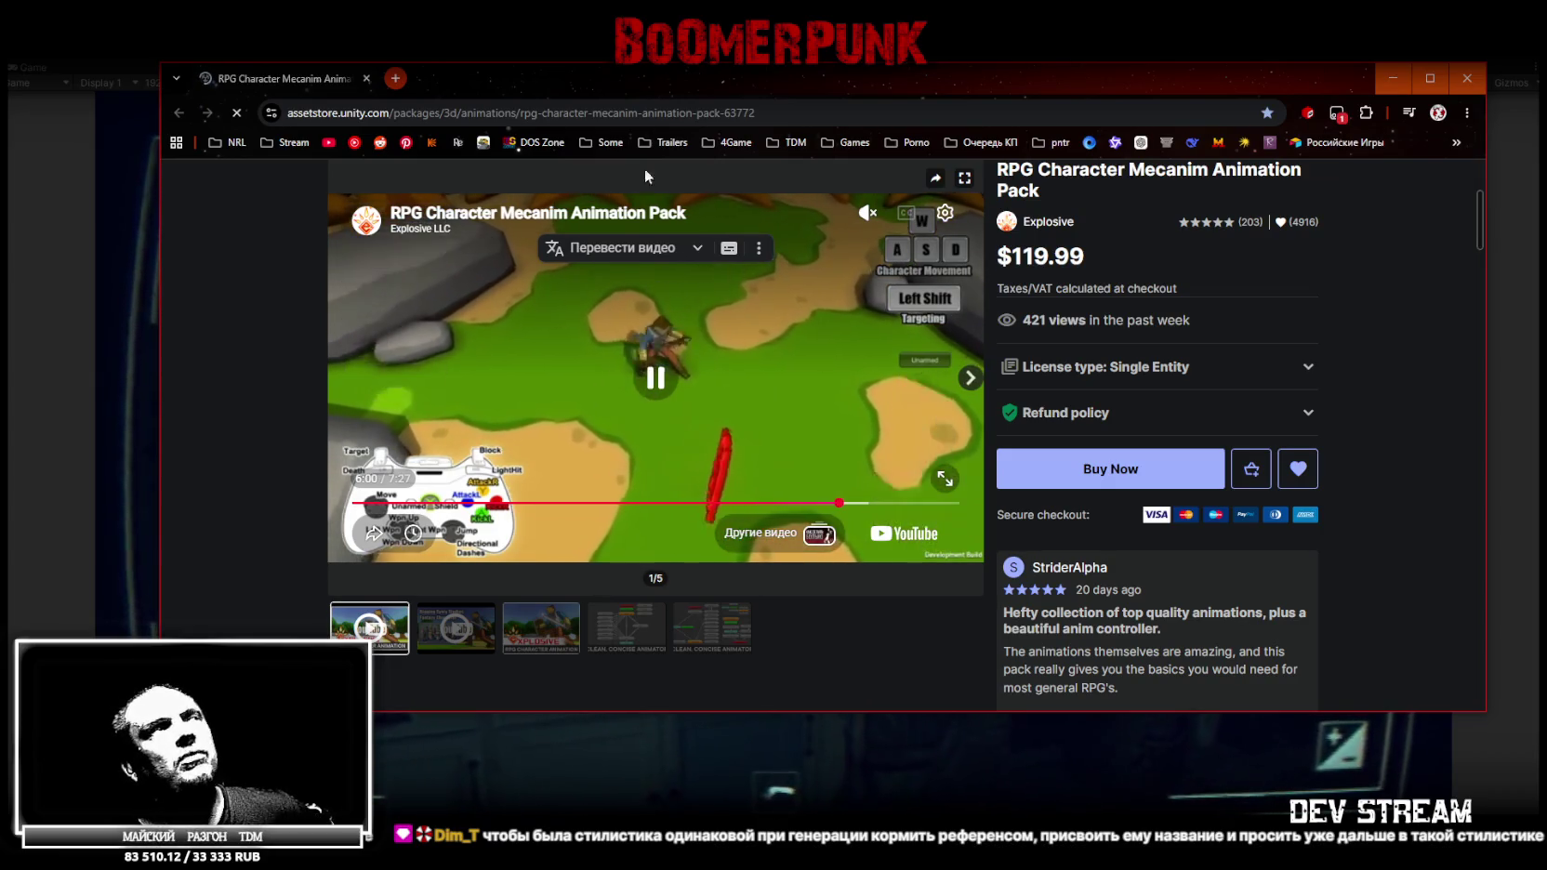
pyautogui.hotkey('alt', 'Tab')
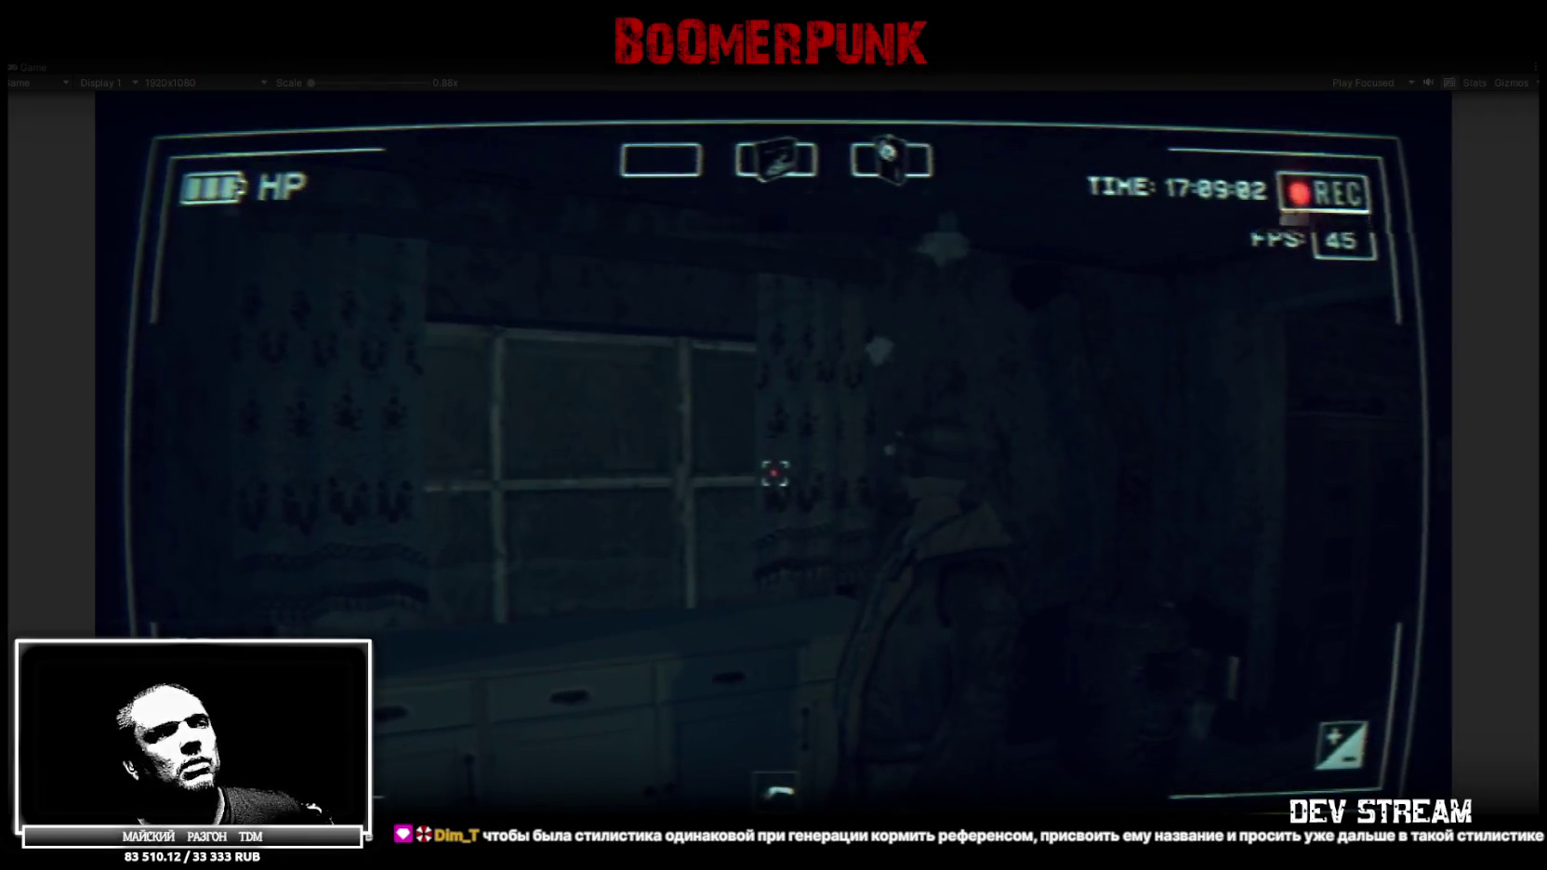
# Stop Play mode with Ctrl+P to return to TestScene3's scene view
pyautogui.click(809, 183)
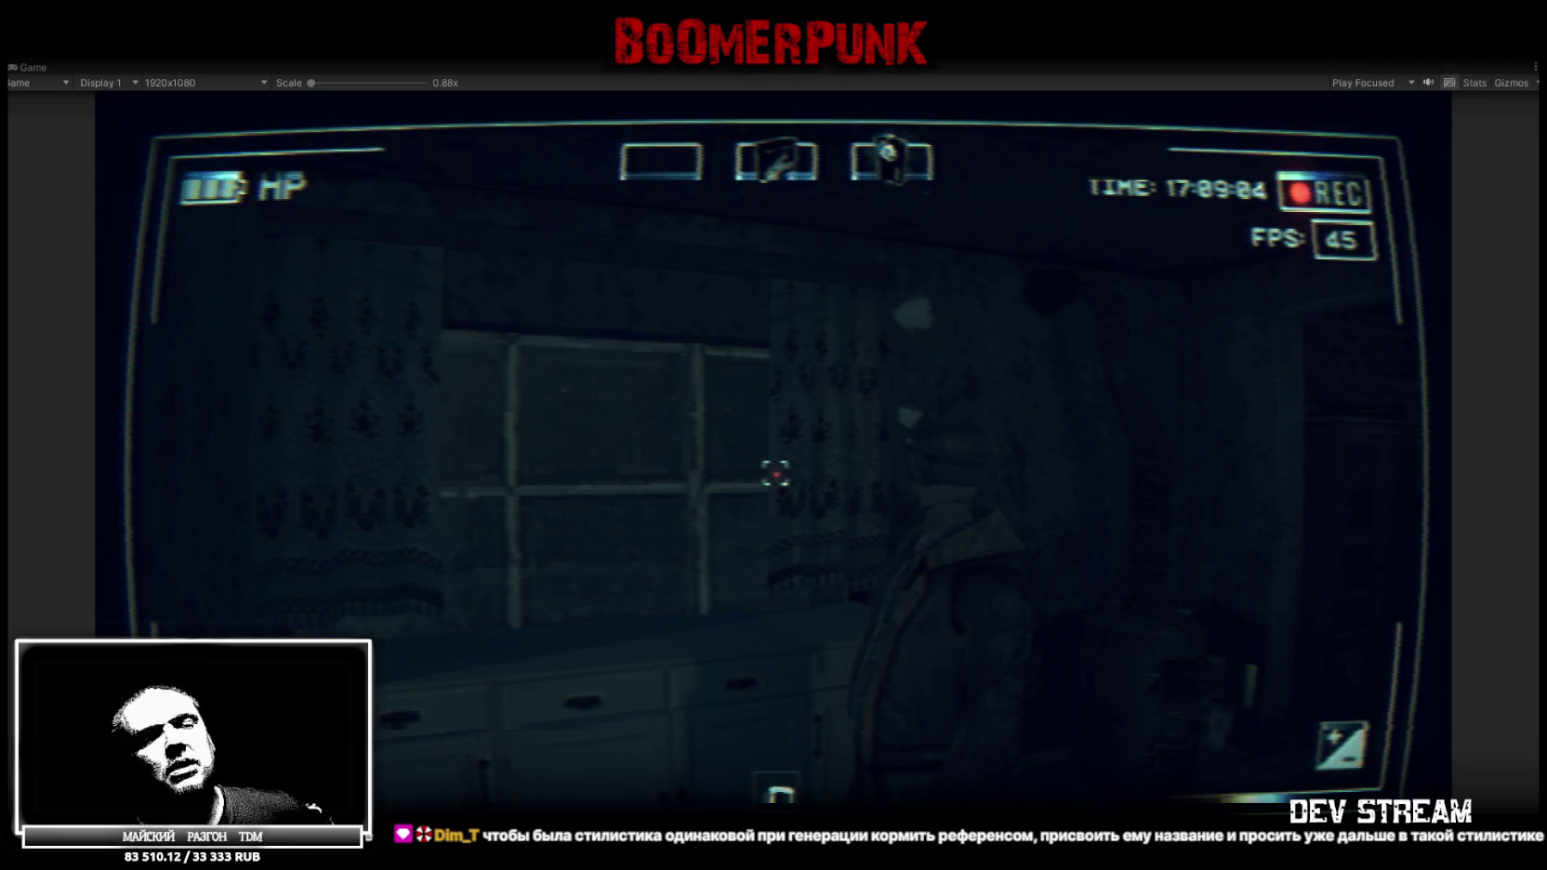
pyautogui.hotkey('ctrl', 'p')
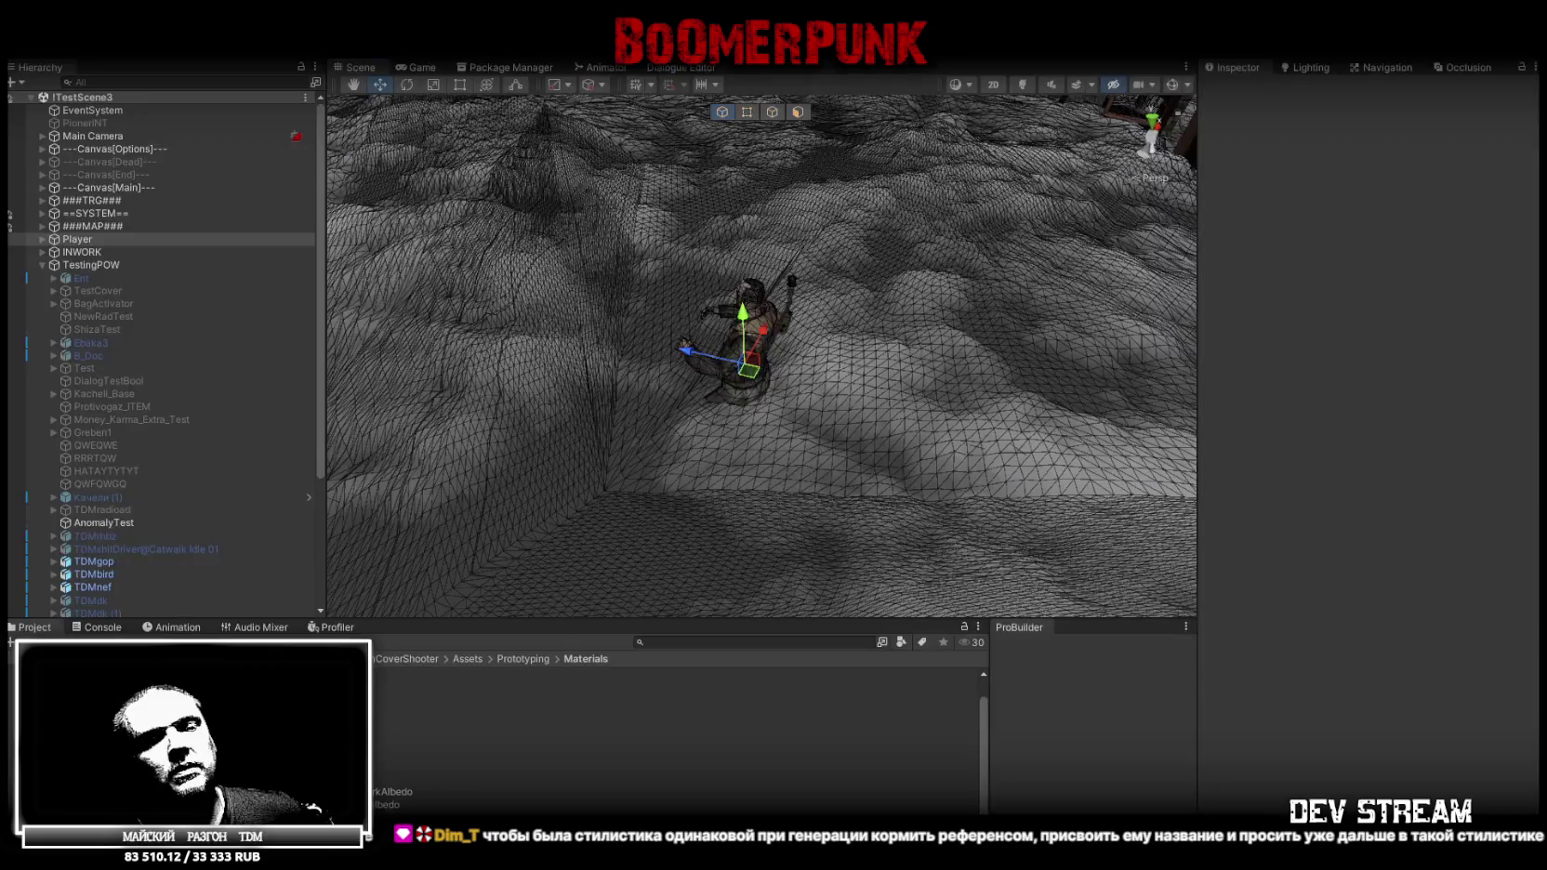